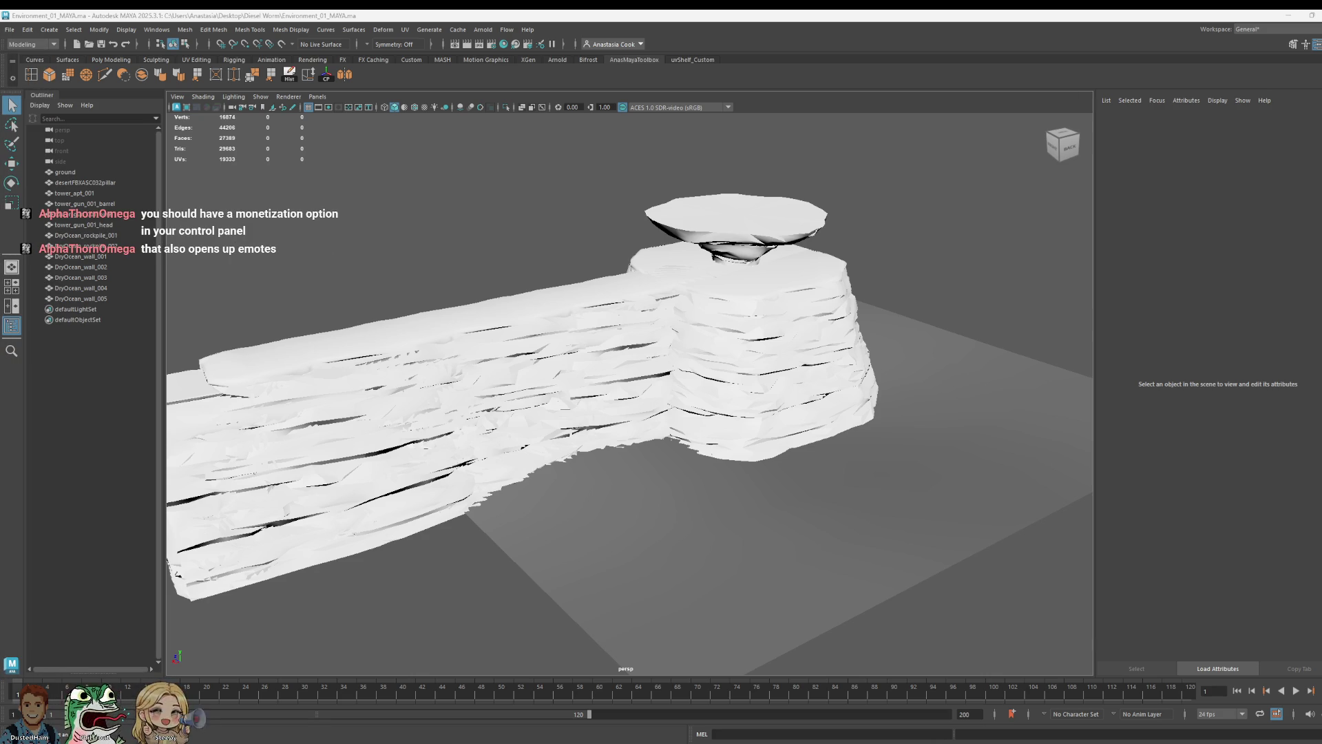
# - Move the export dialog aside and inspect the wall and pillar meshes in the viewport
pyautogui.hotkey('ctrl', 'alt', 'shift', 'w')
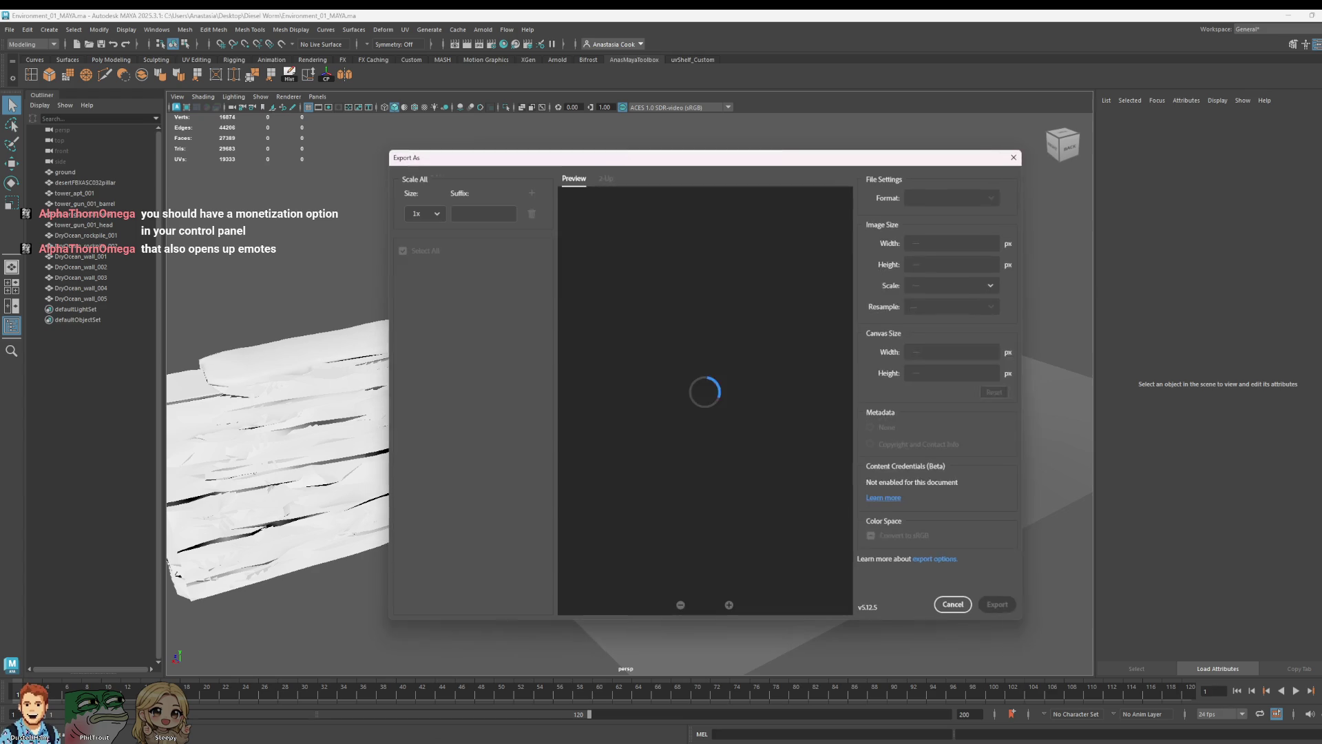
pyautogui.moveTo(724, 167); pyautogui.dragTo(561, 147)
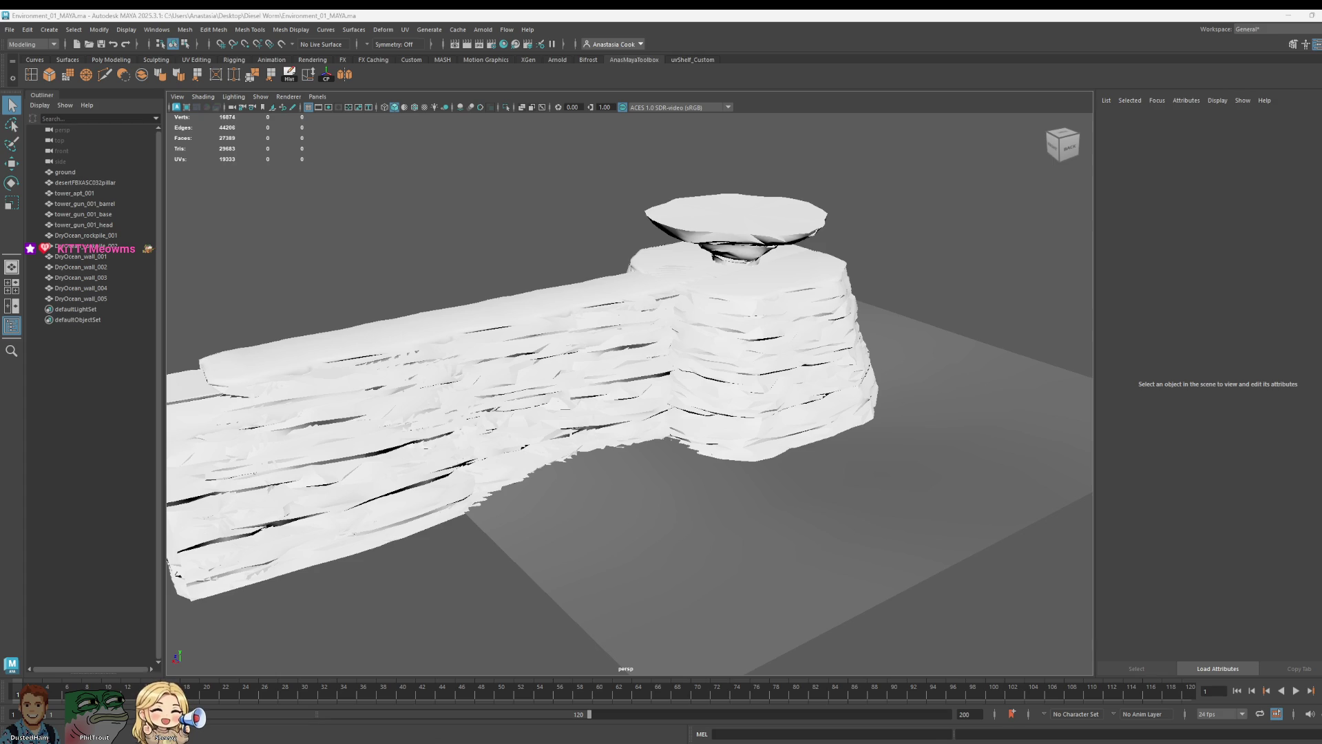
pyautogui.click(518, 334)
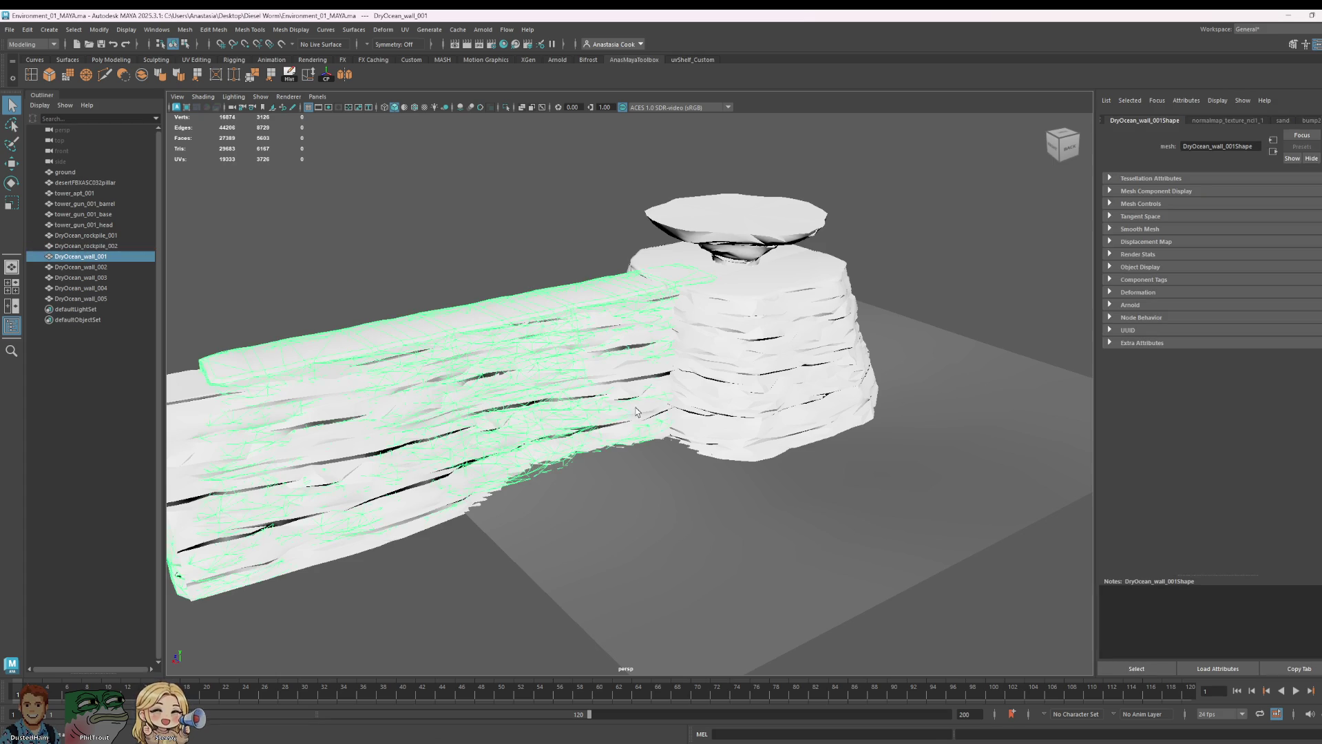
pyautogui.scroll(-5, 774, 475)
pyautogui.moveTo(773, 476)
pyautogui.keyDown('alt'); pyautogui.mouseDown()
pyautogui.moveTo(723, 488)
pyautogui.moveTo(742, 476)
pyautogui.mouseUp(); pyautogui.keyUp('alt')
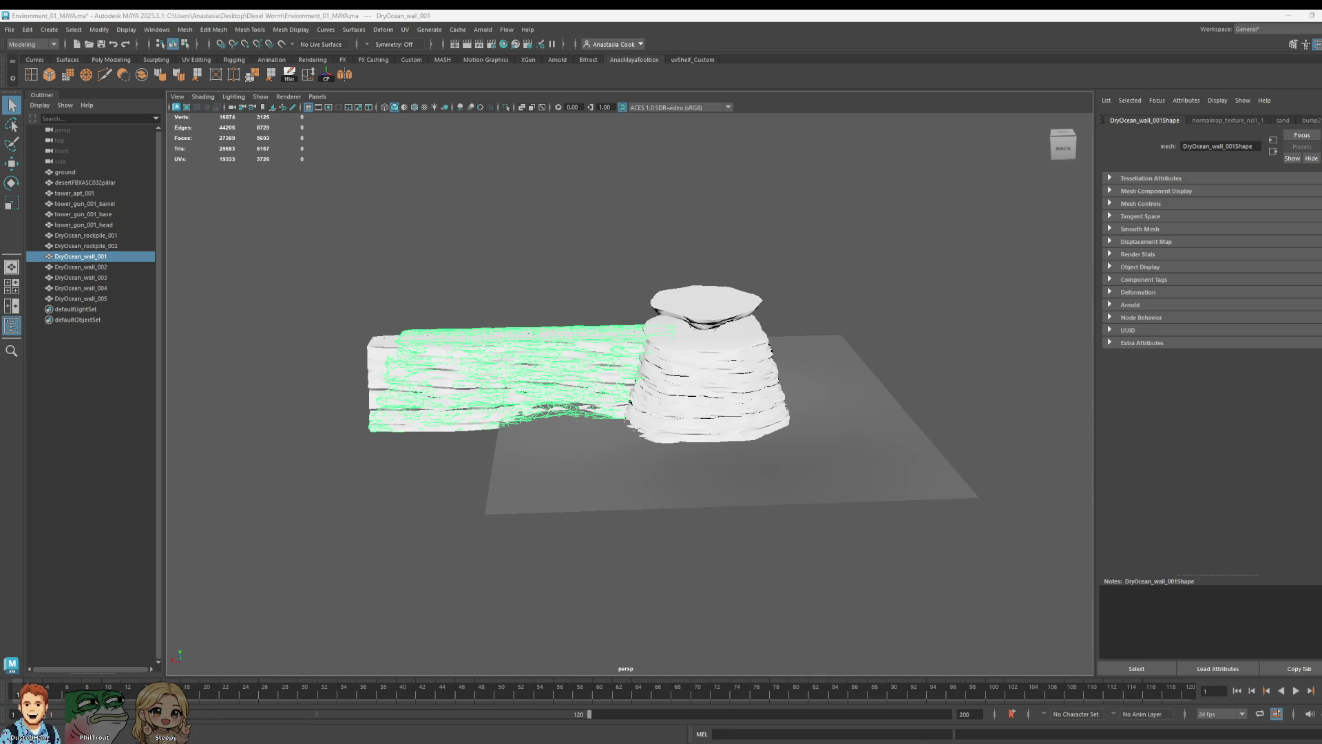
pyautogui.keyDown('alt'); pyautogui.moveTo(594, 450); pyautogui.dragTo(638, 436, button='right'); pyautogui.keyUp('alt')
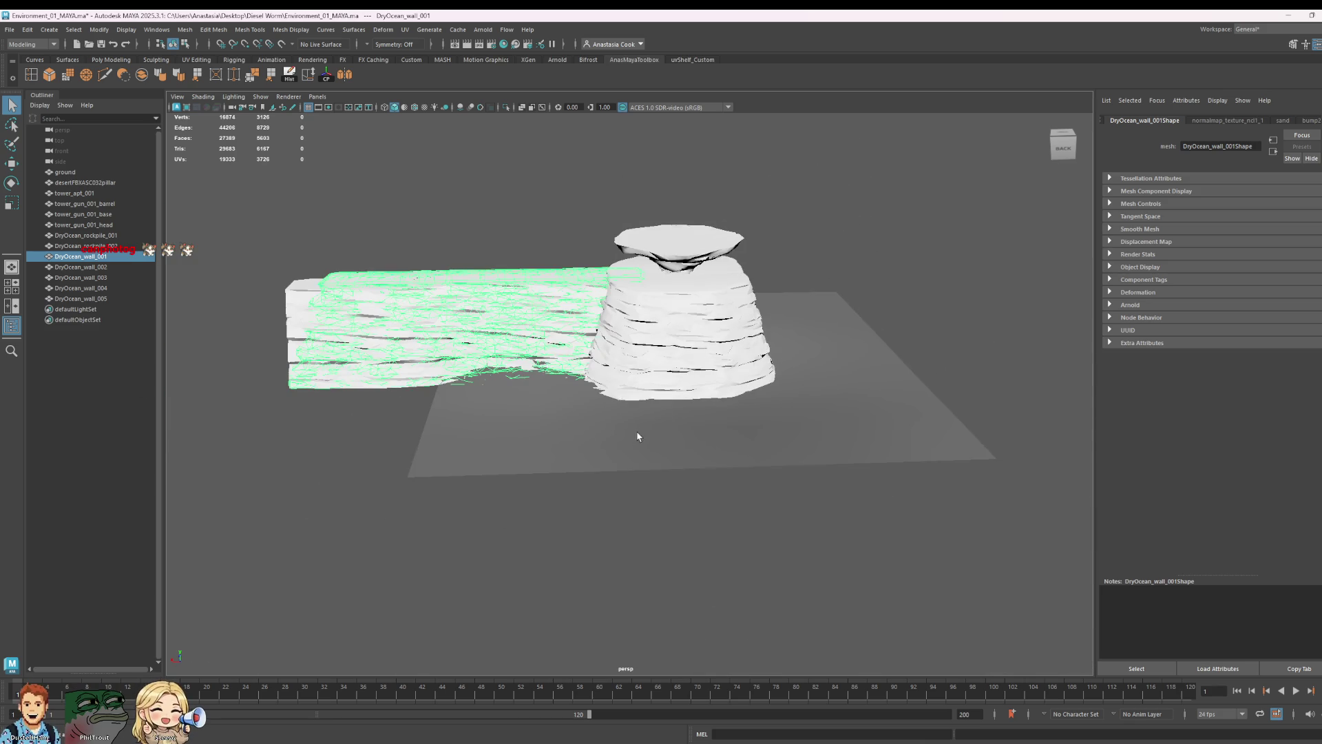
pyautogui.scroll(1, 637, 436)
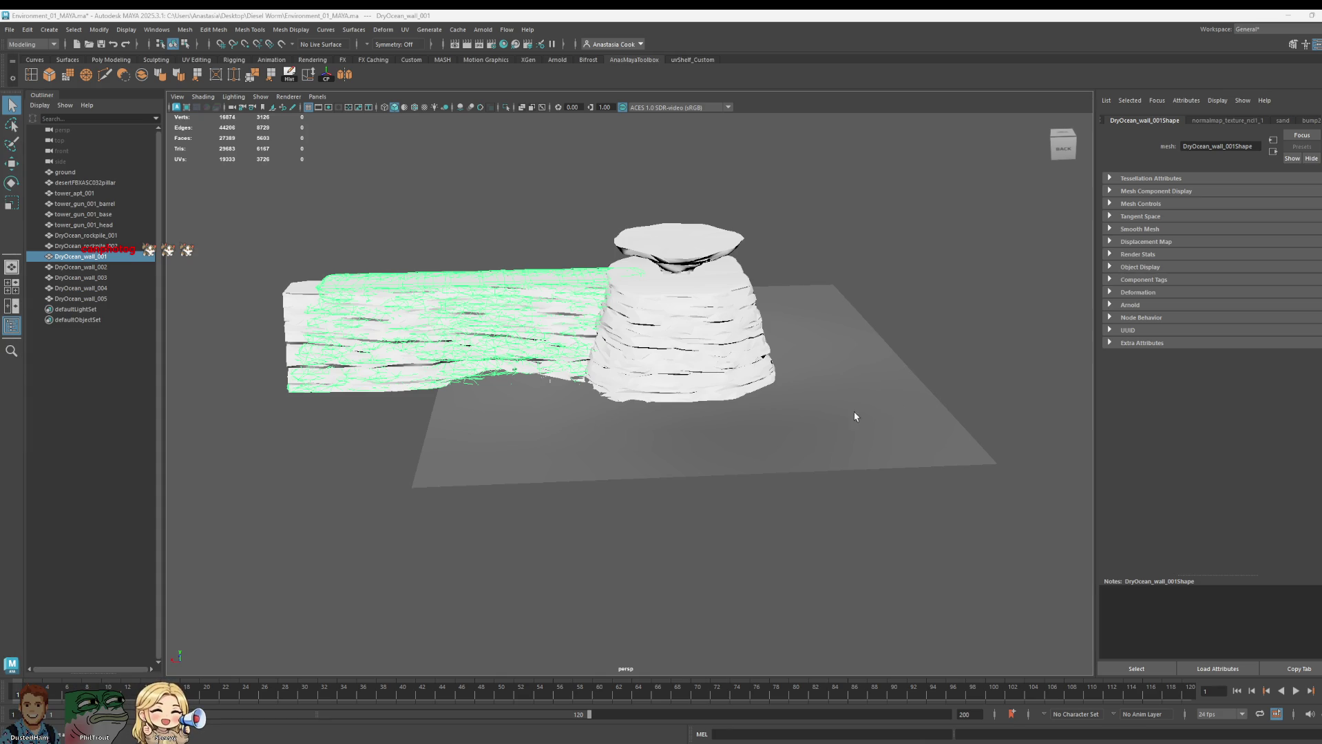
pyautogui.click(238, 222)
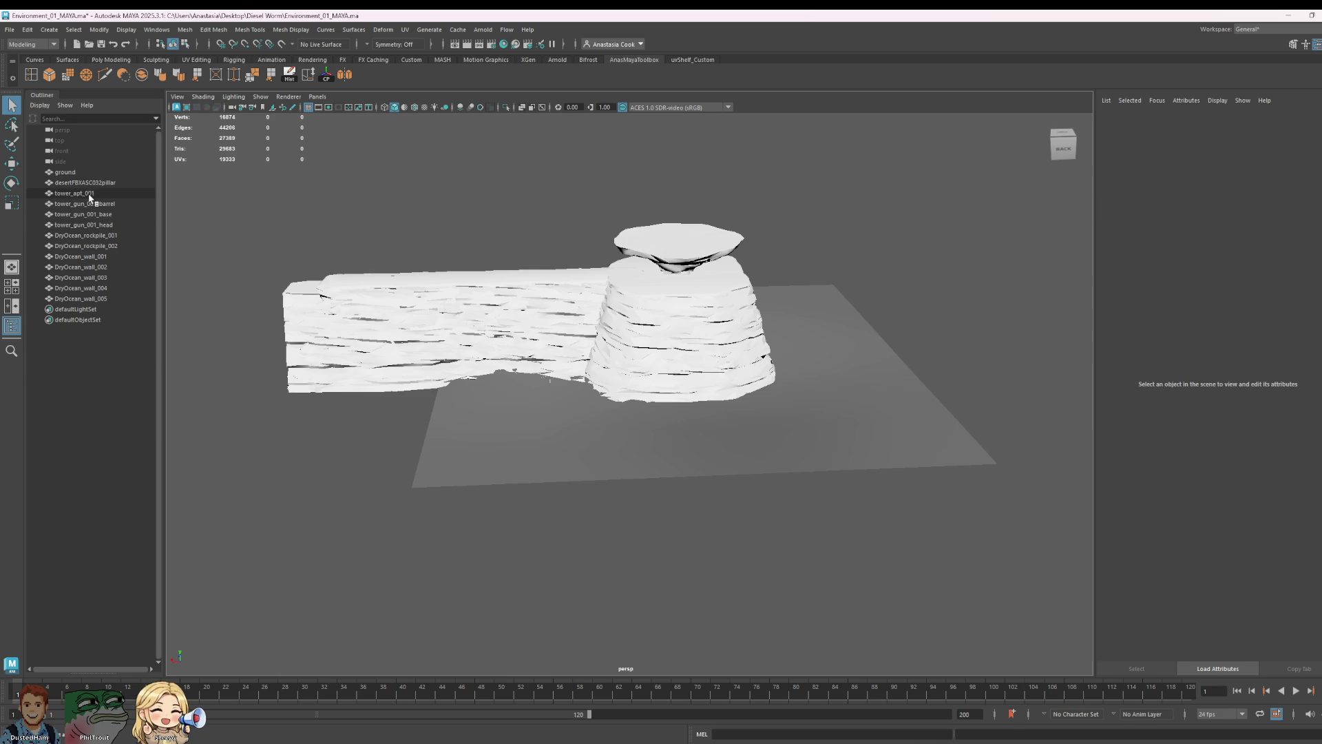
# - Hide DryOcean_wall_005 and DryOcean_wall_004 from the Outliner with Ctrl+H
pyautogui.click(92, 173)
pyautogui.keyDown('shift'); pyautogui.click(99, 298); pyautogui.keyUp('shift')
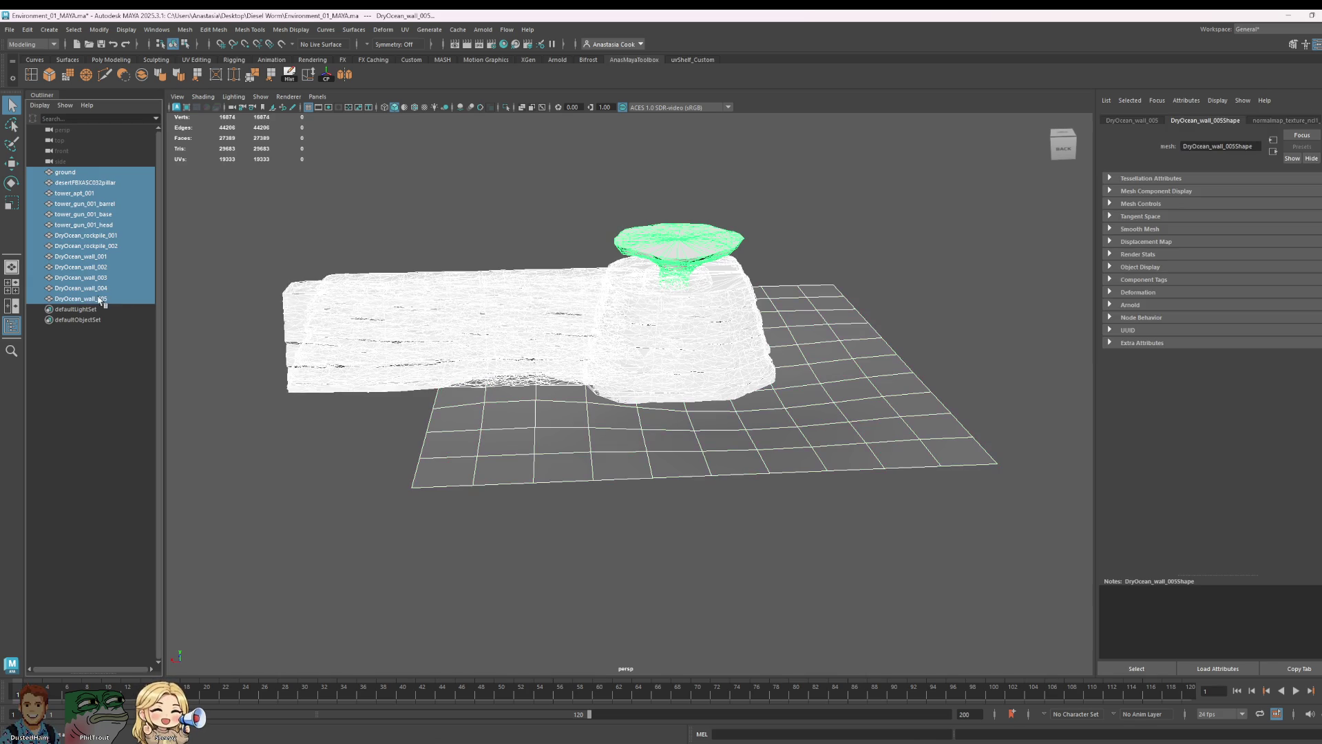
pyautogui.hotkey('ctrl', 'a')
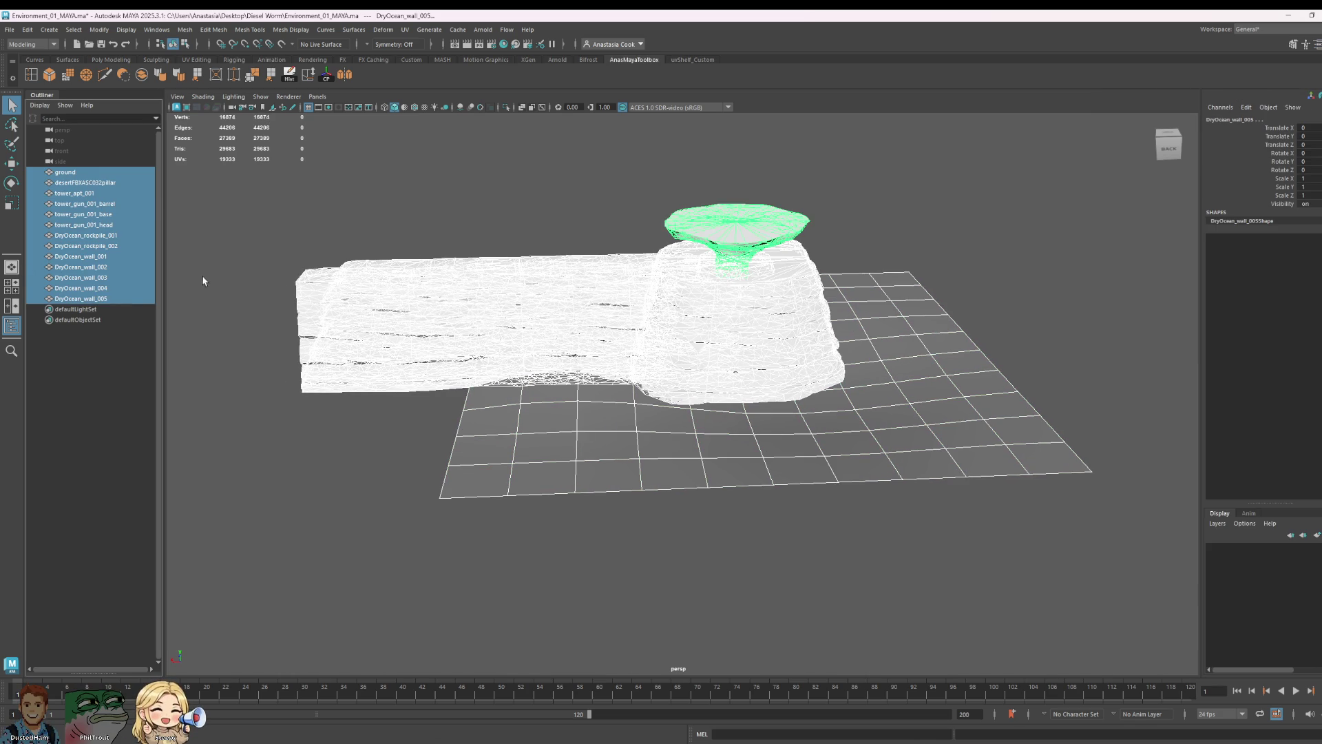
pyautogui.click(114, 299)
pyautogui.keyDown('shift'); pyautogui.click(87, 182); pyautogui.keyUp('shift')
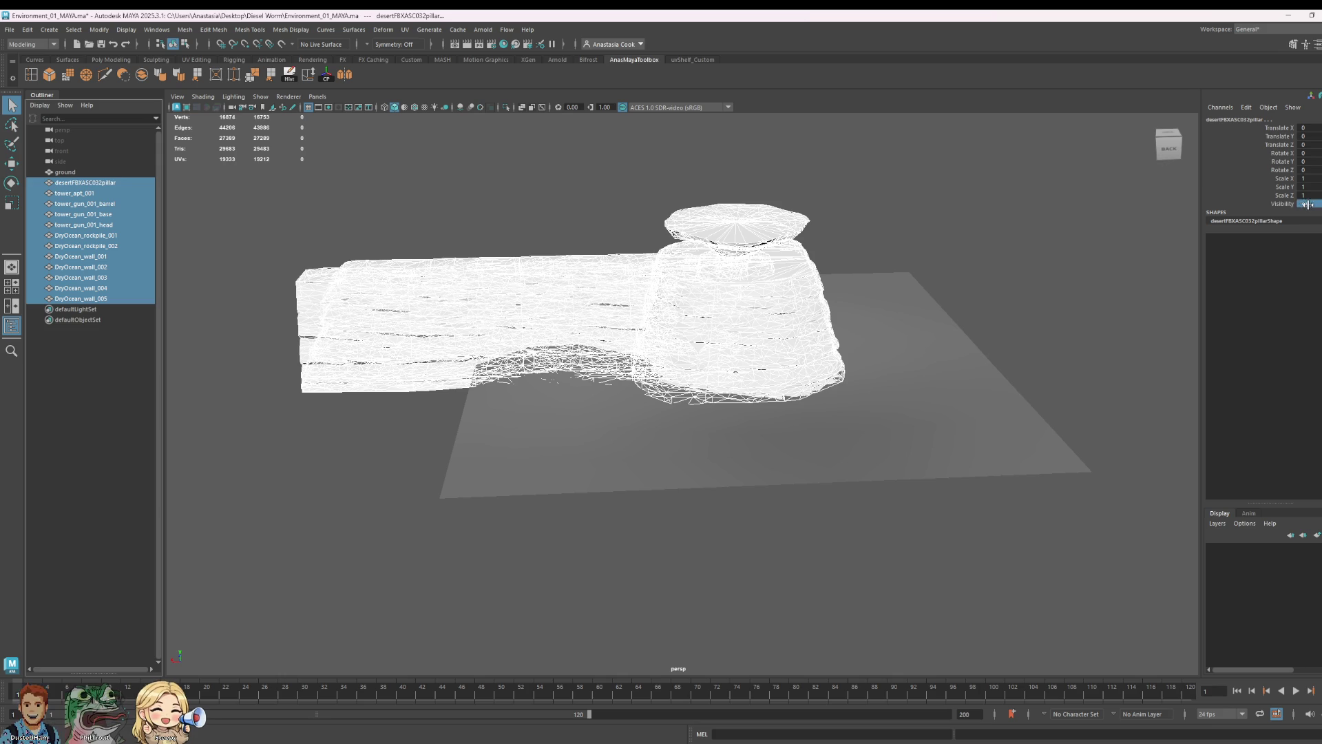
pyautogui.click(100, 299)
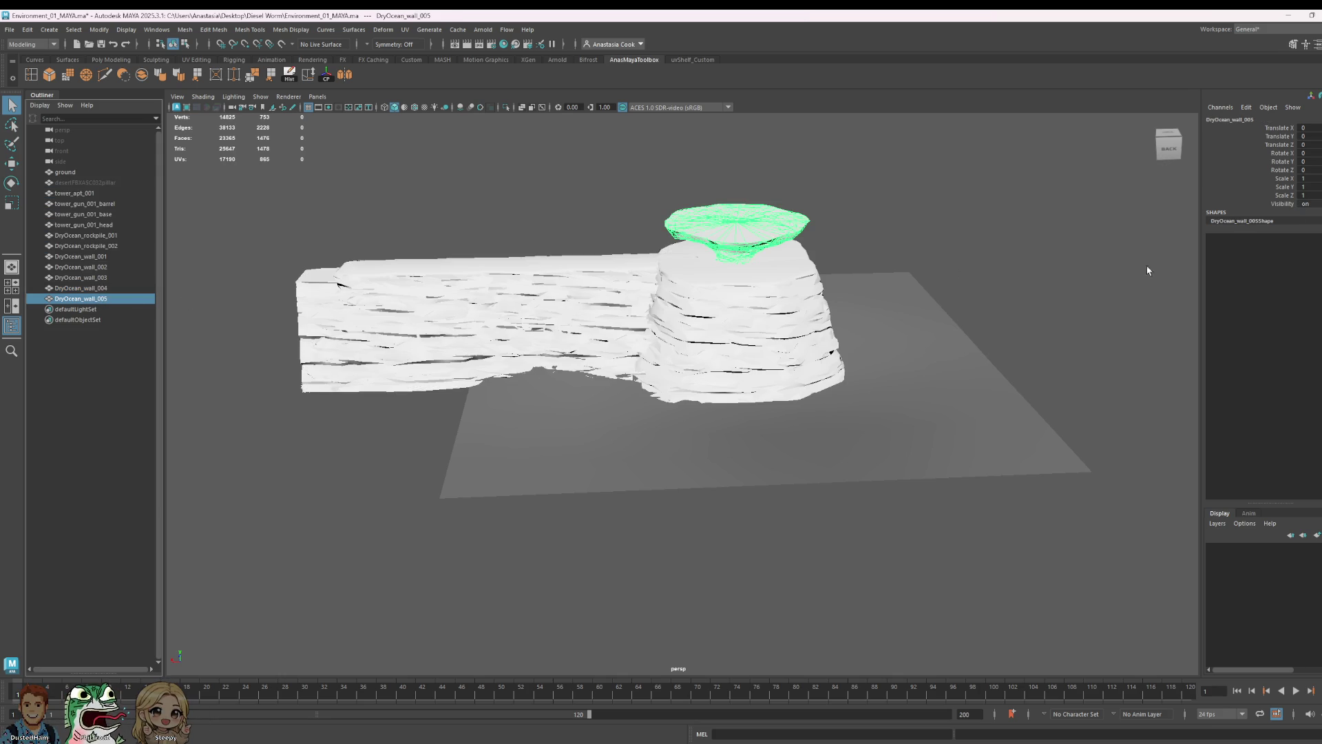
pyautogui.hotkey('ctrl', 'h')
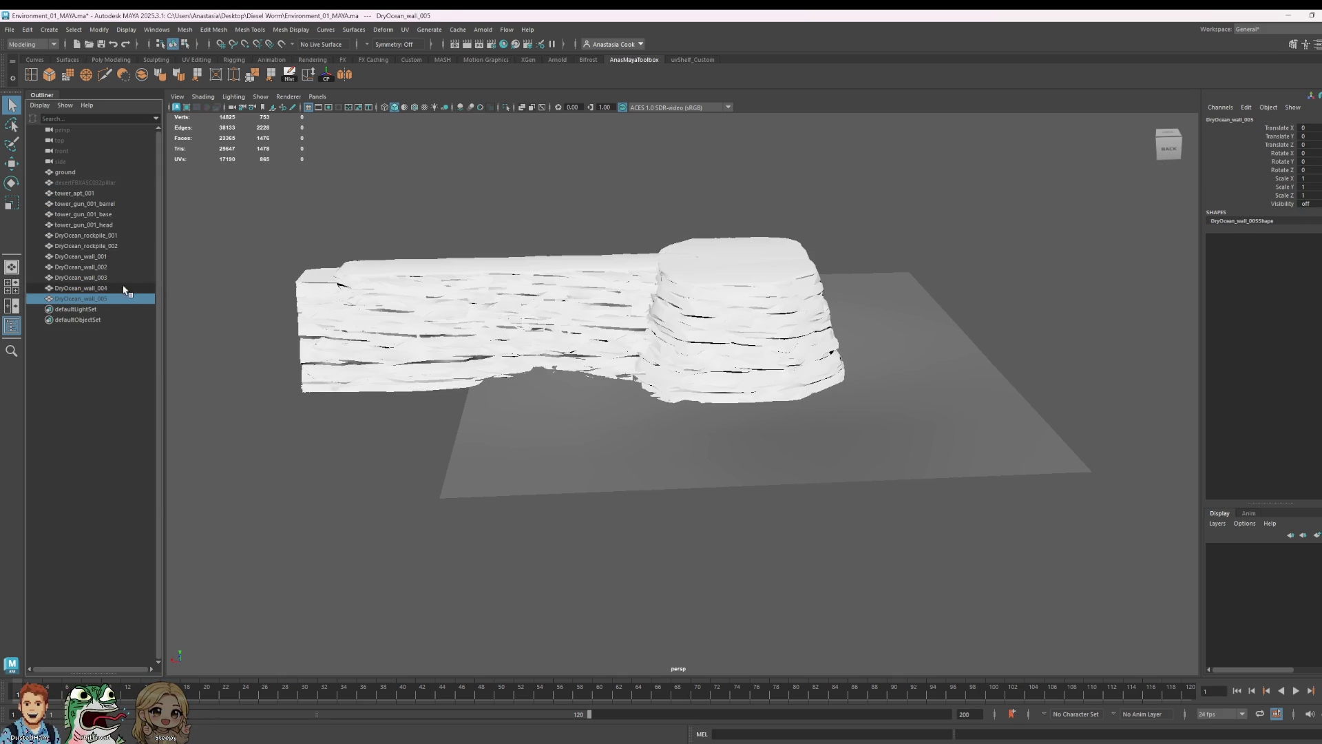
pyautogui.click(124, 288)
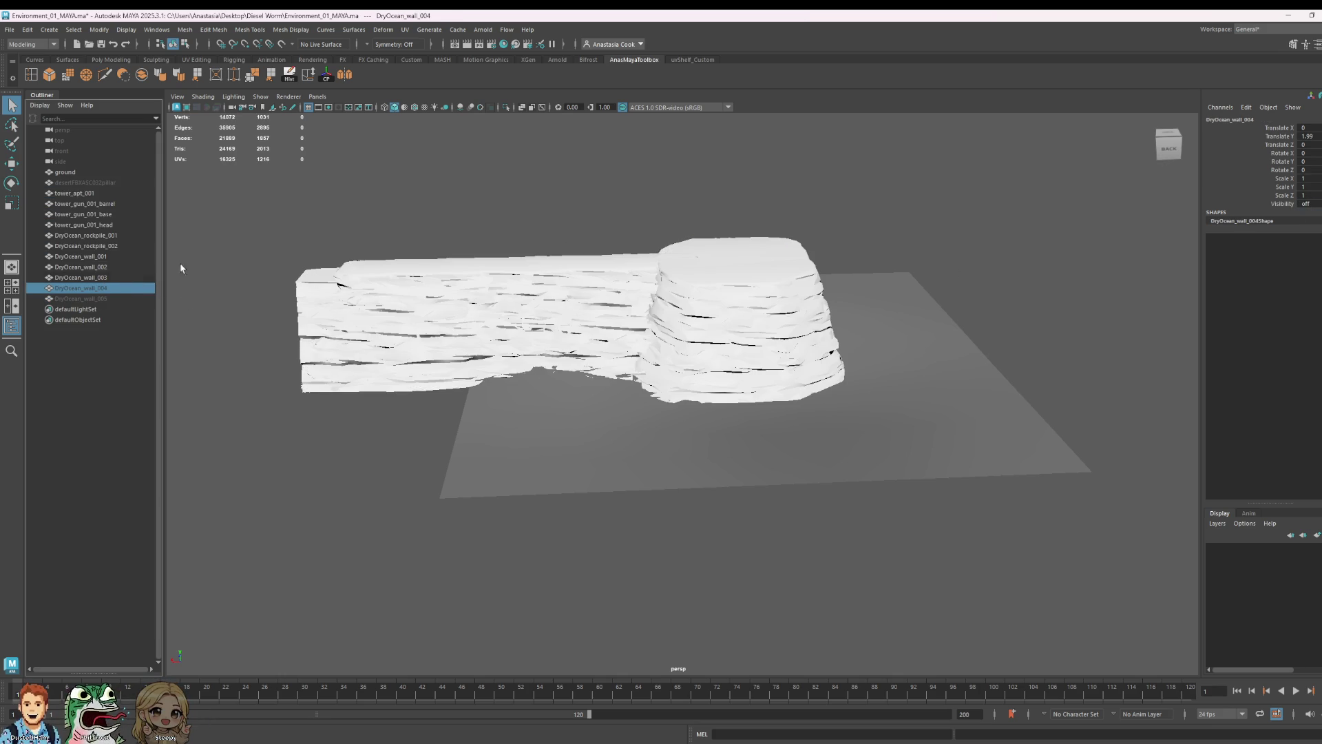
pyautogui.hotkey('ctrl', 'h')
# - Hide the tower_gun_001 pieces and DryOcean_rockpile_001
pyautogui.moveTo(73, 193); pyautogui.dragTo(77, 277)
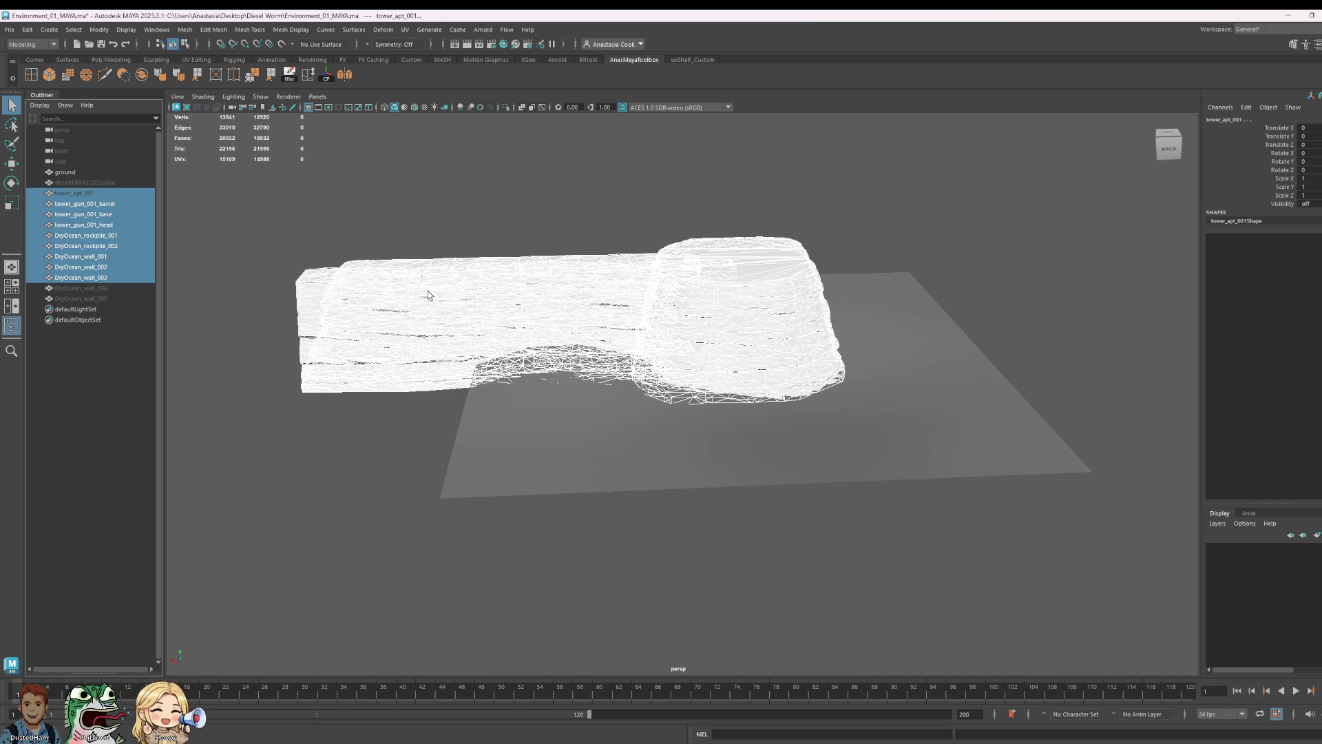
pyautogui.click(443, 168)
pyautogui.click(103, 204)
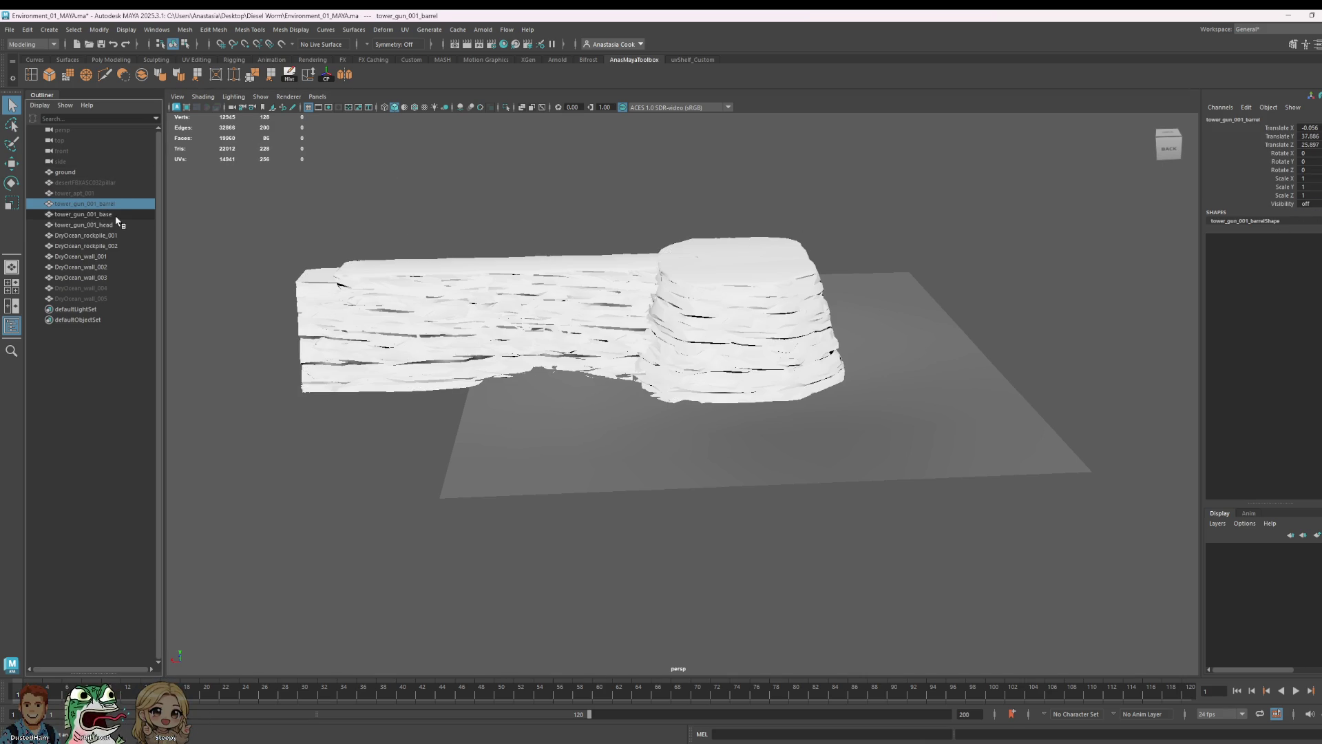
pyautogui.click(87, 214)
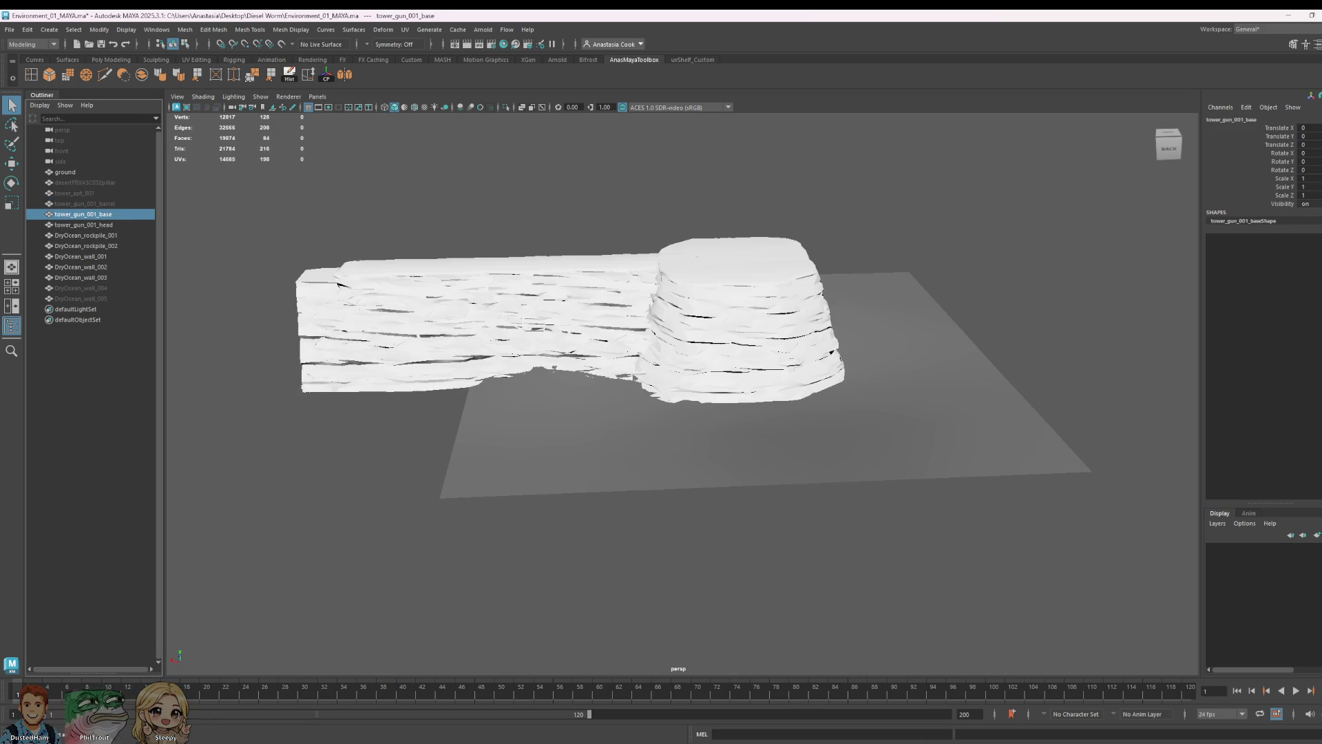
pyautogui.click(87, 224)
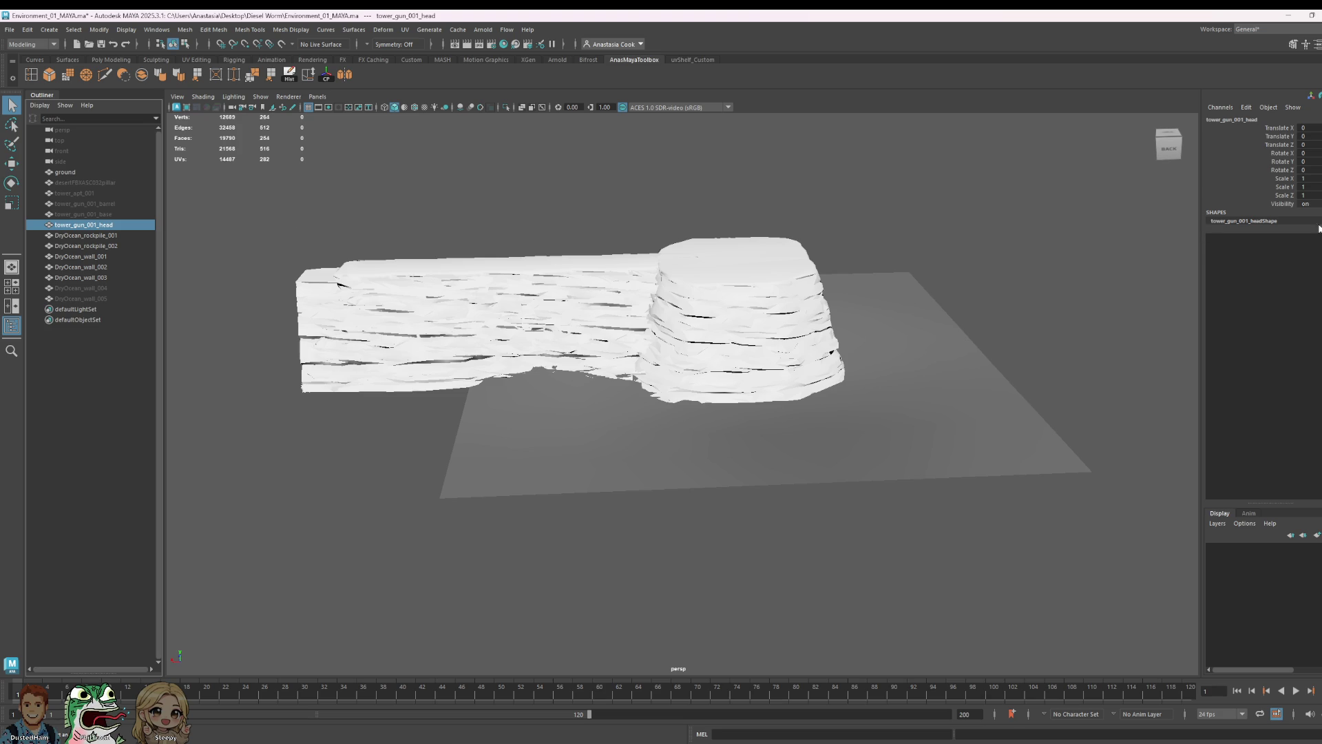
pyautogui.click(89, 236)
pyautogui.hotkey('ctrl', 'h')
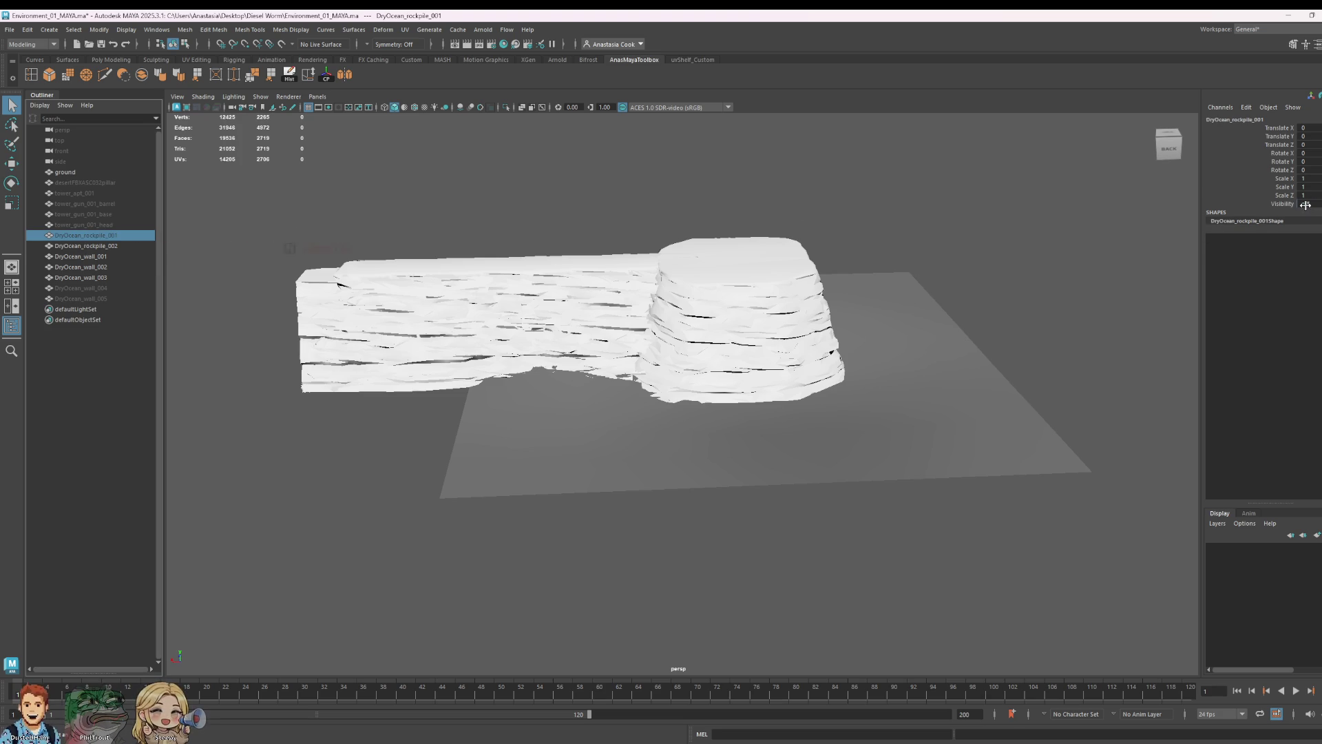
# - Hide DryOcean_rockpile_002 and walls 001-003, leaving only the ground and a small blue object
pyautogui.click(89, 246)
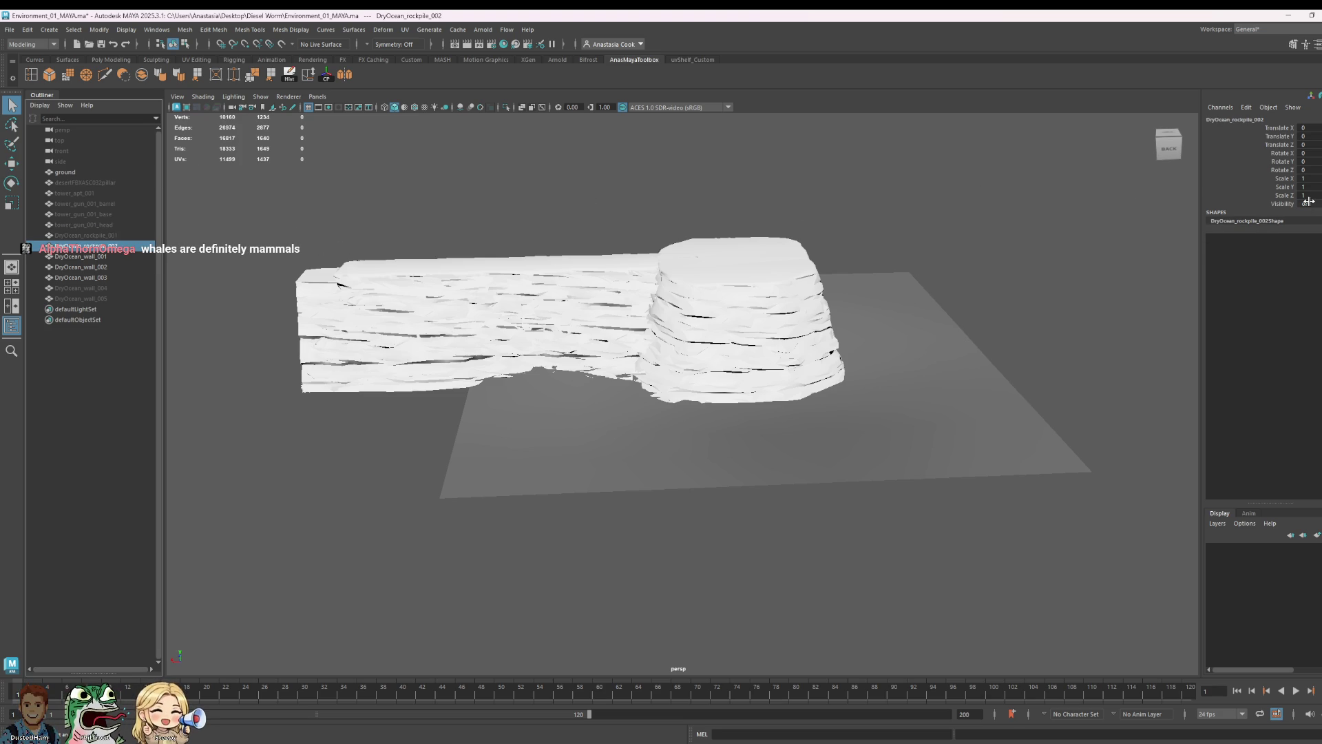
pyautogui.click(81, 256)
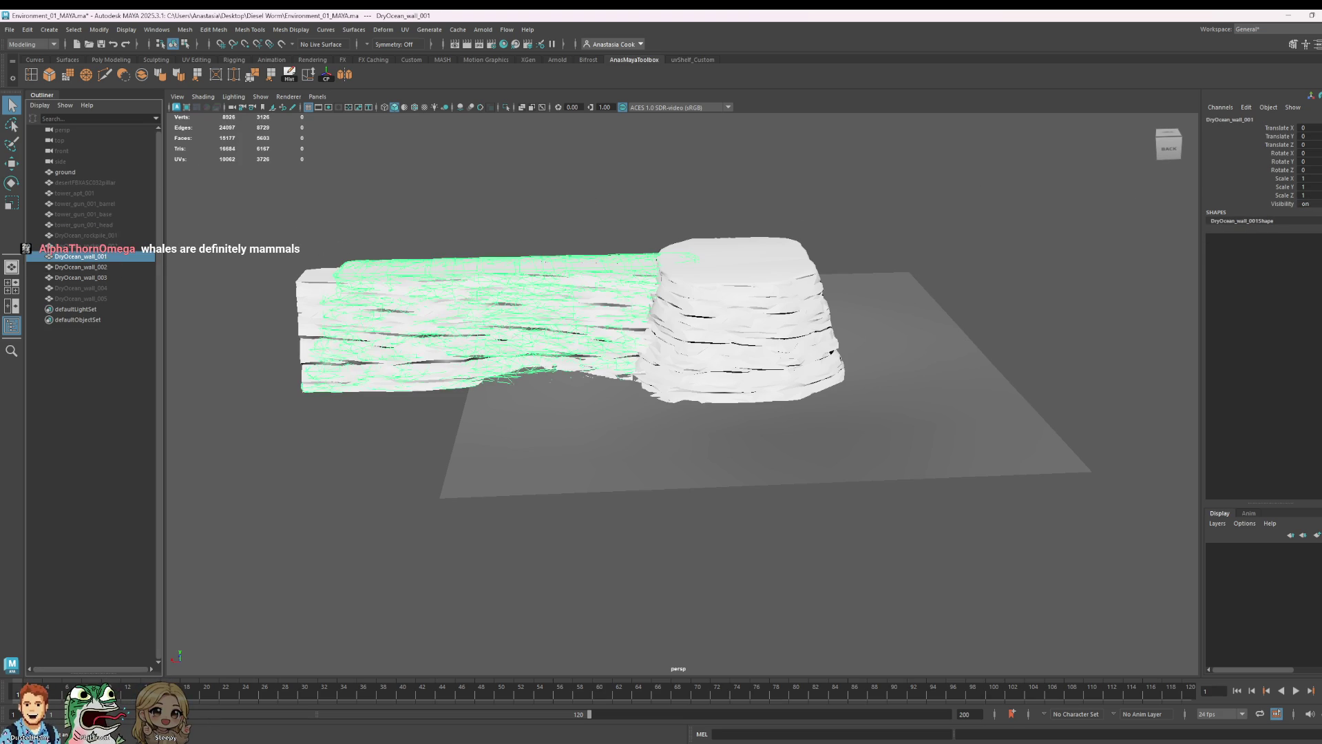
pyautogui.hotkey('ctrl', 'h')
pyautogui.click(93, 266)
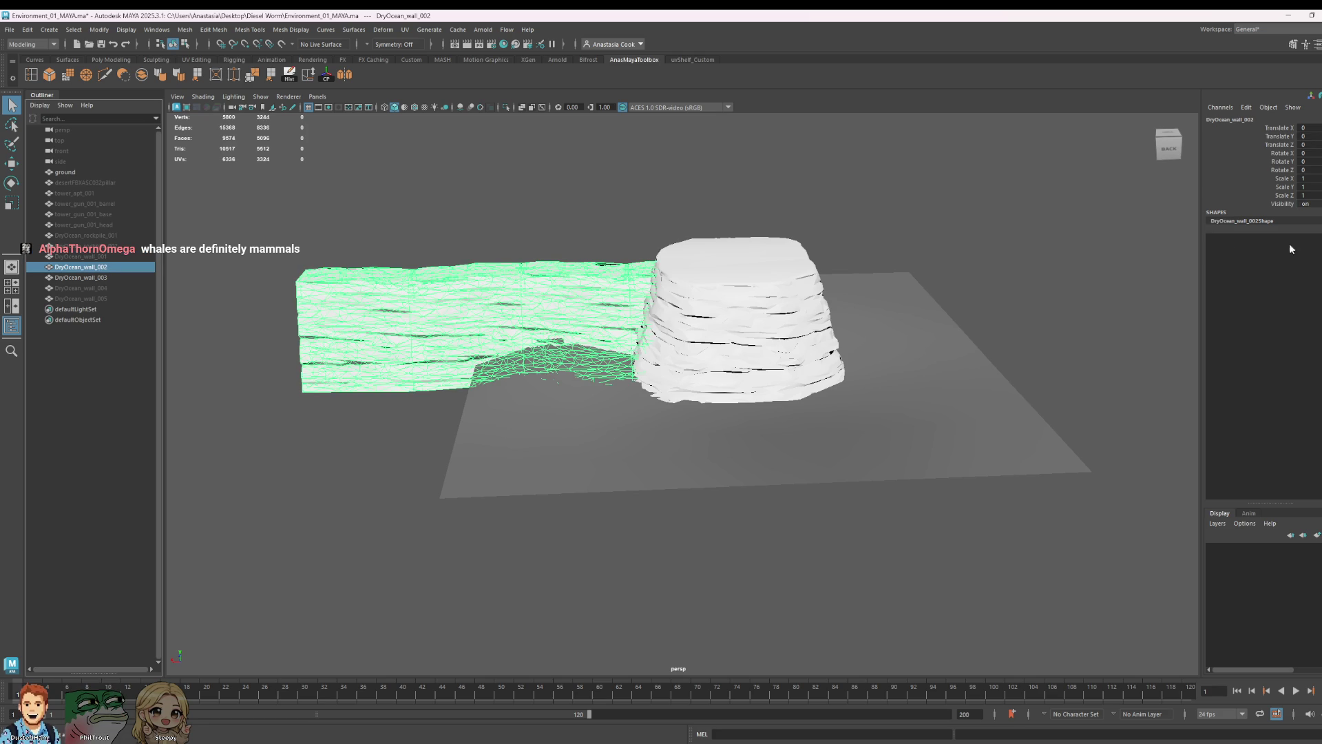
pyautogui.hotkey('ctrl', 'h')
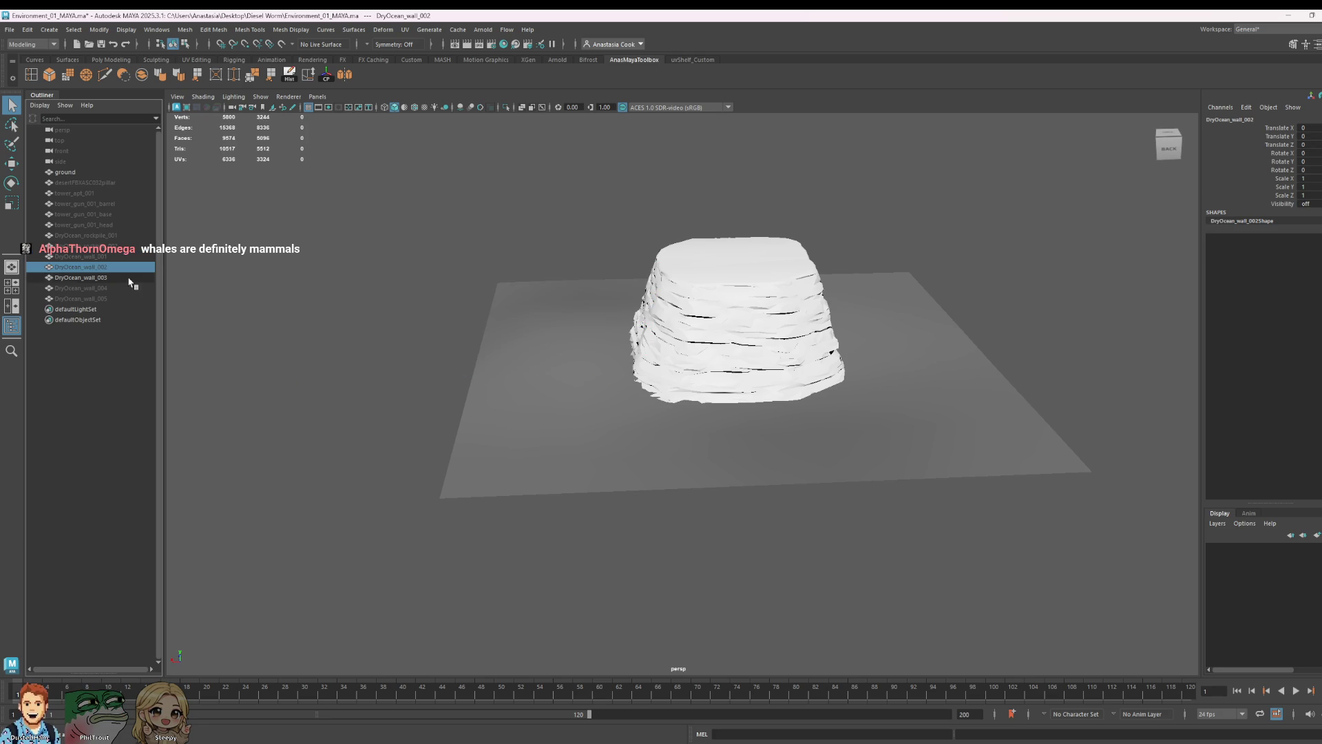
pyautogui.click(130, 277)
pyautogui.hotkey('ctrl', 'h')
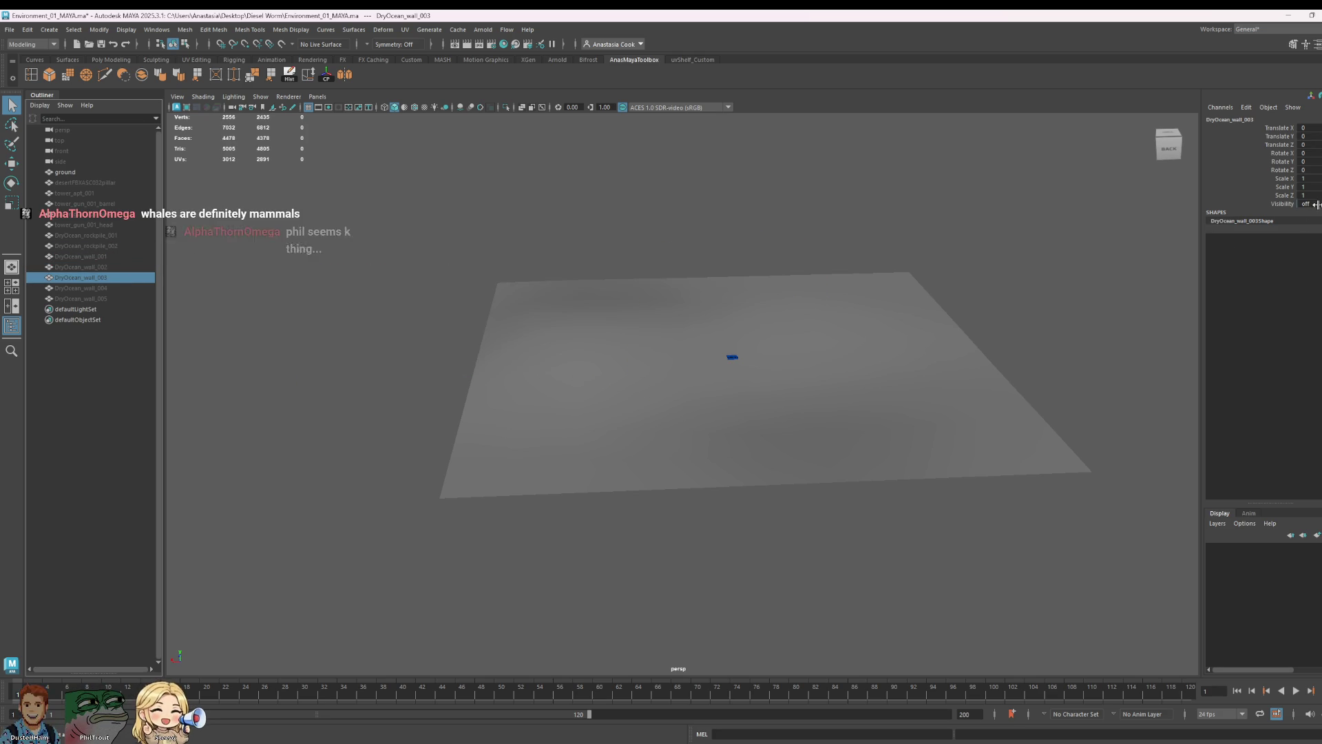
pyautogui.scroll(5, 812, 378)
pyautogui.scroll(-3, 859, 413)
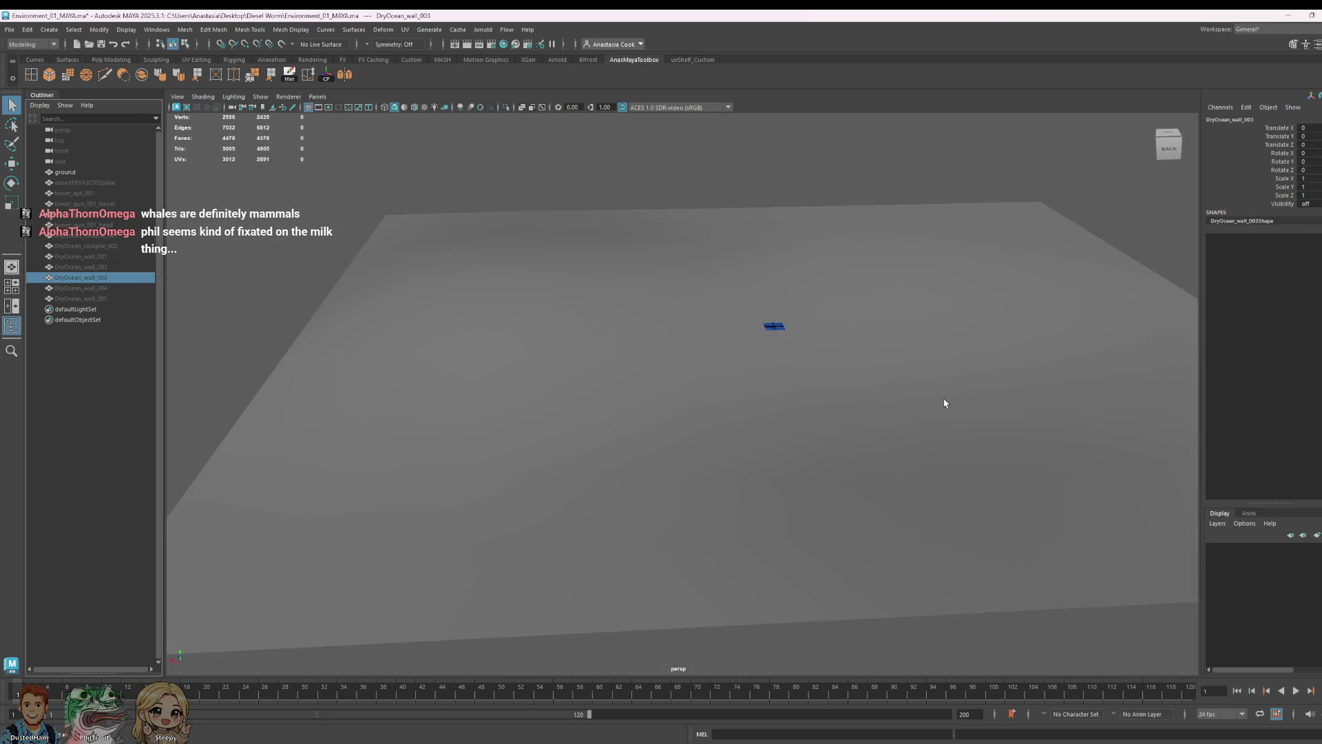
pyautogui.keyDown('alt'); pyautogui.moveTo(948, 410); pyautogui.dragTo(861, 472, button='middle'); pyautogui.keyUp('alt')
pyautogui.scroll(2, 847, 460)
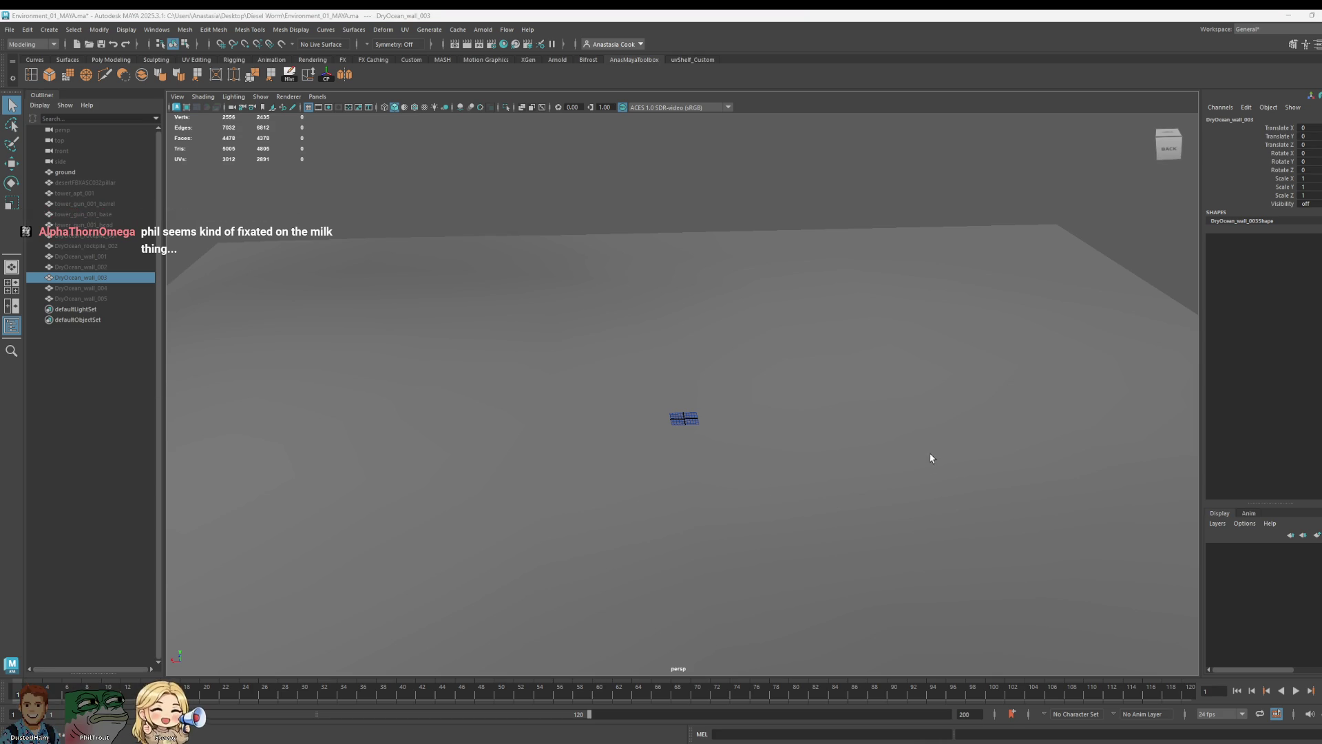
# - Orbit the perspective view to frame the whole ground plane with the small blue object near centre
pyautogui.moveTo(650, 468)
pyautogui.keyDown('alt'); pyautogui.mouseDown()
pyautogui.moveTo(587, 416)
pyautogui.moveTo(739, 455)
pyautogui.moveTo(733, 437)
pyautogui.moveTo(771, 404)
pyautogui.moveTo(688, 386)
pyautogui.moveTo(785, 399)
pyautogui.mouseUp(); pyautogui.keyUp('alt')
pyautogui.keyDown('alt'); pyautogui.moveTo(786, 398); pyautogui.dragTo(820, 446, button='right'); pyautogui.keyUp('alt')
pyautogui.moveTo(821, 447)
pyautogui.keyDown('alt'); pyautogui.mouseDown()
pyautogui.moveTo(816, 413)
pyautogui.moveTo(832, 409)
pyautogui.mouseUp(); pyautogui.keyUp('alt')
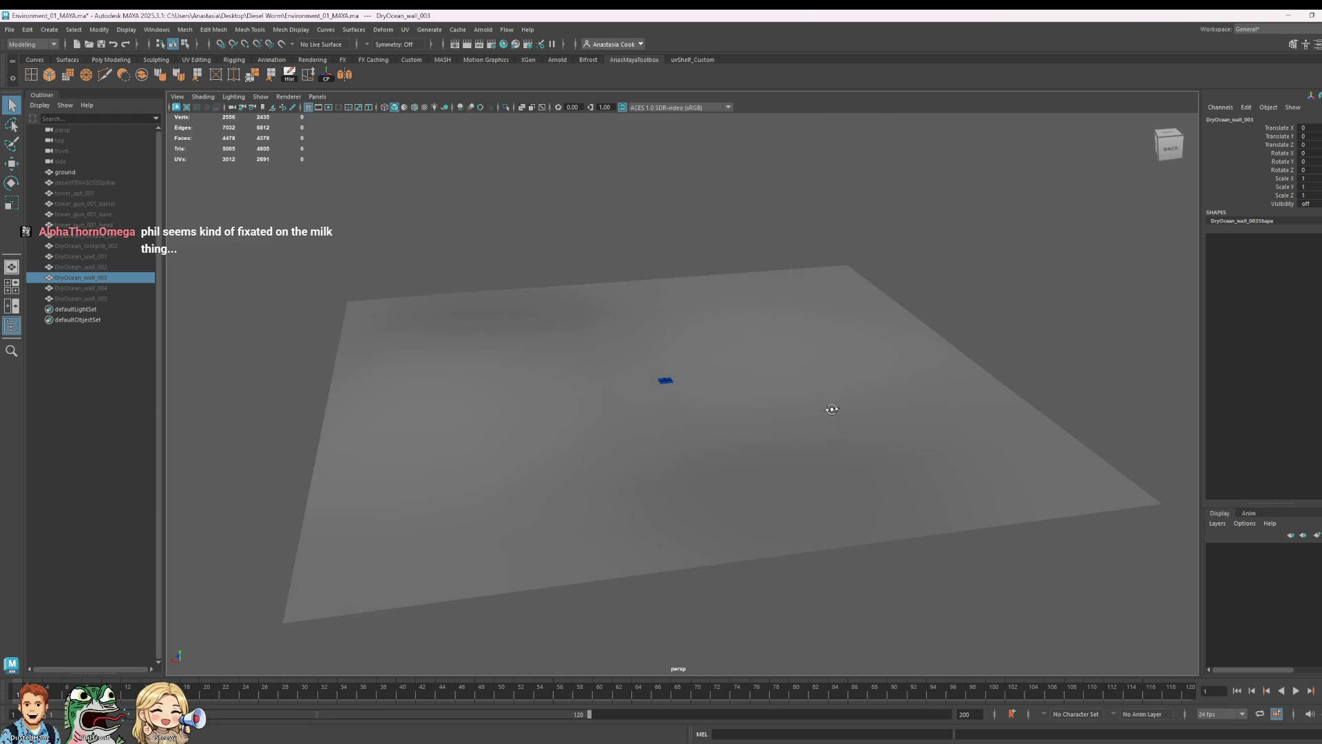
pyautogui.keyDown('alt'); pyautogui.moveTo(841, 392); pyautogui.dragTo(851, 418, button='middle'); pyautogui.keyUp('alt')
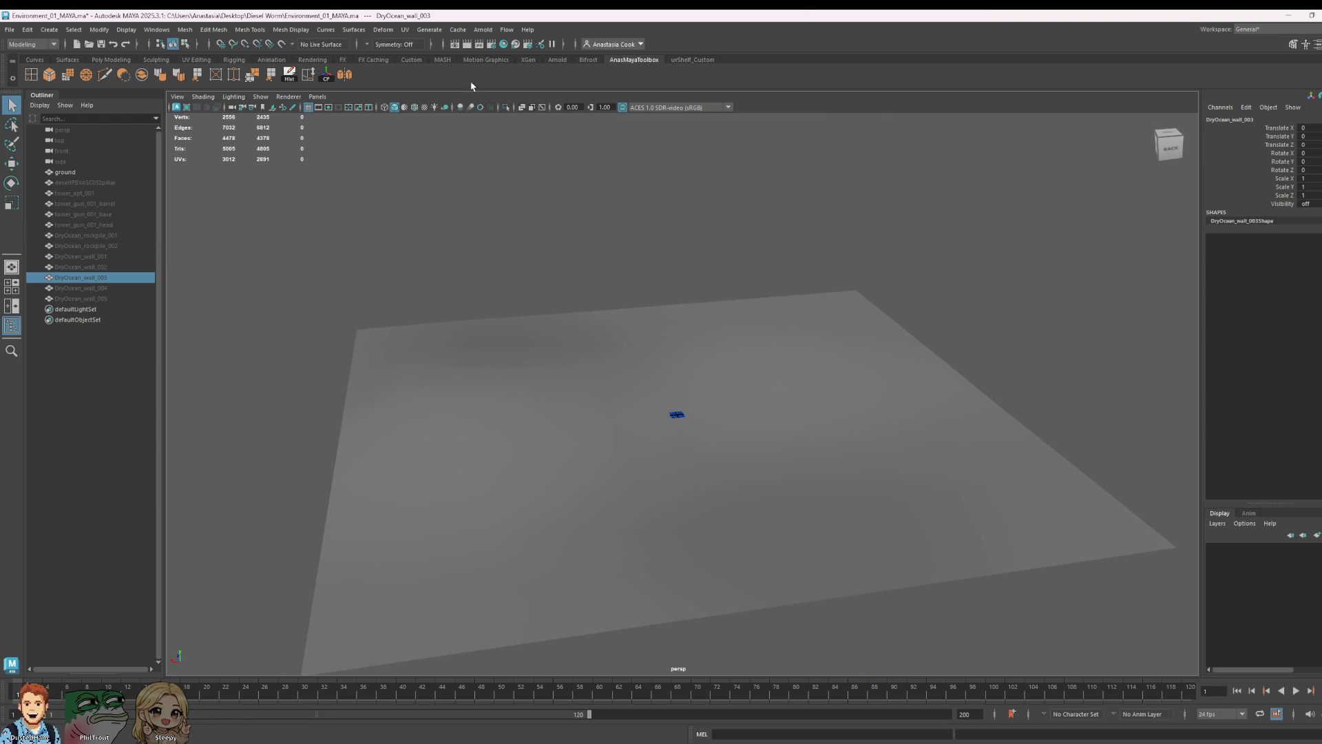
pyautogui.keyDown('alt'); pyautogui.moveTo(936, 399); pyautogui.dragTo(928, 444); pyautogui.keyUp('alt')
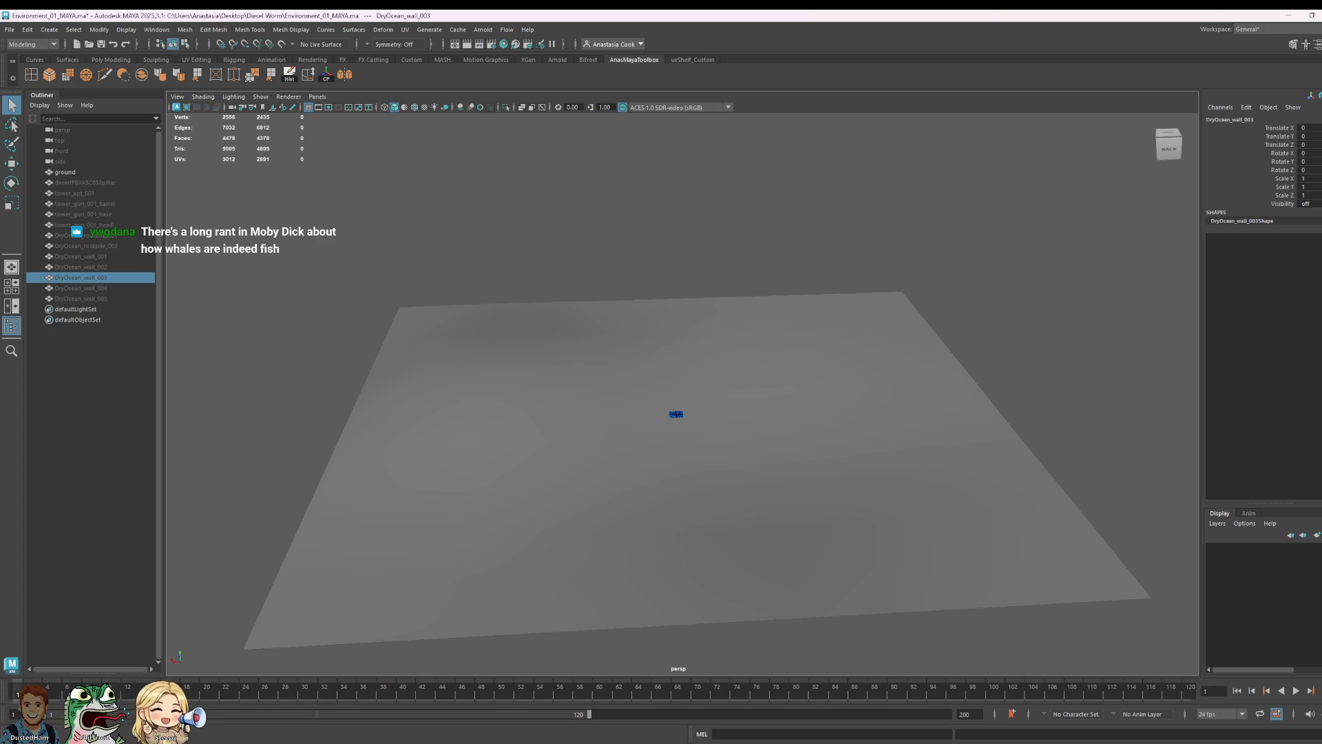
pyautogui.click(593, 260)
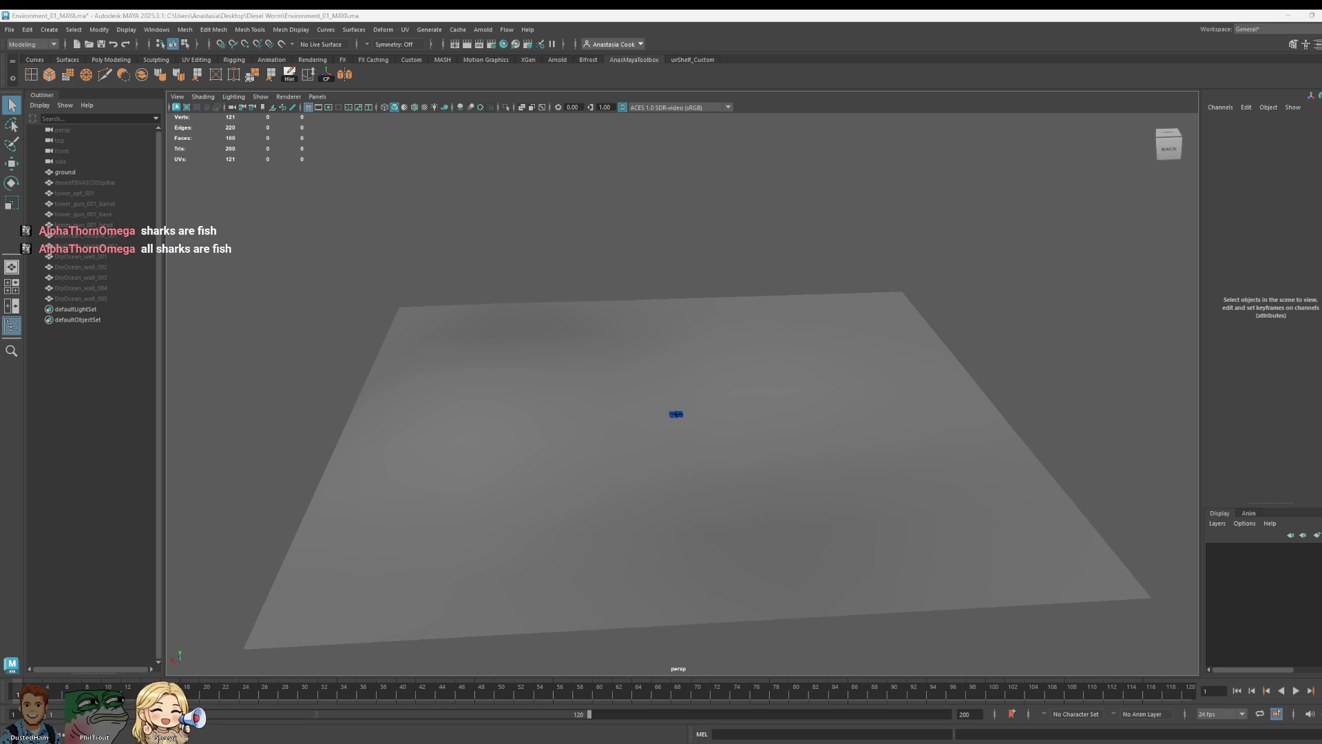
pyautogui.click(915, 458)
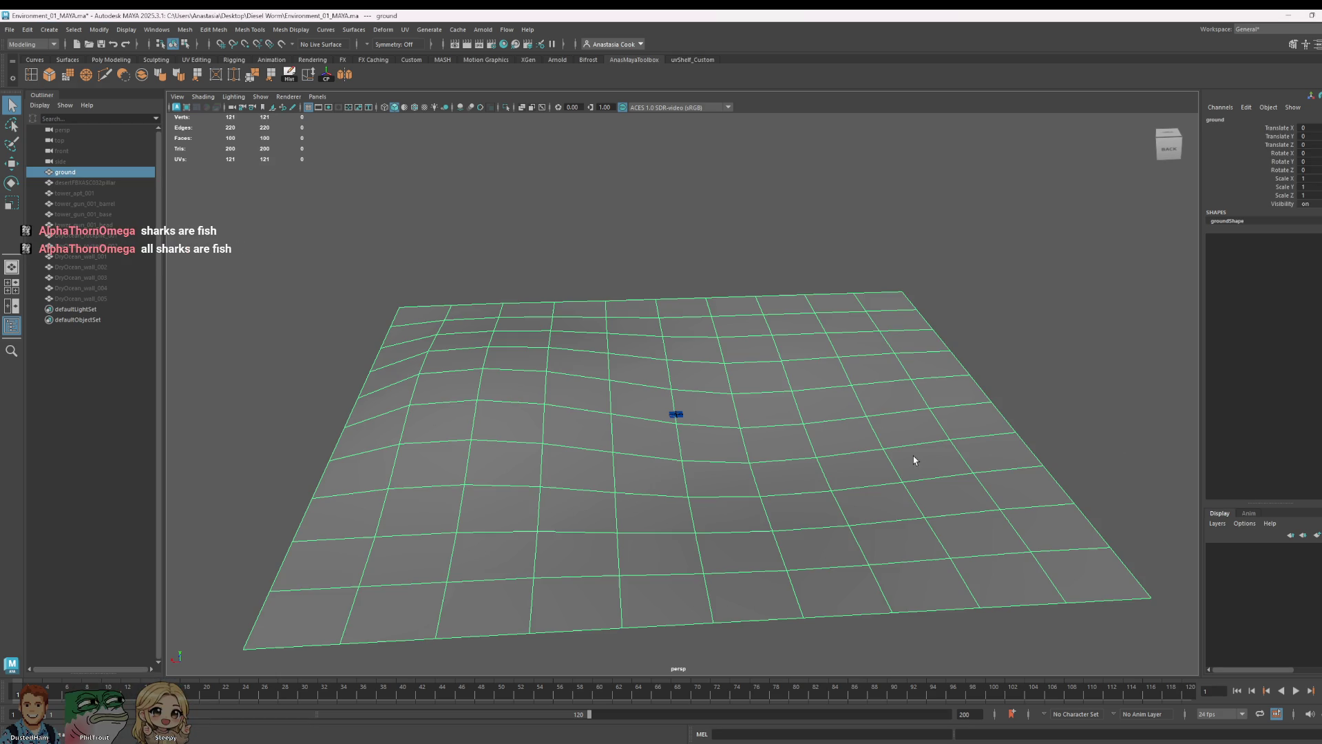
# - Create a polygon cylinder and raise it along Y above the grid
pyautogui.click(48, 29)
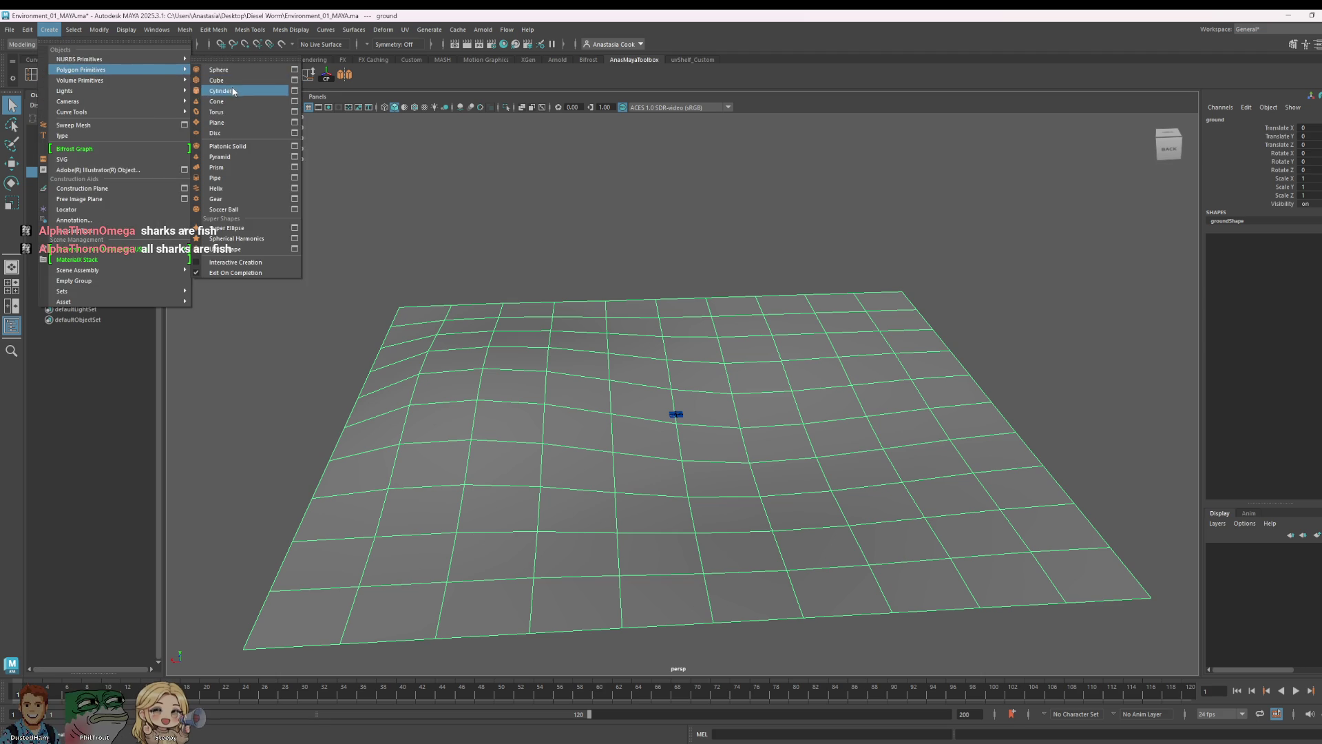
pyautogui.click(233, 91)
pyautogui.press('f')
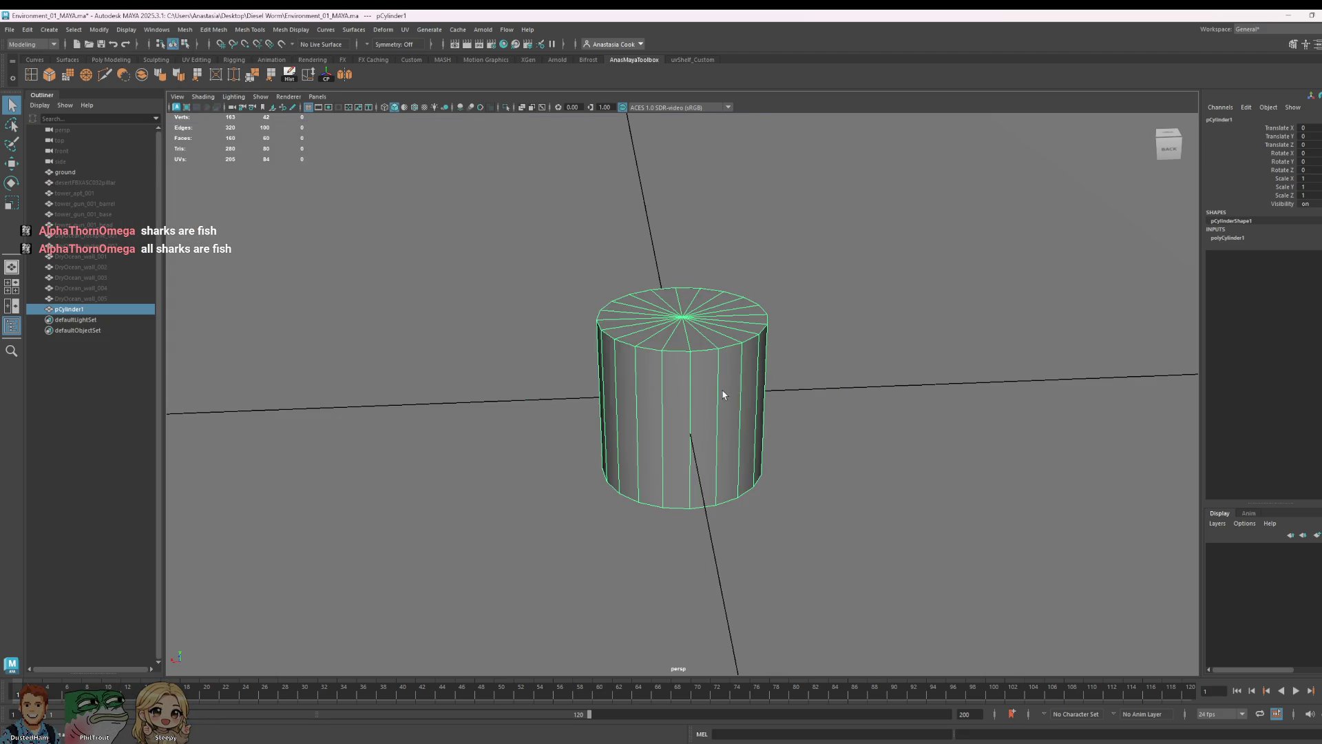
pyautogui.scroll(-5, 726, 393)
pyautogui.press('w')
pyautogui.press('r')
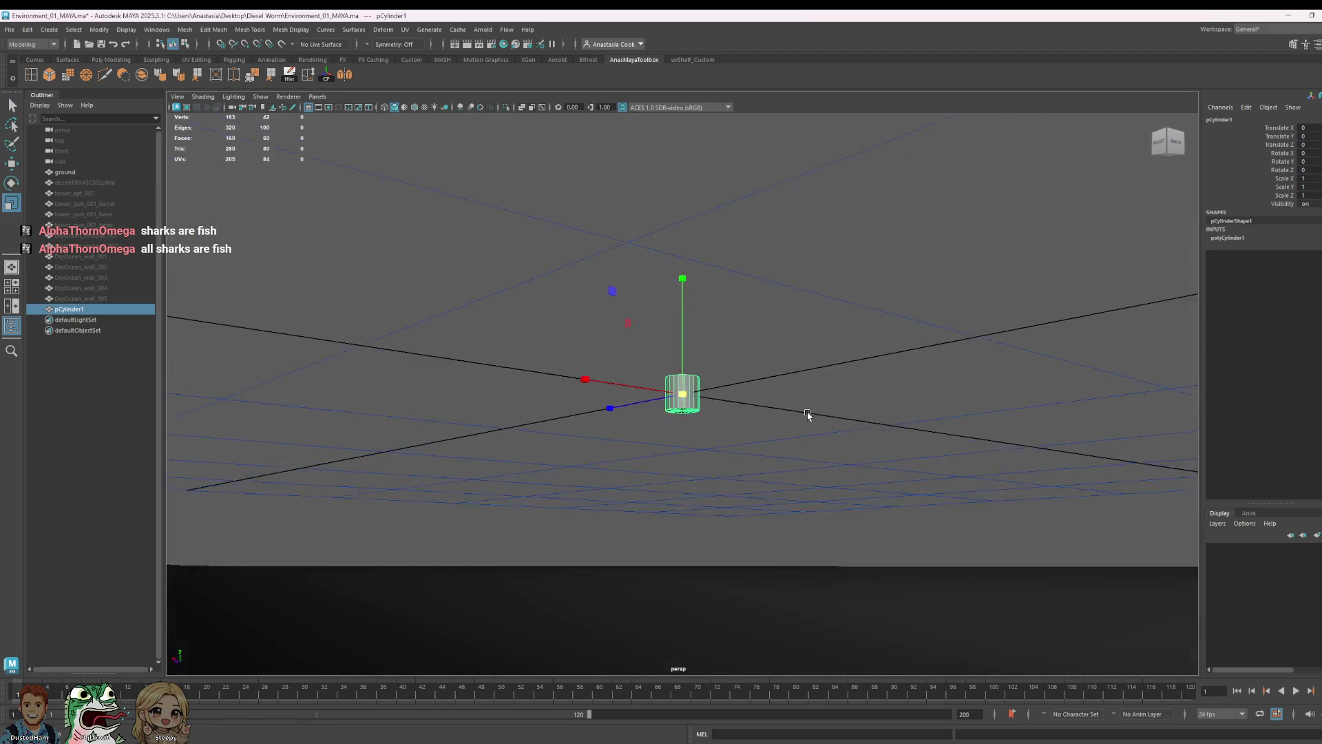
pyautogui.keyDown('alt'); pyautogui.moveTo(762, 448); pyautogui.dragTo(841, 431); pyautogui.keyUp('alt')
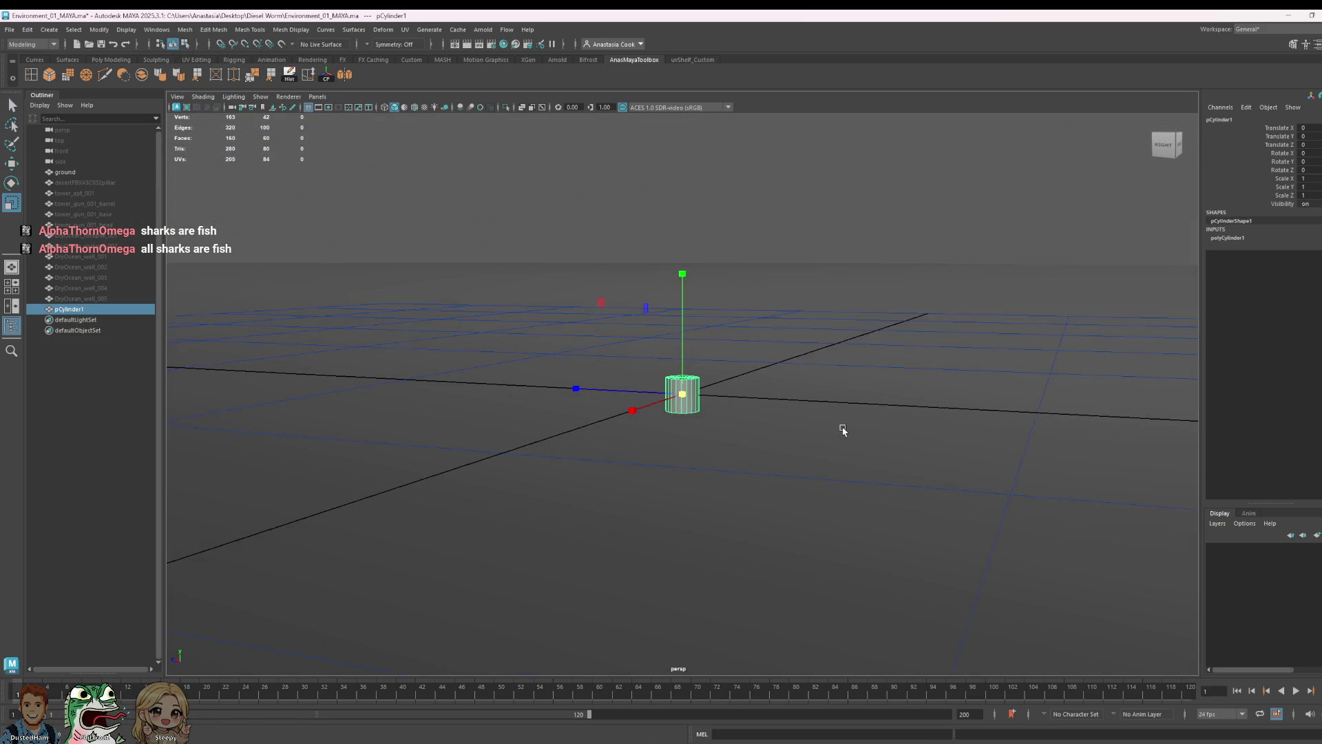
pyautogui.press('w')
pyautogui.moveTo(680, 271); pyautogui.dragTo(682, 258)
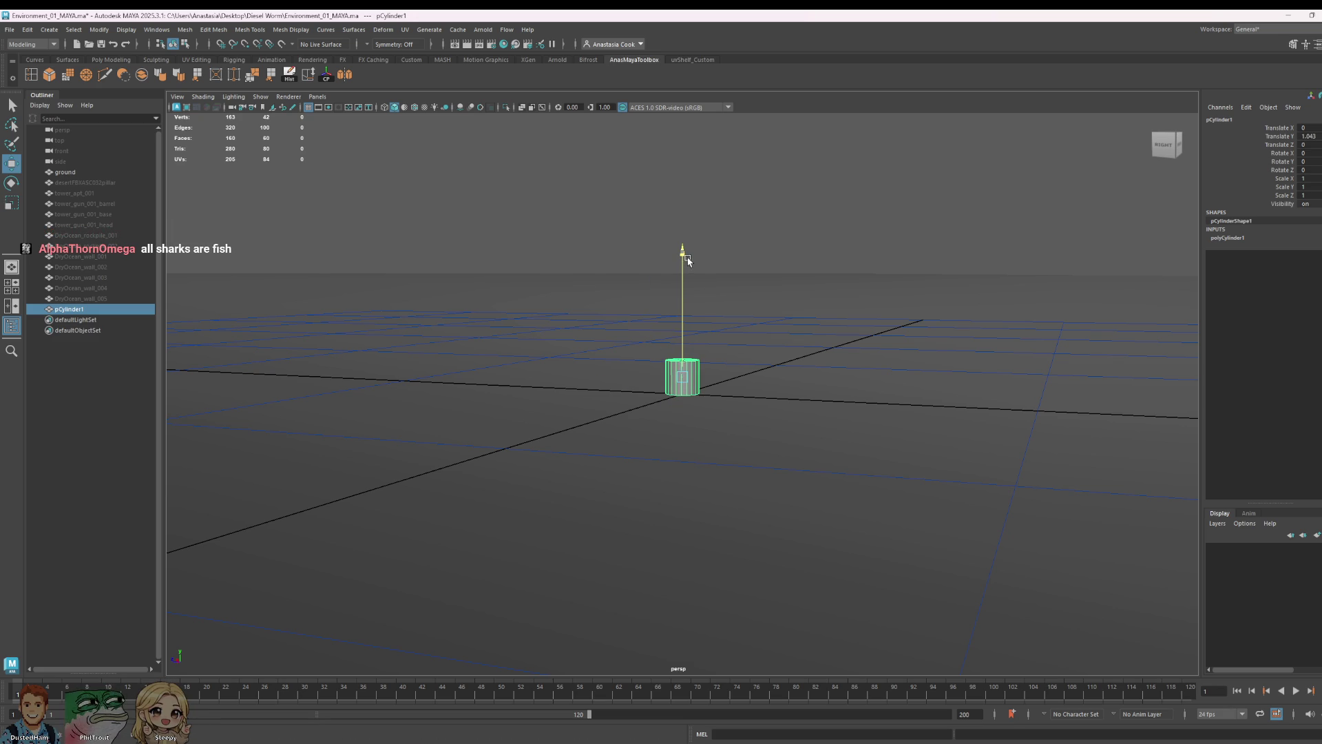
# - Select the cylinder's top face and pull it up into a tall column
pyautogui.rightClick(680, 377)
pyautogui.click(679, 401)
pyautogui.click(682, 364)
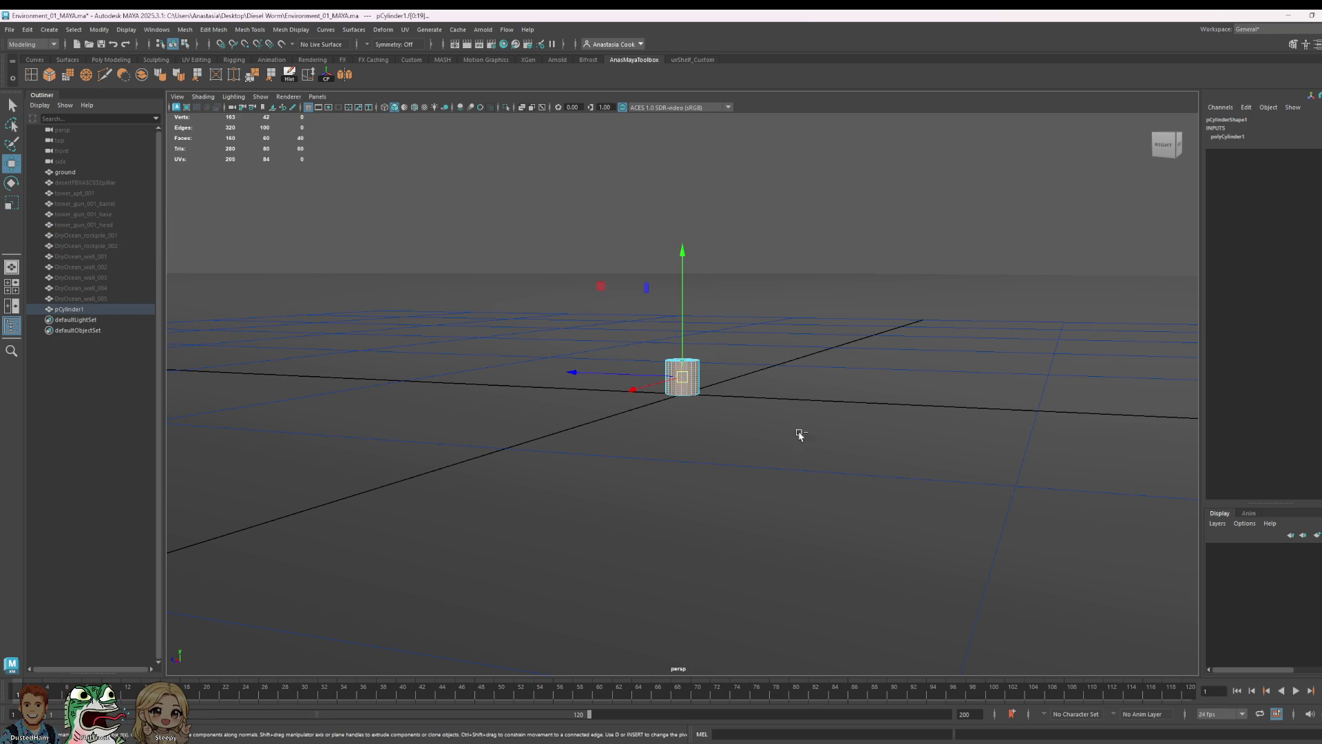
pyautogui.moveTo(802, 473); pyautogui.dragTo(558, 356)
pyautogui.moveTo(681, 236); pyautogui.dragTo(684, 125)
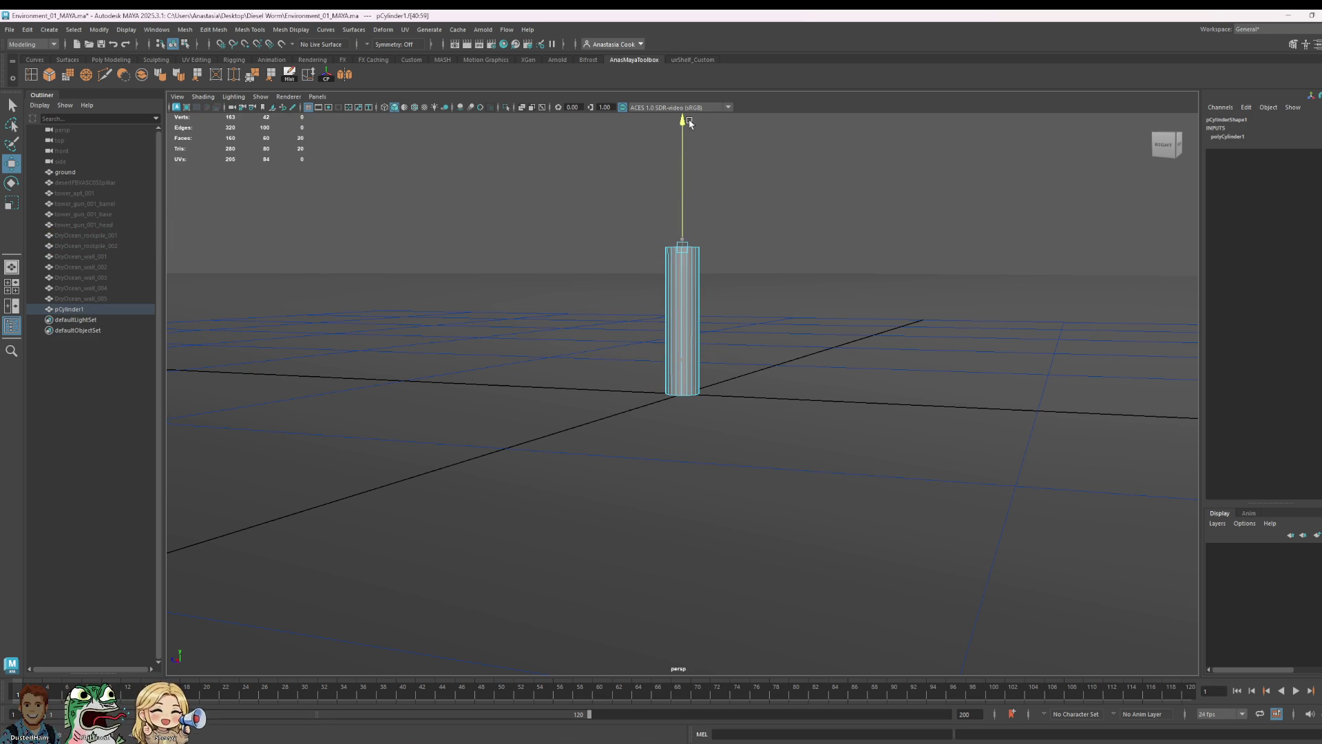
pyautogui.moveTo(823, 282)
pyautogui.keyDown('alt'); pyautogui.mouseDown()
pyautogui.moveTo(791, 431)
pyautogui.moveTo(628, 476)
pyautogui.moveTo(651, 534)
pyautogui.moveTo(745, 398)
pyautogui.moveTo(886, 410)
pyautogui.moveTo(926, 459)
pyautogui.moveTo(791, 416)
pyautogui.mouseUp(); pyautogui.keyUp('alt')
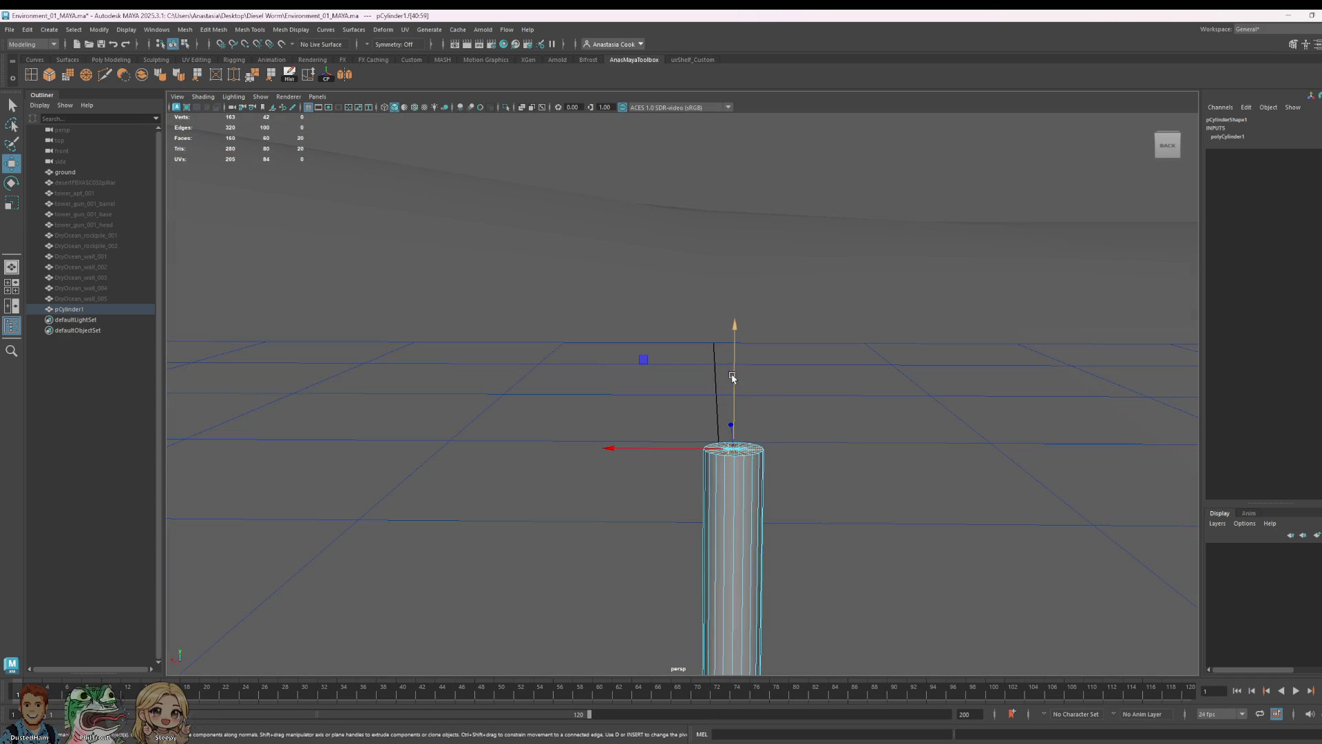
# - Extrude the top face twice with Ctrl+E, raising and narrowing the cap
pyautogui.hotkey('ctrl', 'e')
pyautogui.click(738, 346)
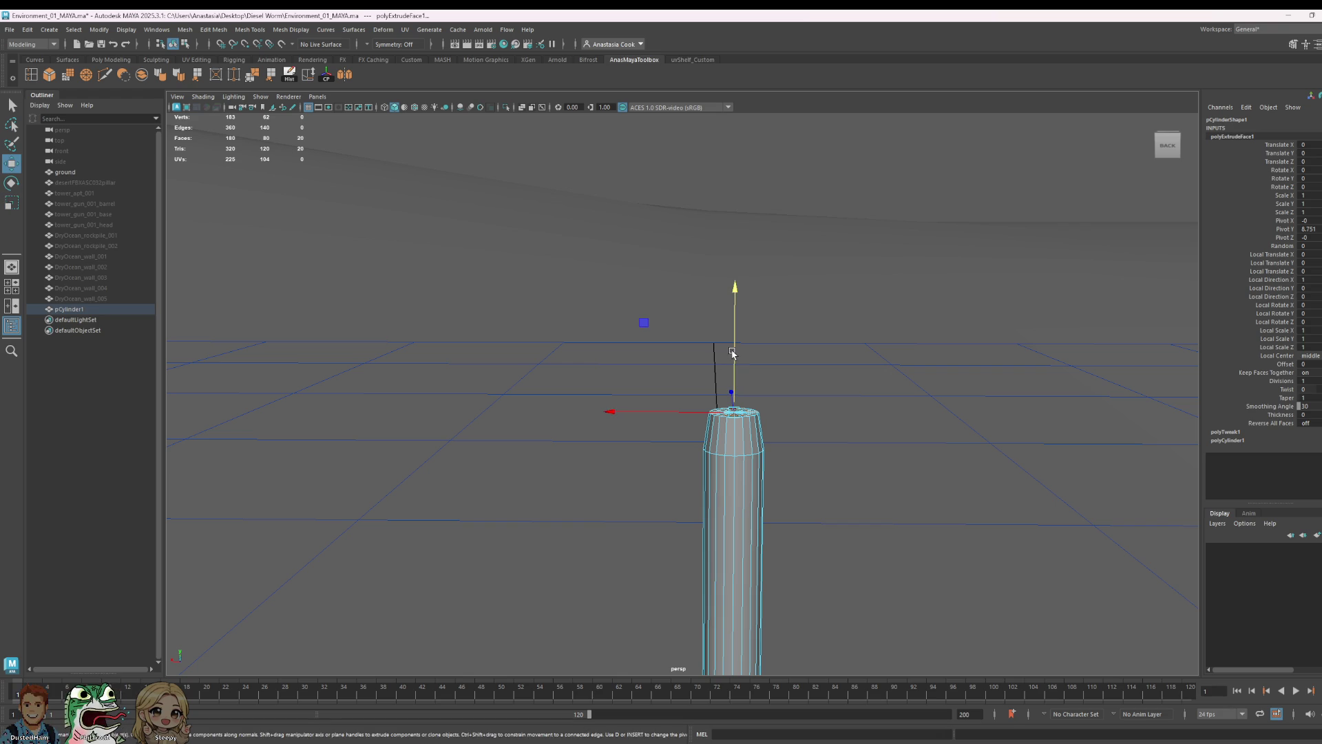
pyautogui.moveTo(731, 354); pyautogui.dragTo(733, 340)
pyautogui.hotkey('ctrl', 'e')
pyautogui.click(756, 379)
pyautogui.press('r')
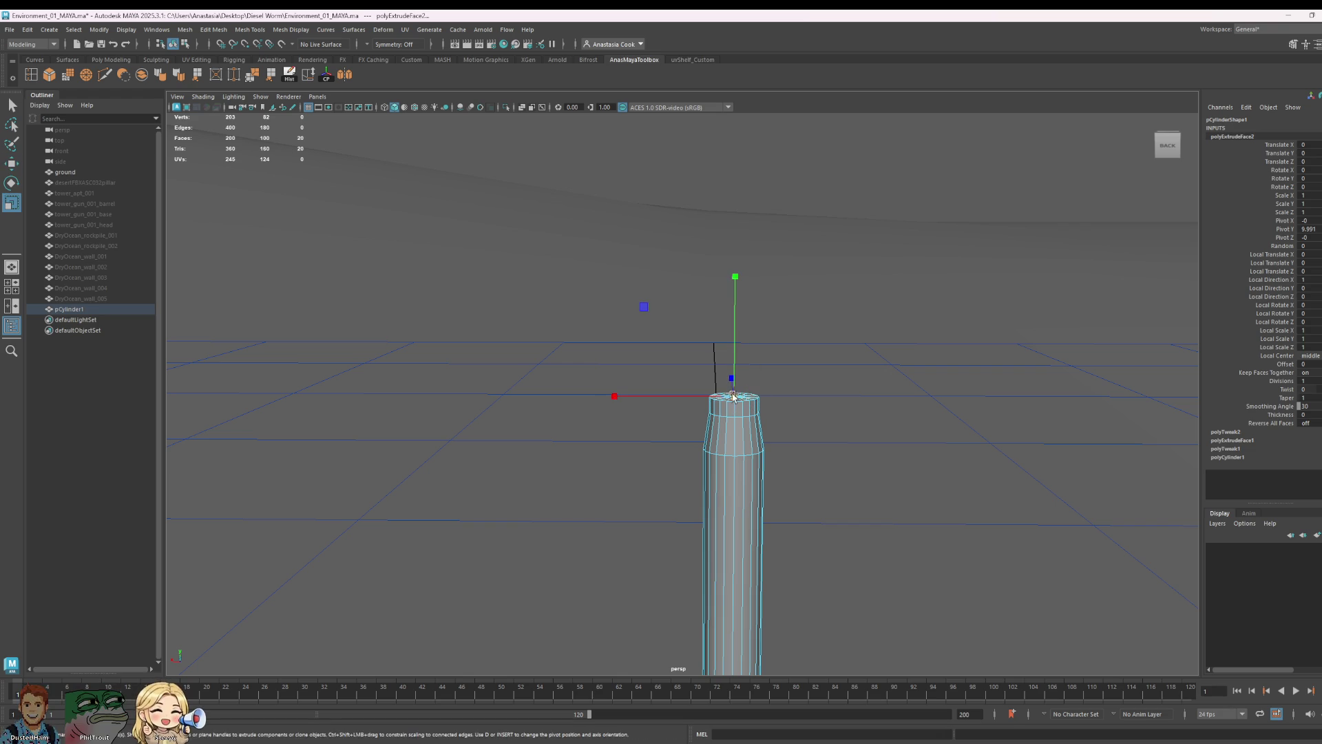
pyautogui.moveTo(723, 442); pyautogui.dragTo(760, 423, button='right')
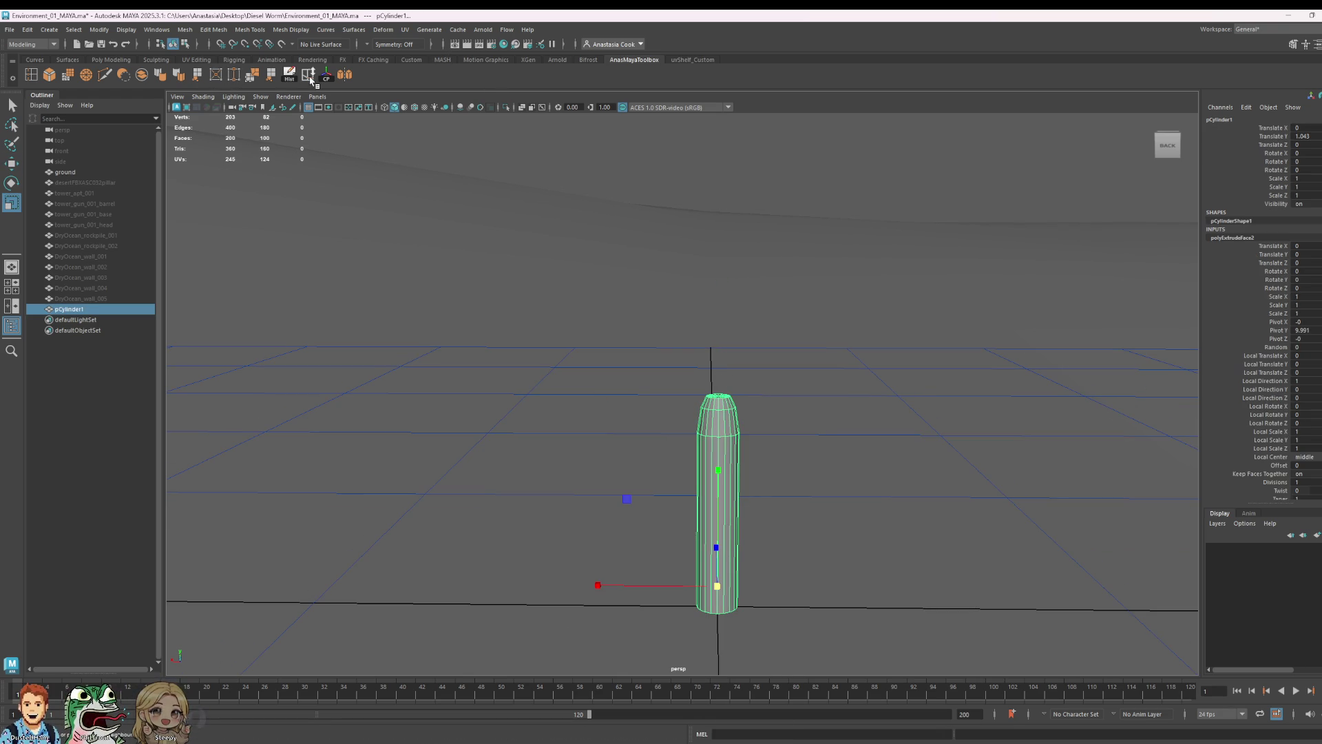
pyautogui.scroll(-2, 1321, 428)
pyautogui.scroll(-1, 1321, 428)
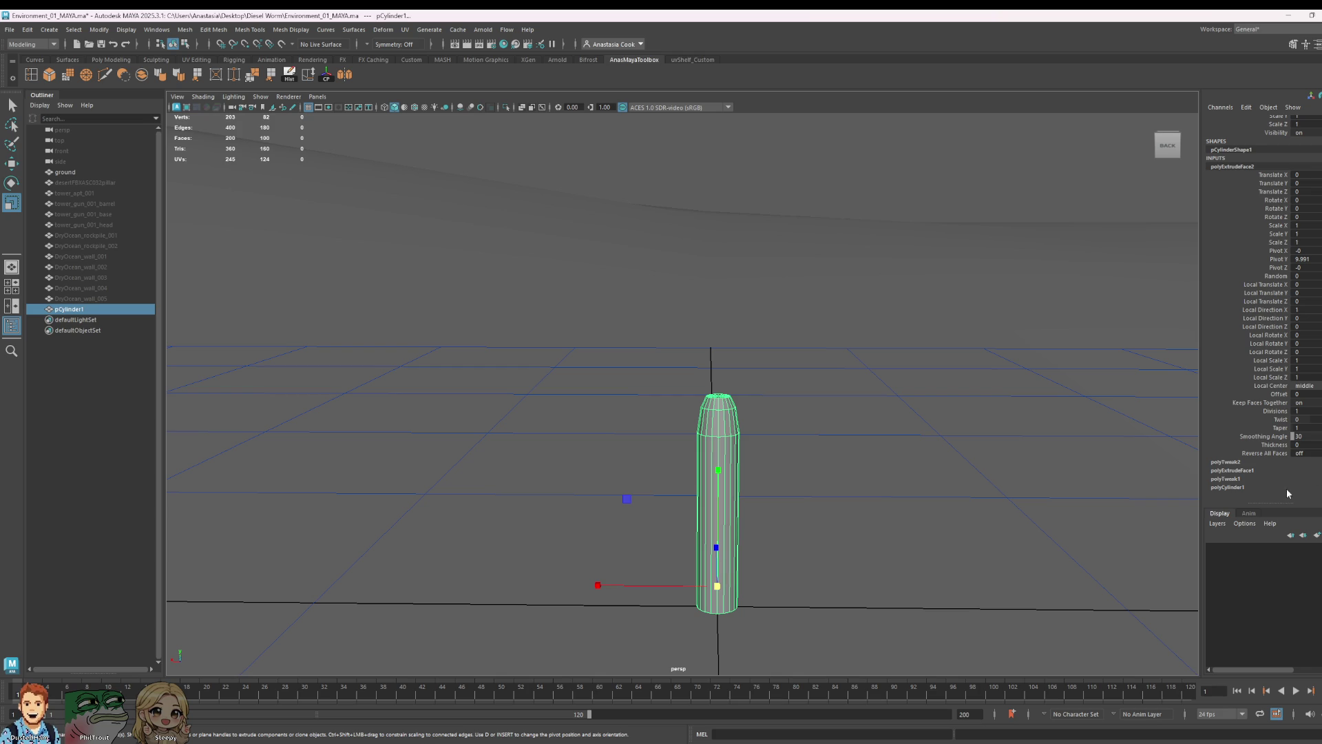
# - Raise Subdivisions Axis in polyCylinder1 to 22, distorting the extruded top
pyautogui.click(1233, 471)
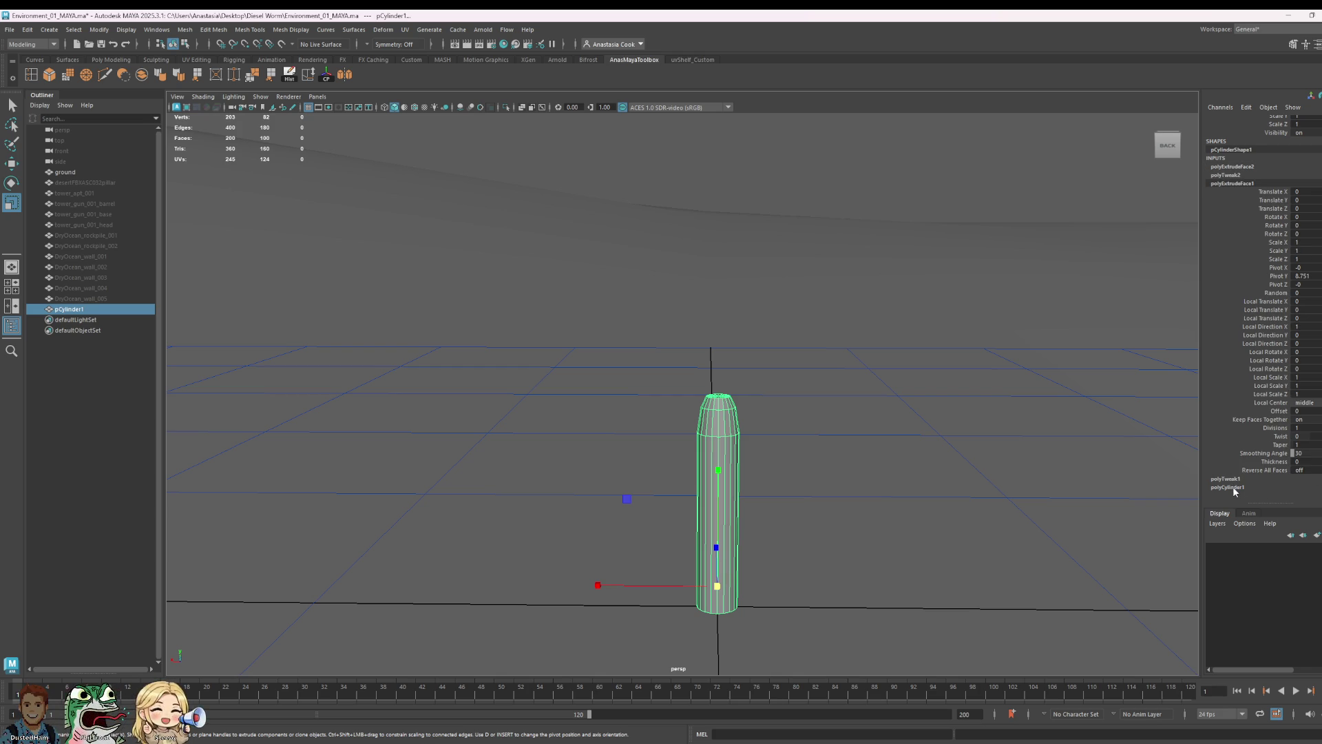
pyautogui.scroll(3, 1284, 332)
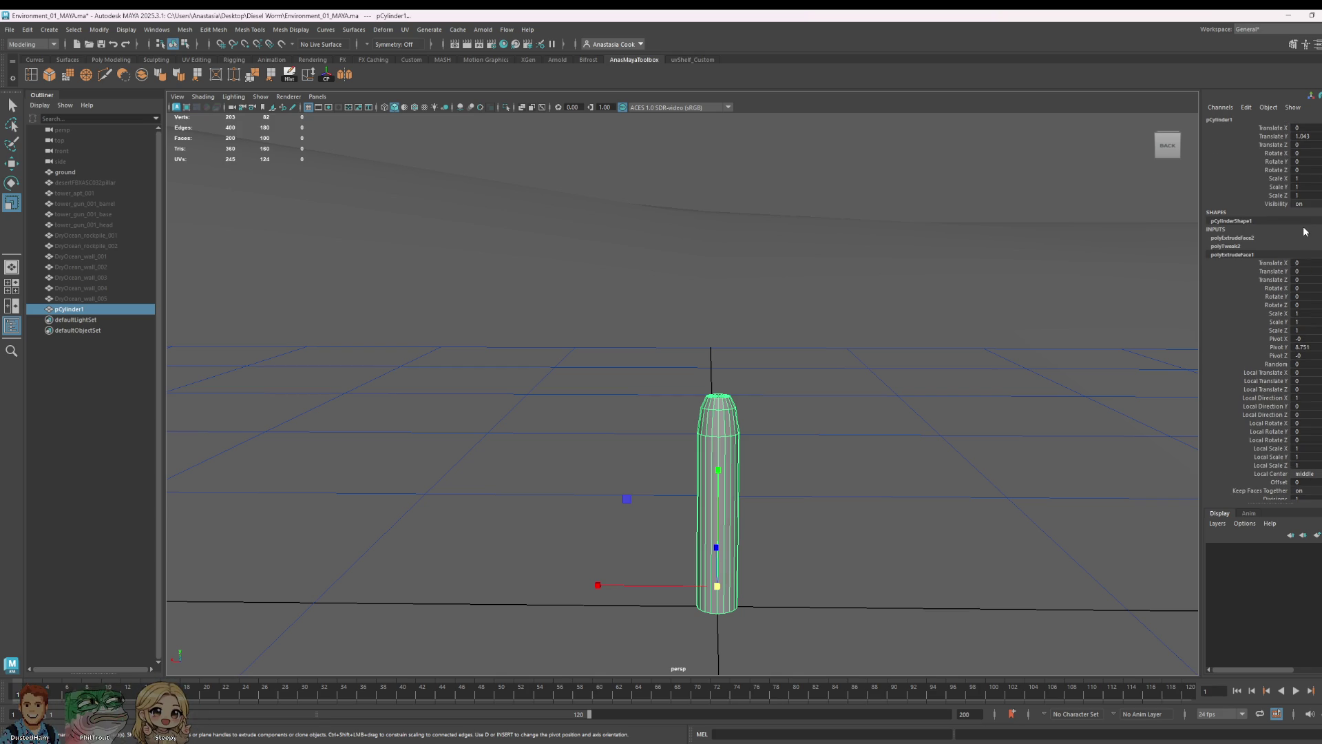
pyautogui.scroll(-3, 1305, 231)
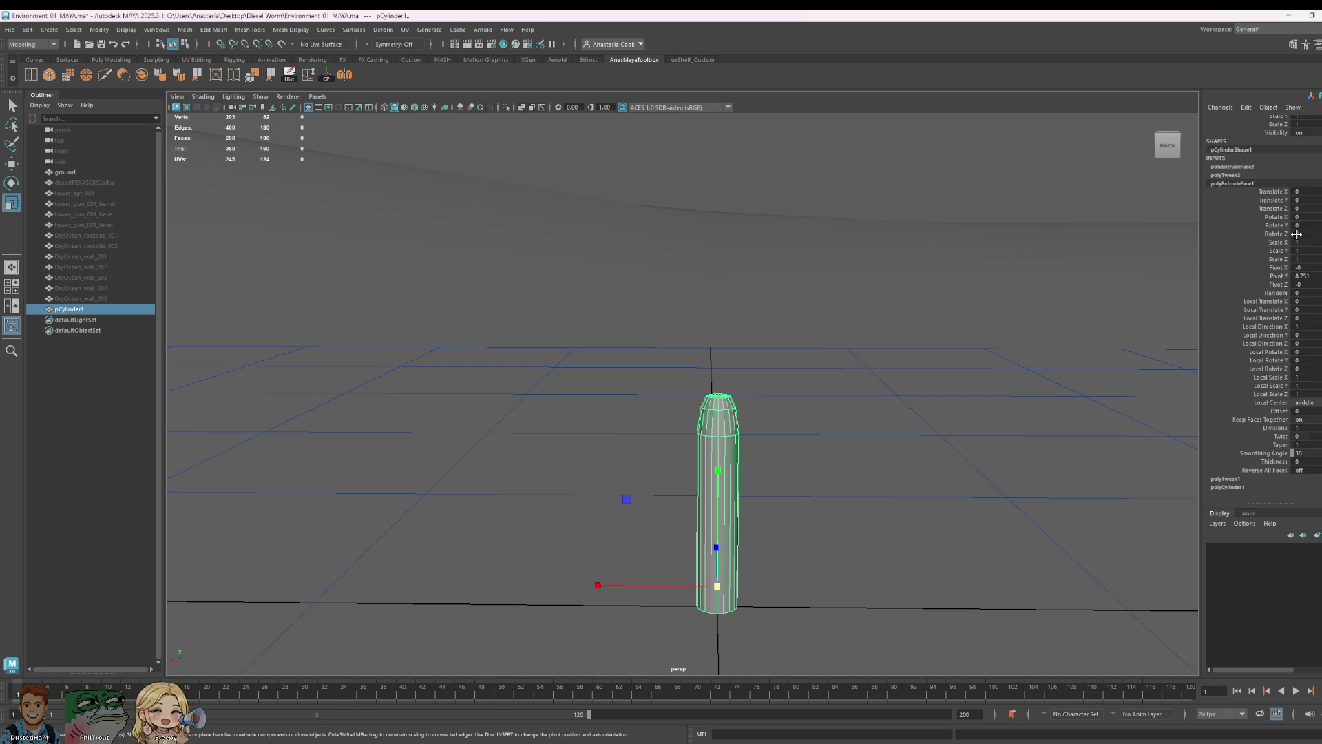
pyautogui.click(1226, 486)
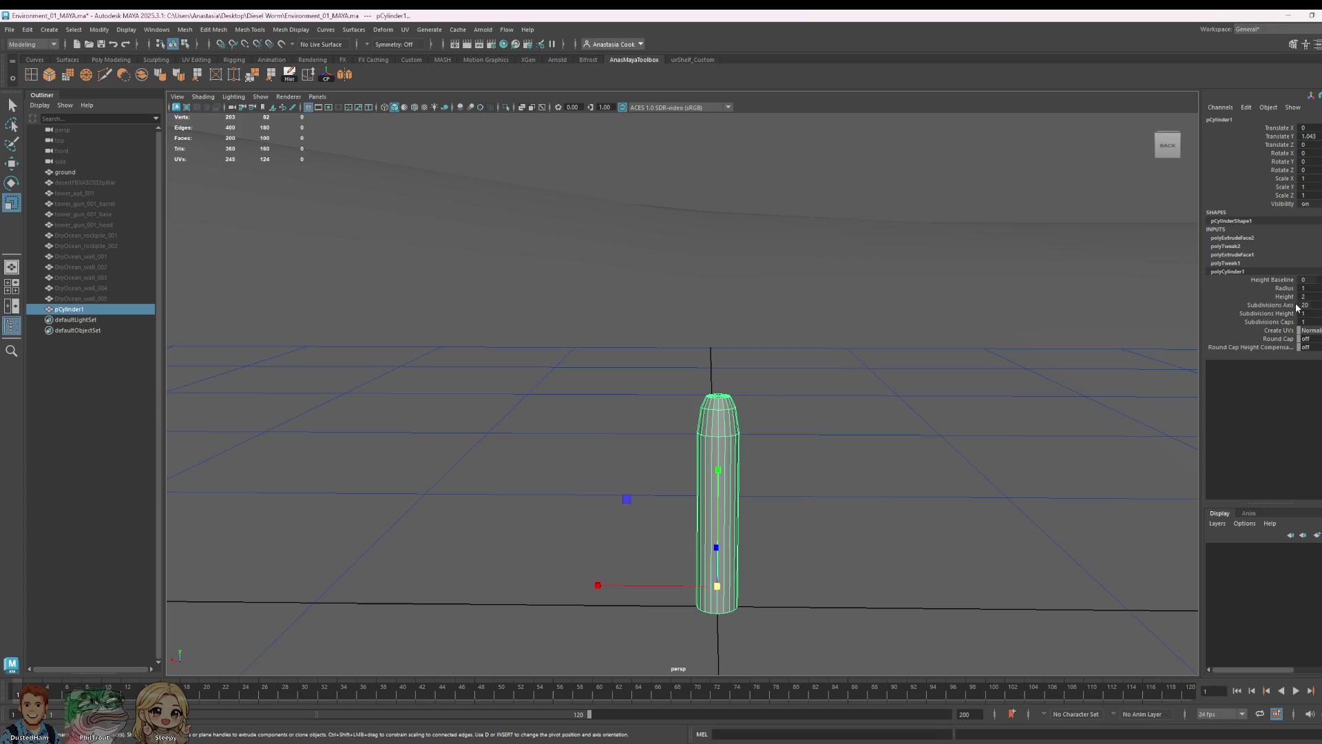
pyautogui.moveTo(1314, 304); pyautogui.dragTo(1313, 305, button='middle')
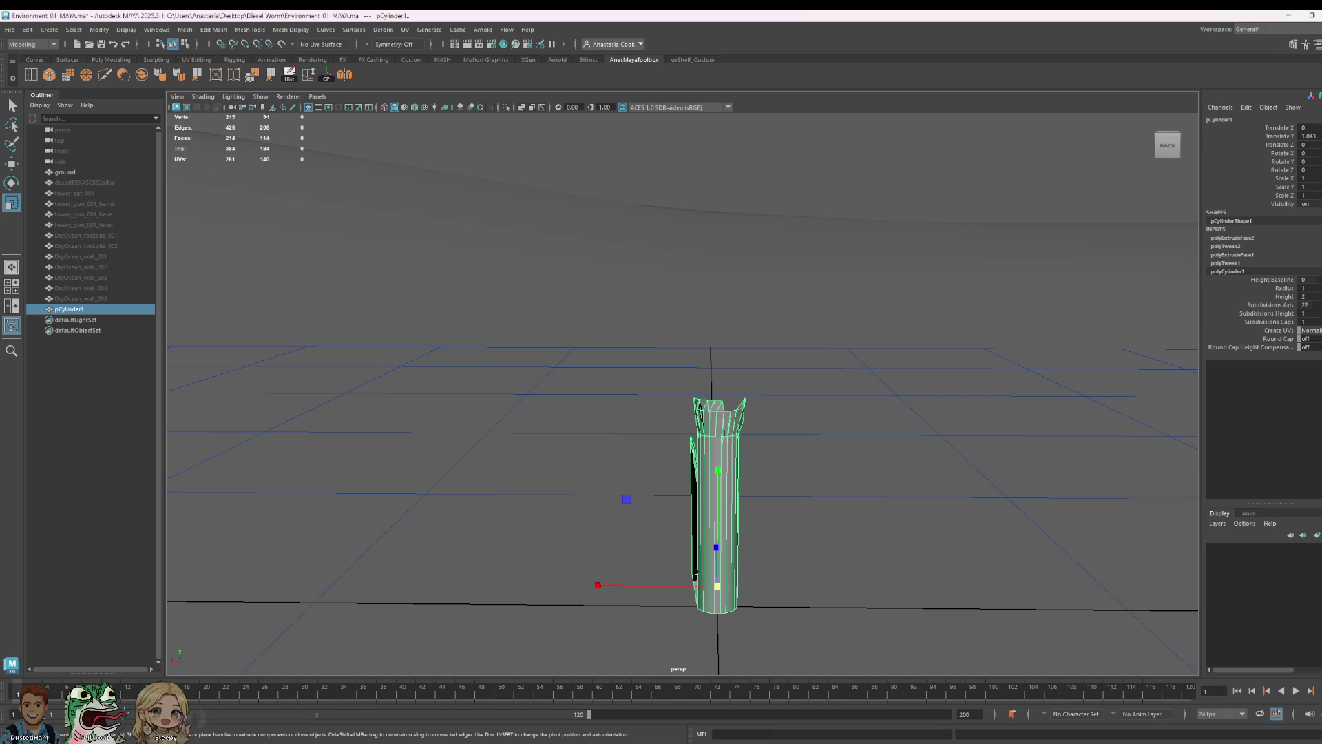
# - Undo the extrusions back to the plain cylinder and lower its axis subdivisions to 13
pyautogui.hotkey('ctrl', 'z')
pyautogui.hotkey('ctrl', 'z')
pyautogui.hotkey('ctrl', 'z')
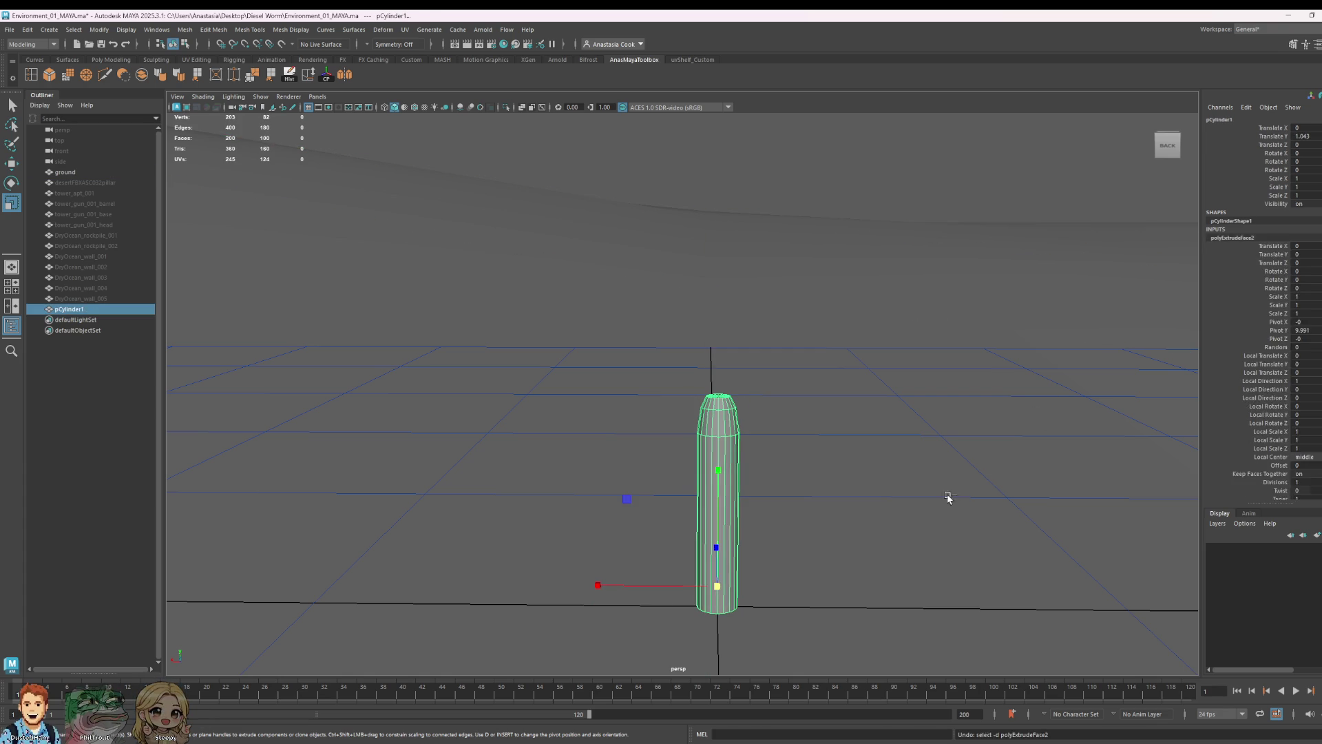
pyautogui.hotkey('ctrl', 'z')
pyautogui.hotkey('ctrl', 'z')
pyautogui.hotkey('ctrl', 'z')
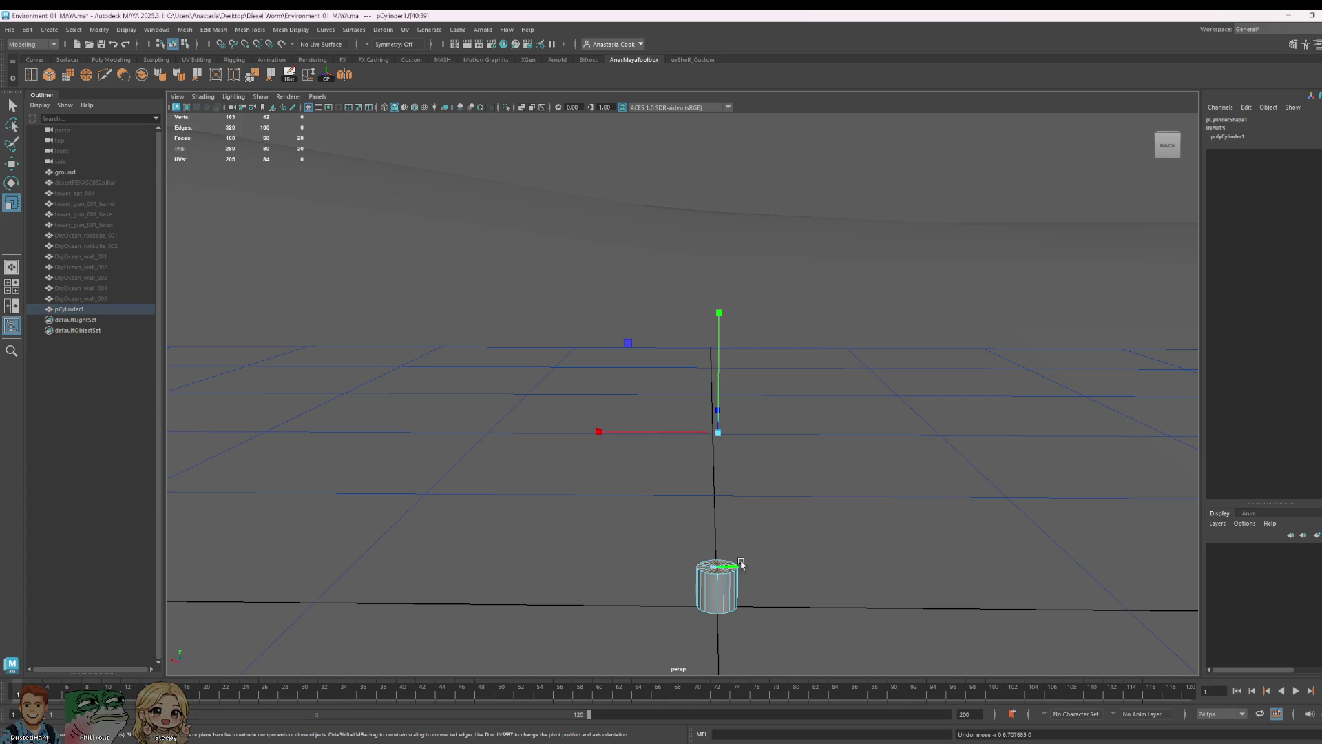
pyautogui.moveTo(724, 438); pyautogui.dragTo(817, 413, button='right')
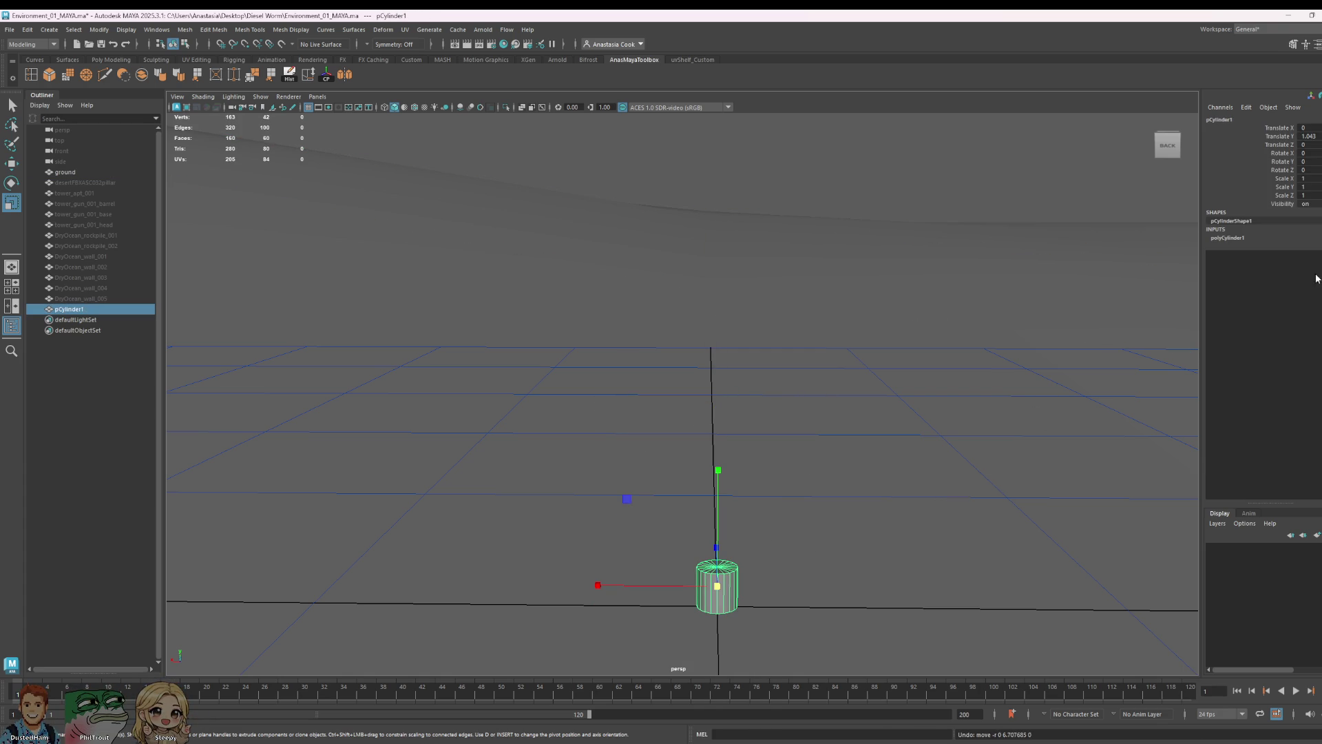
pyautogui.click(1228, 239)
pyautogui.keyDown('ctrl'); pyautogui.moveTo(1318, 278); pyautogui.dragTo(1304, 271, button='middle'); pyautogui.keyUp('ctrl')
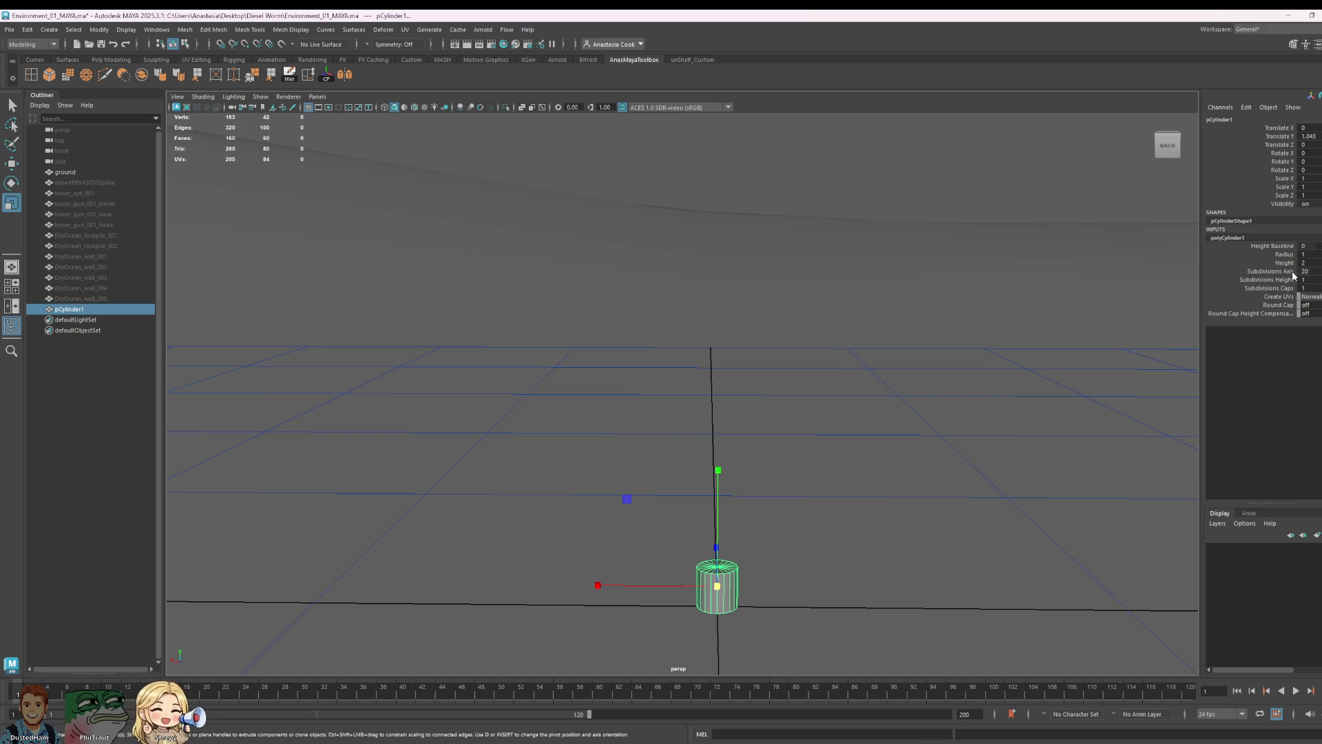
pyautogui.moveTo(724, 569); pyautogui.dragTo(693, 569, button='middle')
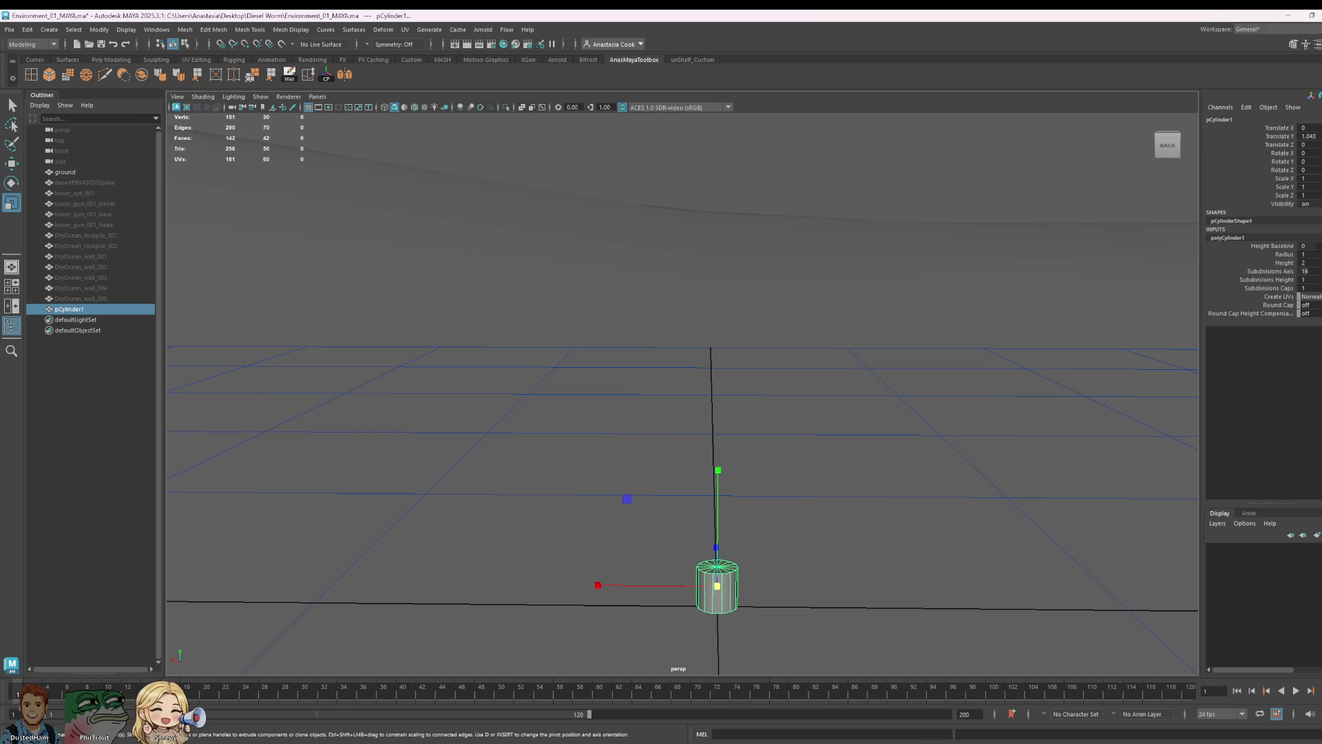
# - Switch the cylinder into face selection mode ready for editing
pyautogui.rightClick(721, 584)
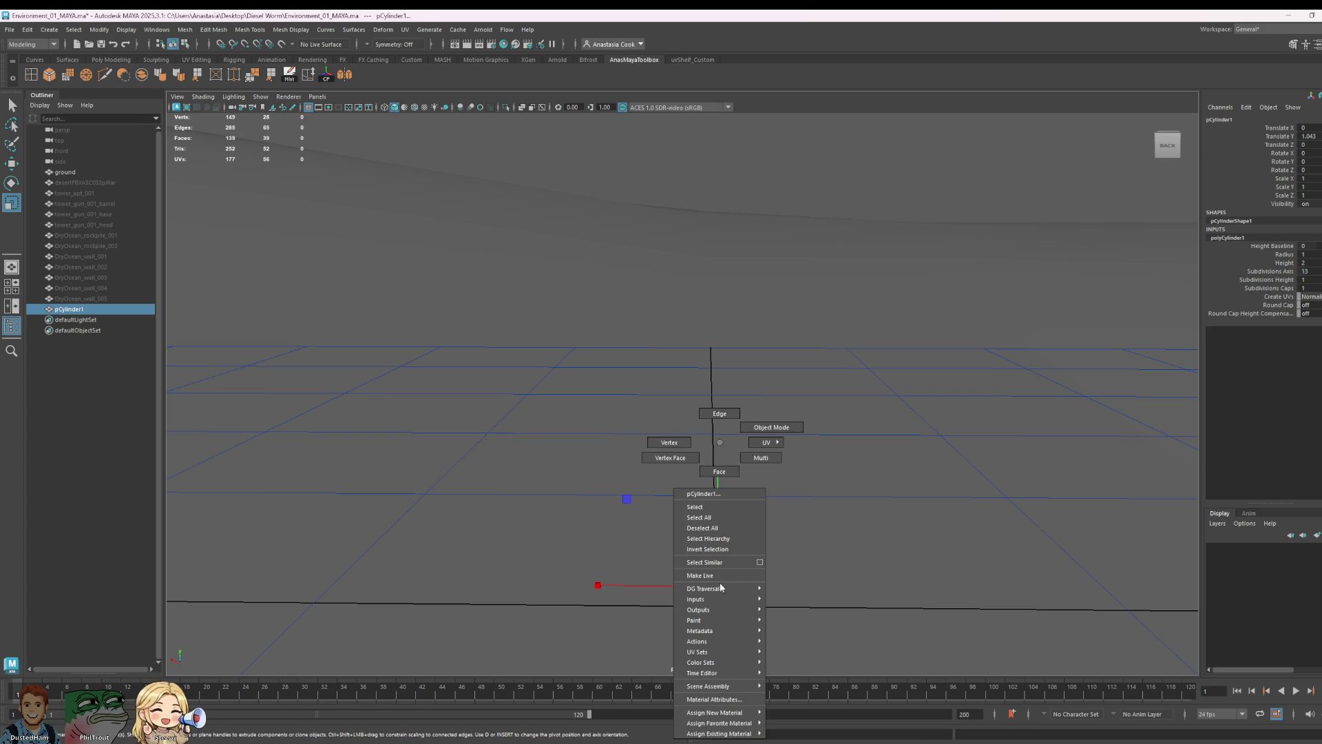
pyautogui.click(720, 471)
pyautogui.keyDown('alt'); pyautogui.moveTo(863, 570); pyautogui.dragTo(635, 569); pyautogui.keyUp('alt')
# - Pull the cylinder's top face upward and scale it inward to taper the top
pyautogui.moveTo(786, 598); pyautogui.dragTo(787, 604)
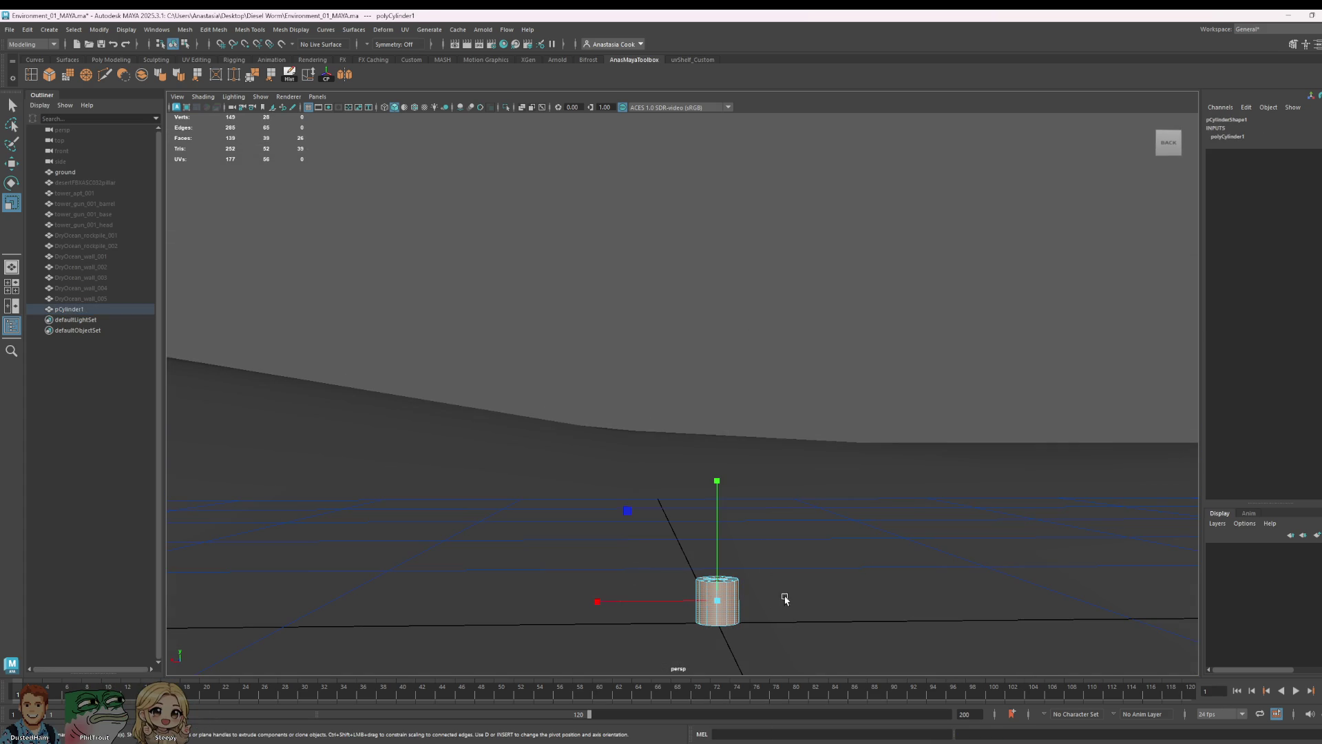
pyautogui.press('w')
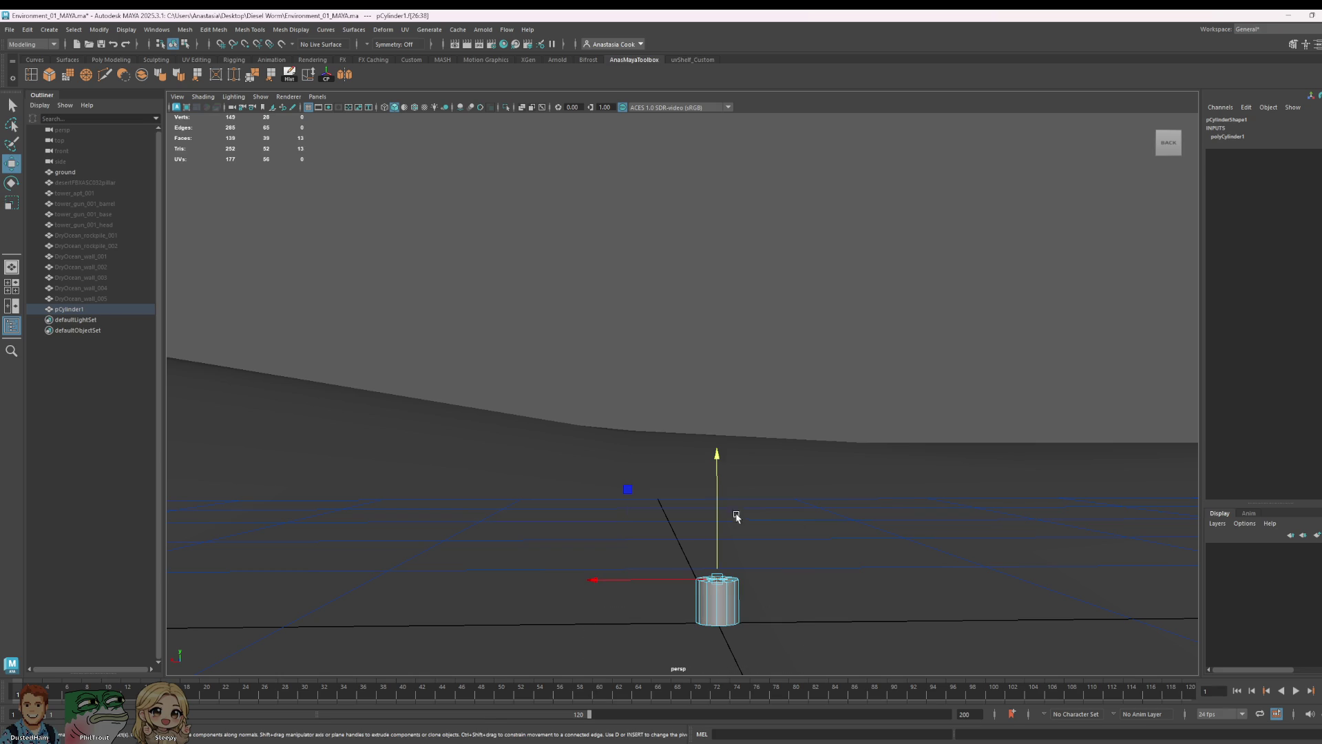
pyautogui.moveTo(719, 462); pyautogui.dragTo(724, 372)
pyautogui.moveTo(910, 532)
pyautogui.keyDown('alt'); pyautogui.mouseDown()
pyautogui.moveTo(883, 540)
pyautogui.moveTo(721, 403)
pyautogui.moveTo(720, 380)
pyautogui.mouseUp(); pyautogui.keyUp('alt')
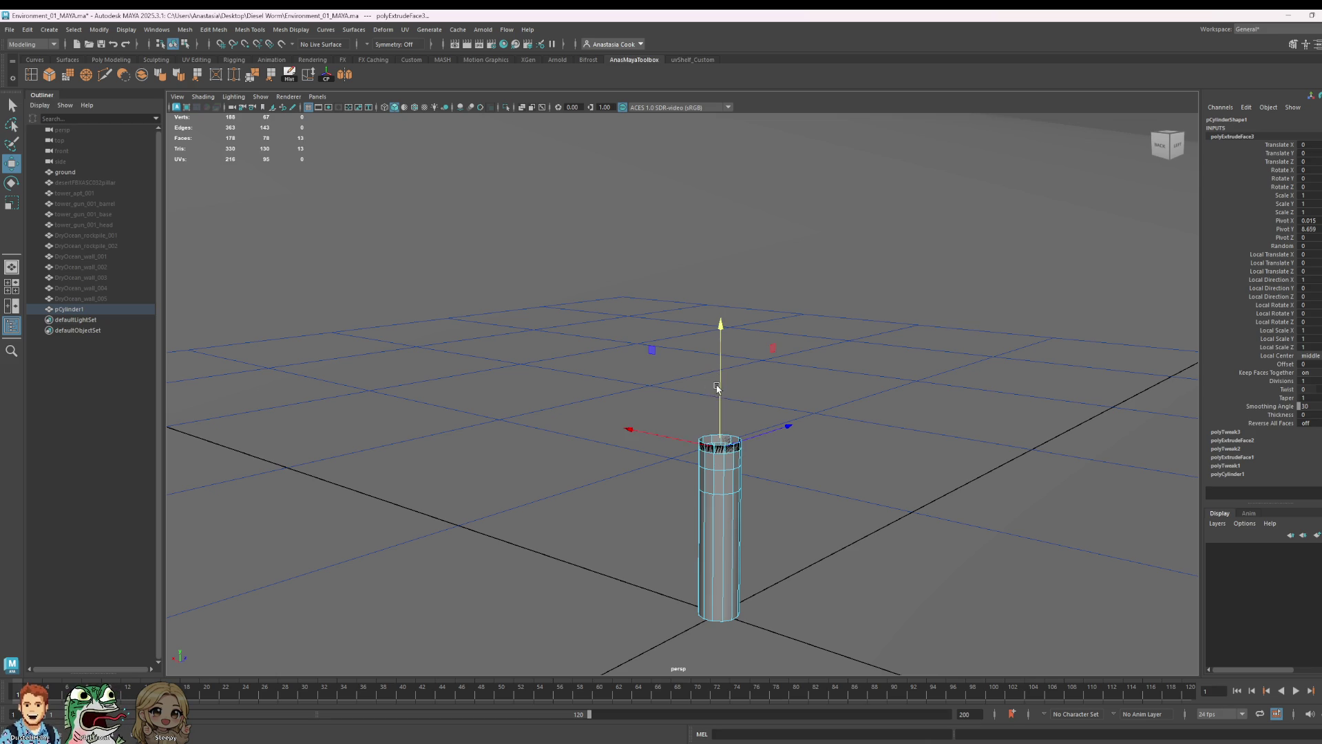
pyautogui.press('e')
pyautogui.press('r')
pyautogui.moveTo(720, 440); pyautogui.dragTo(710, 447)
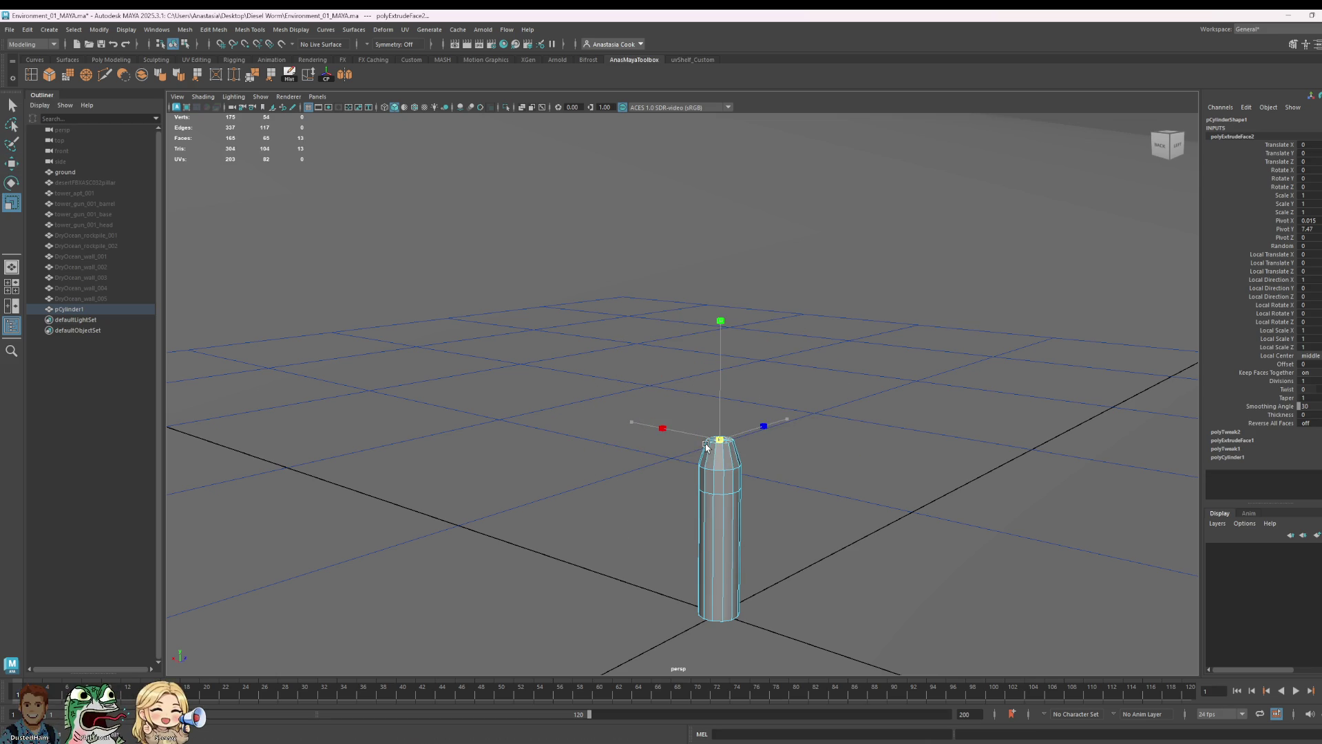
pyautogui.press('w')
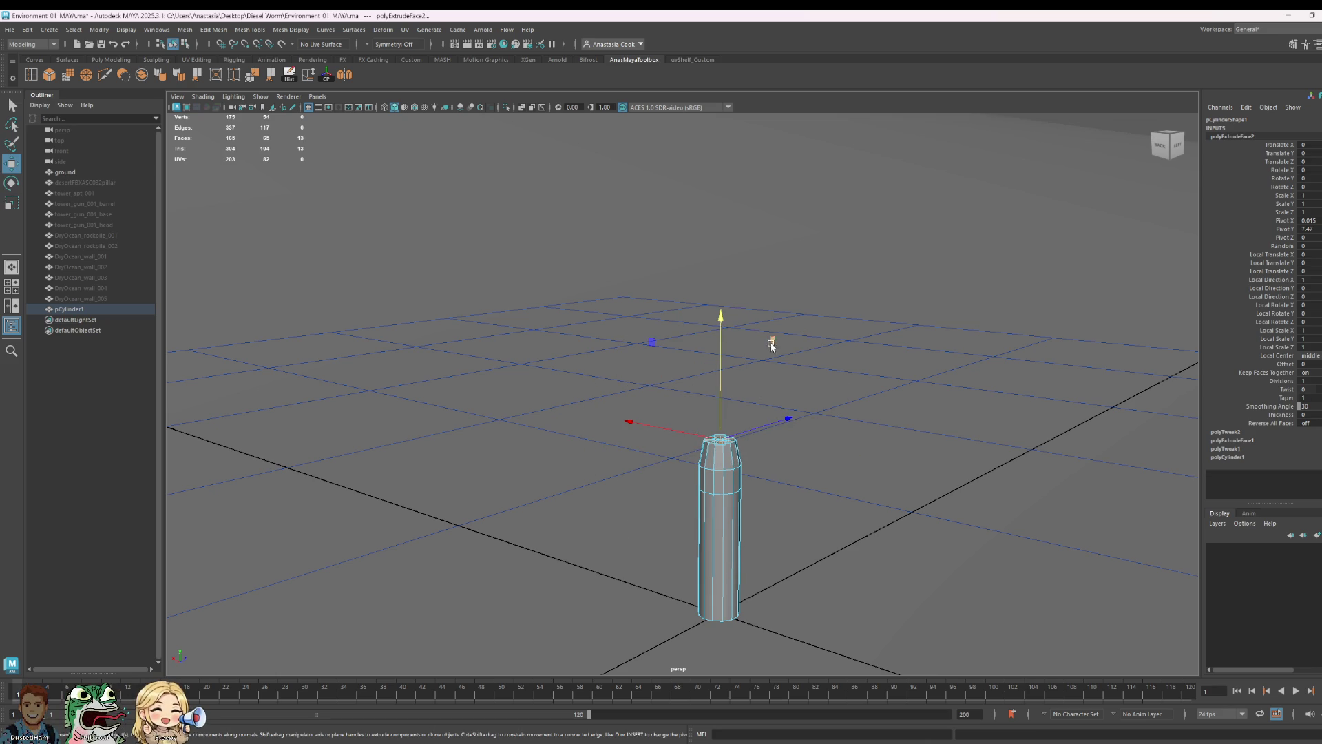
pyautogui.keyDown('alt'); pyautogui.moveTo(723, 435); pyautogui.dragTo(736, 501); pyautogui.keyUp('alt')
# - In object mode, stretch the cylinder taller and raise it above the grid
pyautogui.click(800, 420)
pyautogui.rightClick(712, 442)
pyautogui.click(753, 428)
pyautogui.press('r')
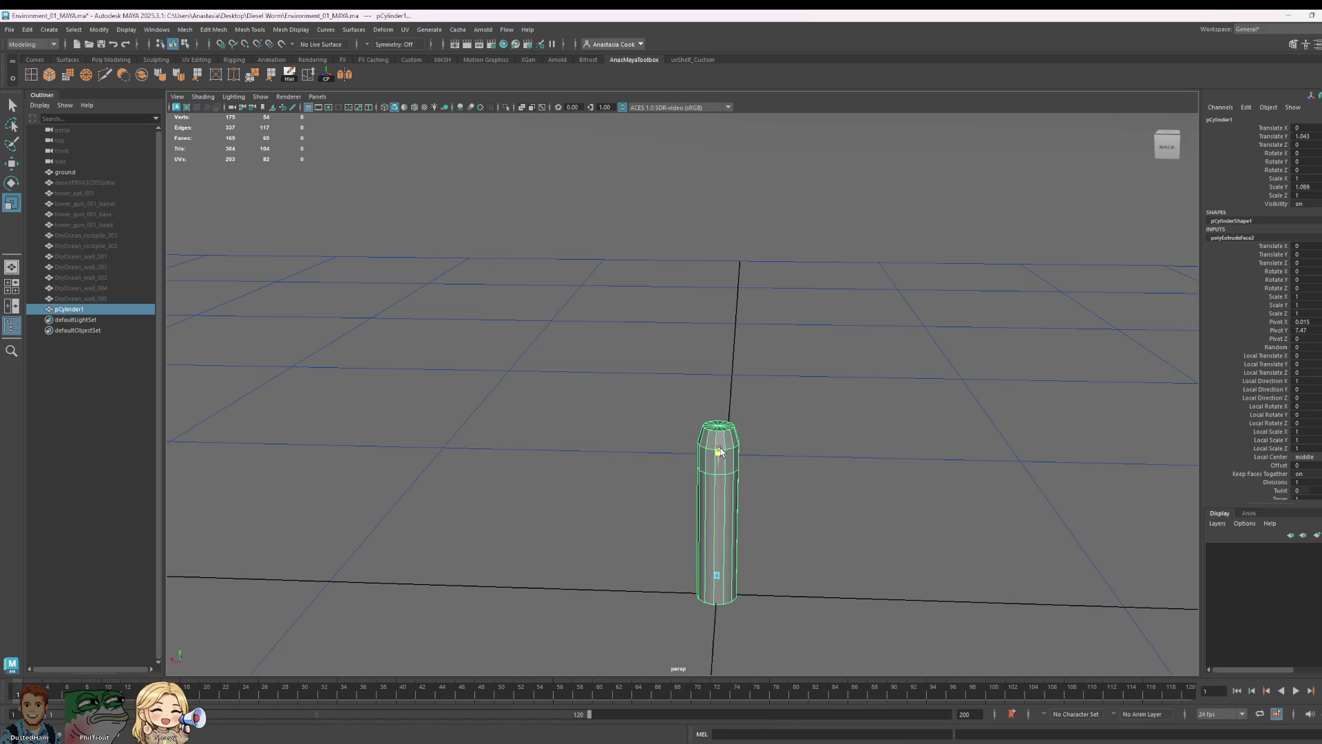
pyautogui.moveTo(717, 463); pyautogui.dragTo(725, 405)
pyautogui.press('w')
pyautogui.moveTo(722, 473); pyautogui.dragTo(718, 449)
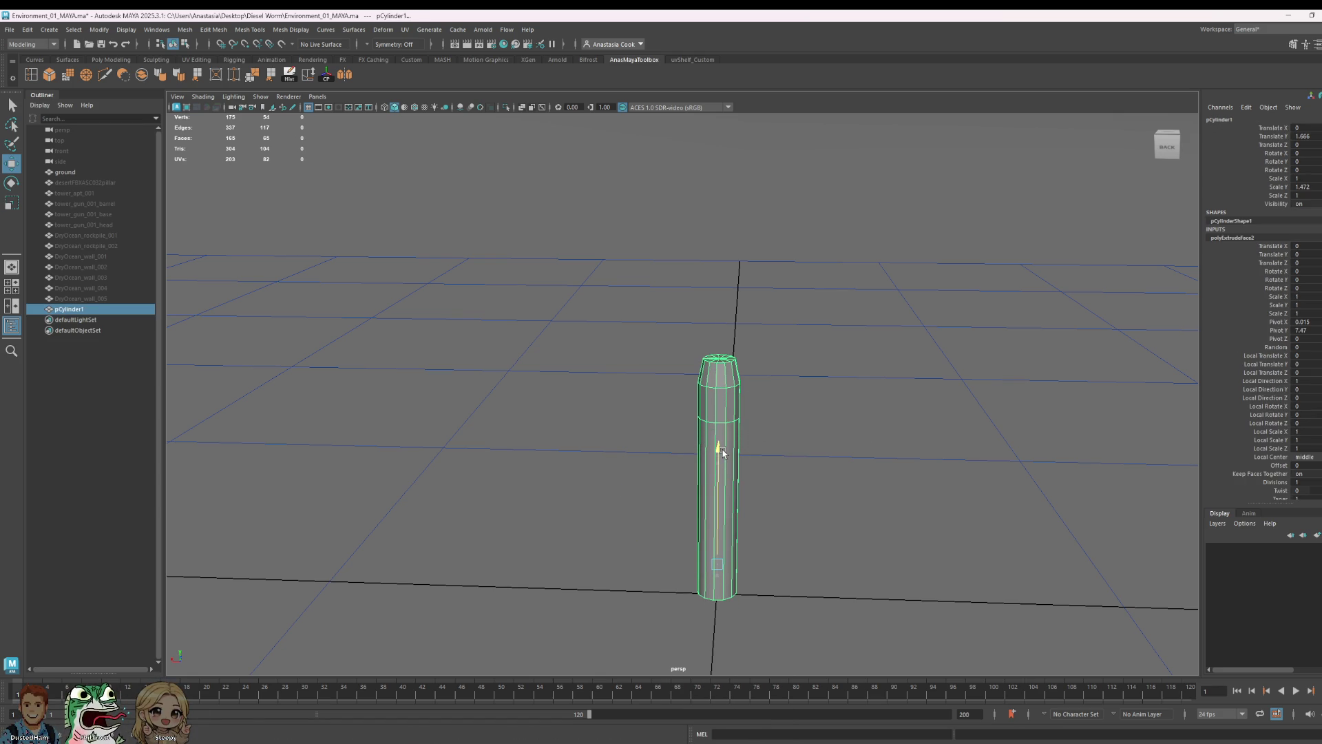
pyautogui.keyDown('alt'); pyautogui.moveTo(960, 529); pyautogui.dragTo(999, 502); pyautogui.keyUp('alt')
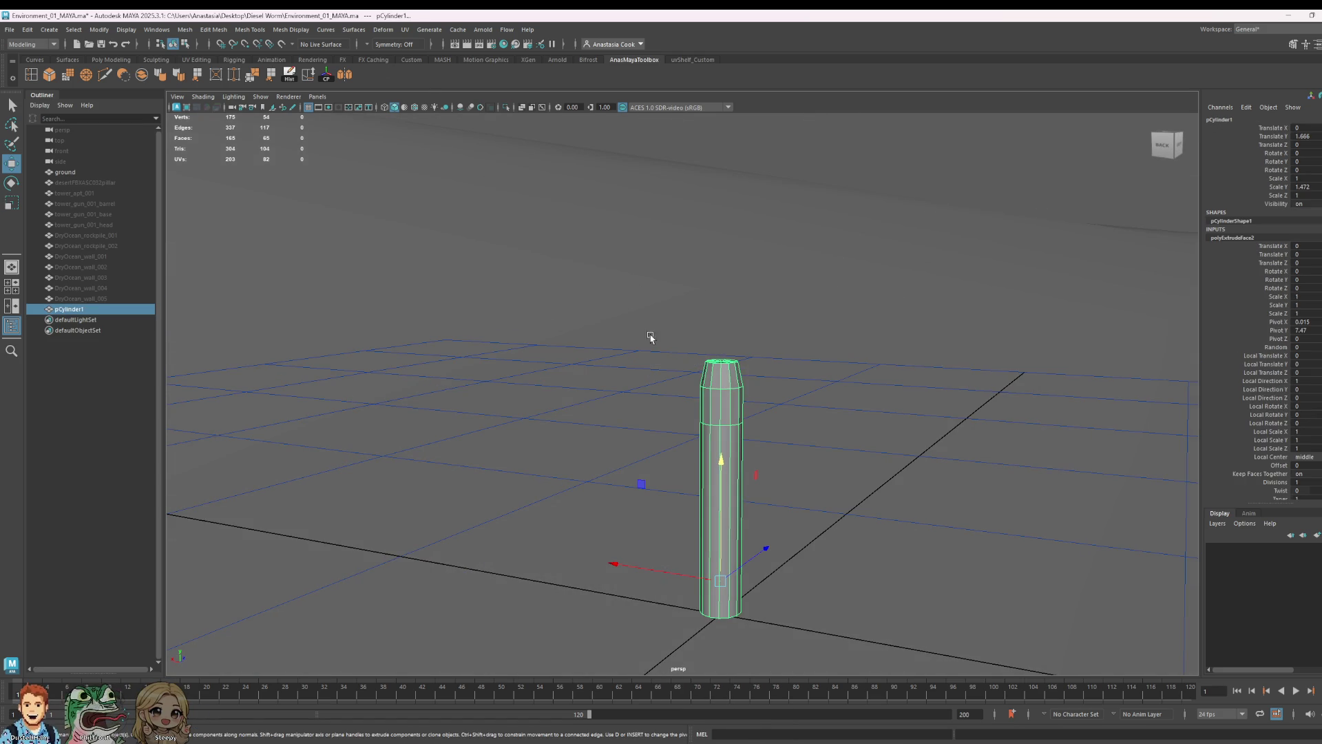
# - Select the cylinder's top faces and create a new display layer, layer1
pyautogui.moveTo(720, 367); pyautogui.dragTo(686, 349, button='right')
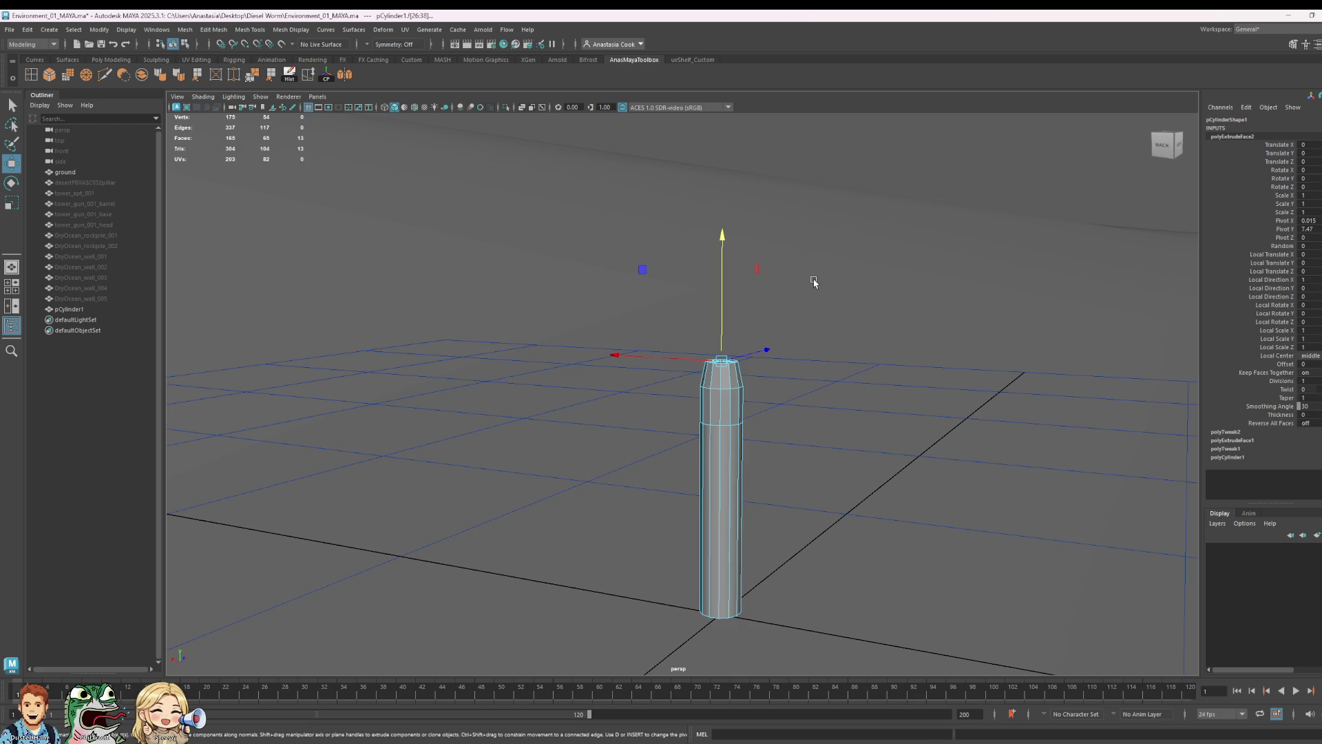
pyautogui.click(772, 275)
pyautogui.keyDown('shift'); pyautogui.moveTo(903, 272); pyautogui.dragTo(656, 379); pyautogui.keyUp('shift')
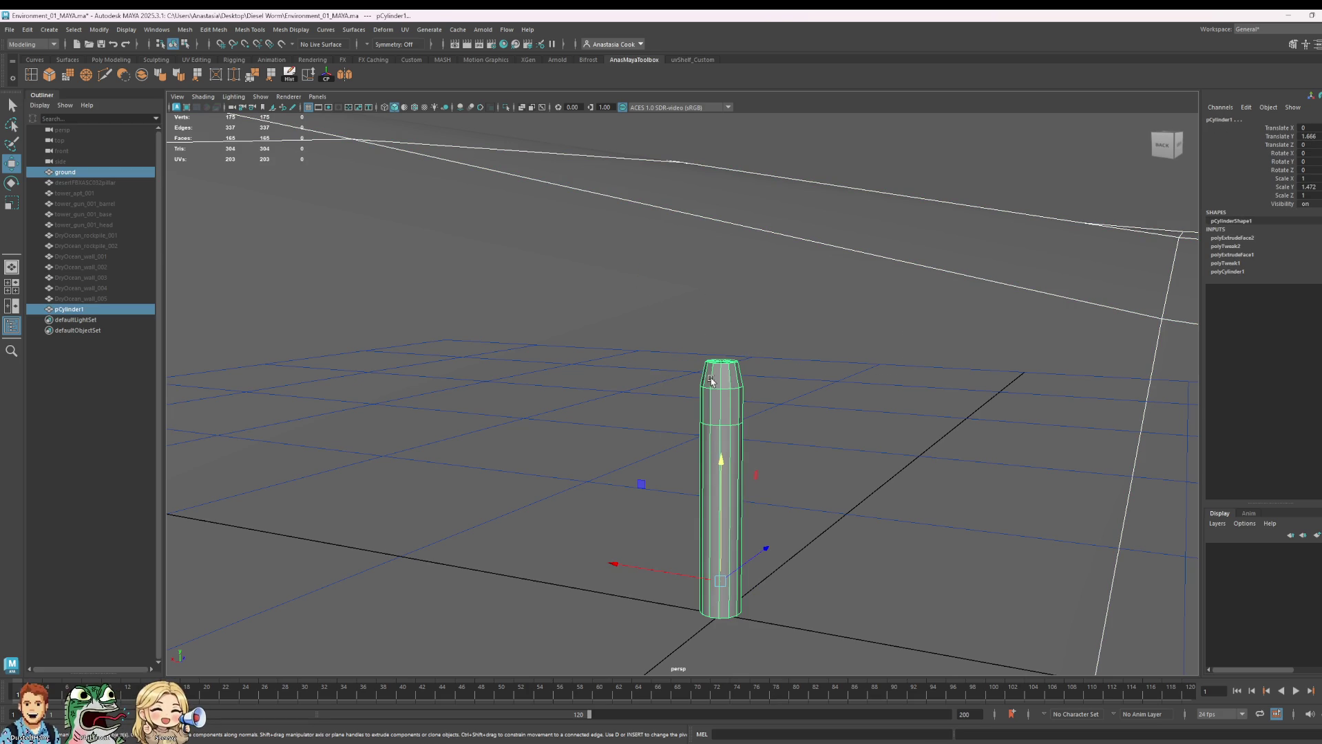
pyautogui.moveTo(712, 381); pyautogui.dragTo(836, 351, button='right')
pyautogui.scroll(-3, 836, 351)
pyautogui.keyDown('alt'); pyautogui.moveTo(841, 342); pyautogui.dragTo(770, 465); pyautogui.keyUp('alt')
pyautogui.click(1302, 538)
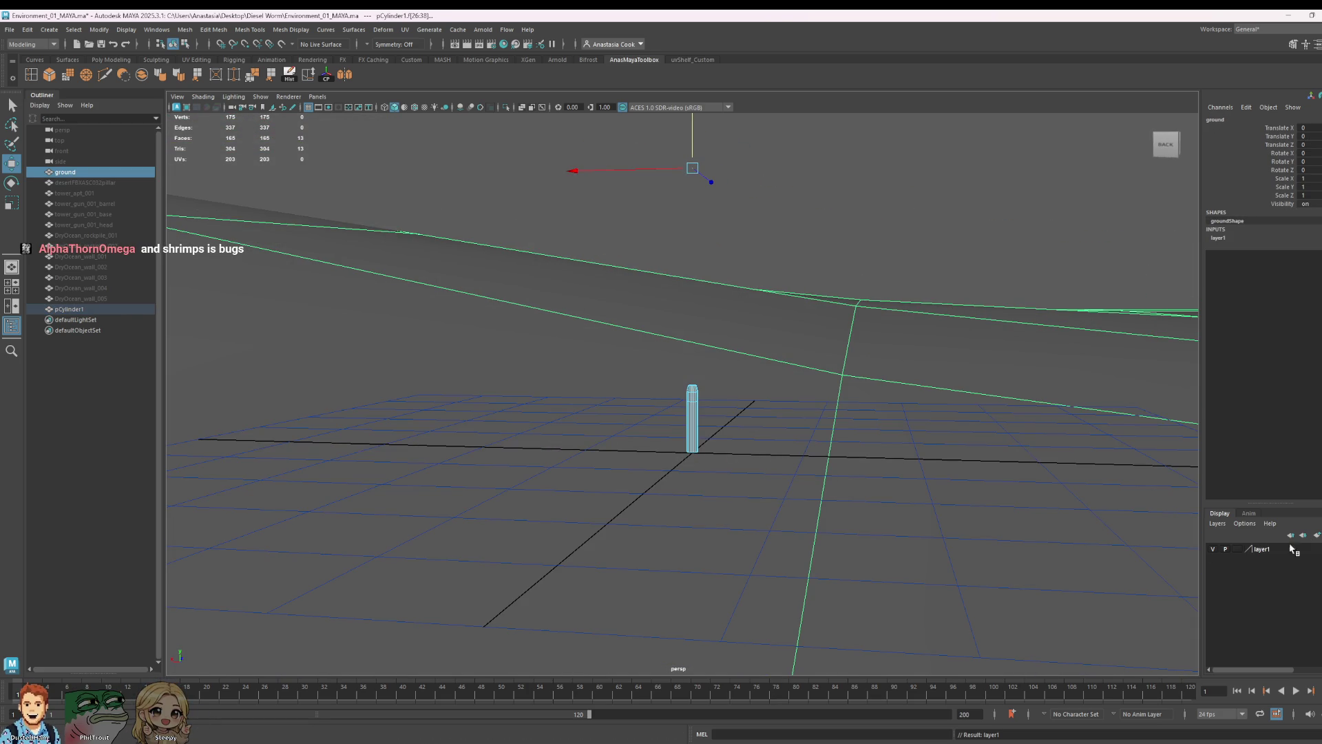
pyautogui.scroll(3, 779, 405)
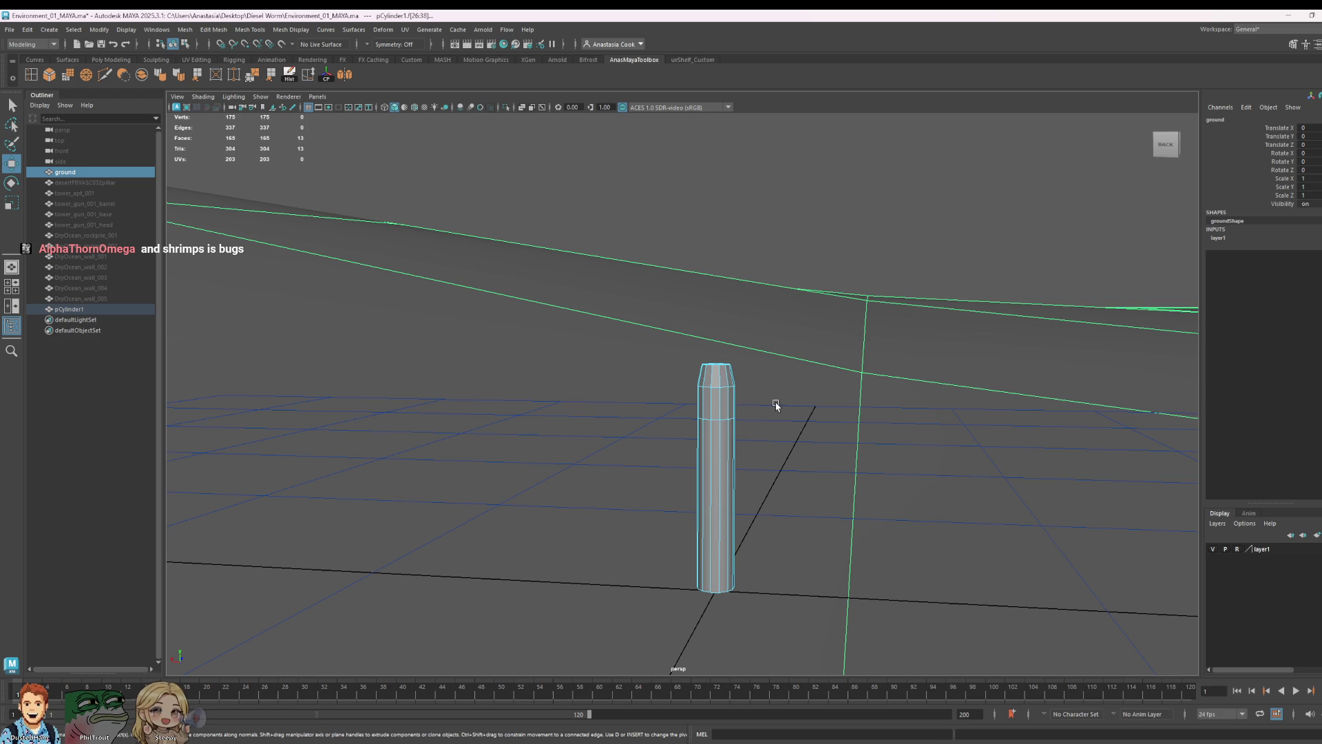
# - Extrude the top face into a narrower cap and apply Soften Edge to the cylinder
pyautogui.moveTo(779, 369); pyautogui.dragTo(781, 370)
pyautogui.moveTo(658, 383); pyautogui.dragTo(658, 382)
pyautogui.hotkey('ctrl', 'e')
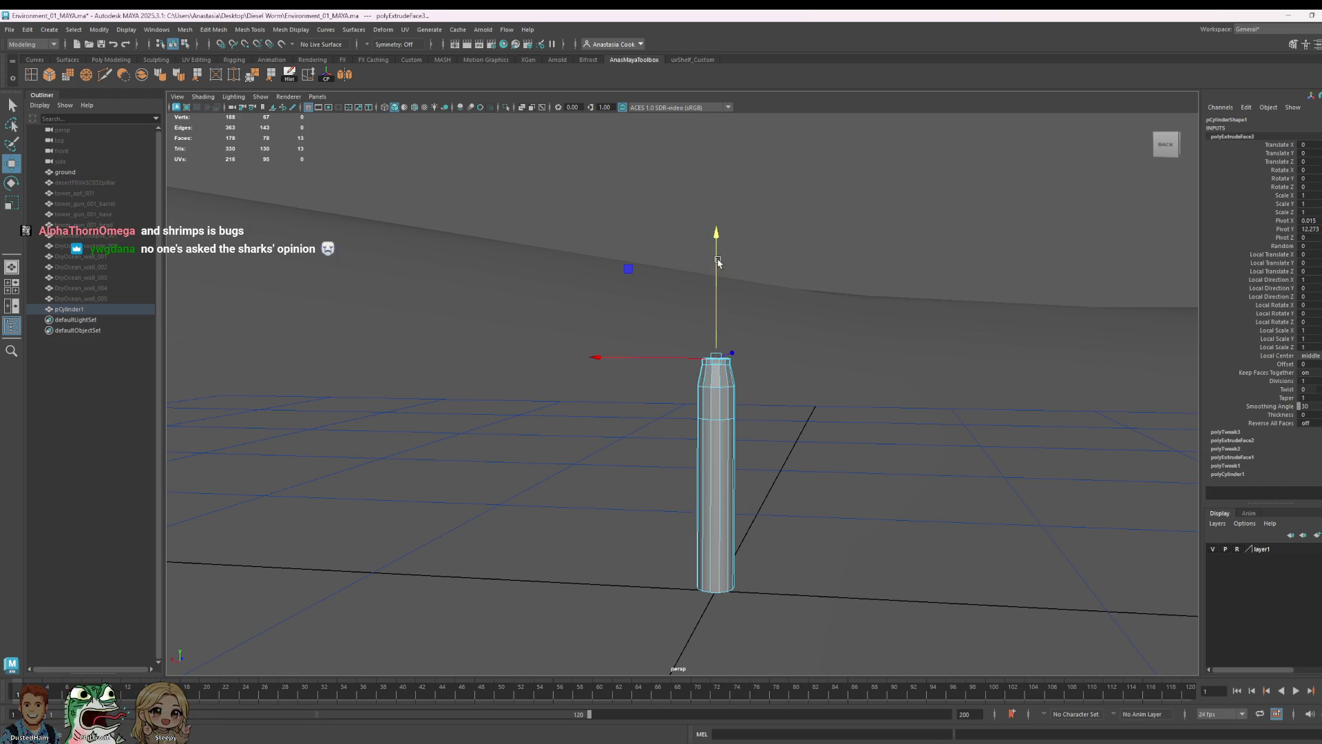
pyautogui.click(716, 359)
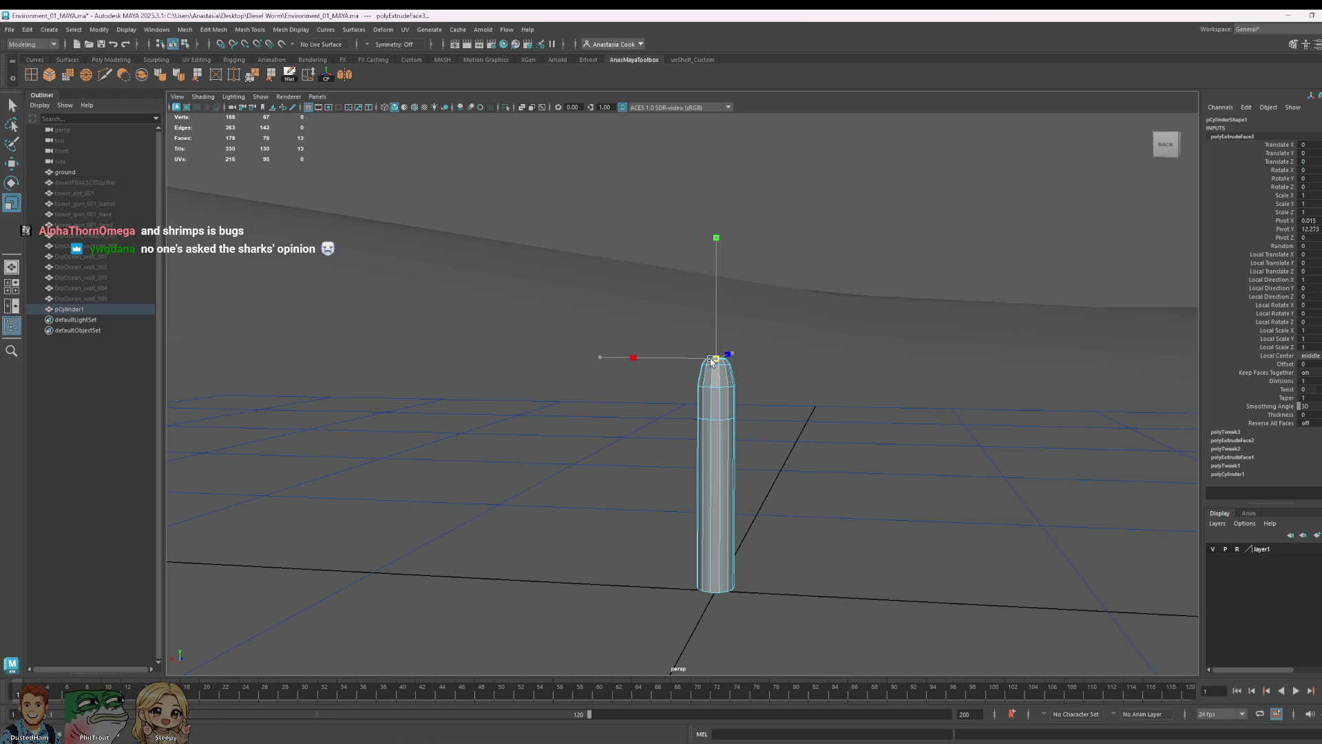
pyautogui.scroll(3, 788, 355)
pyautogui.press('F8')
pyautogui.scroll(-3, 820, 369)
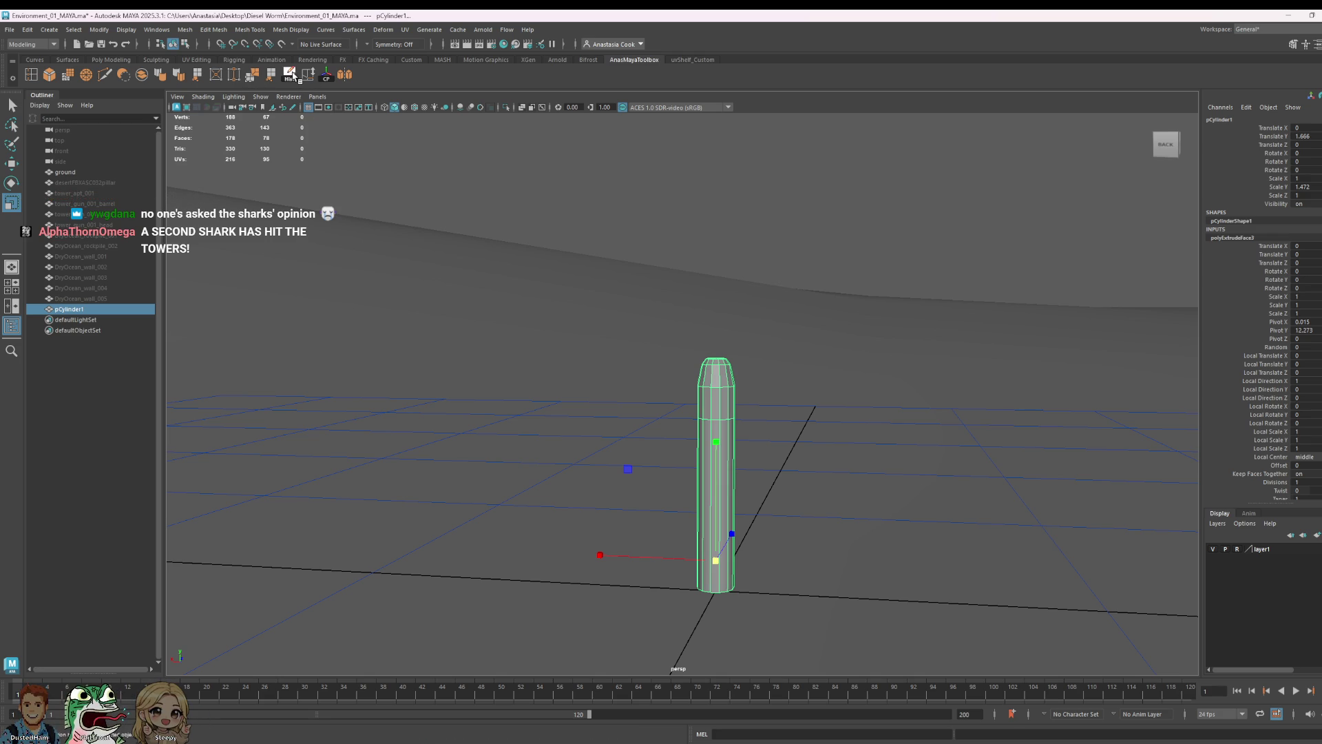
pyautogui.click(253, 77)
pyautogui.click(864, 228)
pyautogui.keyDown('alt'); pyautogui.moveTo(865, 227); pyautogui.dragTo(705, 485); pyautogui.keyUp('alt')
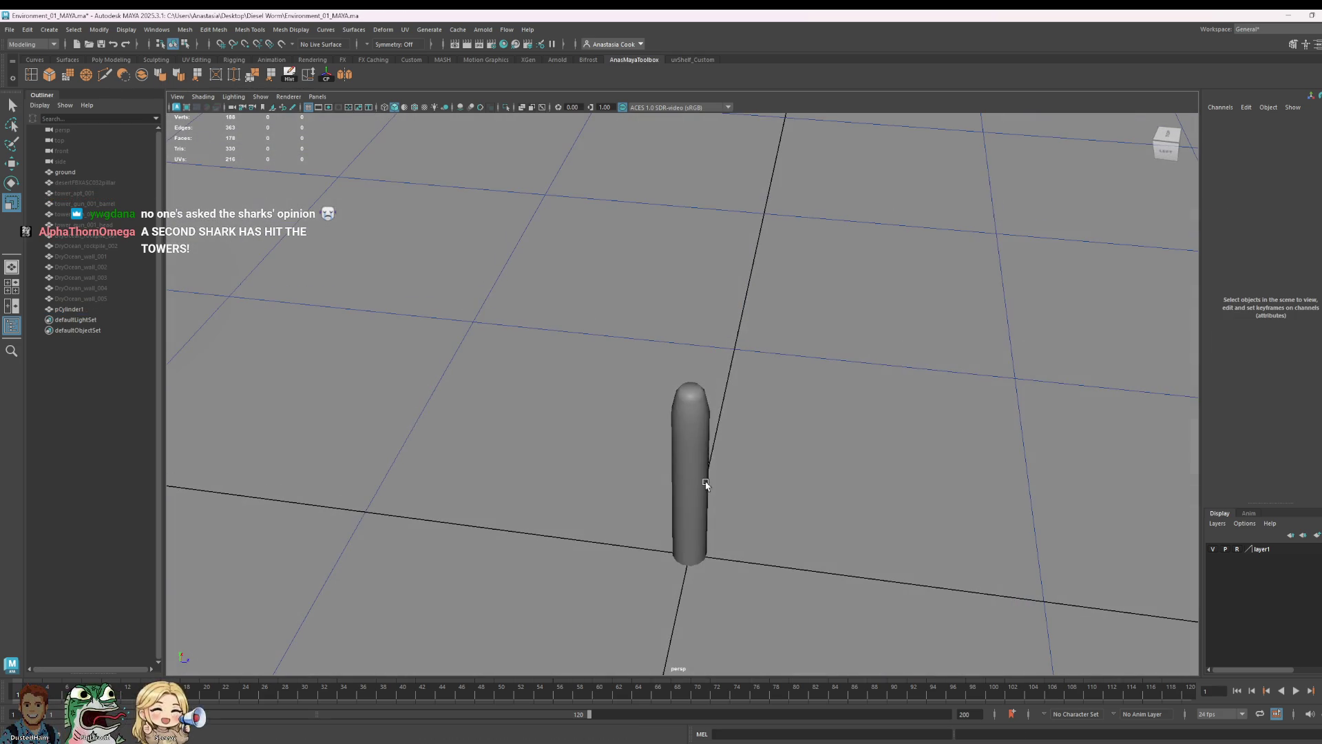
pyautogui.click(706, 483)
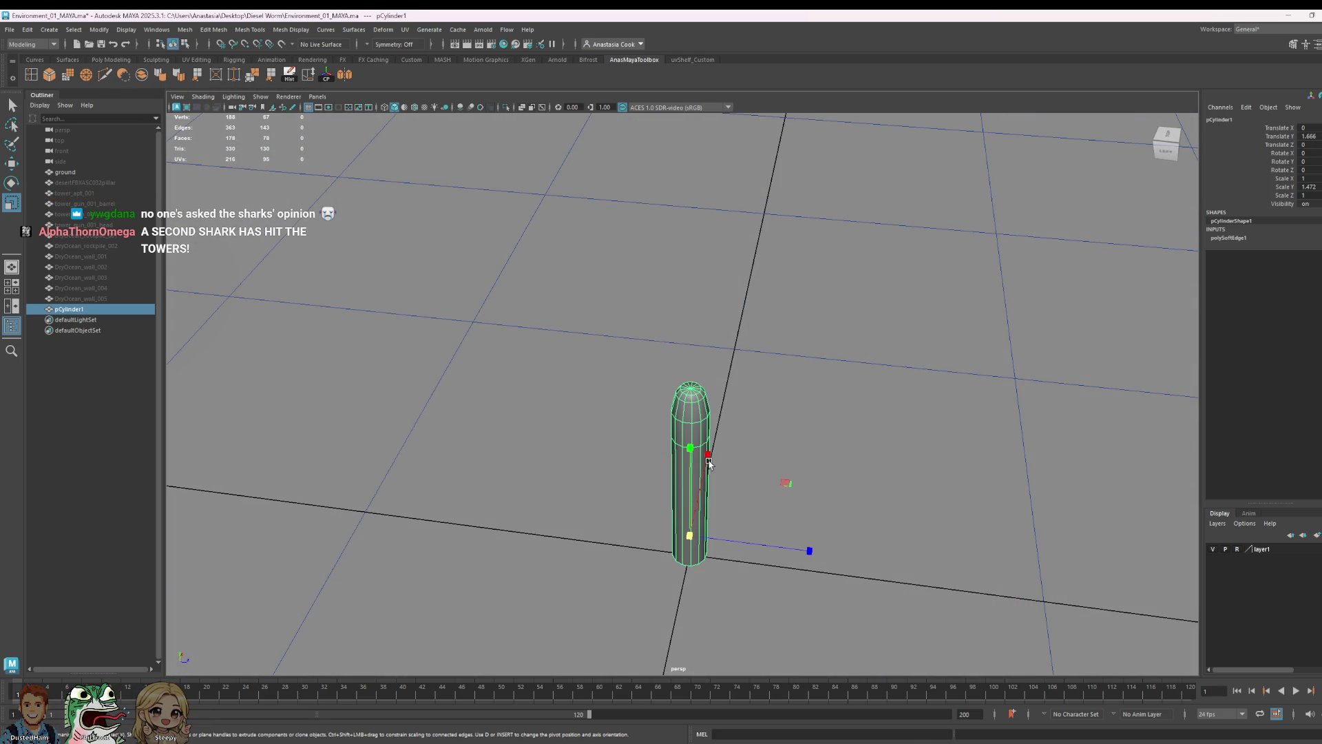
# - Scale the cylinder larger and shorter, then raise it higher above the ground
pyautogui.moveTo(700, 549)
pyautogui.mouseDown()
pyautogui.moveTo(791, 485)
pyautogui.moveTo(893, 488)
pyautogui.mouseUp()
pyautogui.moveTo(718, 446)
pyautogui.mouseDown()
pyautogui.moveTo(712, 466)
pyautogui.moveTo(710, 446)
pyautogui.mouseUp()
pyautogui.press('w')
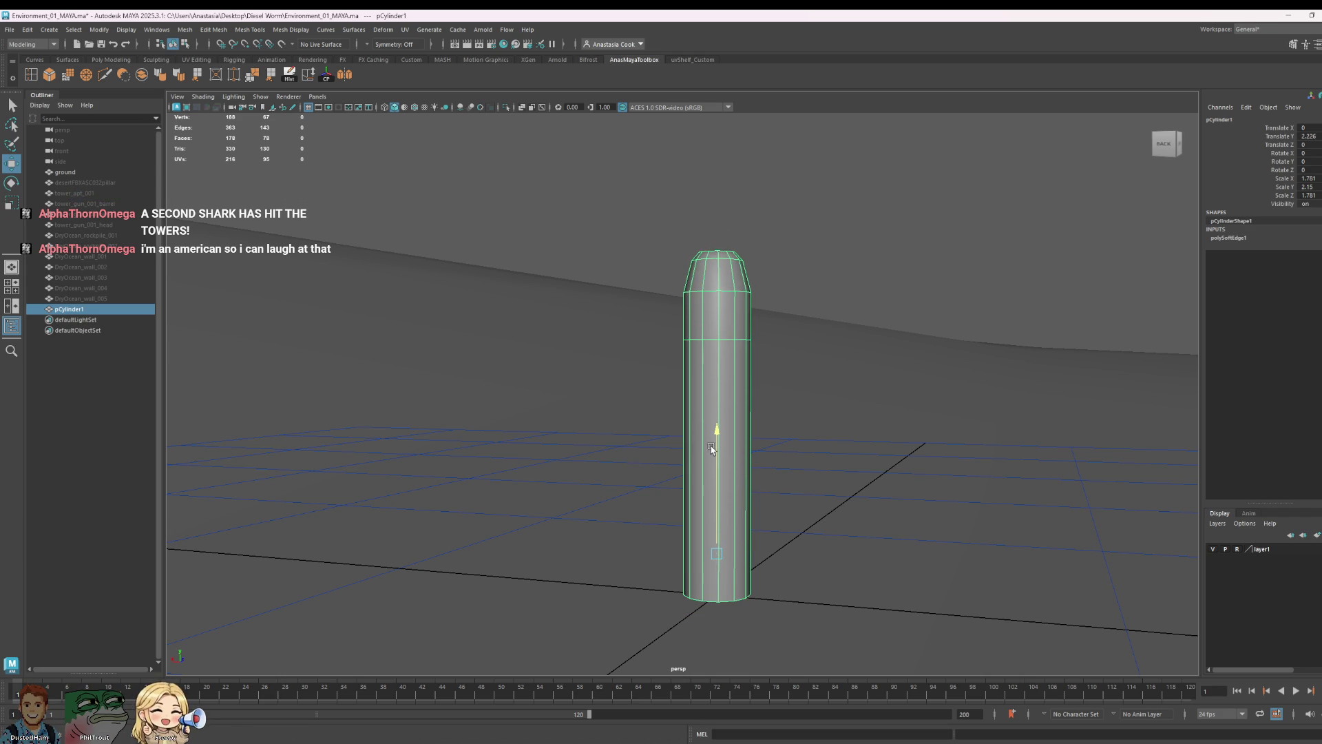
pyautogui.scroll(-3, 749, 430)
pyautogui.moveTo(747, 431)
pyautogui.keyDown('alt'); pyautogui.mouseDown()
pyautogui.moveTo(792, 452)
pyautogui.moveTo(575, 490)
pyautogui.moveTo(723, 531)
pyautogui.moveTo(761, 438)
pyautogui.mouseUp(); pyautogui.keyUp('alt')
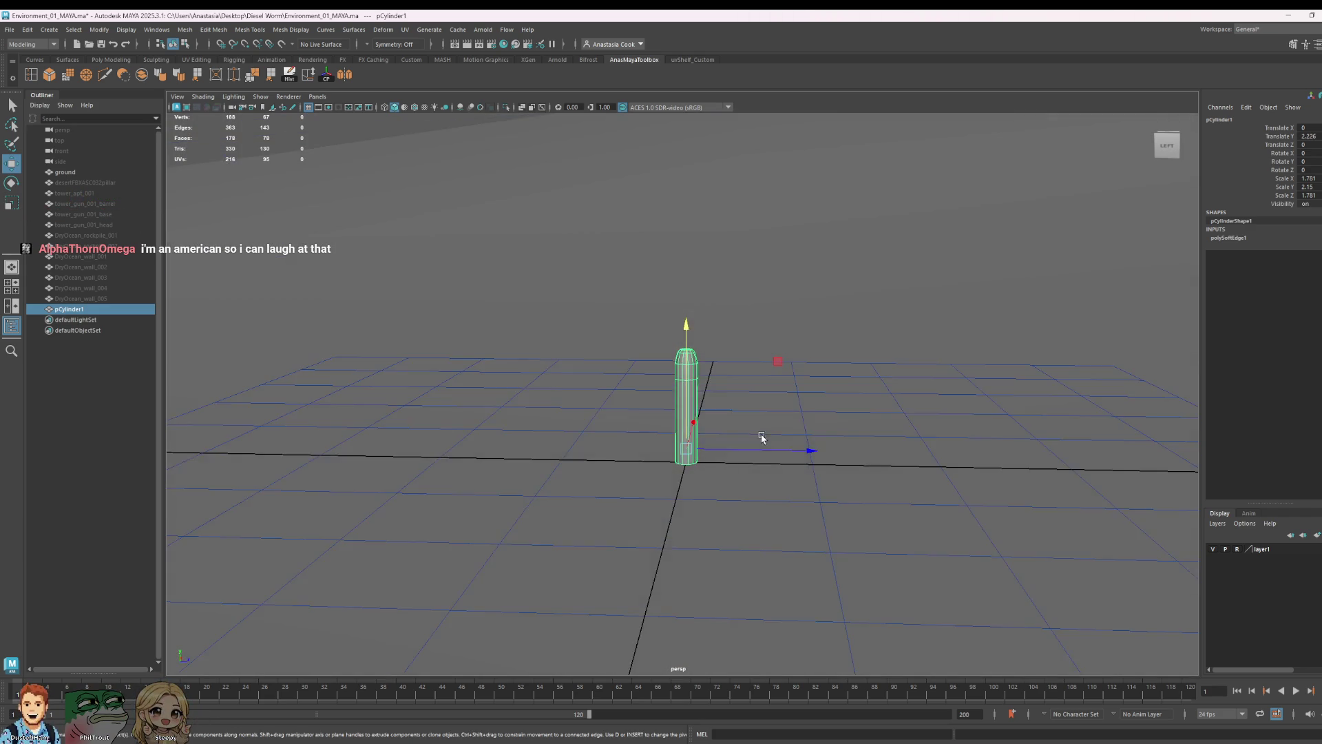
pyautogui.scroll(2, 762, 437)
pyautogui.scroll(2, 701, 538)
pyautogui.press('r')
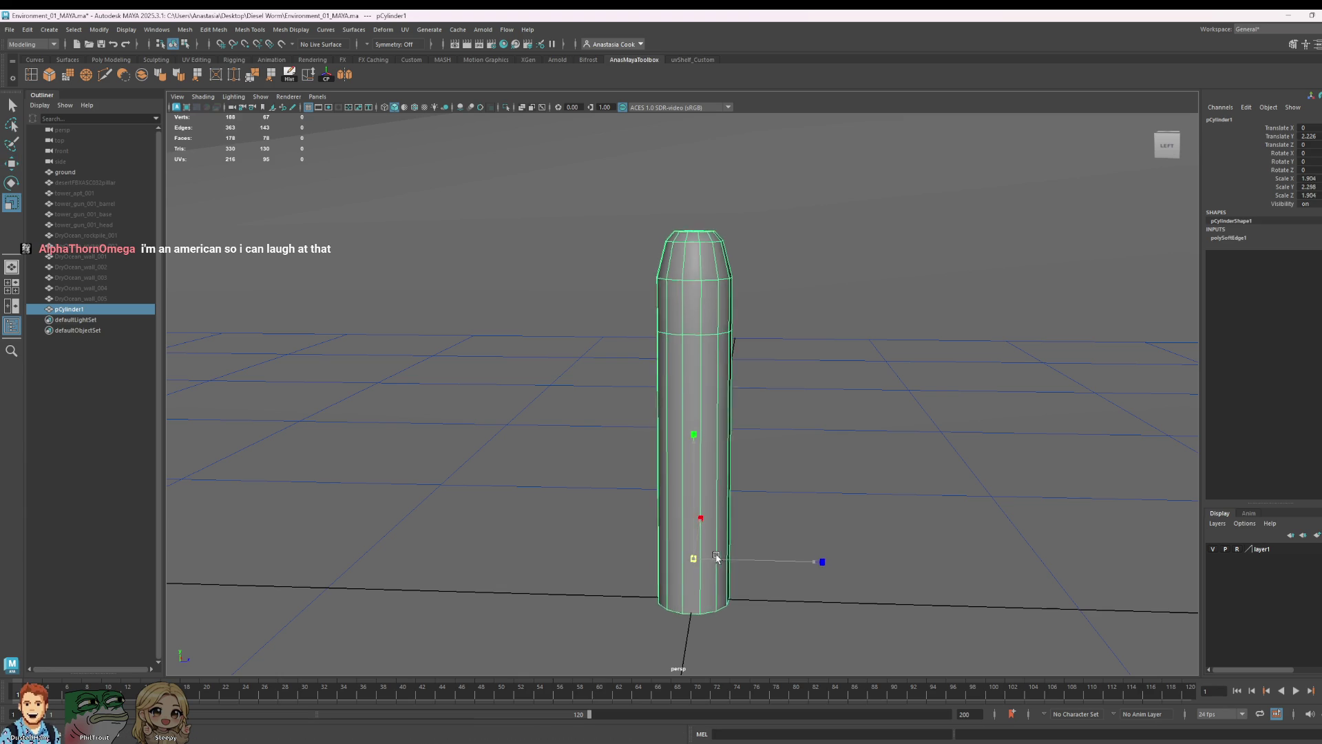
pyautogui.moveTo(694, 559); pyautogui.dragTo(753, 555)
pyautogui.press('w')
pyautogui.moveTo(696, 442); pyautogui.dragTo(697, 435)
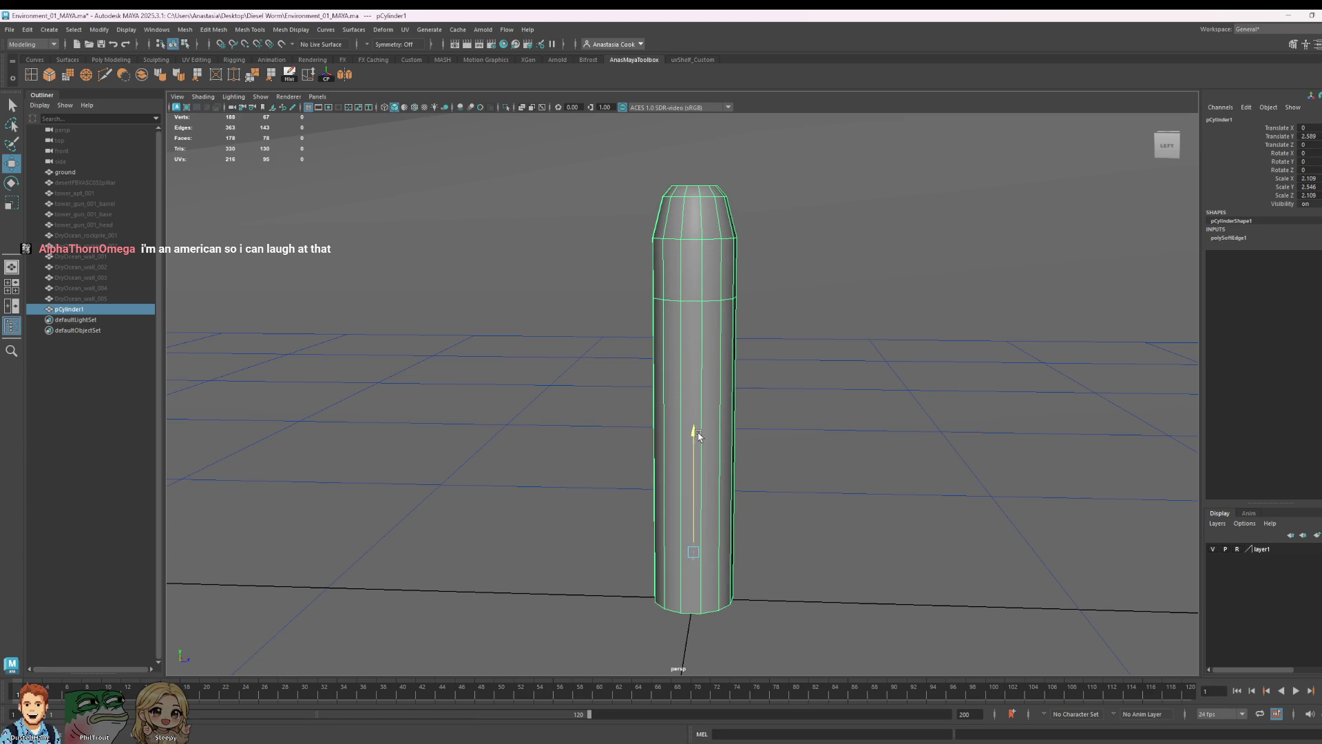
# - Select the cylinder's top faces and pull the extruded cap downward
pyautogui.moveTo(672, 200); pyautogui.dragTo(673, 232, button='right')
pyautogui.moveTo(575, 148); pyautogui.dragTo(841, 257)
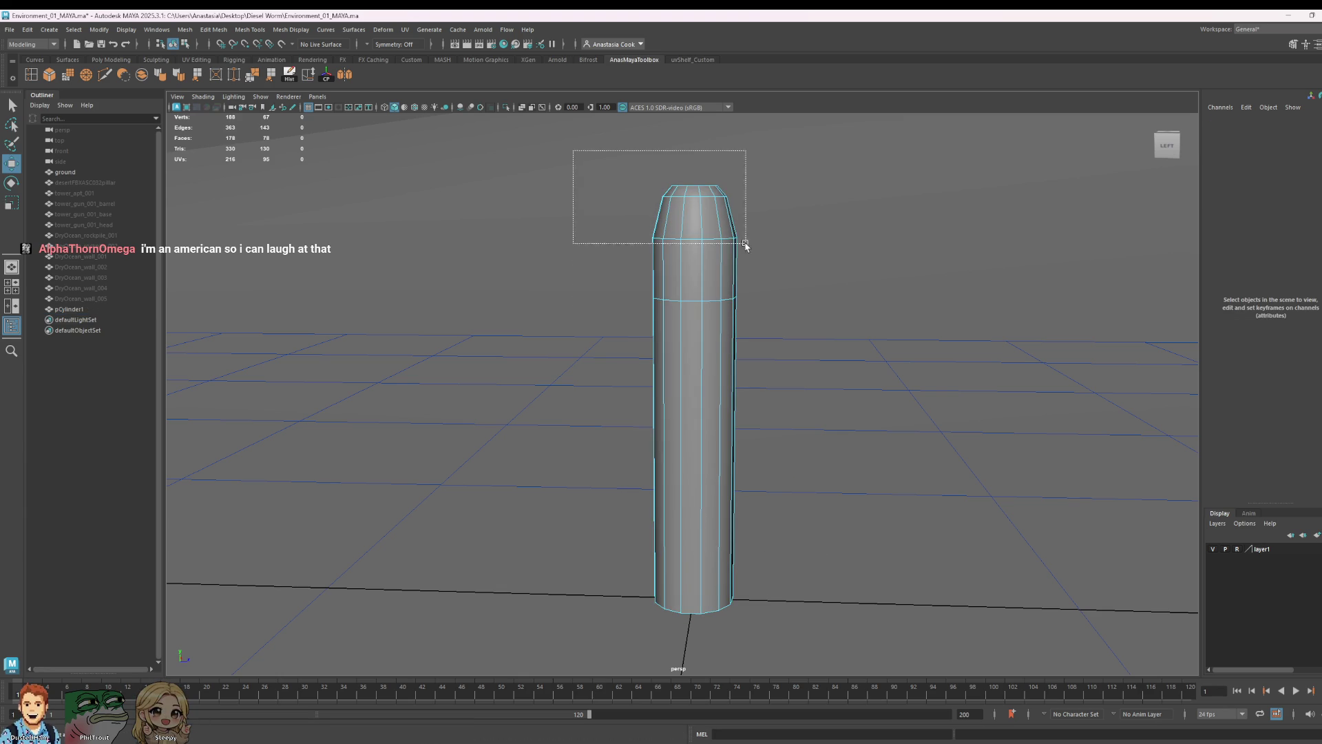
pyautogui.moveTo(694, 143); pyautogui.dragTo(694, 236)
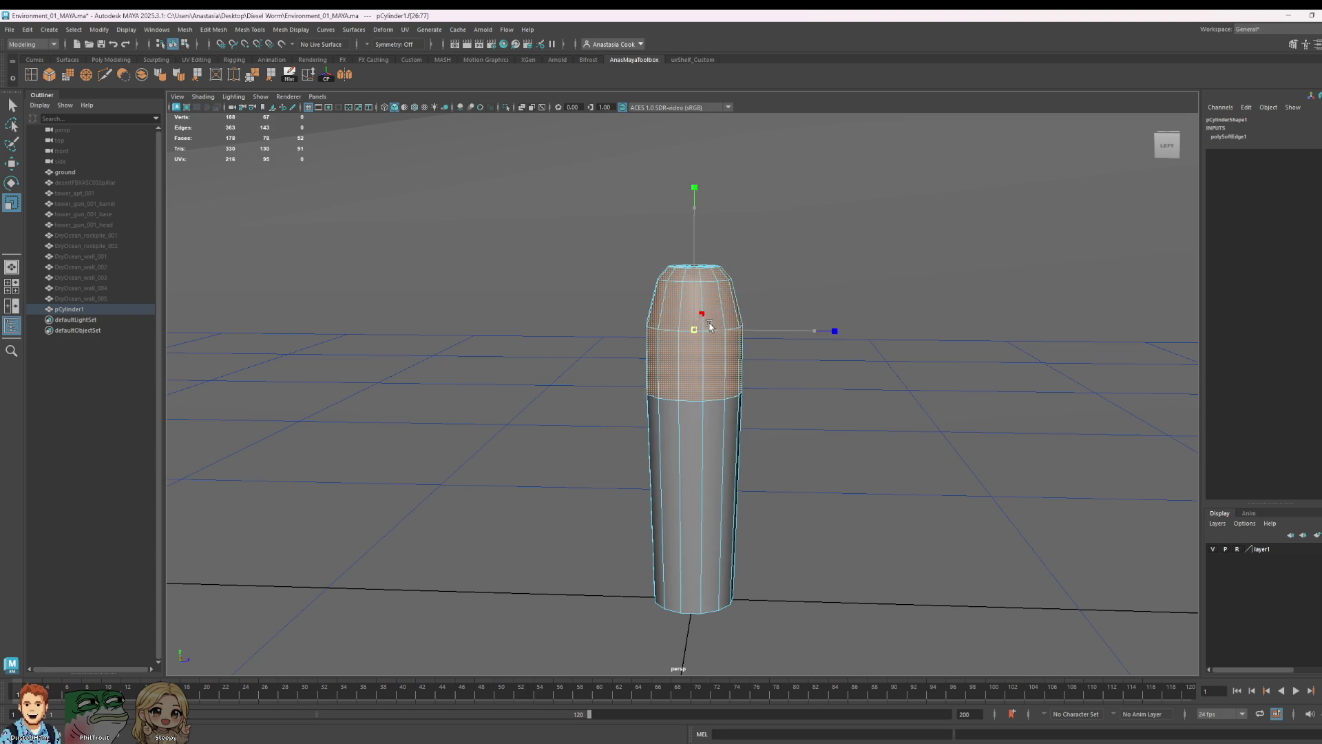
pyautogui.scroll(-2, 916, 420)
pyautogui.keyDown('alt'); pyautogui.moveTo(916, 420); pyautogui.dragTo(546, 414); pyautogui.keyUp('alt')
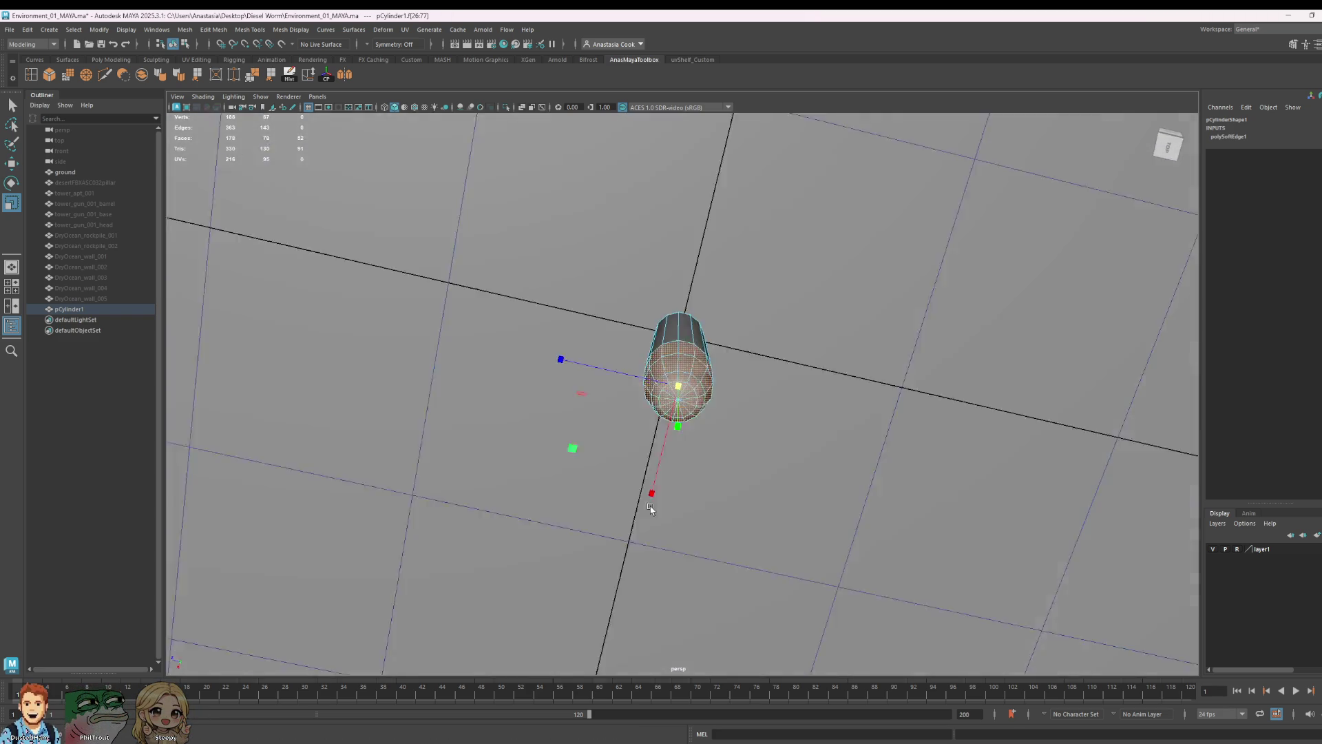
pyautogui.scroll(3, 641, 348)
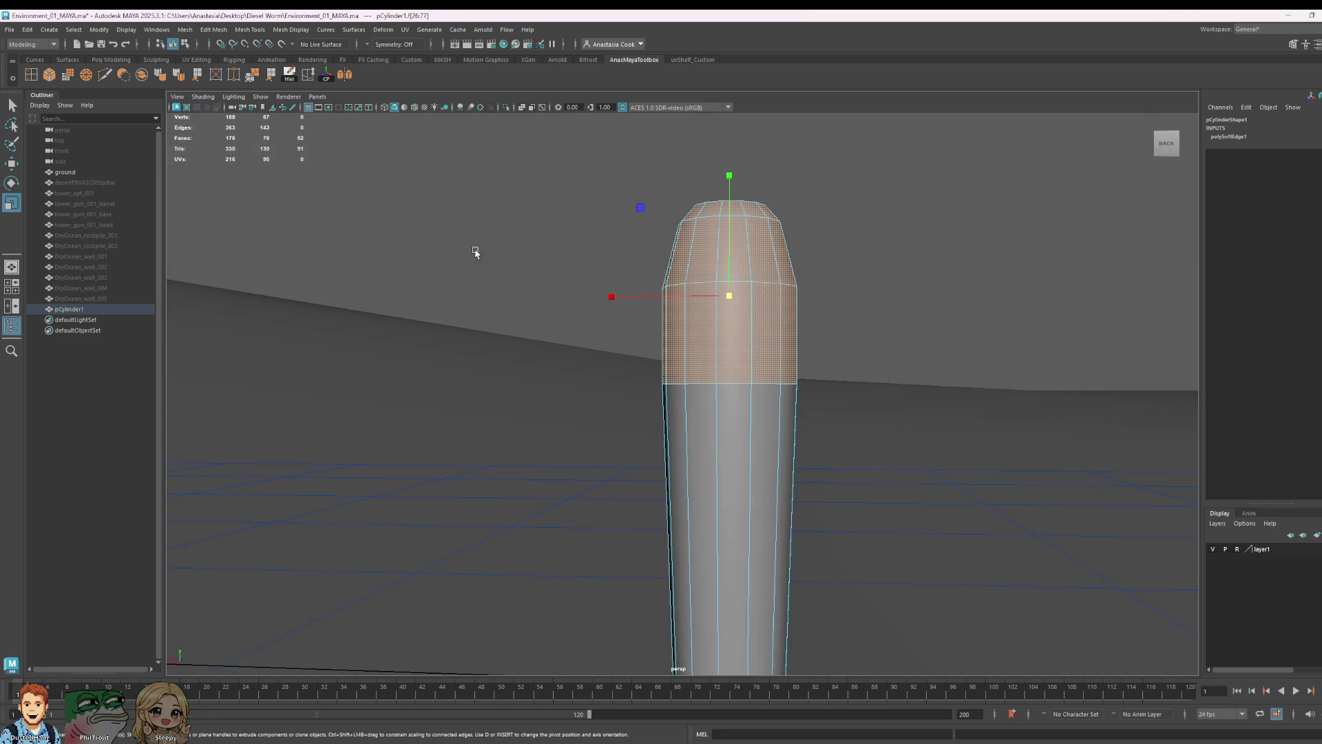
pyautogui.scroll(-3, 754, 340)
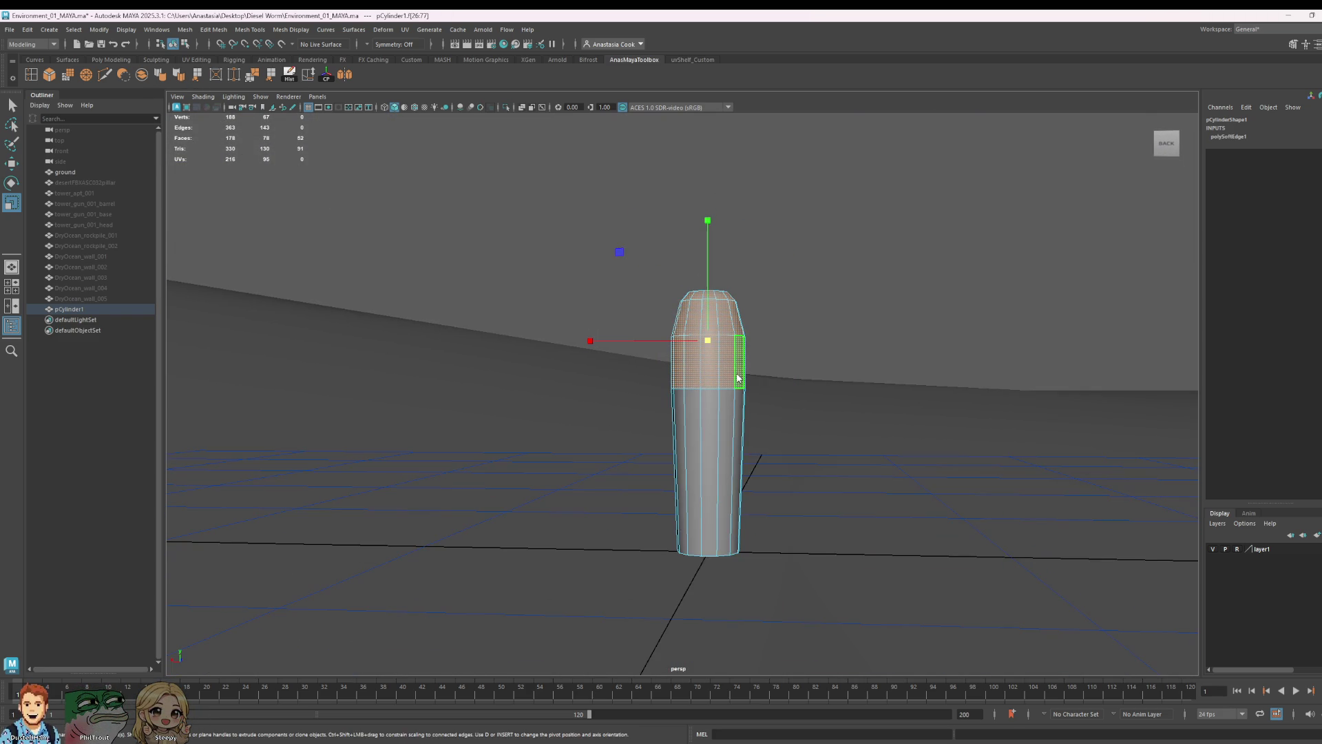
pyautogui.press('F8')
pyautogui.scroll(2, 713, 400)
# - Duplicate the cylinder with Ctrl+D to create pCylinder2
pyautogui.keyDown('alt'); pyautogui.moveTo(712, 399); pyautogui.dragTo(761, 399); pyautogui.keyUp('alt')
pyautogui.scroll(-2, 691, 385)
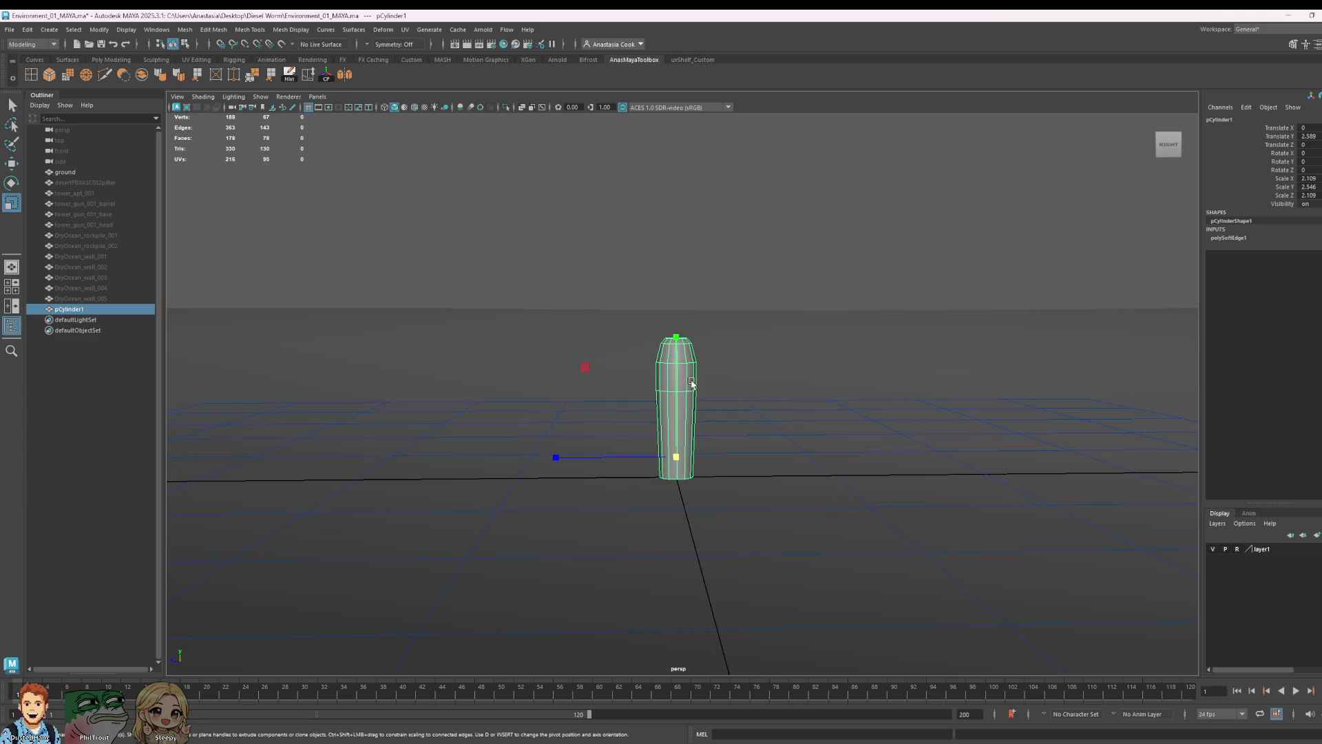
pyautogui.click(771, 443)
pyautogui.hotkey('ctrl', 'z')
pyautogui.hotkey('ctrl', 'd')
pyautogui.press('w')
# - Slide pCylinder2 beside the original and raise its bottom faces to shorten it
pyautogui.moveTo(553, 458); pyautogui.dragTo(628, 468)
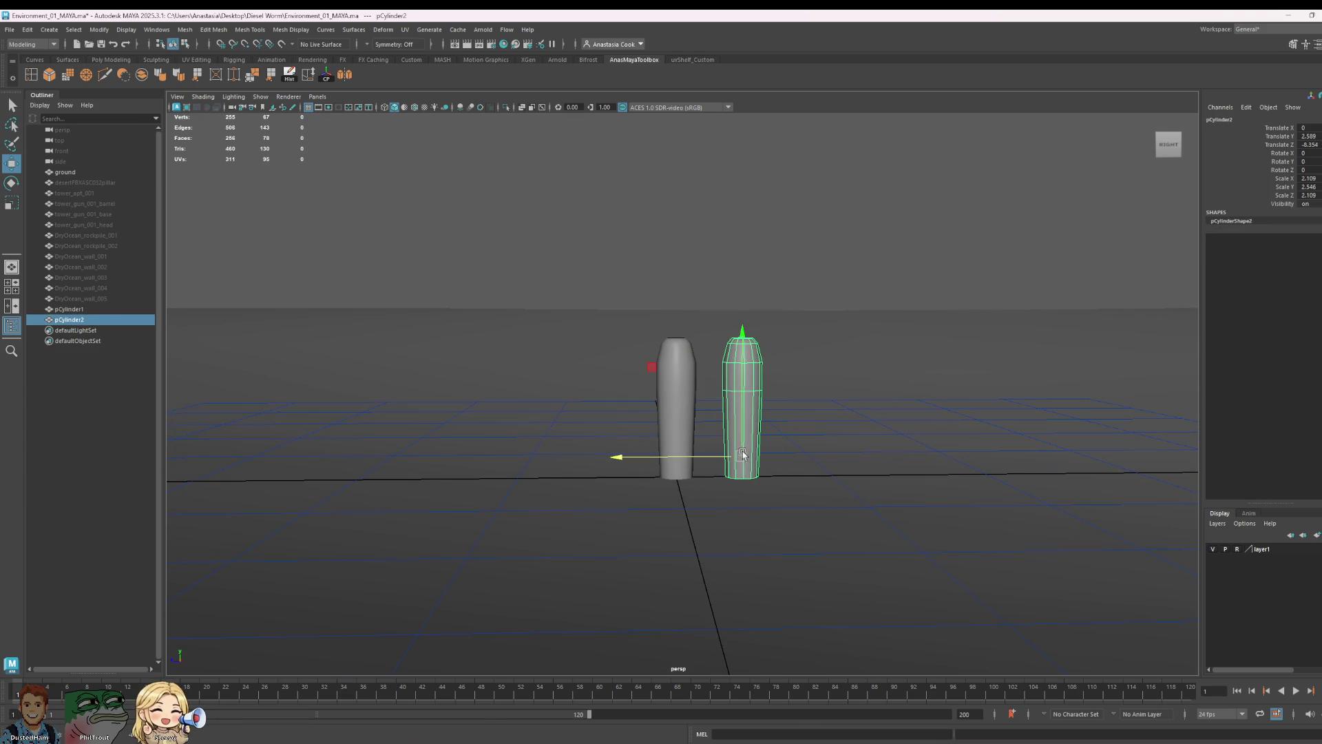
pyautogui.moveTo(760, 448); pyautogui.dragTo(765, 469, button='right')
pyautogui.moveTo(809, 537); pyautogui.dragTo(650, 443)
pyautogui.moveTo(540, 308); pyautogui.dragTo(868, 444)
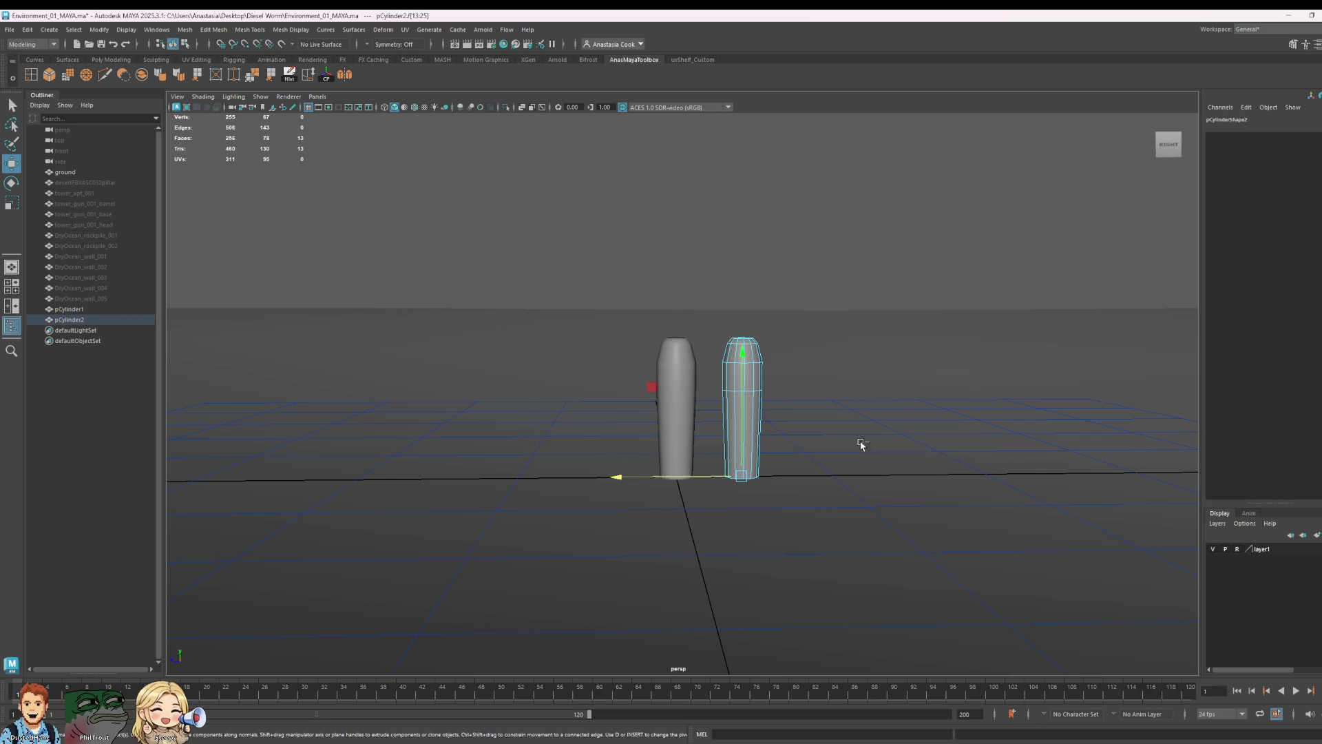
pyautogui.moveTo(736, 351); pyautogui.dragTo(740, 317)
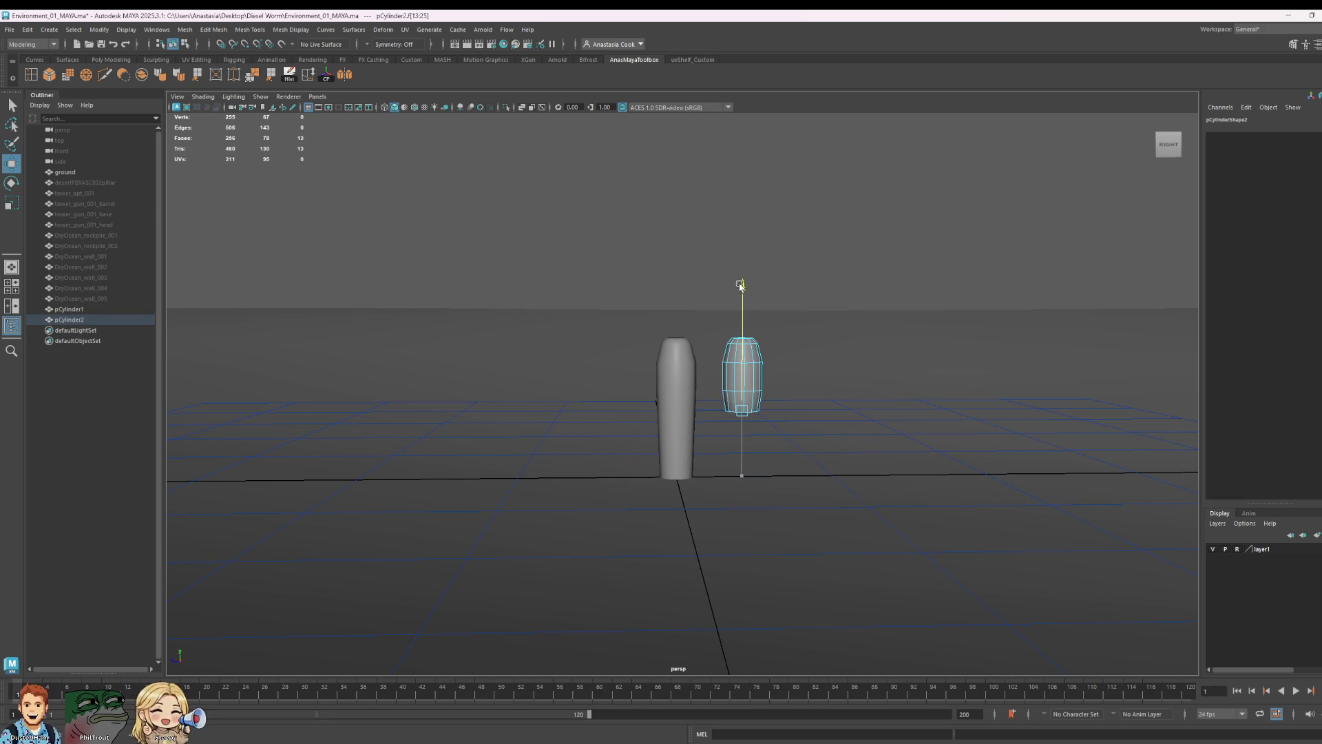
# - Rotate the duplicate 90° so it lies on its side like a barrel
pyautogui.moveTo(826, 309); pyautogui.dragTo(673, 427)
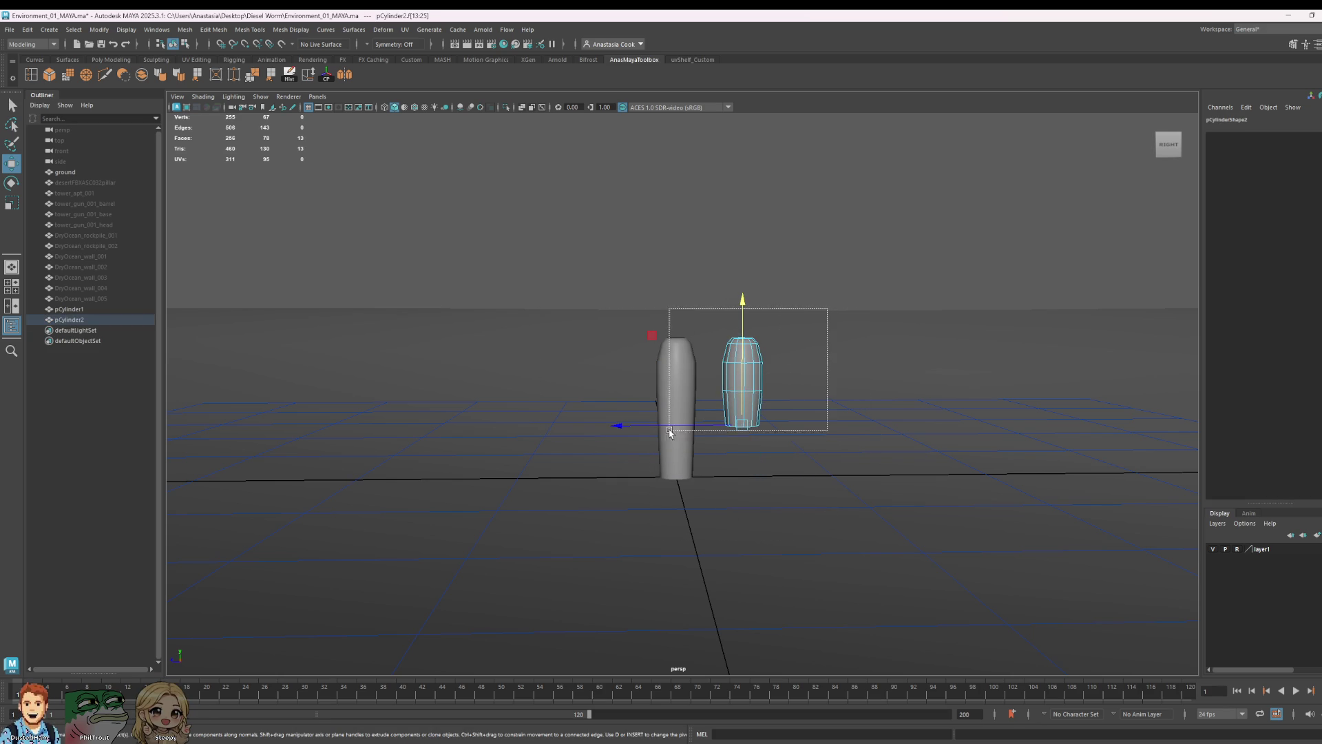
pyautogui.moveTo(693, 482); pyautogui.dragTo(694, 481)
pyautogui.press('r')
pyautogui.press('e')
pyautogui.moveTo(778, 263); pyautogui.dragTo(887, 426)
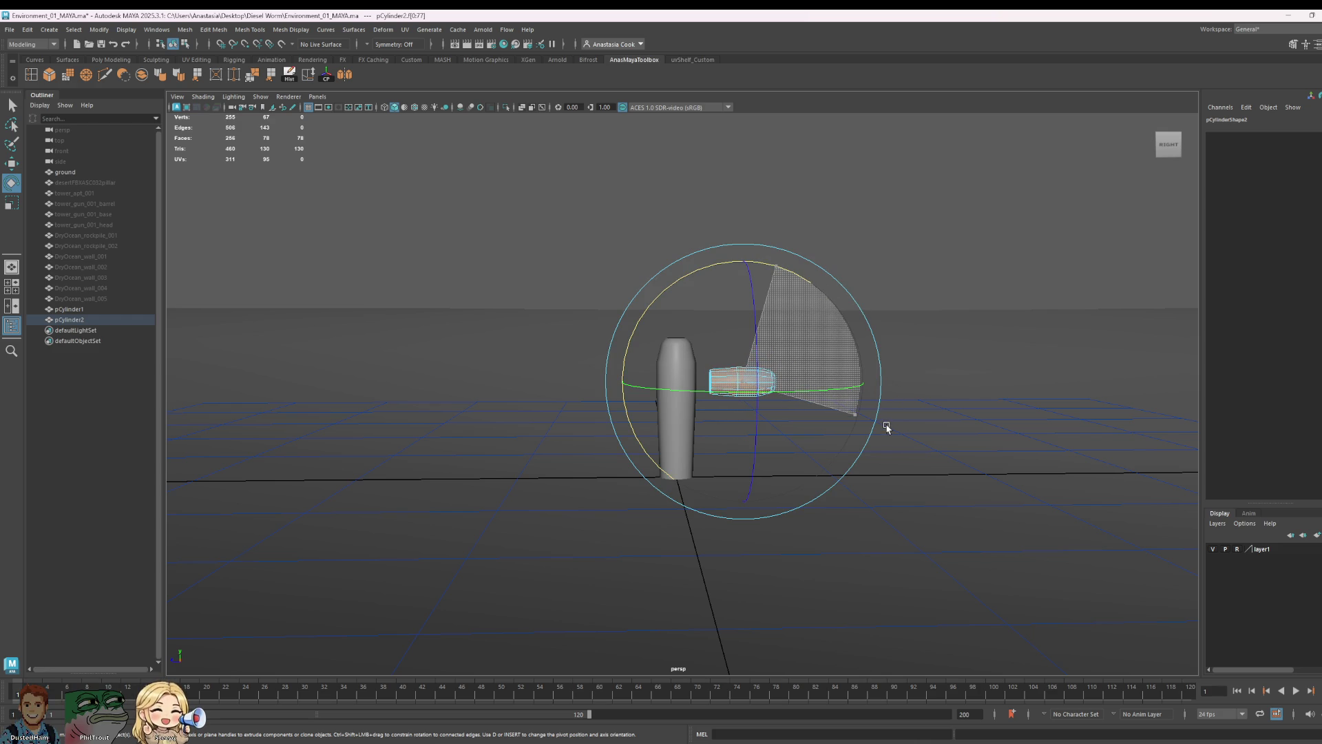
pyautogui.moveTo(887, 427); pyautogui.dragTo(886, 408)
pyautogui.keyDown('alt'); pyautogui.moveTo(885, 408); pyautogui.dragTo(933, 331, button='right'); pyautogui.keyUp('alt')
pyautogui.press('w')
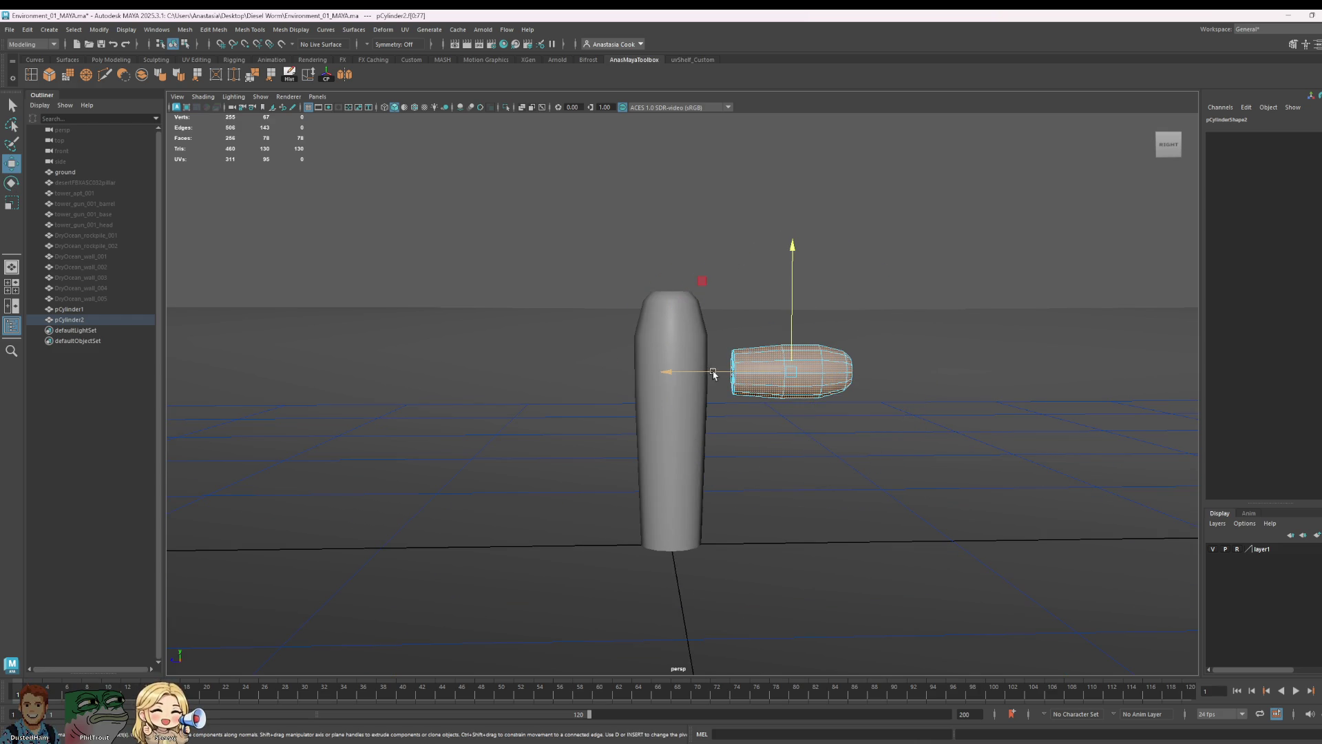
# - Delete the lying cylinder's end cap faces and switch to edge selection
pyautogui.moveTo(794, 372); pyautogui.dragTo(744, 393, button='right')
pyautogui.moveTo(744, 392)
pyautogui.keyDown('alt'); pyautogui.mouseDown()
pyautogui.moveTo(770, 326)
pyautogui.moveTo(714, 437)
pyautogui.moveTo(865, 331)
pyautogui.mouseUp(); pyautogui.keyUp('alt')
pyautogui.moveTo(910, 272); pyautogui.dragTo(785, 455)
pyautogui.press('Delete')
pyautogui.rightClick(846, 371)
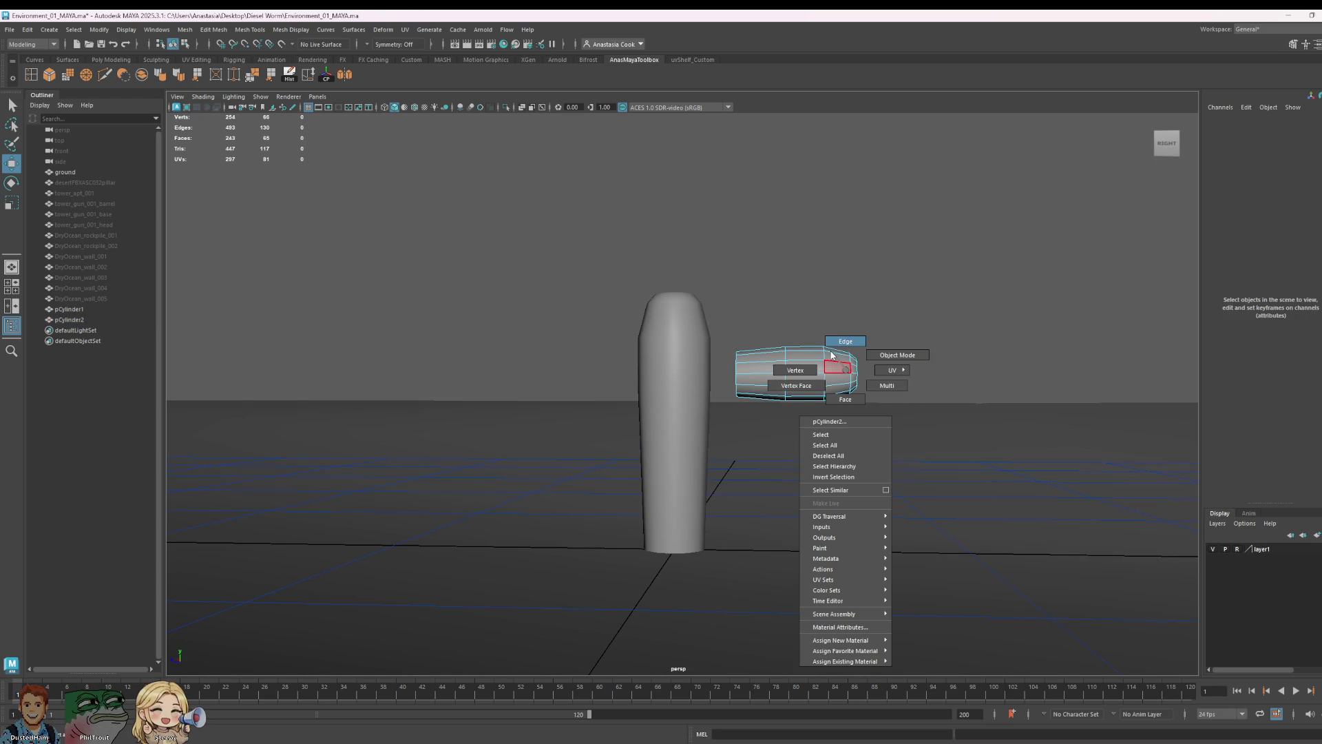
pyautogui.click(845, 342)
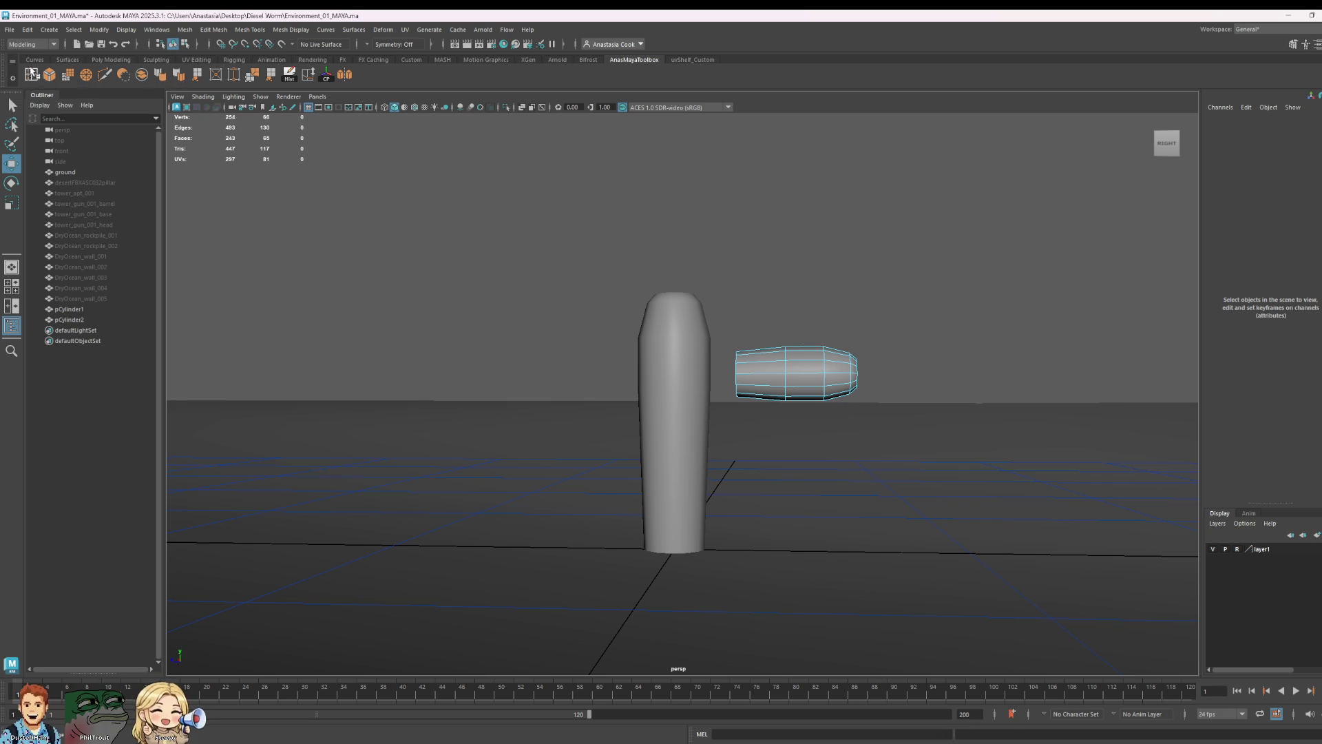
# - Insert two edge loops around the lying cylinder's middle, undoing and redoing the second, then return to object selection
pyautogui.press('i')
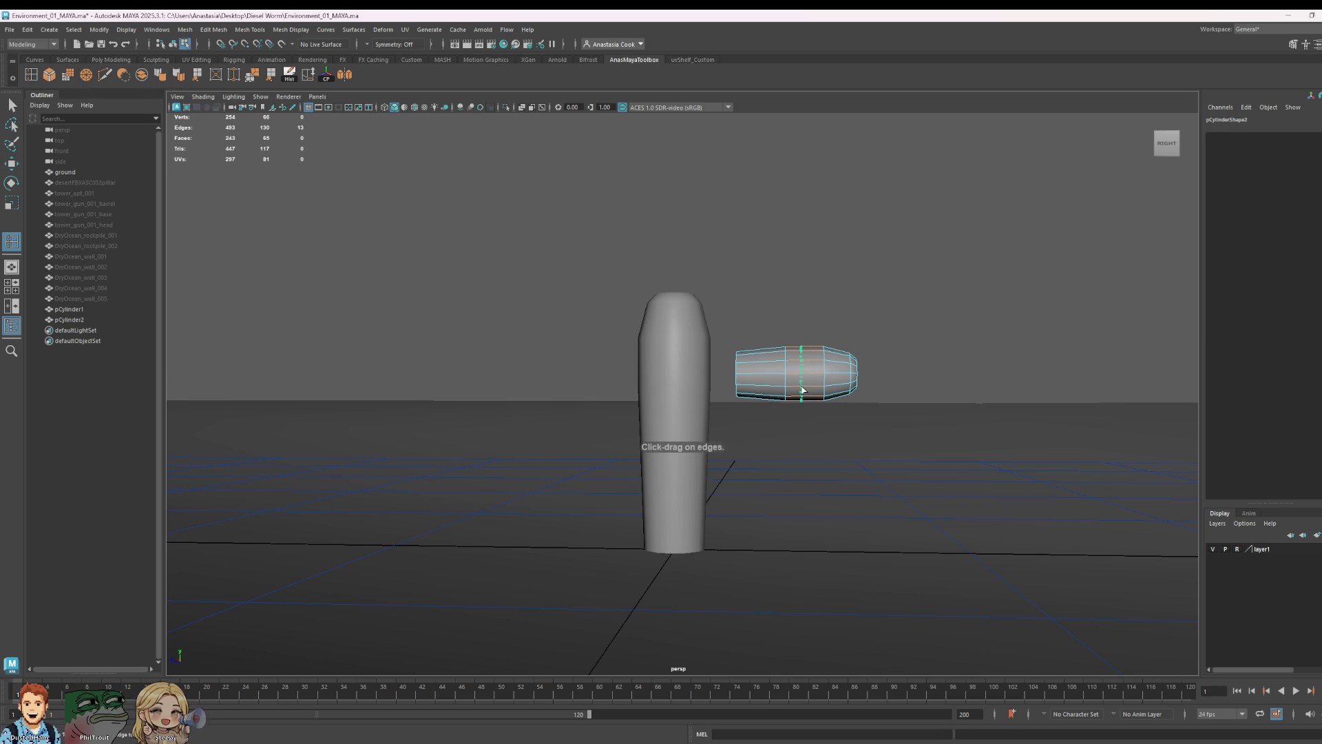
pyautogui.click(794, 395)
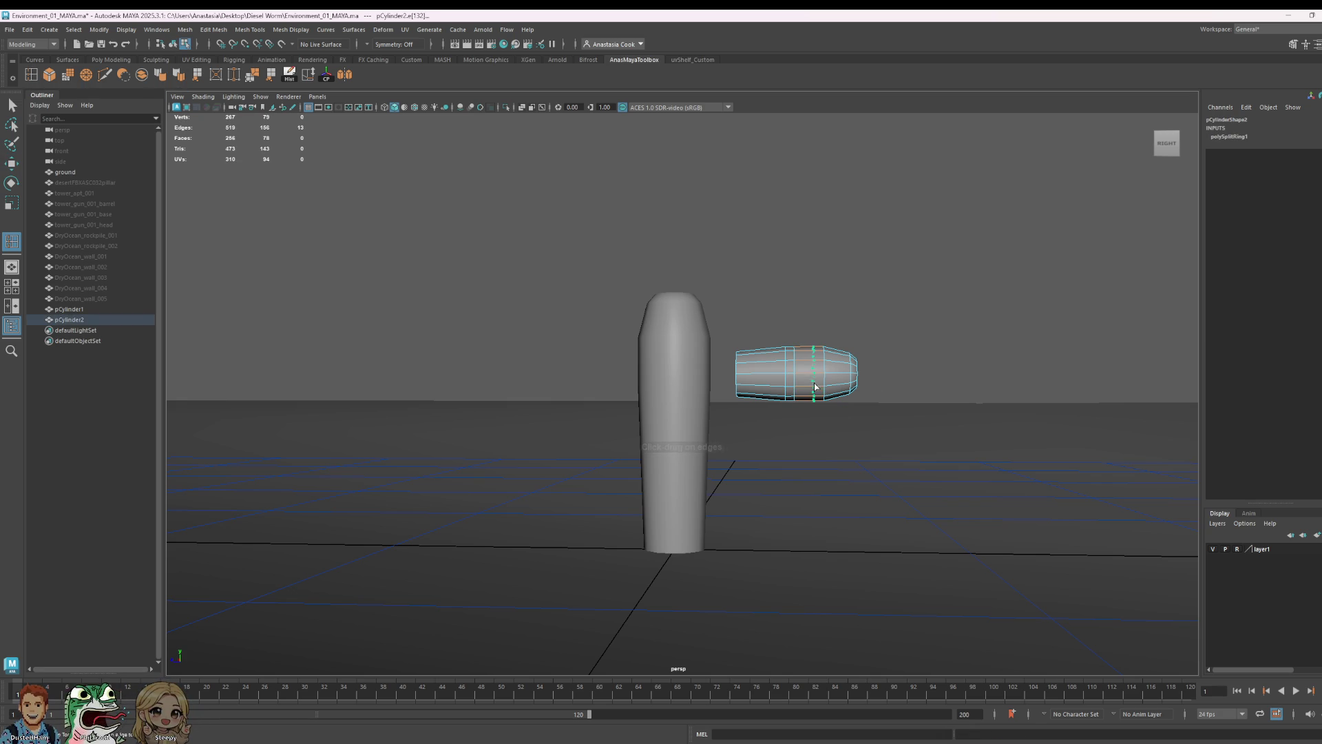
pyautogui.click(808, 395)
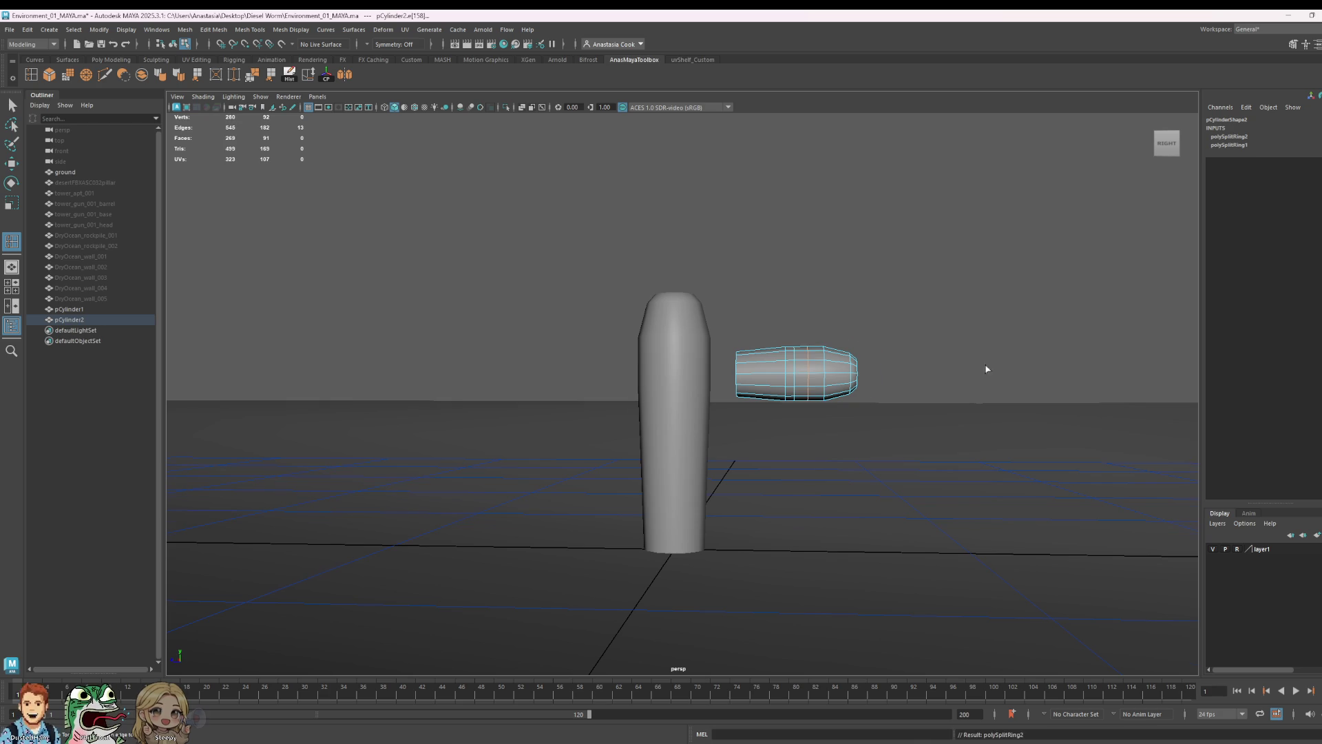
pyautogui.scroll(2, 928, 362)
pyautogui.keyDown('alt'); pyautogui.moveTo(970, 339); pyautogui.dragTo(667, 362); pyautogui.keyUp('alt')
pyautogui.hotkey('ctrl', 'z')
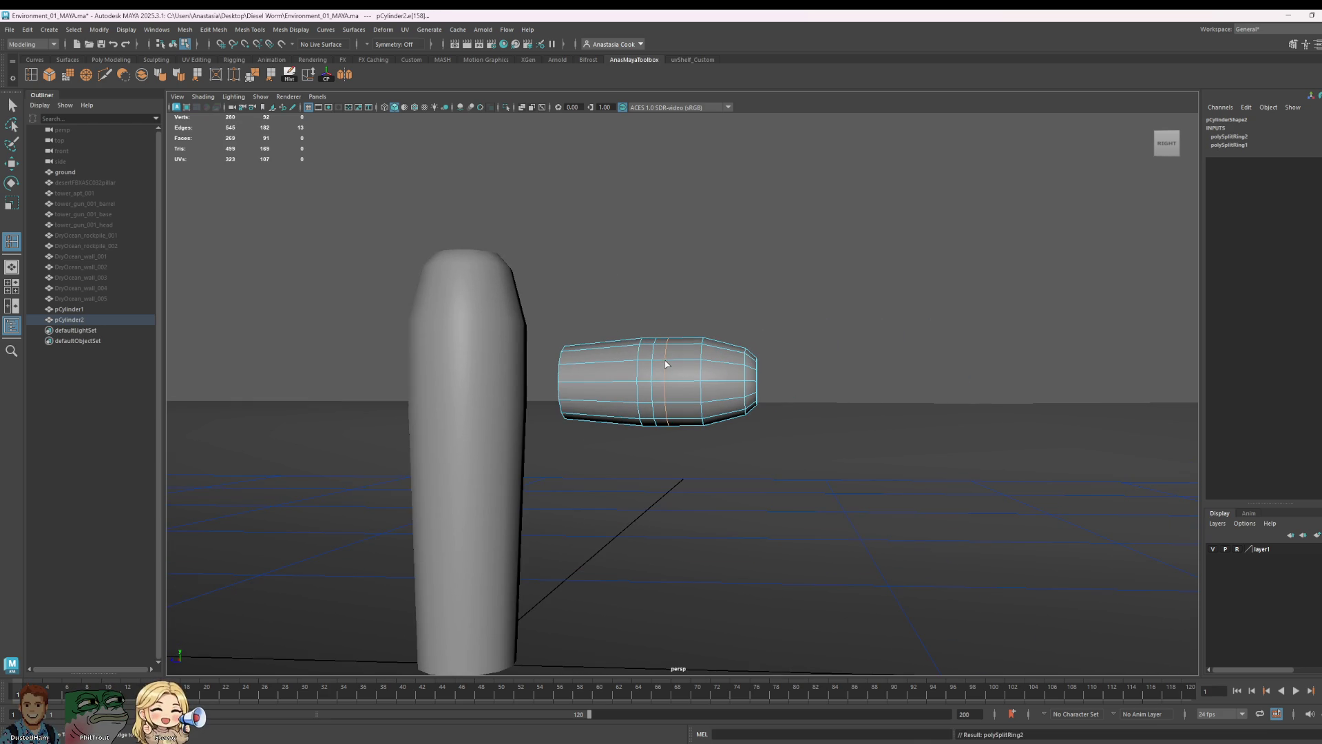
pyautogui.hotkey('ctrl', 'z')
pyautogui.hotkey('ctrl', 'z')
pyautogui.hotkey('ctrl', 'z')
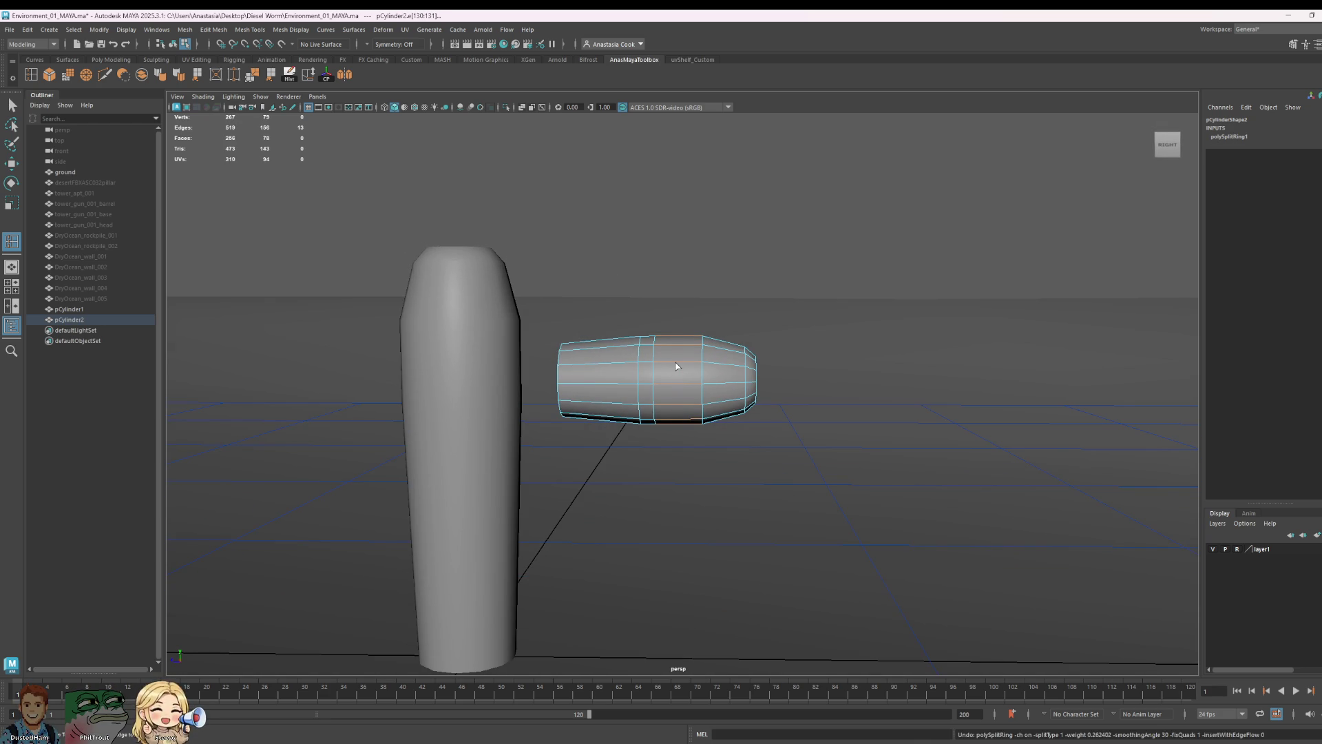
pyautogui.click(12, 105)
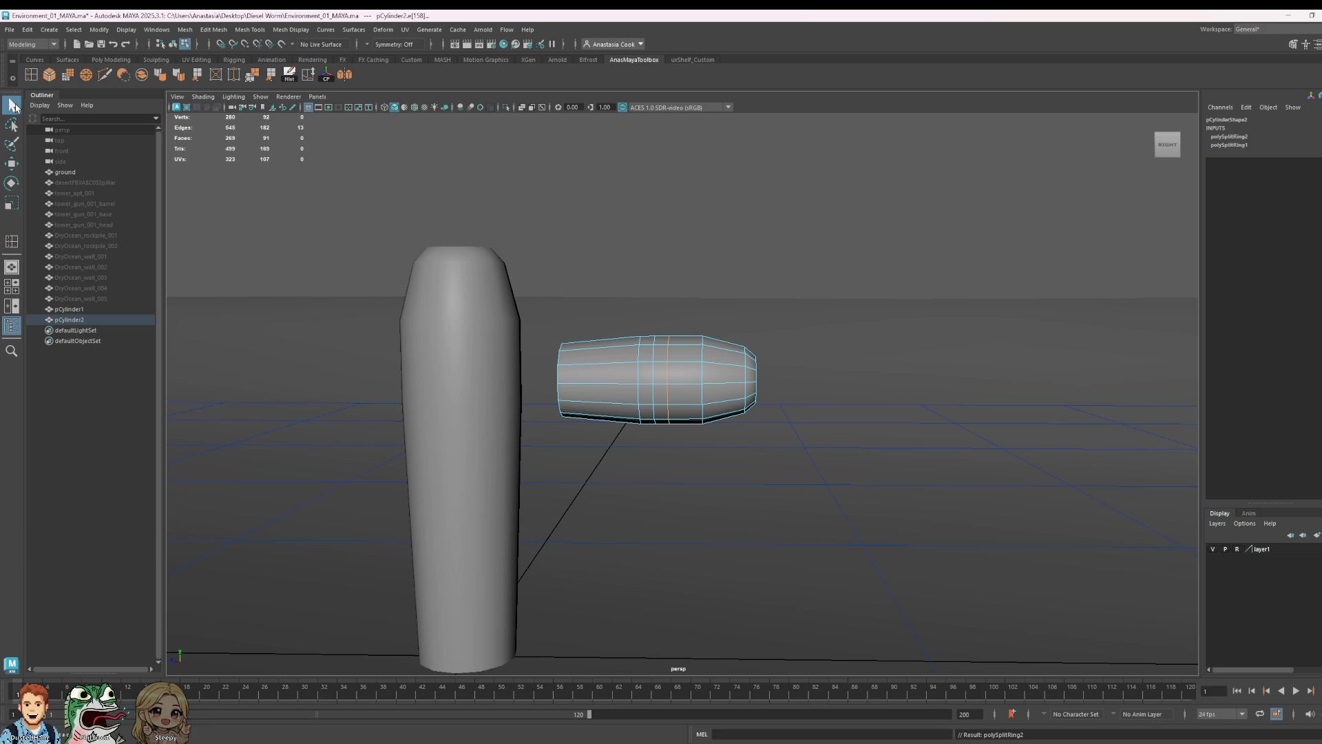
# - Tilt the faces on one half of the cylinder upward and raise them to form a bent branch
pyautogui.moveTo(671, 358); pyautogui.dragTo(672, 388, button='right')
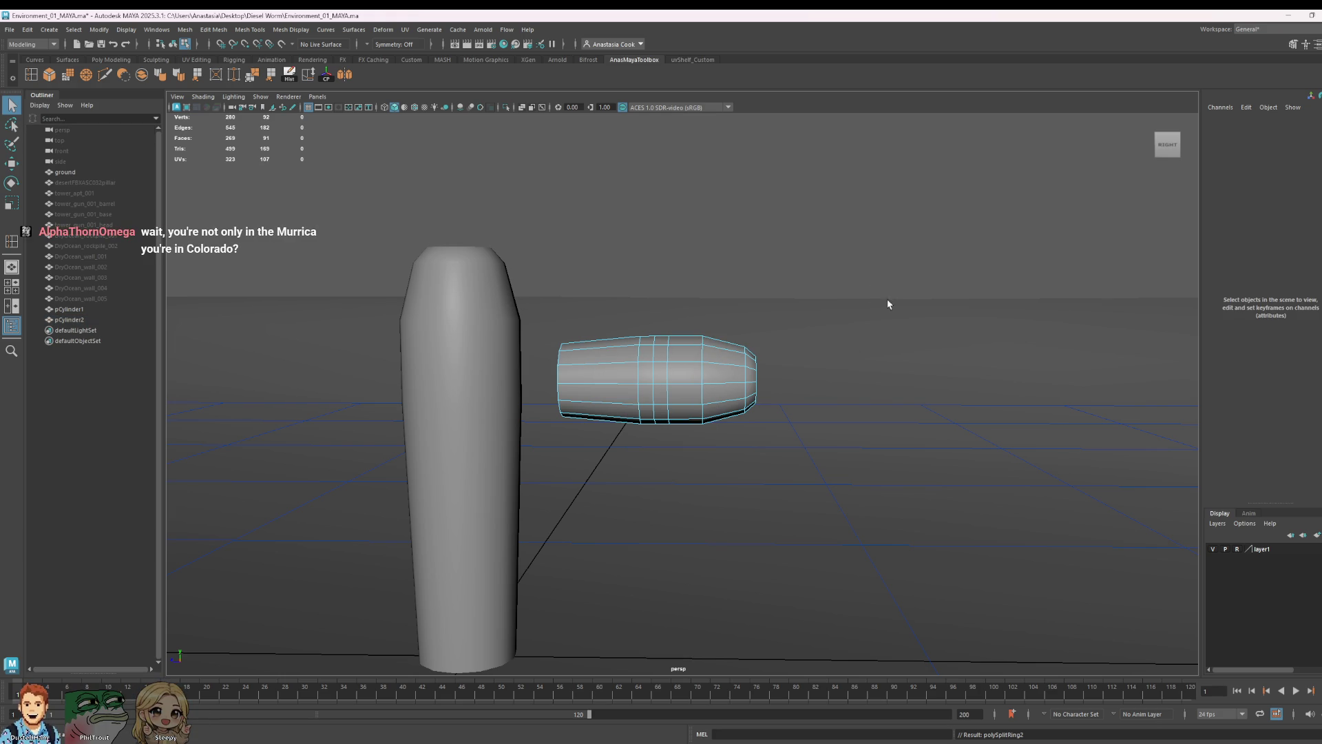
pyautogui.moveTo(895, 321)
pyautogui.keyDown('alt'); pyautogui.mouseDown()
pyautogui.moveTo(909, 333)
pyautogui.moveTo(657, 491)
pyautogui.moveTo(722, 504)
pyautogui.mouseUp(); pyautogui.keyUp('alt')
pyautogui.press('e')
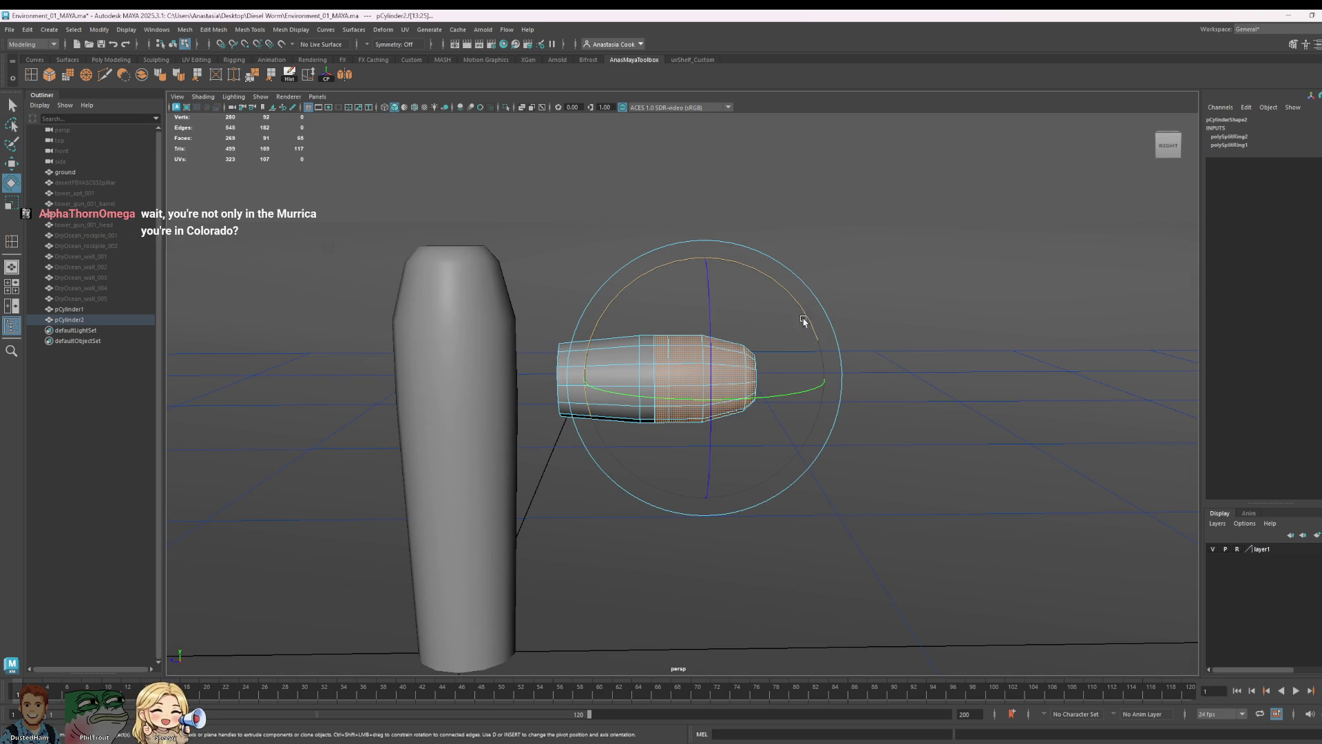
pyautogui.moveTo(548, 221); pyautogui.dragTo(656, 526)
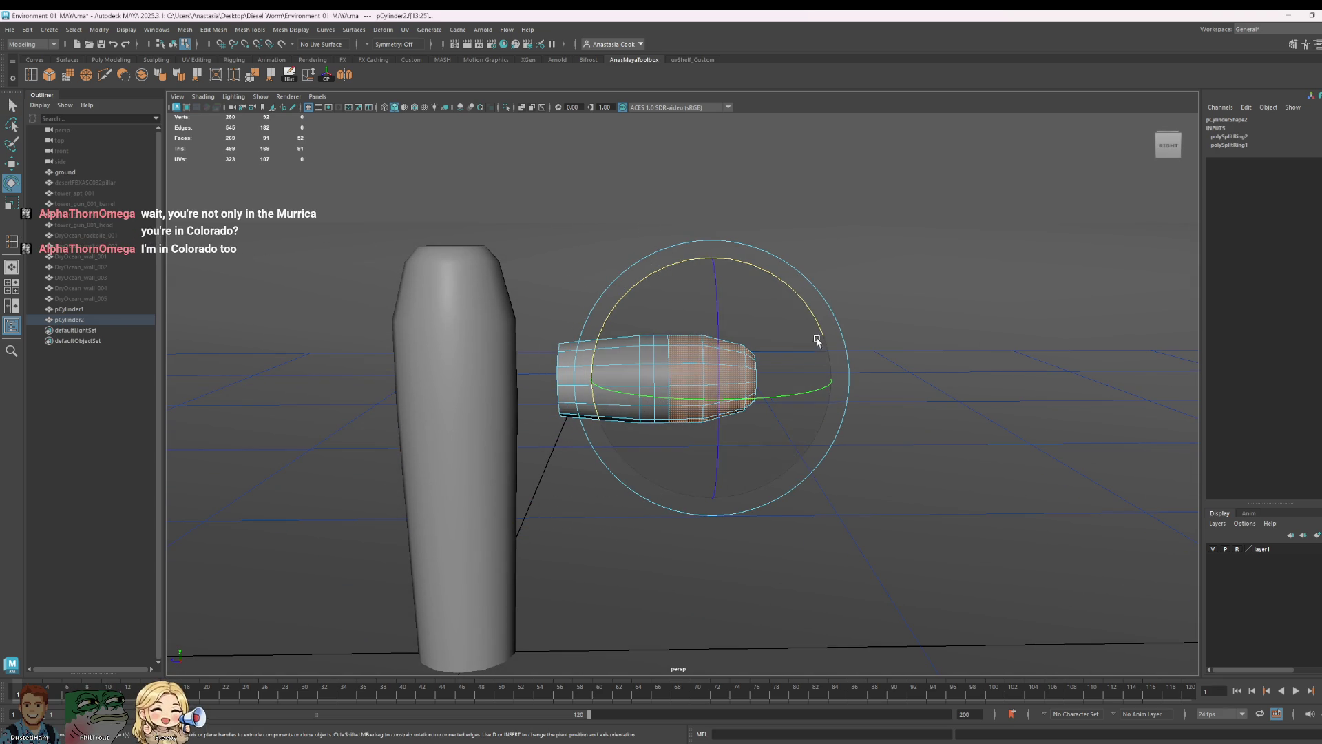
pyautogui.moveTo(791, 289); pyautogui.dragTo(766, 271)
pyautogui.press('w')
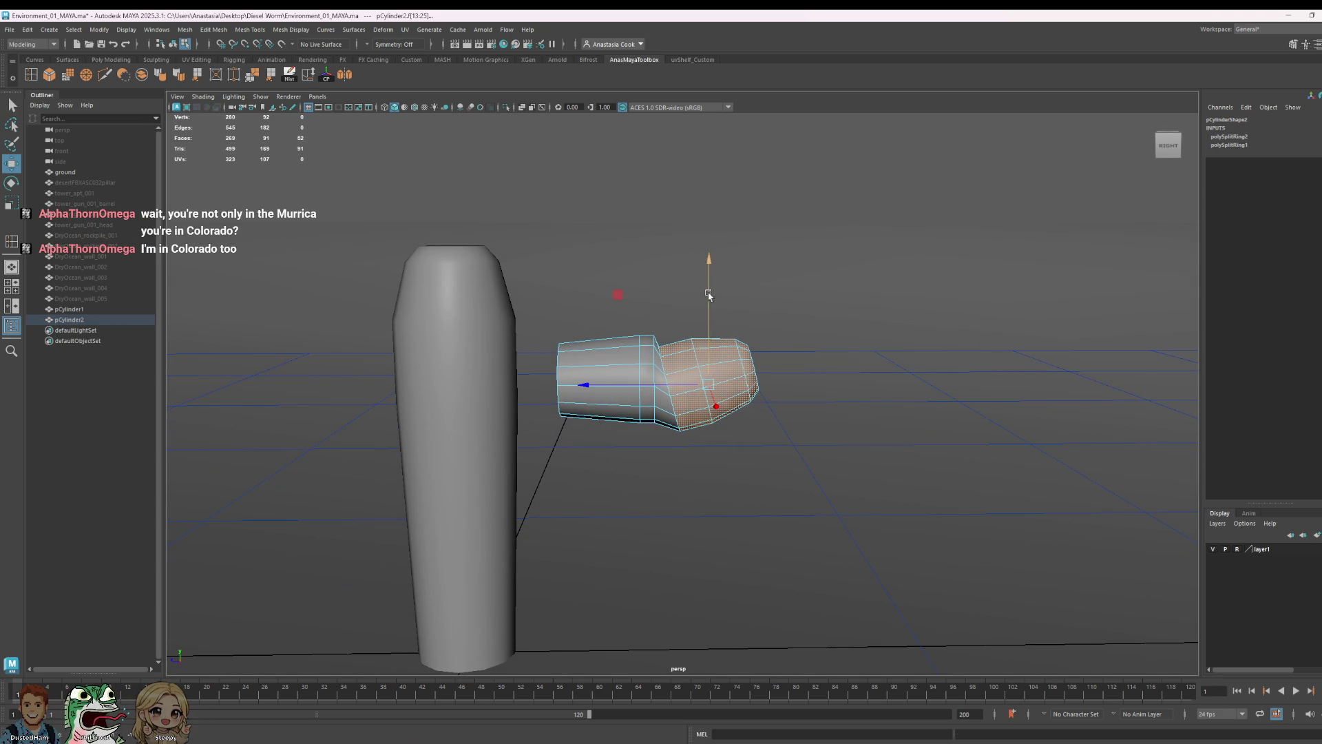
pyautogui.hotkey('ctrl', 'z')
pyautogui.press('e')
pyautogui.moveTo(796, 286); pyautogui.dragTo(767, 266)
pyautogui.press('w')
pyautogui.moveTo(705, 294); pyautogui.dragTo(711, 272)
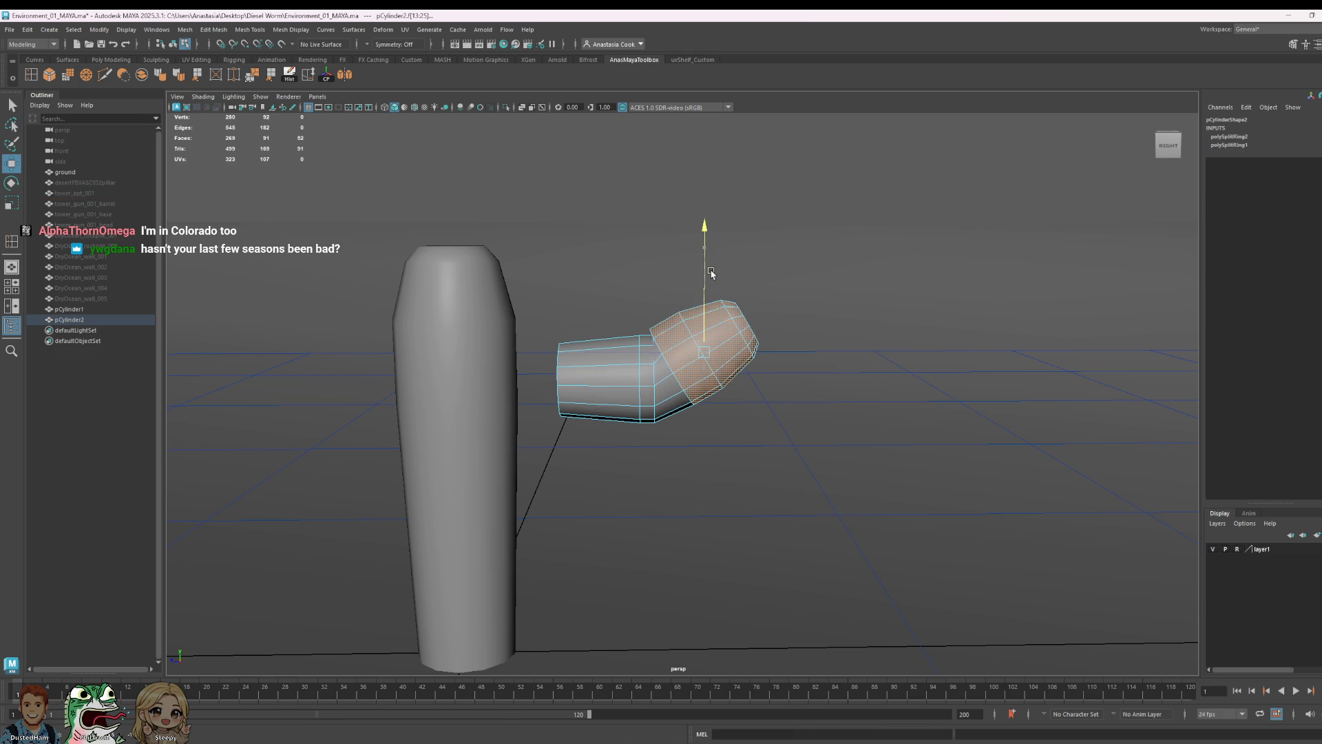
pyautogui.moveTo(585, 359); pyautogui.dragTo(602, 359)
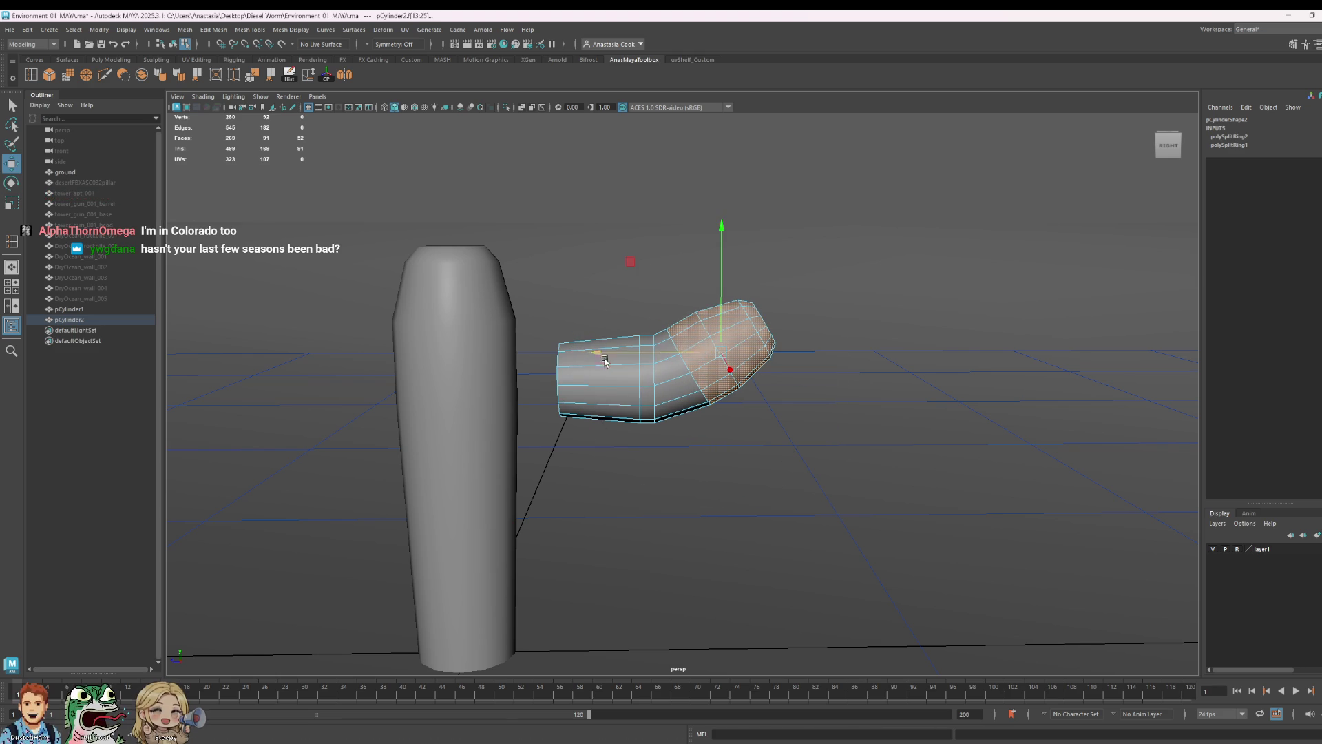
# - Select the ring of faces at the bent cylinder's tip, ready to move
pyautogui.press('e')
pyautogui.press('r')
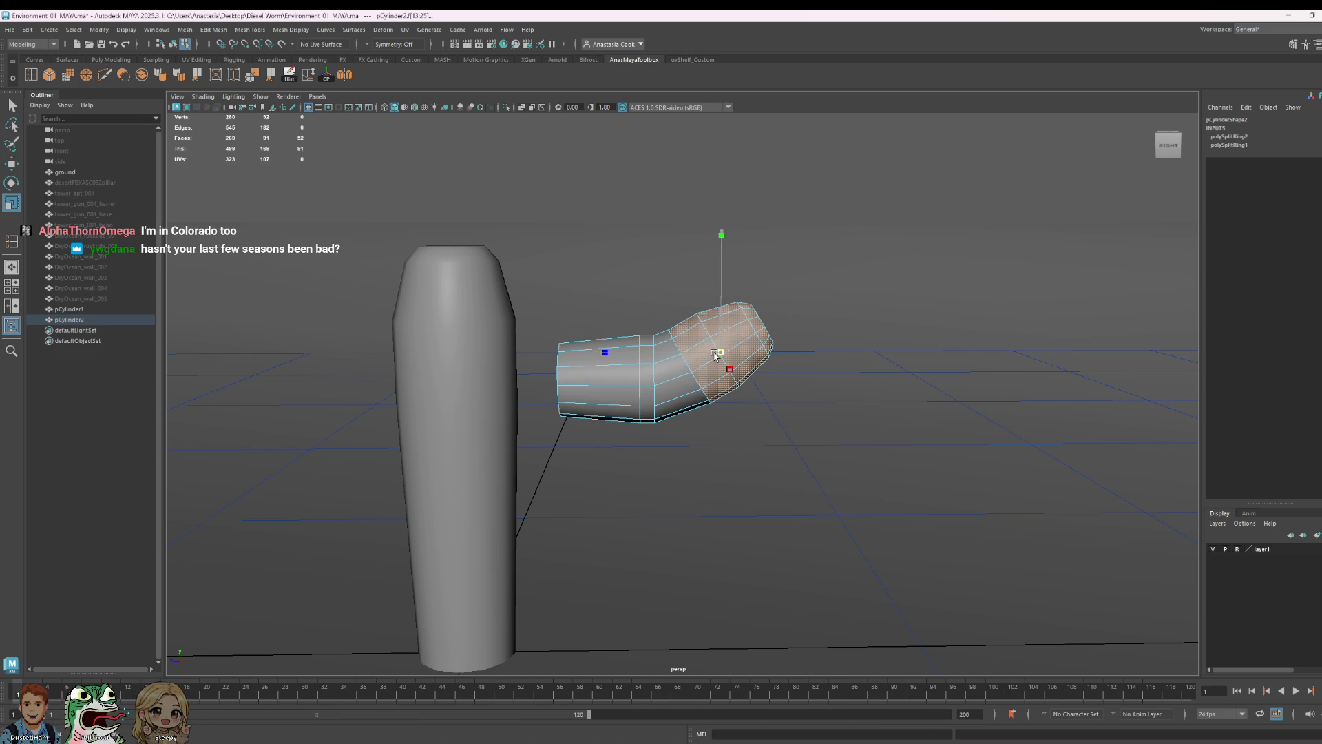
pyautogui.click(892, 295)
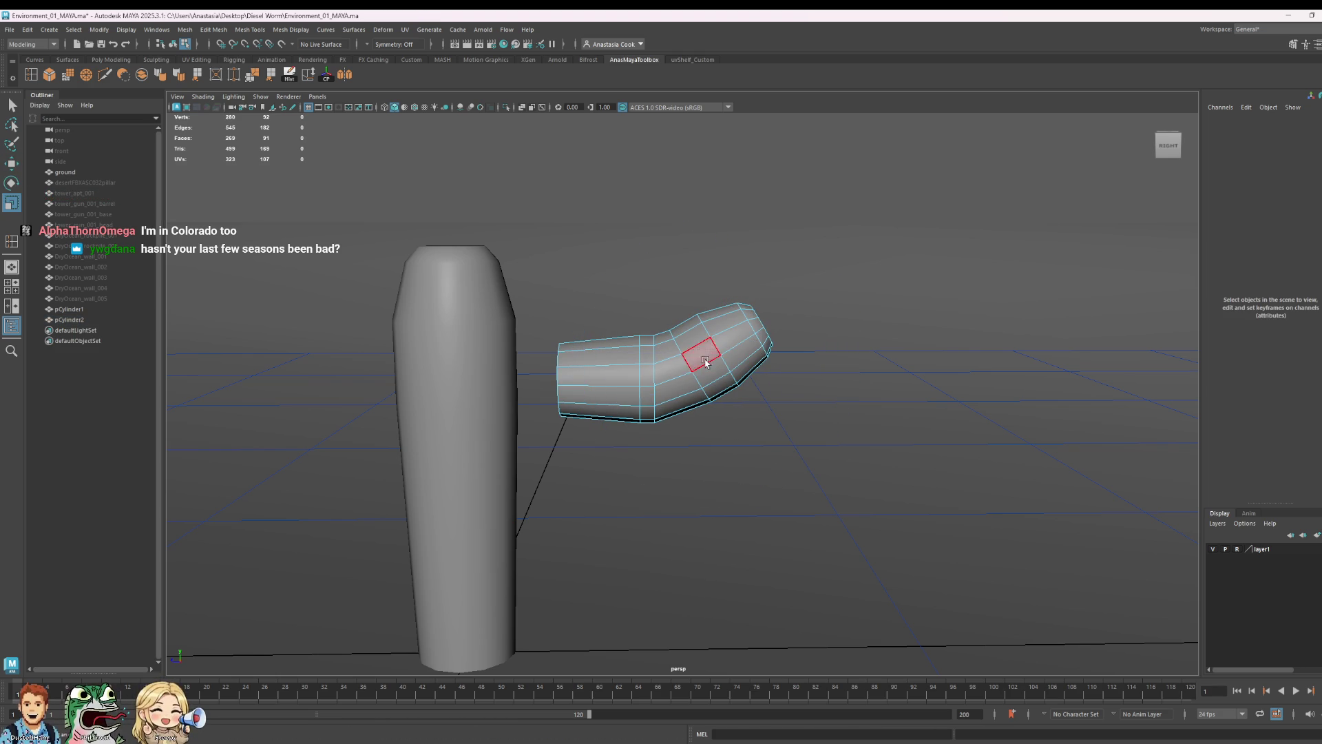
pyautogui.click(762, 336)
pyautogui.click(744, 374)
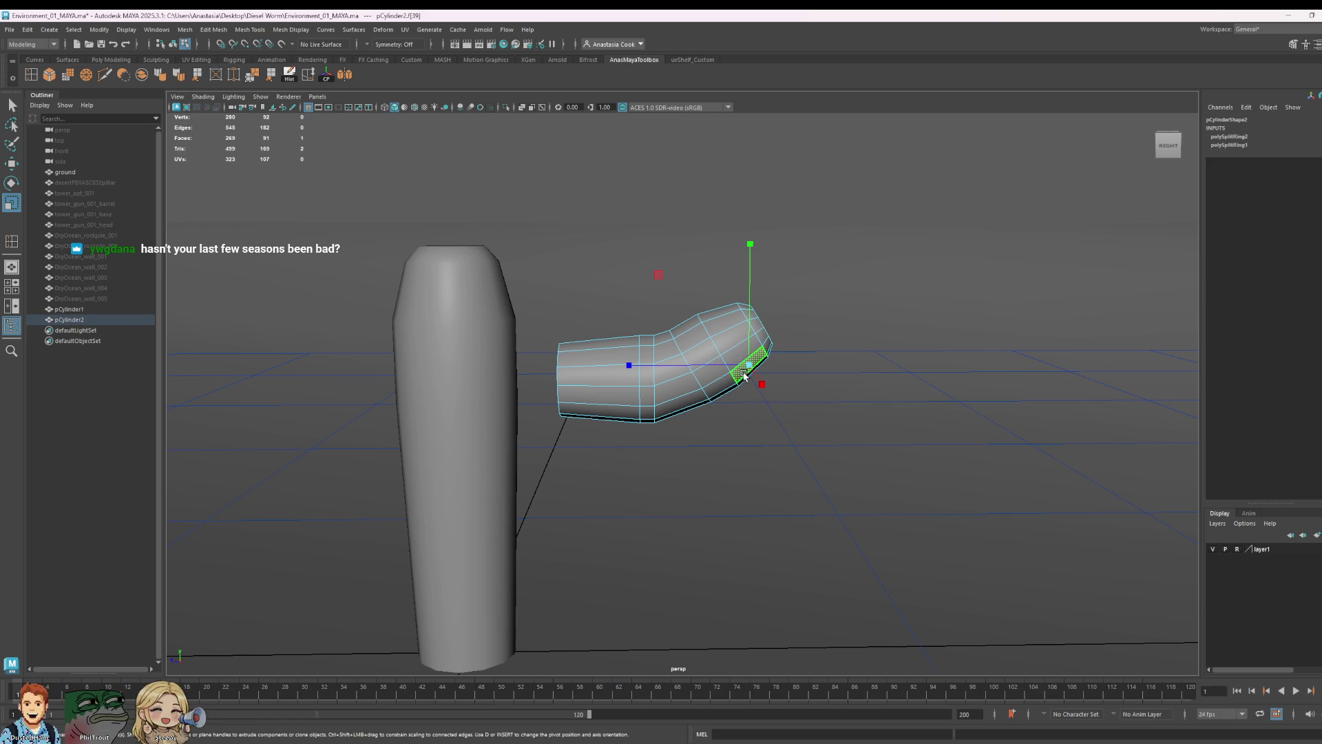
pyautogui.keyDown('shift'); pyautogui.doubleClick(761, 333); pyautogui.keyUp('shift')
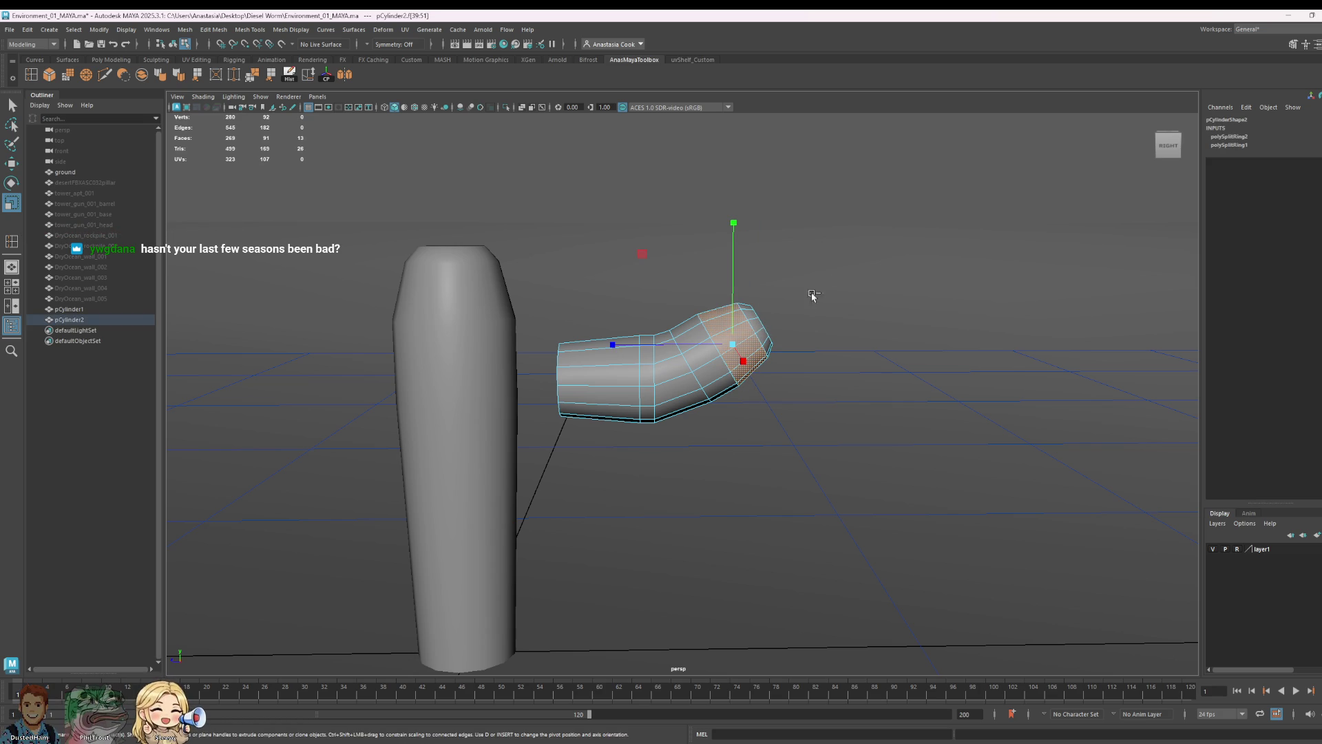
pyautogui.moveTo(887, 241); pyautogui.dragTo(749, 353)
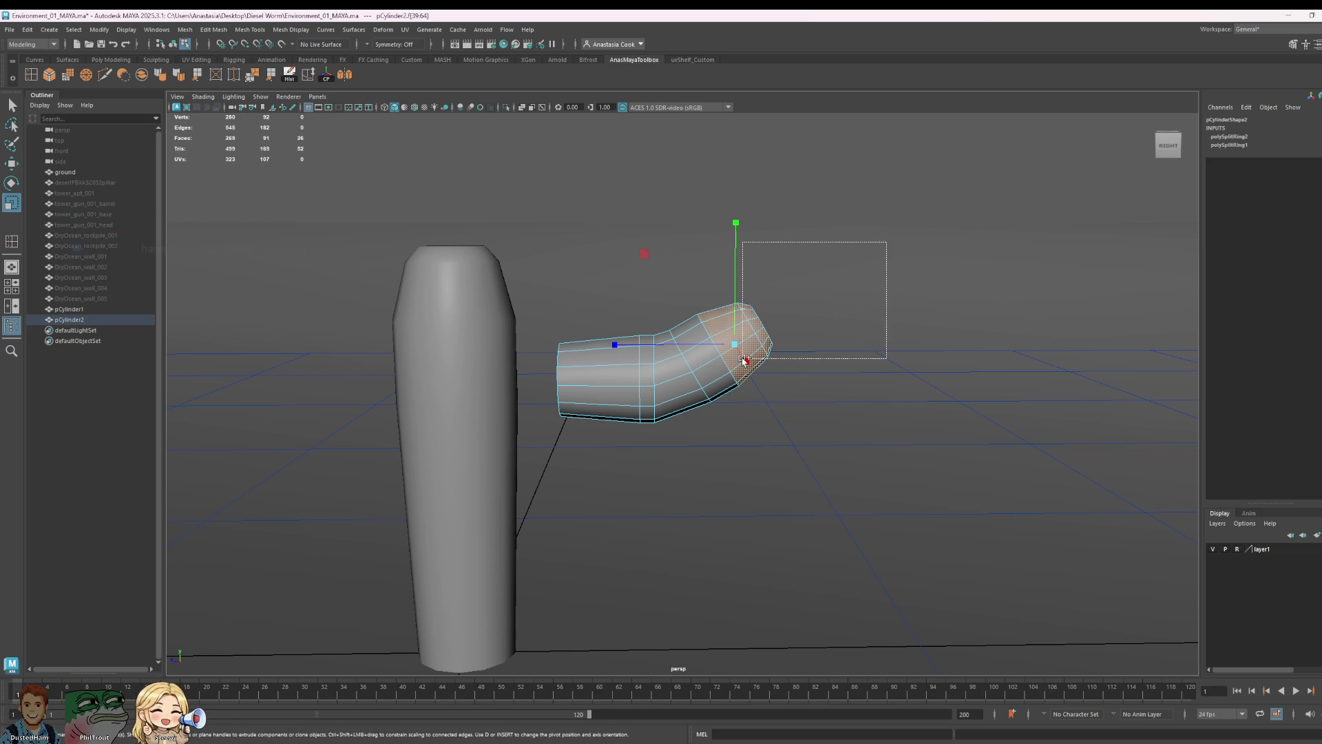
pyautogui.keyDown('alt'); pyautogui.moveTo(962, 404); pyautogui.dragTo(748, 404); pyautogui.keyUp('alt')
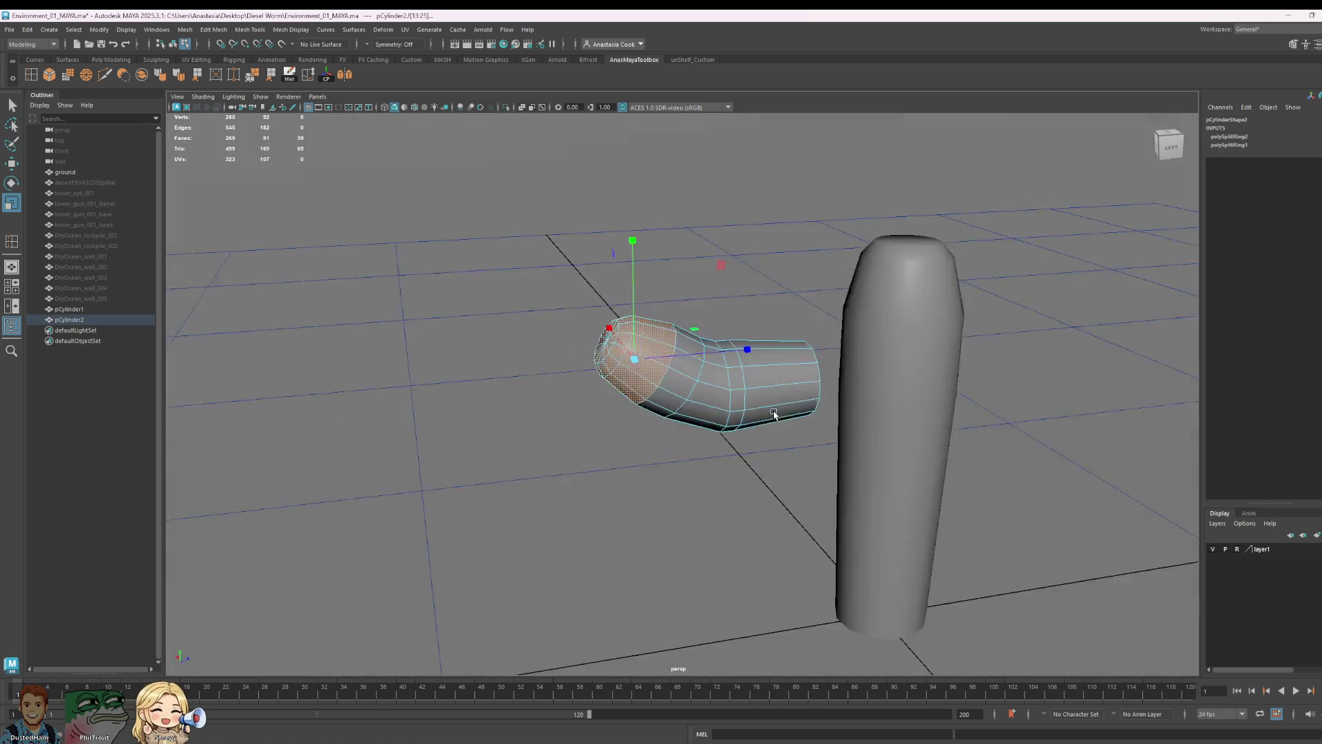
pyautogui.press('w')
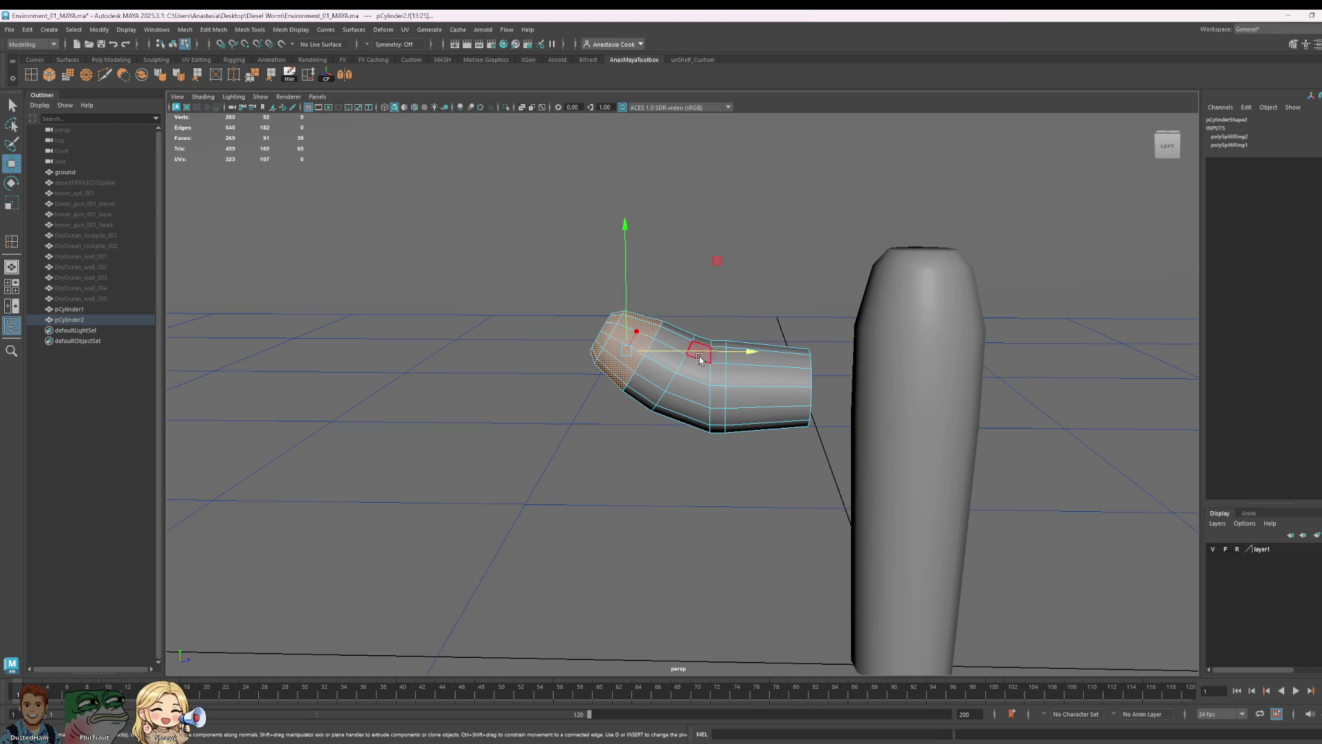
# - Switch the mesh to vertex editing, pick lower vertices and slide them sideways via the pivot
pyautogui.rightClick(743, 331)
pyautogui.click(712, 328)
pyautogui.click(728, 356)
pyautogui.moveTo(729, 388); pyautogui.dragTo(711, 393)
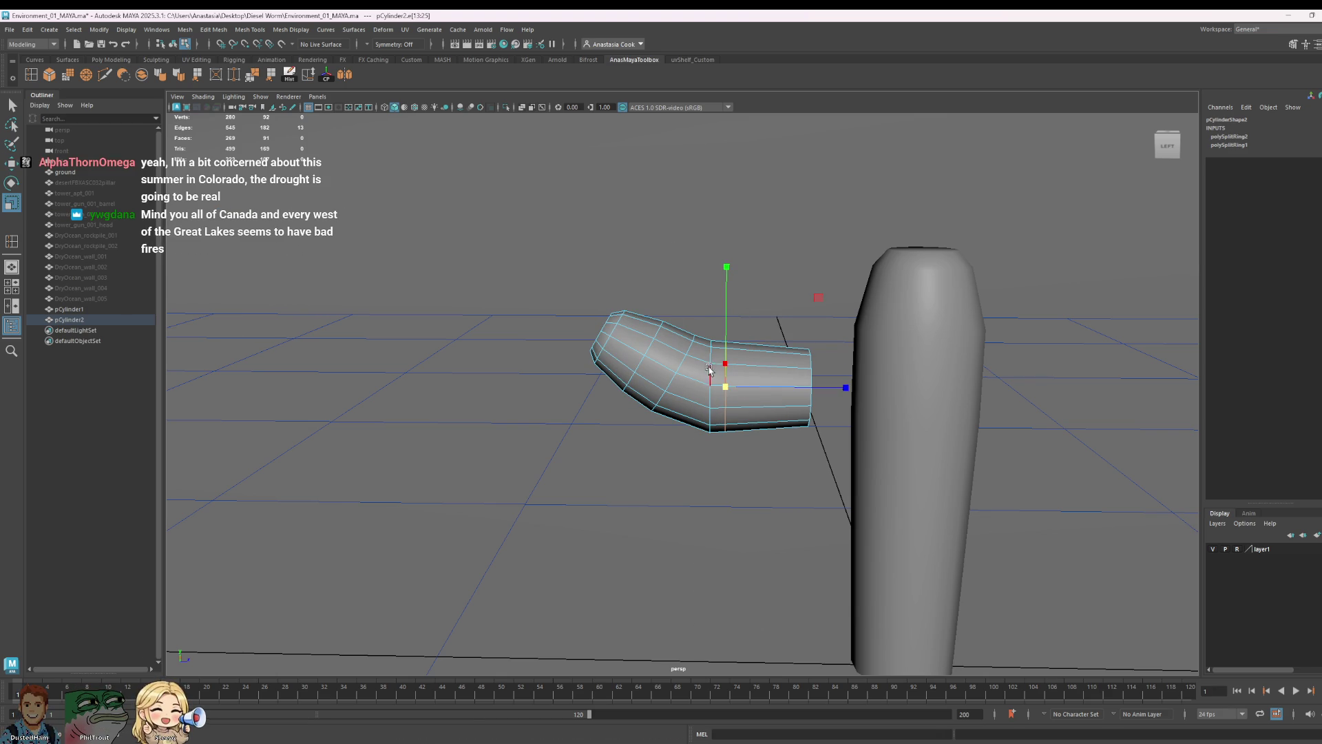
pyautogui.press('w')
pyautogui.click(728, 417)
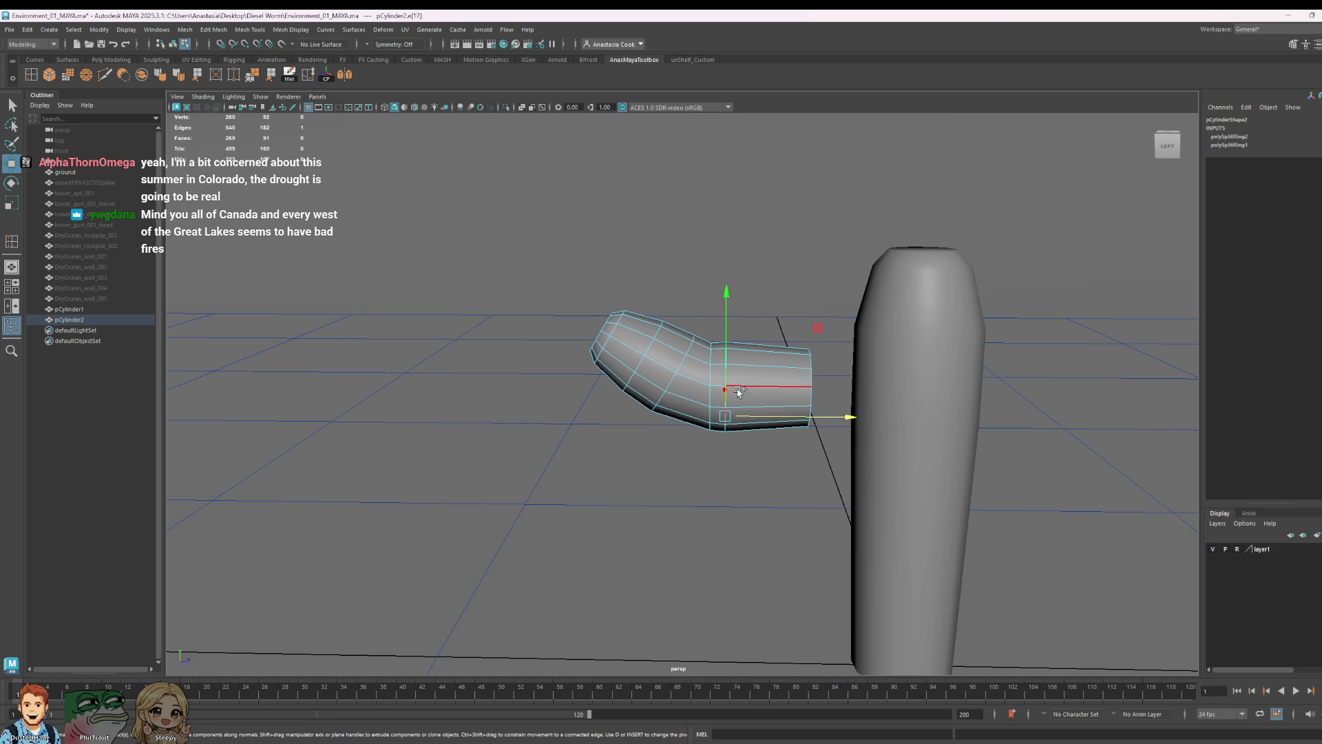
pyautogui.press('d')
pyautogui.click(722, 392)
pyautogui.press('w')
pyautogui.moveTo(720, 396)
pyautogui.mouseDown()
pyautogui.moveTo(851, 396)
pyautogui.moveTo(851, 496)
pyautogui.mouseUp()
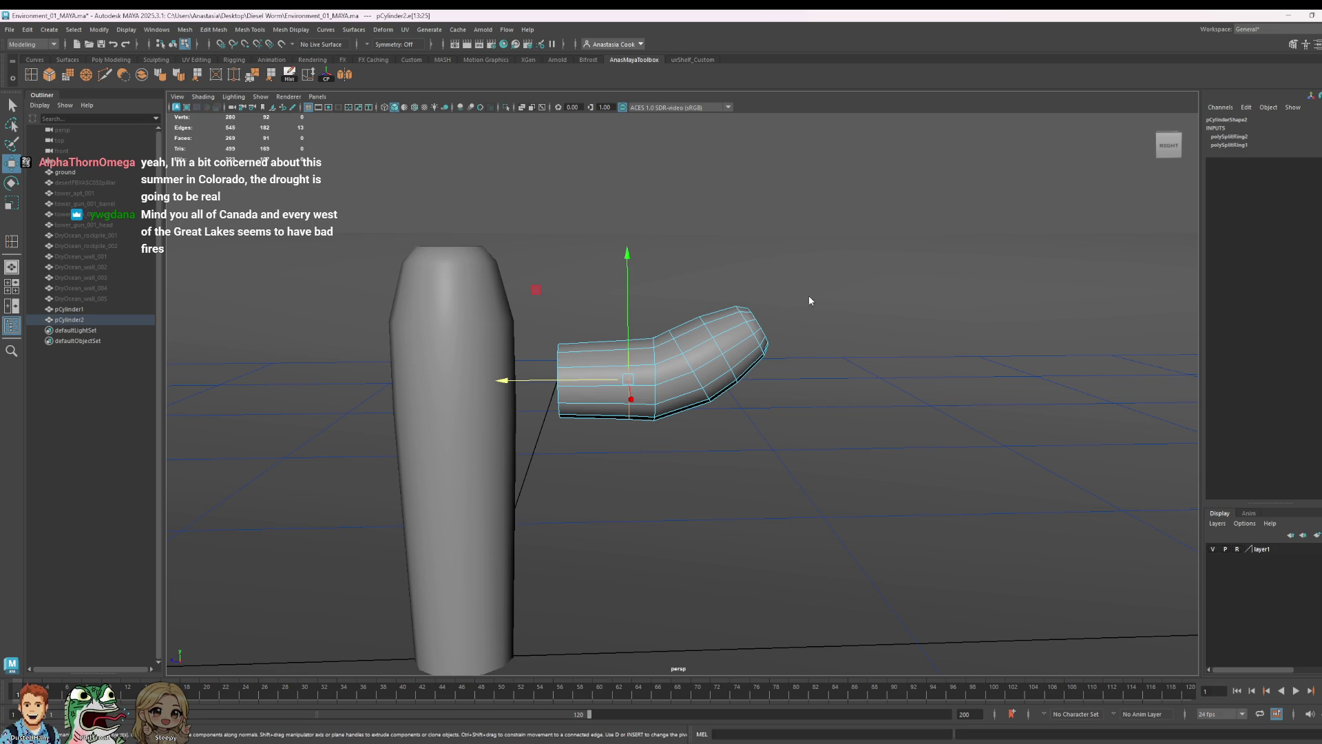
# - Marquee-select the tip vertices and rotate and move them so the branch curves more steeply upward
pyautogui.moveTo(809, 297); pyautogui.dragTo(777, 298, button='right')
pyautogui.moveTo(852, 244)
pyautogui.mouseDown()
pyautogui.moveTo(735, 378)
pyautogui.moveTo(724, 414)
pyautogui.mouseUp()
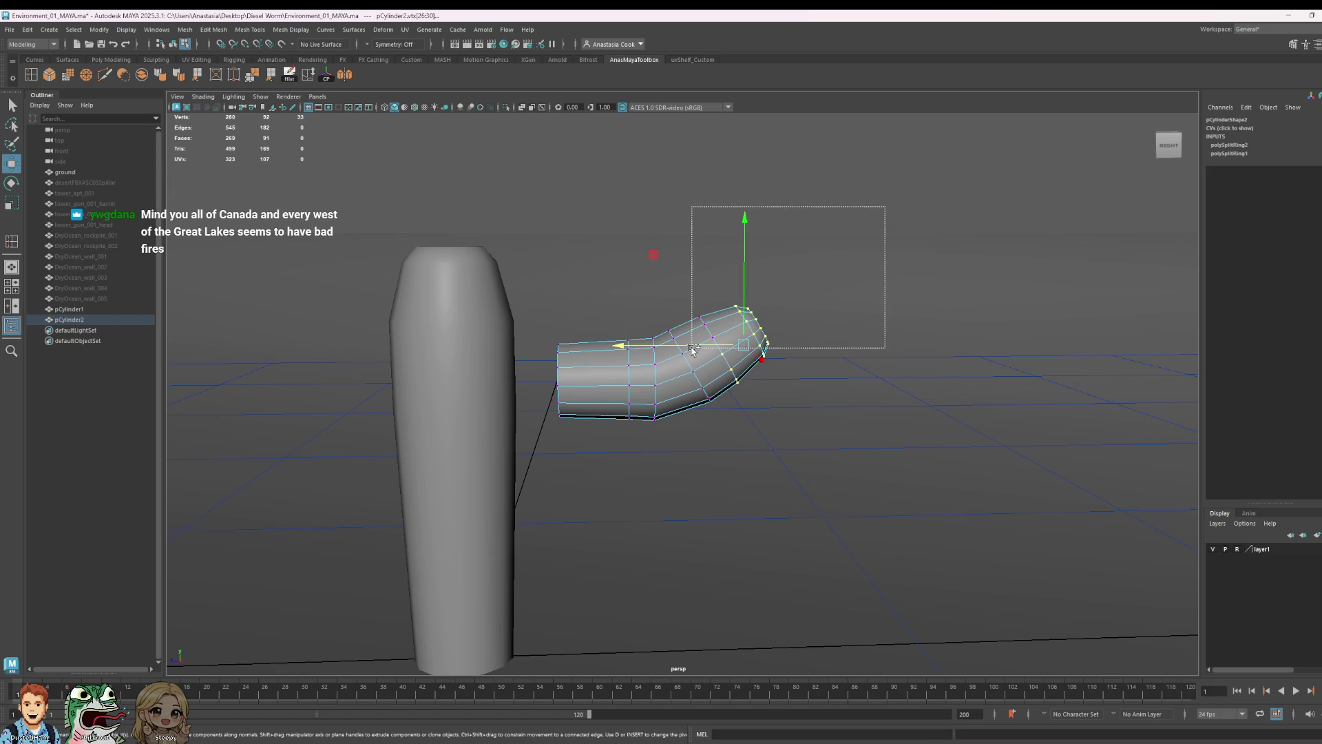
pyautogui.moveTo(693, 349); pyautogui.dragTo(693, 349)
pyautogui.moveTo(927, 186); pyautogui.dragTo(691, 331)
pyautogui.moveTo(959, 228)
pyautogui.mouseDown()
pyautogui.moveTo(715, 420)
pyautogui.moveTo(739, 417)
pyautogui.mouseUp()
pyautogui.press('e')
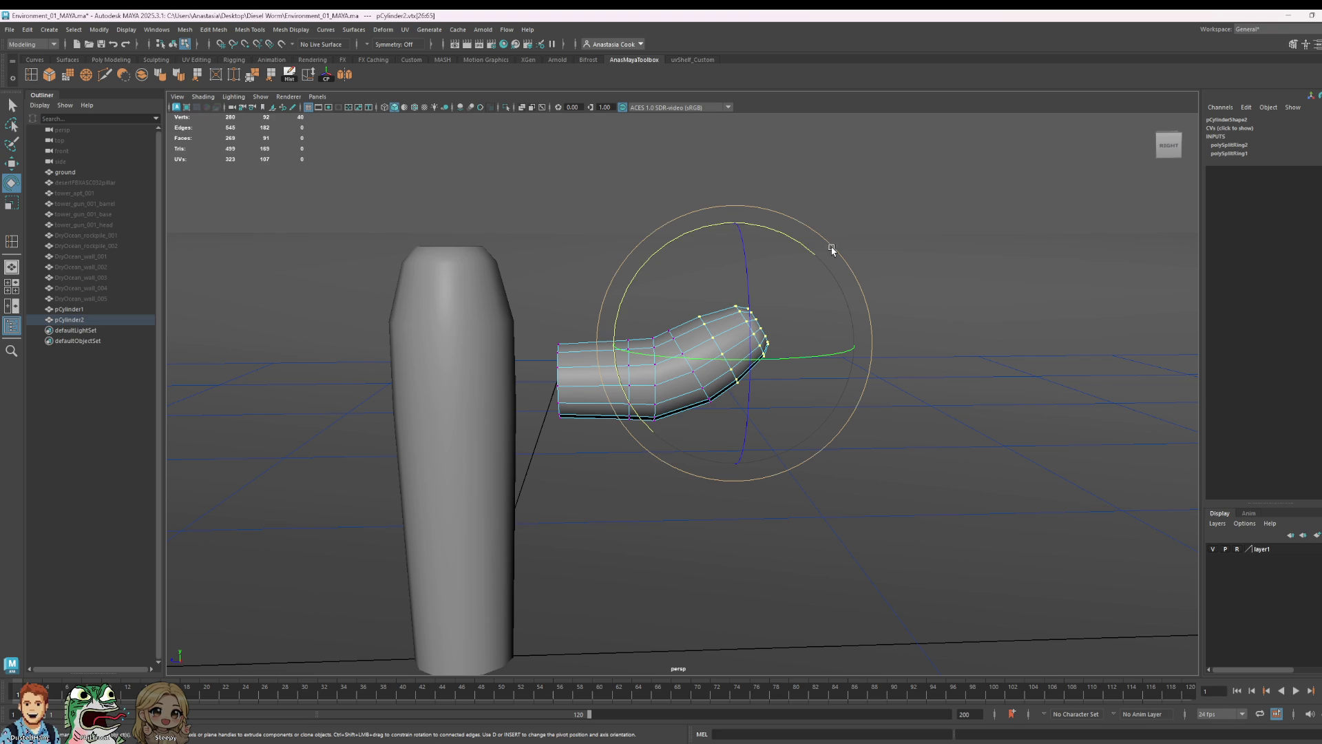
pyautogui.moveTo(795, 248)
pyautogui.mouseDown()
pyautogui.moveTo(770, 232)
pyautogui.moveTo(732, 245)
pyautogui.moveTo(761, 222)
pyautogui.moveTo(728, 228)
pyautogui.mouseUp()
pyautogui.hotkey('ctrl', 'z')
pyautogui.press('w')
pyautogui.press('e')
pyautogui.press('w')
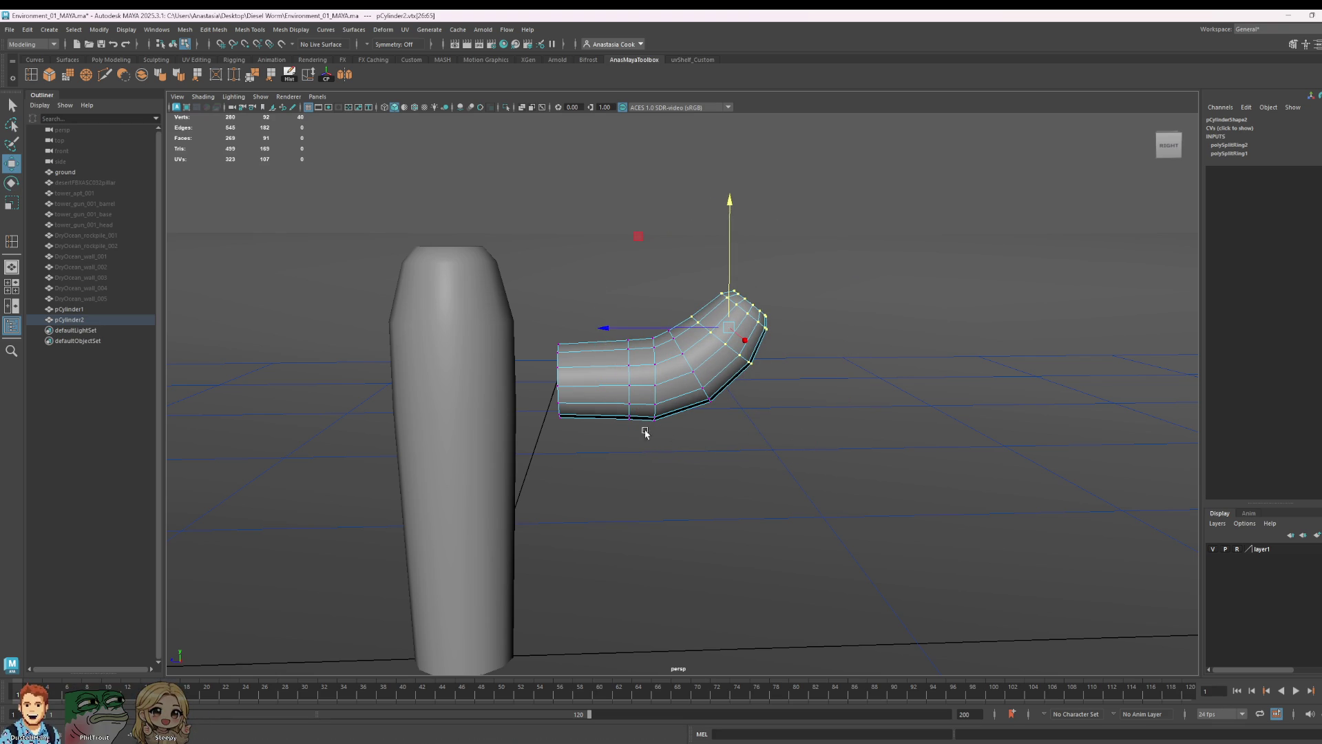
# - Select the vertex loop along the bend, undo the stray edit and return to whole-object editing
pyautogui.doubleClick(661, 406)
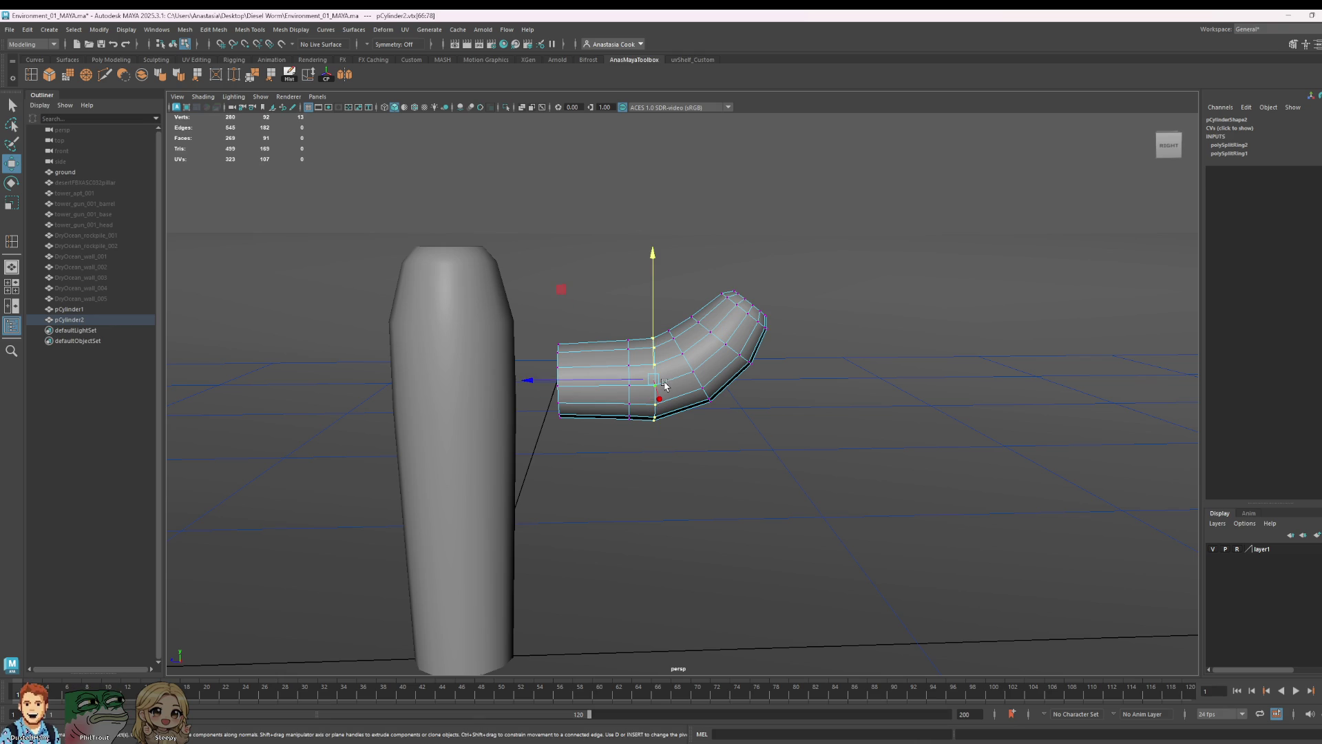
pyautogui.click(821, 375)
pyautogui.hotkey('ctrl', 'z')
pyautogui.keyDown('alt'); pyautogui.moveTo(821, 375); pyautogui.dragTo(718, 359); pyautogui.keyUp('alt')
pyautogui.moveTo(718, 358); pyautogui.dragTo(750, 344, button='right')
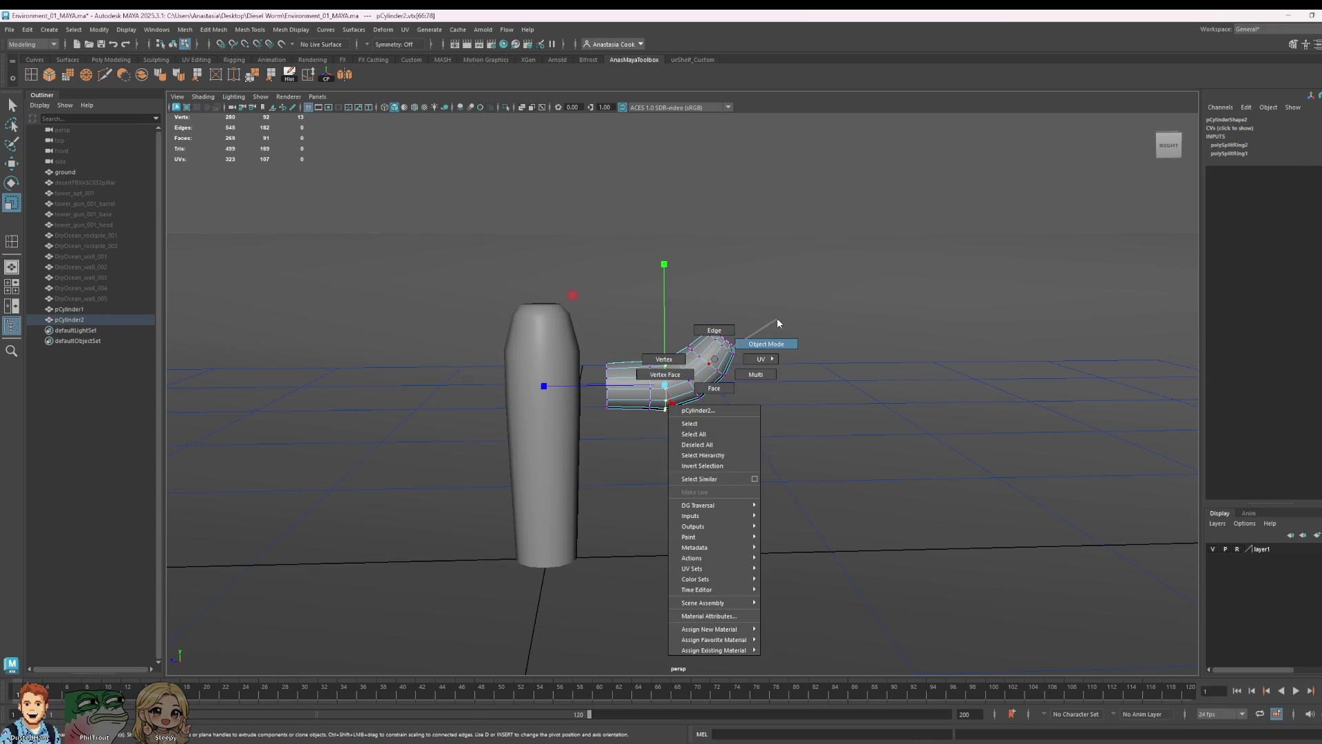
# - Try narrowing and stretching the bent arm with Scale, then undo back to its wider thickness
pyautogui.press('w')
pyautogui.moveTo(576, 526)
pyautogui.keyDown('alt'); pyautogui.mouseDown()
pyautogui.moveTo(698, 525)
pyautogui.moveTo(523, 528)
pyautogui.mouseUp(); pyautogui.keyUp('alt')
pyautogui.press('r')
pyautogui.moveTo(861, 533); pyautogui.dragTo(843, 530)
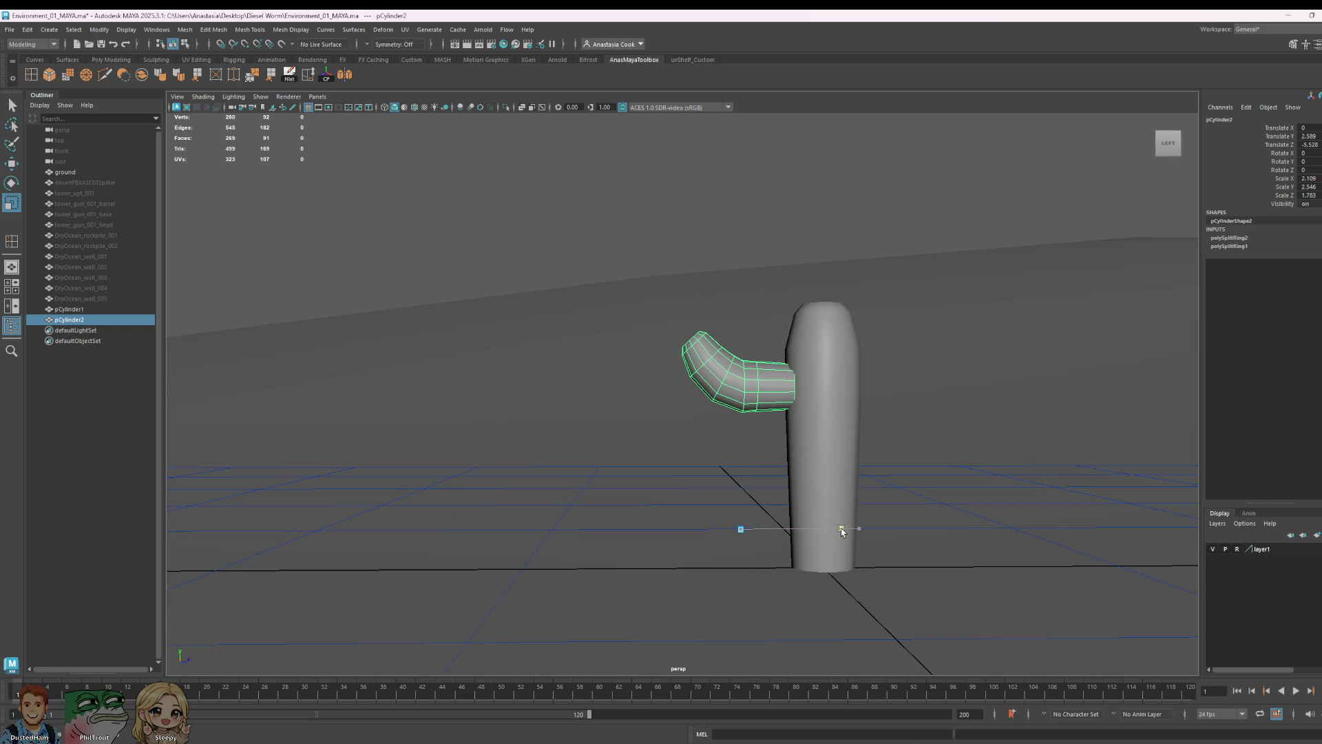
pyautogui.moveTo(741, 410); pyautogui.dragTo(740, 430)
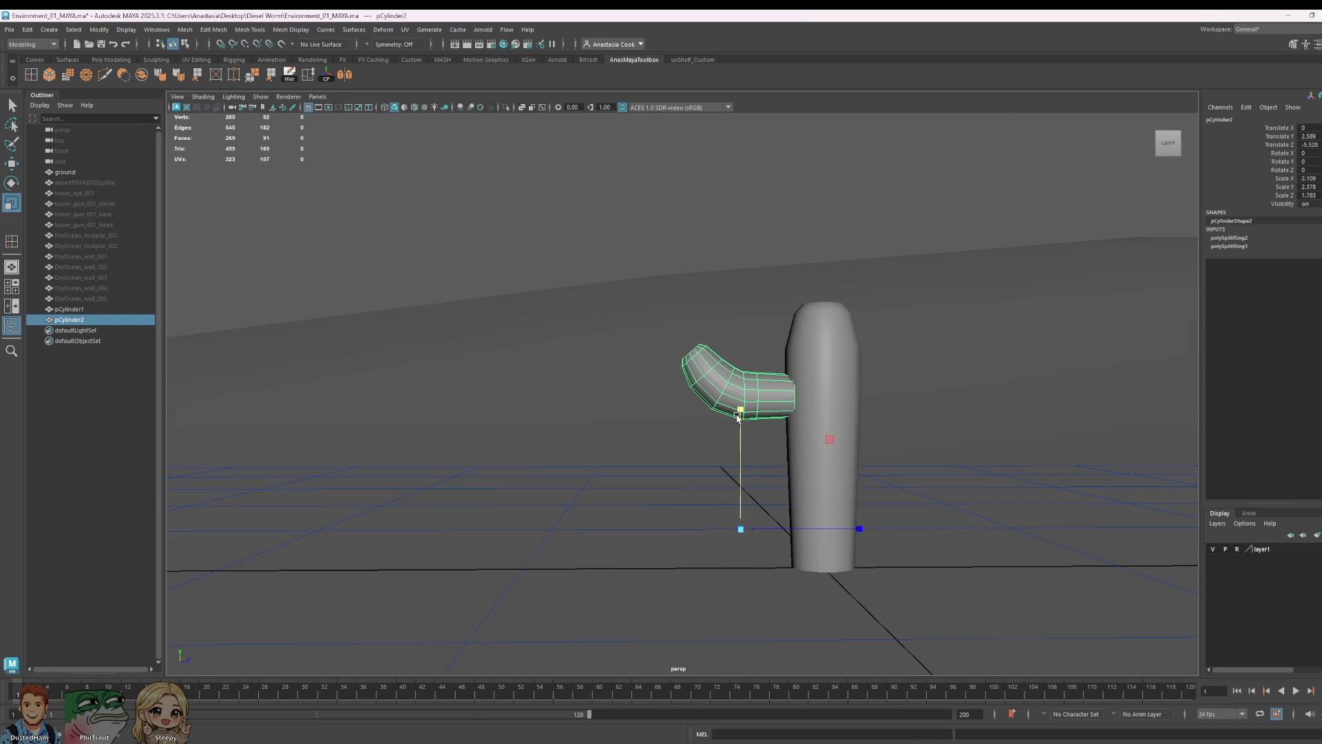
pyautogui.hotkey('ctrl', 'z')
pyautogui.rightClick(765, 393)
pyautogui.hotkey('ctrl', 'z')
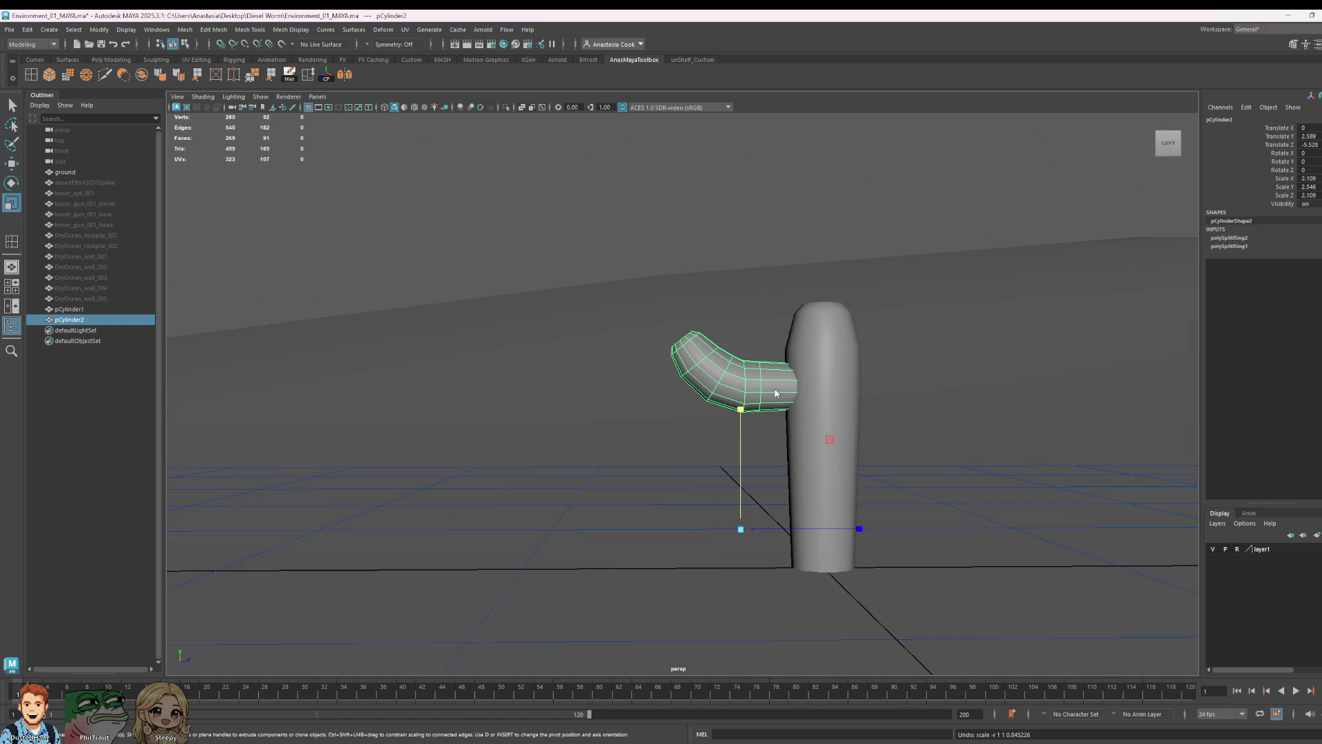
# - Select all the arm's faces, scale them up and lower them slightly beside the trunk
pyautogui.hotkey('ctrl', 'F11')
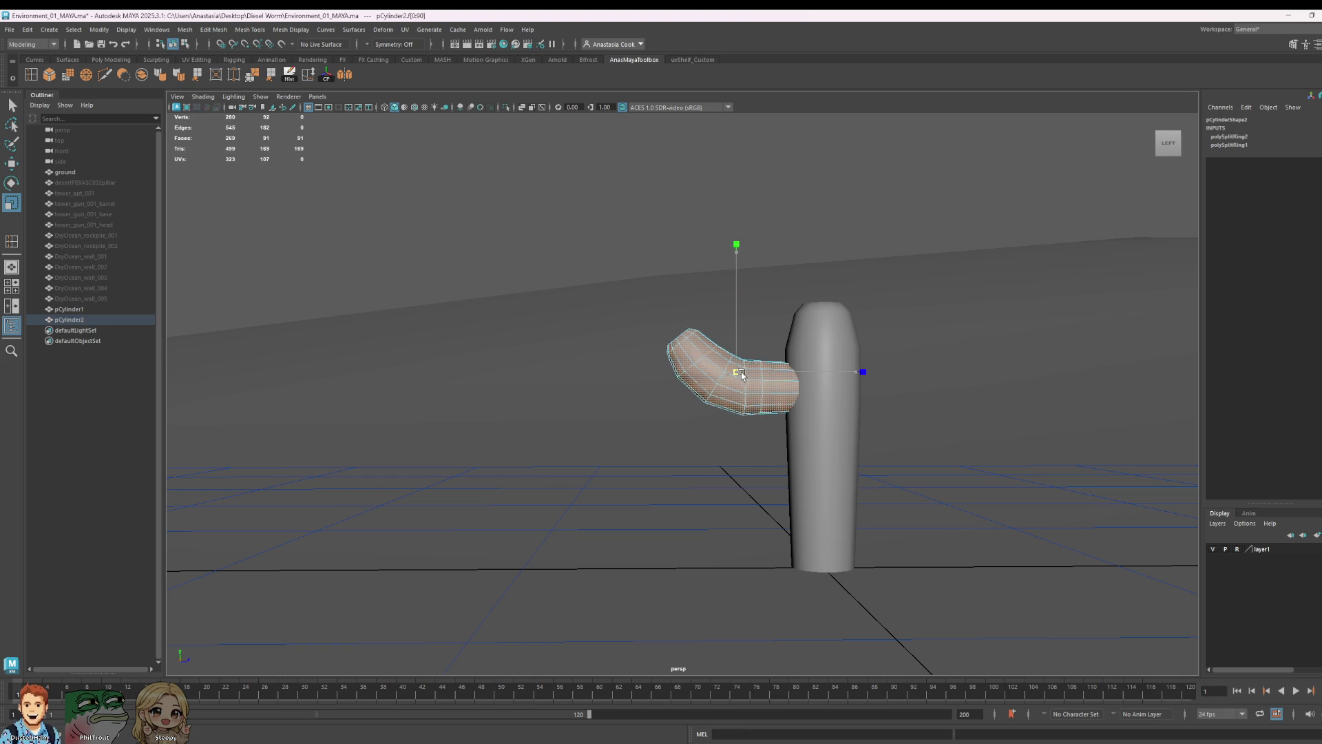
pyautogui.moveTo(751, 366); pyautogui.dragTo(771, 403)
pyautogui.press('w')
pyautogui.moveTo(731, 252); pyautogui.dragTo(722, 333)
pyautogui.click(727, 370)
pyautogui.press('F8')
pyautogui.hotkey('ctrl', 'F11')
pyautogui.press('r')
pyautogui.moveTo(726, 375)
pyautogui.keyDown('alt'); pyautogui.mouseDown()
pyautogui.moveTo(708, 437)
pyautogui.moveTo(877, 442)
pyautogui.moveTo(809, 411)
pyautogui.mouseUp(); pyautogui.keyUp('alt')
pyautogui.press('w')
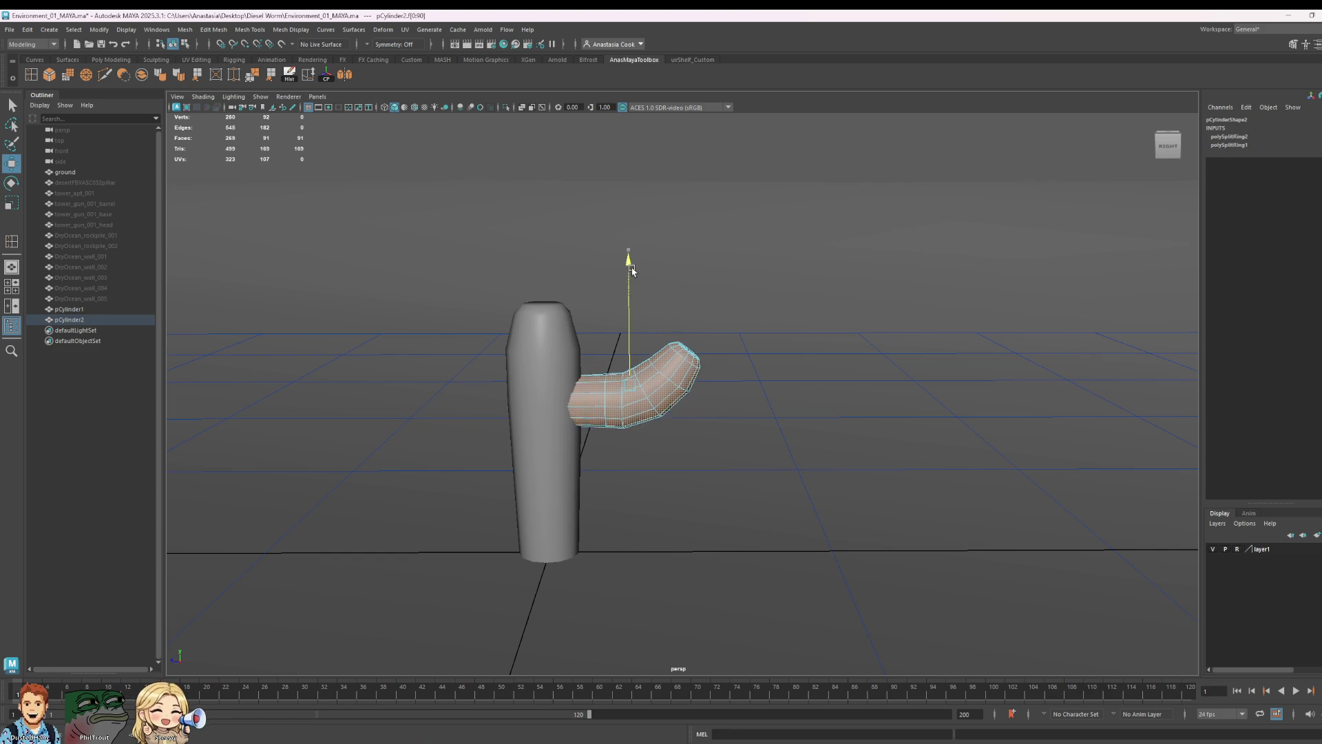
pyautogui.moveTo(631, 255); pyautogui.dragTo(635, 276)
# - Duplicate the bent arm, swing it around and slide it to the trunk's far side
pyautogui.press('e')
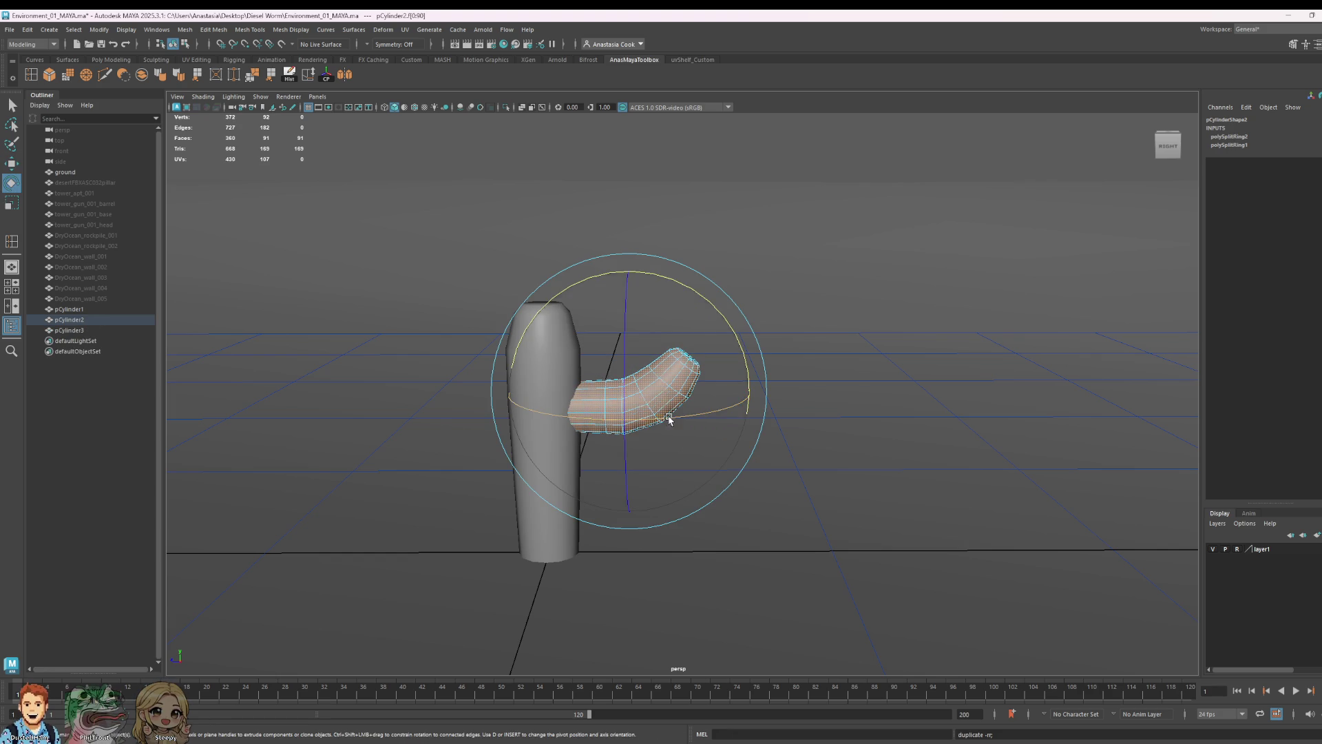
pyautogui.keyDown('shift'); pyautogui.moveTo(675, 414); pyautogui.dragTo(529, 421); pyautogui.keyUp('shift')
pyautogui.moveTo(690, 416); pyautogui.dragTo(531, 414)
pyautogui.press('w')
pyautogui.moveTo(641, 405); pyautogui.dragTo(405, 398)
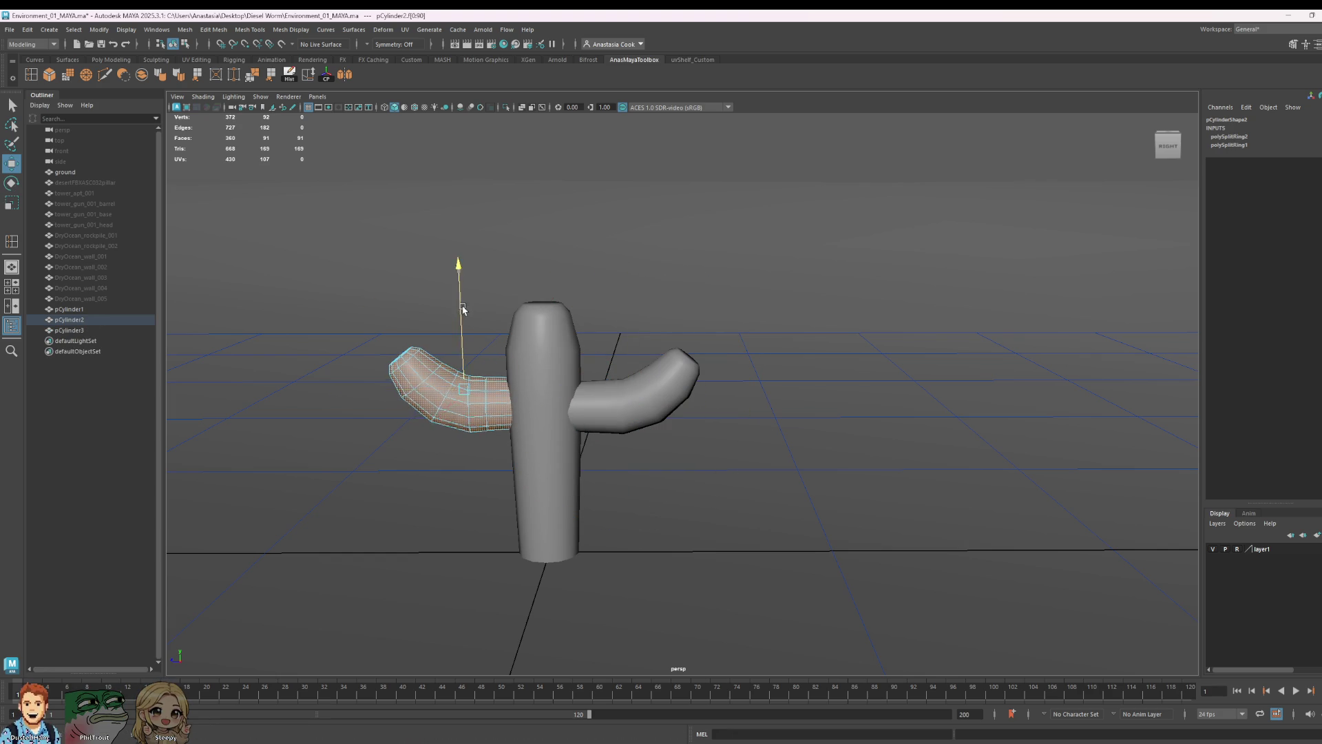
pyautogui.moveTo(462, 312); pyautogui.dragTo(468, 264)
# - Lower both arms on the trunk so they sit at suitable heights
pyautogui.click(642, 394)
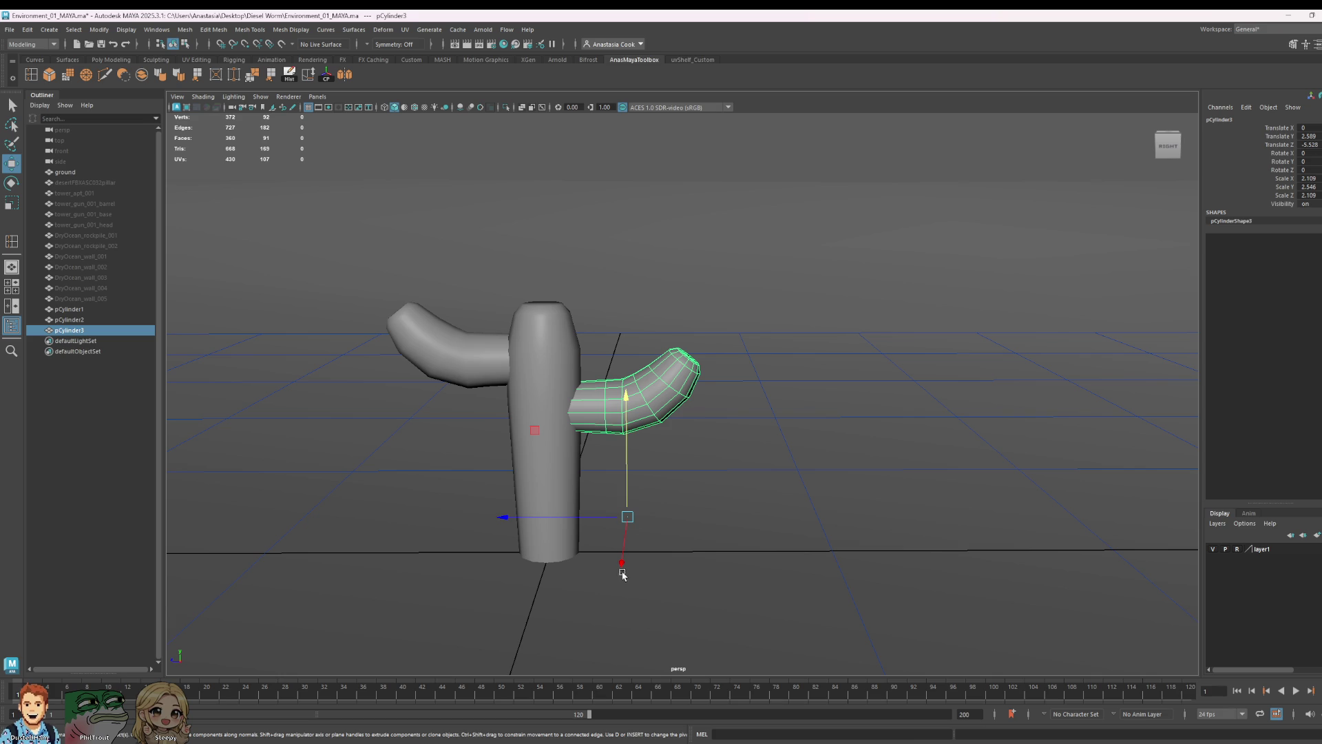
pyautogui.moveTo(627, 415)
pyautogui.mouseDown()
pyautogui.moveTo(603, 471)
pyautogui.moveTo(605, 459)
pyautogui.mouseUp()
pyautogui.click(494, 329)
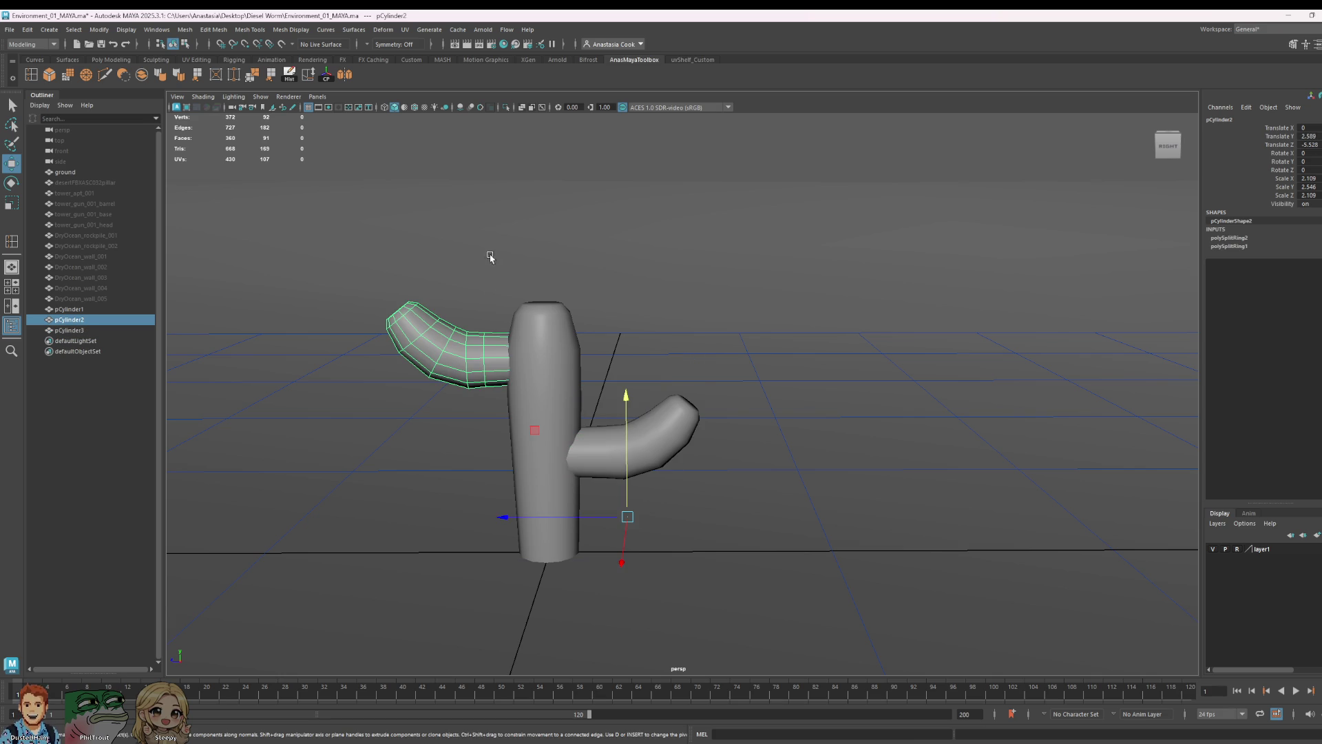
pyautogui.click(329, 78)
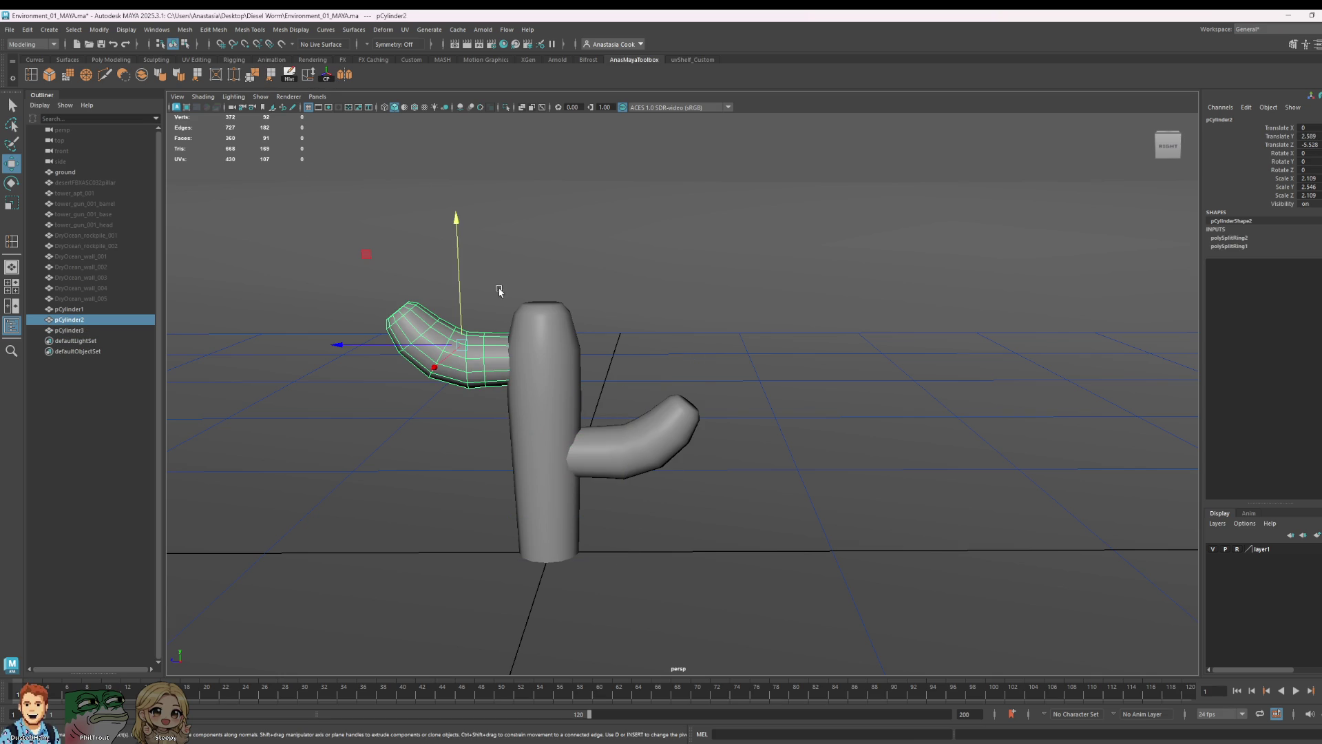
pyautogui.moveTo(453, 259)
pyautogui.mouseDown()
pyautogui.moveTo(775, 426)
pyautogui.moveTo(762, 439)
pyautogui.mouseUp()
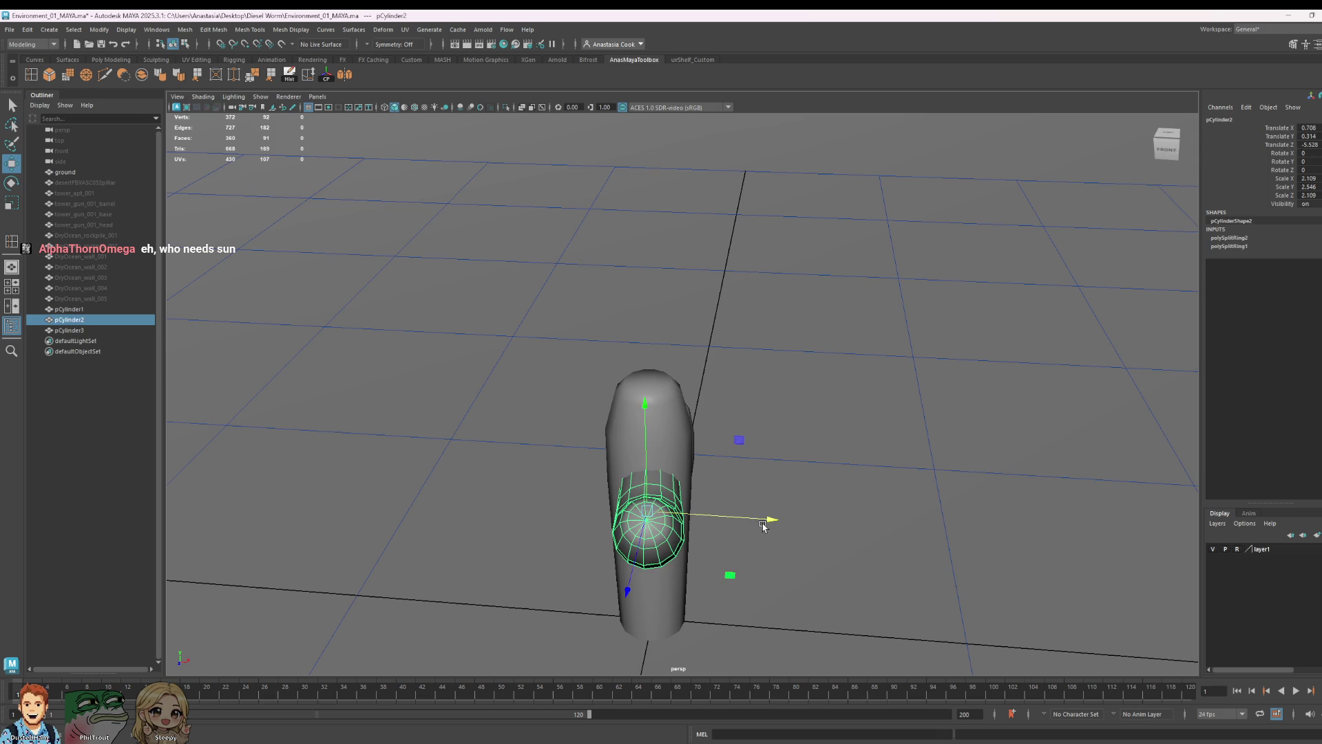
pyautogui.click(1001, 463)
pyautogui.moveTo(1001, 464)
pyautogui.keyDown('alt'); pyautogui.mouseDown()
pyautogui.moveTo(833, 472)
pyautogui.moveTo(768, 534)
pyautogui.moveTo(662, 437)
pyautogui.moveTo(719, 438)
pyautogui.moveTo(783, 488)
pyautogui.mouseUp(); pyautogui.keyUp('alt')
# - Delete the left arm's inner end faces and slide the whole arm toward the trunk
pyautogui.click(719, 437)
pyautogui.moveTo(783, 488); pyautogui.dragTo(782, 467, button='right')
pyautogui.click(782, 468)
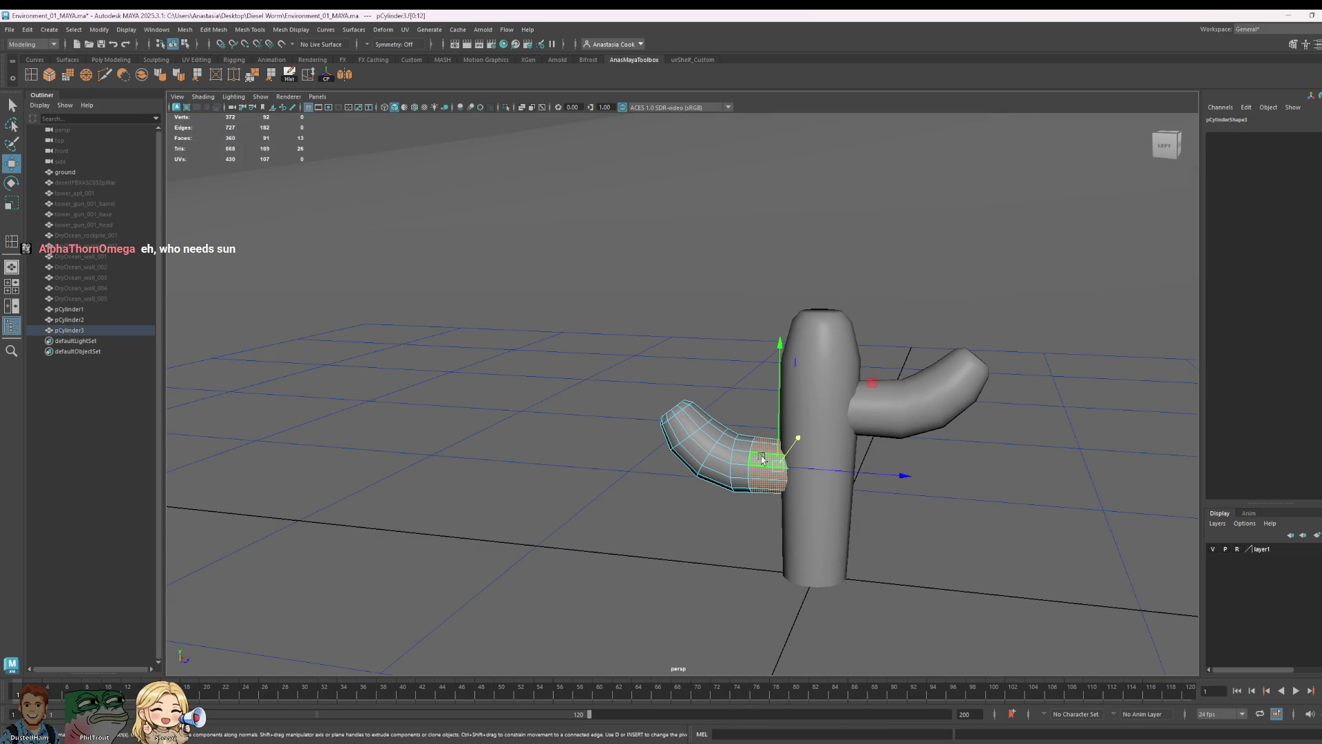
pyautogui.press('Delete')
pyautogui.hotkey('ctrl', 'shift', 'a')
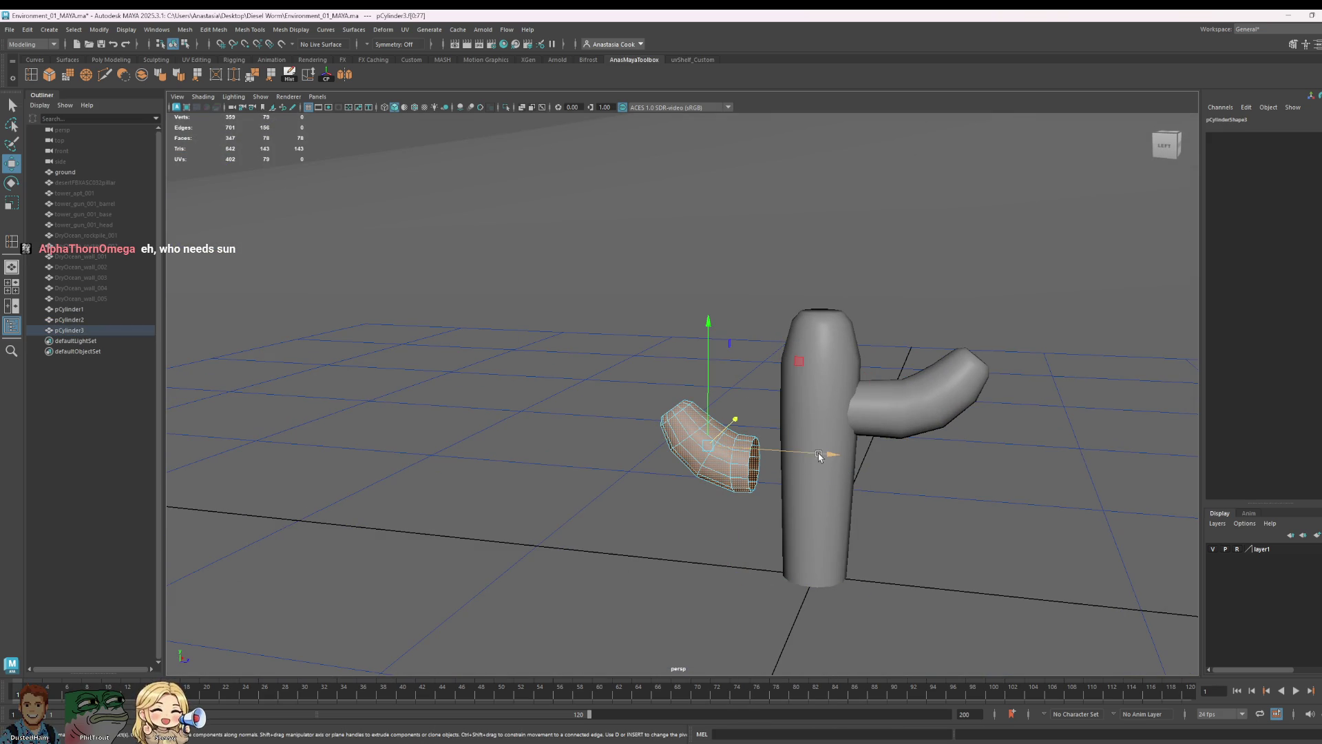
pyautogui.moveTo(819, 455); pyautogui.dragTo(863, 492)
pyautogui.moveTo(735, 524)
pyautogui.keyDown('alt'); pyautogui.mouseDown()
pyautogui.moveTo(885, 526)
pyautogui.moveTo(929, 497)
pyautogui.moveTo(879, 449)
pyautogui.moveTo(807, 462)
pyautogui.mouseUp(); pyautogui.keyUp('alt')
# - Shrink the left arm's end faces to taper it, then select the other arm
pyautogui.click(800, 474)
pyautogui.press('e')
pyautogui.press('r')
pyautogui.moveTo(783, 466); pyautogui.dragTo(772, 465)
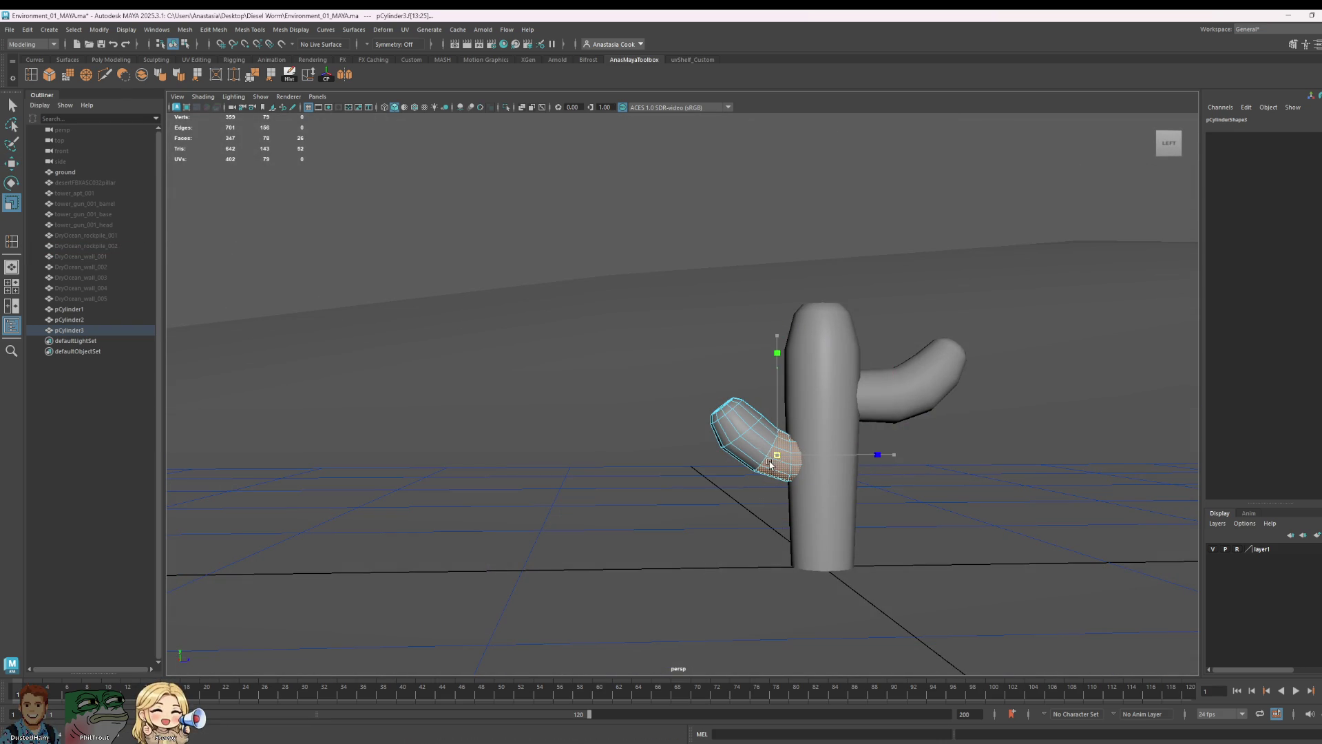
pyautogui.click(992, 507)
pyautogui.keyDown('alt'); pyautogui.moveTo(998, 507); pyautogui.dragTo(1030, 482); pyautogui.keyUp('alt')
pyautogui.click(960, 395)
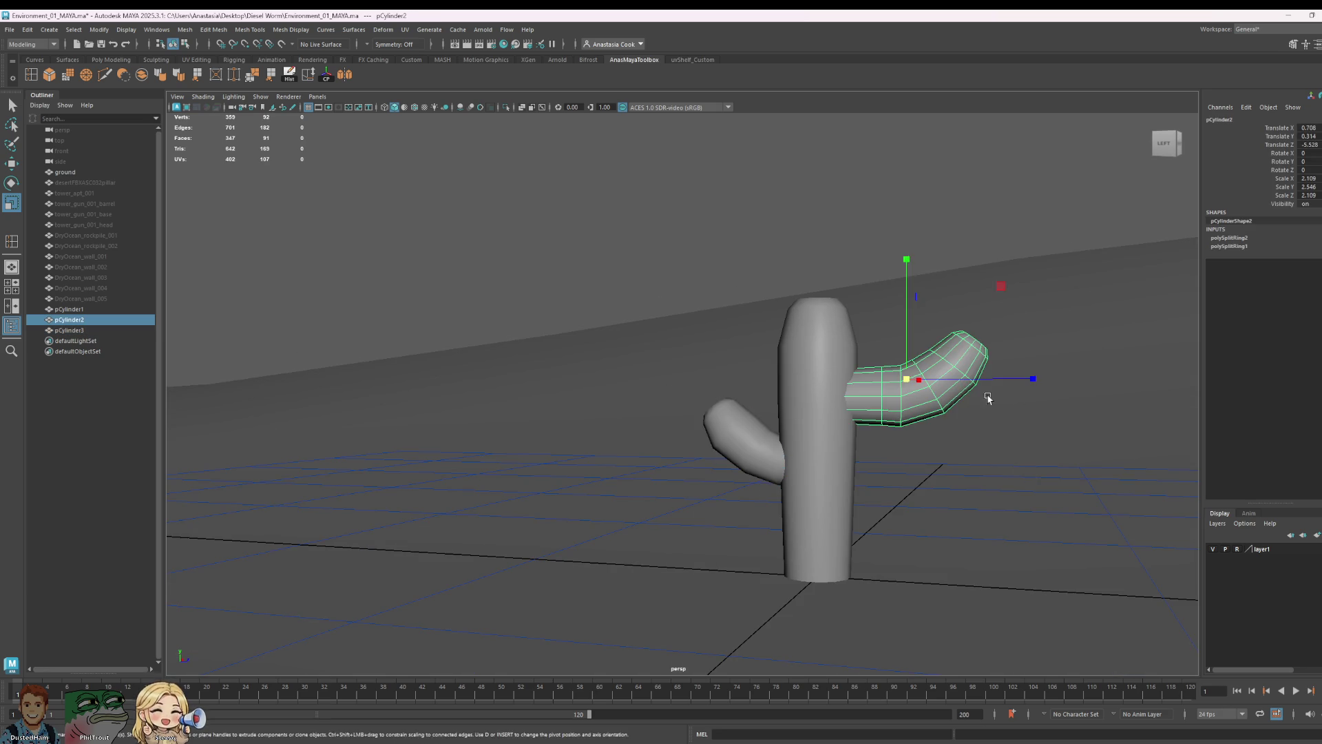
# - Scale down the ring of faces at the second arm's base to taper it
pyautogui.keyDown('alt'); pyautogui.moveTo(1049, 417); pyautogui.dragTo(808, 439); pyautogui.keyUp('alt')
pyautogui.moveTo(670, 434); pyautogui.dragTo(673, 460, button='right')
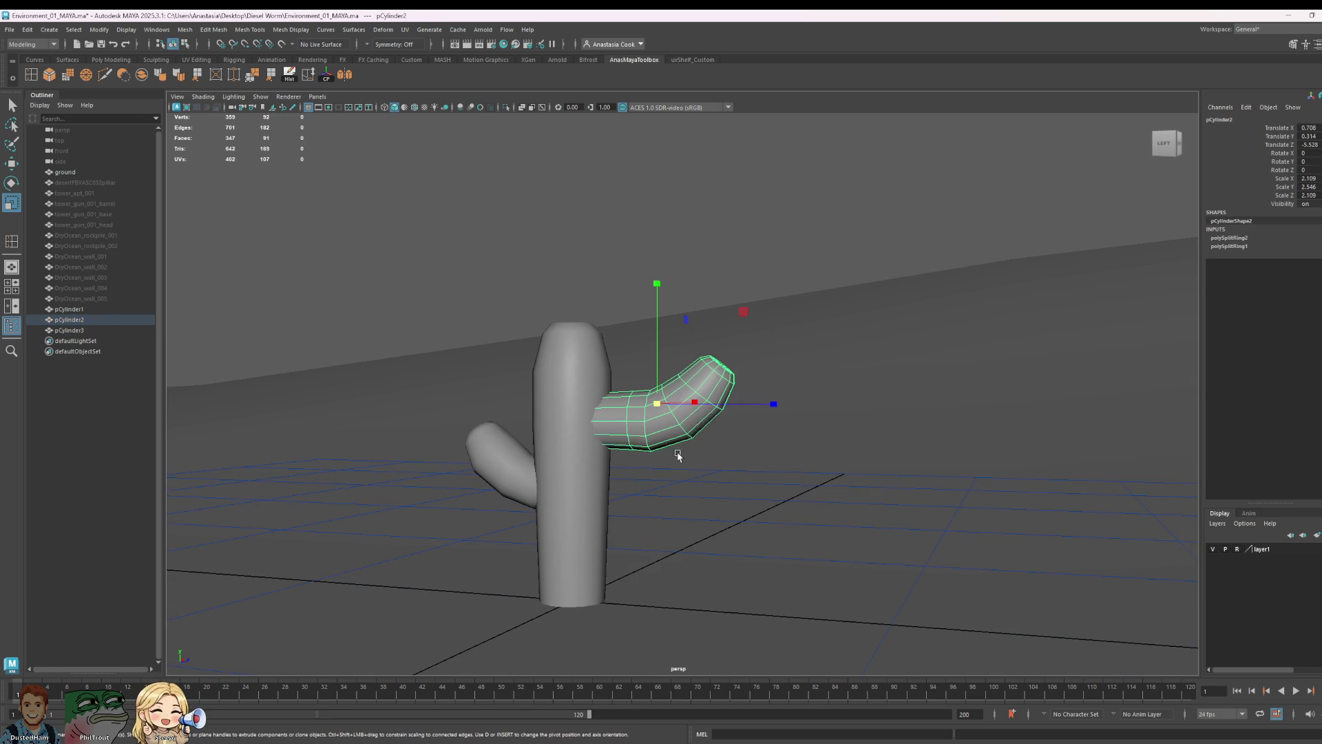
pyautogui.doubleClick(618, 416)
pyautogui.press('r')
pyautogui.moveTo(623, 424)
pyautogui.mouseDown()
pyautogui.moveTo(604, 429)
pyautogui.moveTo(703, 459)
pyautogui.moveTo(689, 443)
pyautogui.mouseUp()
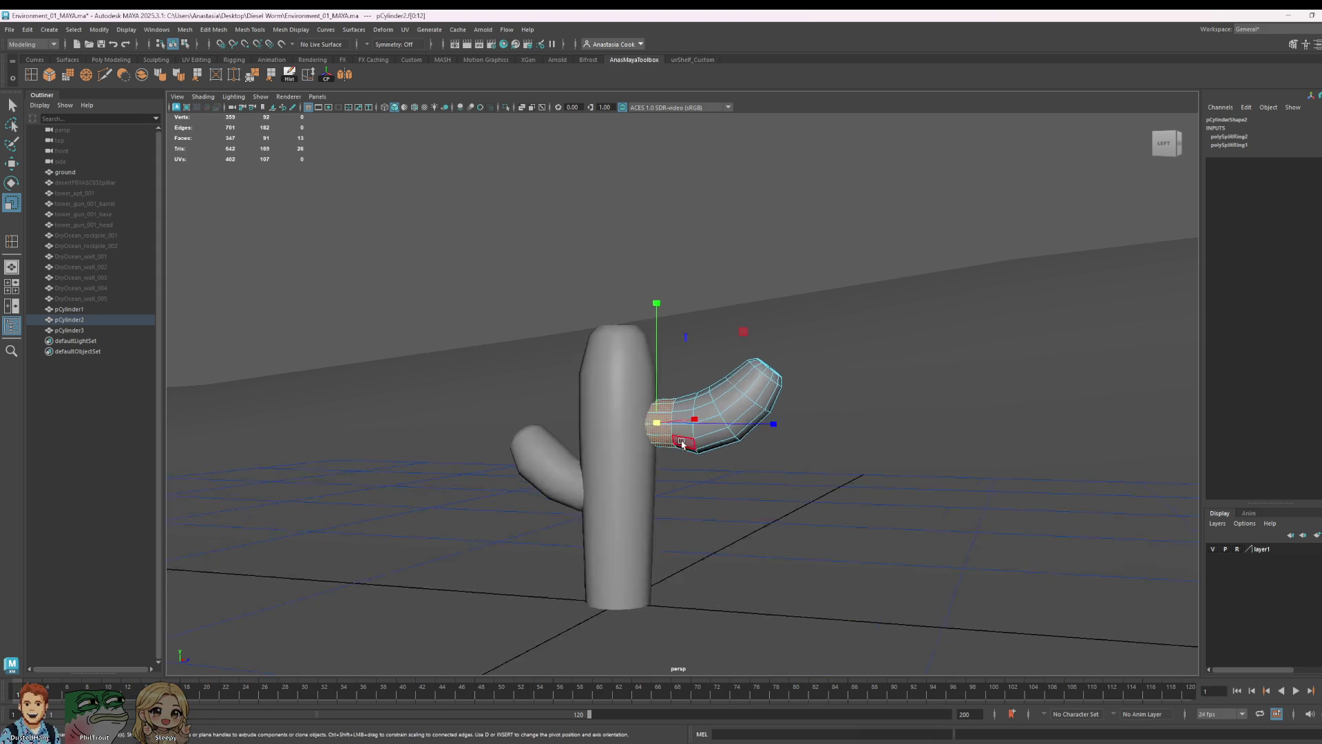
pyautogui.scroll(3, 723, 444)
pyautogui.moveTo(762, 443); pyautogui.dragTo(762, 464, button='right')
pyautogui.click(730, 454)
pyautogui.moveTo(737, 454); pyautogui.dragTo(729, 447)
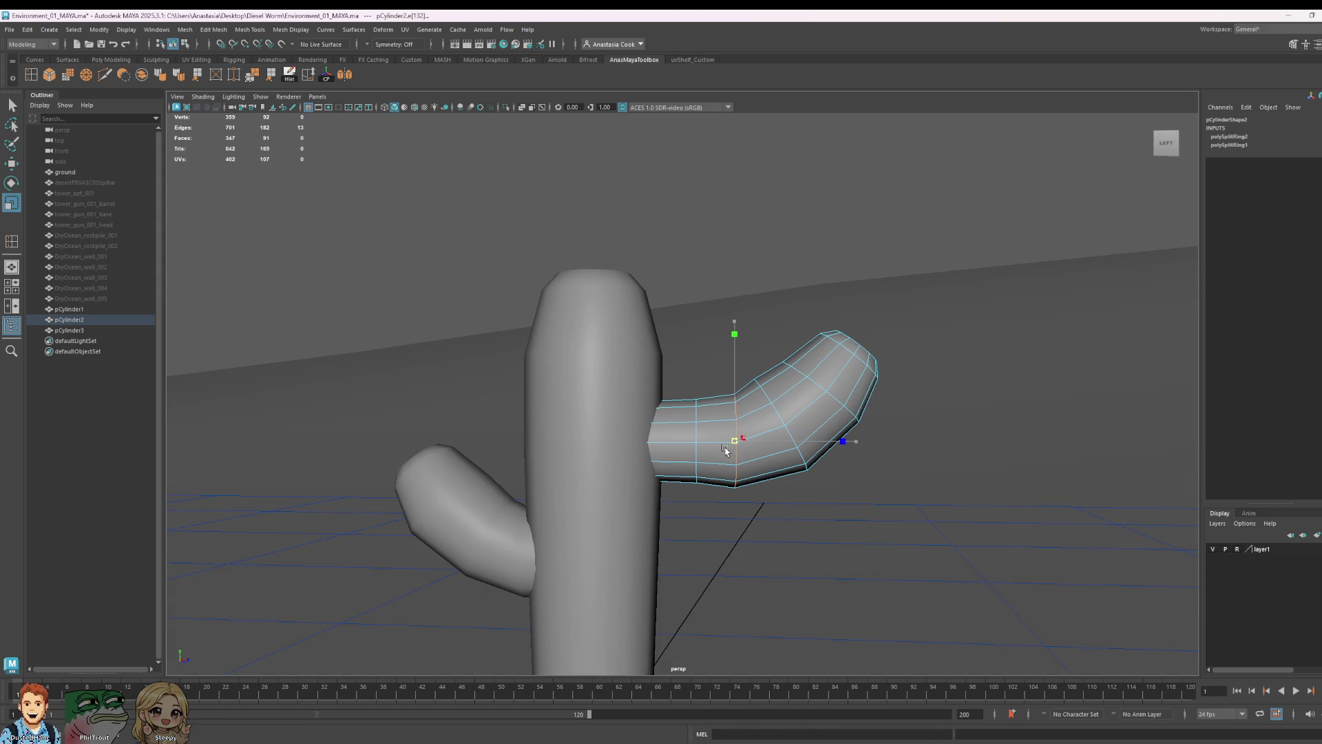
pyautogui.moveTo(639, 447); pyautogui.dragTo(694, 434)
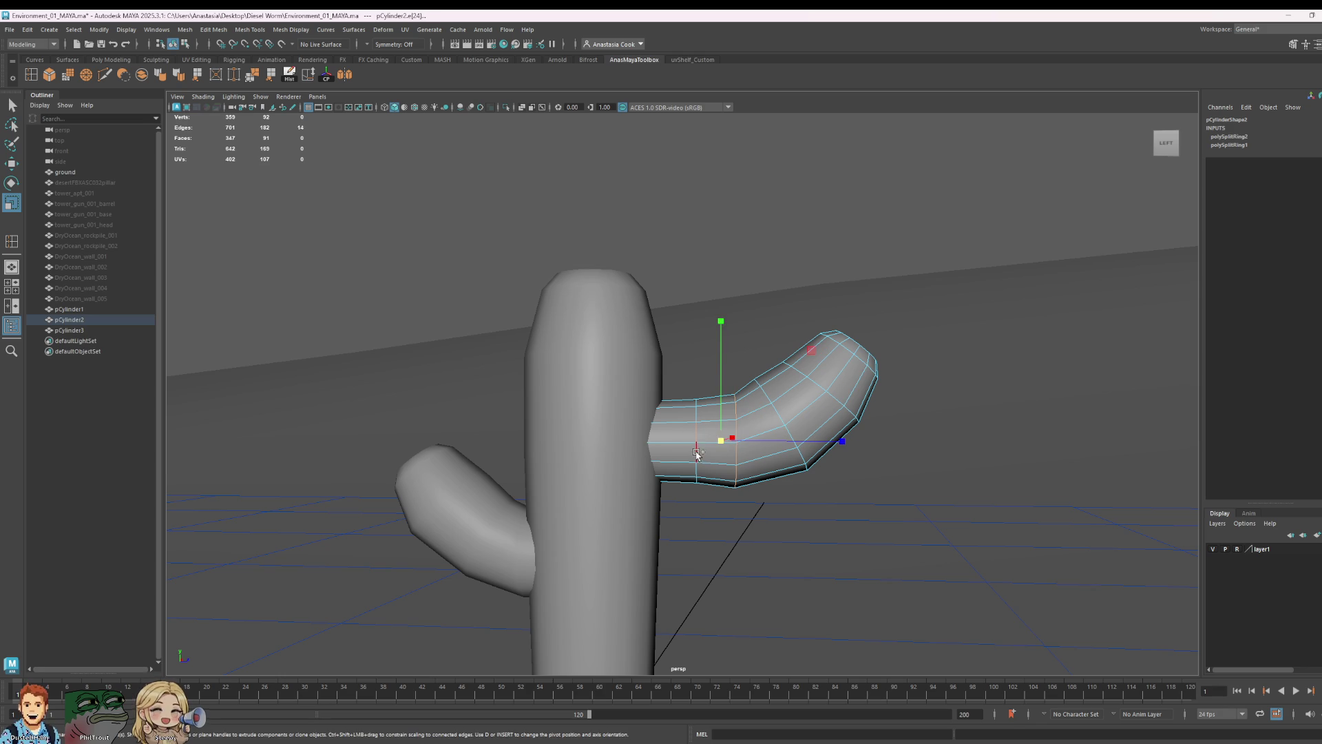
# - Select the arm-tip vertices and rotate and nudge them so the tip bends upward
pyautogui.click(704, 442)
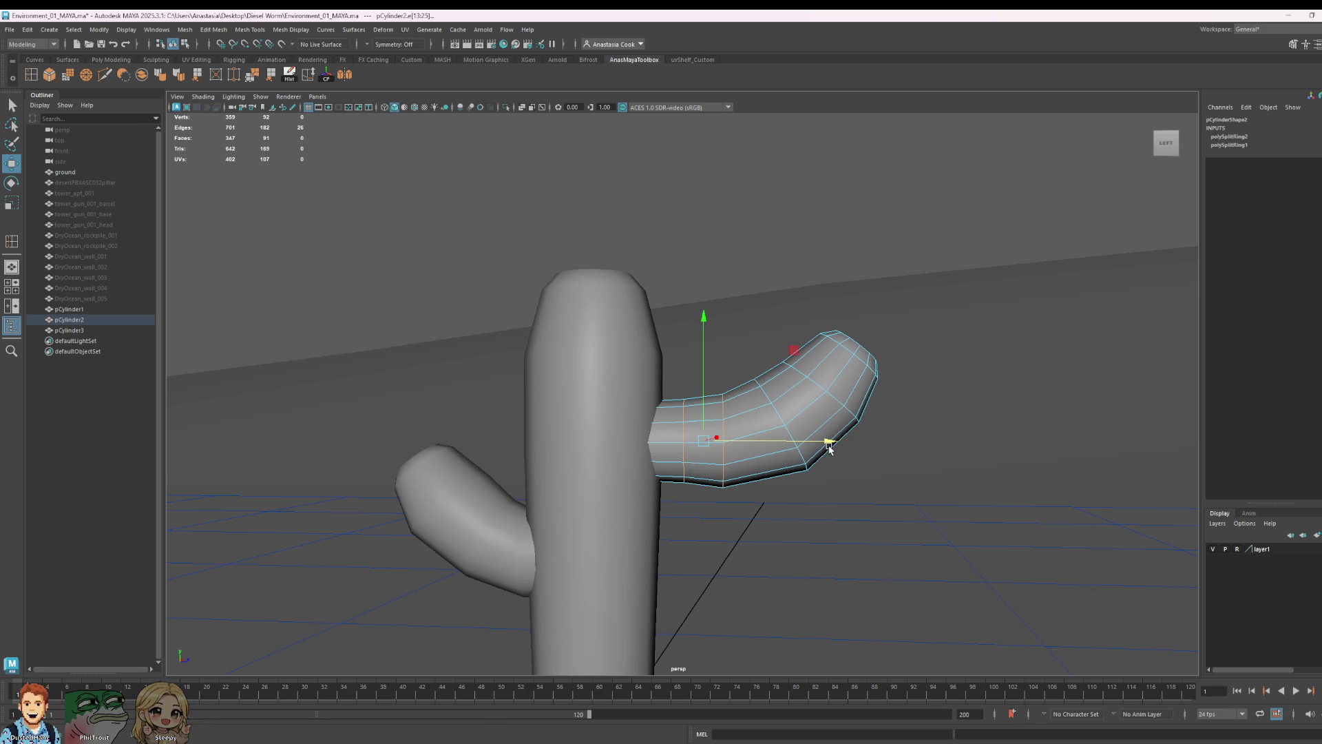
pyautogui.keyDown('alt'); pyautogui.moveTo(829, 448); pyautogui.dragTo(833, 436); pyautogui.keyUp('alt')
pyautogui.keyDown('alt'); pyautogui.moveTo(837, 390); pyautogui.dragTo(841, 392); pyautogui.keyUp('alt')
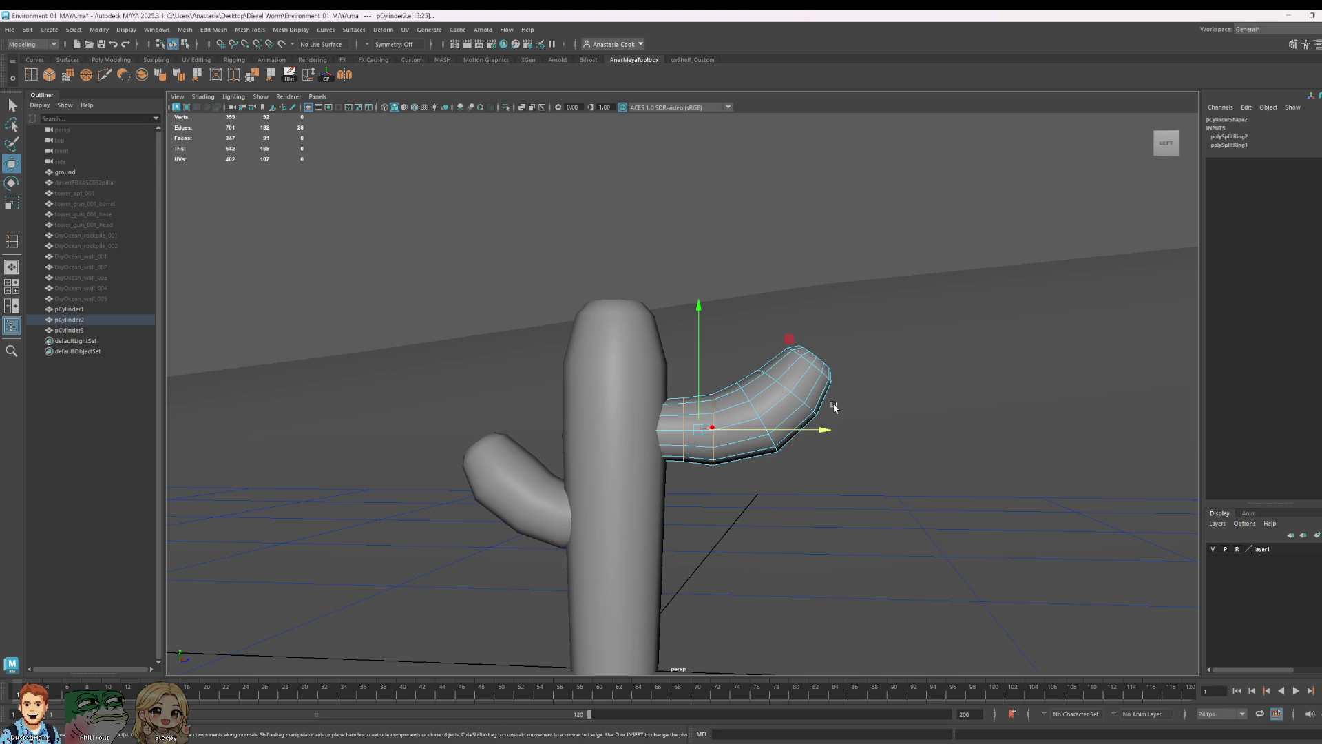
pyautogui.rightClick(834, 407)
pyautogui.click(795, 407)
pyautogui.moveTo(969, 274); pyautogui.dragTo(735, 487)
pyautogui.moveTo(936, 287); pyautogui.dragTo(736, 382)
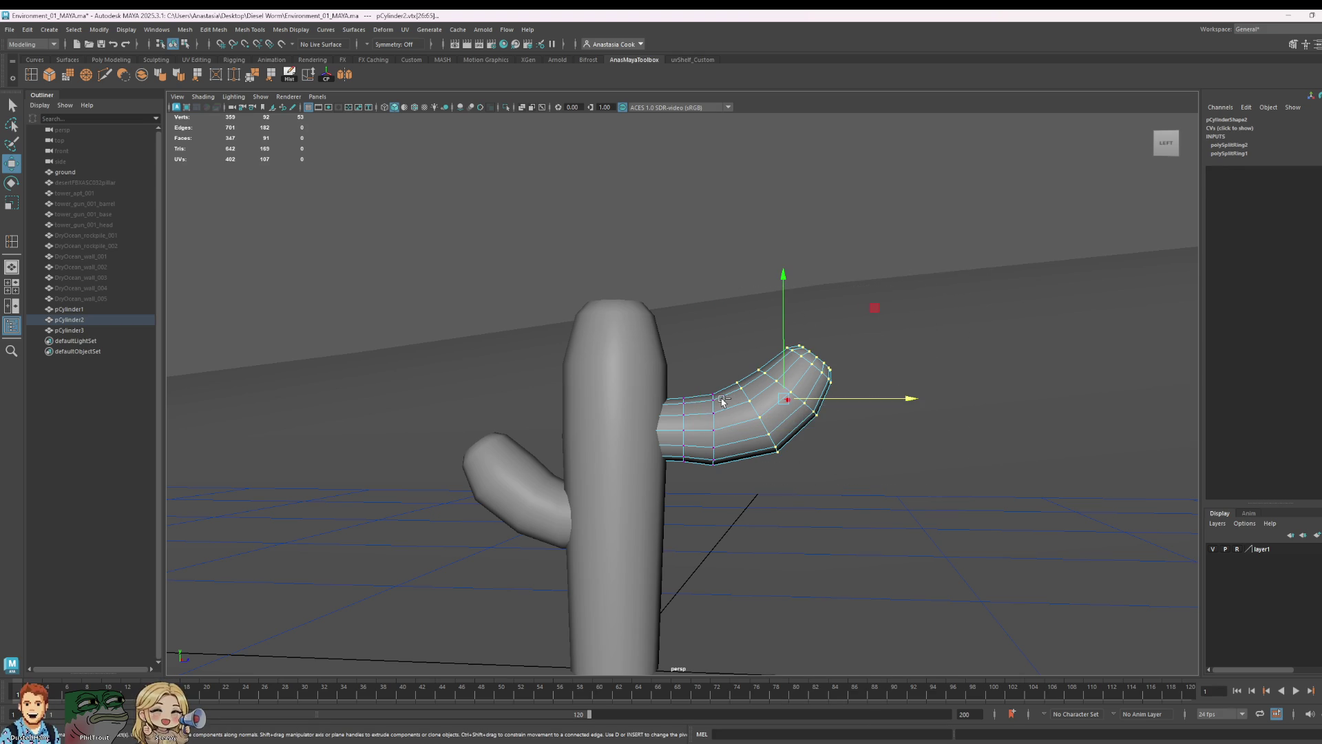
pyautogui.press('e')
pyautogui.moveTo(885, 326); pyautogui.dragTo(877, 316)
pyautogui.press('w')
pyautogui.moveTo(910, 399); pyautogui.dragTo(899, 400)
pyautogui.moveTo(770, 289); pyautogui.dragTo(771, 307)
pyautogui.scroll(-3, 635, 443)
# - Pull the arm out, delete its inner end faces and push its open end back into the trunk
pyautogui.moveTo(648, 432); pyautogui.dragTo(908, 399, button='right')
pyautogui.click(907, 399)
pyautogui.click(732, 413)
pyautogui.moveTo(828, 399)
pyautogui.mouseDown()
pyautogui.moveTo(814, 412)
pyautogui.moveTo(906, 443)
pyautogui.mouseUp()
pyautogui.moveTo(740, 424); pyautogui.dragTo(740, 450, button='right')
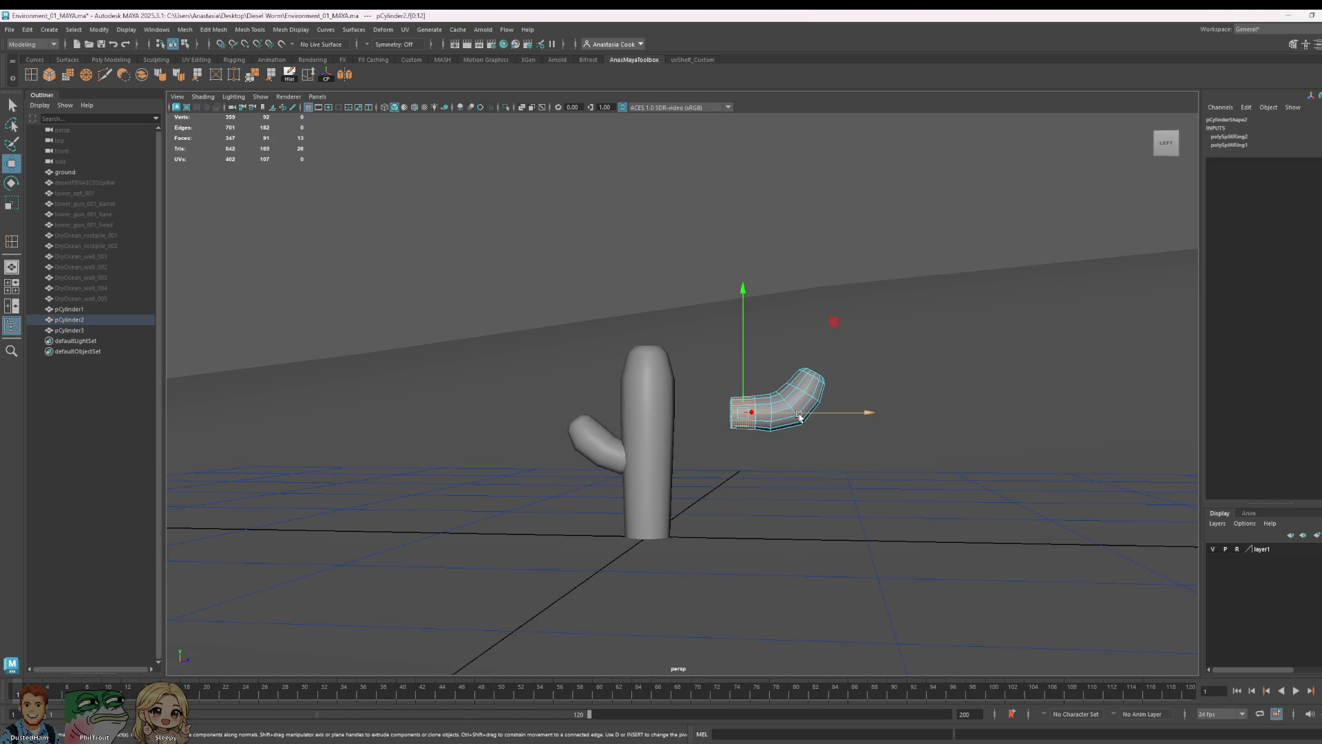
pyautogui.press('Delete')
pyautogui.moveTo(785, 399); pyautogui.dragTo(821, 405, button='right')
pyautogui.moveTo(821, 405); pyautogui.dragTo(803, 418)
pyautogui.click(804, 418)
# - Orbit to a high view and frame on the cactus trunk
pyautogui.moveTo(888, 482)
pyautogui.keyDown('alt'); pyautogui.mouseDown()
pyautogui.moveTo(700, 503)
pyautogui.moveTo(704, 534)
pyautogui.moveTo(730, 553)
pyautogui.moveTo(744, 458)
pyautogui.moveTo(909, 463)
pyautogui.moveTo(948, 381)
pyautogui.moveTo(944, 469)
pyautogui.mouseUp(); pyautogui.keyUp('alt')
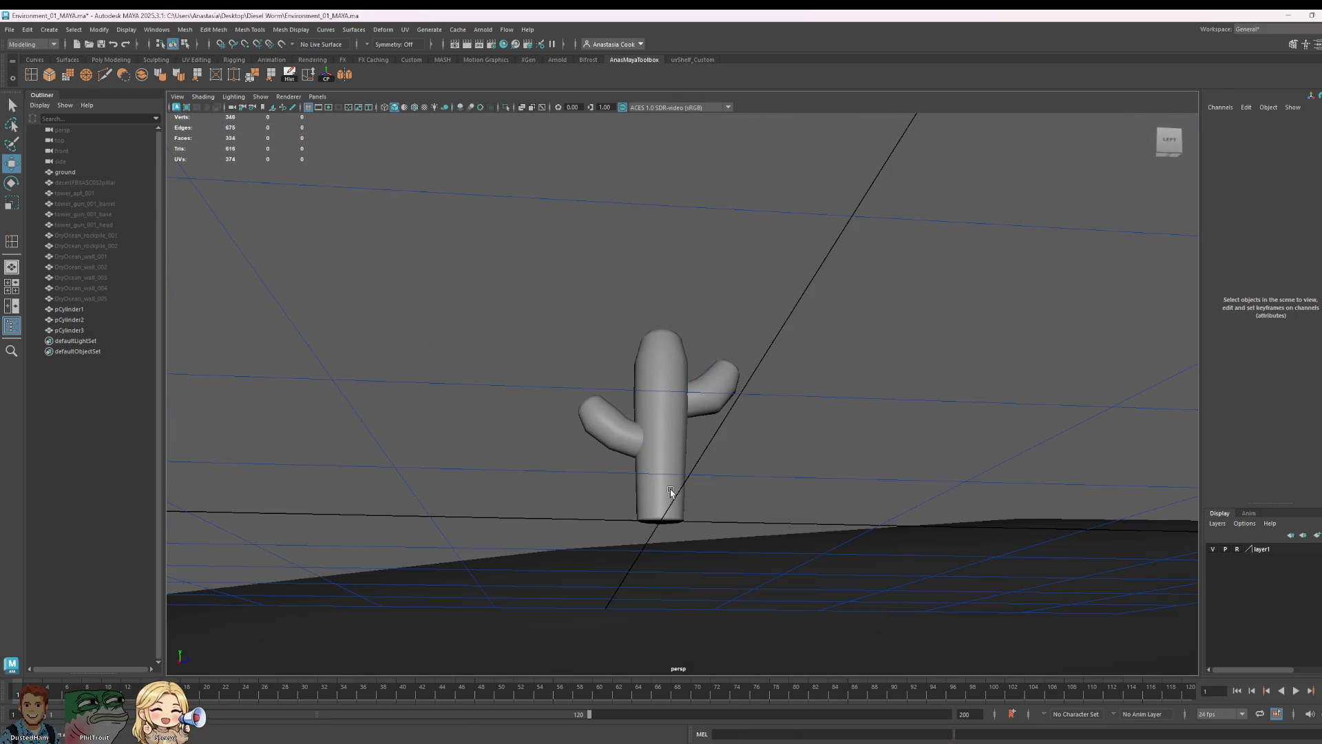
pyautogui.click(671, 494)
pyautogui.press('f')
pyautogui.rightClick(656, 442)
pyautogui.click(775, 575)
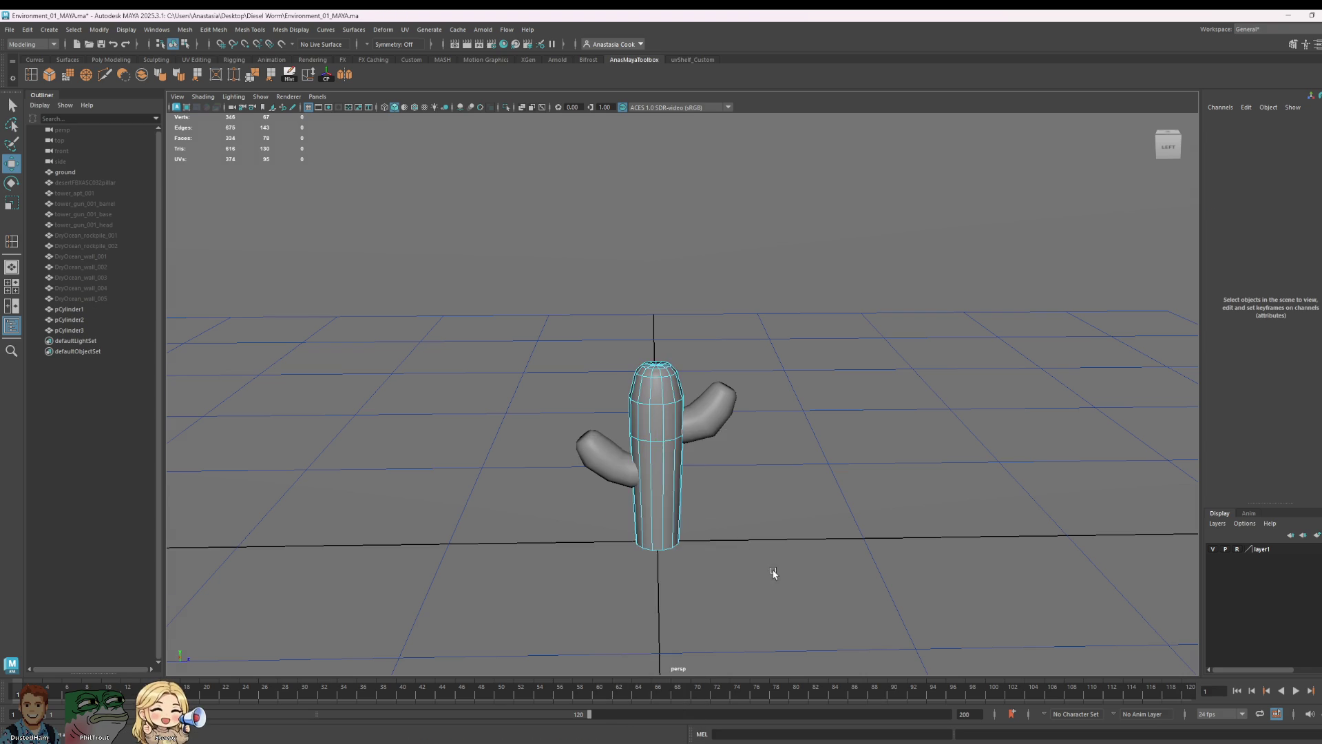
# - Soften all the cactus trunk's edges for smooth shading, then return to object mode and reselect the trunk
pyautogui.keyDown('alt'); pyautogui.moveTo(774, 575); pyautogui.dragTo(766, 559); pyautogui.keyUp('alt')
pyautogui.moveTo(615, 502); pyautogui.dragTo(613, 503)
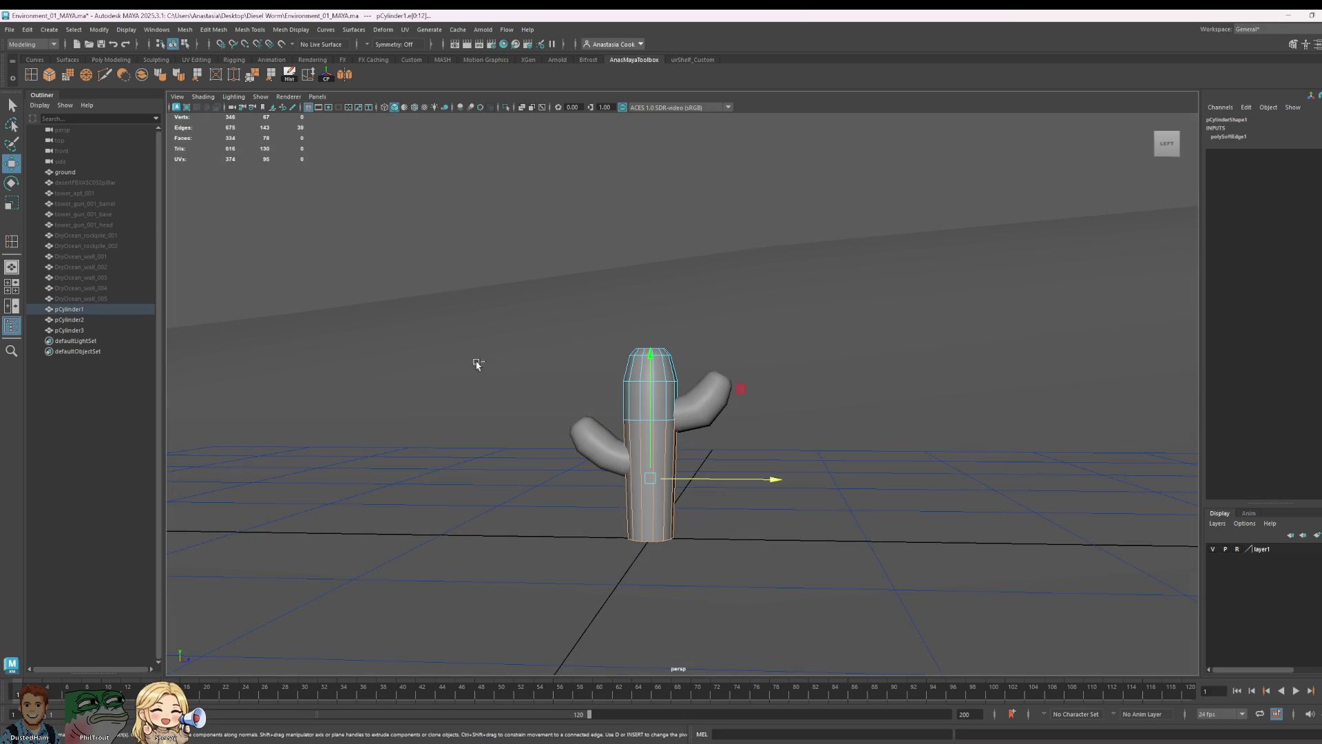
pyautogui.moveTo(484, 355); pyautogui.dragTo(876, 473)
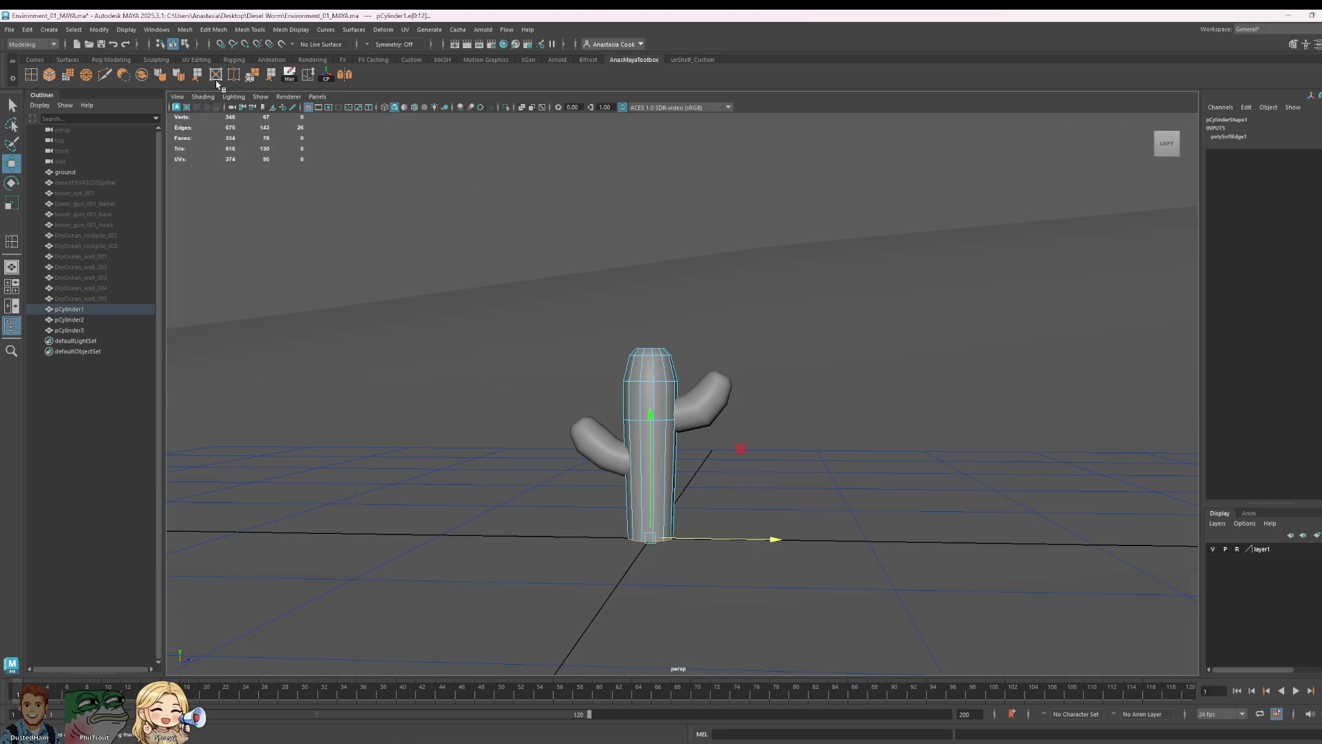
pyautogui.press('F8')
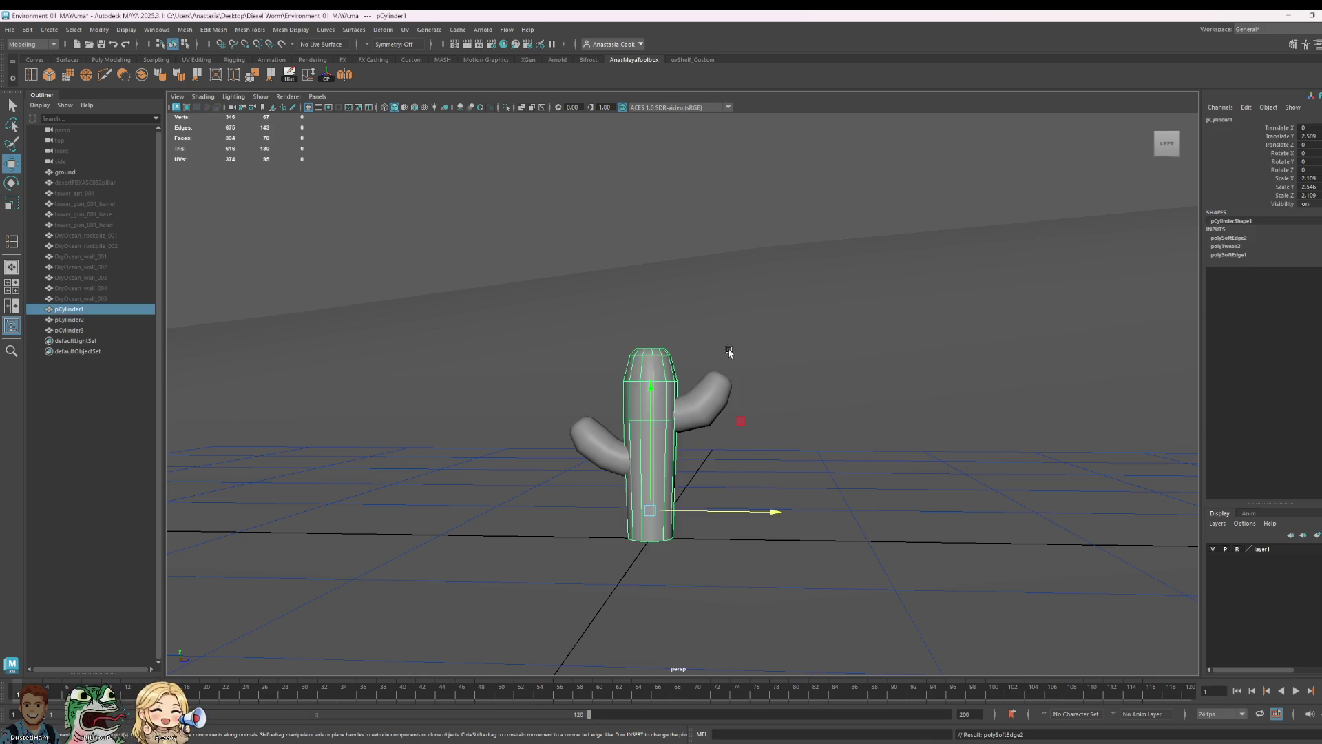
pyautogui.click(903, 469)
pyautogui.moveTo(903, 468)
pyautogui.keyDown('alt'); pyautogui.mouseDown()
pyautogui.moveTo(679, 449)
pyautogui.moveTo(872, 423)
pyautogui.moveTo(874, 484)
pyautogui.moveTo(909, 473)
pyautogui.mouseUp(); pyautogui.keyUp('alt')
pyautogui.click(669, 426)
# - Combine the trunk and both arms into one mesh and delete its construction history
pyautogui.click(900, 284)
pyautogui.moveTo(909, 274); pyautogui.dragTo(509, 595)
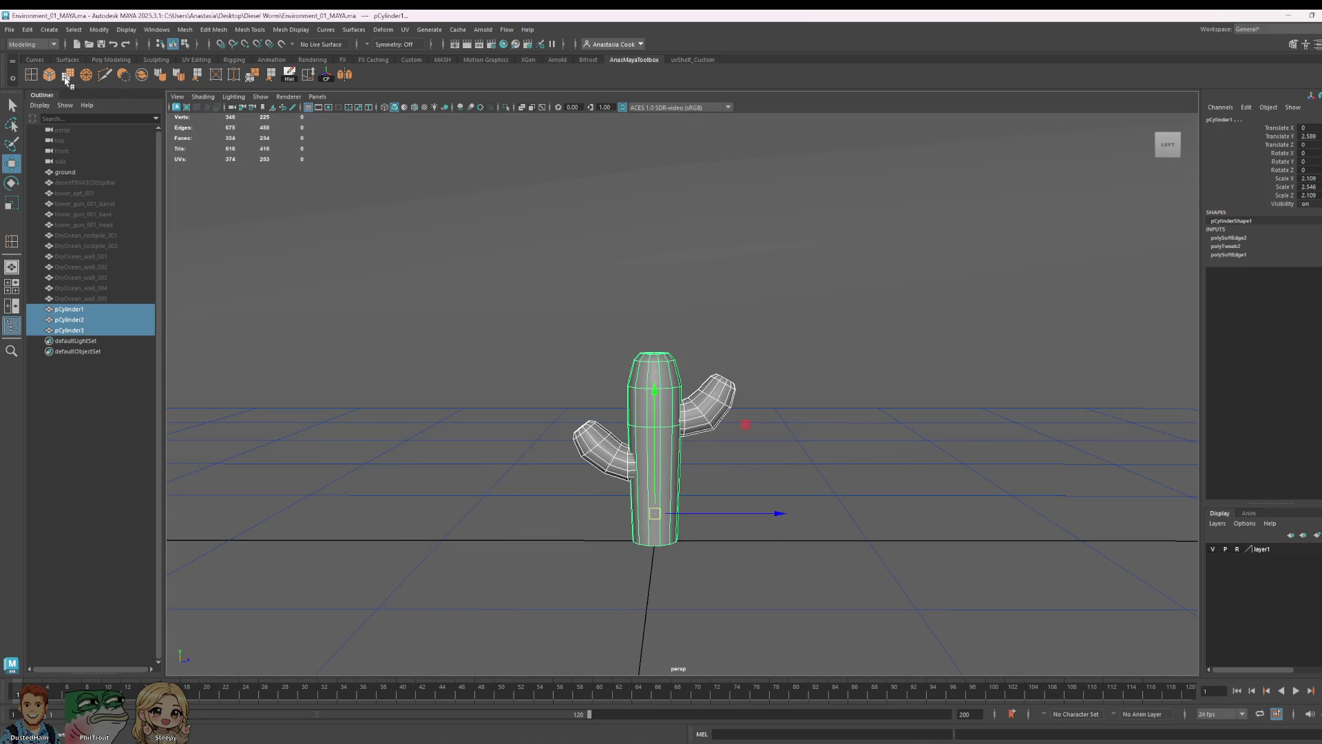
pyautogui.click(170, 77)
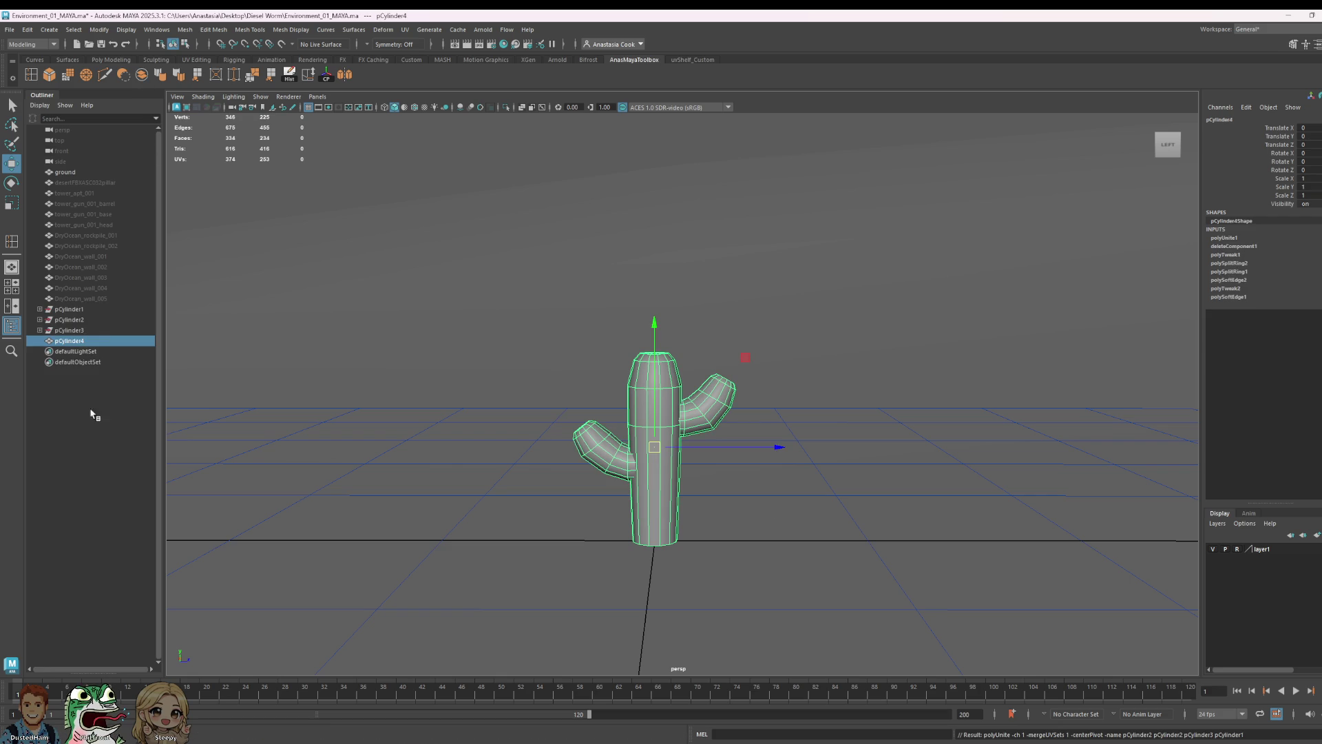
pyautogui.click(309, 77)
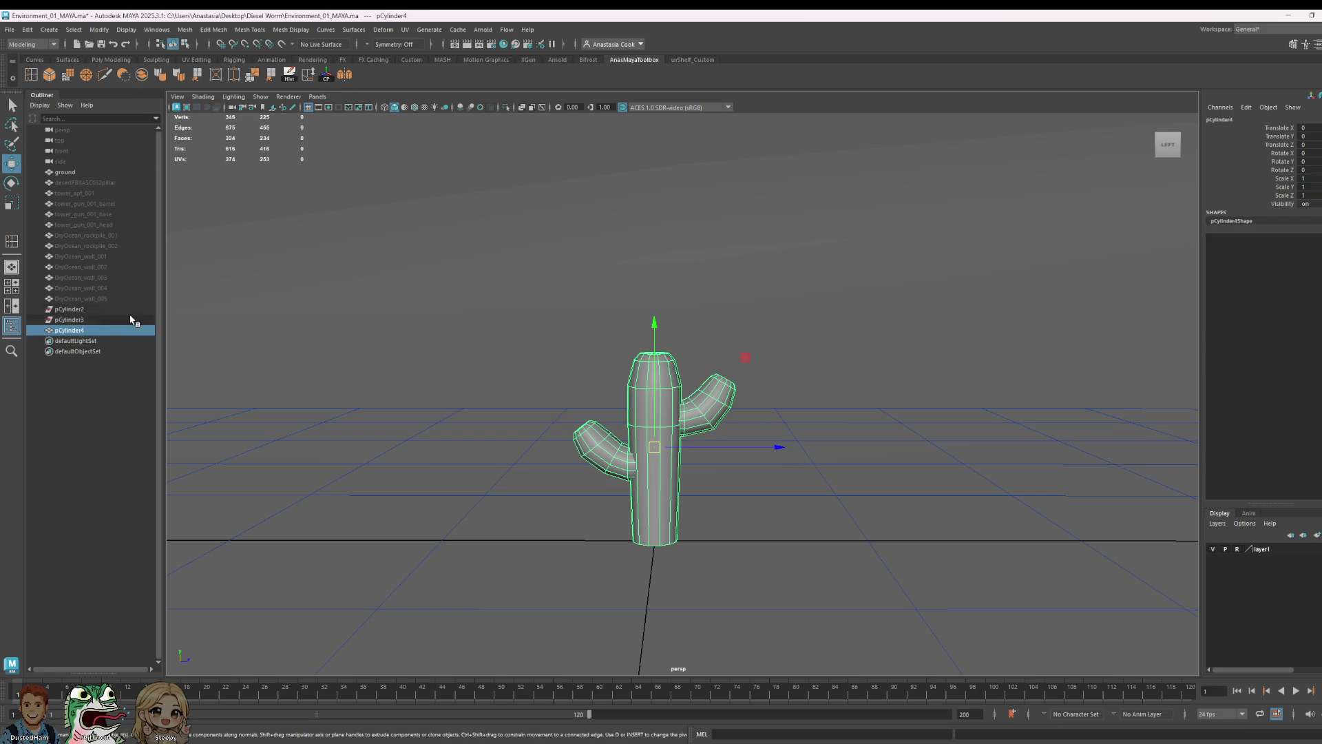
# - Rename the combined mesh pCylinder4 to Cactus in the Outliner, then deselect and view the grid
pyautogui.click(68, 319)
pyautogui.keyDown('shift'); pyautogui.click(72, 311); pyautogui.keyUp('shift')
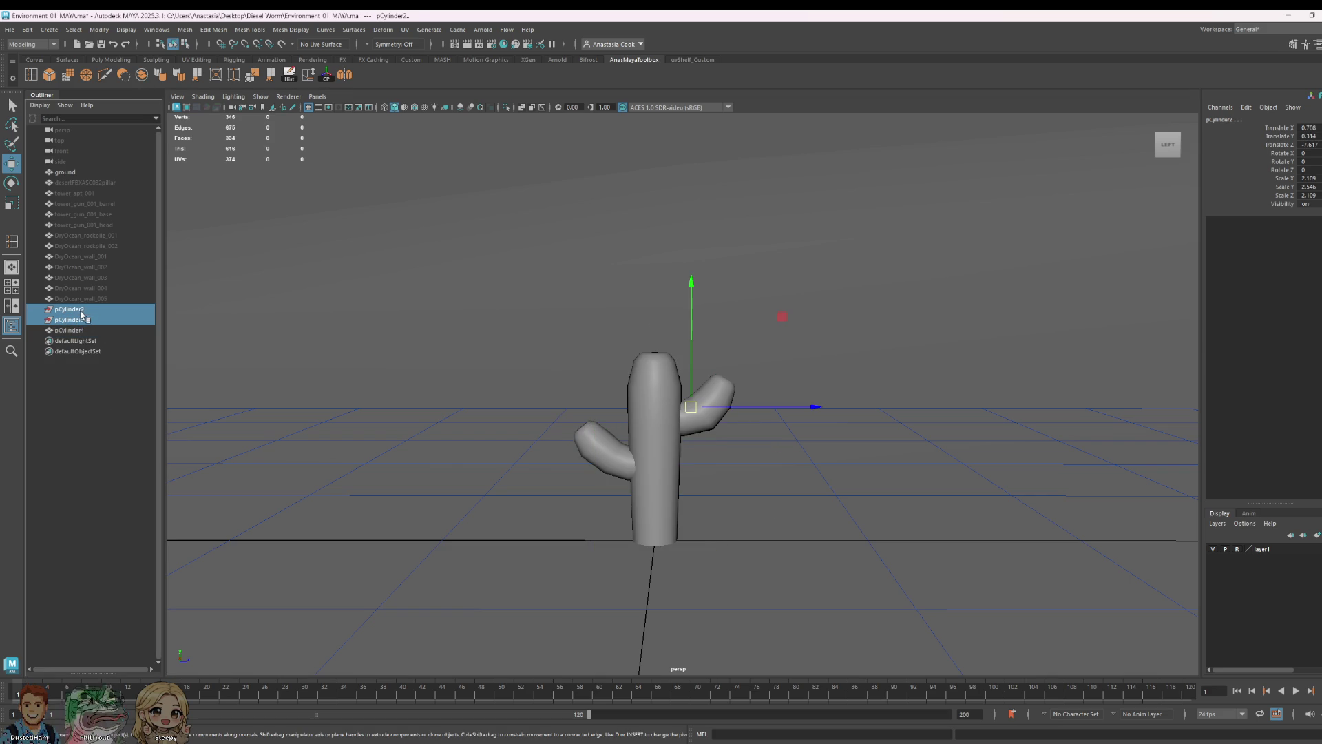
pyautogui.click(71, 330)
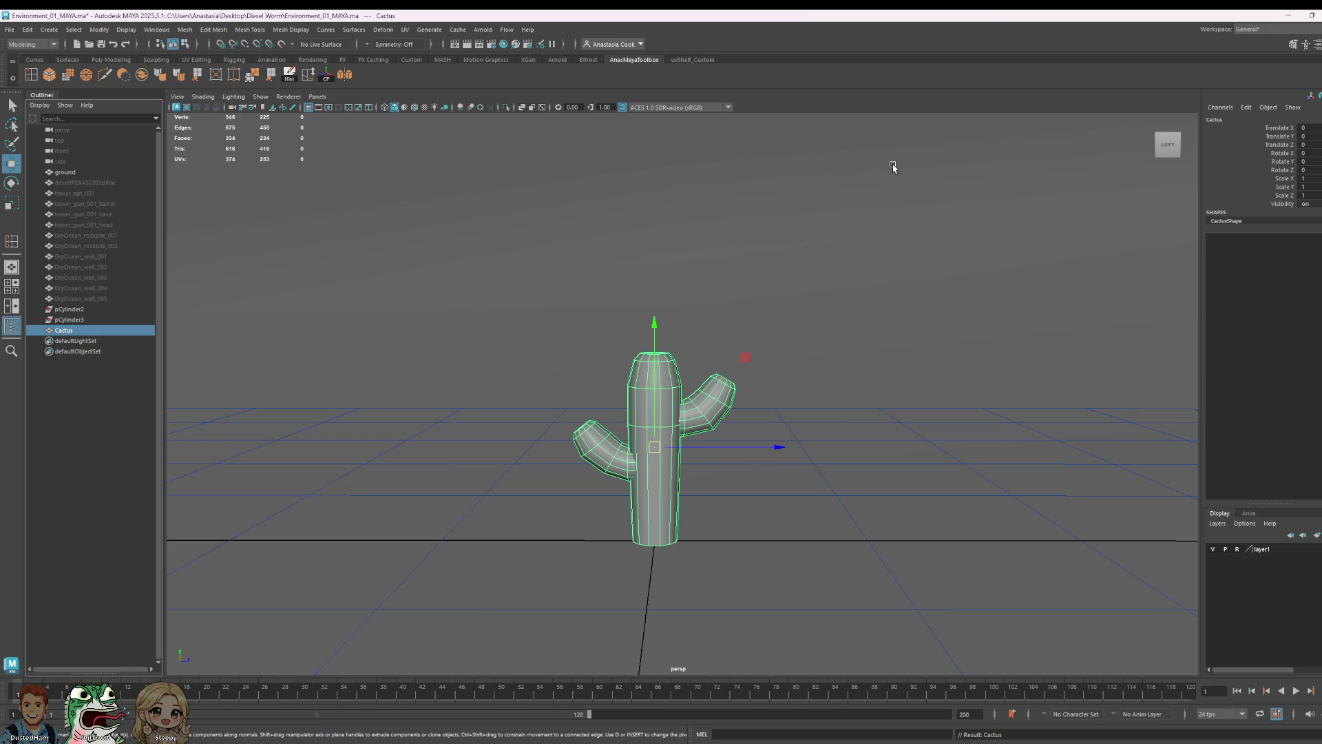
pyautogui.click(766, 519)
pyautogui.scroll(-5, 752, 464)
pyautogui.scroll(-5, 744, 472)
pyautogui.scroll(-3, 733, 420)
pyautogui.scroll(3, 732, 420)
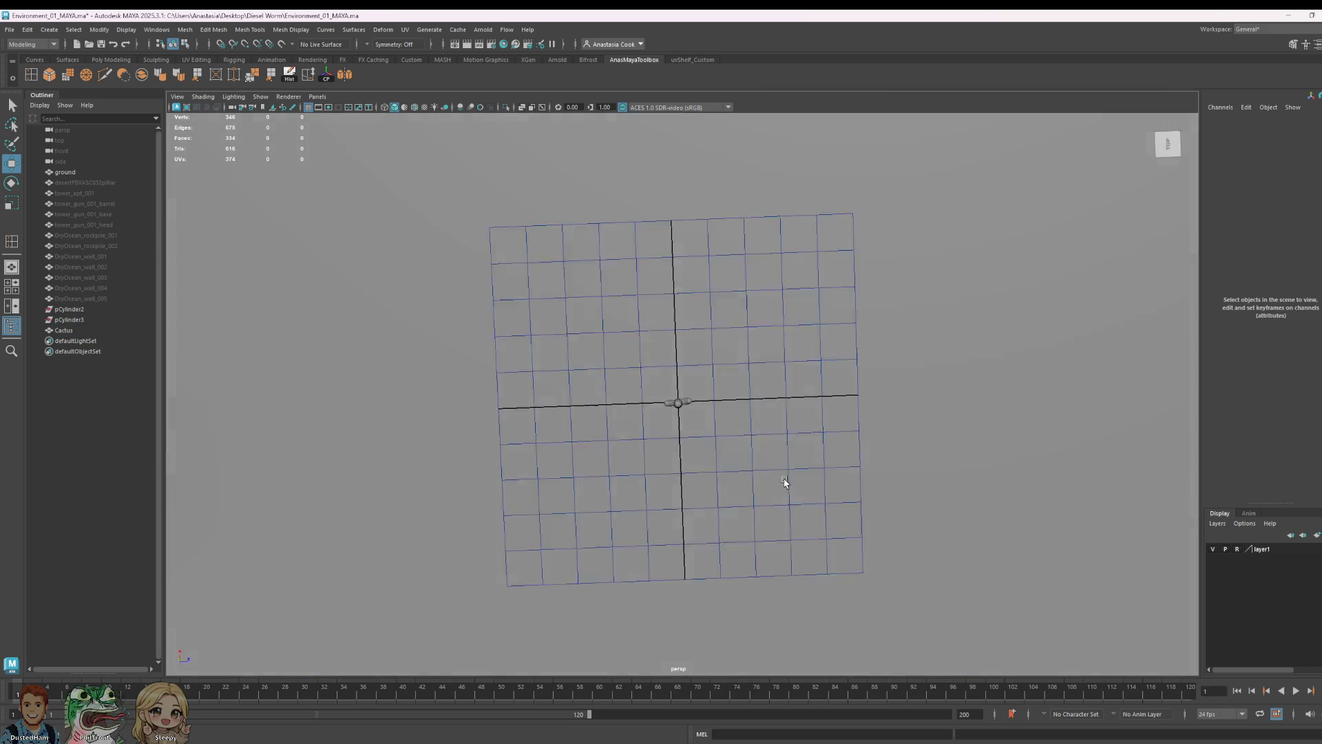
pyautogui.keyDown('alt'); pyautogui.moveTo(761, 449); pyautogui.dragTo(784, 464); pyautogui.keyUp('alt')
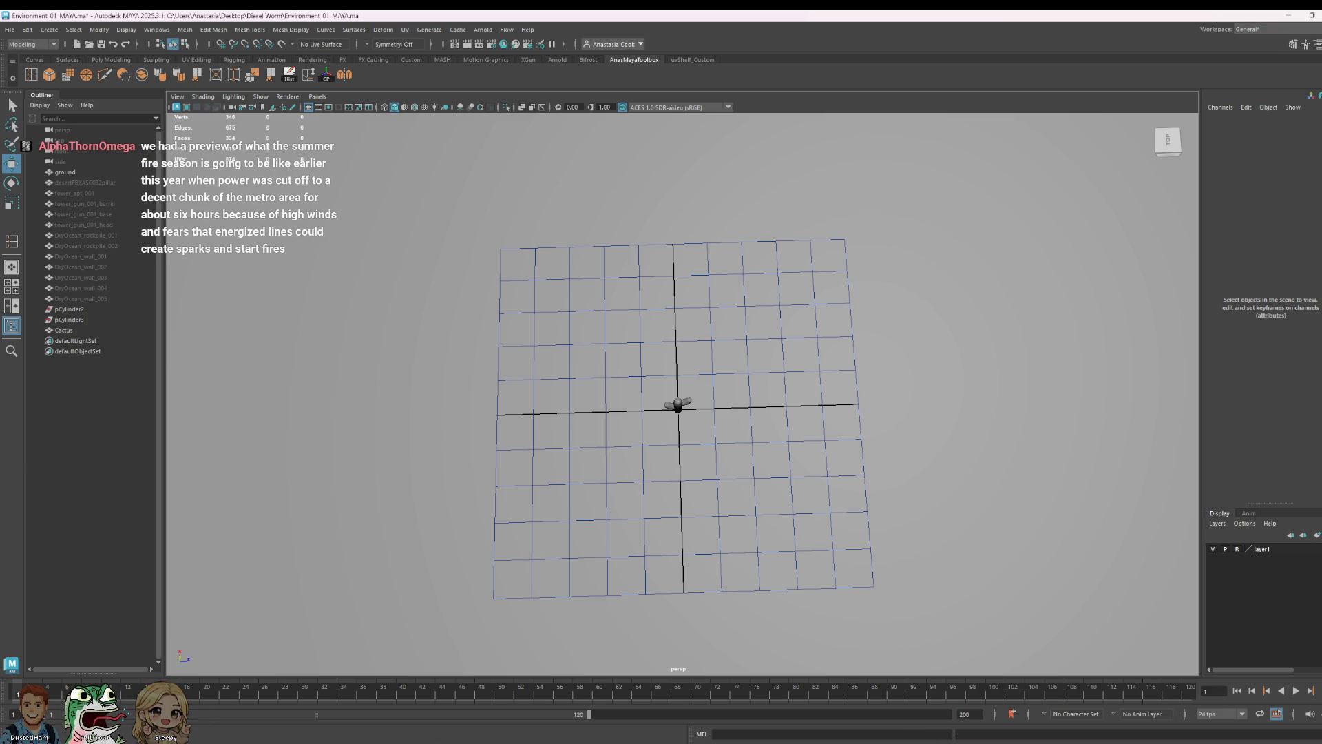
# - Select the Cactus mesh and browse the Mesh and Mesh Tools menus without applying anything
pyautogui.keyDown('alt'); pyautogui.moveTo(843, 462); pyautogui.dragTo(653, 395); pyautogui.keyUp('alt')
pyautogui.scroll(3, 690, 436)
pyautogui.click(653, 395)
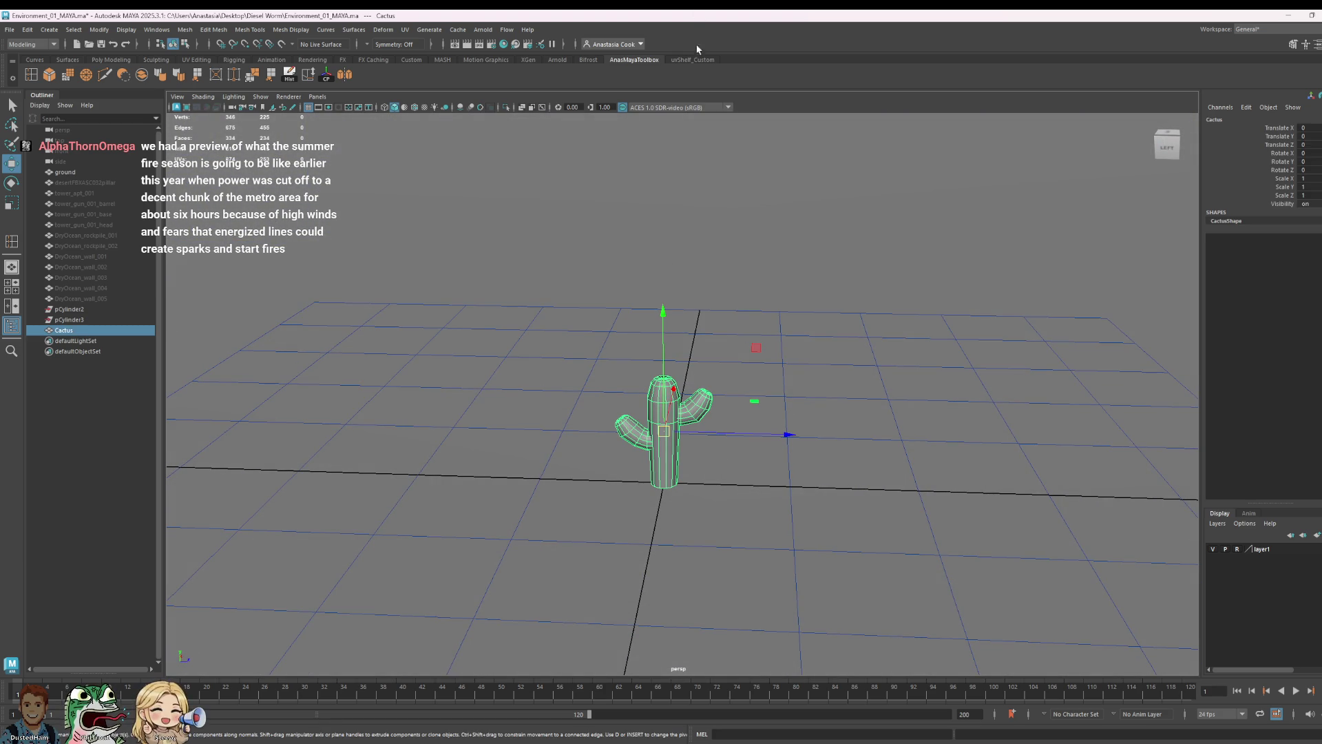
pyautogui.click(183, 29)
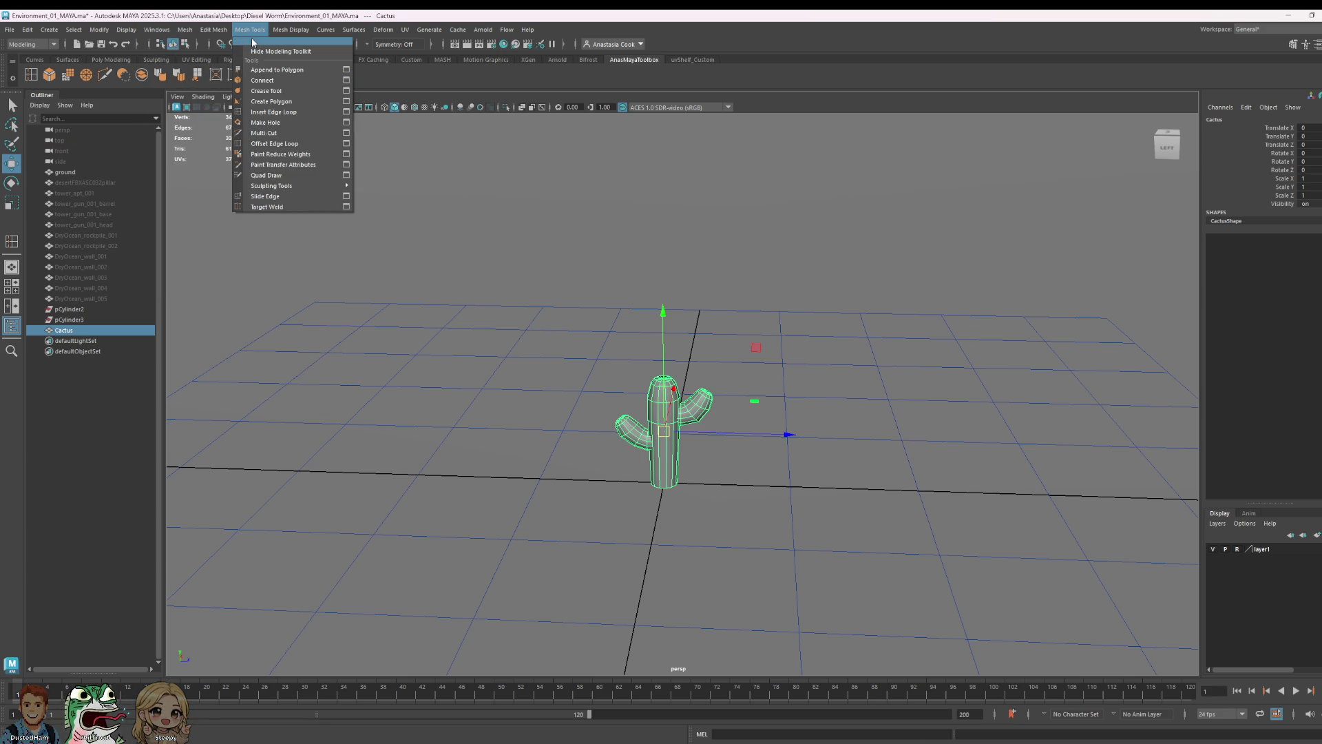
pyautogui.click(274, 112)
pyautogui.scroll(-2, 682, 455)
pyautogui.scroll(2, 682, 405)
pyautogui.scroll(1, 682, 405)
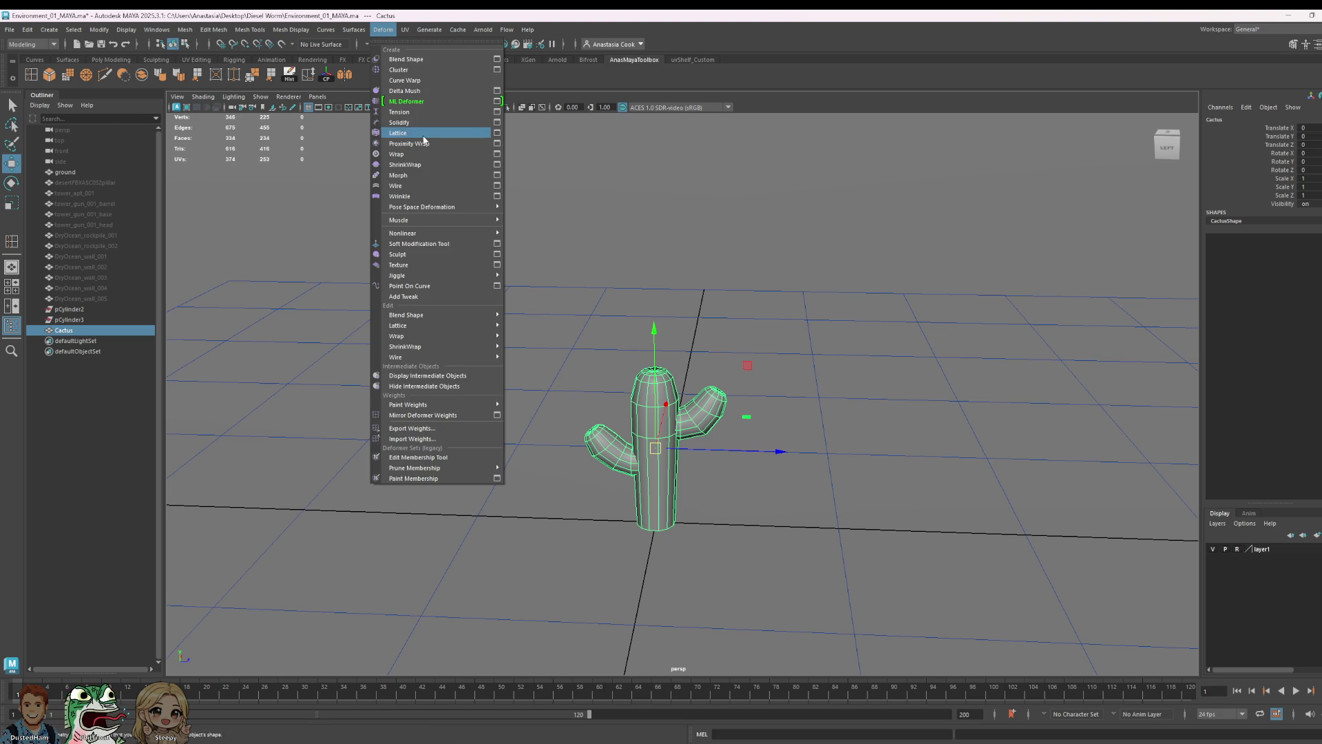
# - Add a lattice deformer around the Cactus with S/T/U divisions 2, 5 and 7
pyautogui.click(420, 138)
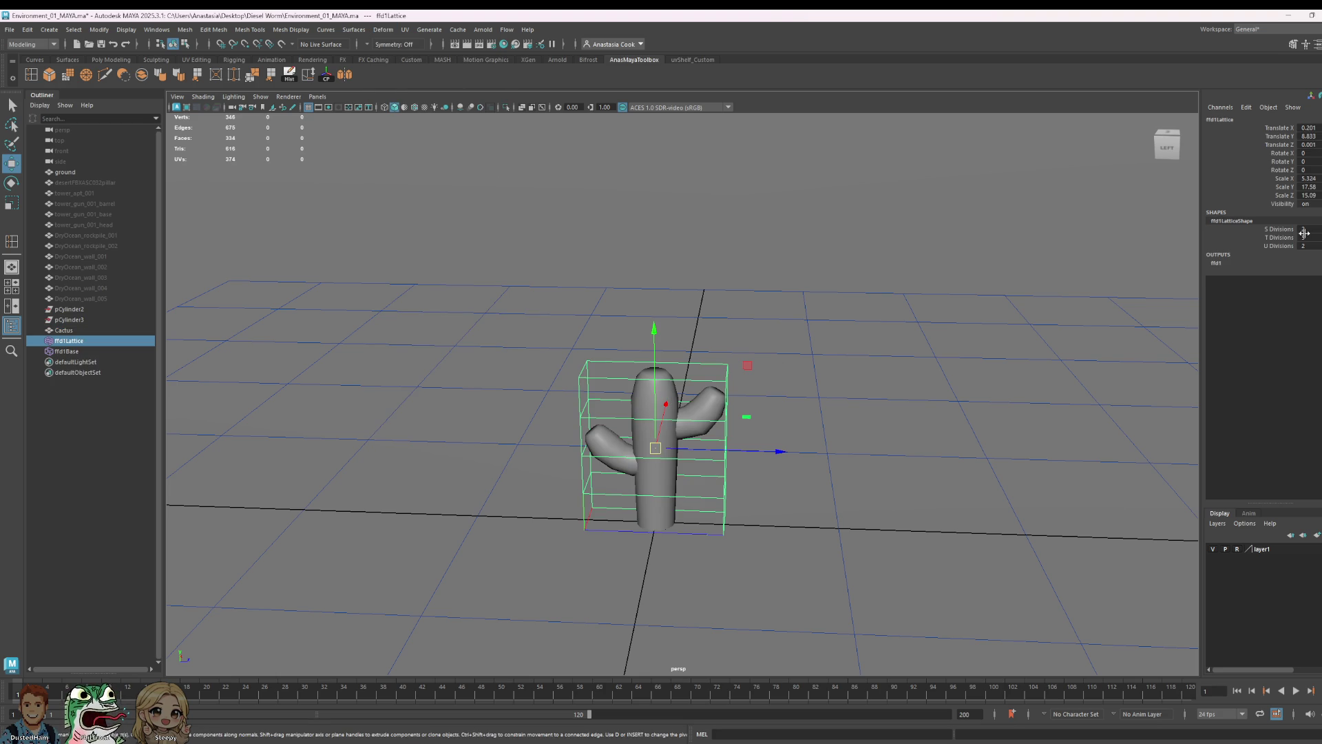
pyautogui.moveTo(1298, 226)
pyautogui.keyDown('ctrl'); pyautogui.mouseDown()
pyautogui.moveTo(1313, 227)
pyautogui.moveTo(1306, 237)
pyautogui.mouseUp(); pyautogui.keyUp('ctrl')
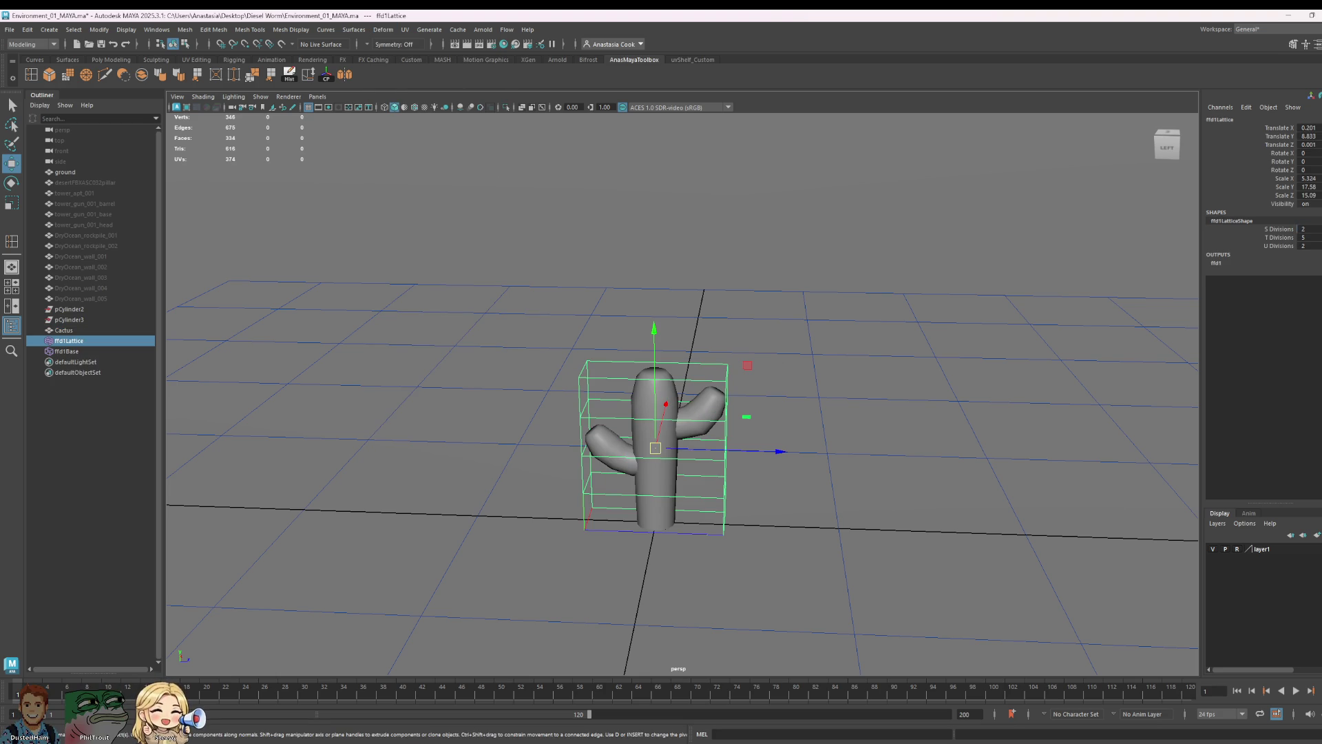
pyautogui.keyDown('ctrl'); pyautogui.moveTo(1305, 244); pyautogui.dragTo(1314, 247); pyautogui.keyUp('ctrl')
pyautogui.moveTo(1026, 355)
pyautogui.keyDown('alt'); pyautogui.mouseDown()
pyautogui.moveTo(859, 420)
pyautogui.moveTo(950, 413)
pyautogui.mouseUp(); pyautogui.keyUp('alt')
# - Enter lattice point mode, try flaring the top row and undo it, then scale selected rows to reshape the cactus
pyautogui.rightClick(716, 368)
pyautogui.moveTo(569, 259)
pyautogui.mouseDown()
pyautogui.moveTo(895, 437)
pyautogui.moveTo(915, 398)
pyautogui.mouseUp()
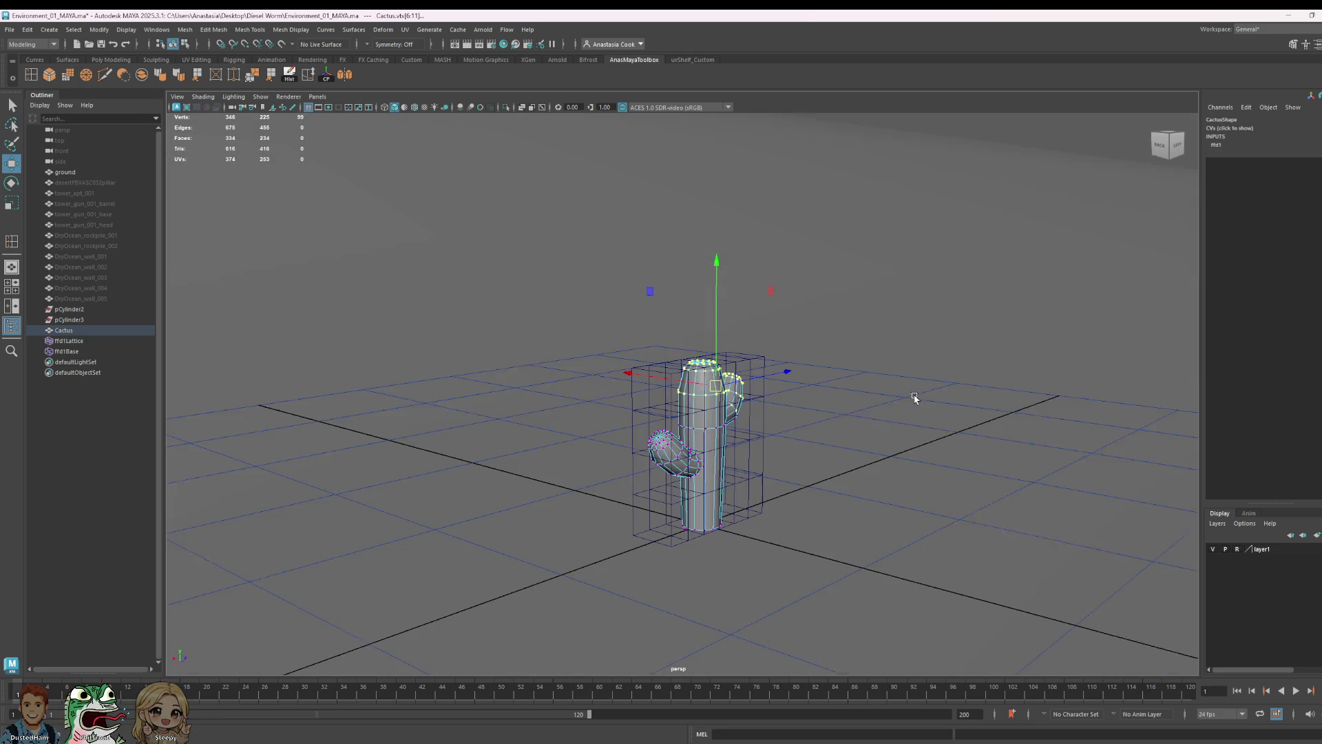
pyautogui.click(761, 429)
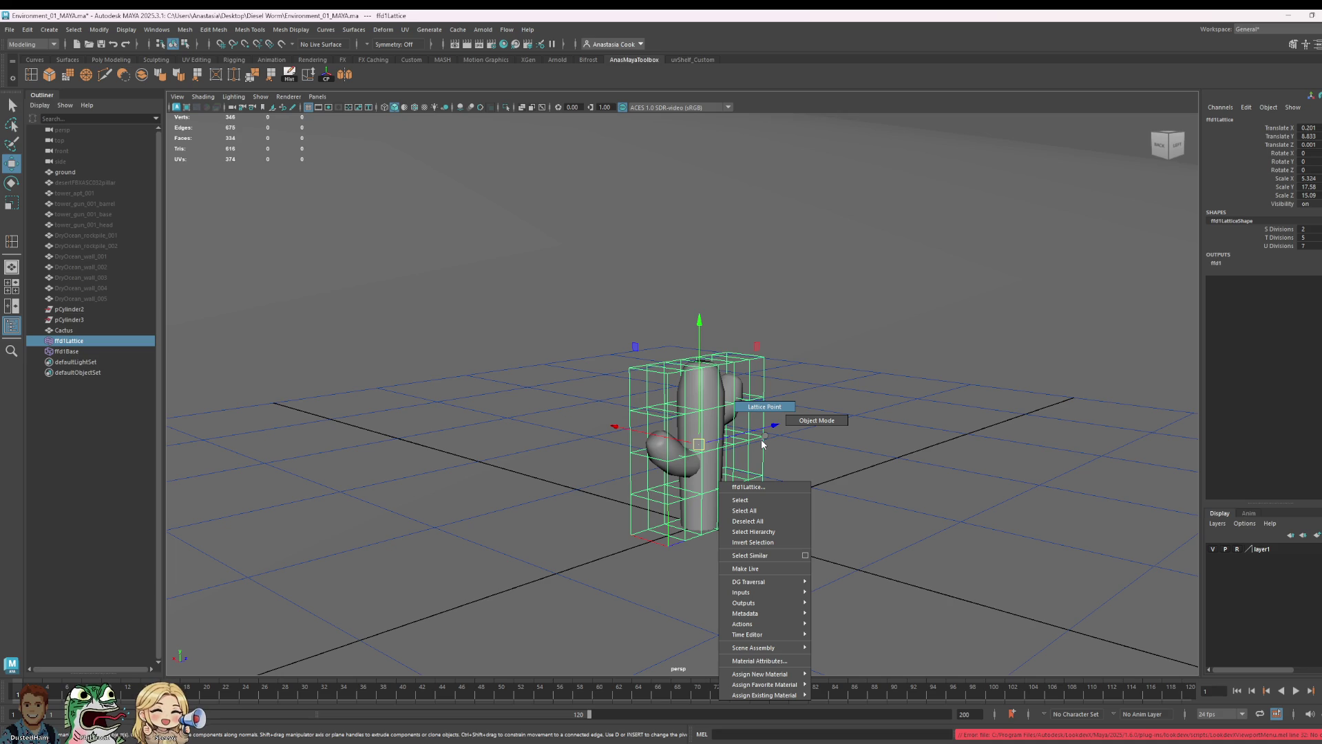
pyautogui.moveTo(765, 439); pyautogui.dragTo(765, 394, button='right')
pyautogui.moveTo(853, 404)
pyautogui.keyDown('alt'); pyautogui.mouseDown()
pyautogui.moveTo(614, 283)
pyautogui.moveTo(889, 407)
pyautogui.mouseUp(); pyautogui.keyUp('alt')
pyautogui.press('w')
pyautogui.moveTo(836, 404); pyautogui.dragTo(857, 404, button='middle')
pyautogui.moveTo(857, 404)
pyautogui.keyDown('alt'); pyautogui.mouseDown()
pyautogui.moveTo(874, 429)
pyautogui.moveTo(785, 434)
pyautogui.mouseUp(); pyautogui.keyUp('alt')
pyautogui.hotkey('ctrl', 'z')
pyautogui.moveTo(517, 315); pyautogui.dragTo(830, 453)
pyautogui.moveTo(830, 453); pyautogui.dragTo(961, 475, button='middle')
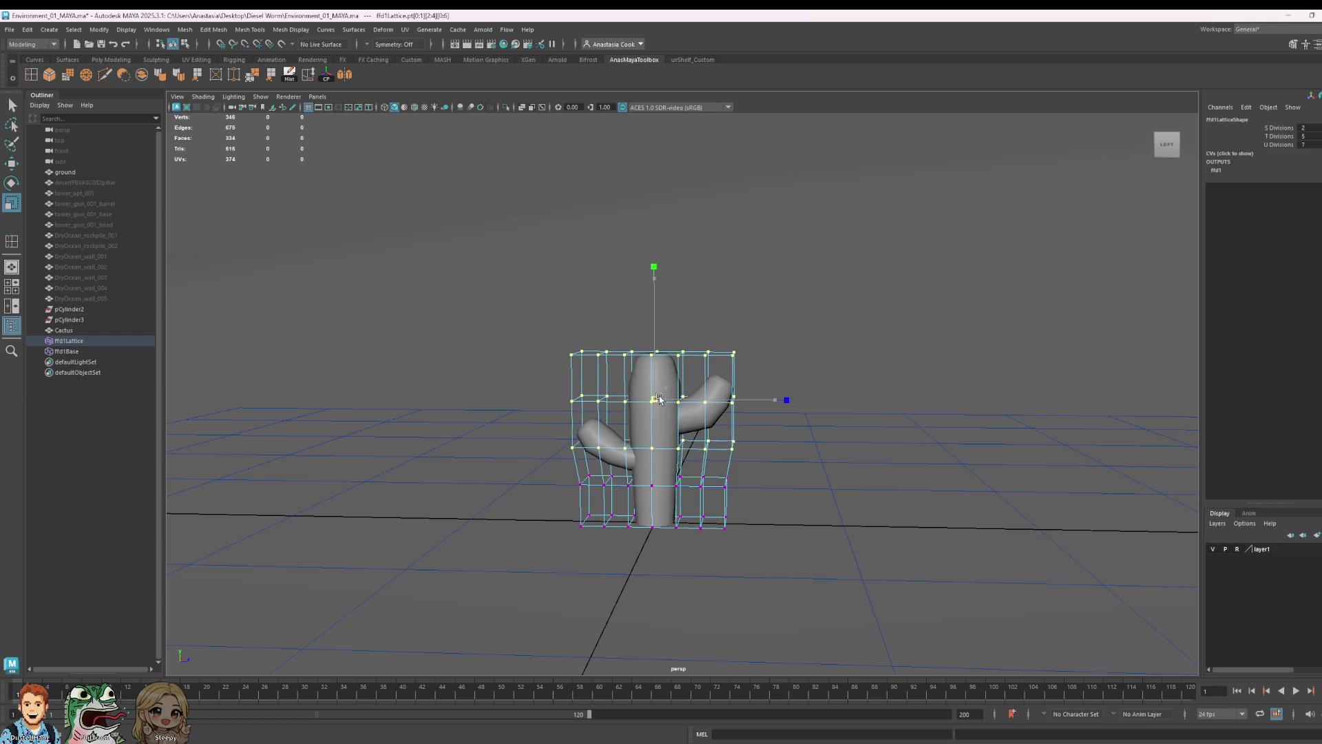
pyautogui.moveTo(961, 475)
pyautogui.keyDown('alt'); pyautogui.mouseDown()
pyautogui.moveTo(813, 480)
pyautogui.moveTo(720, 449)
pyautogui.mouseUp(); pyautogui.keyUp('alt')
# - Rework the top lattice row, undoing a move and instead widening it with scale
pyautogui.moveTo(750, 546)
pyautogui.mouseDown()
pyautogui.moveTo(717, 539)
pyautogui.moveTo(552, 423)
pyautogui.mouseUp()
pyautogui.moveTo(765, 369); pyautogui.dragTo(772, 374)
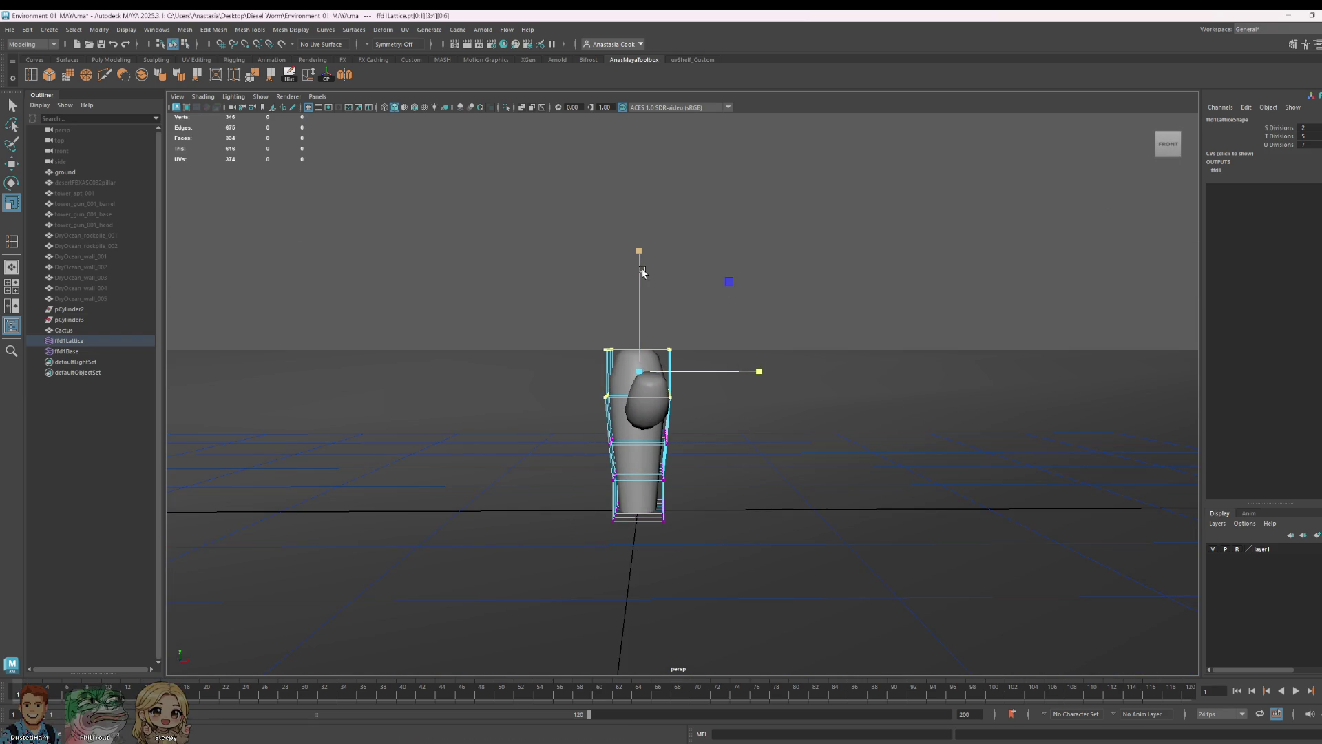
pyautogui.press('w')
pyautogui.moveTo(776, 358); pyautogui.dragTo(776, 358)
pyautogui.press('r')
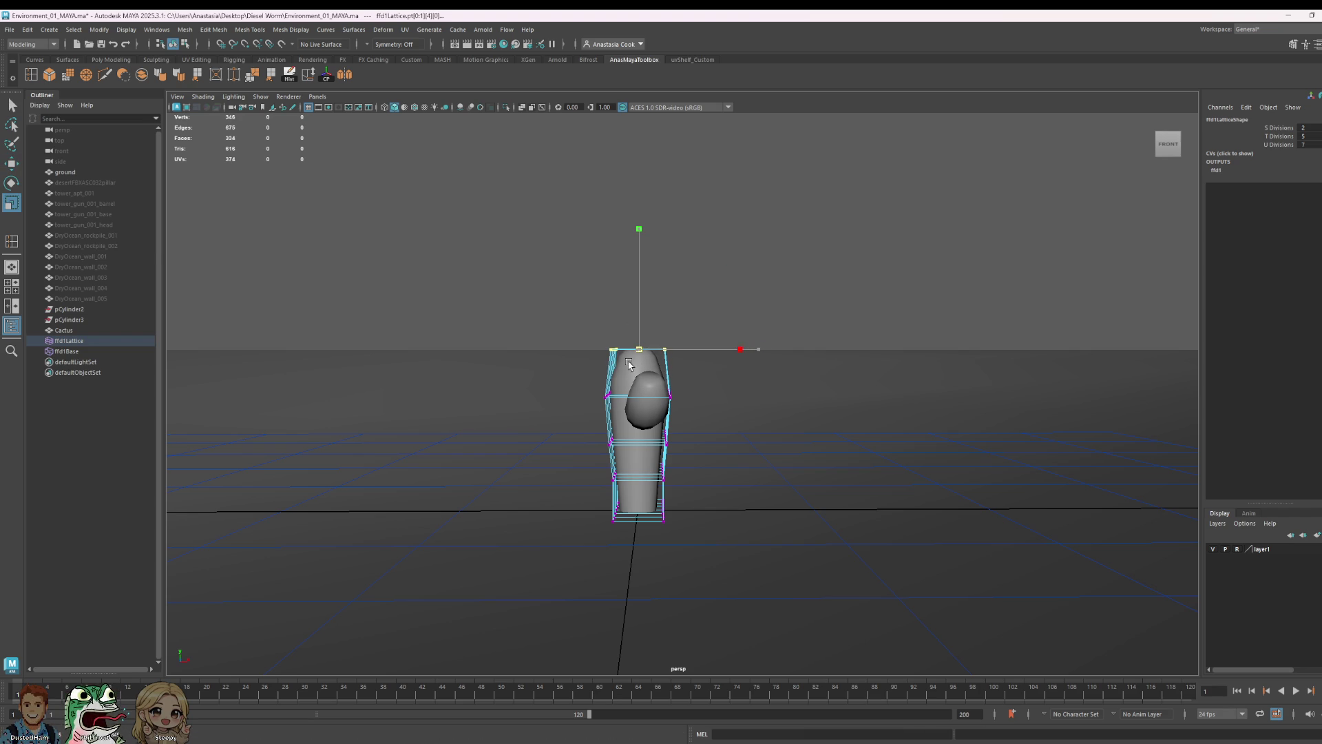
pyautogui.press('w')
pyautogui.moveTo(643, 281)
pyautogui.mouseDown()
pyautogui.moveTo(647, 259)
pyautogui.moveTo(797, 437)
pyautogui.moveTo(857, 452)
pyautogui.moveTo(815, 438)
pyautogui.mouseUp()
pyautogui.hotkey('ctrl', 'z')
pyautogui.hotkey('ctrl', 'z')
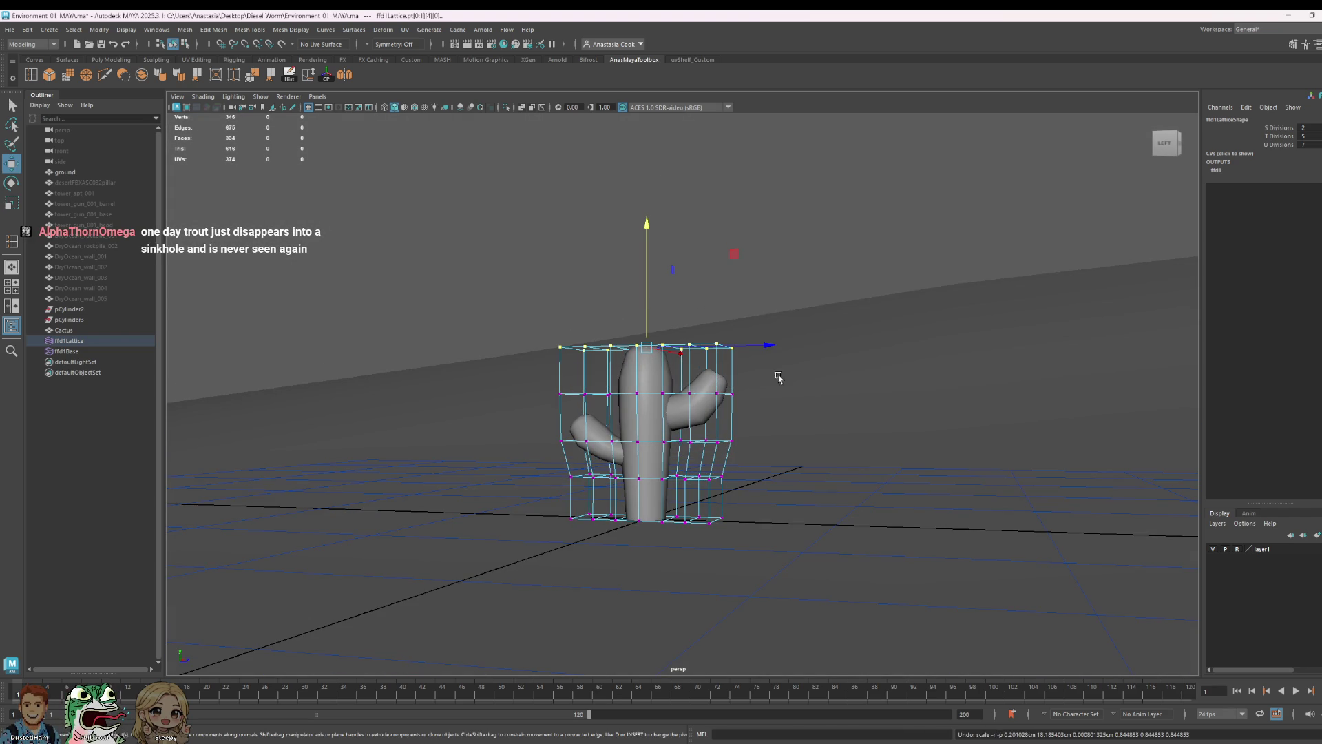
pyautogui.press('r')
pyautogui.moveTo(646, 351)
pyautogui.mouseDown()
pyautogui.moveTo(682, 349)
pyautogui.moveTo(782, 423)
pyautogui.moveTo(763, 471)
pyautogui.moveTo(791, 493)
pyautogui.mouseUp()
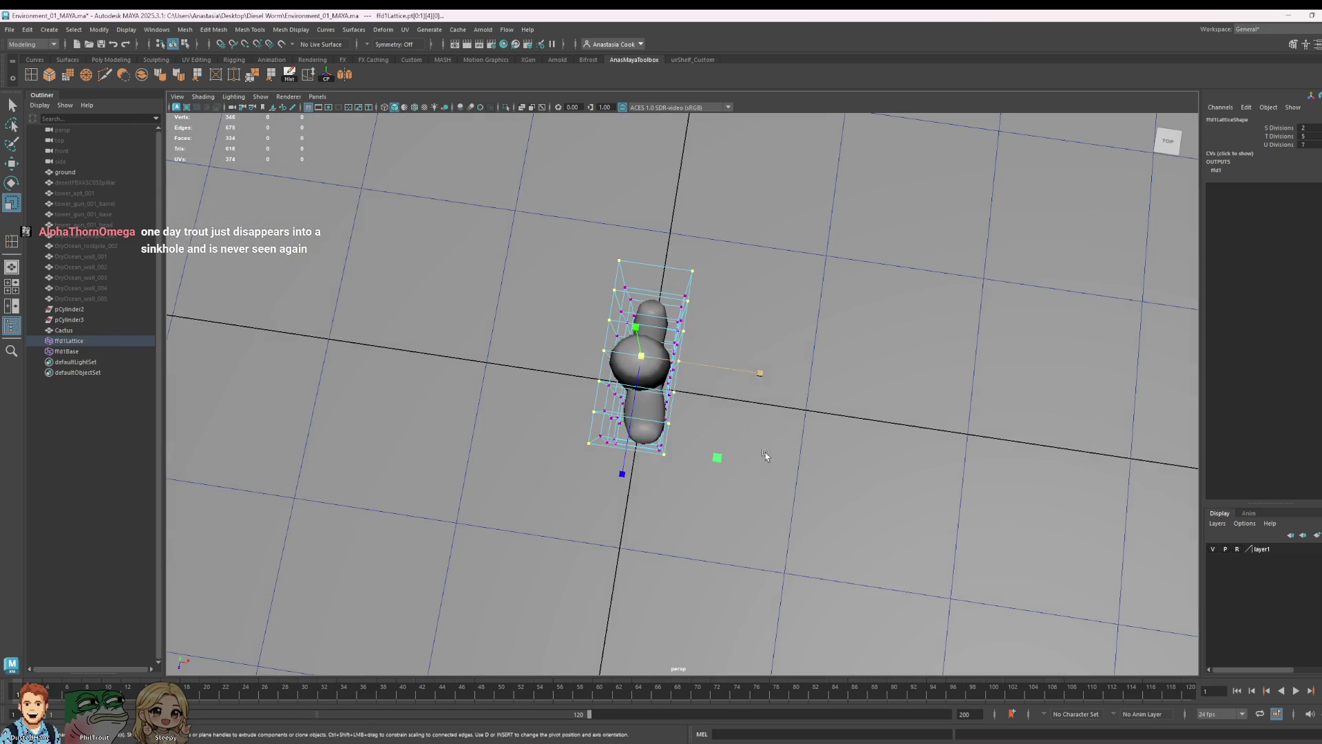
pyautogui.moveTo(639, 358)
pyautogui.keyDown('alt'); pyautogui.mouseDown()
pyautogui.moveTo(739, 525)
pyautogui.moveTo(877, 452)
pyautogui.mouseUp(); pyautogui.keyUp('alt')
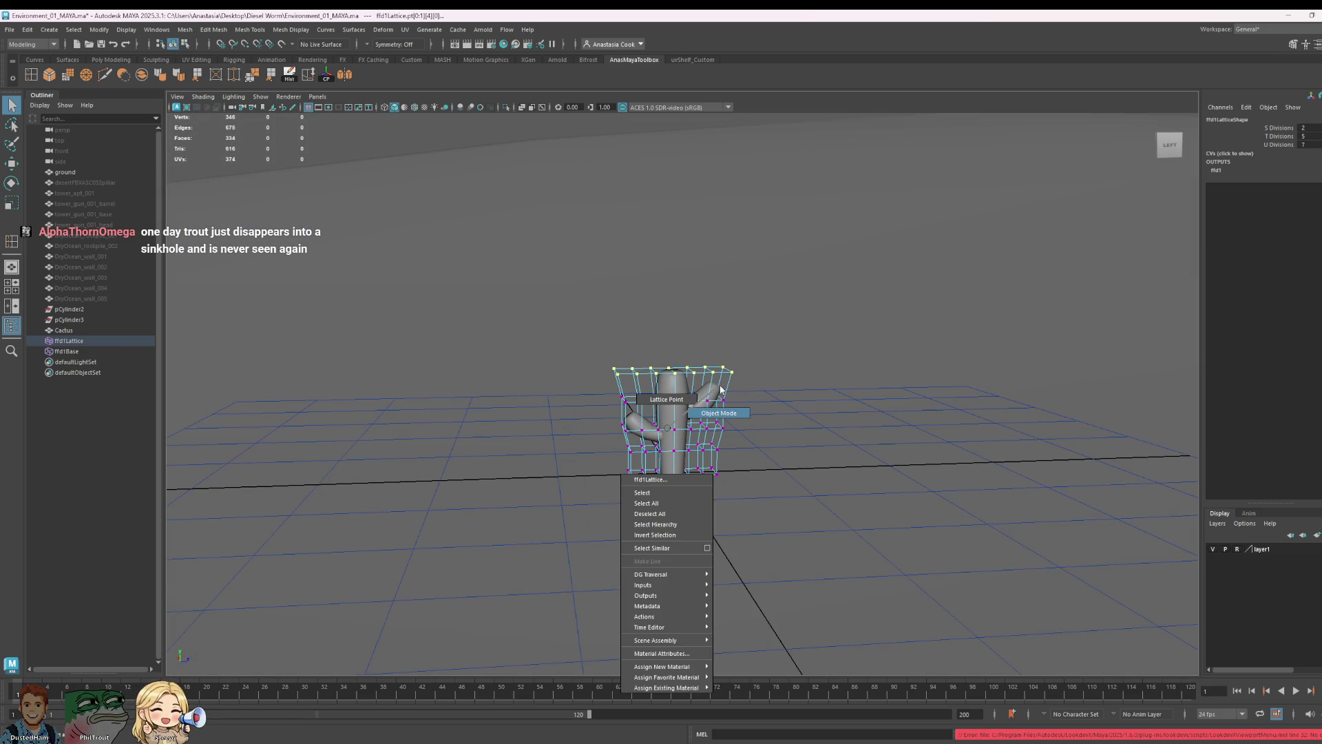
# - Return the lattice to object mode and select the Cactus mesh in the Outliner
pyautogui.moveTo(695, 407); pyautogui.dragTo(708, 395, button='right')
pyautogui.click(82, 352)
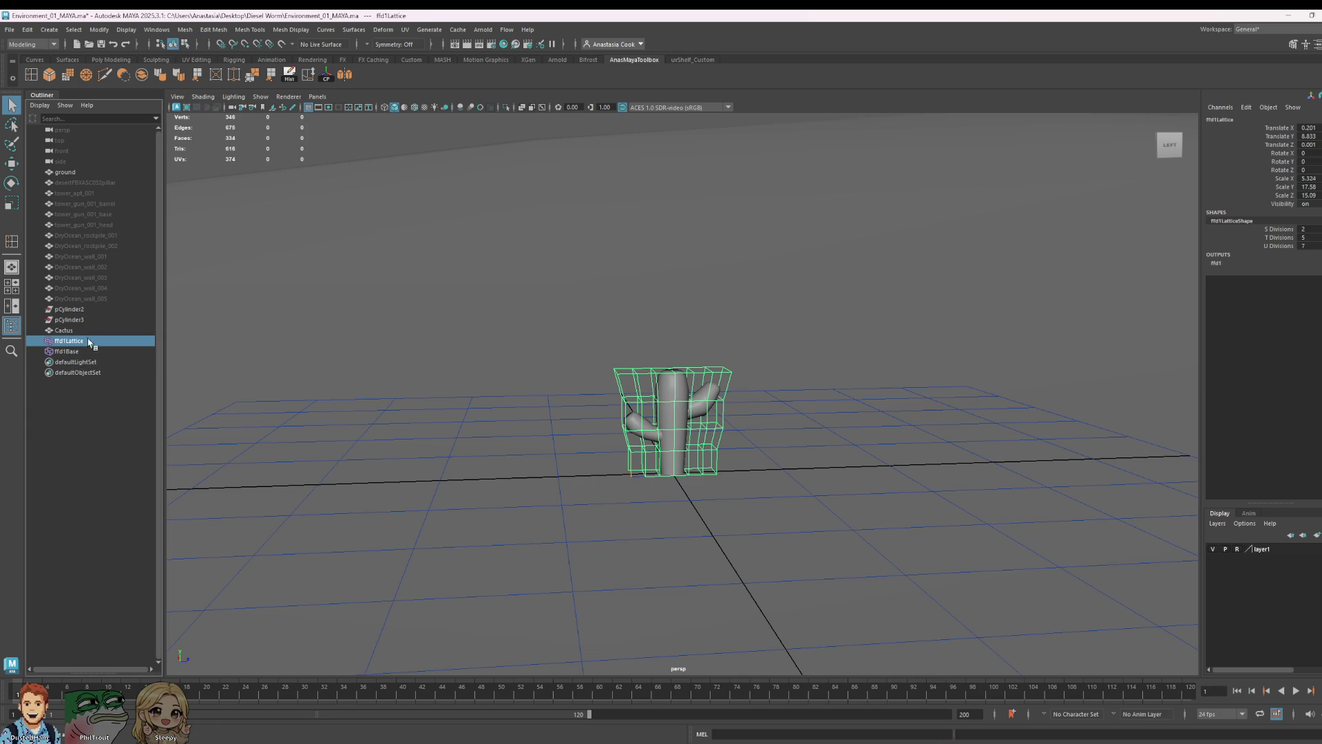
pyautogui.click(70, 331)
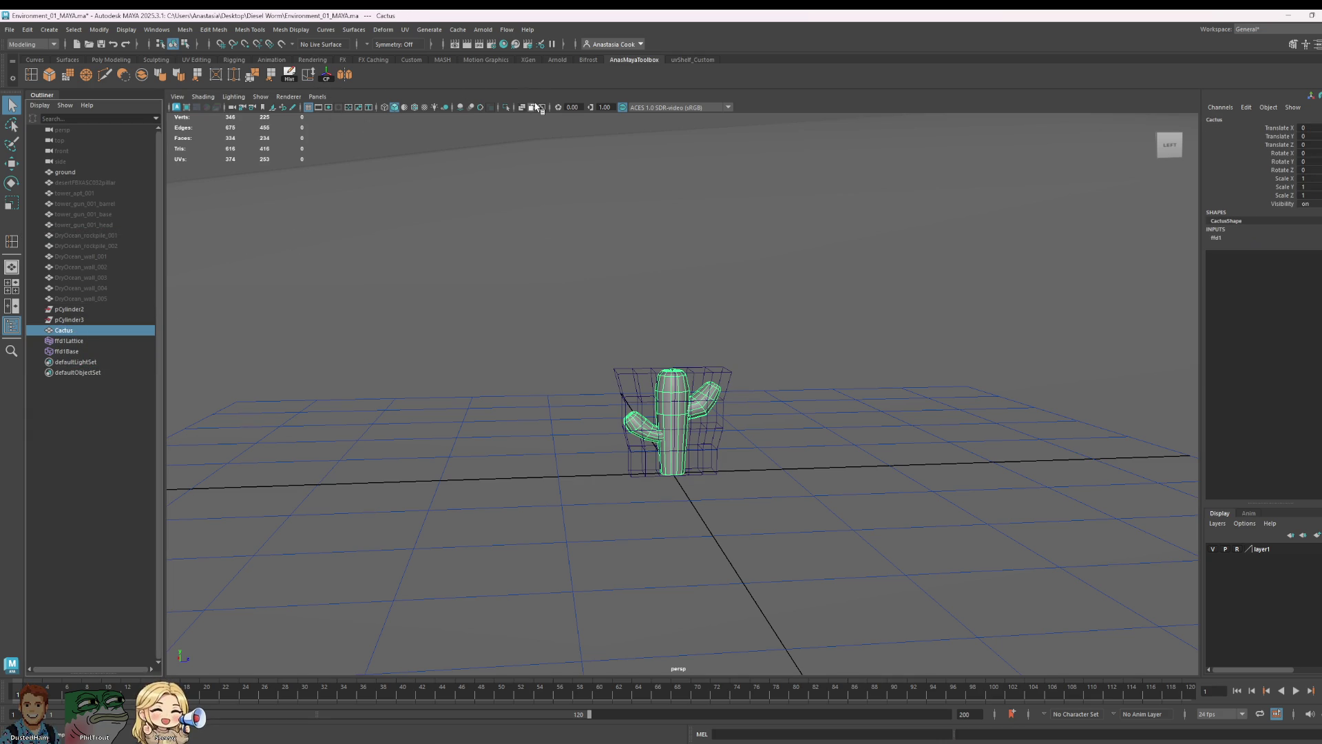
# - Delete the Cactus mesh's history so ffd1Lattice and ffd1Base disappear, then reselect Cactus
pyautogui.click(290, 76)
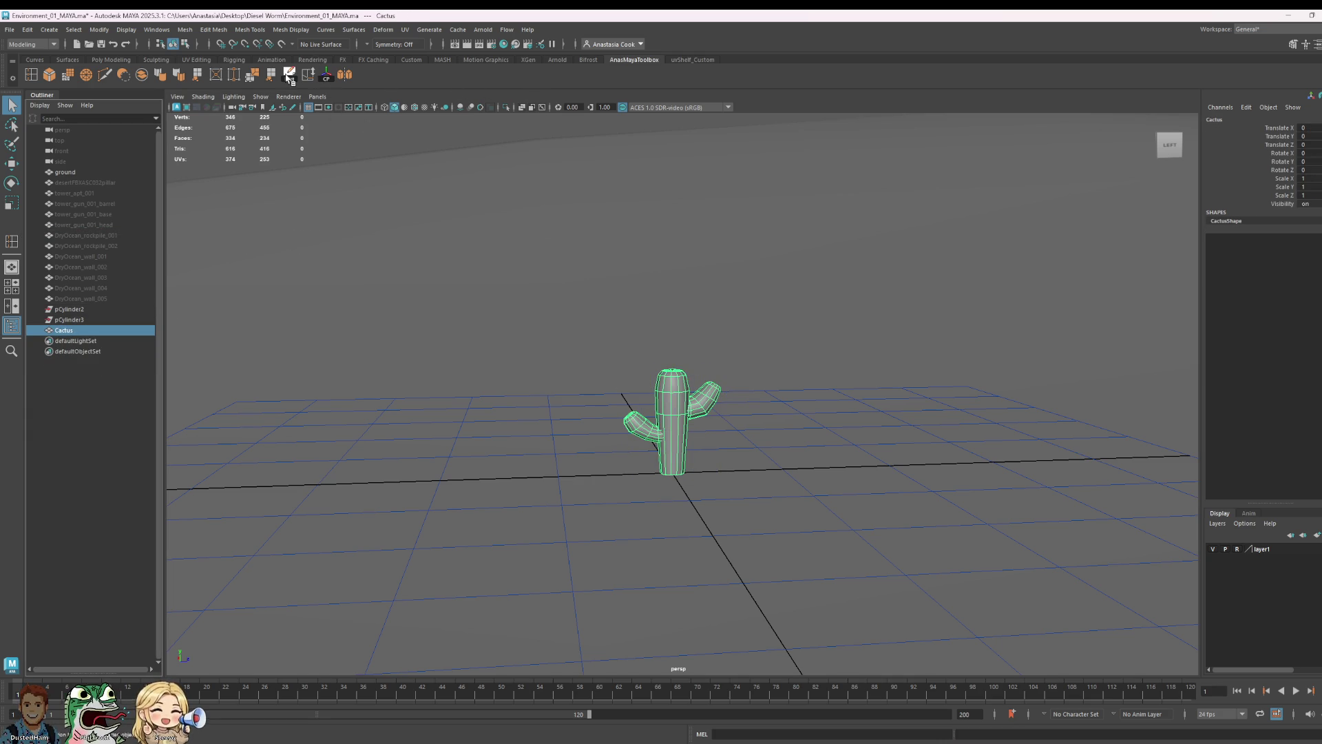
pyautogui.scroll(3, 717, 451)
pyautogui.rightClick(678, 444)
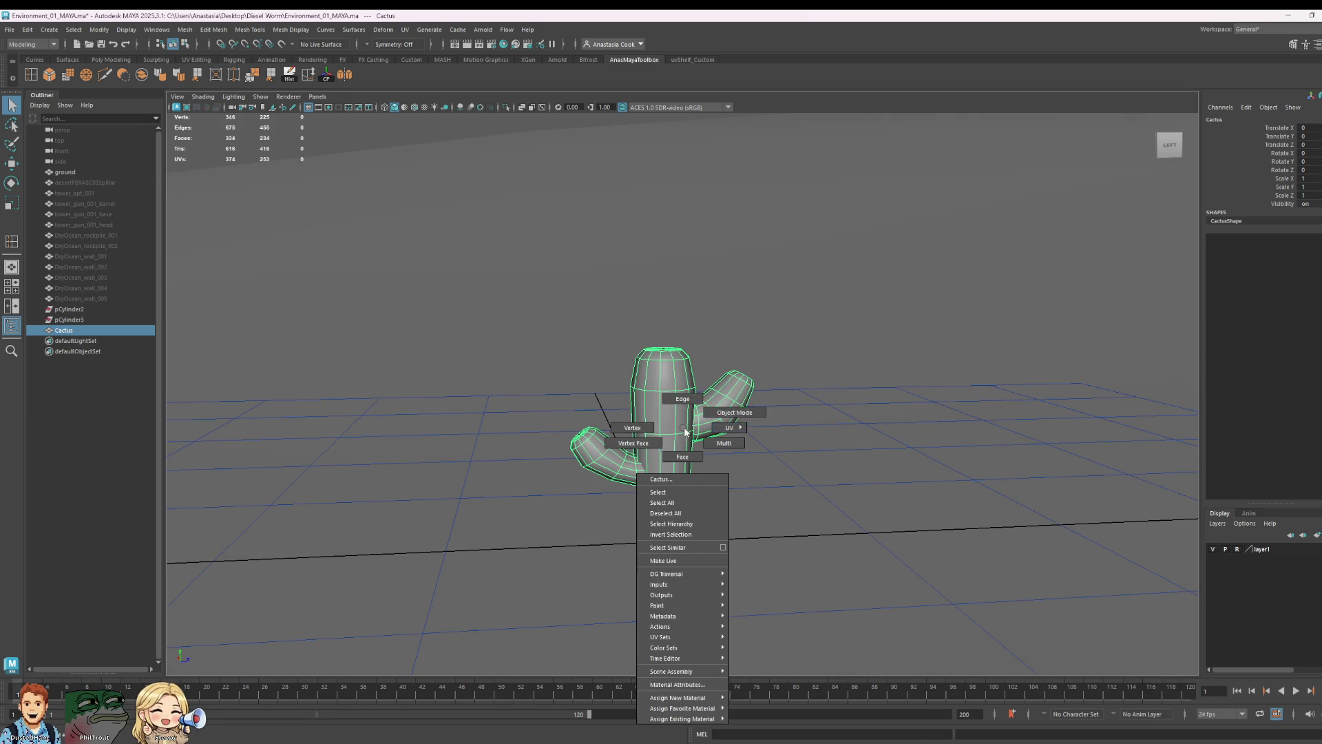
pyautogui.click(858, 341)
pyautogui.click(686, 426)
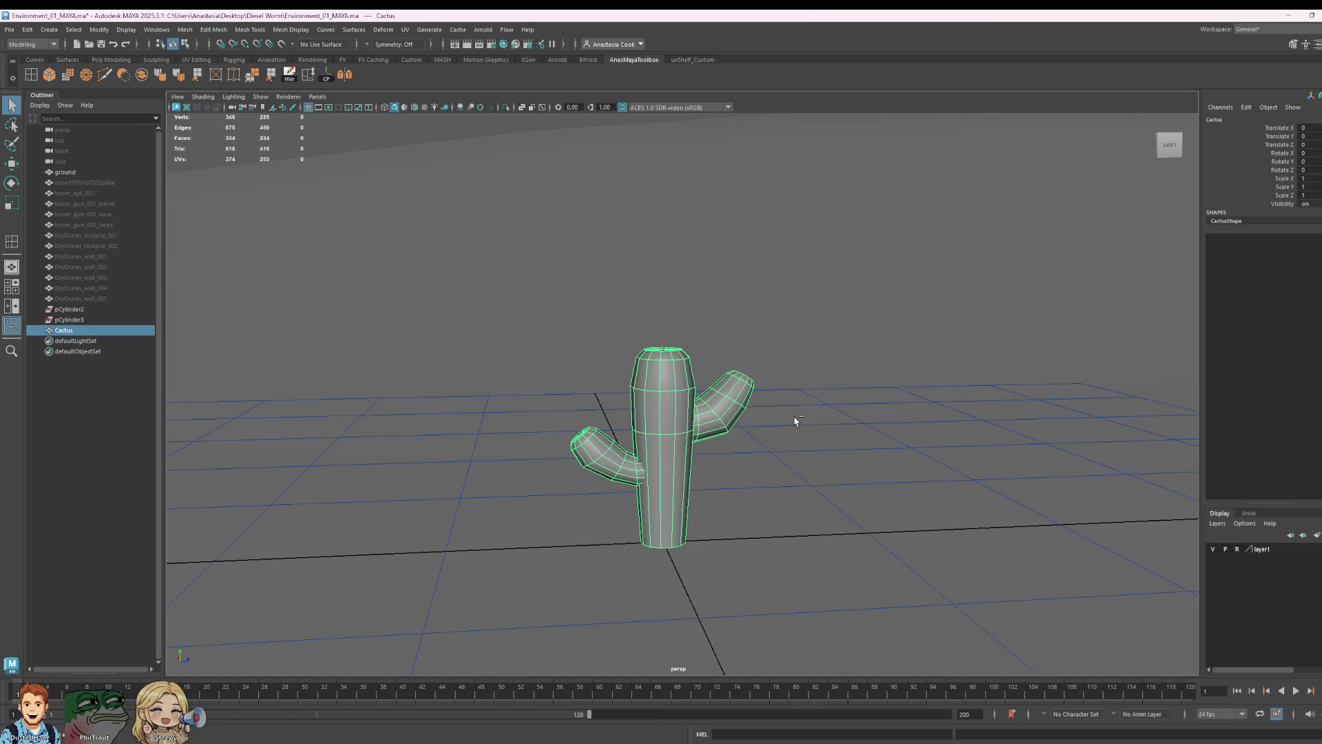
pyautogui.scroll(-2, 870, 409)
pyautogui.keyDown('alt'); pyautogui.moveTo(870, 469); pyautogui.dragTo(370, 183); pyautogui.keyUp('alt')
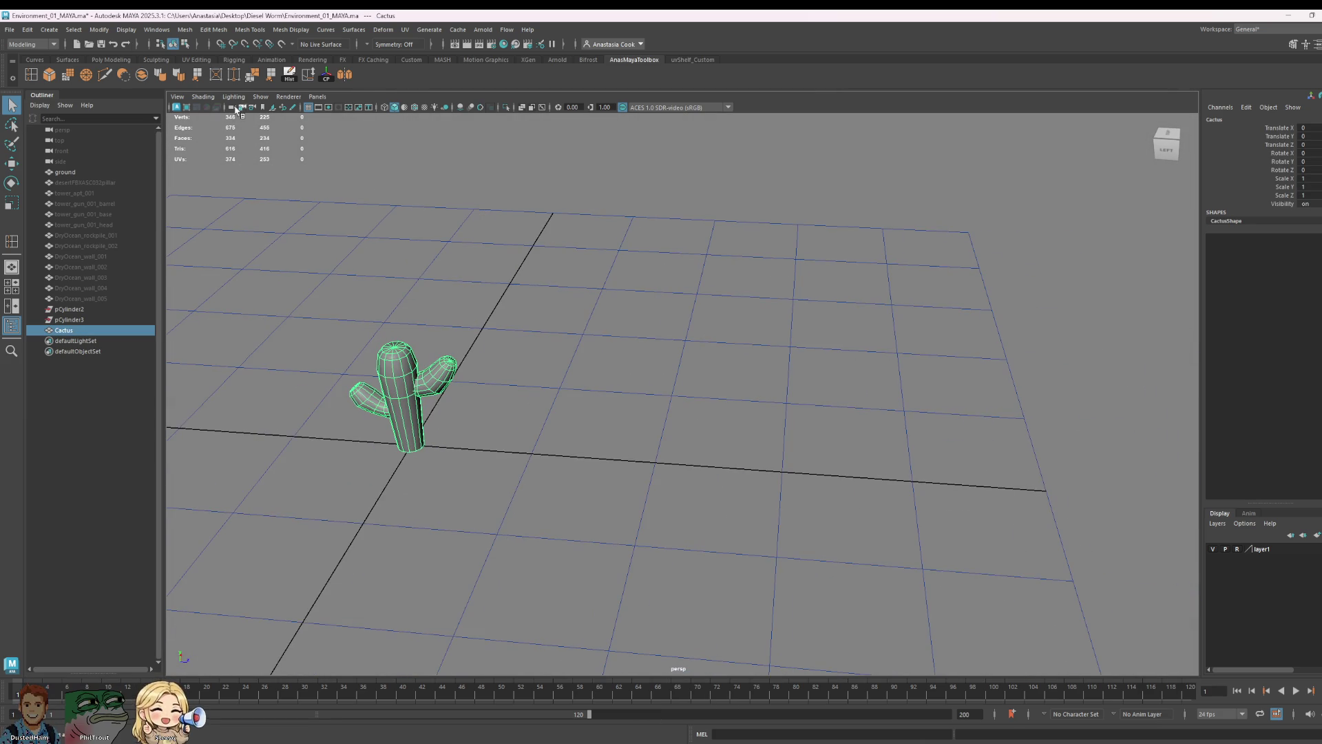
pyautogui.click(79, 31)
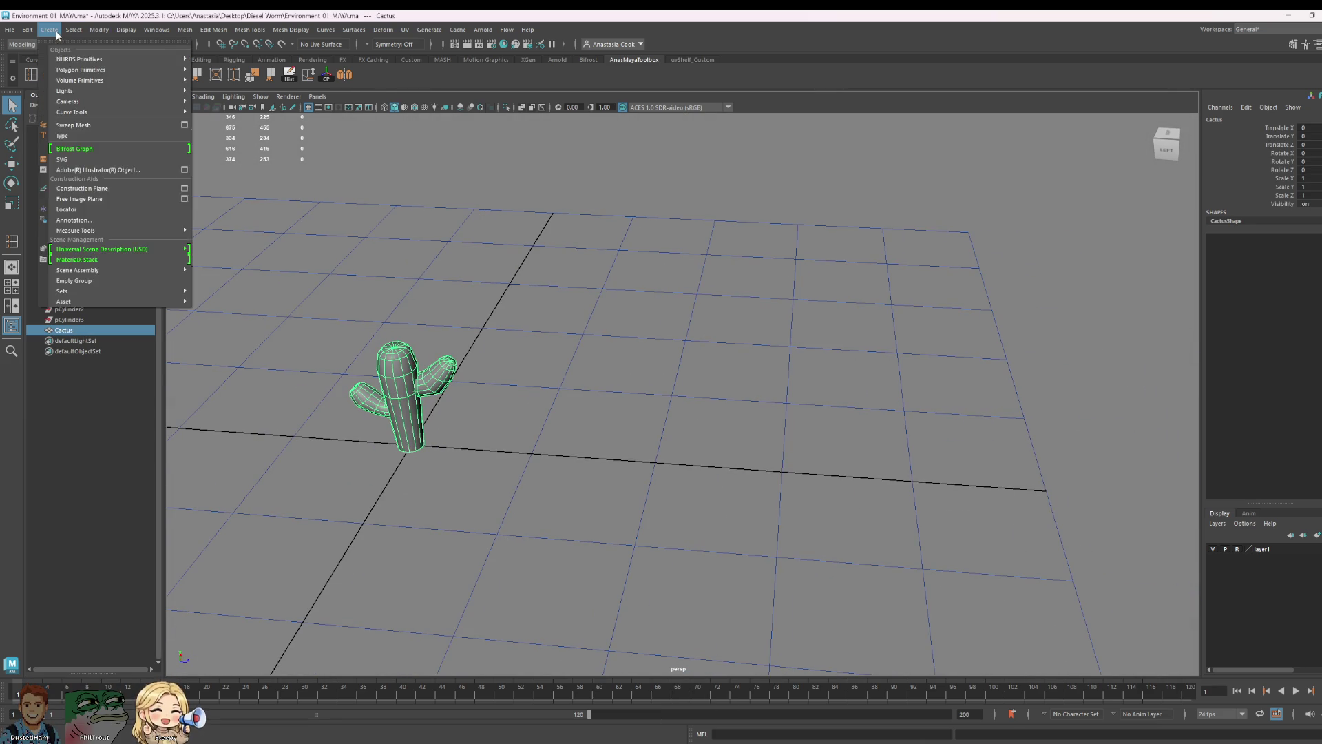
# - Create a polygon sphere, move it along Z away from the cactus and scale it up uniformly
pyautogui.click(27, 29)
pyautogui.moveTo(81, 69)
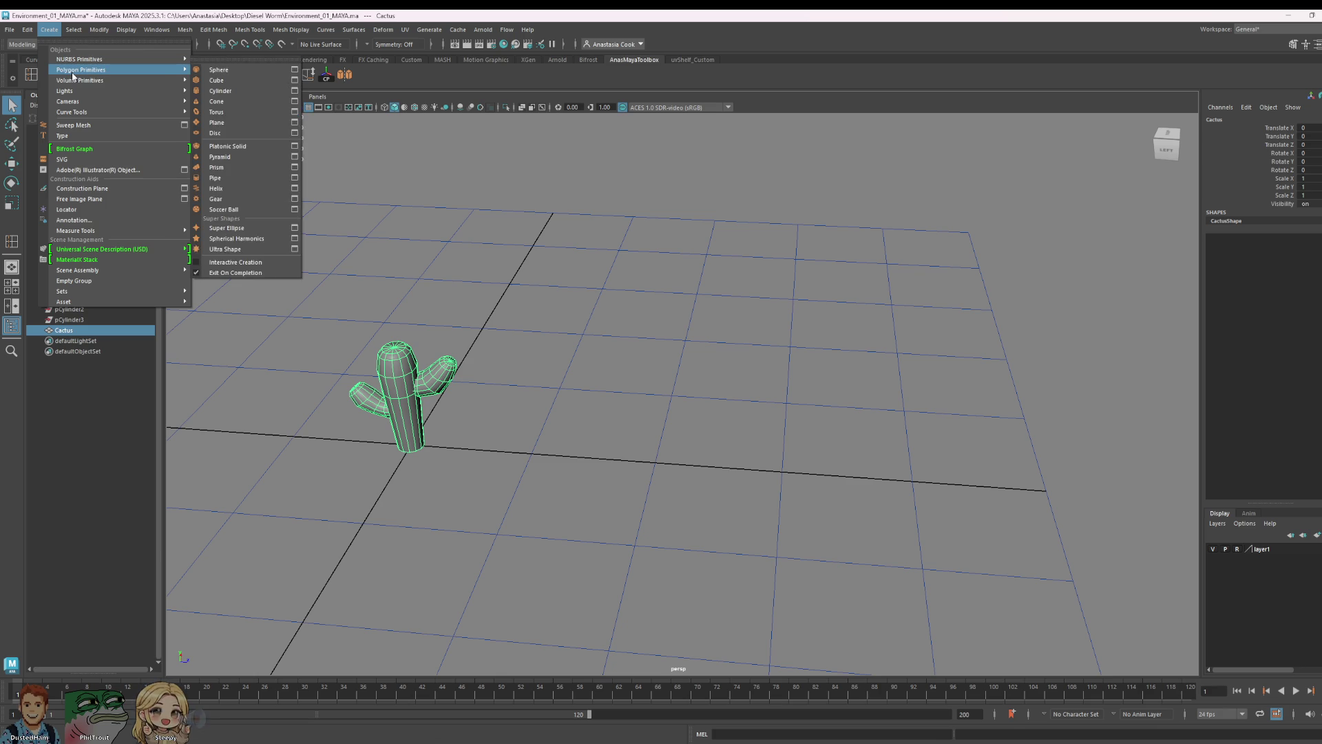
pyautogui.click(245, 71)
pyautogui.scroll(-5, 547, 452)
pyautogui.press('e')
pyautogui.press('w')
pyautogui.moveTo(645, 416); pyautogui.dragTo(679, 414)
pyautogui.scroll(3, 679, 414)
pyautogui.scroll(3, 679, 413)
pyautogui.moveTo(552, 439); pyautogui.dragTo(585, 438)
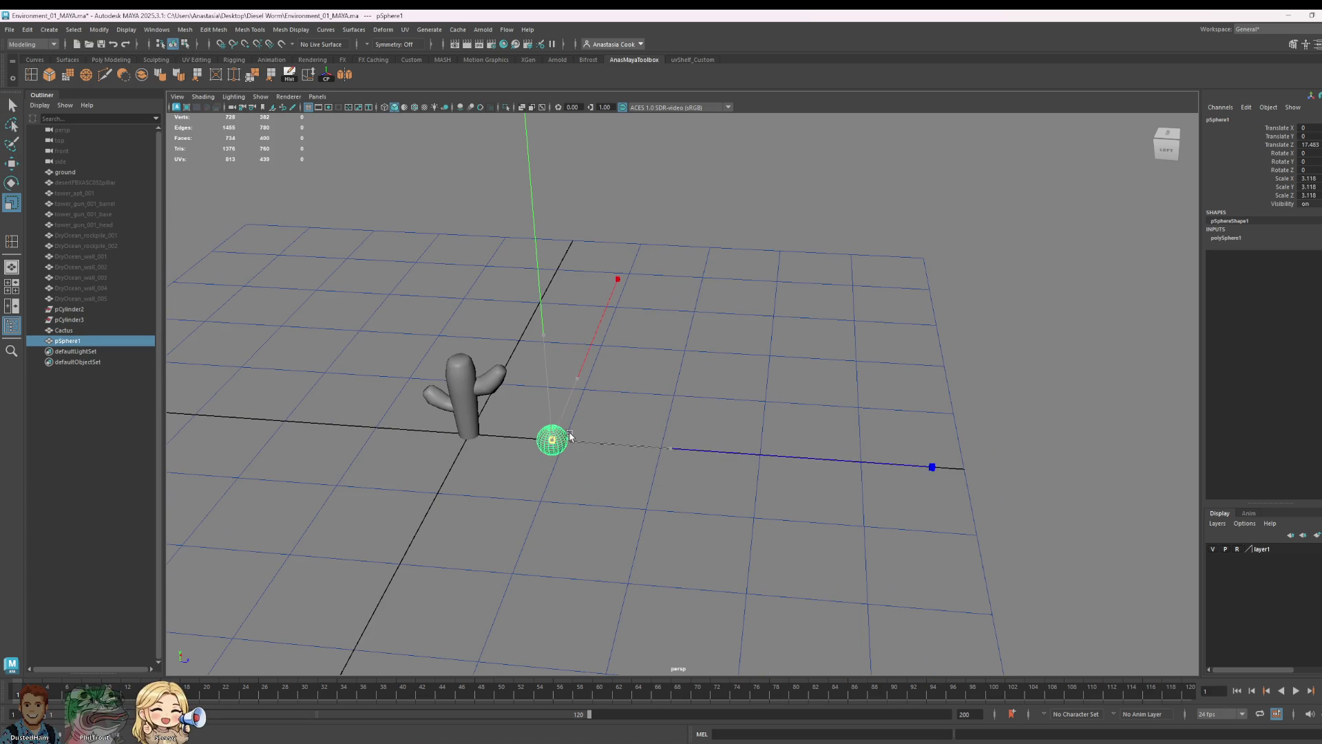
# - Set the sphere's axis and height subdivisions both to 15 in the channel box
pyautogui.click(1240, 238)
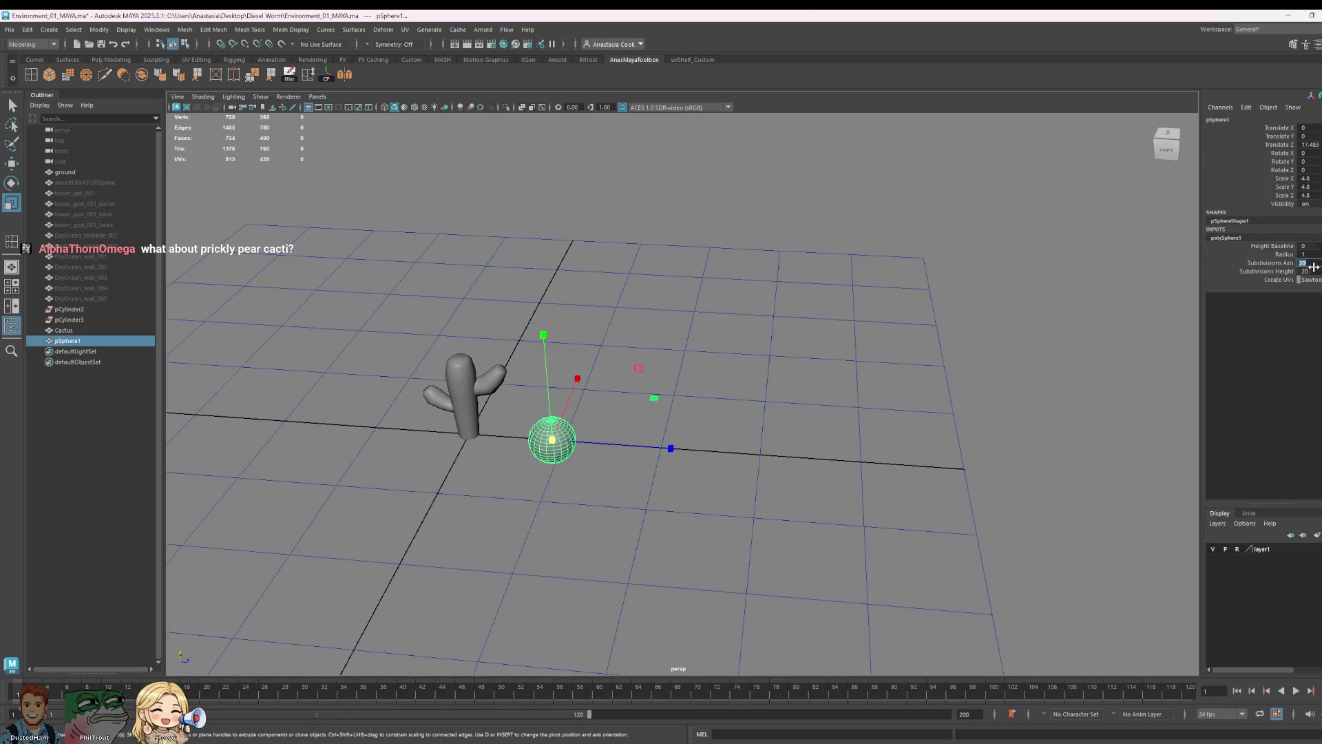
pyautogui.write('10')
pyautogui.press('Return')
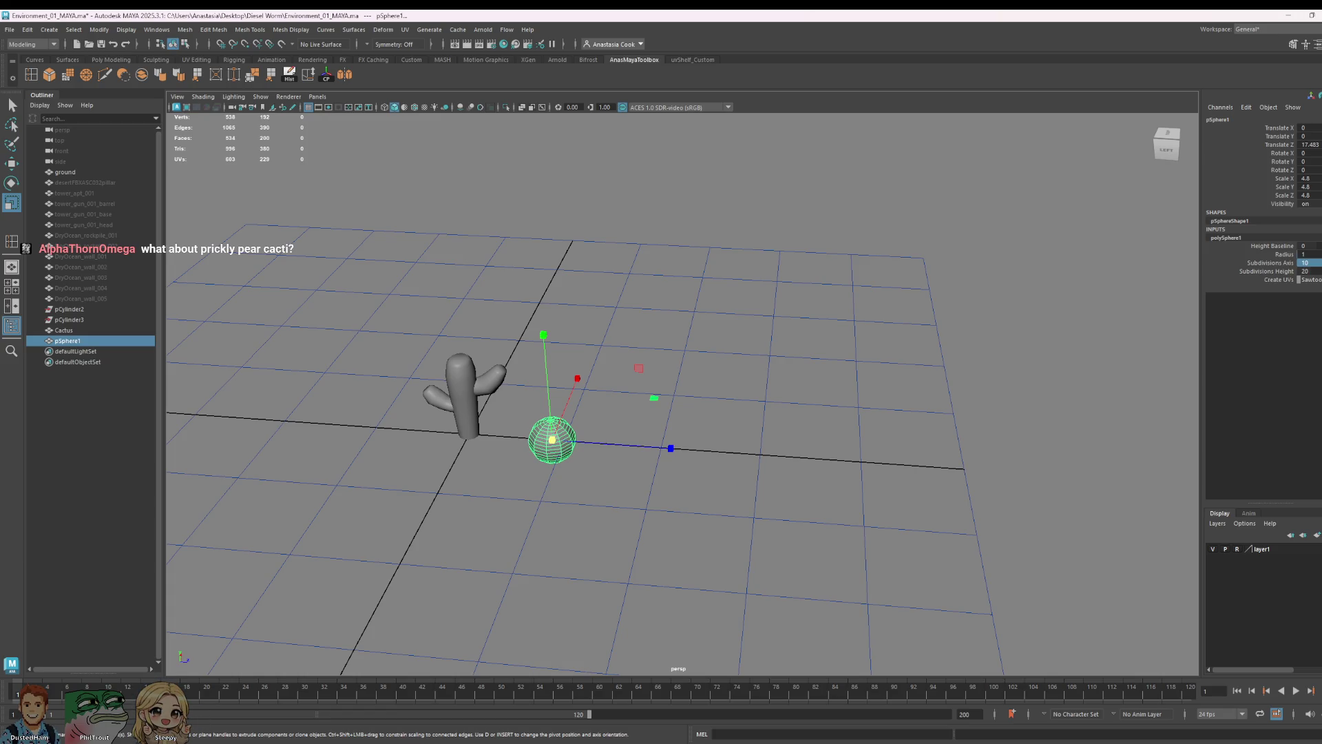
pyautogui.press('BackSpace')
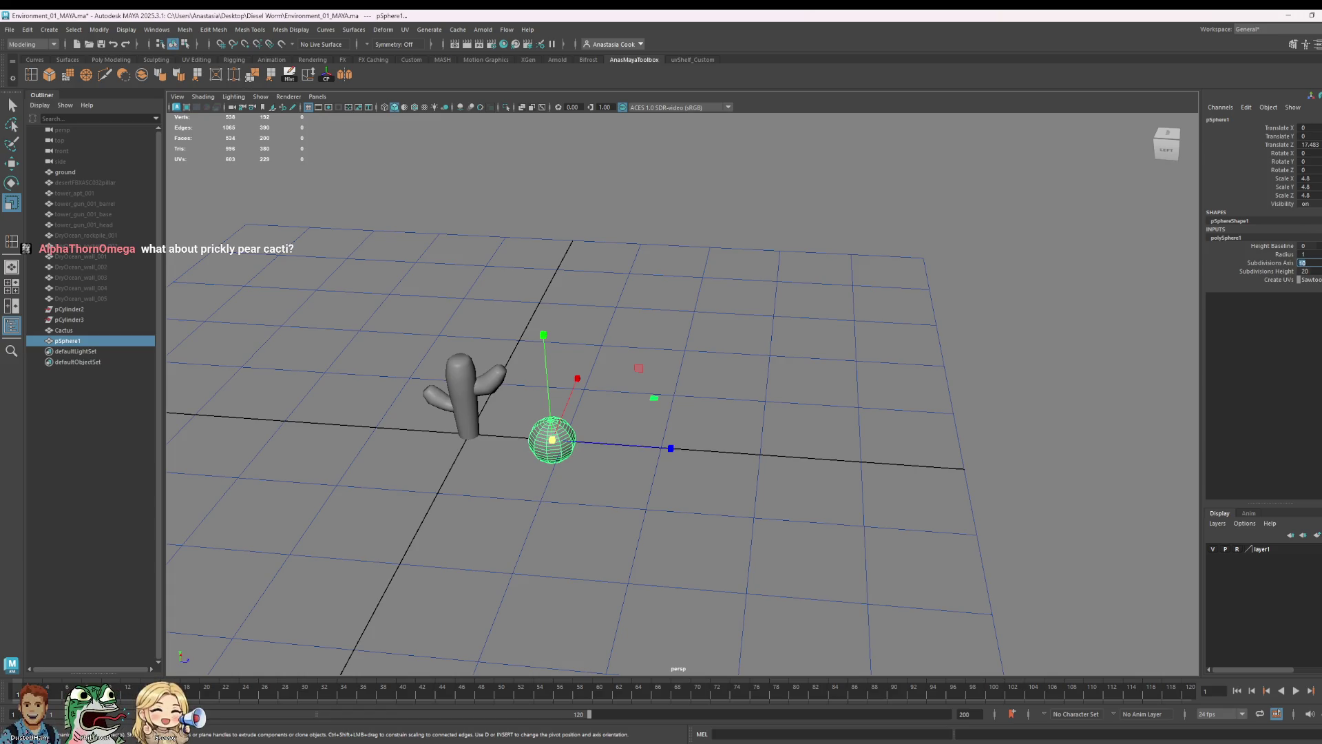
pyautogui.write('15')
pyautogui.press('Return')
pyautogui.press('Tab')
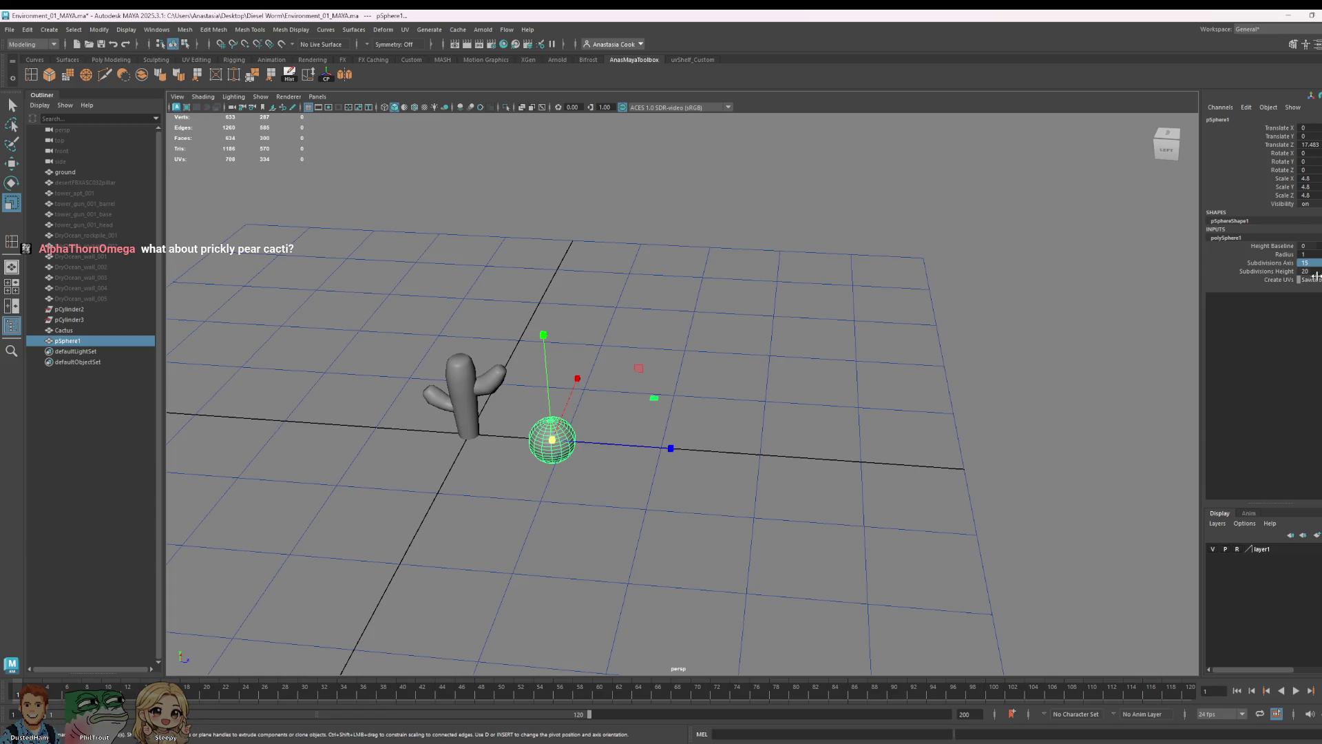
pyautogui.keyDown('alt'); pyautogui.moveTo(747, 482); pyautogui.dragTo(716, 409); pyautogui.keyUp('alt')
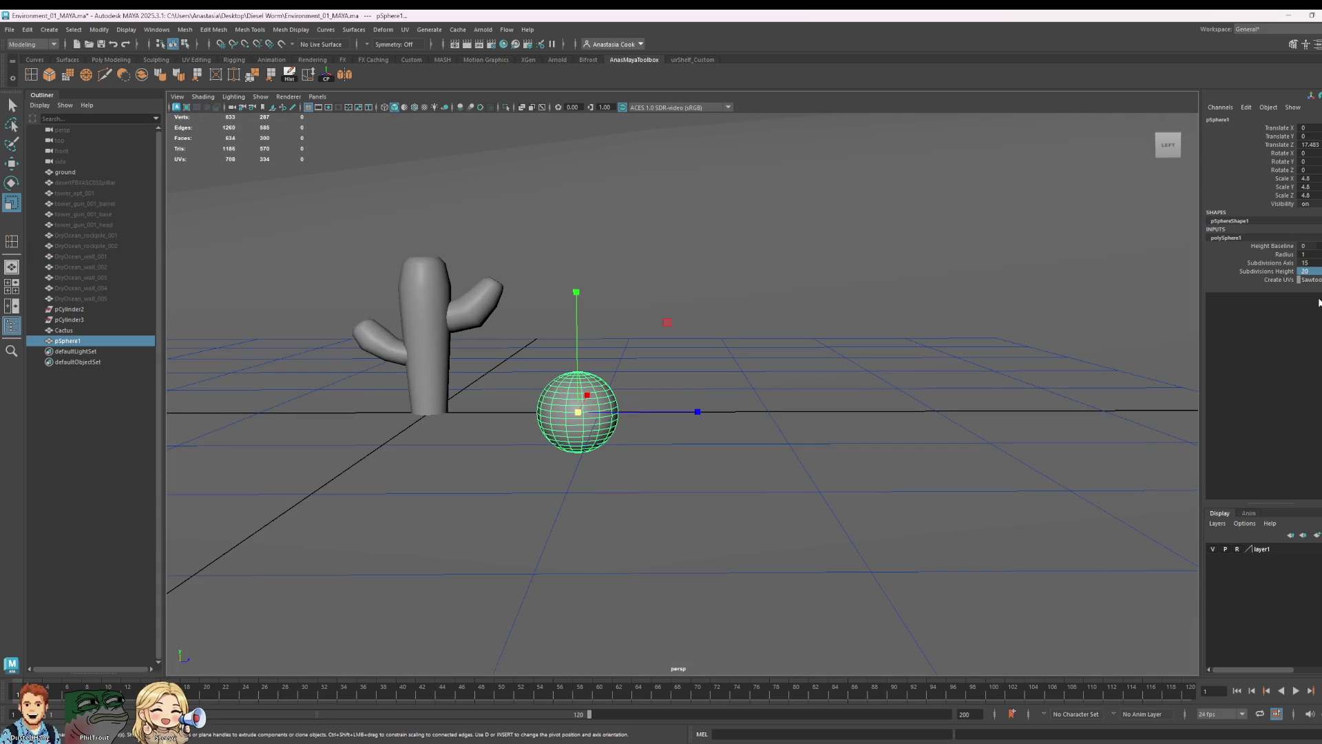
pyautogui.write('15')
pyautogui.press('Return')
# - In face mode, select and delete the sphere's lower half, leaving a dome
pyautogui.rightClick(554, 438)
pyautogui.click(554, 466)
pyautogui.moveTo(555, 465)
pyautogui.keyDown('alt'); pyautogui.mouseDown()
pyautogui.moveTo(732, 464)
pyautogui.moveTo(497, 414)
pyautogui.mouseUp(); pyautogui.keyUp('alt')
pyautogui.press('Delete')
pyautogui.moveTo(729, 363)
pyautogui.keyDown('alt'); pyautogui.mouseDown()
pyautogui.moveTo(807, 366)
pyautogui.moveTo(773, 370)
pyautogui.mouseUp(); pyautogui.keyUp('alt')
pyautogui.scroll(2, 774, 369)
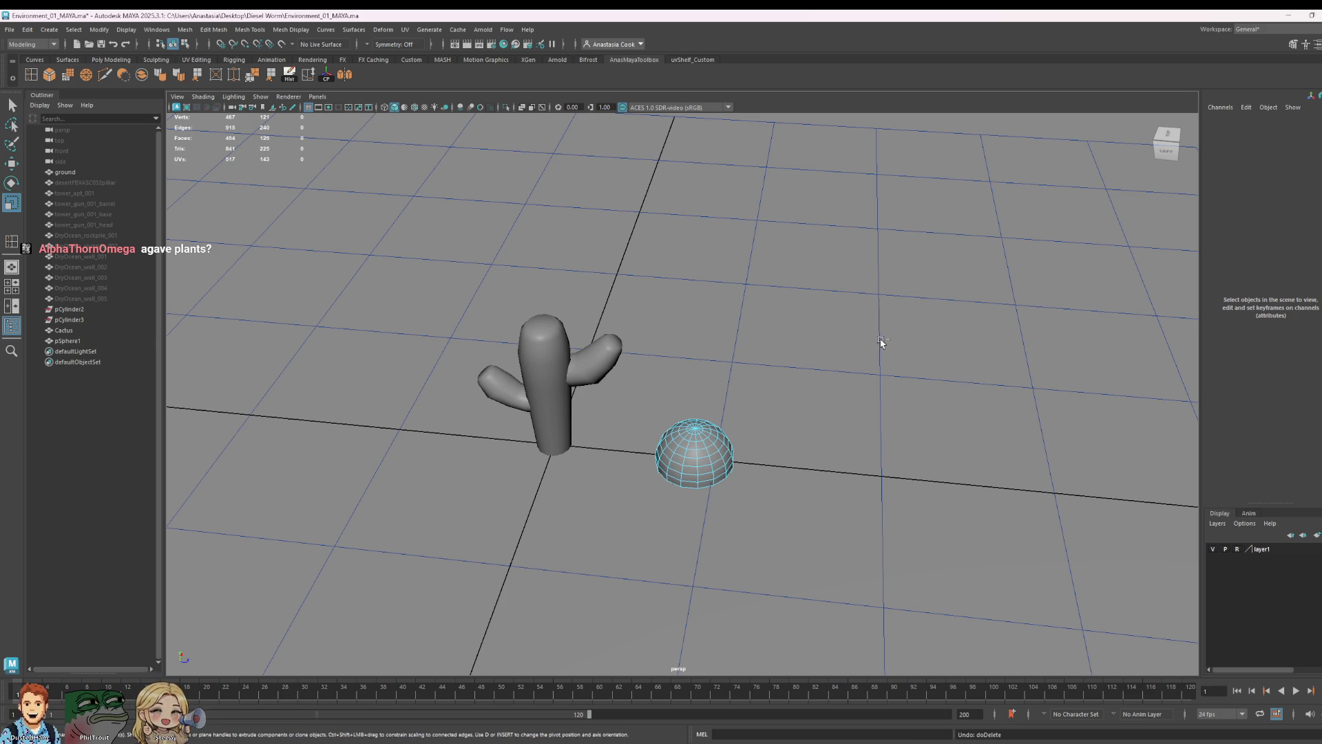
# - Undo the deletion to restore the full sphere and raise it upward
pyautogui.hotkey('ctrl', 'z')
pyautogui.keyDown('alt'); pyautogui.moveTo(885, 576); pyautogui.dragTo(734, 429); pyautogui.keyUp('alt')
pyautogui.moveTo(733, 429); pyautogui.dragTo(775, 395, button='right')
pyautogui.press('w')
pyautogui.moveTo(706, 361); pyautogui.dragTo(704, 339)
# - In face mode, delete two face loops at the sphere's bottom to leave a base opening, then return to object mode
pyautogui.moveTo(744, 442); pyautogui.dragTo(745, 472, button='right')
pyautogui.keyDown('alt'); pyautogui.moveTo(782, 511); pyautogui.dragTo(782, 511); pyautogui.keyUp('alt')
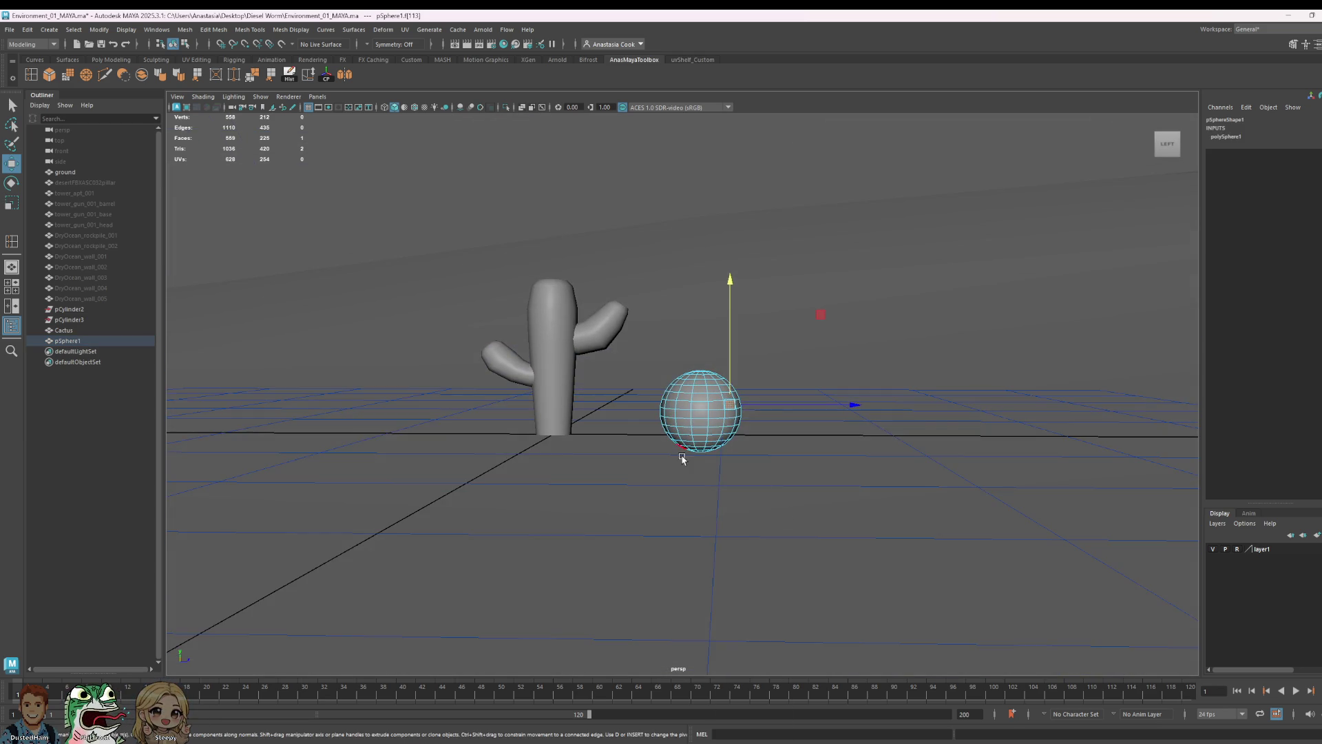
pyautogui.scroll(3, 683, 459)
pyautogui.click(717, 488)
pyautogui.doubleClick(702, 489)
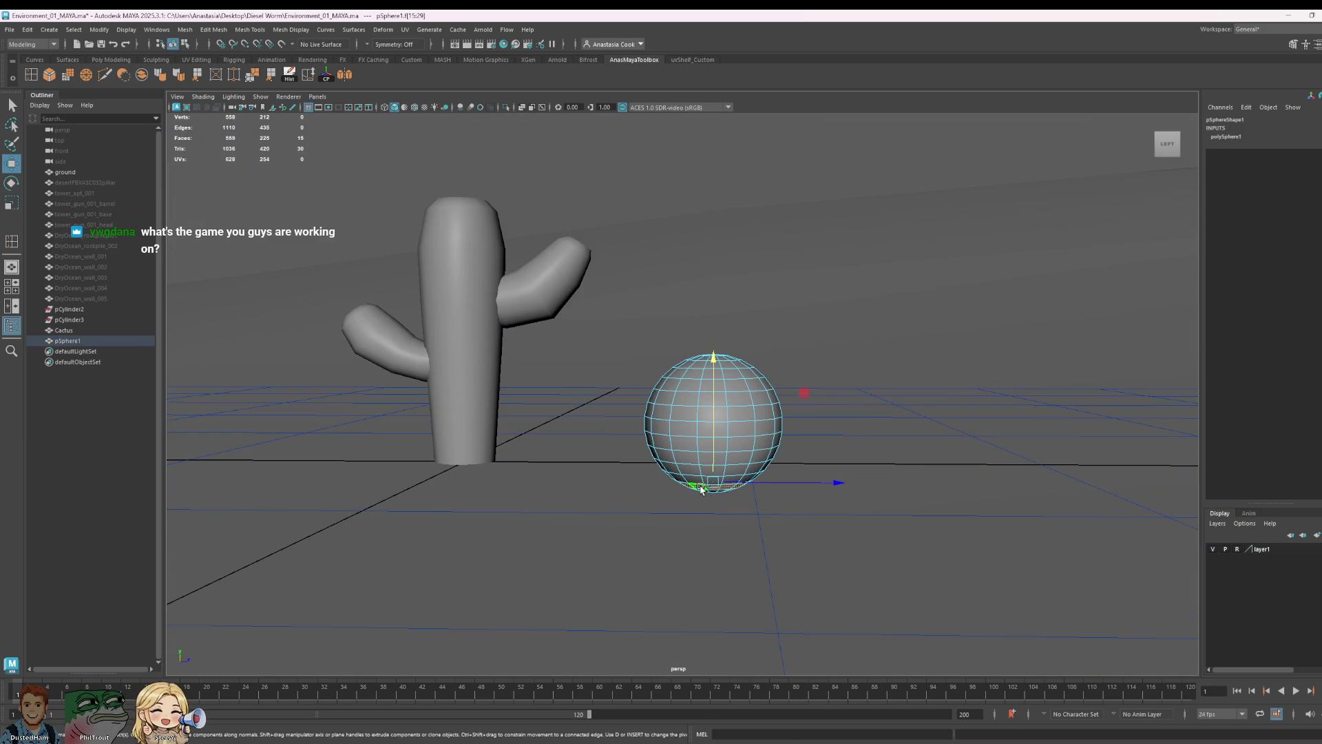
pyautogui.press('Delete')
pyautogui.doubleClick(713, 488)
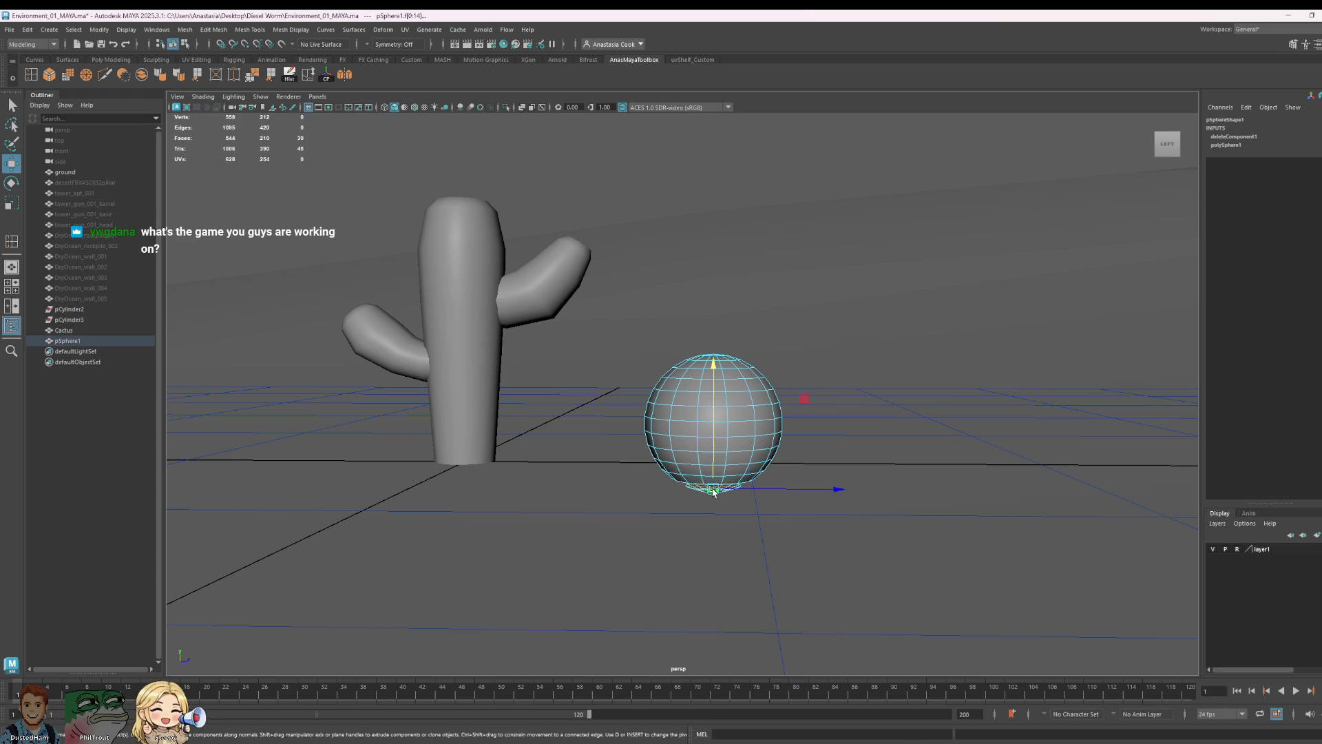
pyautogui.press('Delete')
pyautogui.moveTo(857, 472)
pyautogui.keyDown('alt'); pyautogui.mouseDown()
pyautogui.moveTo(768, 479)
pyautogui.moveTo(856, 479)
pyautogui.mouseUp(); pyautogui.keyUp('alt')
pyautogui.moveTo(711, 443); pyautogui.dragTo(741, 417, button='right')
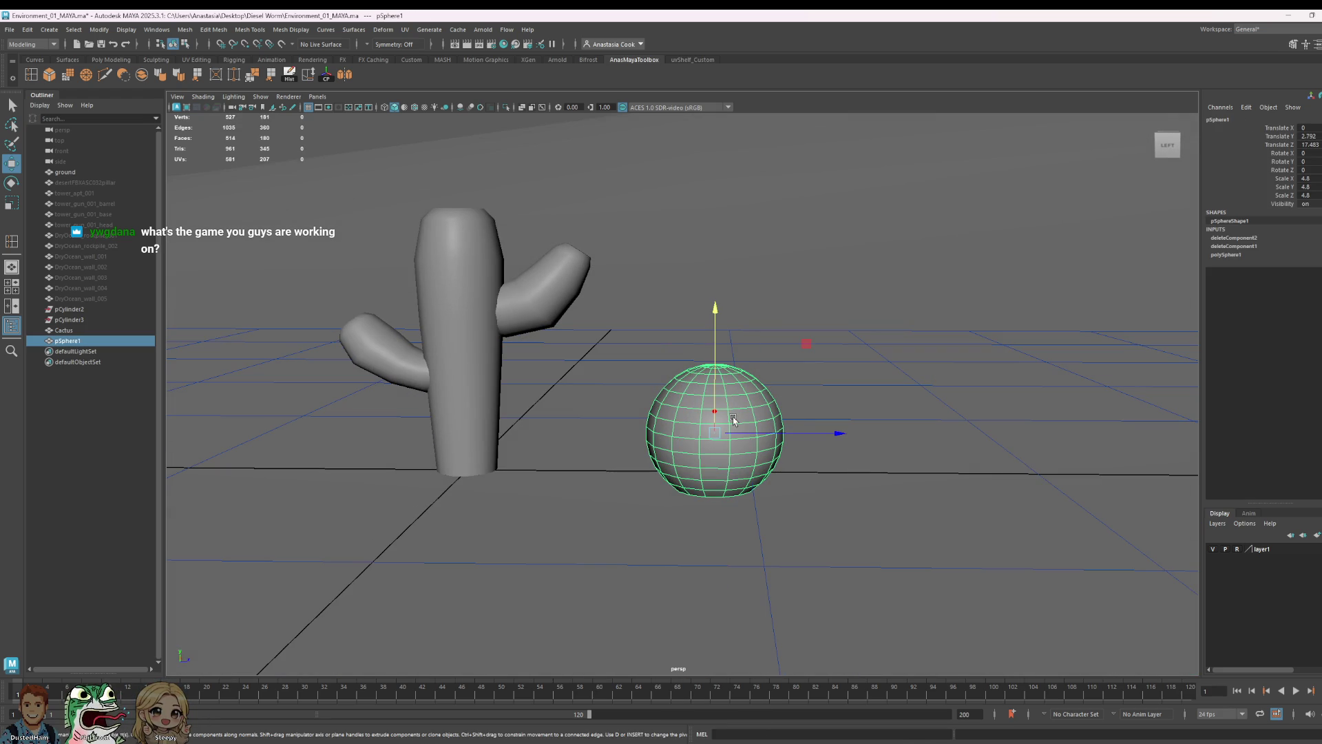
# - Raise the sphere higher above the ground and reselect it from a side angle
pyautogui.moveTo(715, 341); pyautogui.dragTo(715, 322)
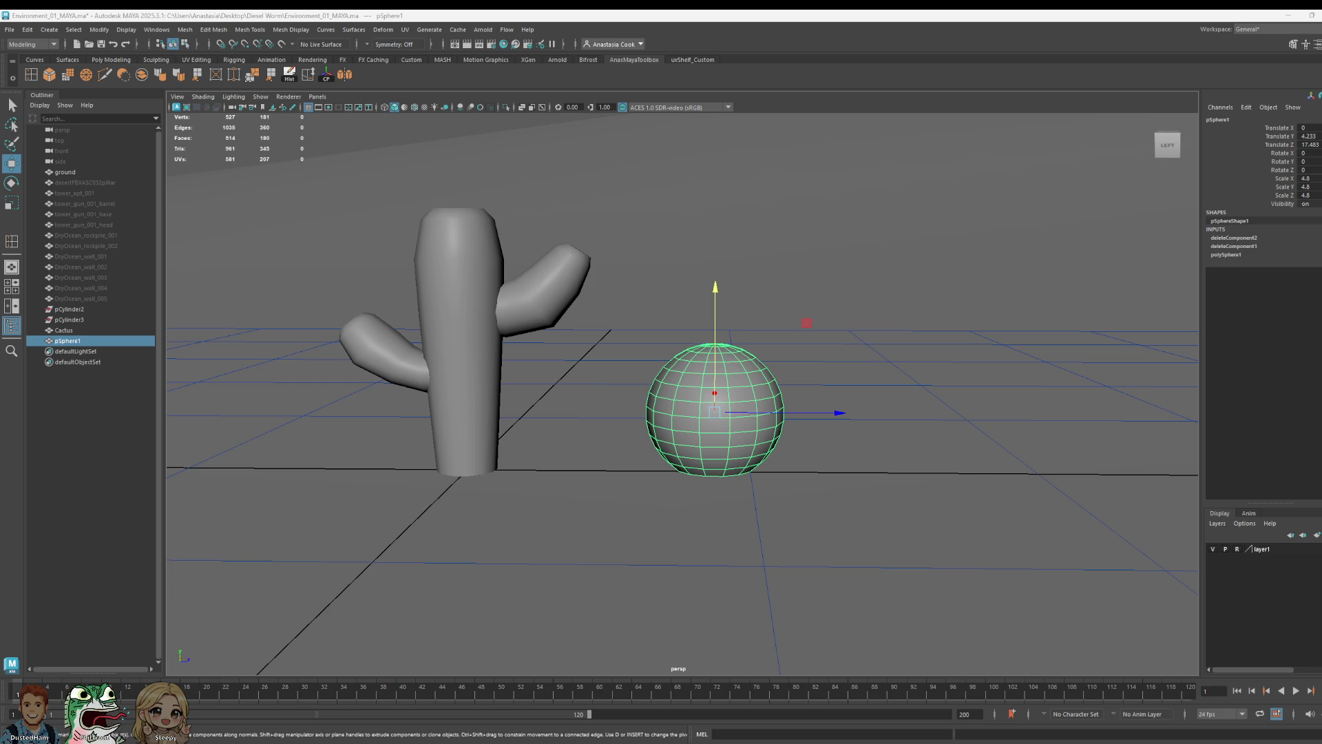
pyautogui.moveTo(646, 348)
pyautogui.keyDown('alt'); pyautogui.mouseDown()
pyautogui.moveTo(961, 368)
pyautogui.moveTo(975, 404)
pyautogui.moveTo(934, 406)
pyautogui.mouseUp(); pyautogui.keyUp('alt')
pyautogui.click(961, 368)
pyautogui.click(680, 417)
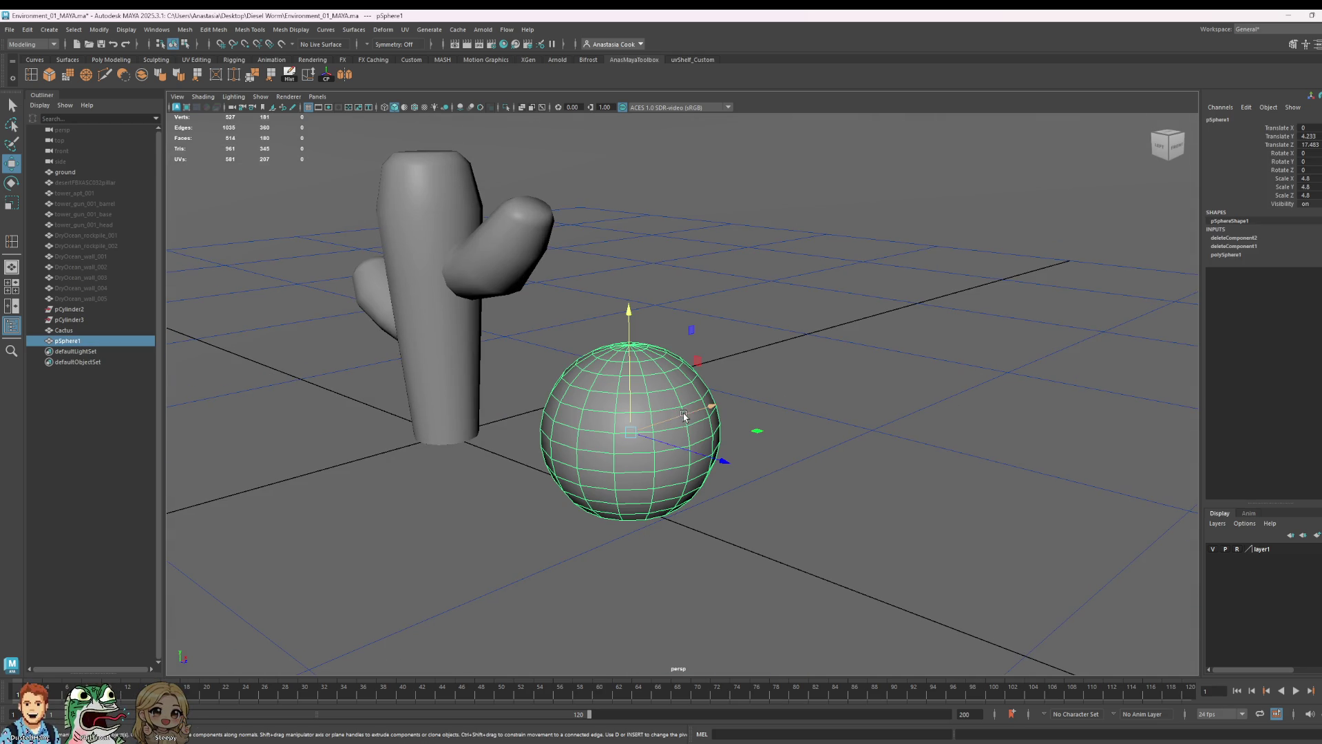
pyautogui.click(881, 388)
pyautogui.keyDown('alt'); pyautogui.moveTo(813, 409); pyautogui.dragTo(841, 437); pyautogui.keyUp('alt')
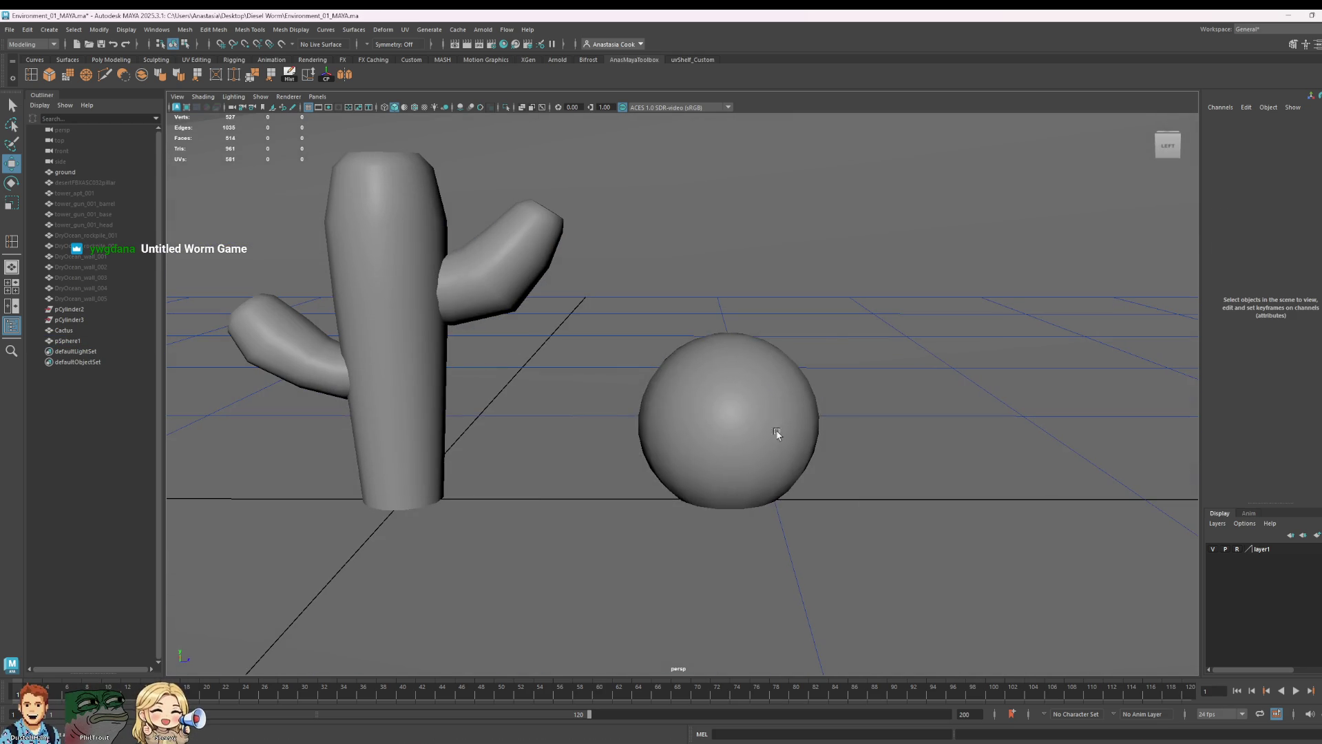
pyautogui.click(695, 443)
# - Shrink the sphere to scale 3.092 and lower it to rest on the ground beside the cactus
pyautogui.moveTo(722, 428); pyautogui.dragTo(694, 428)
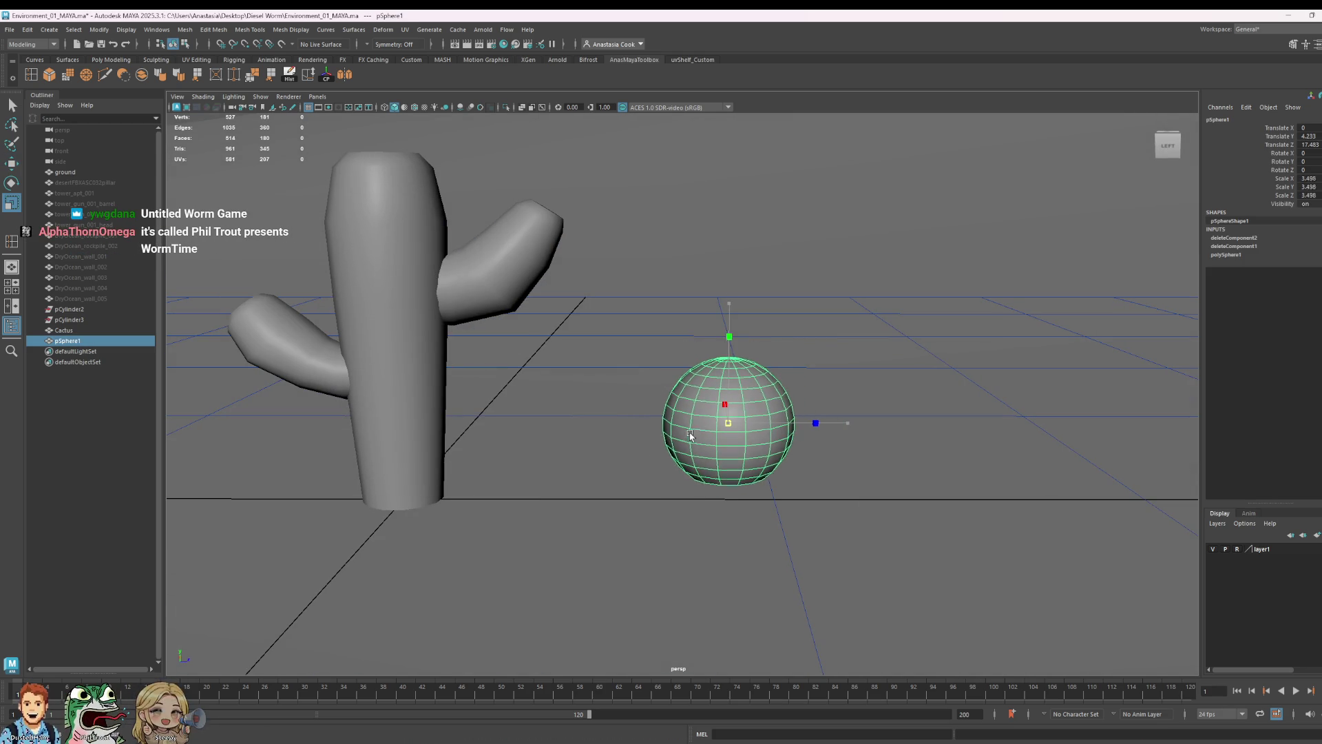
pyautogui.press('e')
pyautogui.press('w')
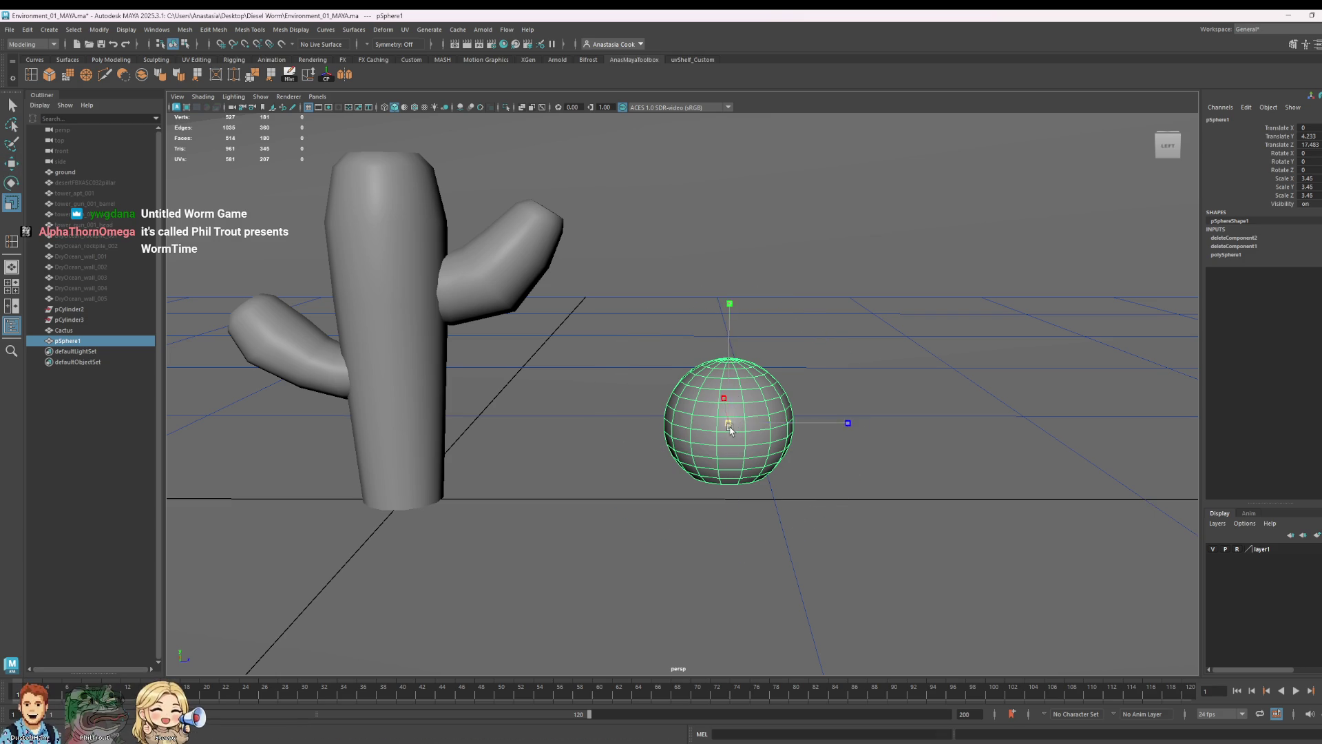
pyautogui.moveTo(736, 302); pyautogui.dragTo(736, 335)
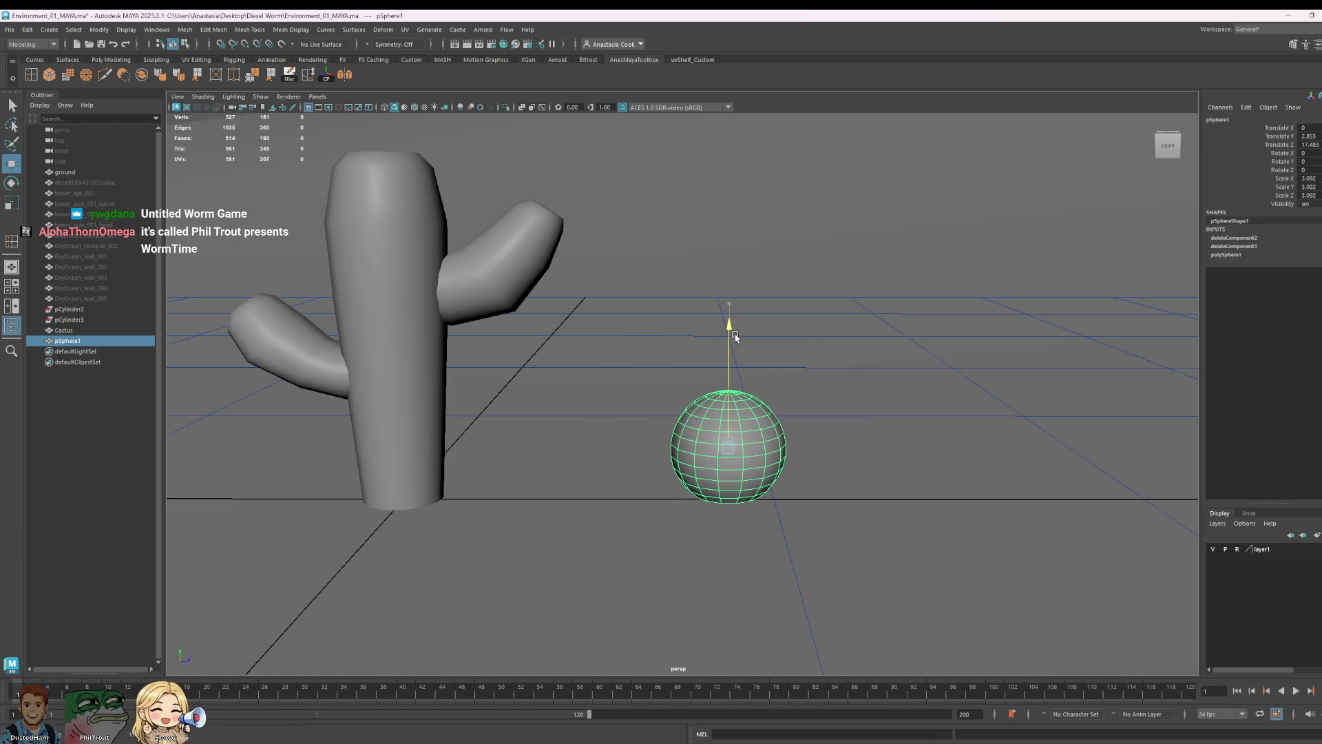
pyautogui.keyDown('alt'); pyautogui.moveTo(915, 425); pyautogui.dragTo(765, 399); pyautogui.keyUp('alt')
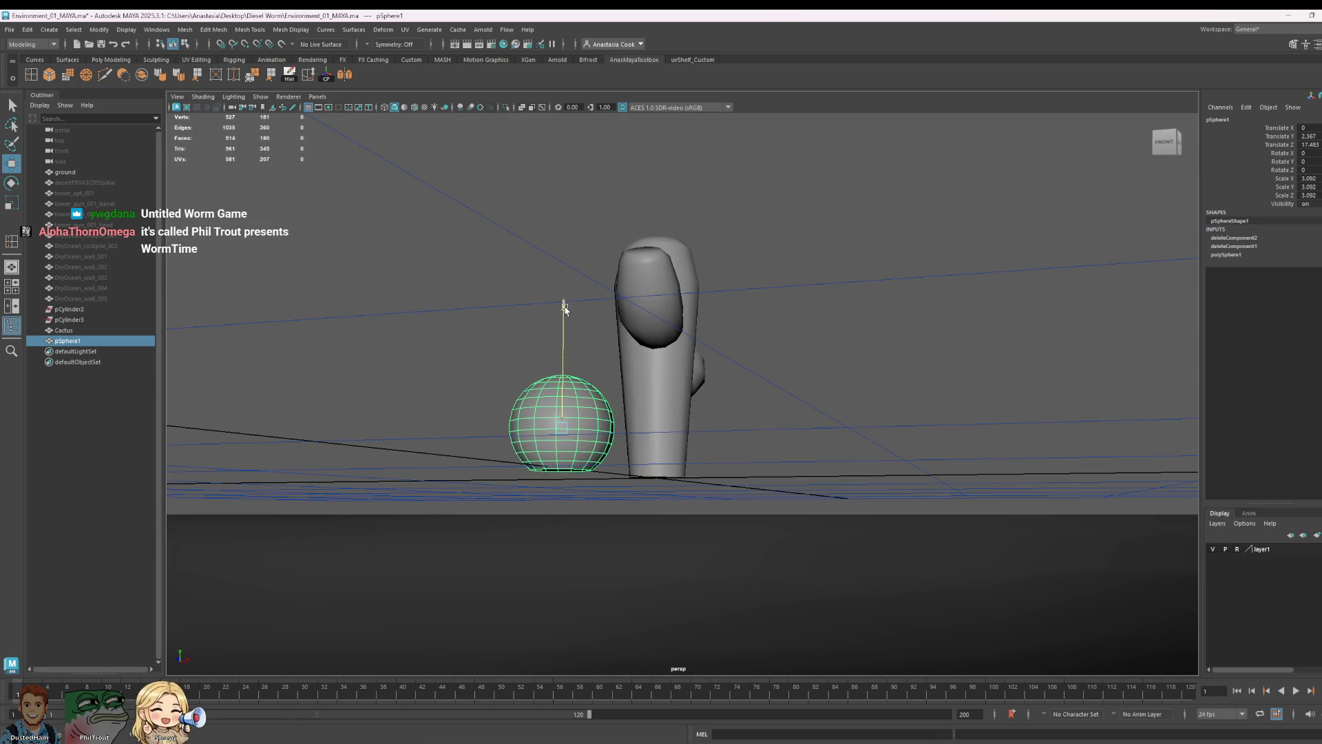
pyautogui.moveTo(562, 299); pyautogui.dragTo(854, 490)
pyautogui.scroll(-3, 855, 488)
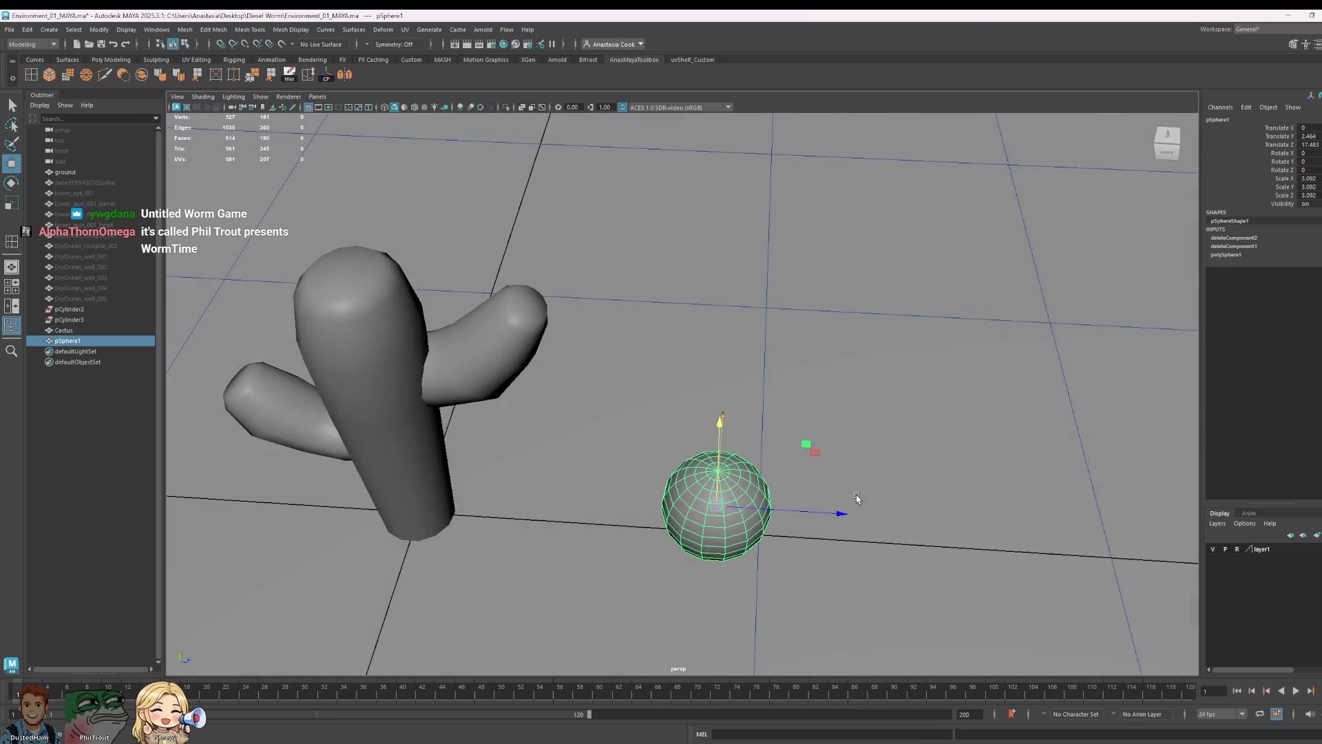
pyautogui.scroll(-3, 879, 484)
pyautogui.scroll(-3, 924, 479)
pyautogui.scroll(-2, 963, 494)
pyautogui.scroll(3, 841, 481)
pyautogui.scroll(3, 738, 420)
pyautogui.scroll(2, 747, 448)
pyautogui.keyDown('alt'); pyautogui.moveTo(719, 421); pyautogui.dragTo(744, 430); pyautogui.keyUp('alt')
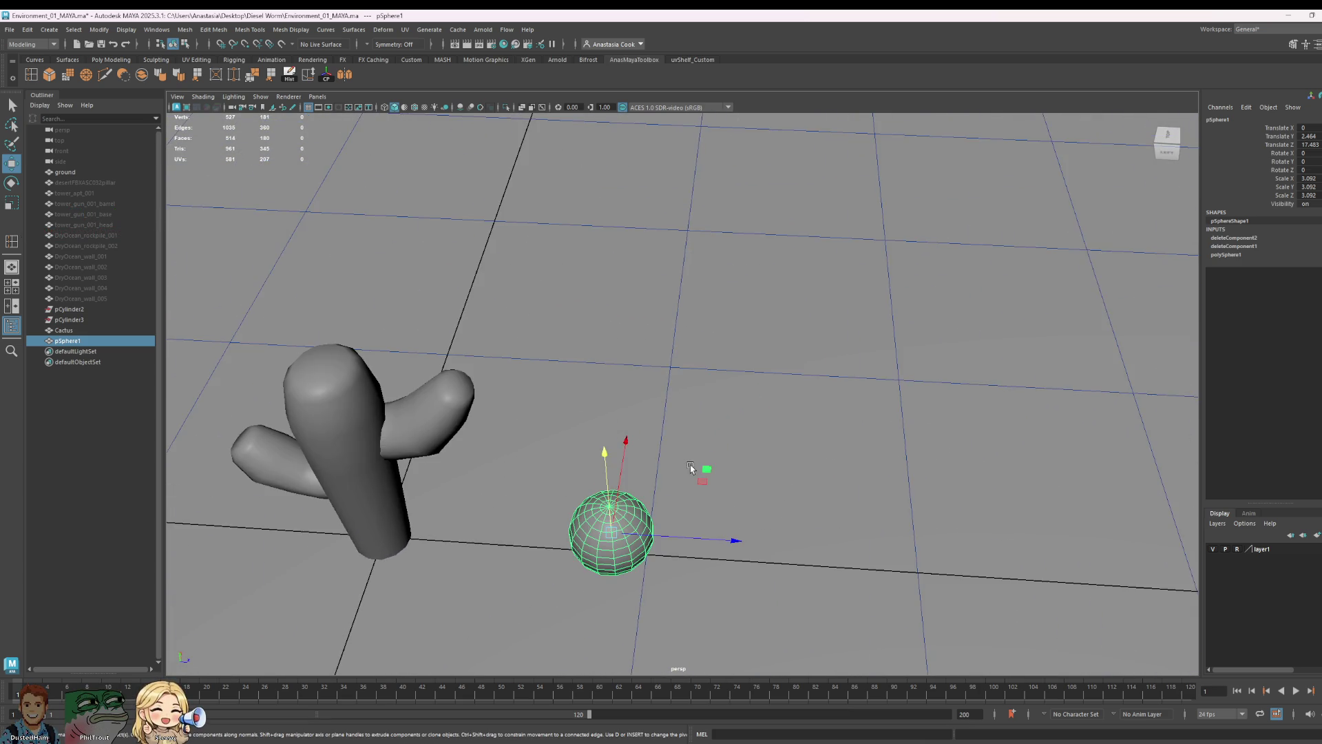
pyautogui.scroll(2, 750, 432)
pyautogui.scroll(2, 764, 437)
pyautogui.scroll(2, 763, 437)
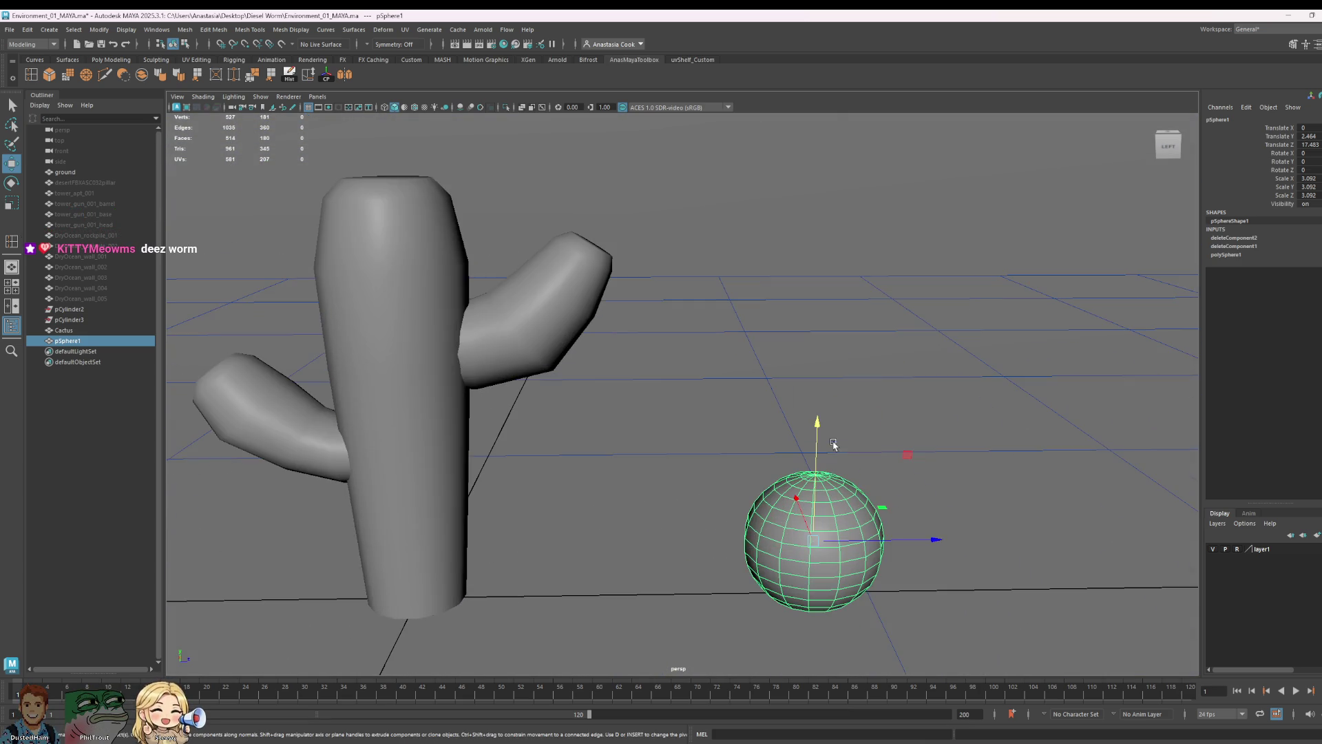
pyautogui.keyDown('alt'); pyautogui.moveTo(933, 490); pyautogui.dragTo(911, 486); pyautogui.keyUp('alt')
pyautogui.moveTo(763, 473); pyautogui.dragTo(753, 444, button='right')
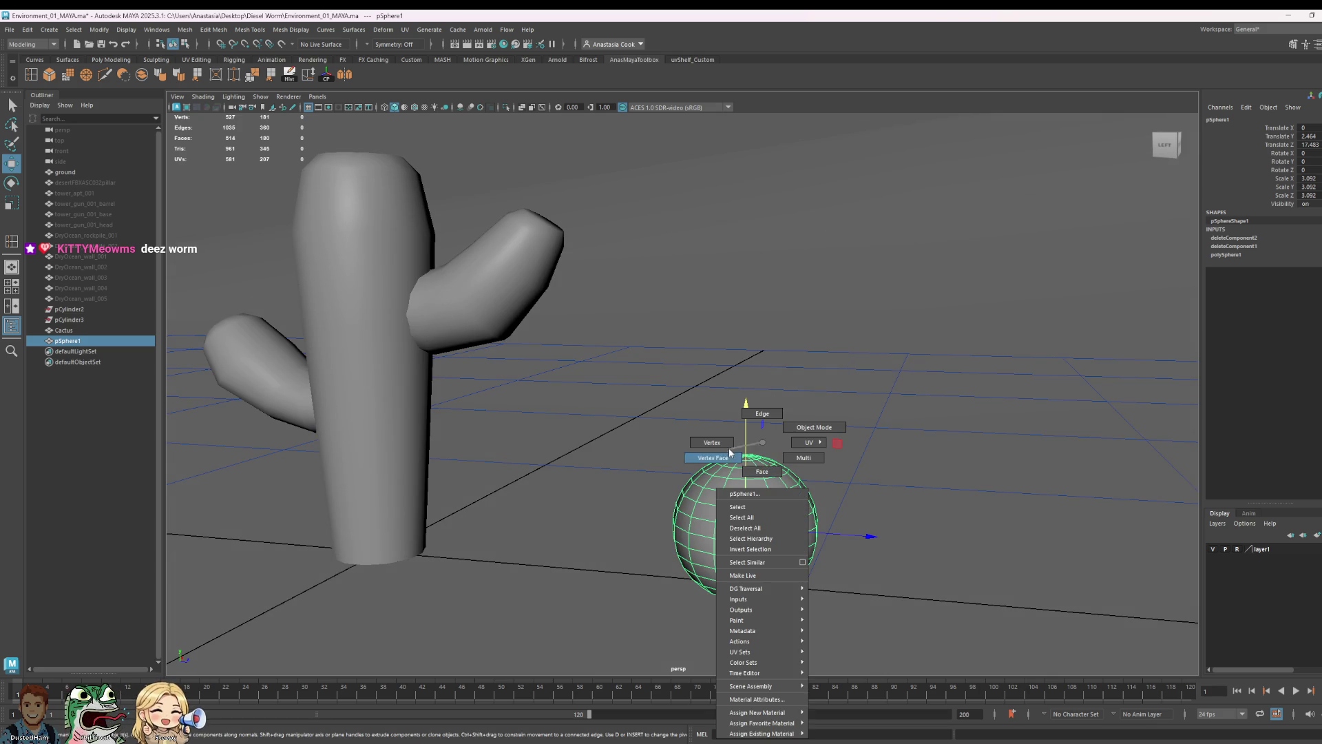
# - Soft-select the sphere's upper vertices and scale them down in Y to flatten the top into a barrel shape
pyautogui.moveTo(753, 444)
pyautogui.keyDown('alt'); pyautogui.mouseDown()
pyautogui.moveTo(835, 472)
pyautogui.moveTo(758, 414)
pyautogui.moveTo(815, 448)
pyautogui.mouseUp(); pyautogui.keyUp('alt')
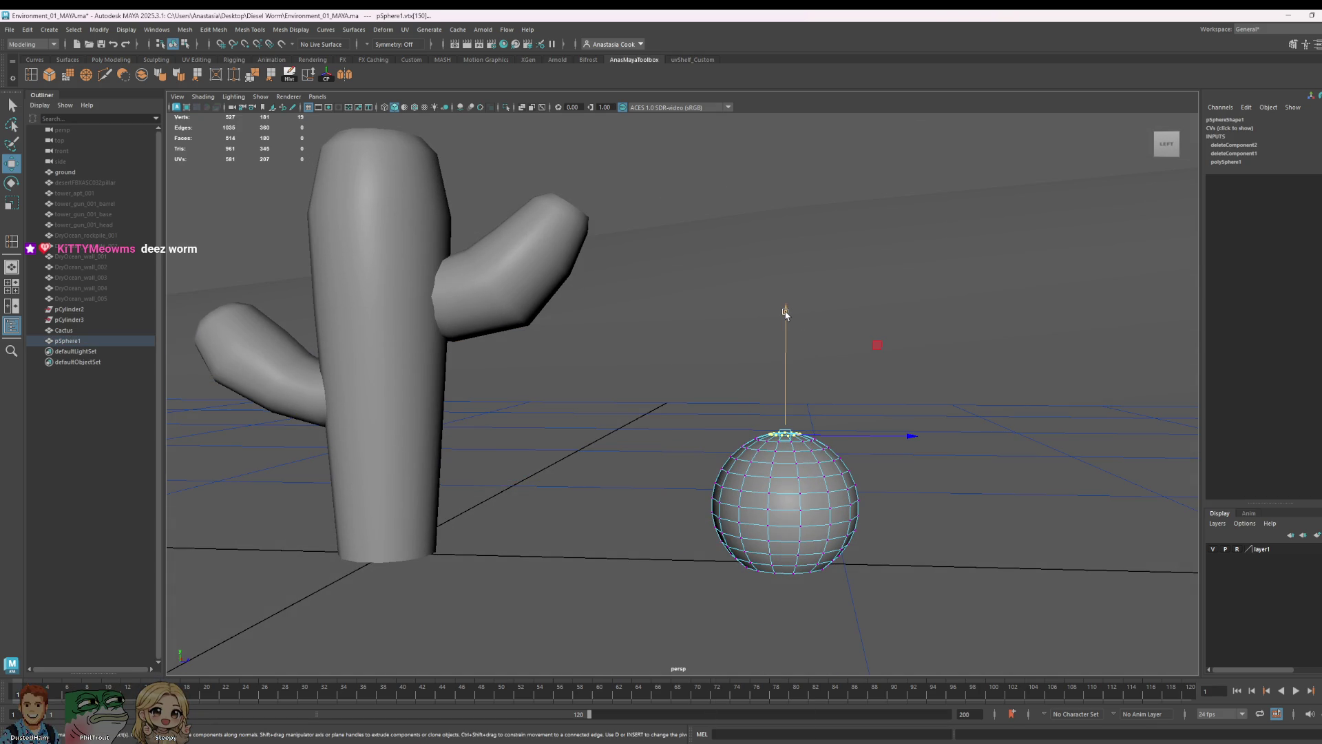
pyautogui.moveTo(759, 393); pyautogui.dragTo(786, 321)
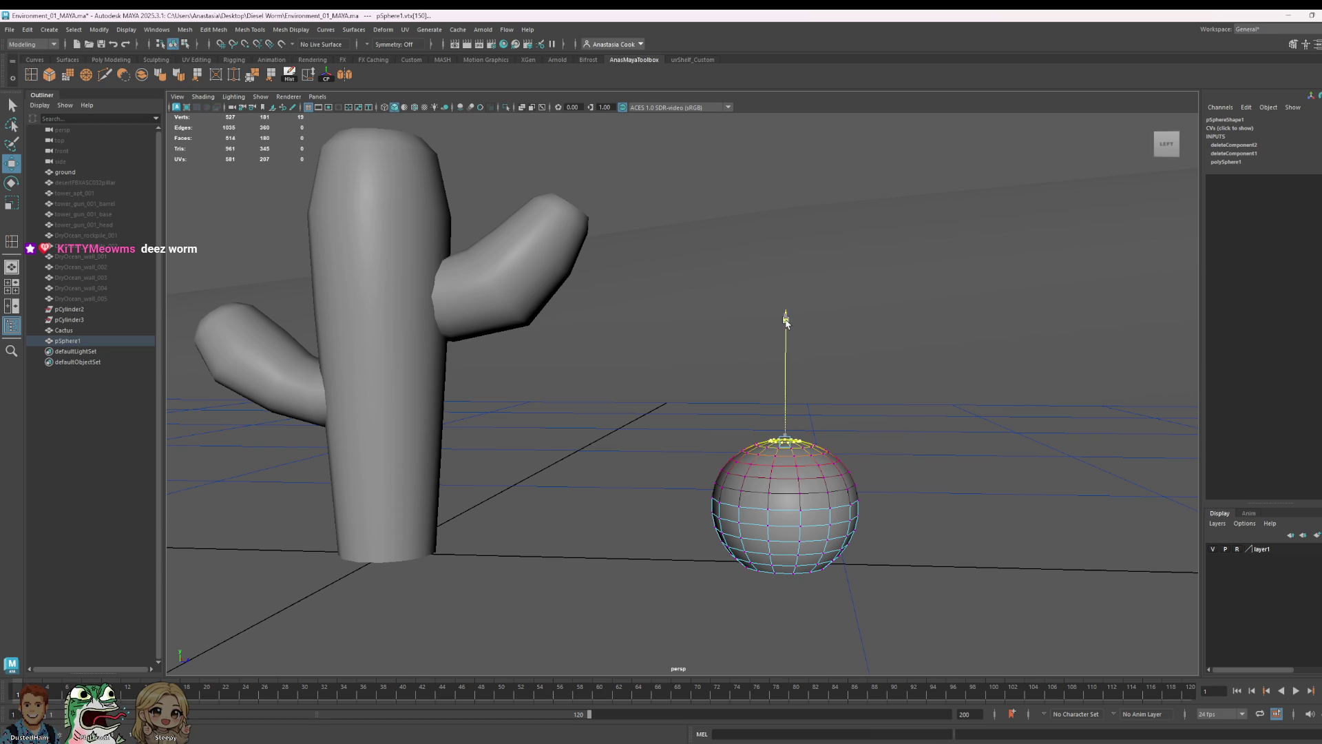
pyautogui.press('r')
pyautogui.moveTo(787, 326); pyautogui.dragTo(791, 343)
pyautogui.press('w')
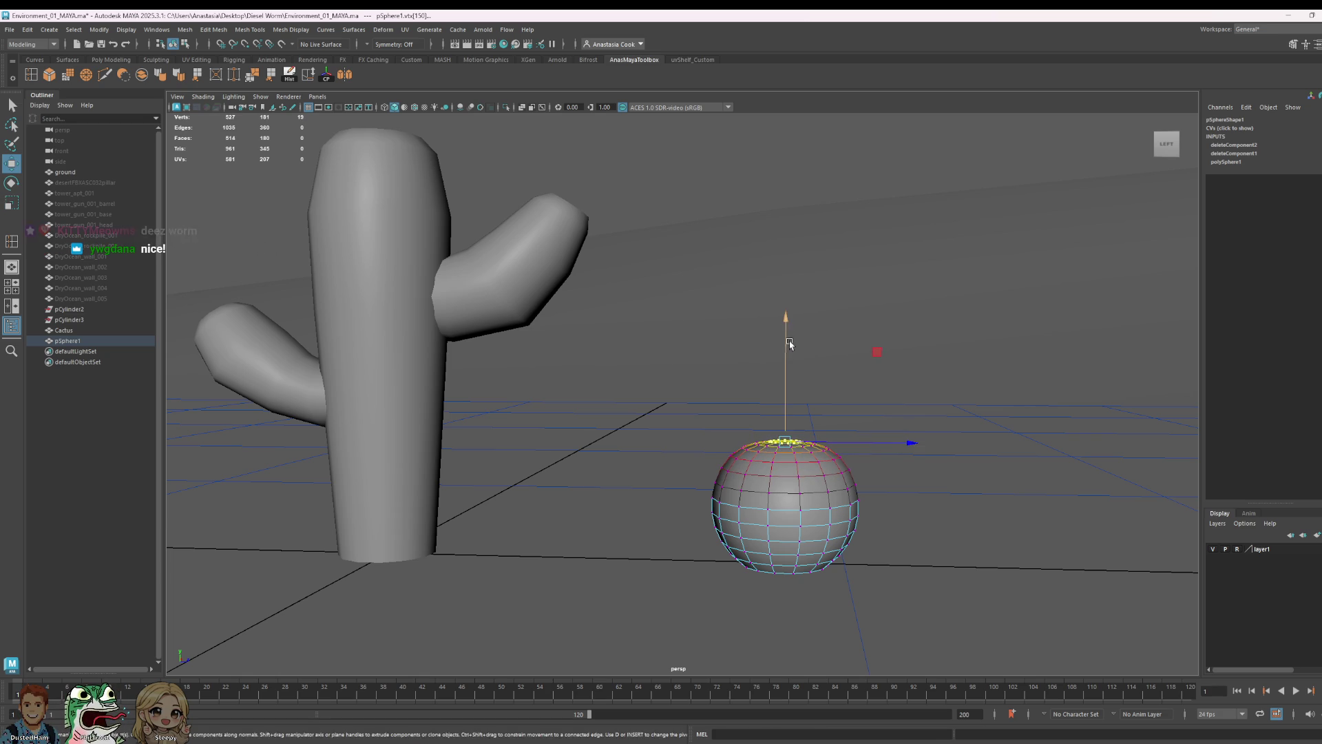
pyautogui.click(889, 488)
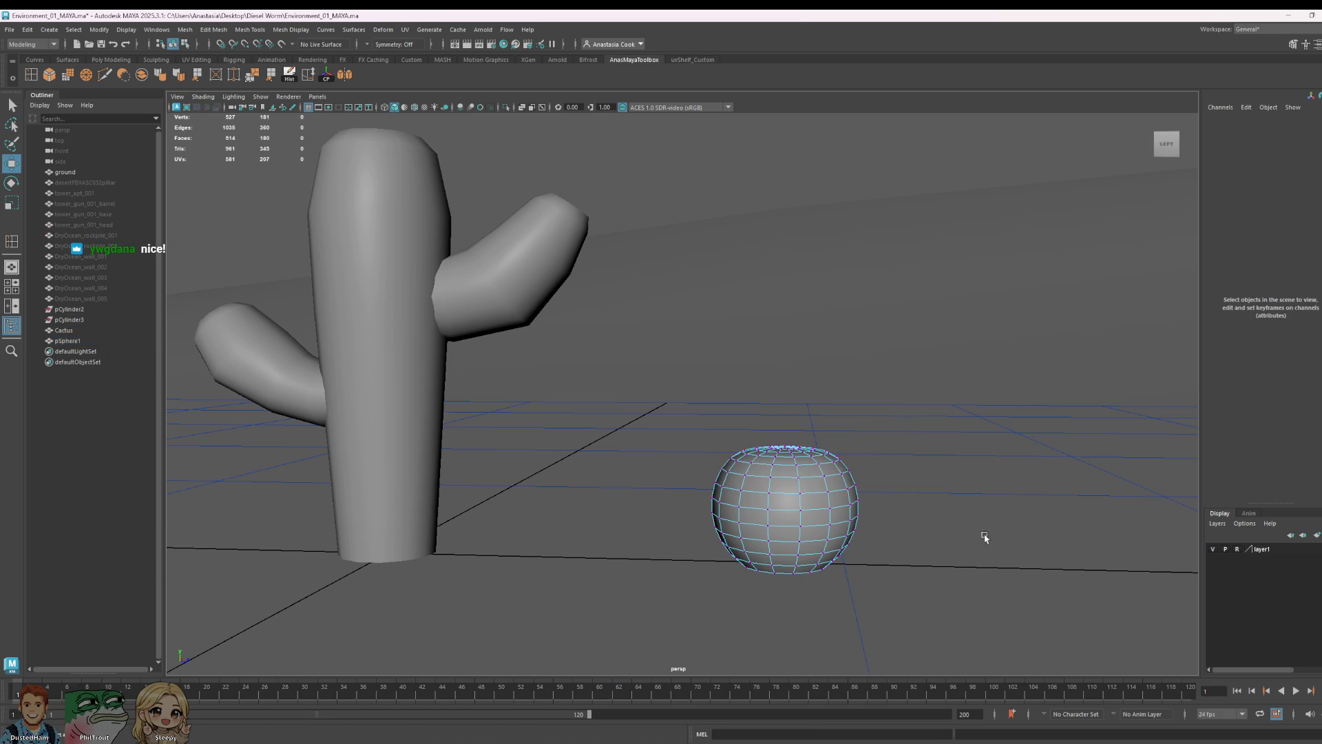
# - Leave vertex editing, inspect the flattened sphere beside the cactus from several angles, and select it
pyautogui.keyDown('alt'); pyautogui.moveTo(1001, 538); pyautogui.dragTo(933, 500); pyautogui.keyUp('alt')
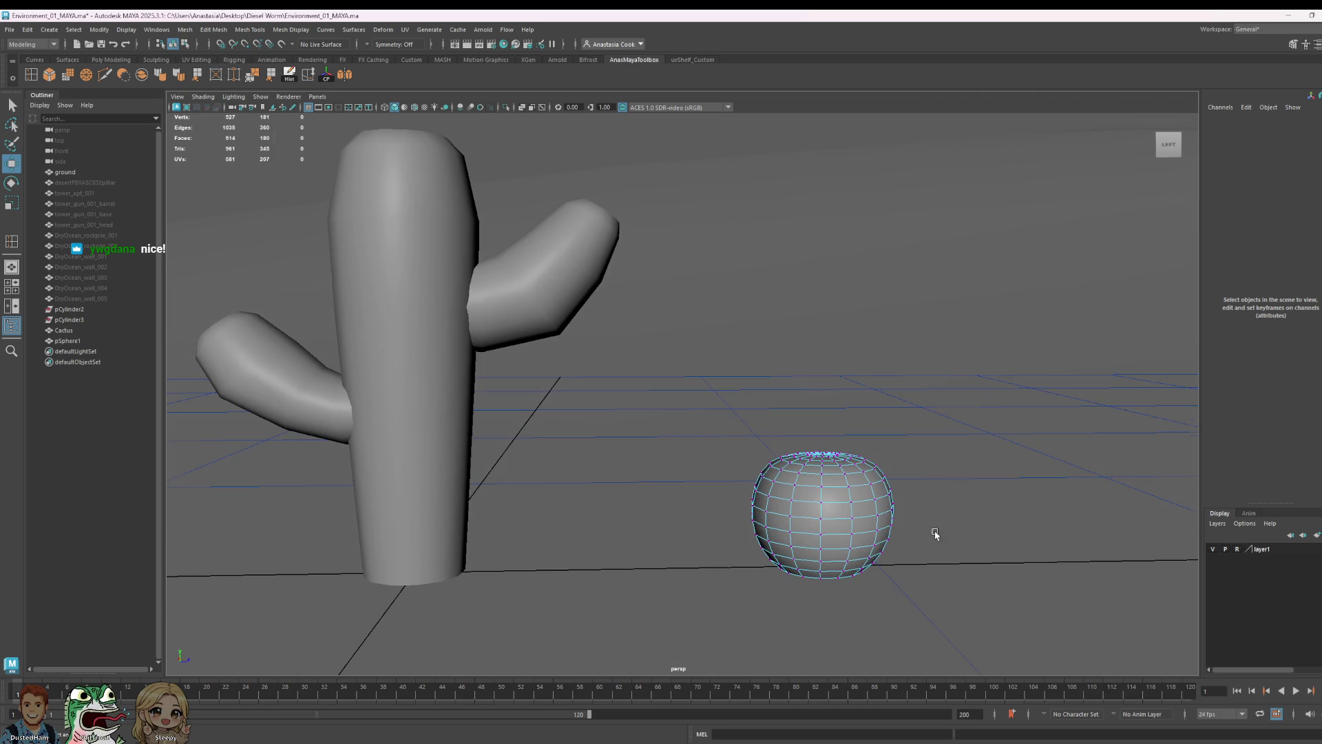
pyautogui.scroll(3, 940, 528)
pyautogui.keyDown('alt'); pyautogui.moveTo(965, 537); pyautogui.dragTo(734, 452, button='middle'); pyautogui.keyUp('alt')
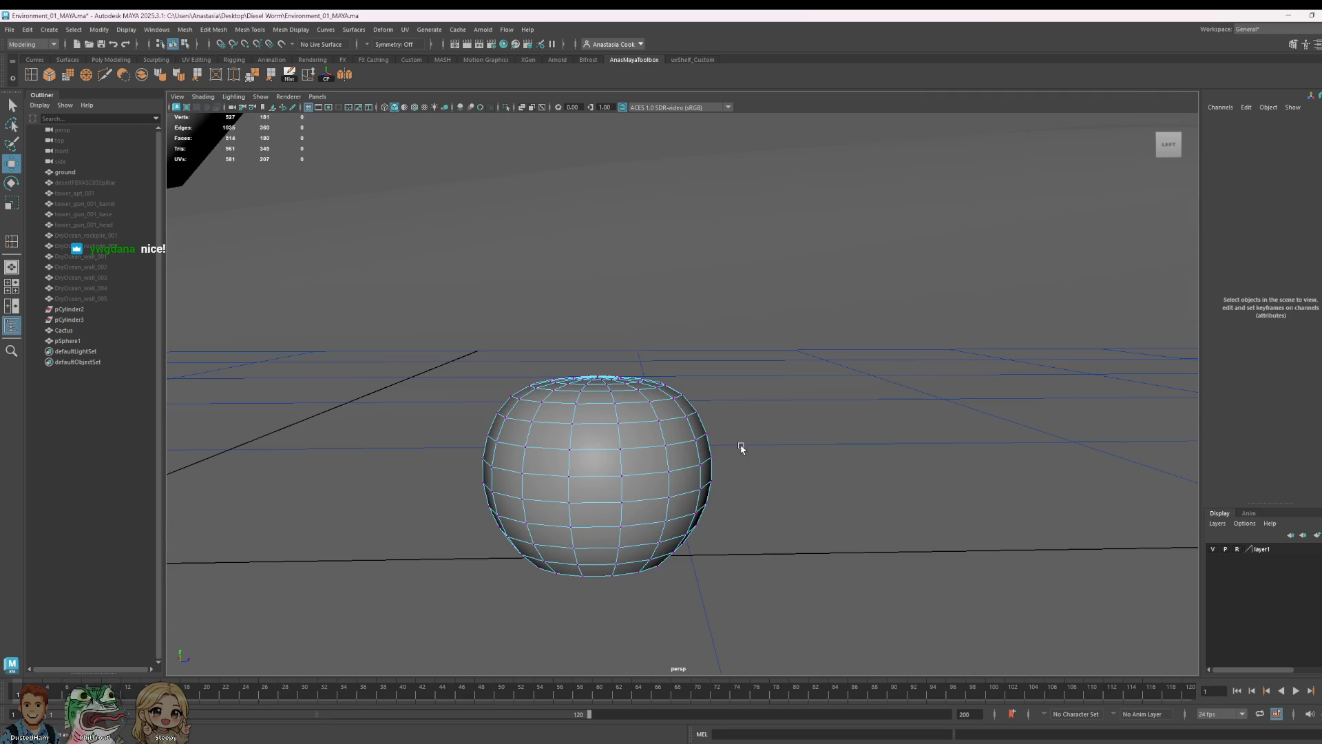
pyautogui.scroll(-5, 765, 443)
pyautogui.scroll(-5, 744, 508)
pyautogui.scroll(-5, 758, 496)
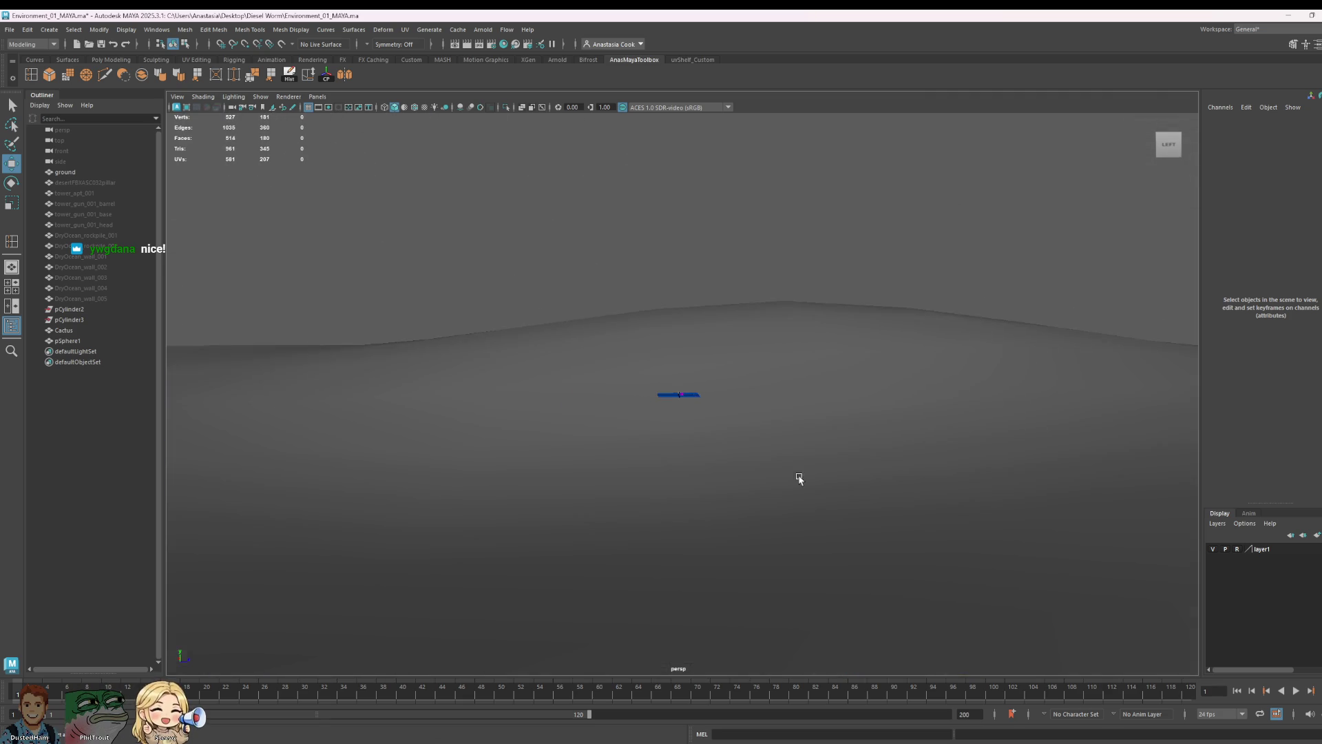
pyautogui.keyDown('alt'); pyautogui.moveTo(794, 484); pyautogui.dragTo(876, 399); pyautogui.keyUp('alt')
pyautogui.scroll(2, 852, 387)
pyautogui.scroll(4, 852, 388)
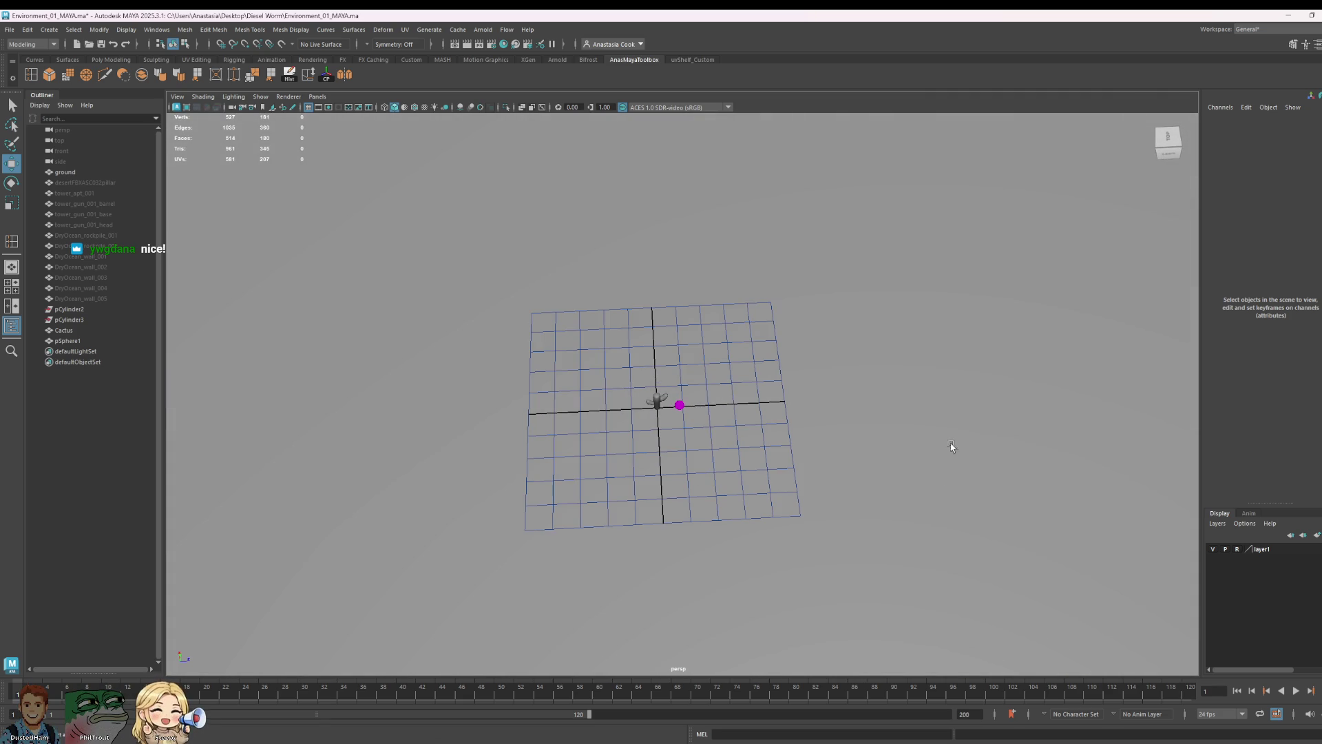
pyautogui.moveTo(963, 393); pyautogui.dragTo(1027, 378, button='right')
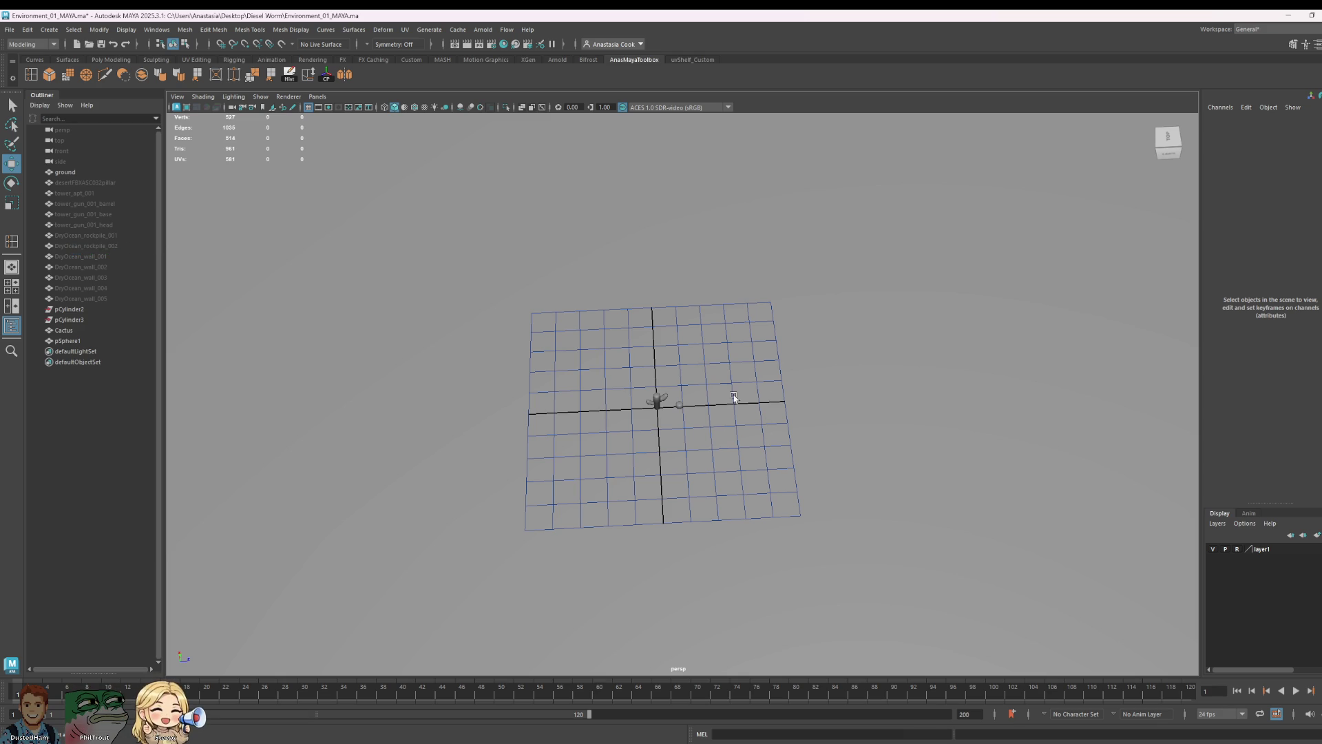
pyautogui.keyDown('alt'); pyautogui.moveTo(828, 464); pyautogui.dragTo(824, 467); pyautogui.keyUp('alt')
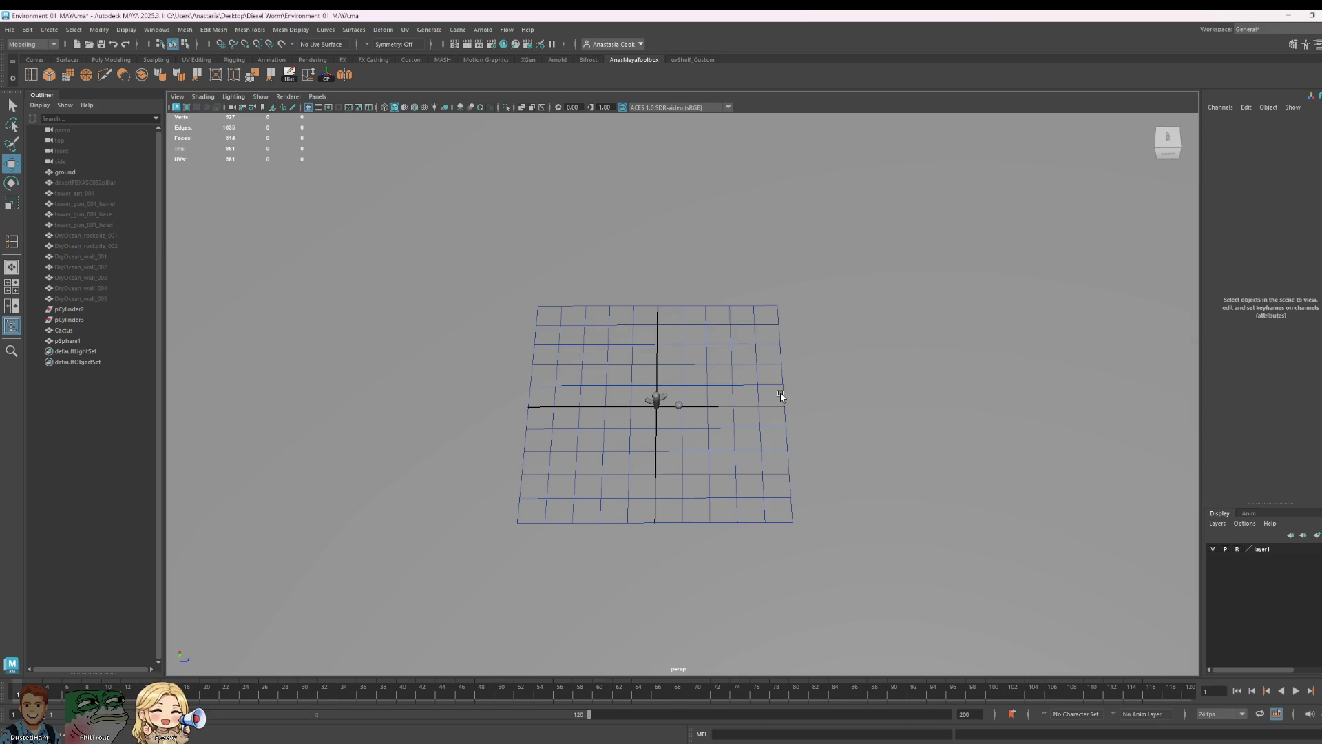
pyautogui.scroll(3, 738, 428)
pyautogui.scroll(4, 723, 408)
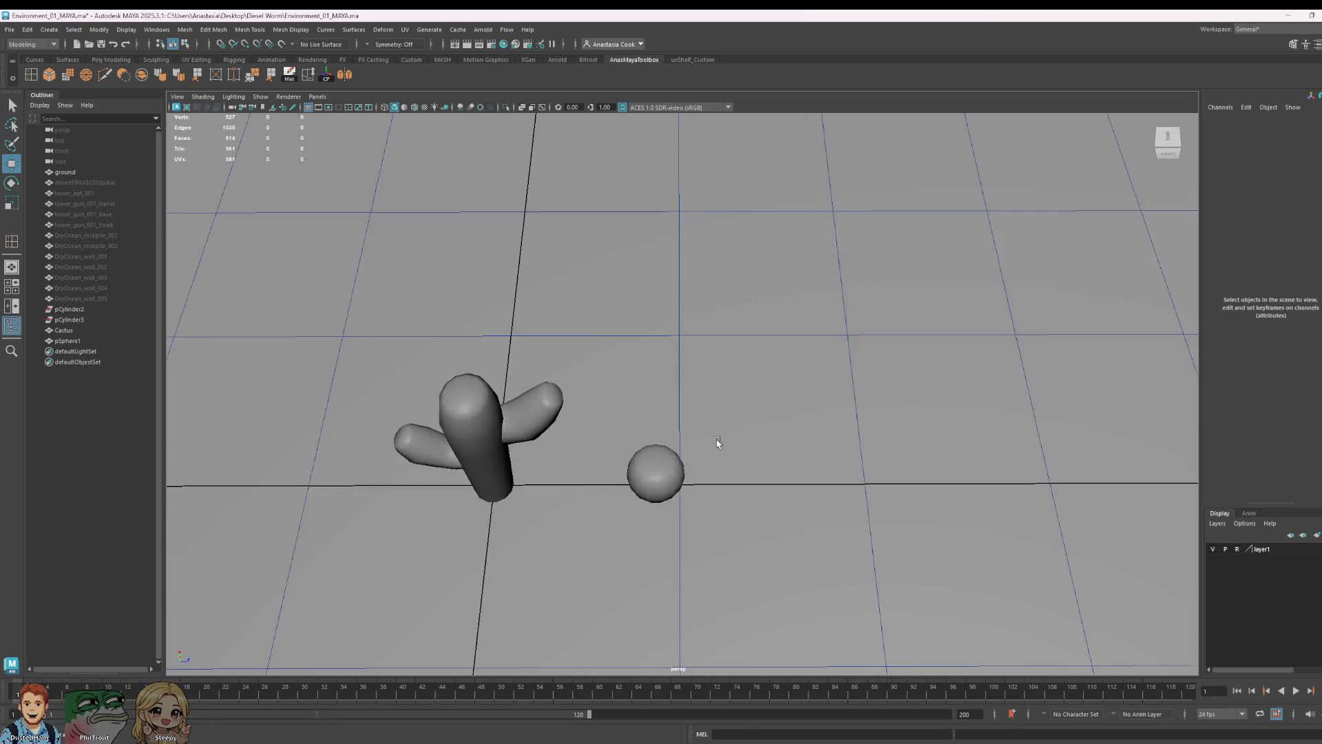
pyautogui.scroll(3, 717, 438)
pyautogui.moveTo(744, 491)
pyautogui.keyDown('alt'); pyautogui.mouseDown()
pyautogui.moveTo(761, 496)
pyautogui.moveTo(560, 494)
pyautogui.mouseUp(); pyautogui.keyUp('alt')
pyautogui.click(690, 499)
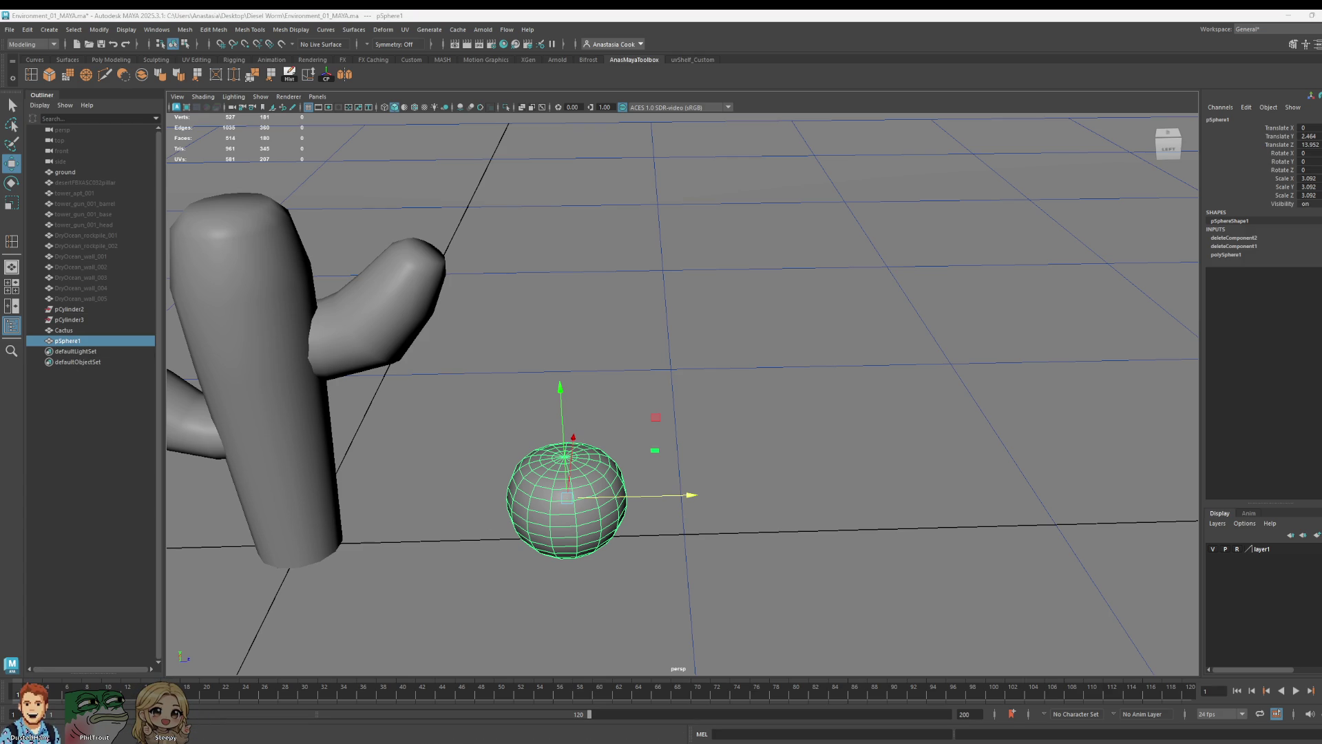
# - Rename pSphere1 to barrel_cactus in the Outliner
pyautogui.click(65, 331)
pyautogui.doubleClick(65, 342)
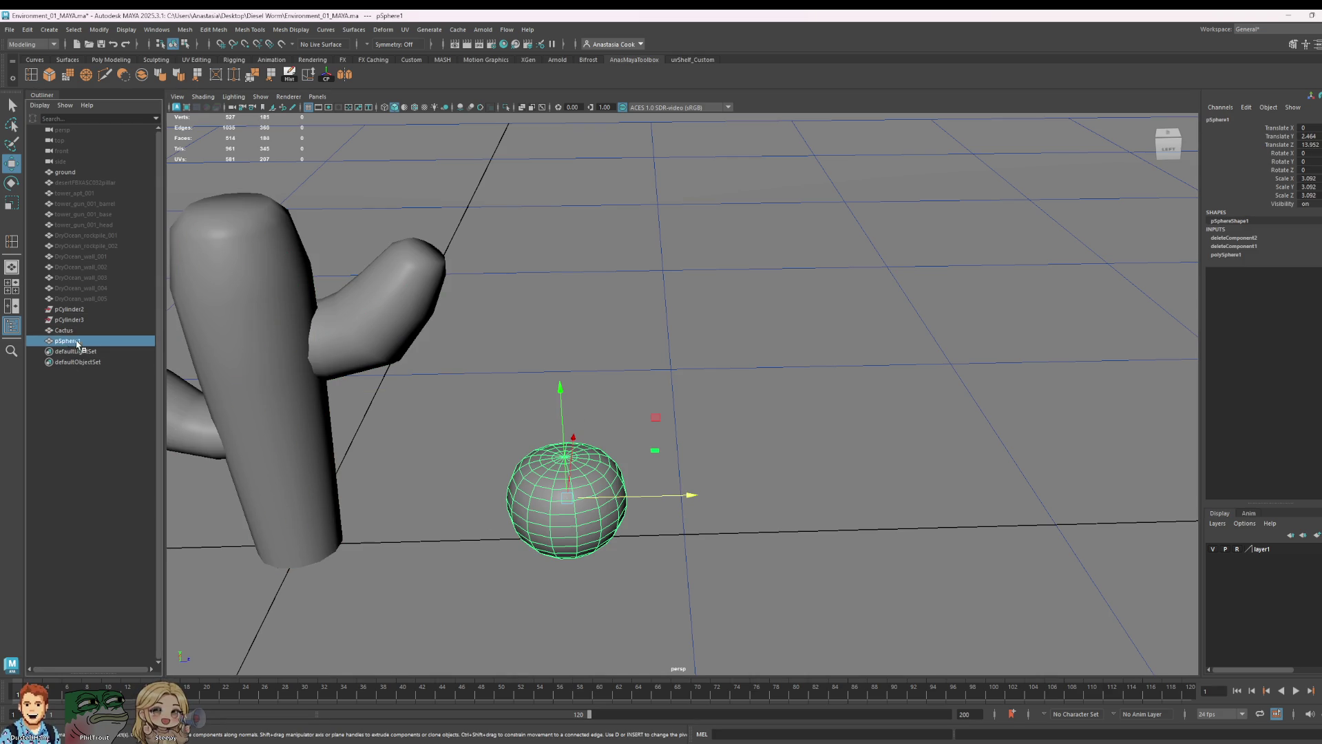
pyautogui.write('barrel_cactus')
pyautogui.press('Return')
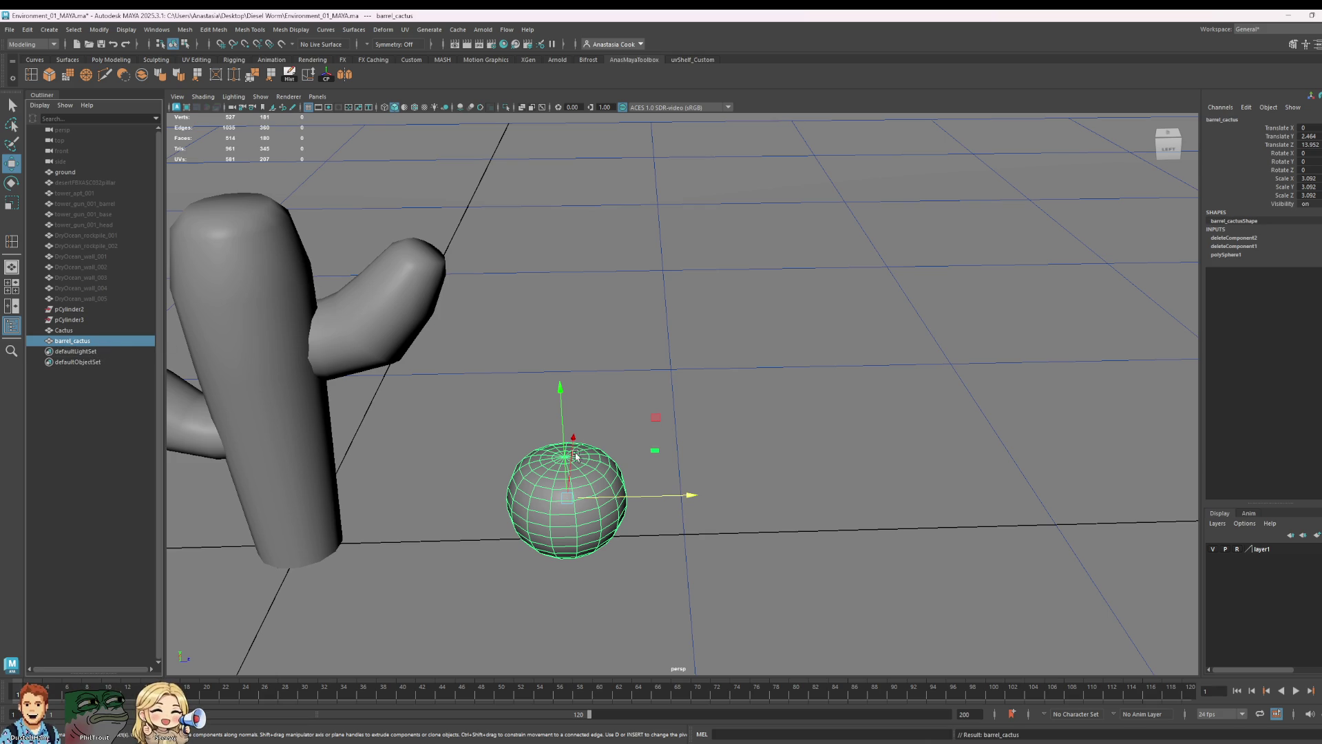
# - Reselect barrel_cactus and place the Chrome barrel cactus image results beside the Maya scene
pyautogui.click(265, 360)
pyautogui.click(549, 506)
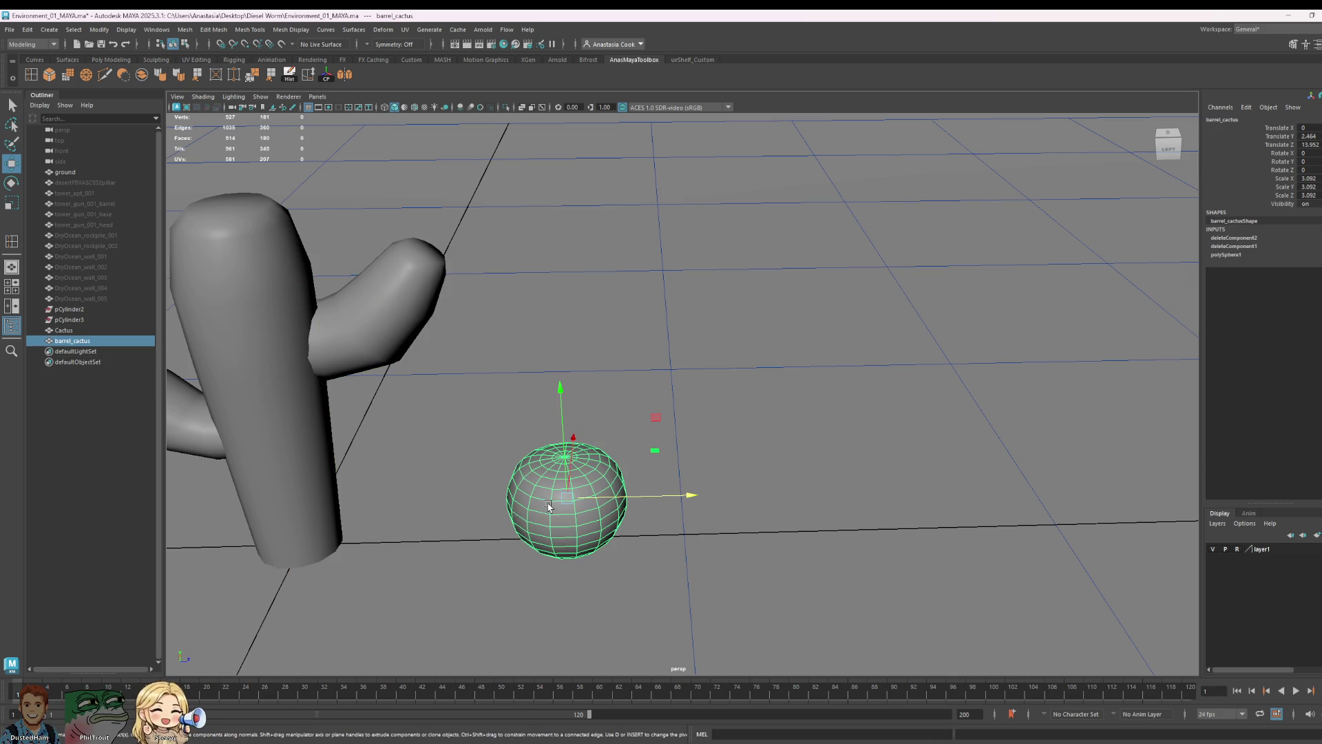
pyautogui.click(72, 331)
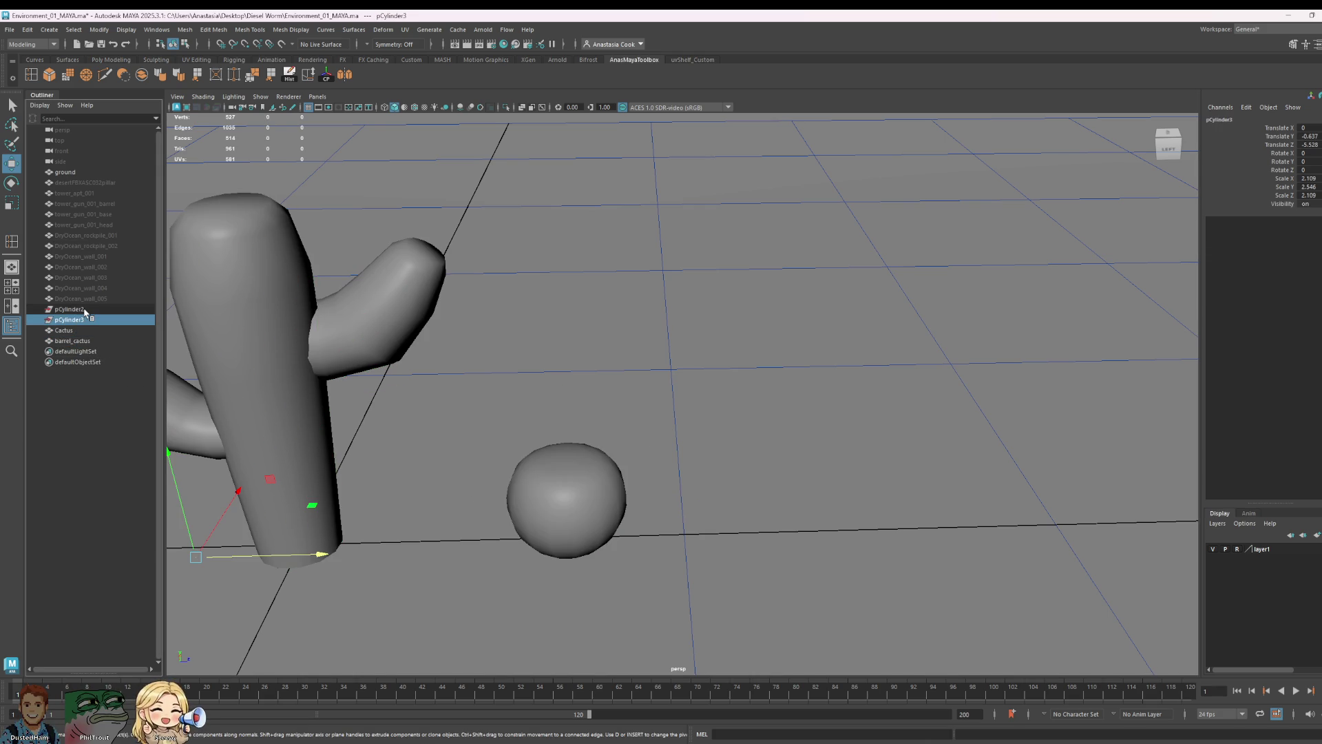
pyautogui.click(589, 513)
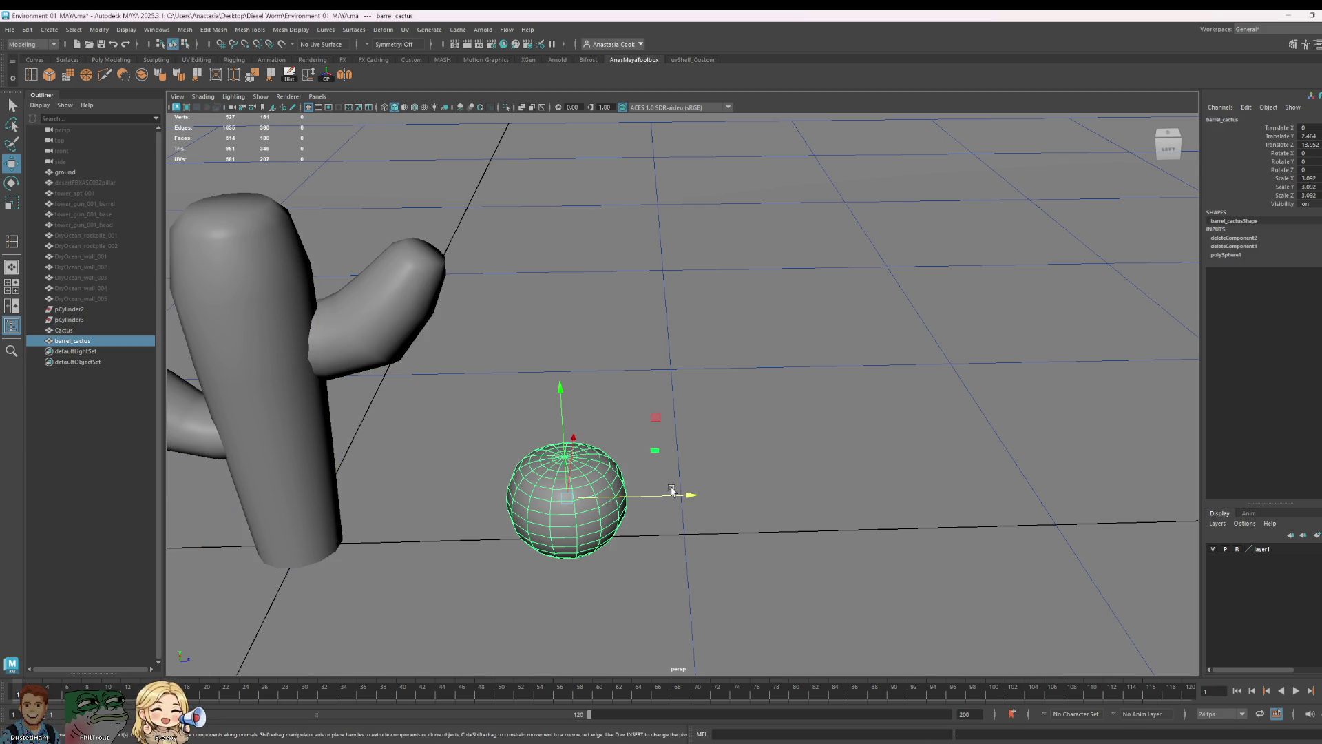
pyautogui.moveTo(259, 51); pyautogui.dragTo(1173, 61)
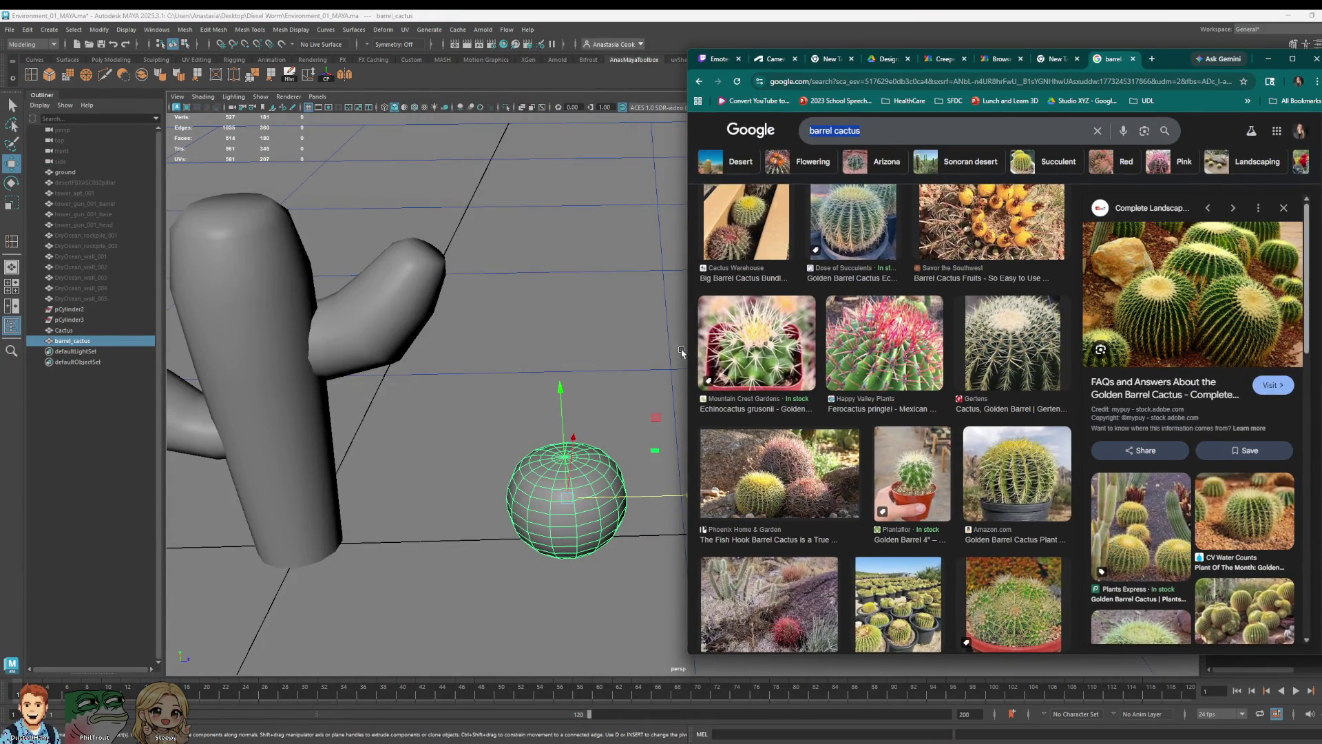
# - Review the barrel cactus image results against the scene, then hide the browser
pyautogui.click(683, 353)
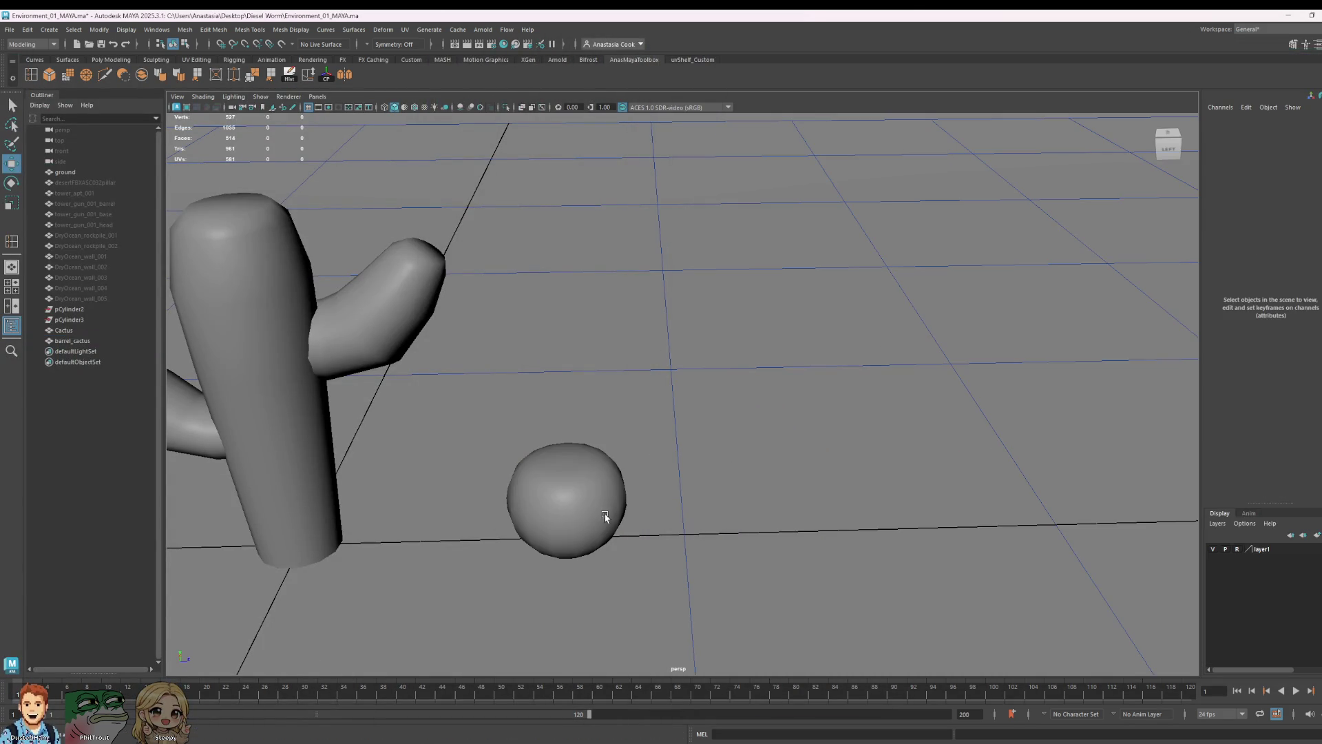
pyautogui.click(620, 512)
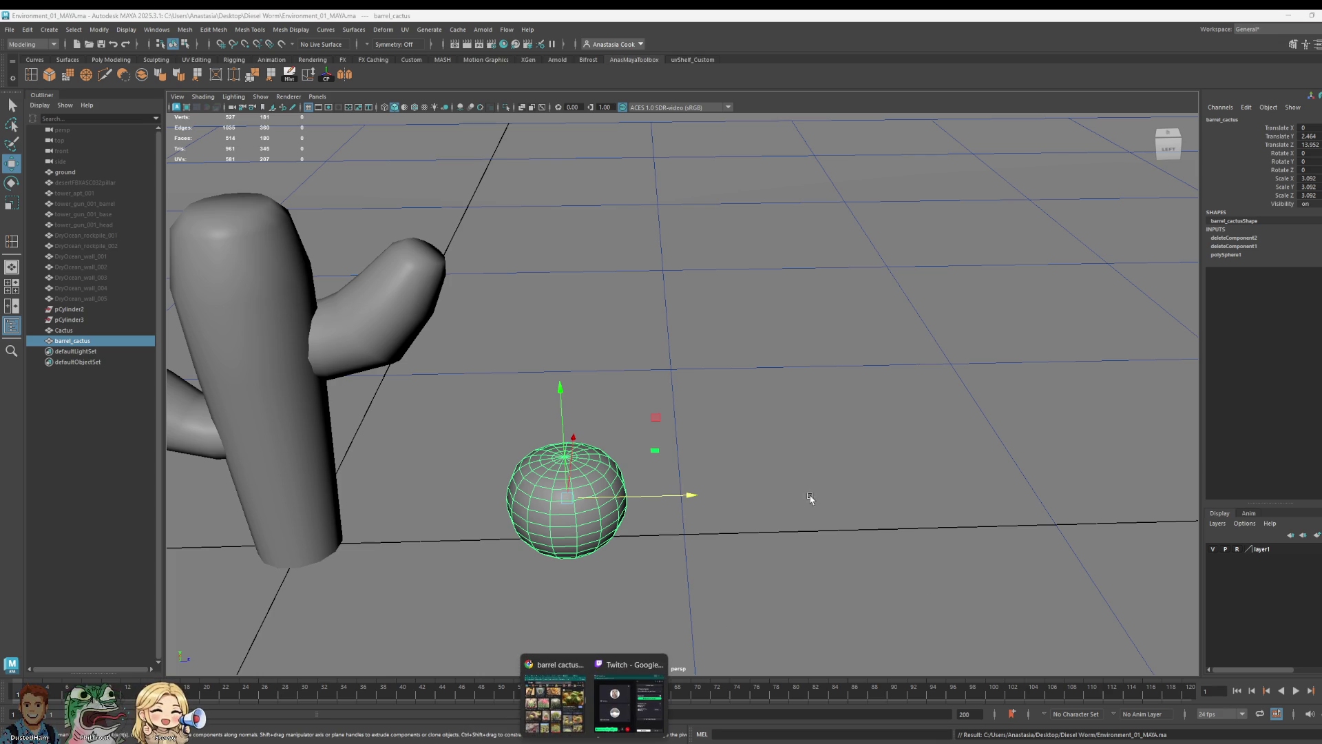
pyautogui.click(595, 698)
pyautogui.press('super+Down')
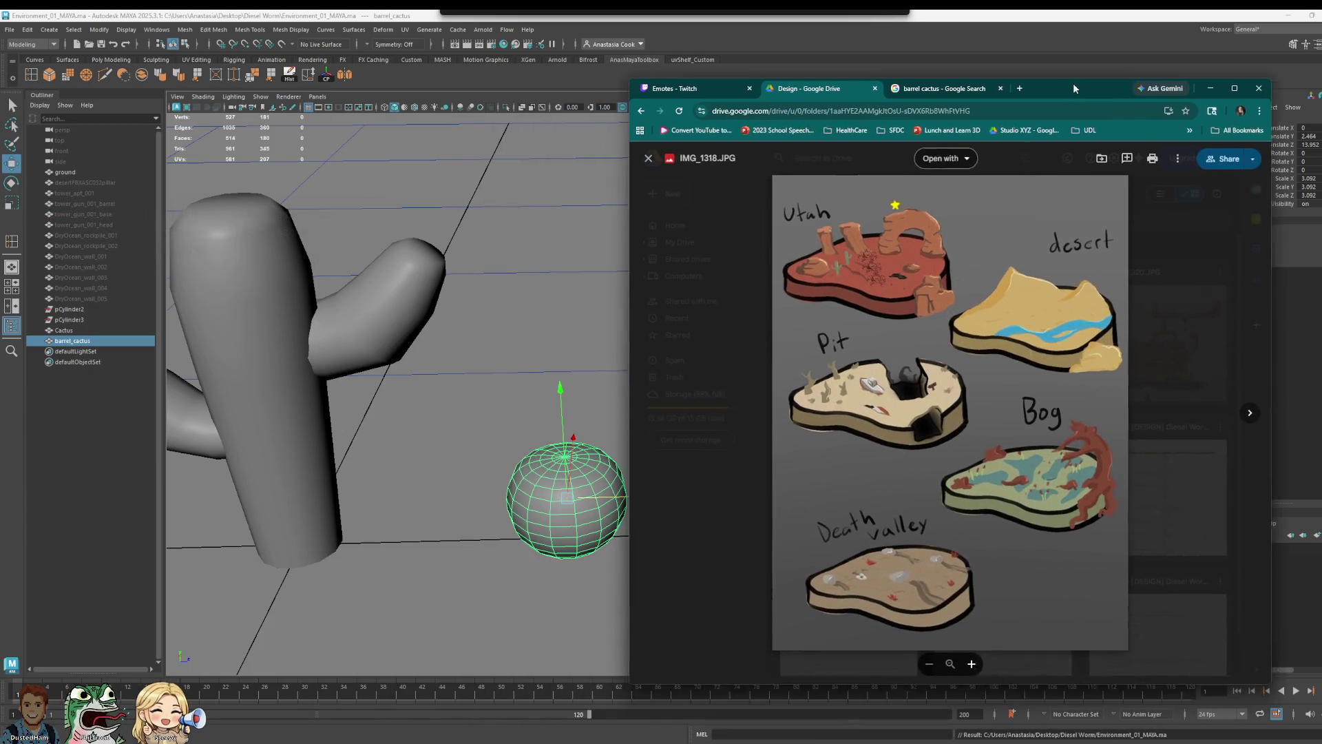
# - Review the Google Drive biome concept sketch beside the scene and return focus to Maya
pyautogui.moveTo(1073, 84); pyautogui.dragTo(1142, 73)
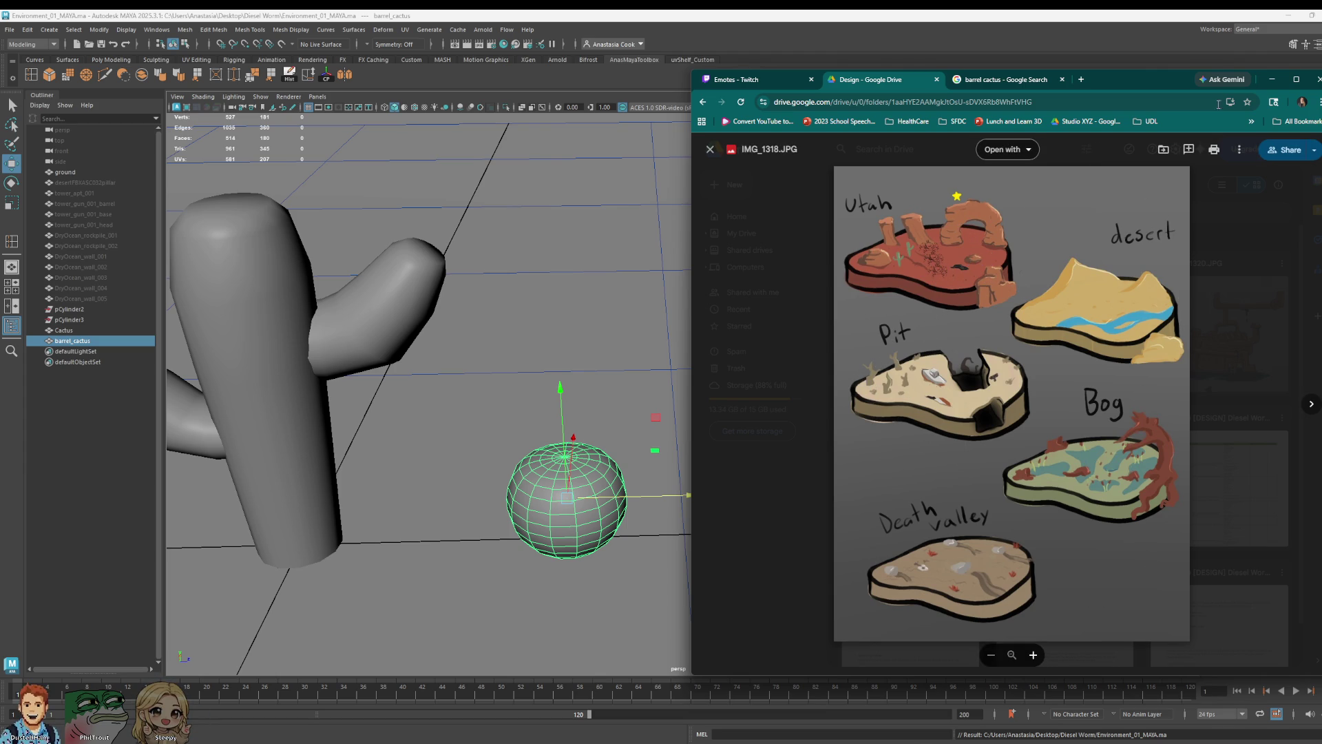
pyautogui.click(1270, 79)
pyautogui.scroll(-5, 856, 464)
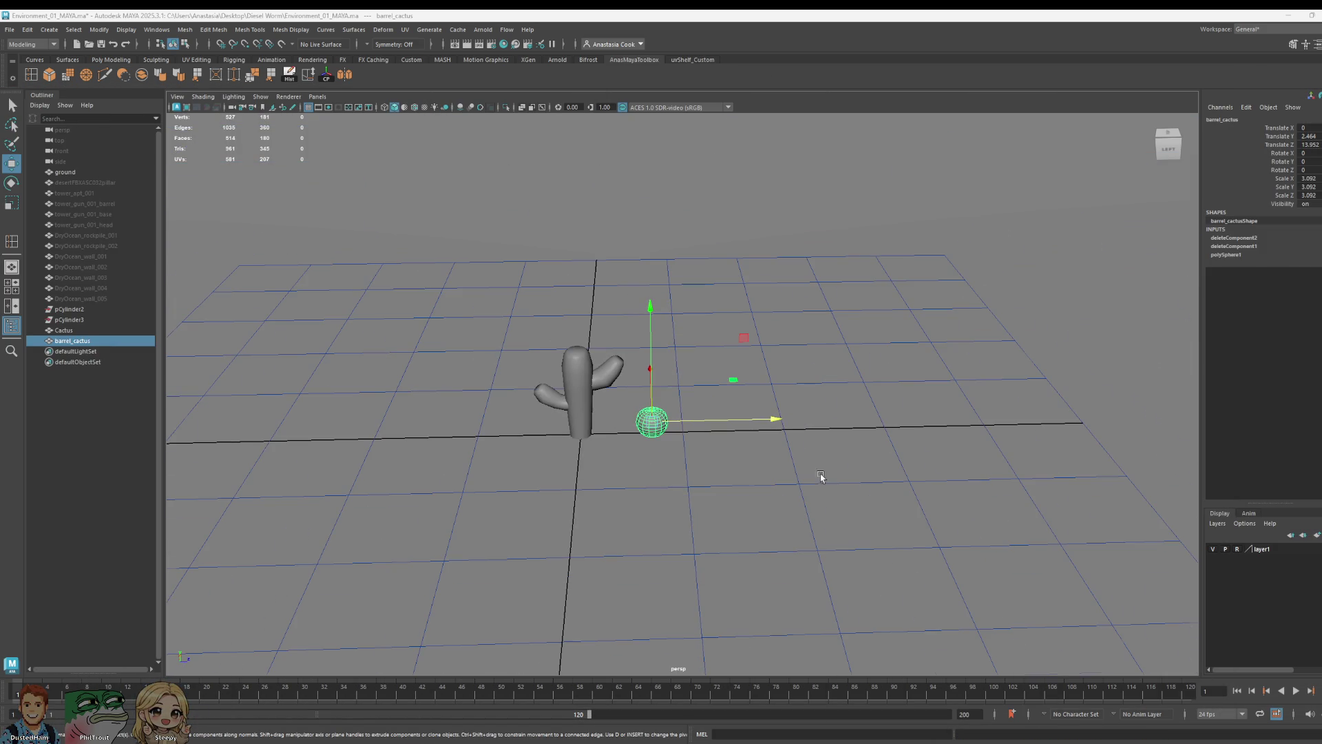
pyautogui.click(50, 31)
pyautogui.moveTo(80, 69)
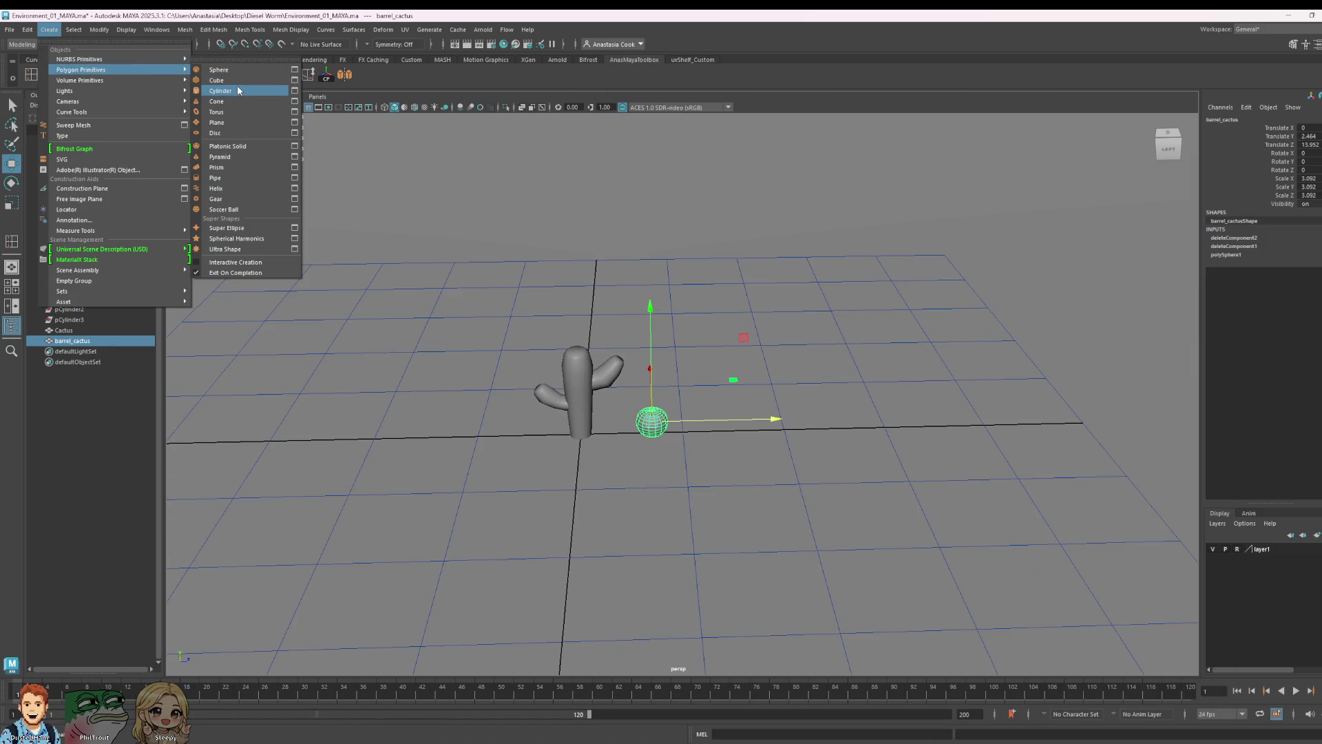
# - Create a polygon cylinder, move it beside the barrel cactus, scale it about four times and rest it on the grid
pyautogui.click(240, 90)
pyautogui.moveTo(707, 435); pyautogui.dragTo(846, 443)
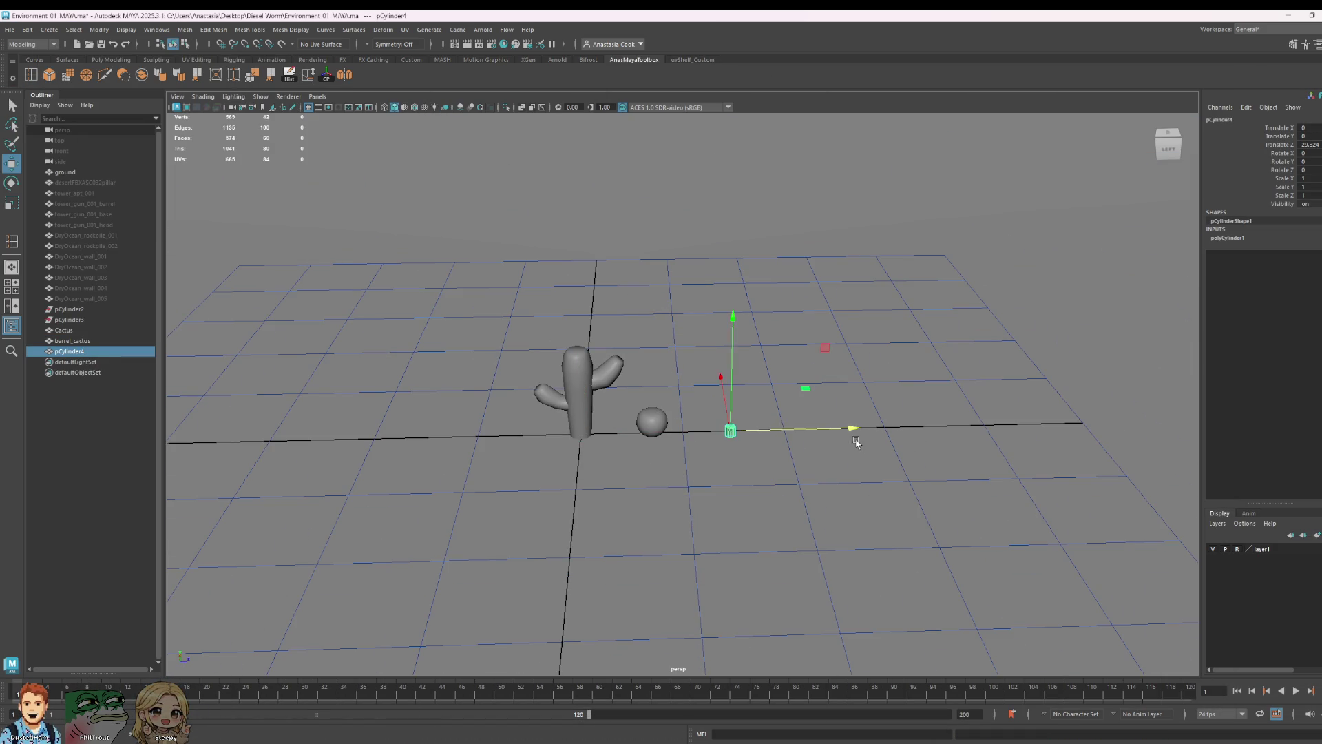
pyautogui.press('r')
pyautogui.moveTo(731, 430); pyautogui.dragTo(774, 437)
pyautogui.press('w')
pyautogui.moveTo(728, 387); pyautogui.dragTo(736, 364)
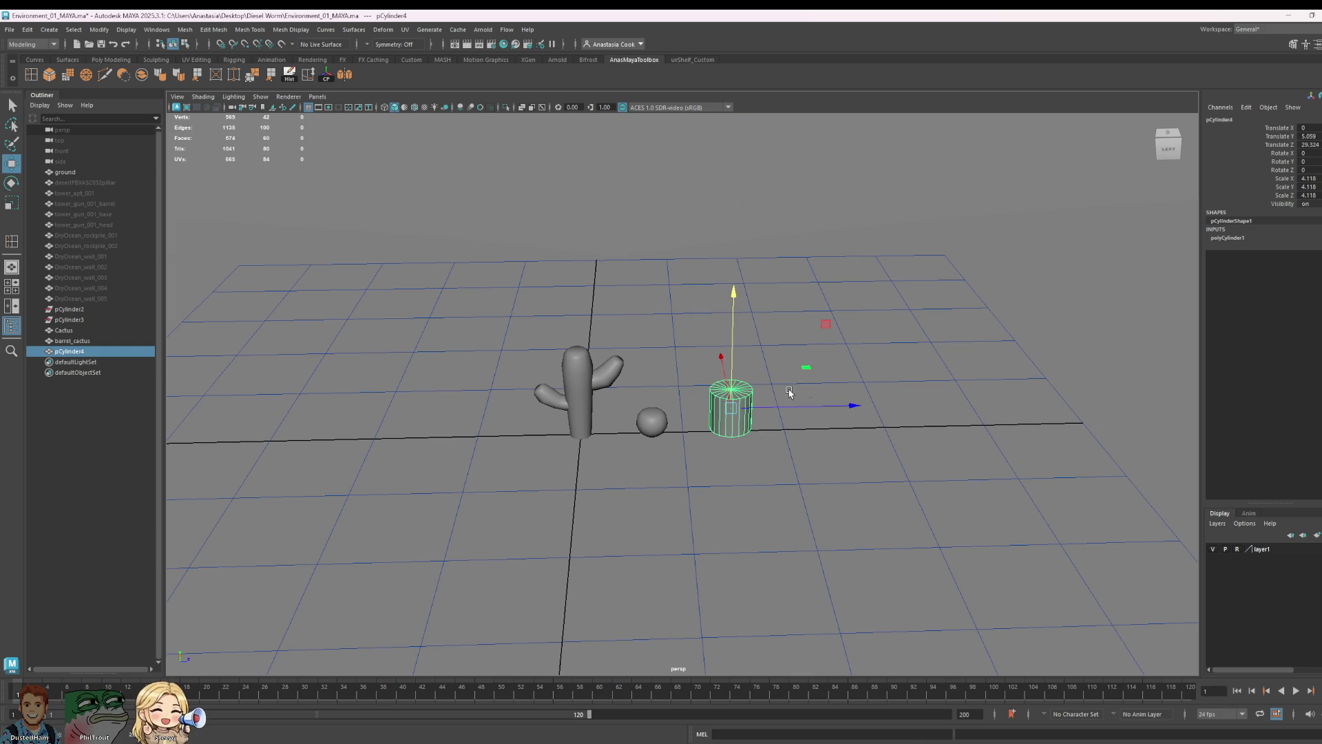
# - Check the cylinder's radius and height settings, try Soften Edge and undo it, then view it from a low back angle
pyautogui.click(1241, 238)
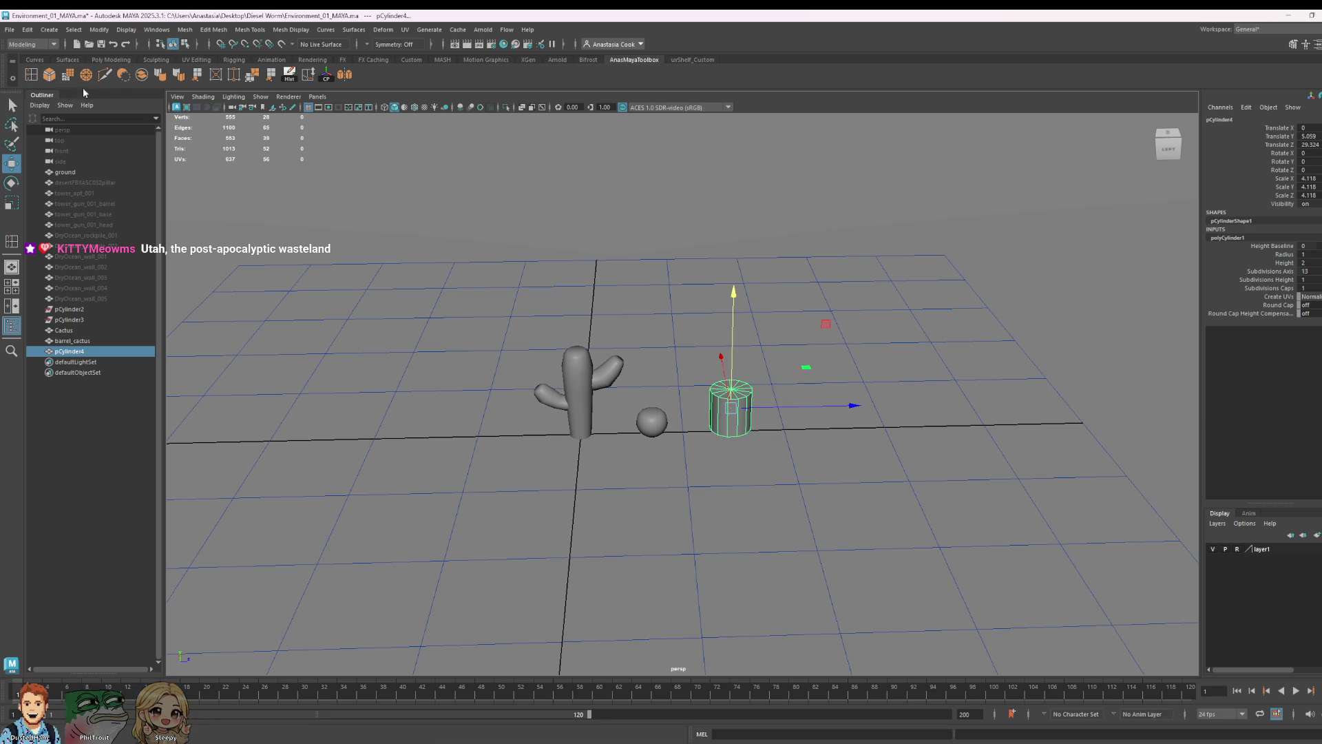
pyautogui.click(159, 76)
pyautogui.hotkey('ctrl', 'z')
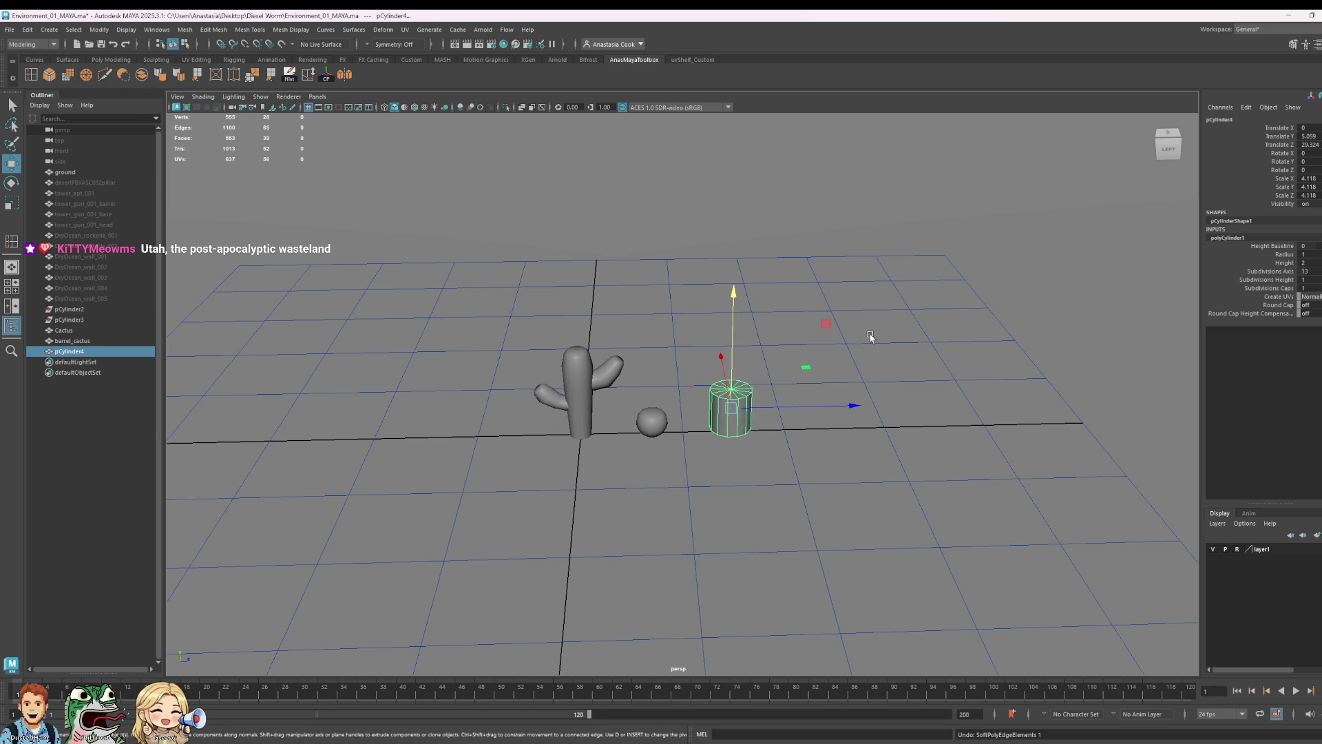
pyautogui.scroll(5, 1108, 364)
pyautogui.moveTo(856, 478)
pyautogui.keyDown('alt'); pyautogui.mouseDown()
pyautogui.moveTo(691, 507)
pyautogui.moveTo(500, 442)
pyautogui.mouseUp(); pyautogui.keyUp('alt')
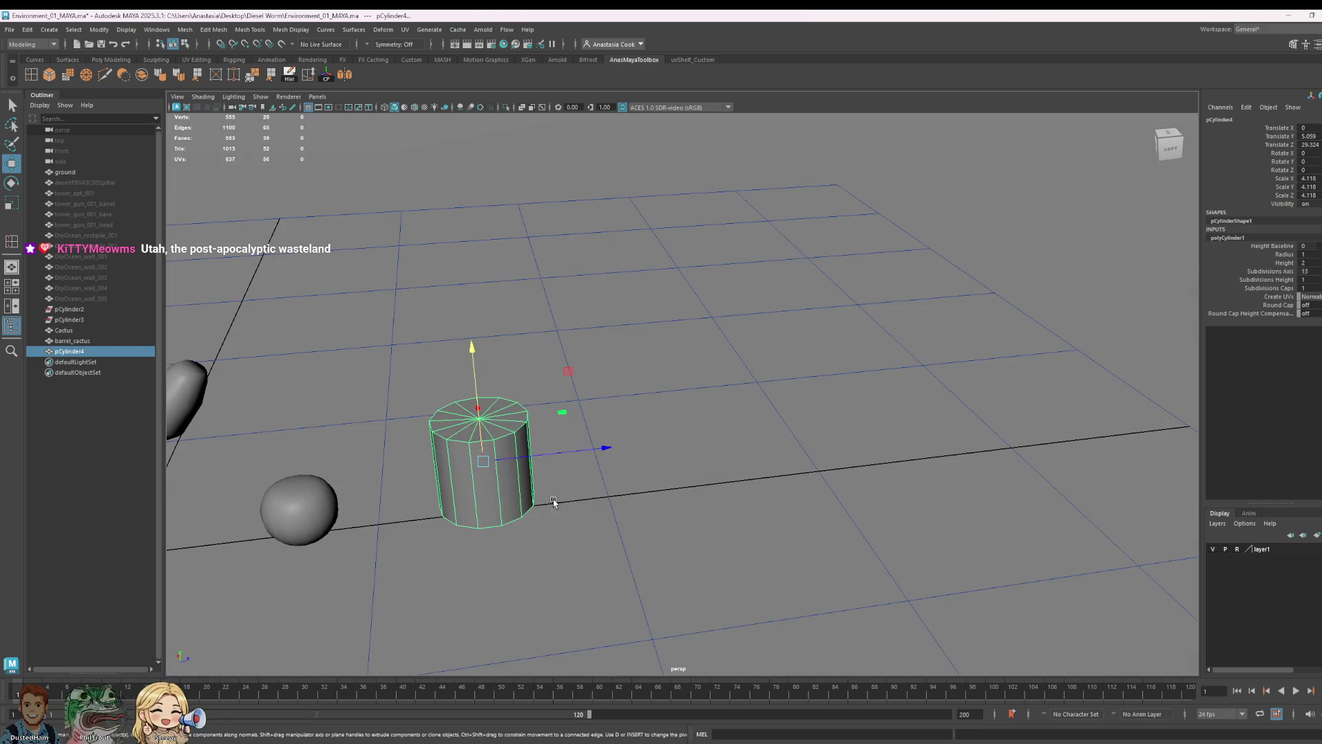
pyautogui.moveTo(500, 442); pyautogui.dragTo(511, 480, button='right')
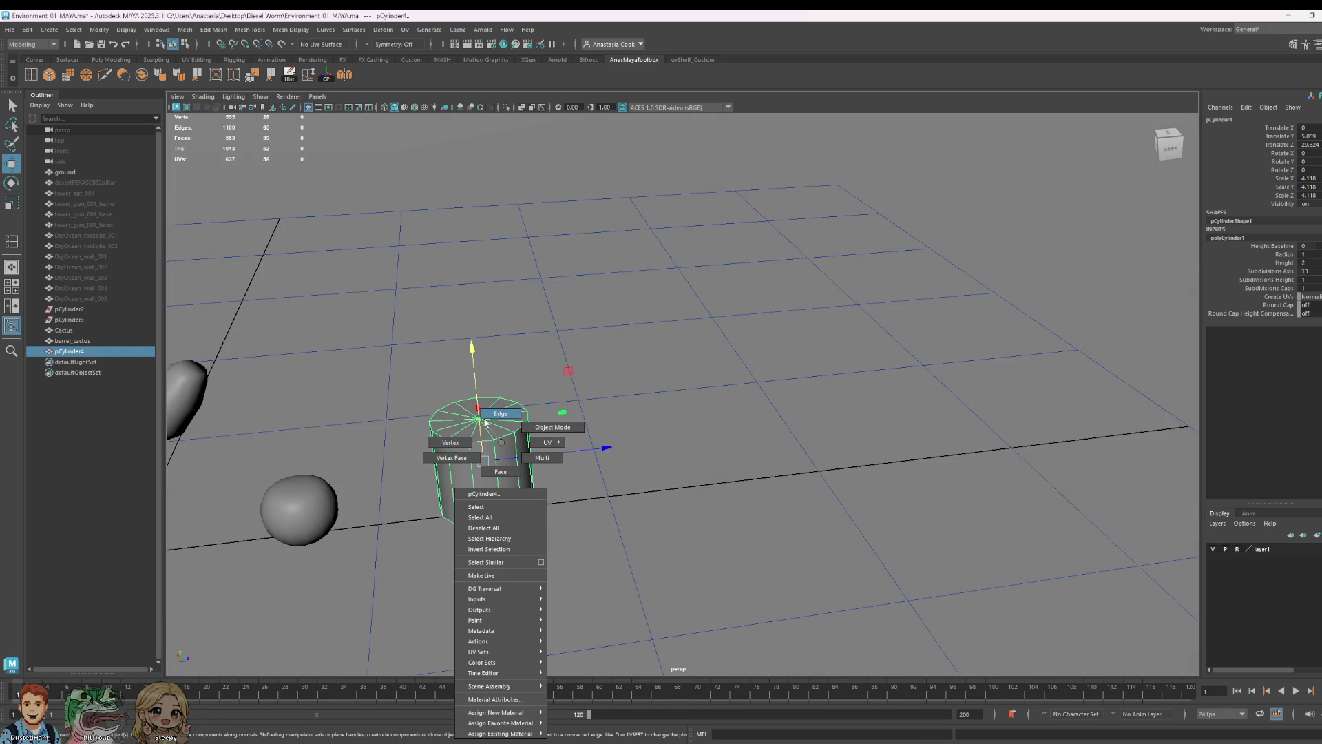
# - Extrude the cylinder's top faces upward into a taller column and soften its edges in object mode
pyautogui.moveTo(499, 470)
pyautogui.keyDown('alt'); pyautogui.mouseDown()
pyautogui.moveTo(593, 526)
pyautogui.moveTo(588, 516)
pyautogui.mouseUp(); pyautogui.keyUp('alt')
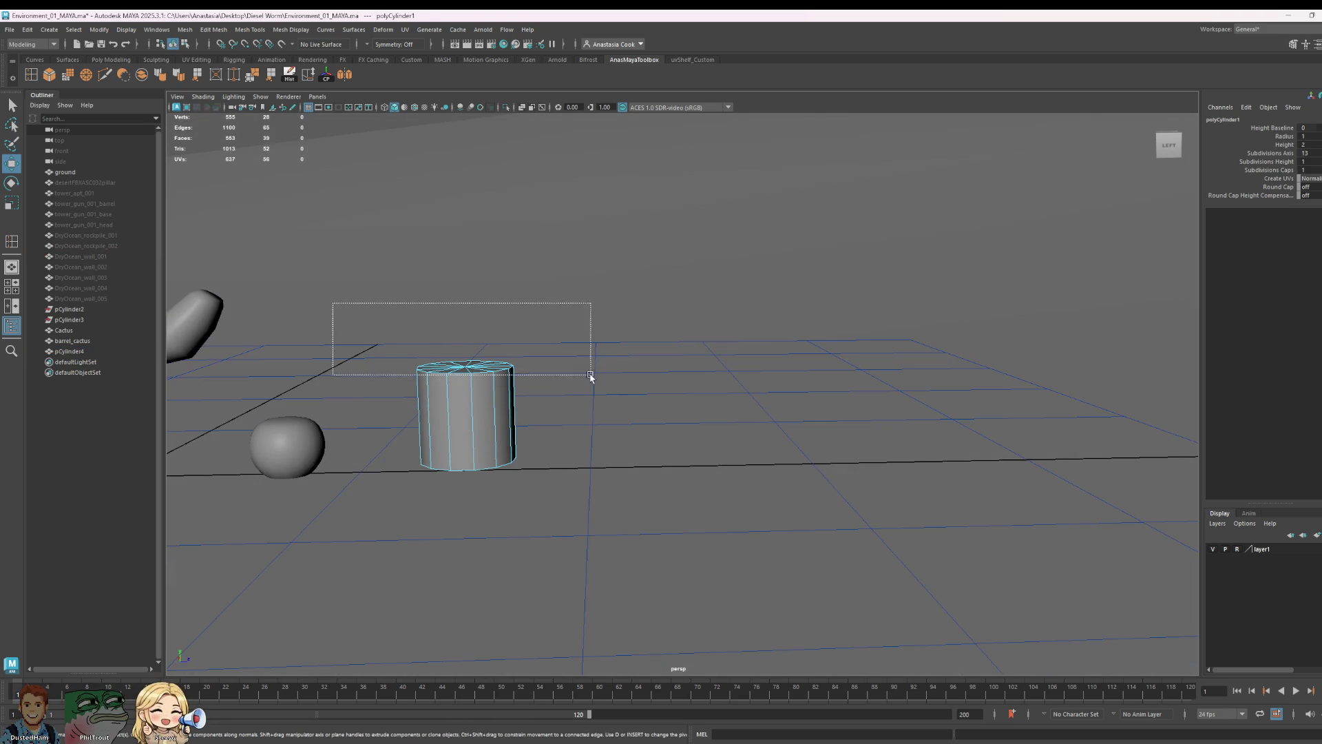
pyautogui.moveTo(580, 375); pyautogui.dragTo(618, 389)
pyautogui.moveTo(406, 452); pyautogui.dragTo(387, 437)
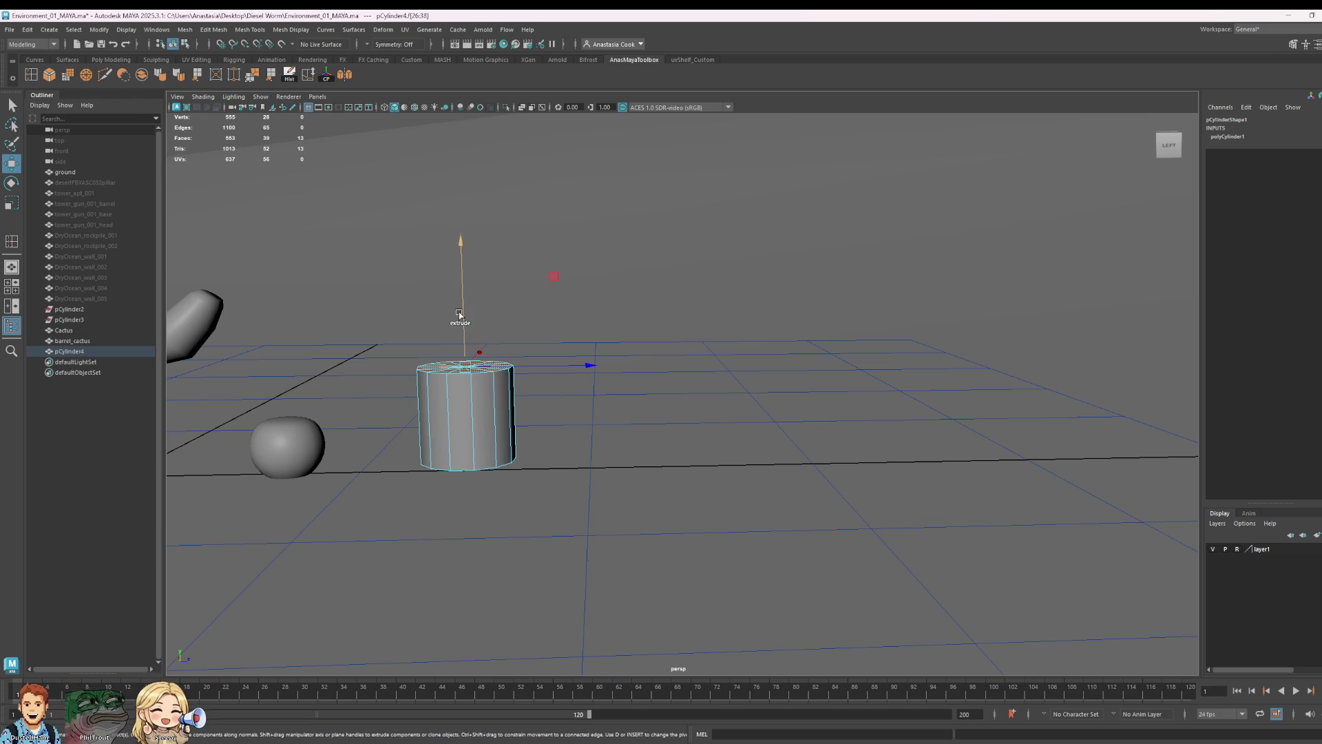
pyautogui.keyDown('shift'); pyautogui.moveTo(460, 315); pyautogui.dragTo(465, 203); pyautogui.keyUp('shift')
pyautogui.moveTo(672, 327)
pyautogui.keyDown('alt'); pyautogui.mouseDown()
pyautogui.moveTo(623, 374)
pyautogui.moveTo(636, 285)
pyautogui.moveTo(620, 232)
pyautogui.mouseUp(); pyautogui.keyUp('alt')
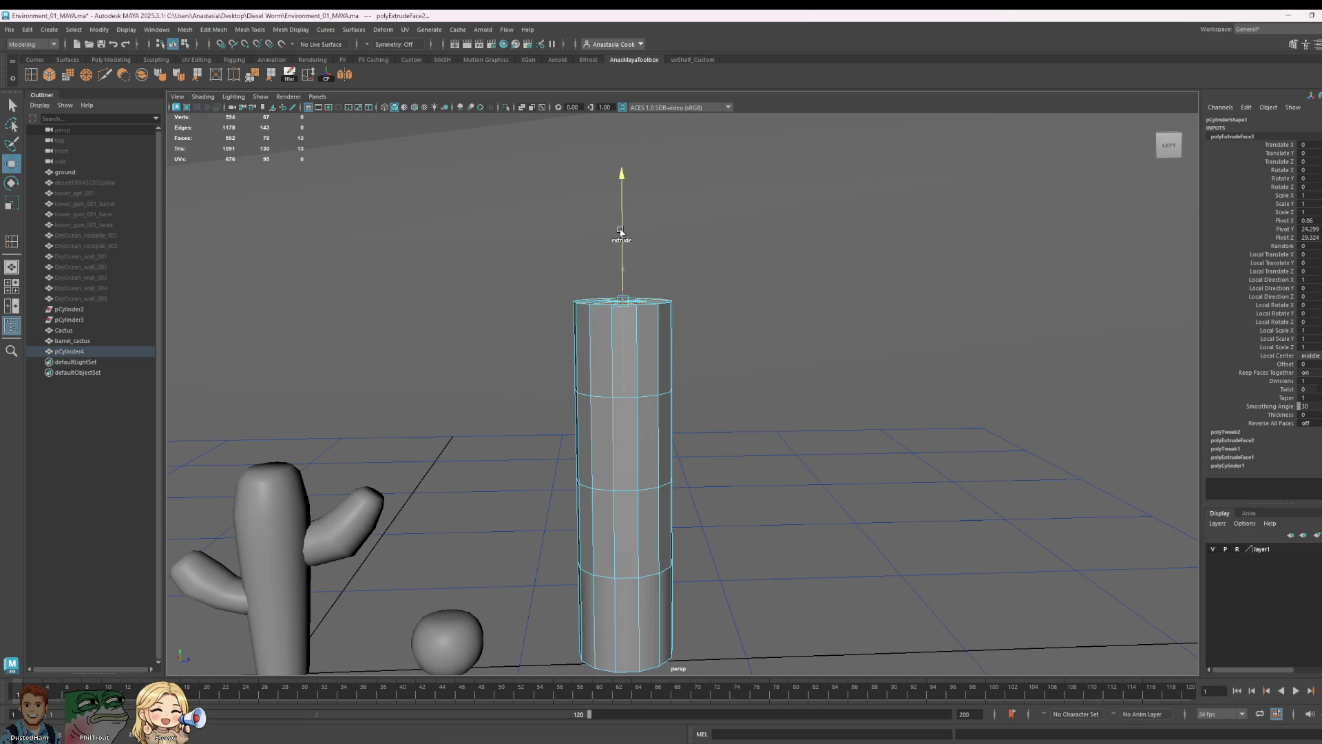
pyautogui.scroll(-3, 627, 234)
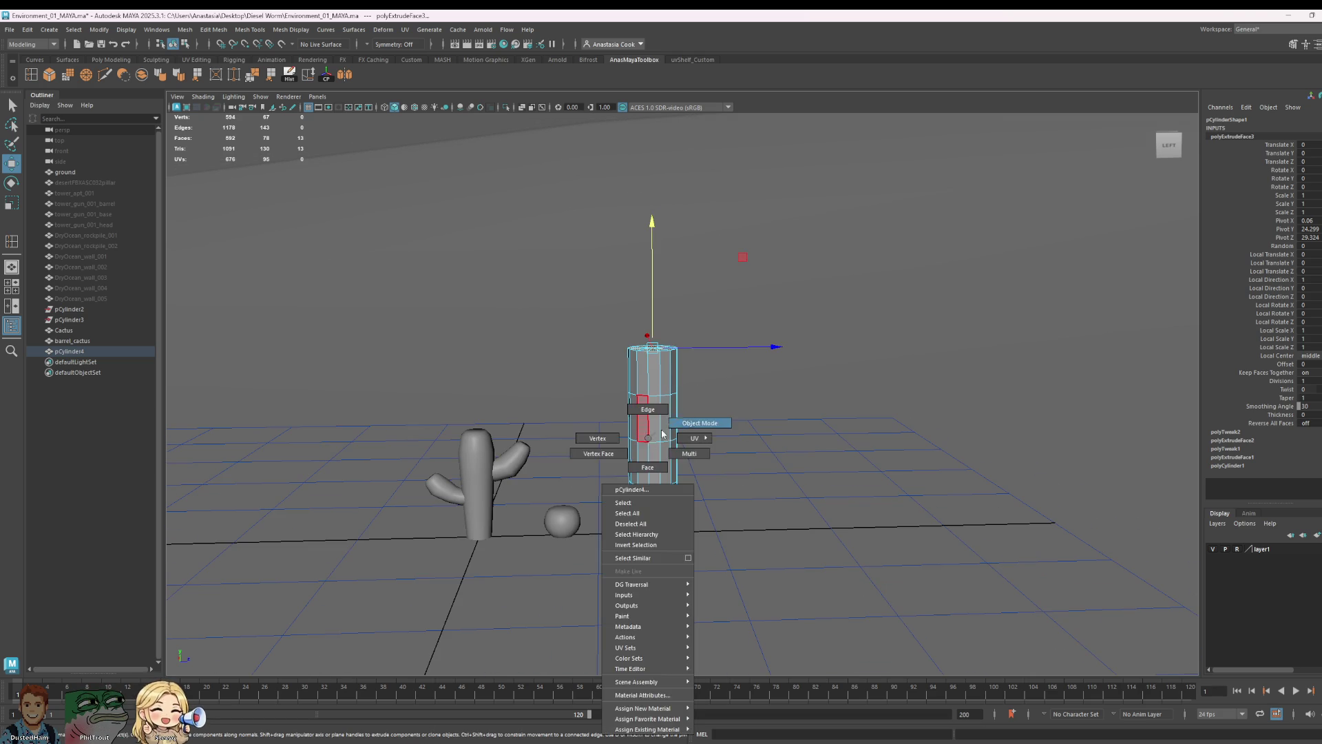
pyautogui.moveTo(641, 443); pyautogui.dragTo(733, 399, button='right')
pyautogui.click(161, 77)
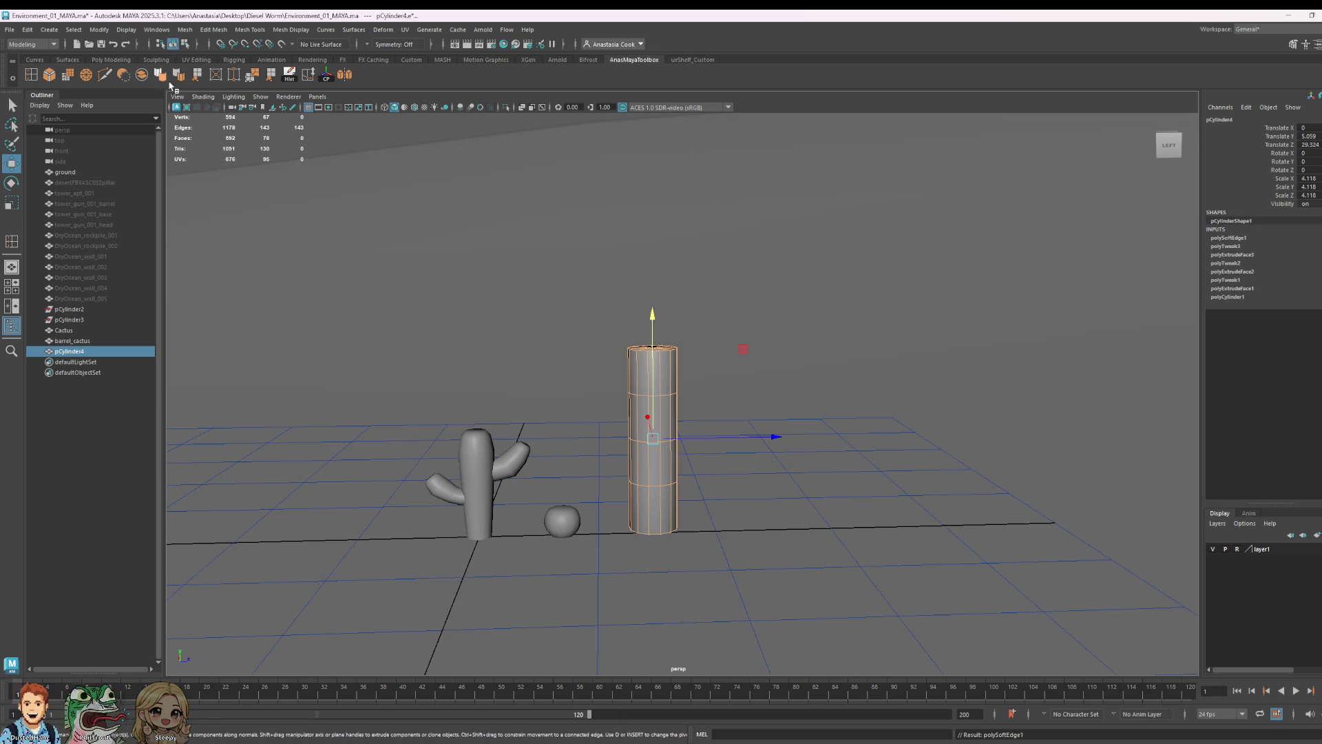
# - Extrude the top cap faces upward a second time and soften the taller column's edges again
pyautogui.rightClick(650, 373)
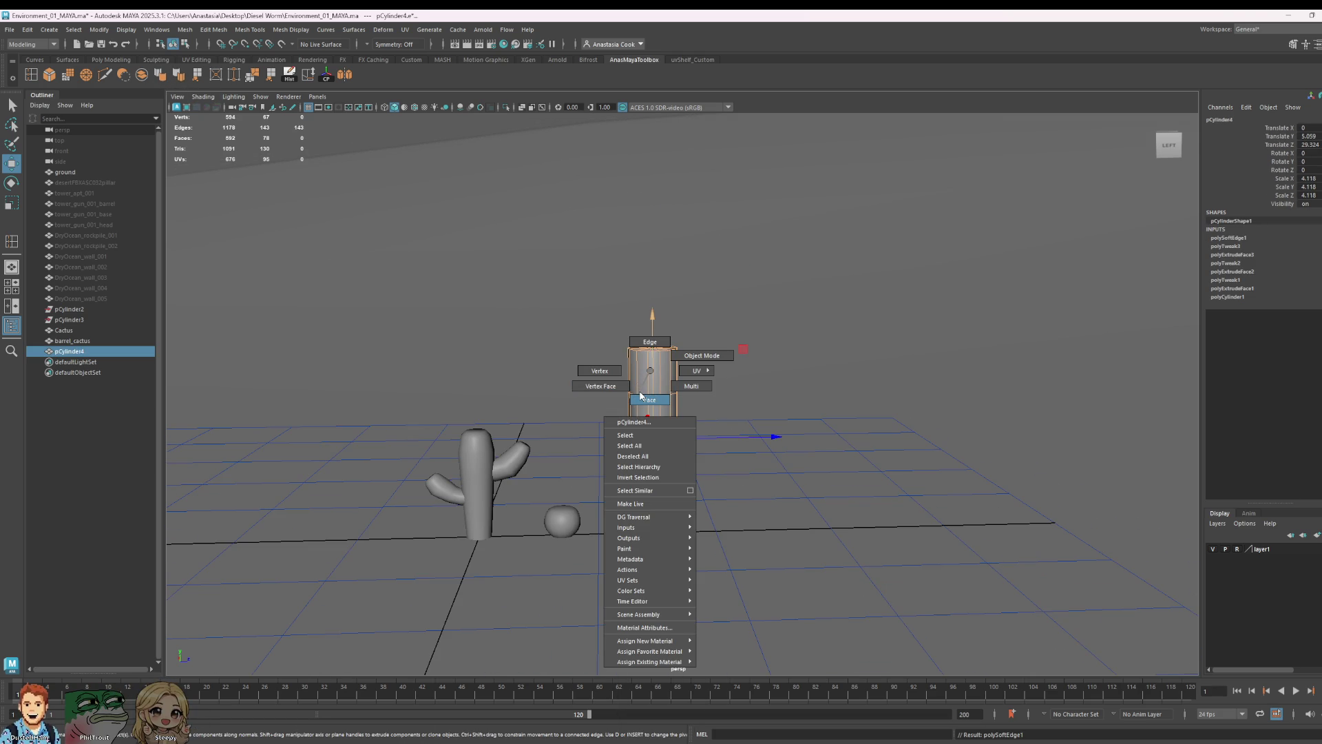
pyautogui.moveTo(641, 396); pyautogui.dragTo(717, 332, button='right')
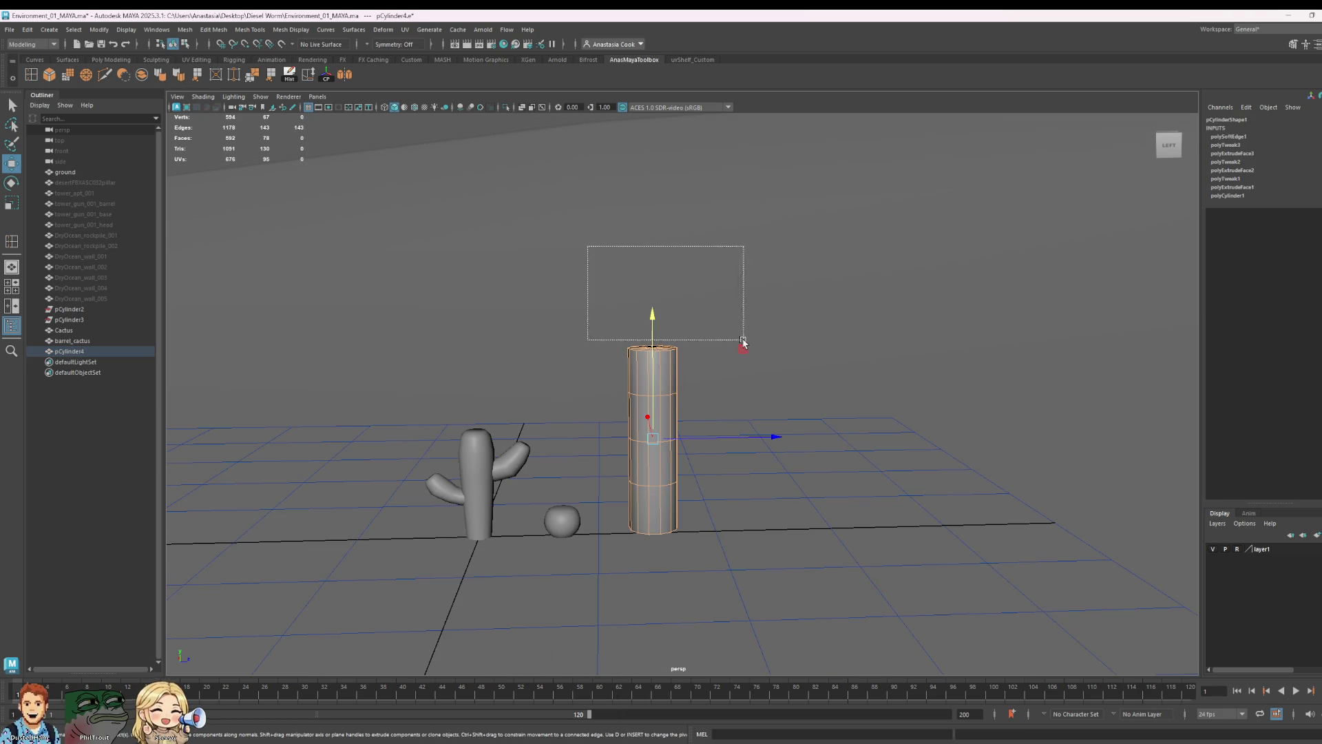
pyautogui.moveTo(781, 364); pyautogui.dragTo(794, 406)
pyautogui.keyDown('ctrl'); pyautogui.moveTo(567, 367); pyautogui.dragTo(844, 478); pyautogui.keyUp('ctrl')
pyautogui.moveTo(654, 297); pyautogui.dragTo(658, 226)
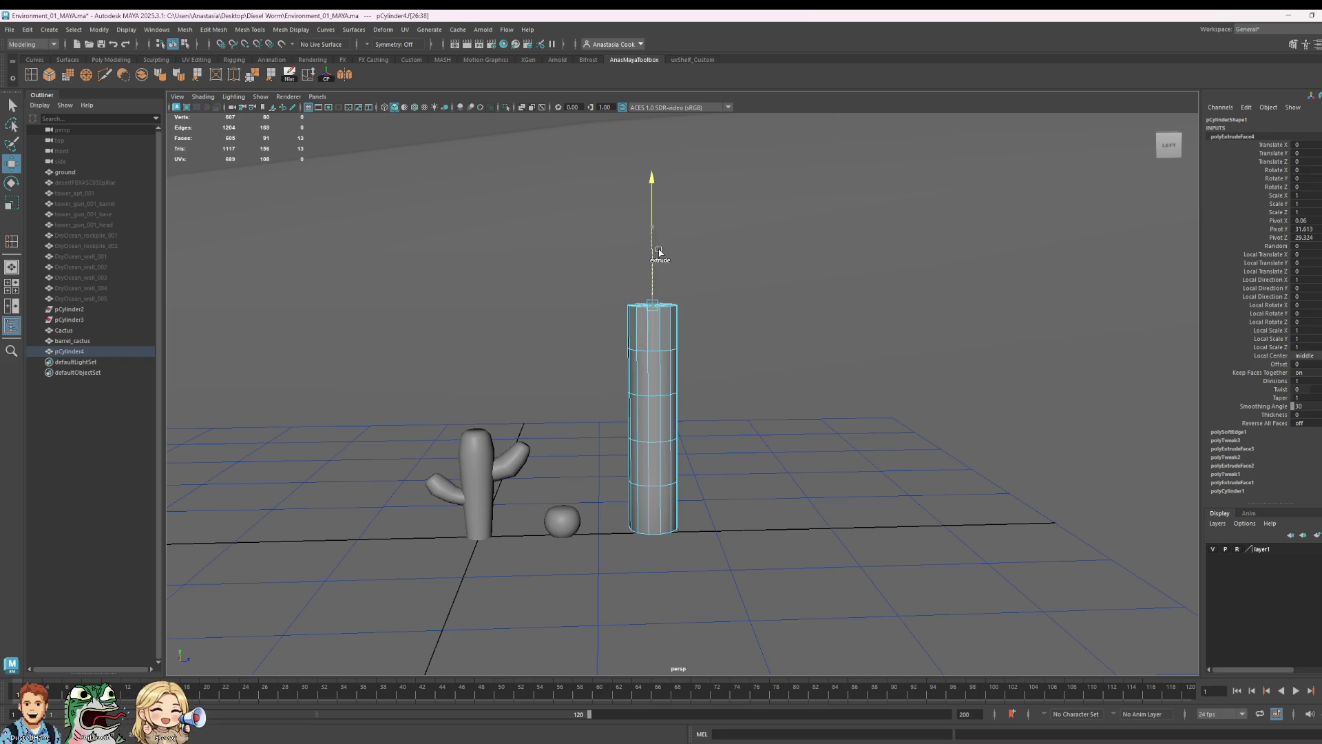
pyautogui.moveTo(657, 341); pyautogui.dragTo(691, 310, button='right')
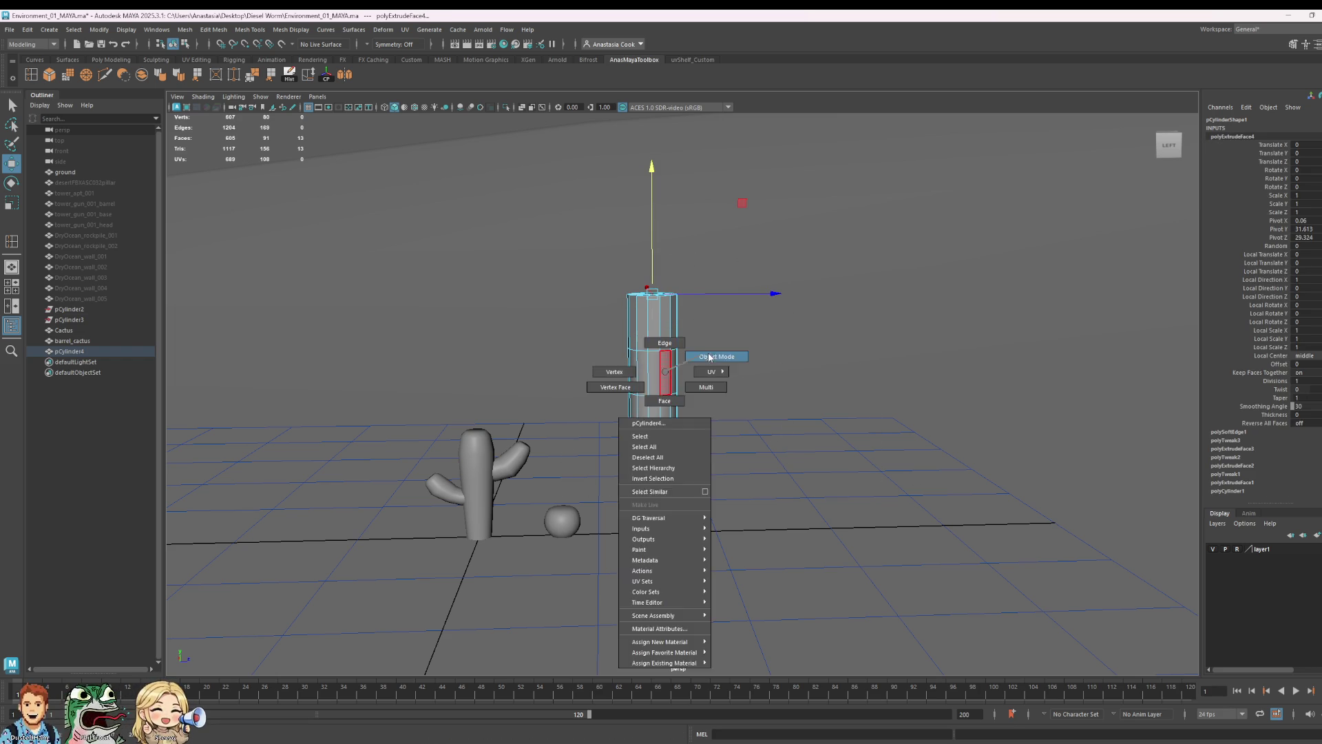
pyautogui.click(162, 75)
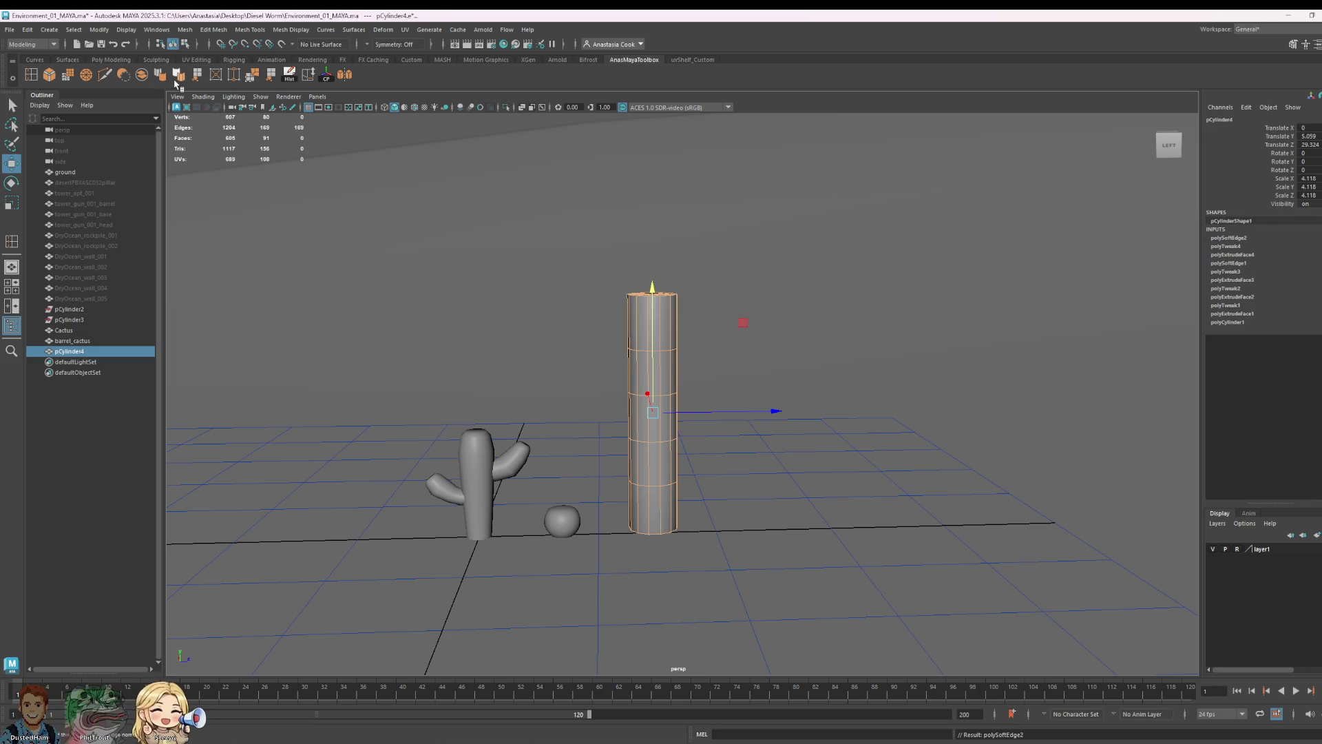
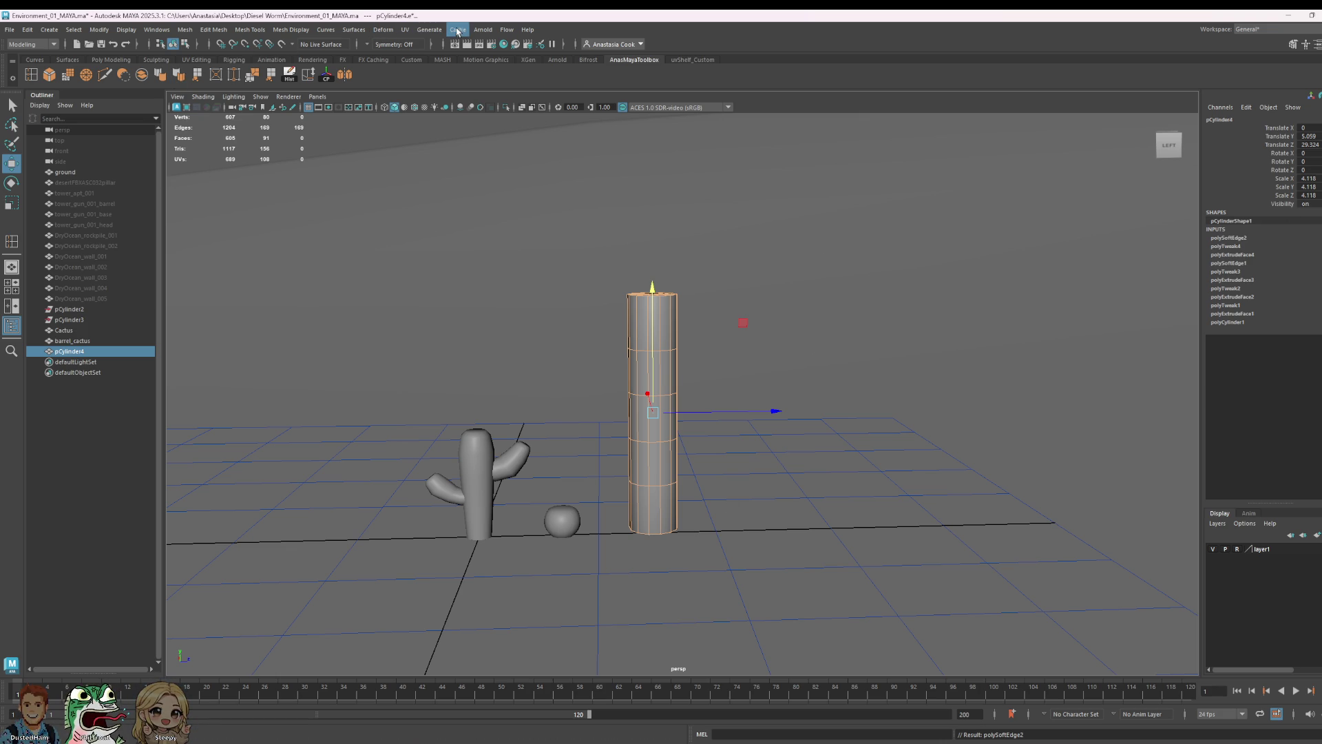
# - Apply a Deform > Lattice to the cylinder with 5 S, T and U divisions
pyautogui.click(383, 30)
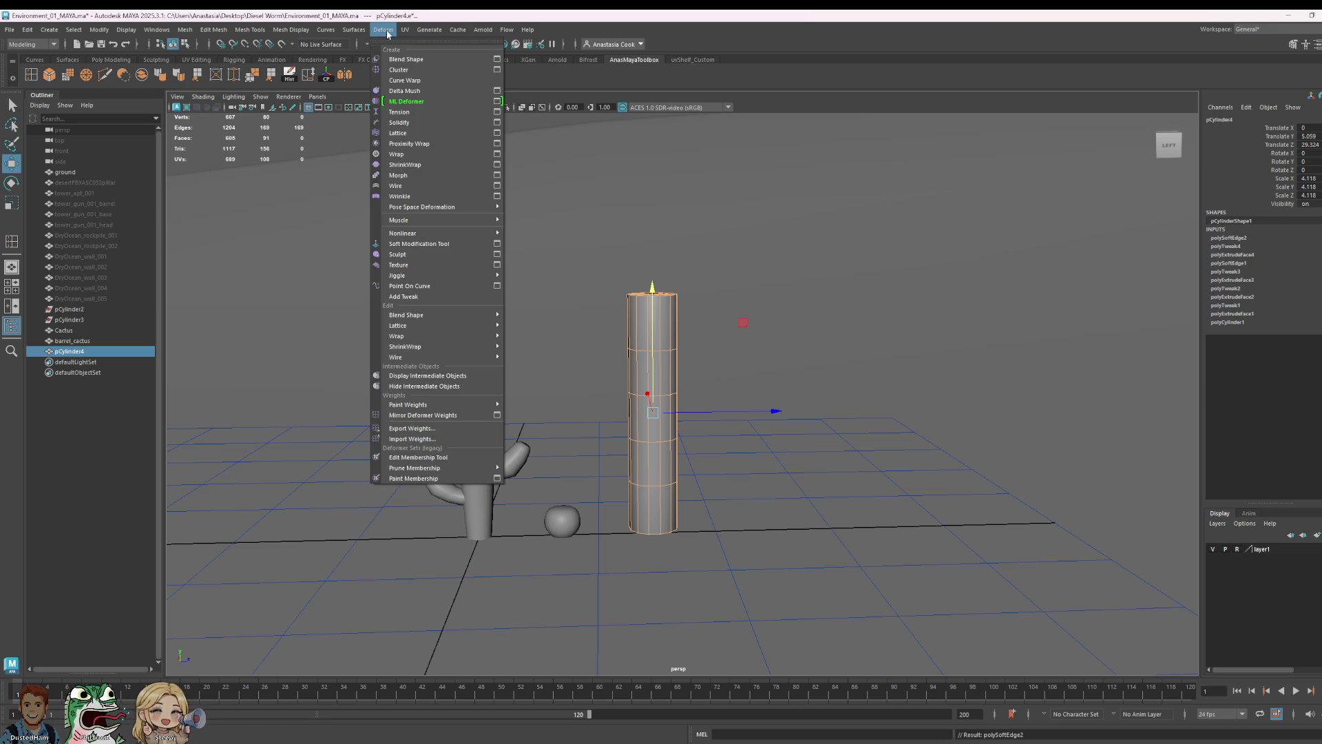
pyautogui.click(398, 133)
pyautogui.keyDown('alt'); pyautogui.moveTo(829, 437); pyautogui.dragTo(865, 449); pyautogui.keyUp('alt')
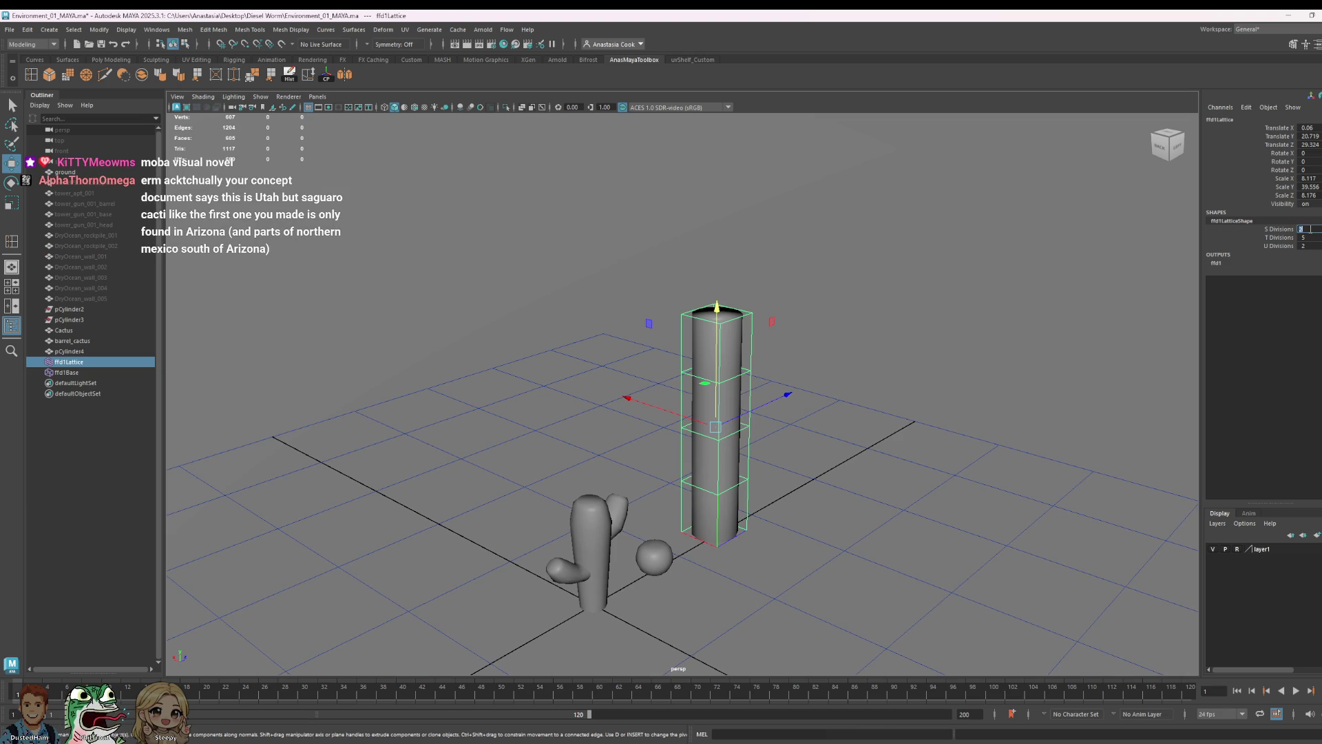
pyautogui.write('5')
pyautogui.press('Tab')
pyautogui.press('Return')
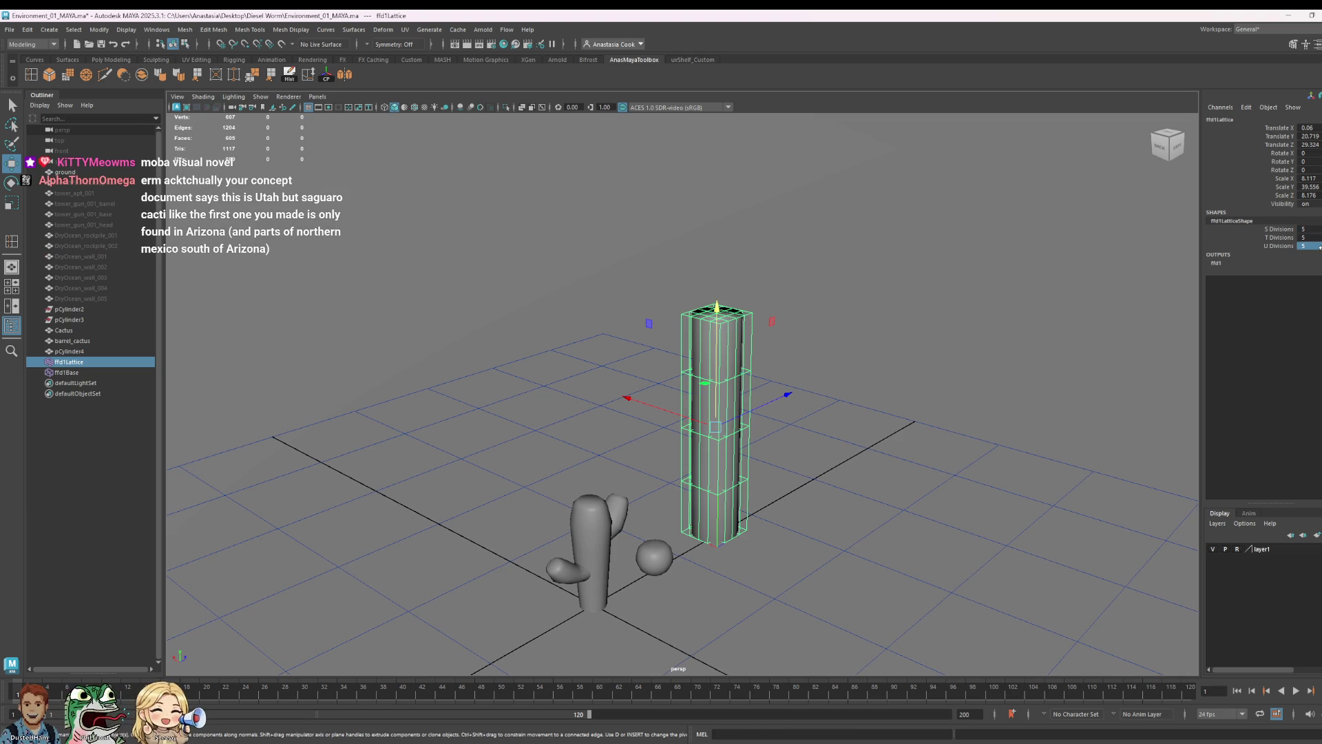
pyautogui.keyDown('alt'); pyautogui.moveTo(765, 466); pyautogui.dragTo(825, 494); pyautogui.keyUp('alt')
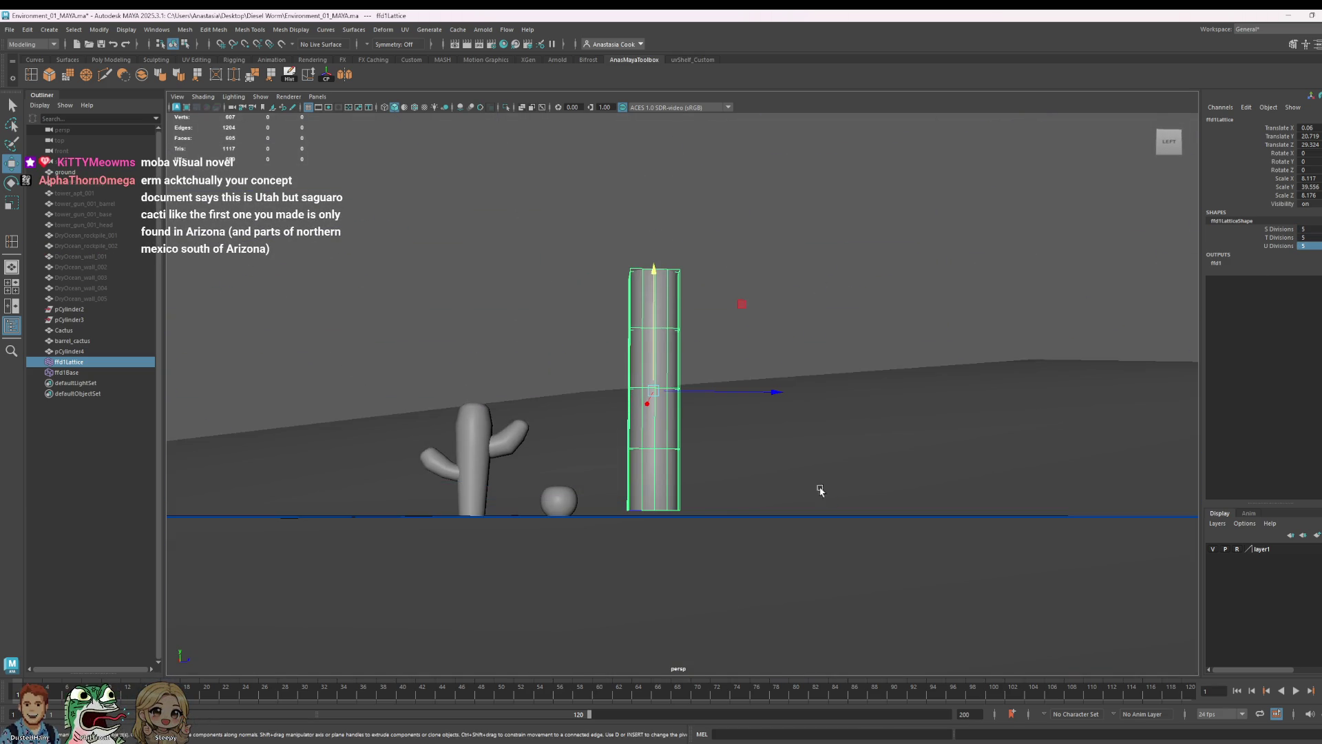
# - Switch the lattice to Lattice Point mode, select the top rows and twist the cylinder top
pyautogui.rightClick(680, 332)
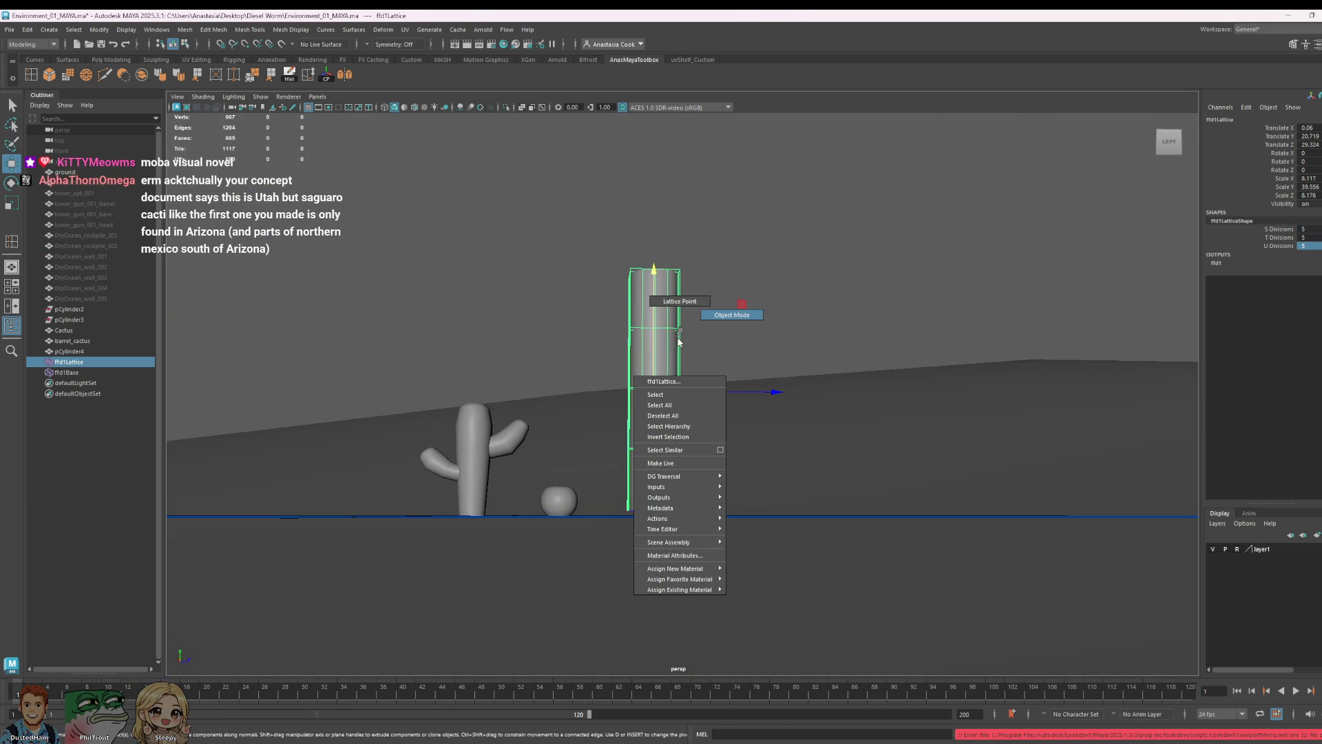
pyautogui.click(680, 301)
pyautogui.keyDown('alt'); pyautogui.moveTo(680, 300); pyautogui.dragTo(623, 273); pyautogui.keyUp('alt')
pyautogui.moveTo(576, 222); pyautogui.dragTo(849, 460)
pyautogui.press('r')
pyautogui.press('e')
pyautogui.moveTo(751, 385)
pyautogui.mouseDown()
pyautogui.moveTo(695, 399)
pyautogui.moveTo(724, 408)
pyautogui.mouseUp()
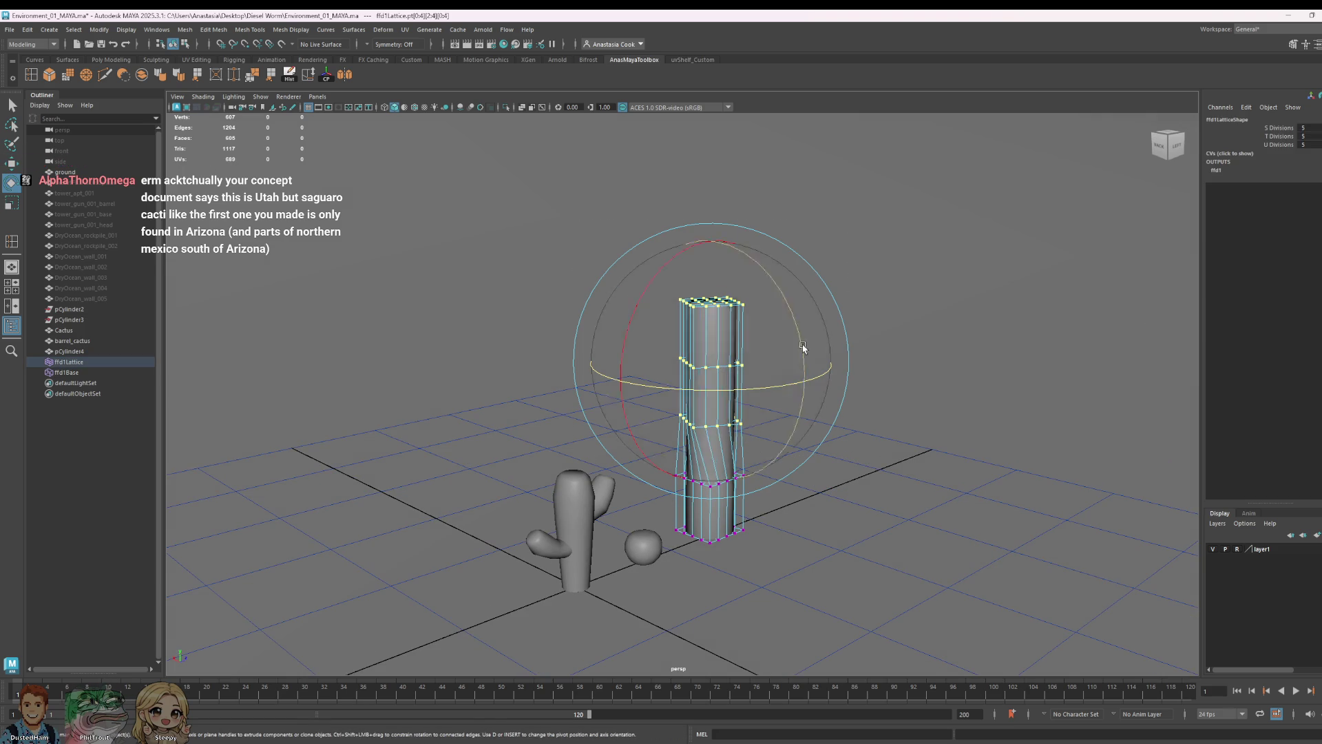
# - Rotate and move the selected top points to tilt and shift the cylinder top leftward
pyautogui.press('w')
pyautogui.press('e')
pyautogui.moveTo(660, 265); pyautogui.dragTo(676, 342)
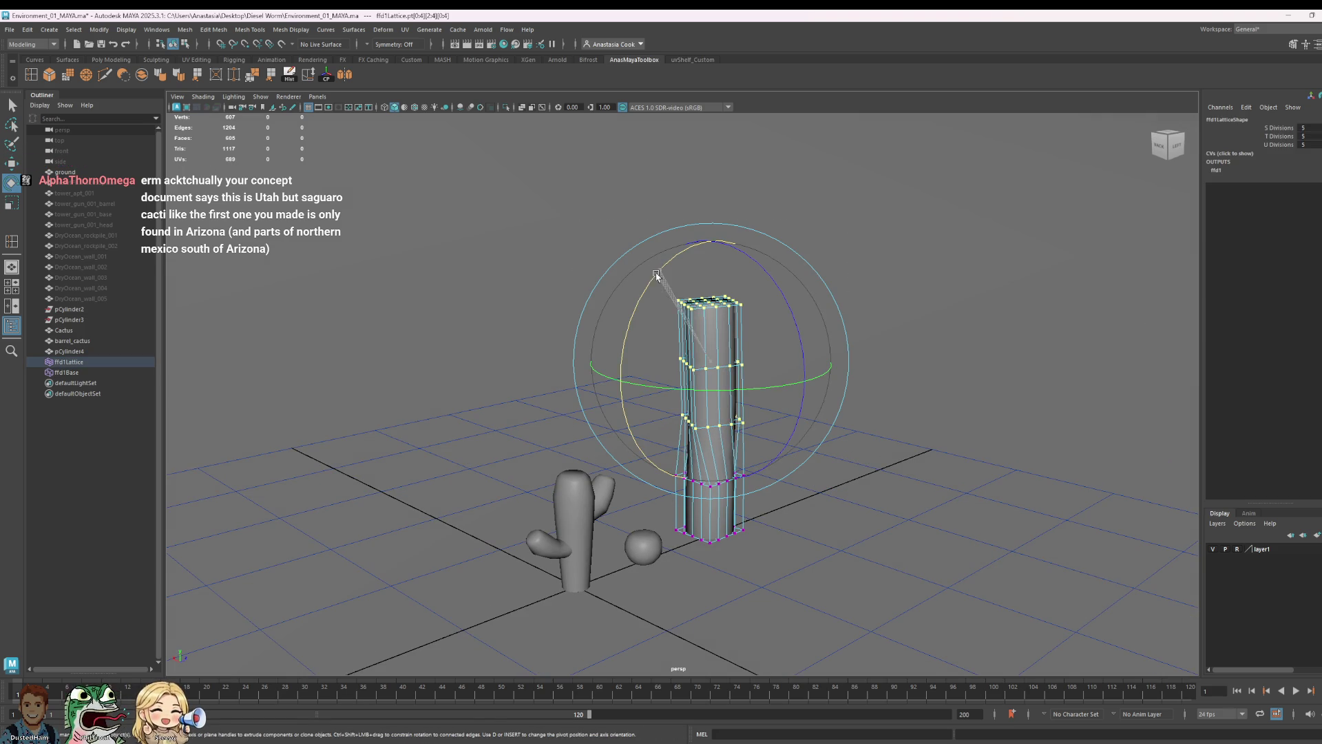
pyautogui.keyDown('alt'); pyautogui.moveTo(1072, 461); pyautogui.dragTo(1024, 472); pyautogui.keyUp('alt')
pyautogui.press('w')
pyautogui.moveTo(774, 375); pyautogui.dragTo(772, 375)
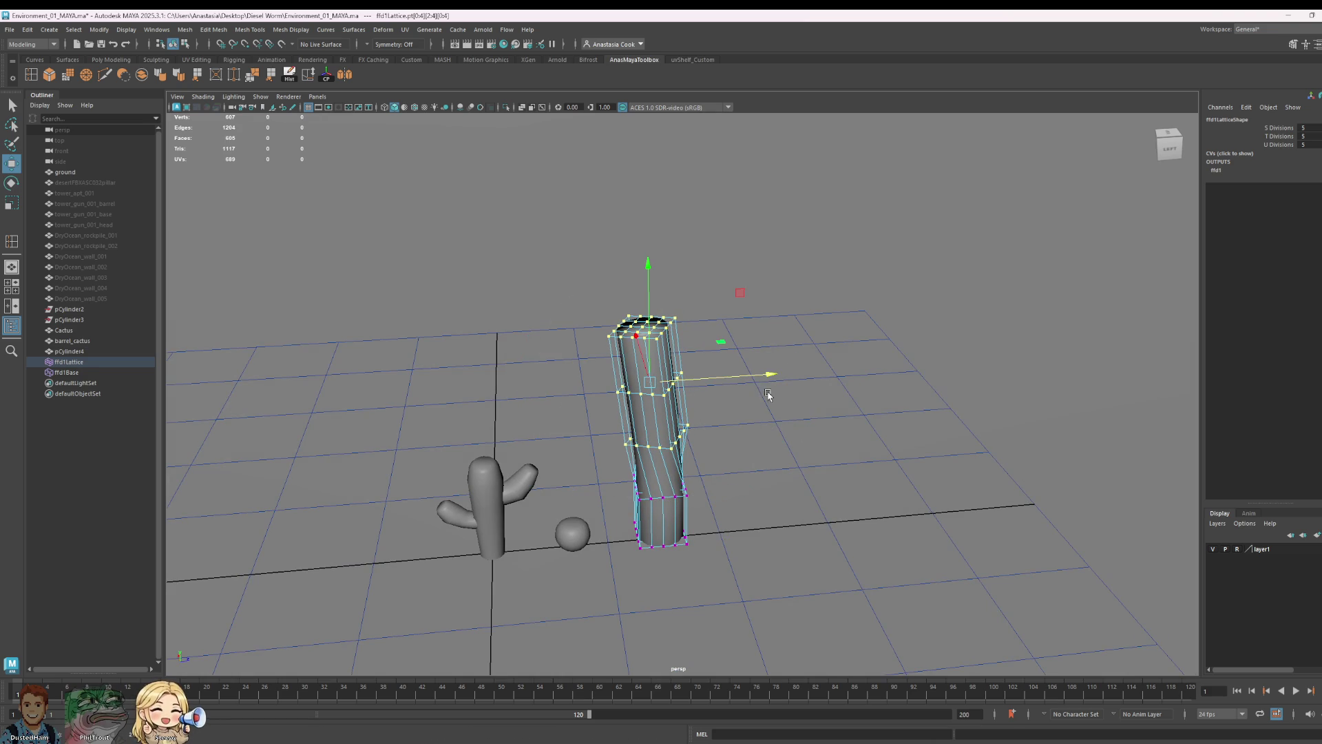
pyautogui.press('e')
pyautogui.moveTo(733, 316); pyautogui.dragTo(734, 307)
pyautogui.press('w')
pyautogui.moveTo(773, 377); pyautogui.dragTo(760, 375)
# - Select a smaller set of upper lattice points and rotate the trunk top back upright
pyautogui.keyDown('alt'); pyautogui.moveTo(810, 528); pyautogui.dragTo(807, 517); pyautogui.keyUp('alt')
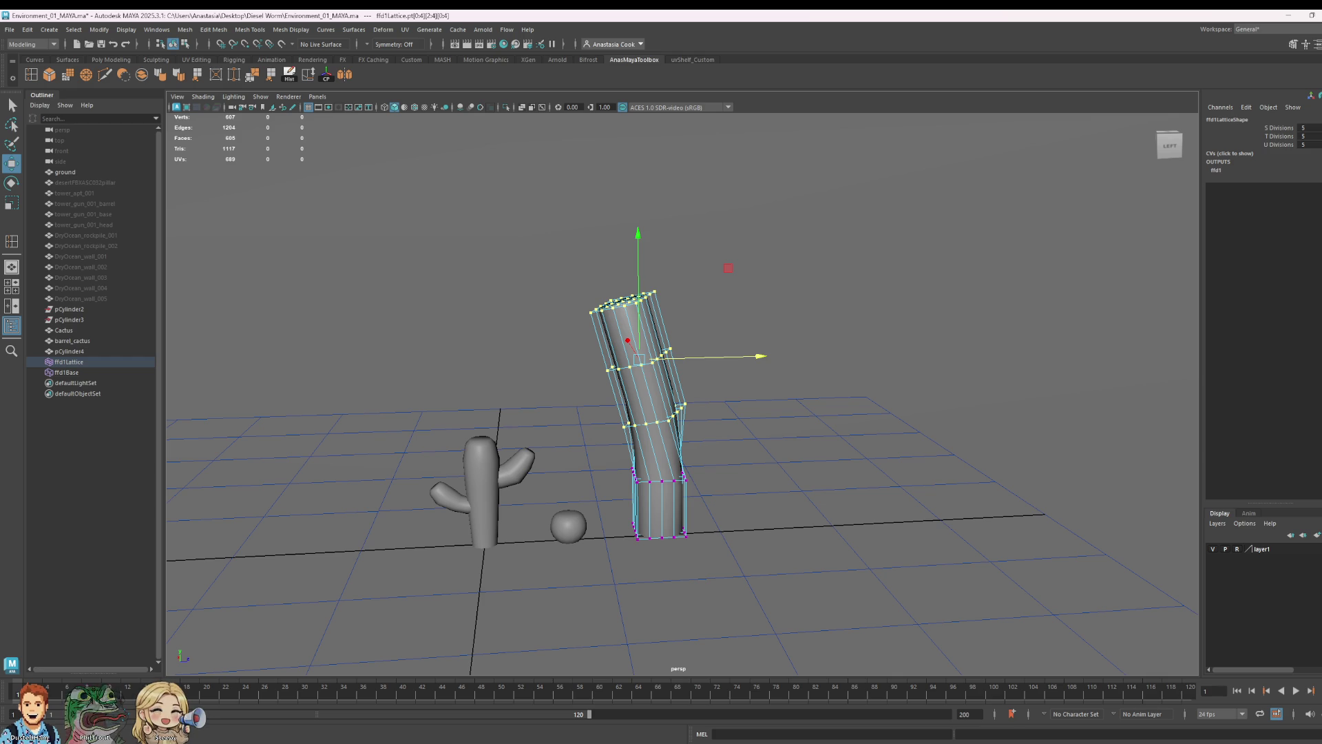
pyautogui.moveTo(805, 543); pyautogui.dragTo(576, 399)
pyautogui.press('e')
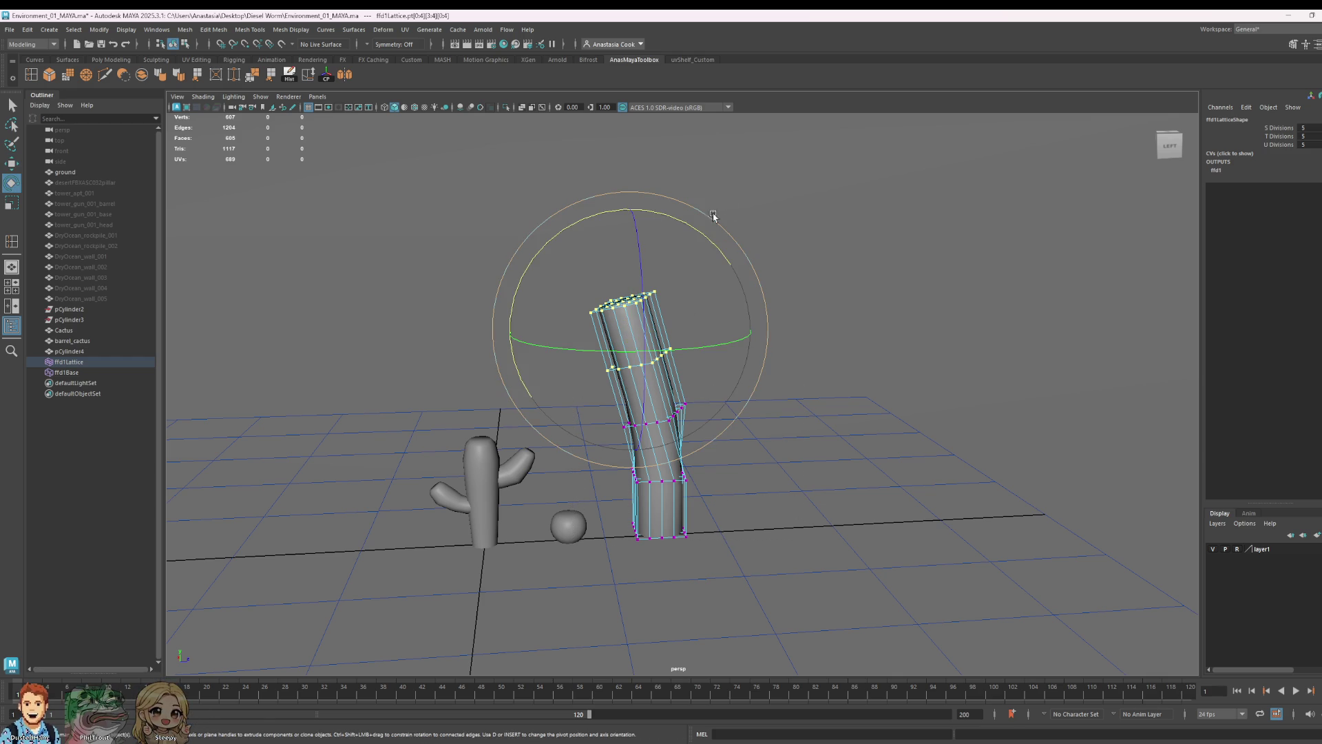
pyautogui.moveTo(697, 239); pyautogui.dragTo(737, 246)
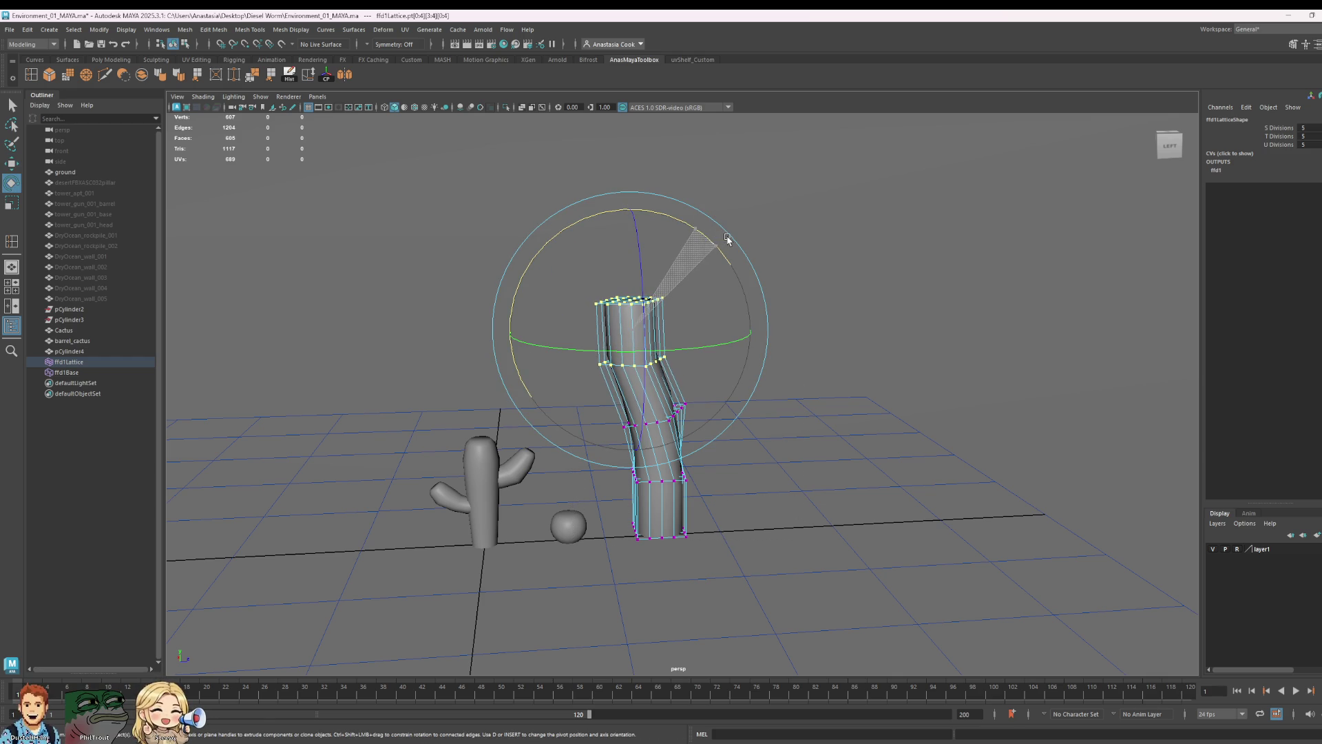
pyautogui.moveTo(916, 457)
pyautogui.keyDown('alt'); pyautogui.mouseDown()
pyautogui.moveTo(796, 508)
pyautogui.moveTo(708, 355)
pyautogui.moveTo(675, 379)
pyautogui.mouseUp(); pyautogui.keyUp('alt')
pyautogui.press('w')
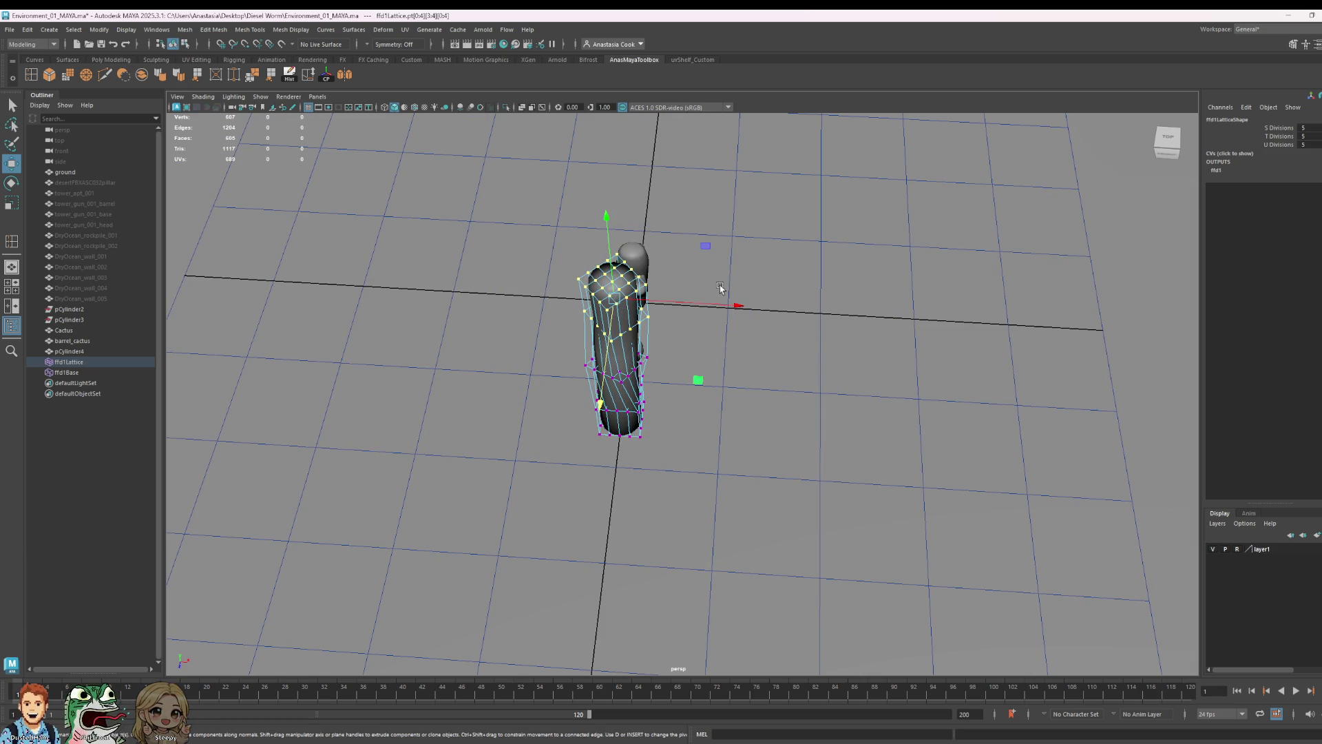
# - Push the upper trunk to the right, raise the top points and rotate the top slightly
pyautogui.moveTo(729, 306); pyautogui.dragTo(856, 346)
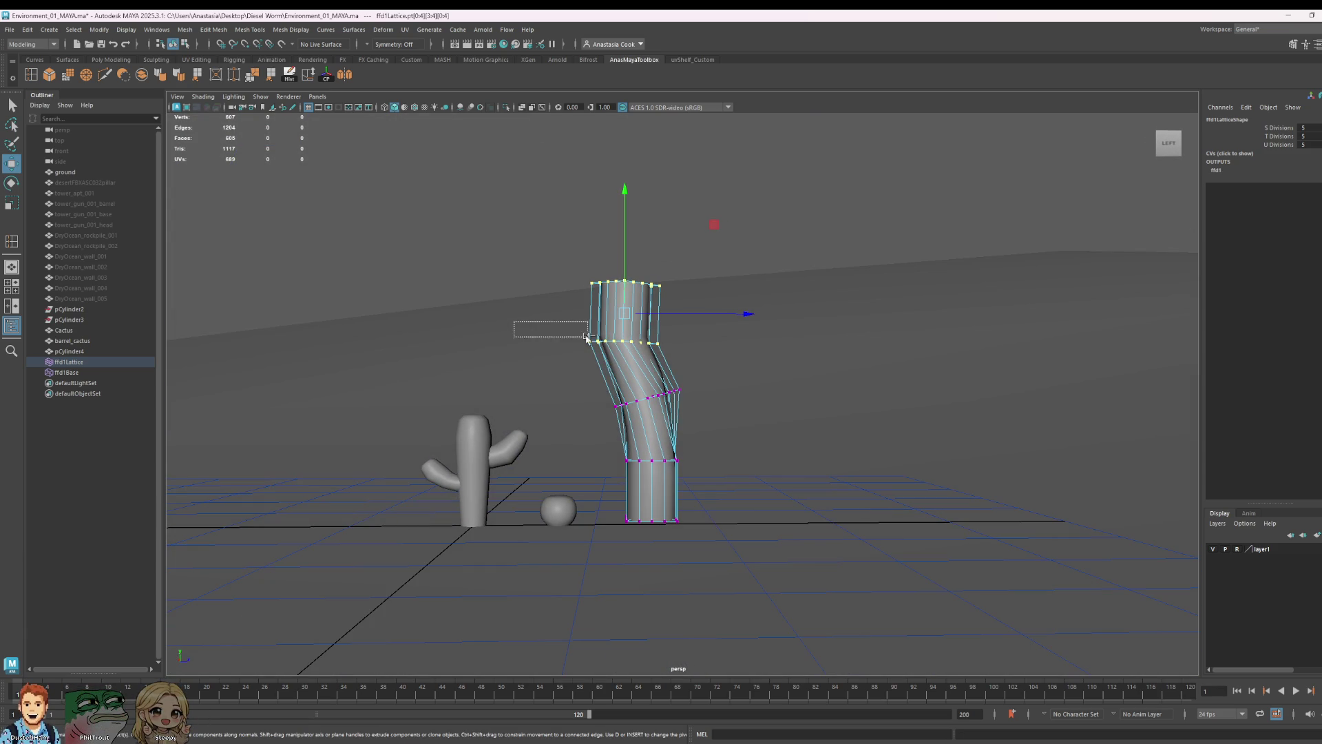
pyautogui.press('e')
pyautogui.moveTo(732, 310)
pyautogui.mouseDown()
pyautogui.moveTo(733, 336)
pyautogui.moveTo(708, 369)
pyautogui.mouseUp()
pyautogui.press('w')
pyautogui.moveTo(627, 207); pyautogui.dragTo(626, 173)
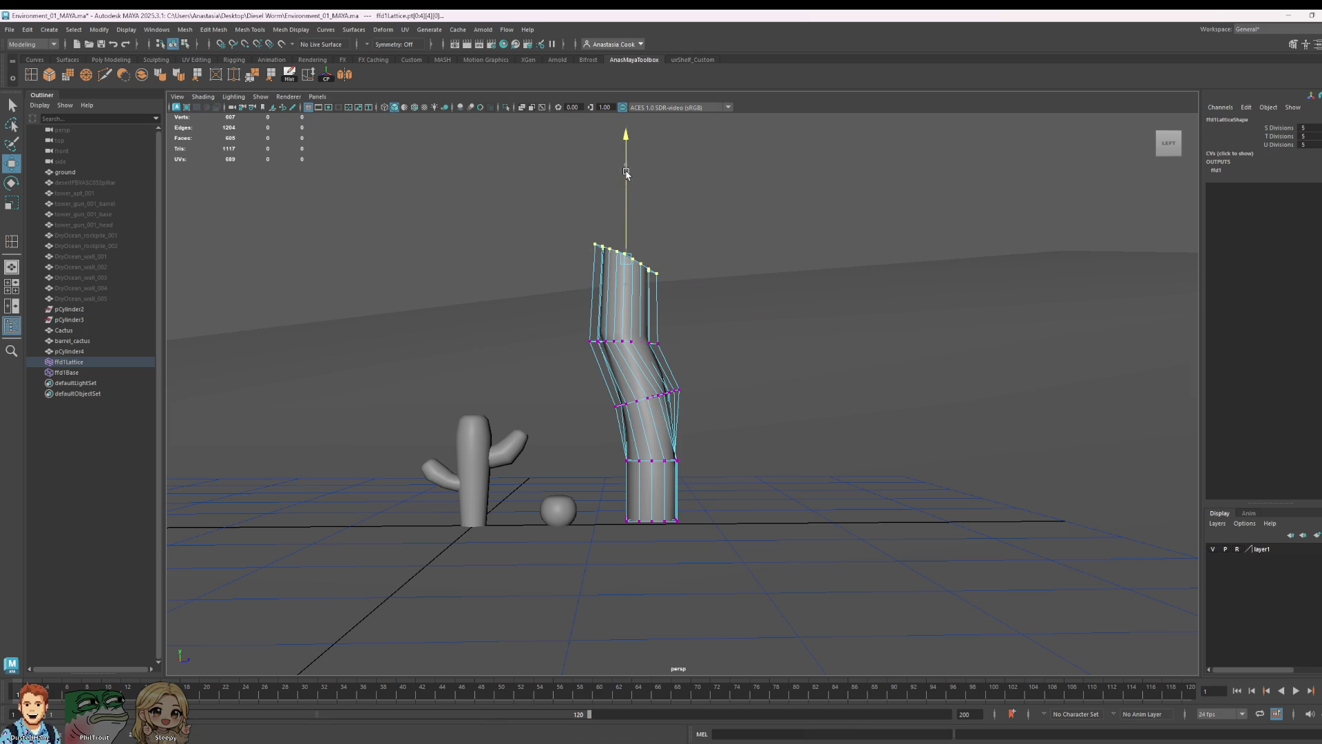
pyautogui.moveTo(729, 260); pyautogui.dragTo(757, 259)
pyautogui.press('e')
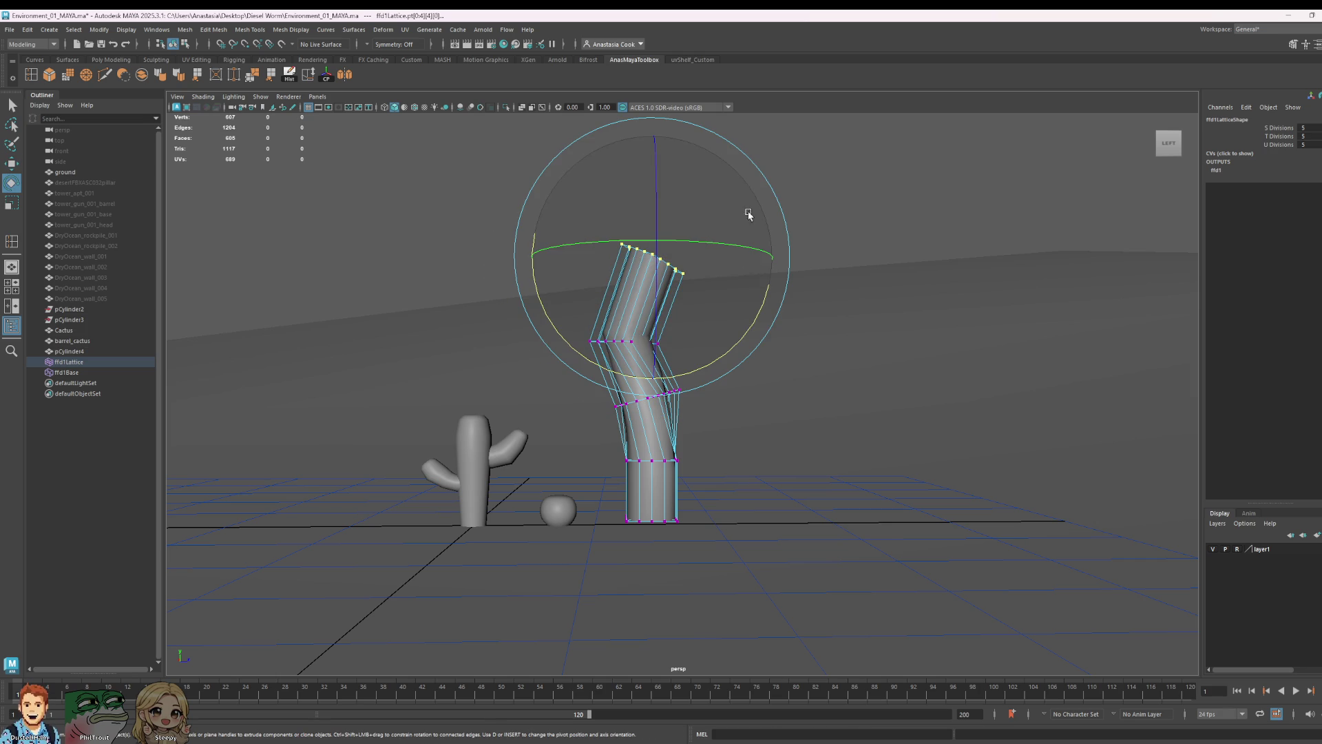
pyautogui.click(747, 328)
pyautogui.hotkey('ctrl', 'z')
pyautogui.moveTo(753, 317); pyautogui.dragTo(736, 345)
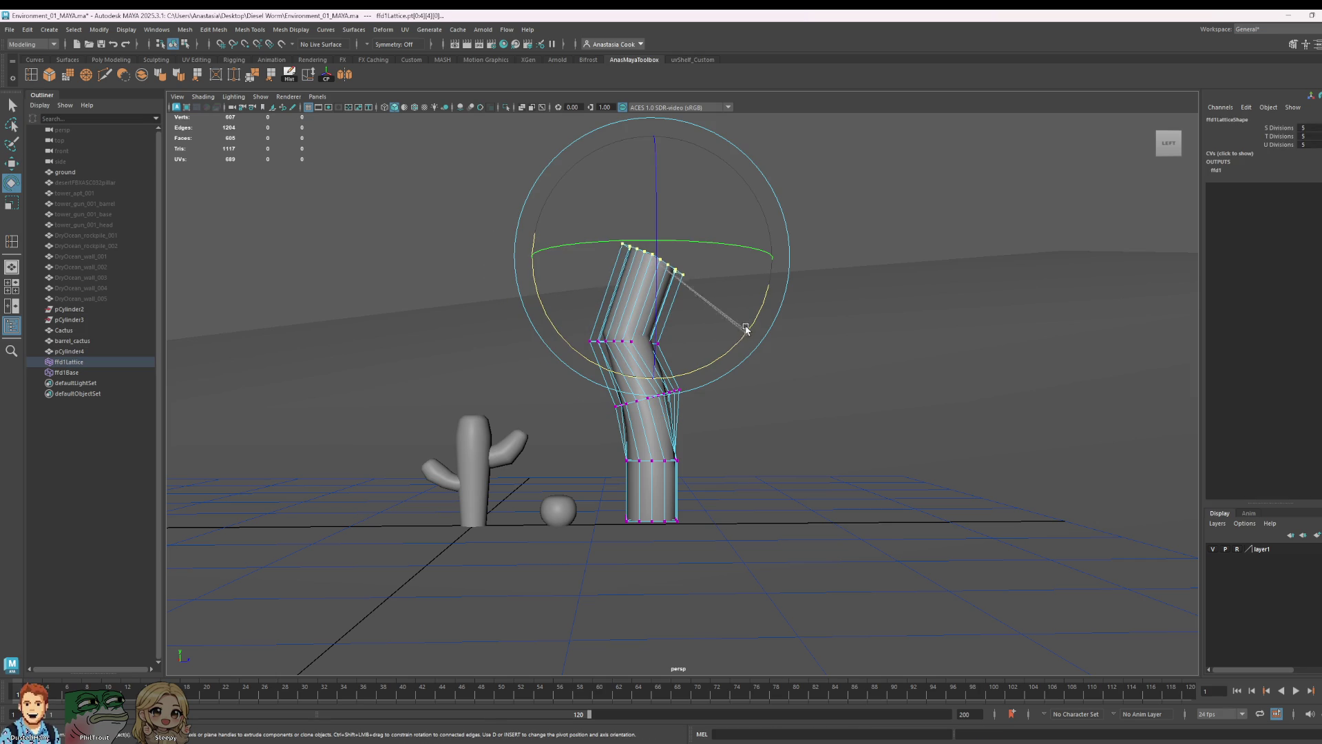
# - Shift the lower points right, then scale the bottom rows to flare and squash the base
pyautogui.moveTo(758, 507); pyautogui.dragTo(757, 507)
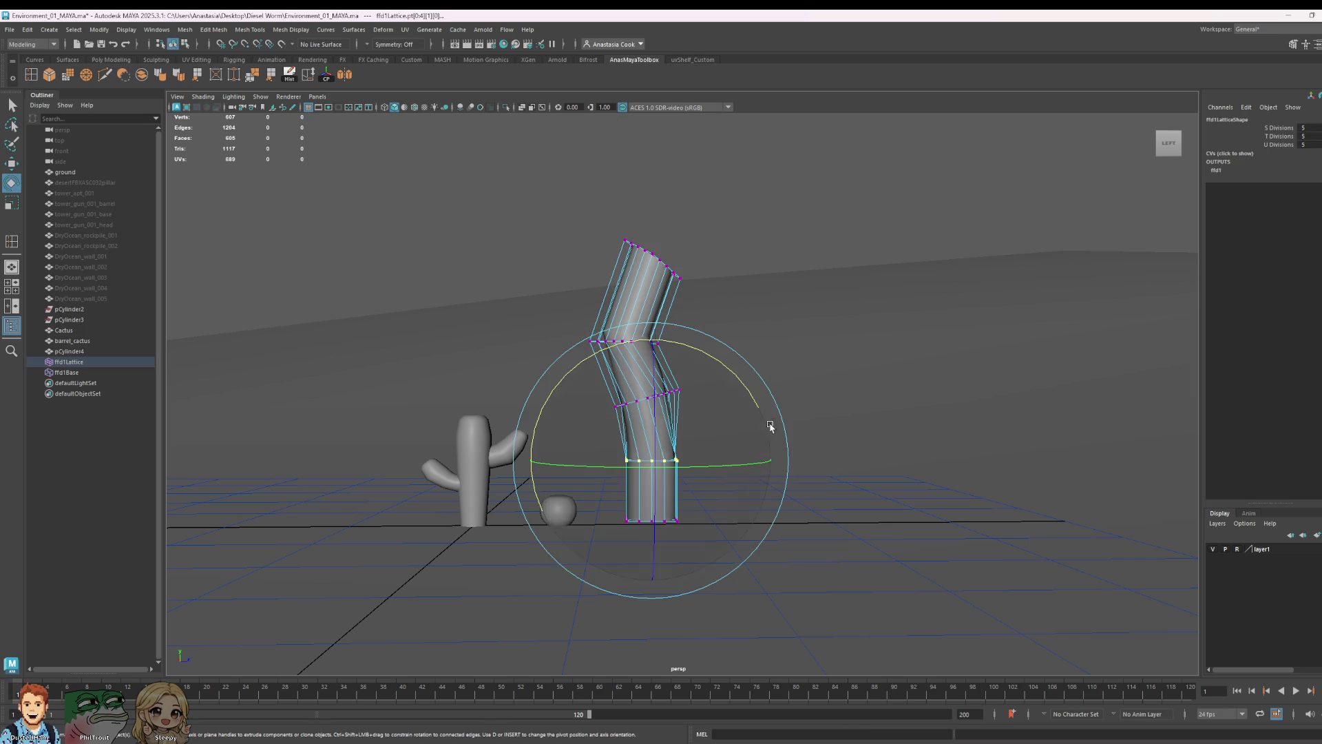
pyautogui.press('w')
pyautogui.moveTo(773, 458)
pyautogui.mouseDown()
pyautogui.moveTo(792, 464)
pyautogui.moveTo(782, 470)
pyautogui.mouseUp()
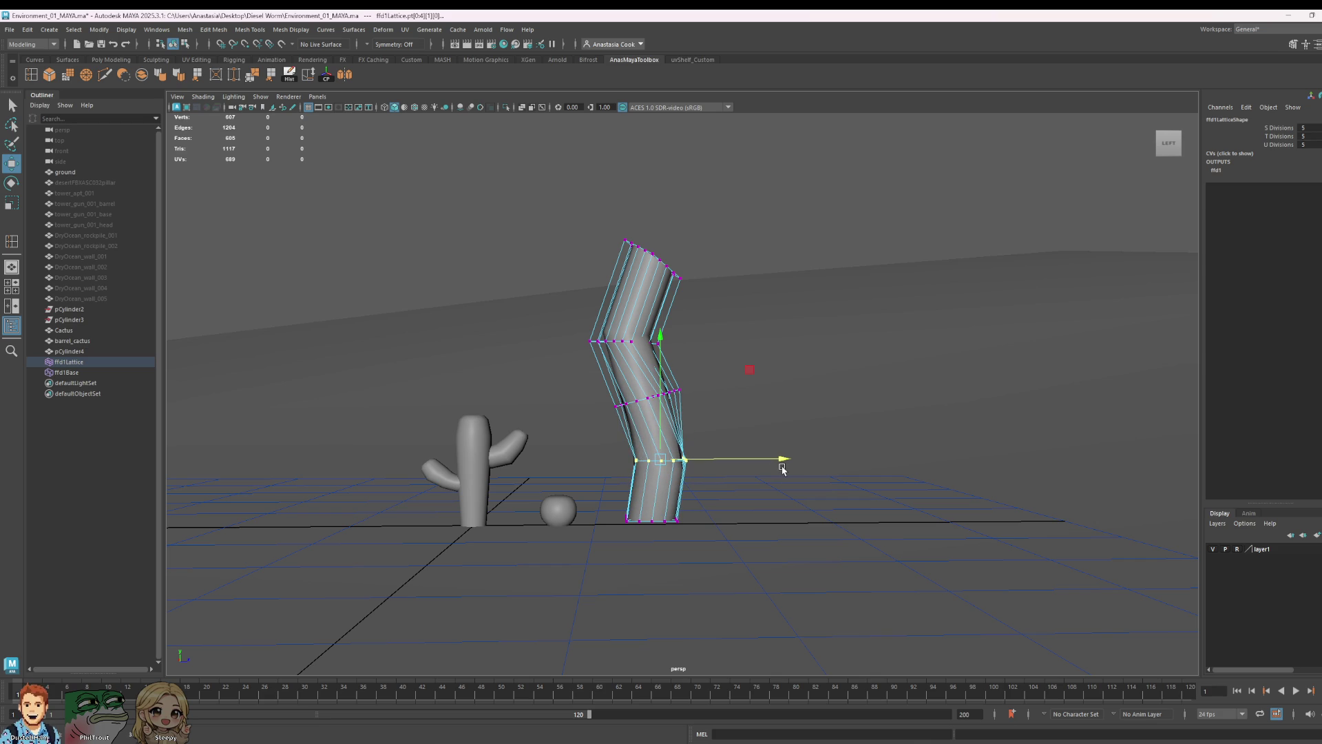
pyautogui.moveTo(560, 443); pyautogui.dragTo(799, 607)
pyautogui.press('r')
pyautogui.moveTo(655, 488); pyautogui.dragTo(679, 505)
pyautogui.moveTo(656, 378); pyautogui.dragTo(653, 408)
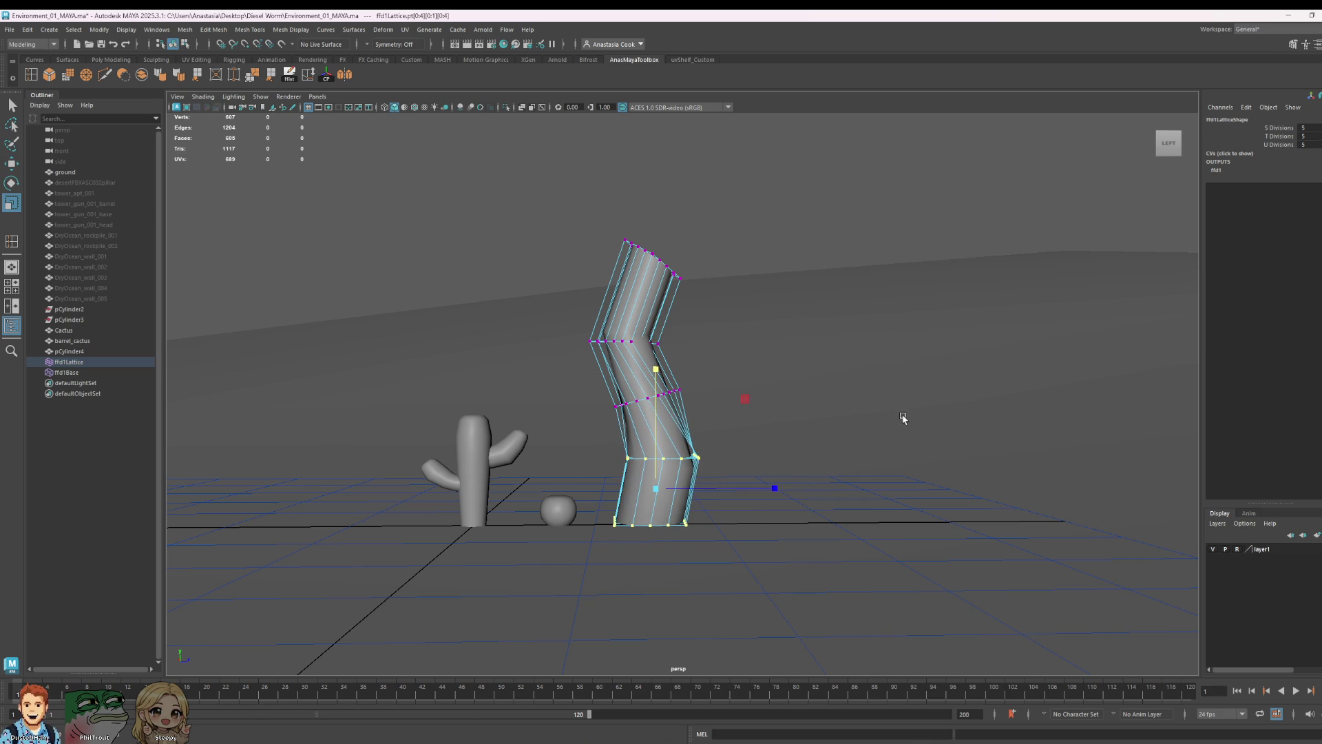
pyautogui.keyDown('alt'); pyautogui.moveTo(900, 418); pyautogui.dragTo(896, 480); pyautogui.keyUp('alt')
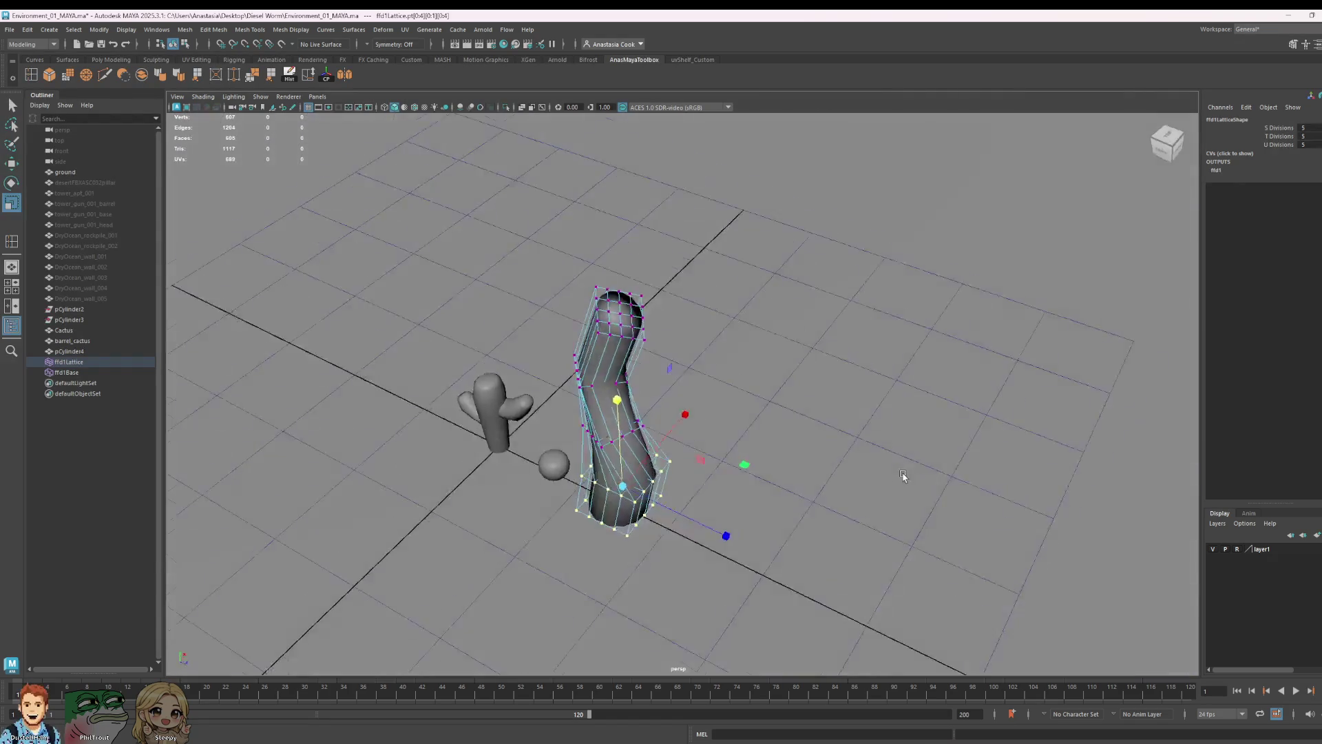
pyautogui.keyDown('alt'); pyautogui.moveTo(897, 479); pyautogui.dragTo(918, 448); pyautogui.keyUp('alt')
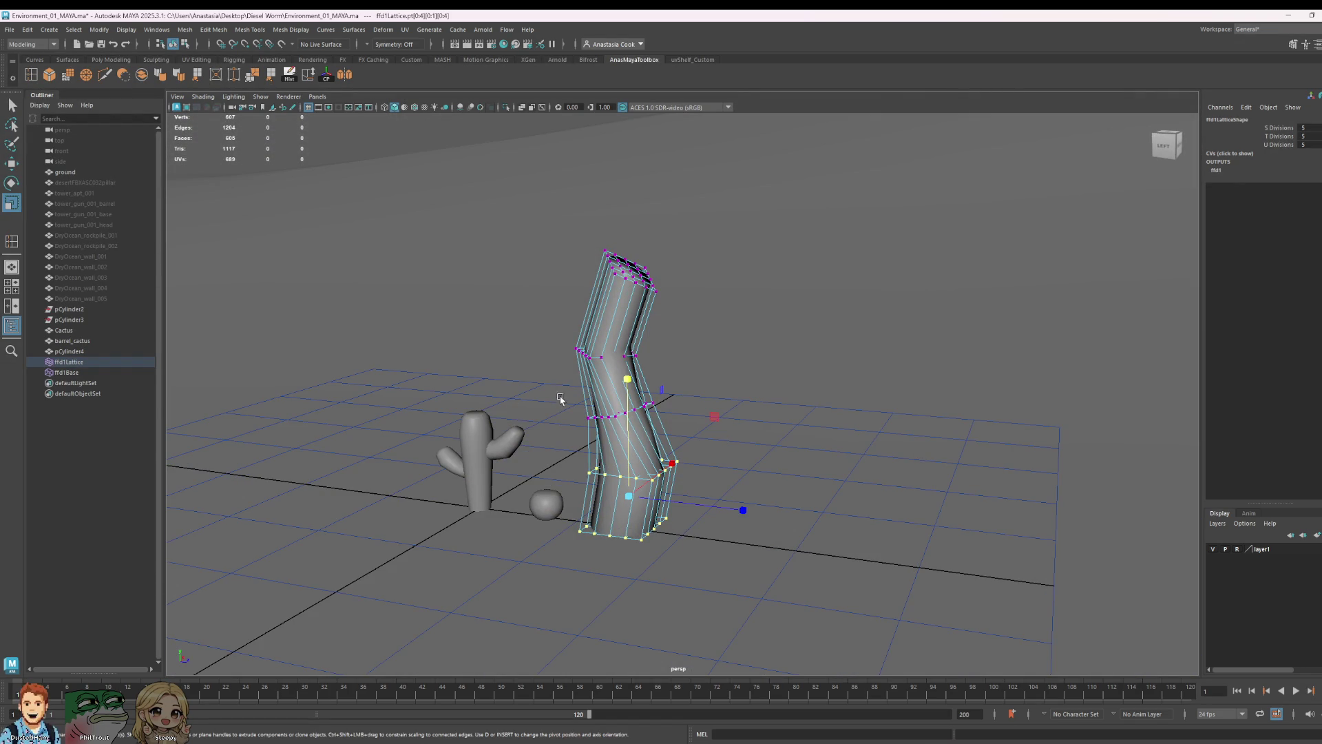
pyautogui.keyDown('alt'); pyautogui.moveTo(558, 400); pyautogui.dragTo(623, 394); pyautogui.keyUp('alt')
# - Select the middle and upper lattice rows and raise the top of the trunk
pyautogui.moveTo(756, 429); pyautogui.dragTo(755, 429)
pyautogui.press('e')
pyautogui.press('w')
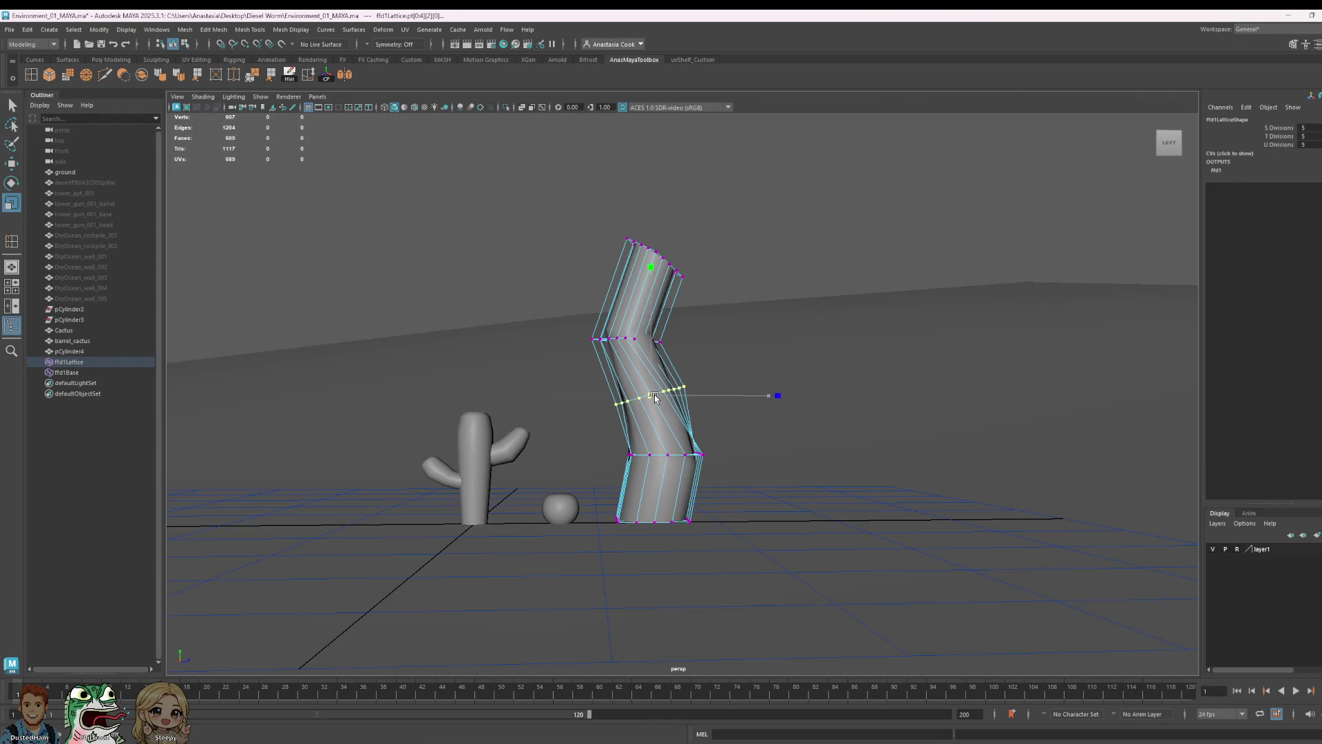
pyautogui.moveTo(560, 287)
pyautogui.mouseDown()
pyautogui.moveTo(584, 382)
pyautogui.moveTo(816, 376)
pyautogui.mouseUp()
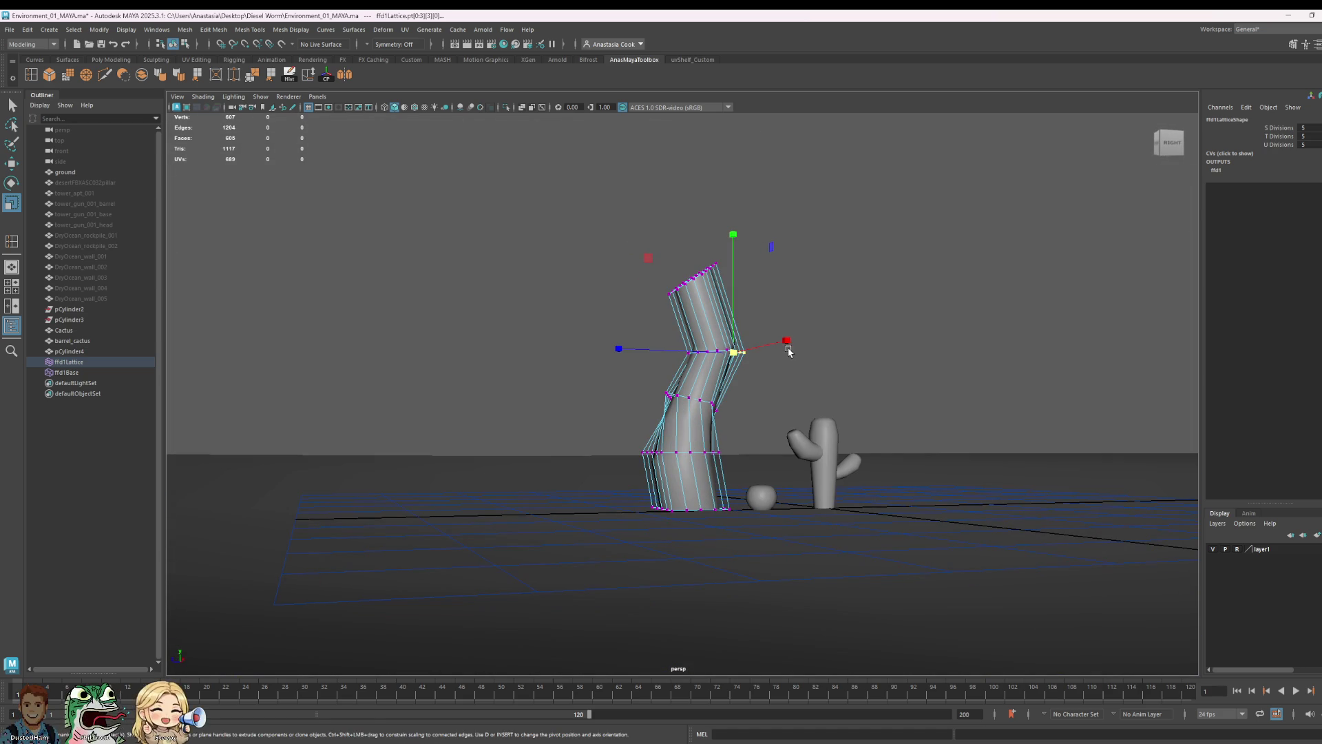
pyautogui.moveTo(1019, 334)
pyautogui.keyDown('alt'); pyautogui.mouseDown()
pyautogui.moveTo(821, 332)
pyautogui.moveTo(944, 378)
pyautogui.moveTo(868, 404)
pyautogui.moveTo(895, 402)
pyautogui.moveTo(829, 252)
pyautogui.mouseUp(); pyautogui.keyUp('alt')
pyautogui.moveTo(635, 325); pyautogui.dragTo(634, 325)
pyautogui.press('w')
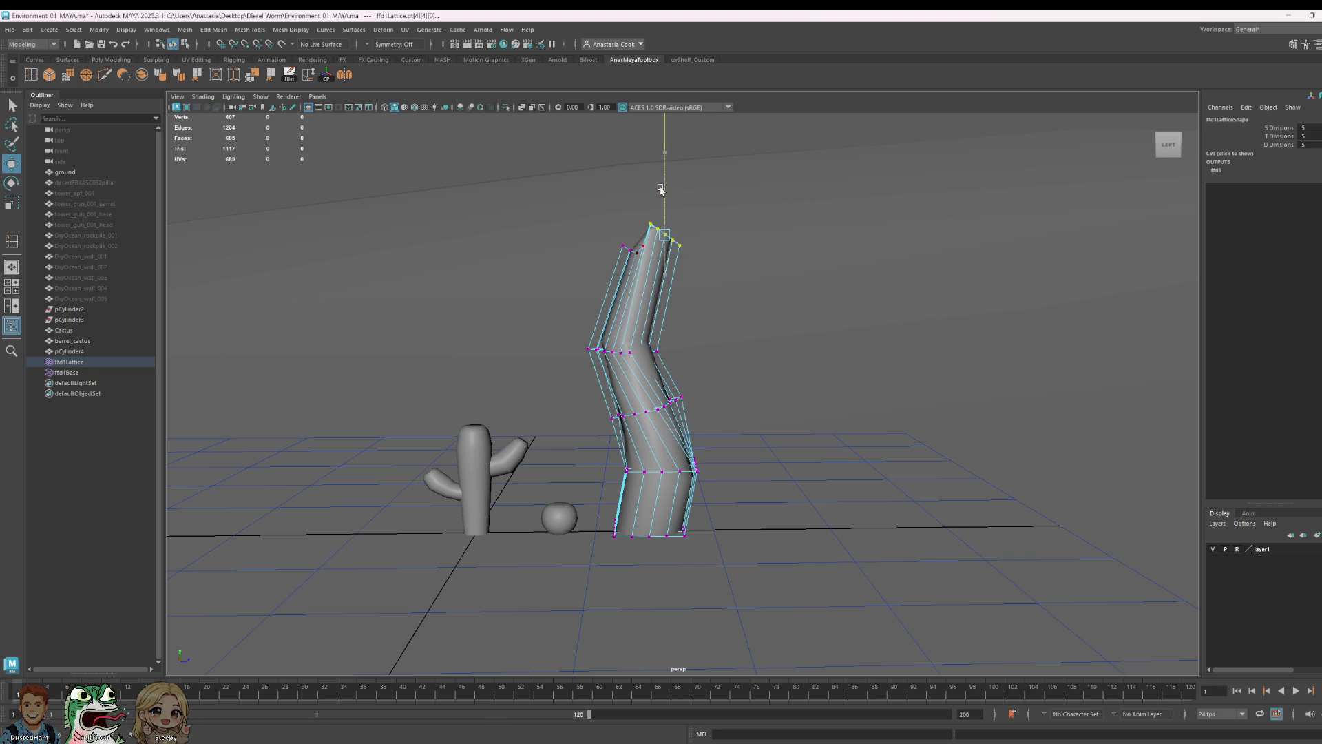
pyautogui.moveTo(566, 206); pyautogui.dragTo(651, 274)
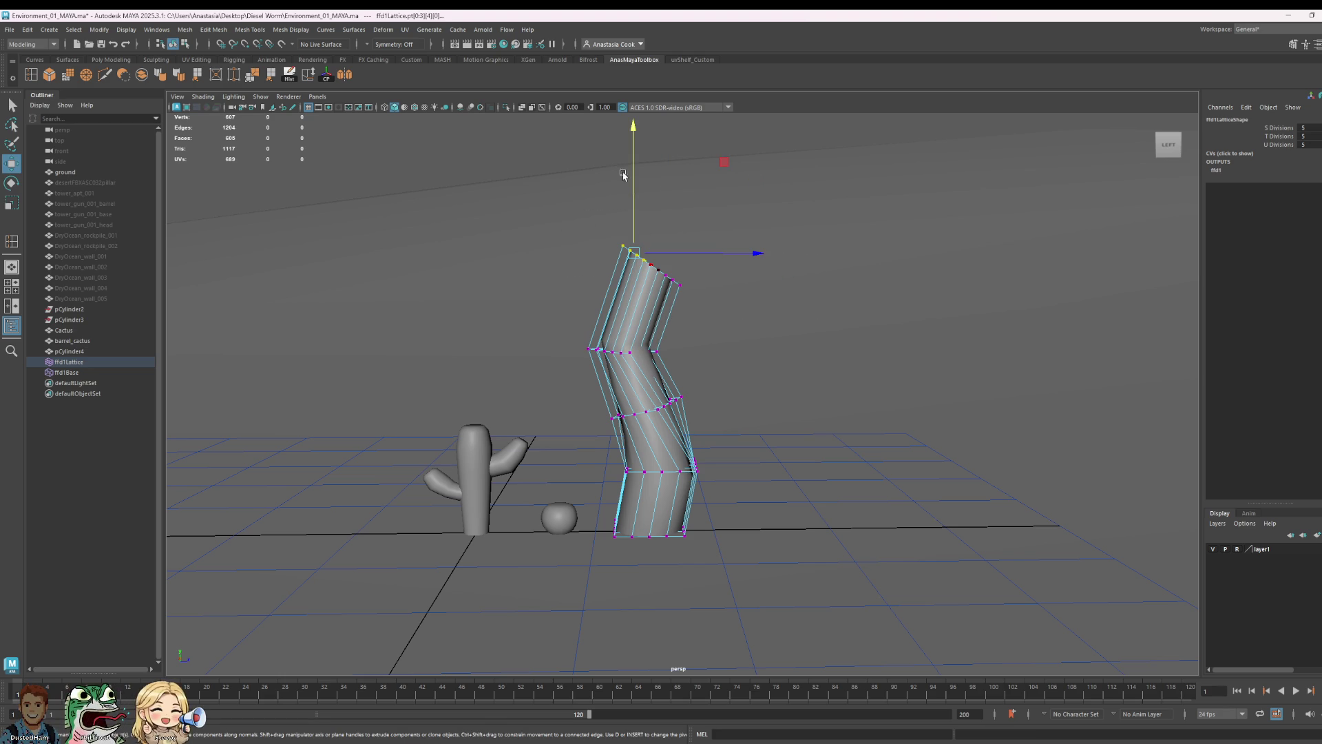
pyautogui.moveTo(629, 192); pyautogui.dragTo(629, 173)
# - Tilt the trunk top to complete the zigzag bend and check it from above
pyautogui.press('e')
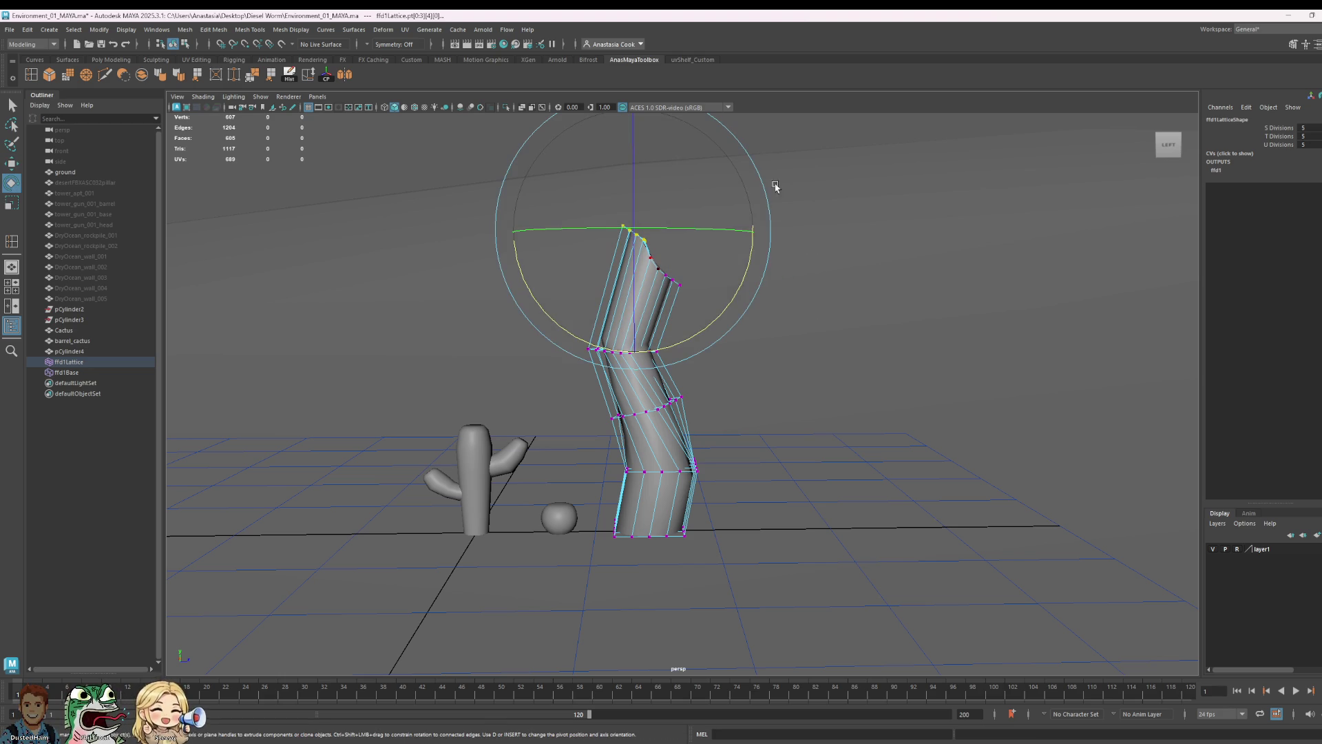
pyautogui.moveTo(746, 277); pyautogui.dragTo(712, 326)
pyautogui.press('w')
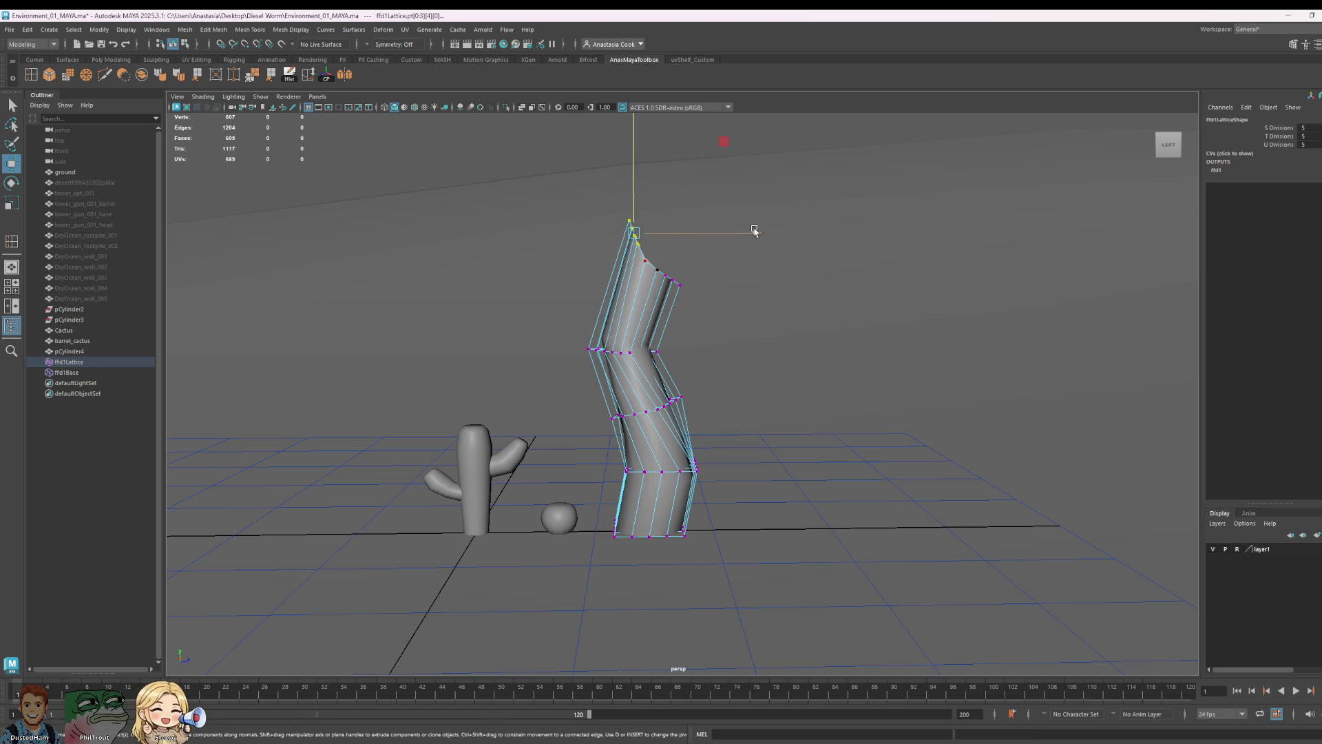
pyautogui.moveTo(699, 272)
pyautogui.keyDown('alt'); pyautogui.mouseDown()
pyautogui.moveTo(739, 329)
pyautogui.moveTo(948, 285)
pyautogui.mouseUp(); pyautogui.keyUp('alt')
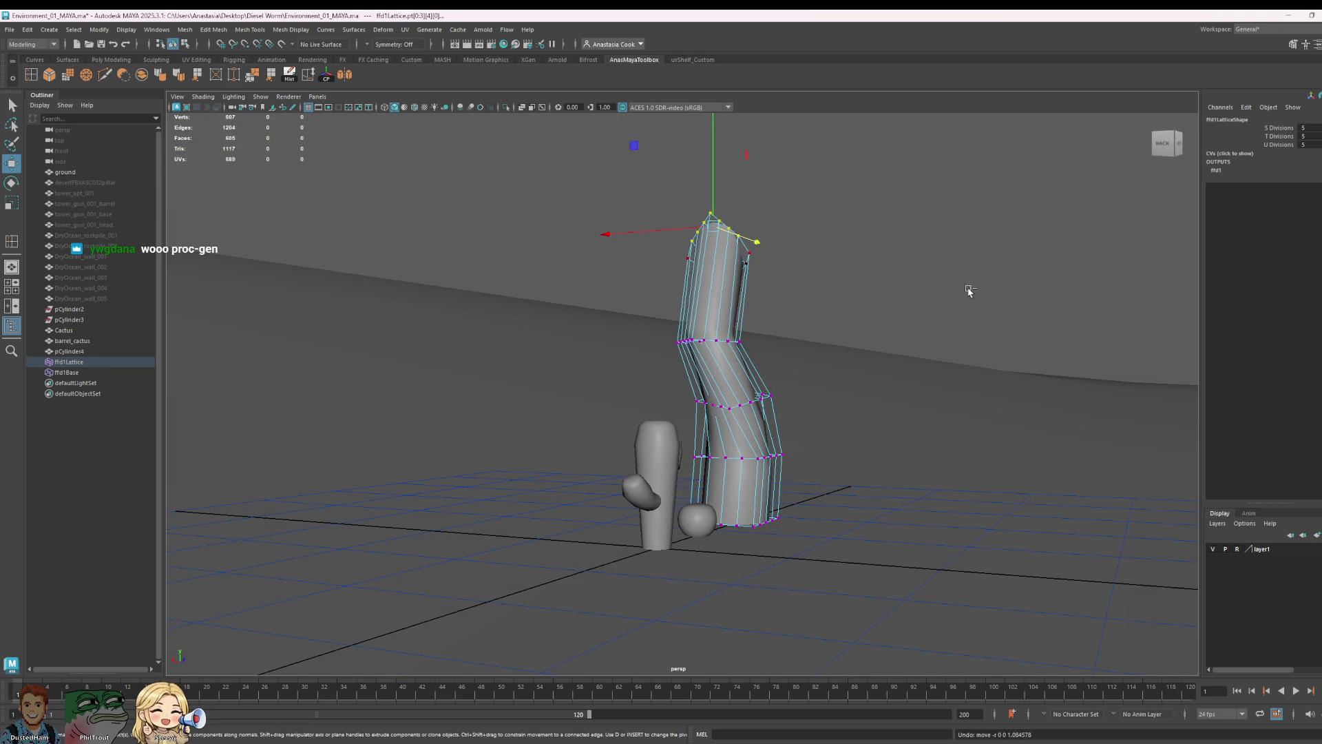
pyautogui.keyDown('alt'); pyautogui.moveTo(952, 340); pyautogui.dragTo(844, 328); pyautogui.keyUp('alt')
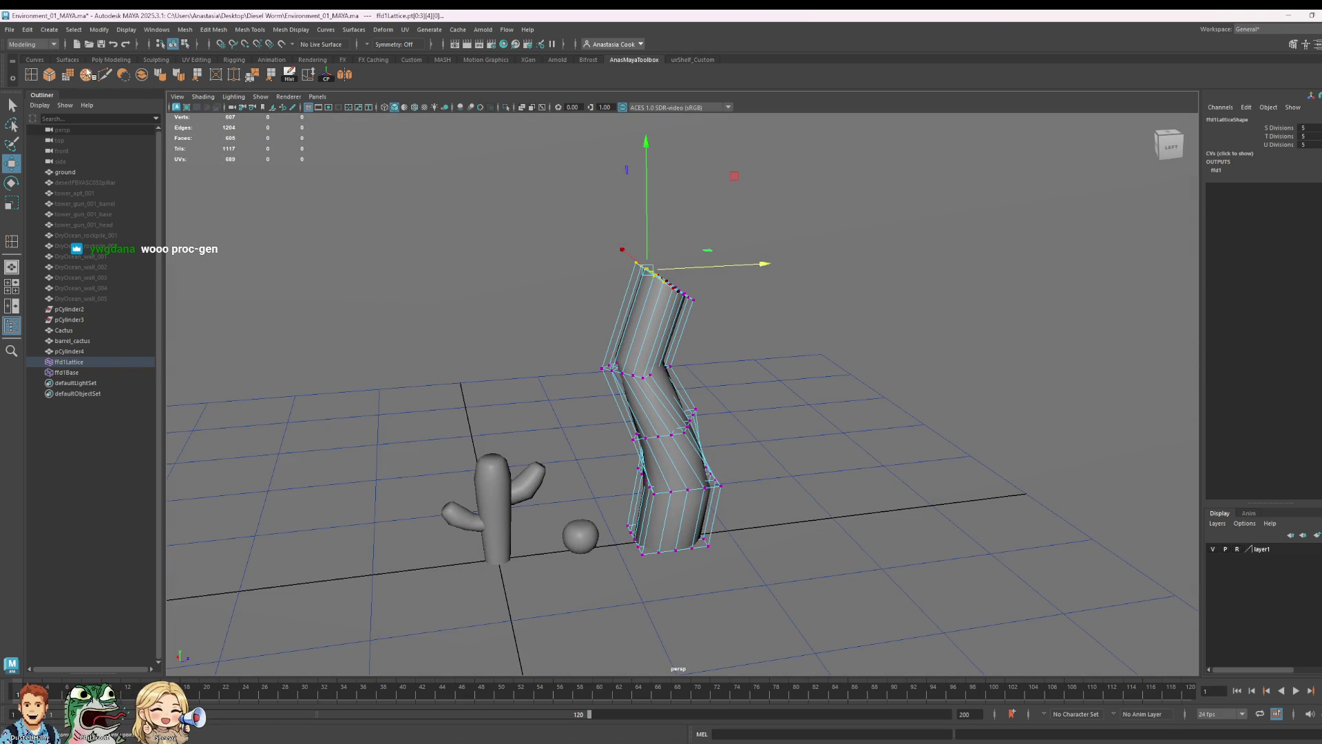
pyautogui.rightClick(678, 378)
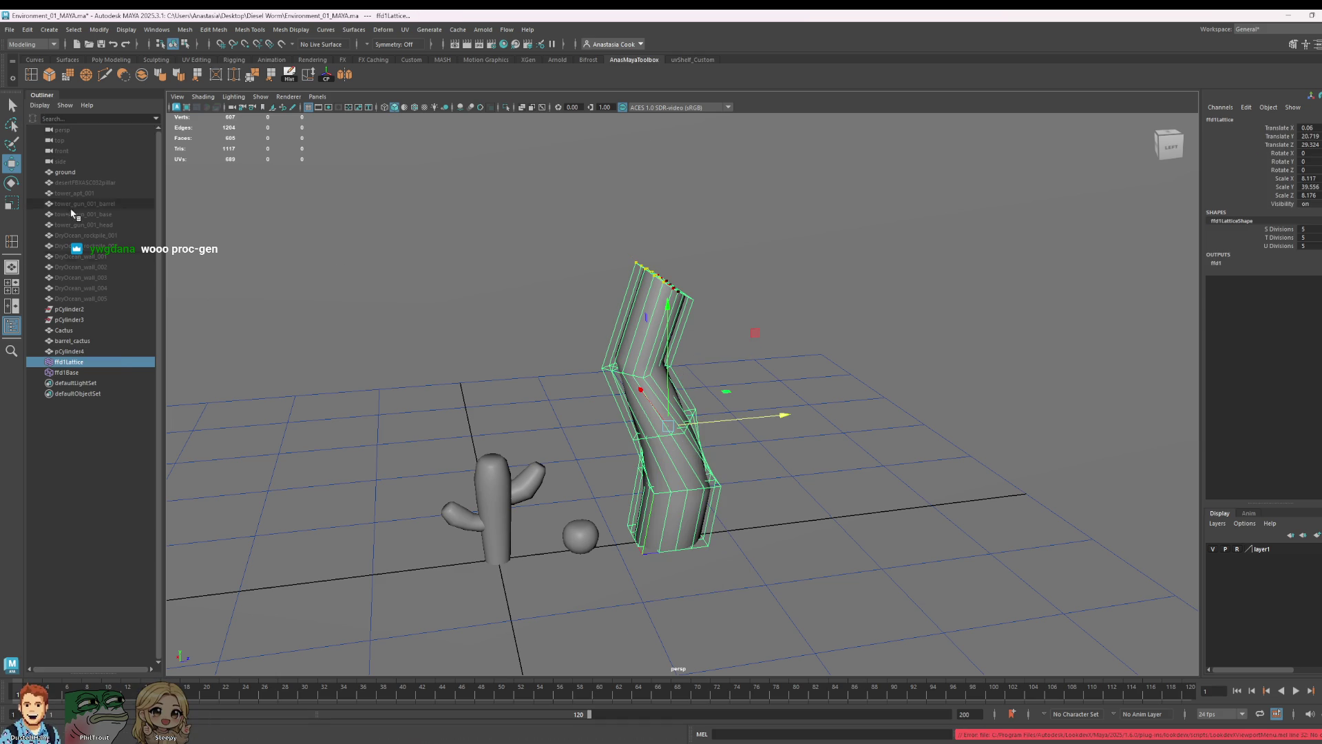
# - Select pCylinder4 in the Outliner and delete its history to bake the lattice bend
pyautogui.click(70, 352)
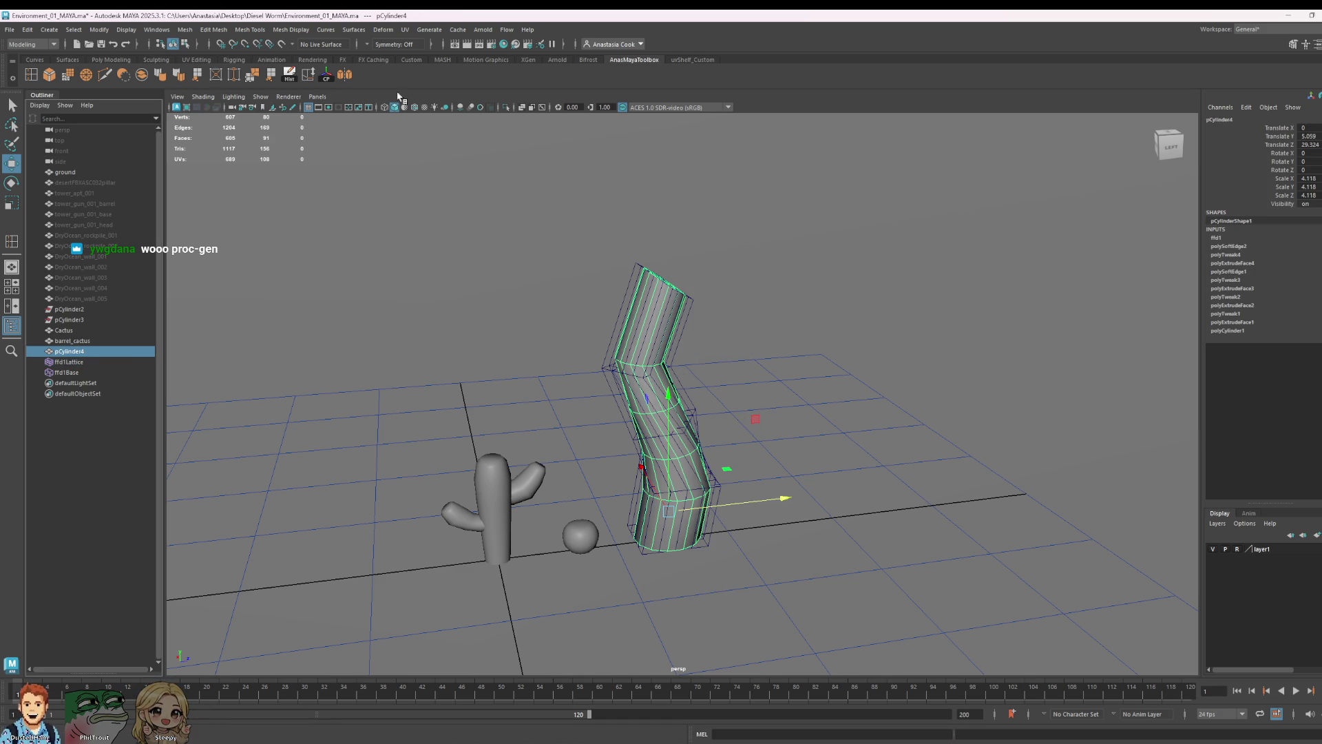
pyautogui.click(289, 74)
pyautogui.moveTo(857, 408)
pyautogui.keyDown('alt'); pyautogui.mouseDown()
pyautogui.moveTo(763, 458)
pyautogui.moveTo(788, 345)
pyautogui.mouseUp(); pyautogui.keyUp('alt')
# - In vertex mode scale down the trunk's top ring, then undo the scaling
pyautogui.moveTo(702, 257); pyautogui.dragTo(674, 254, button='right')
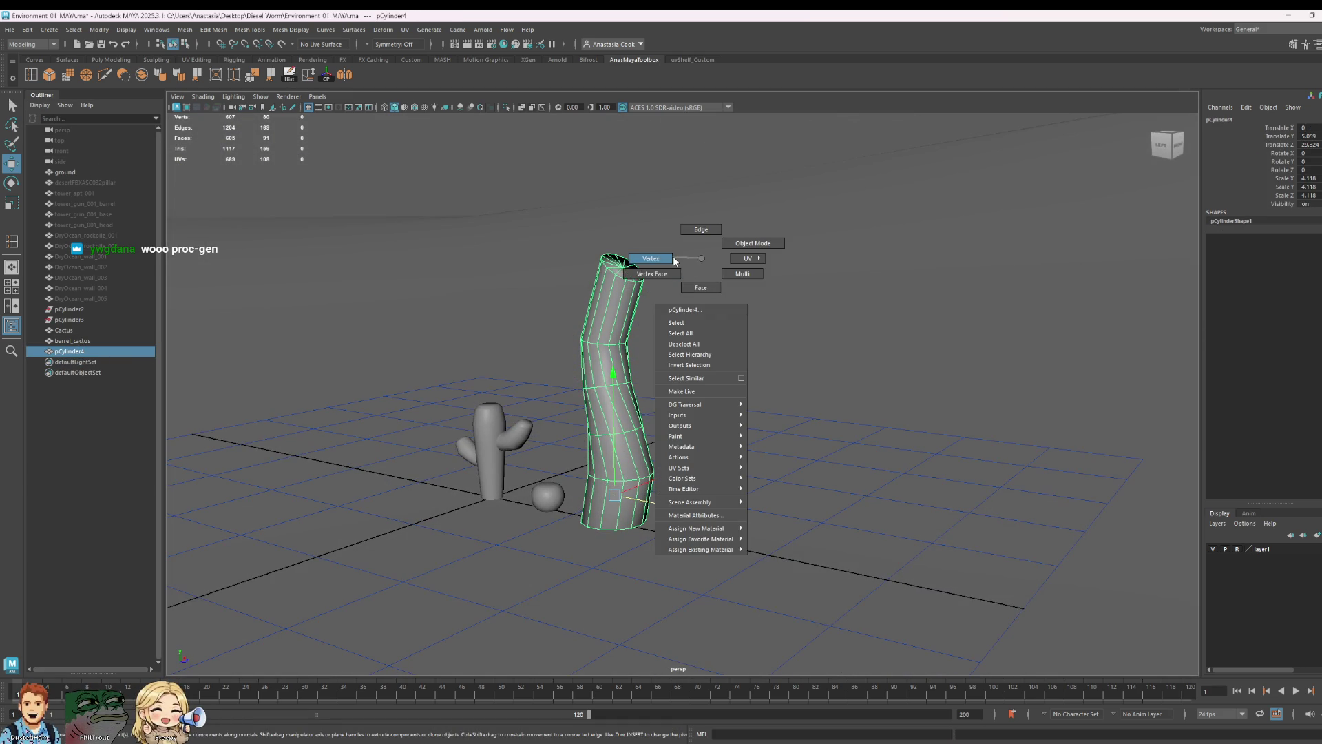
pyautogui.moveTo(688, 215)
pyautogui.mouseDown()
pyautogui.moveTo(582, 286)
pyautogui.moveTo(709, 332)
pyautogui.mouseUp()
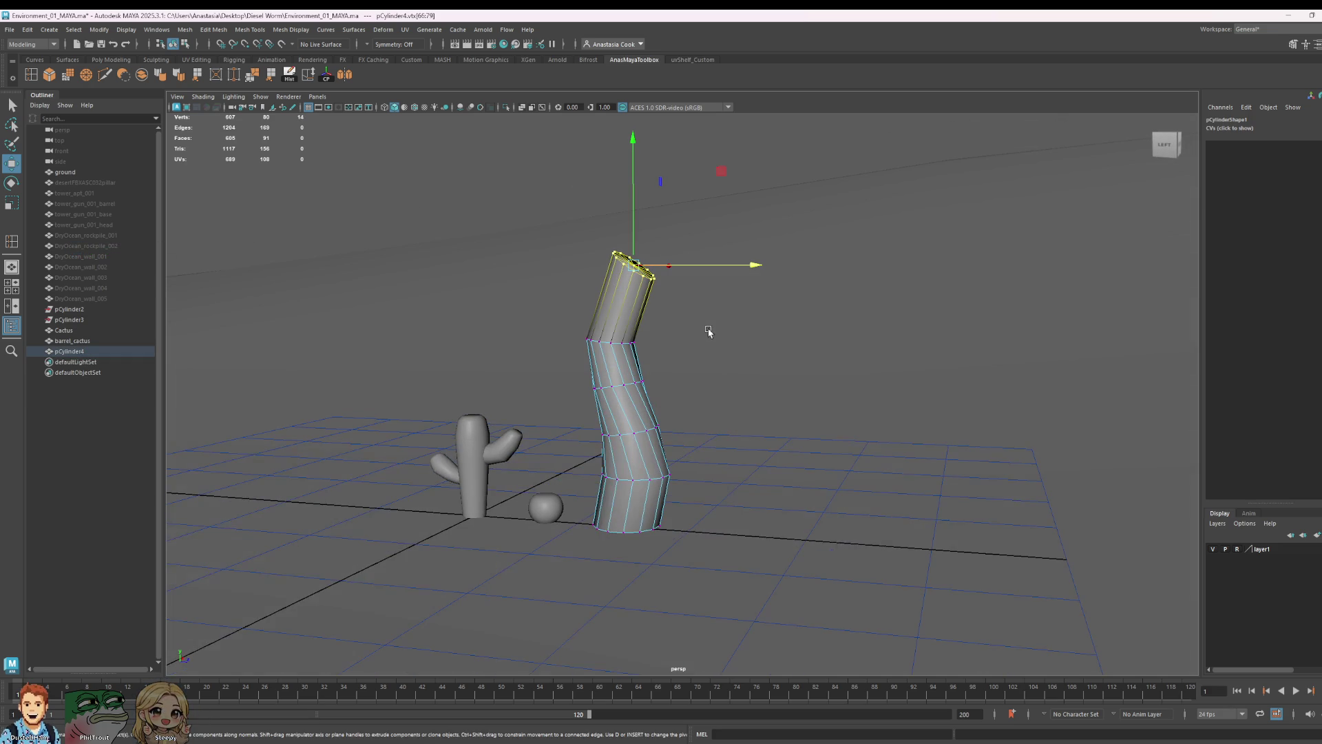
pyautogui.press('r')
pyautogui.moveTo(636, 266); pyautogui.dragTo(616, 277)
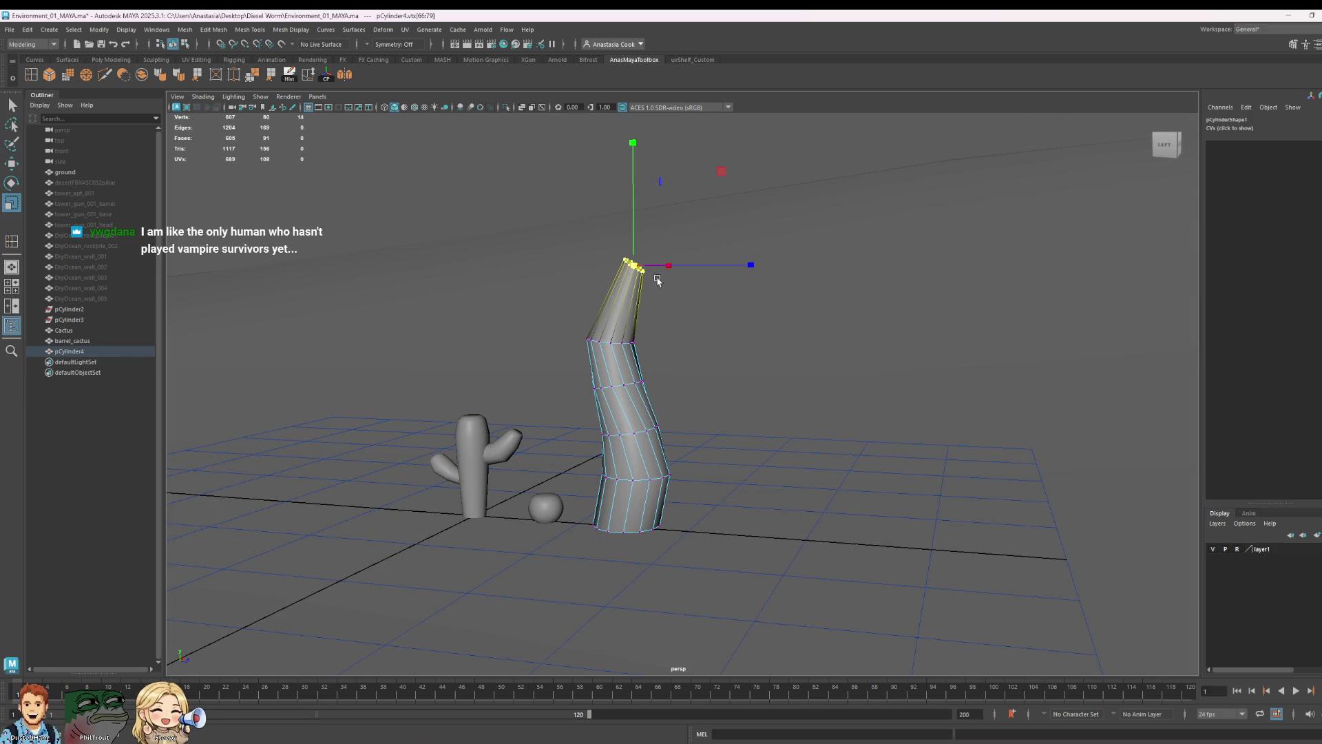
pyautogui.hotkey('ctrl', 'z')
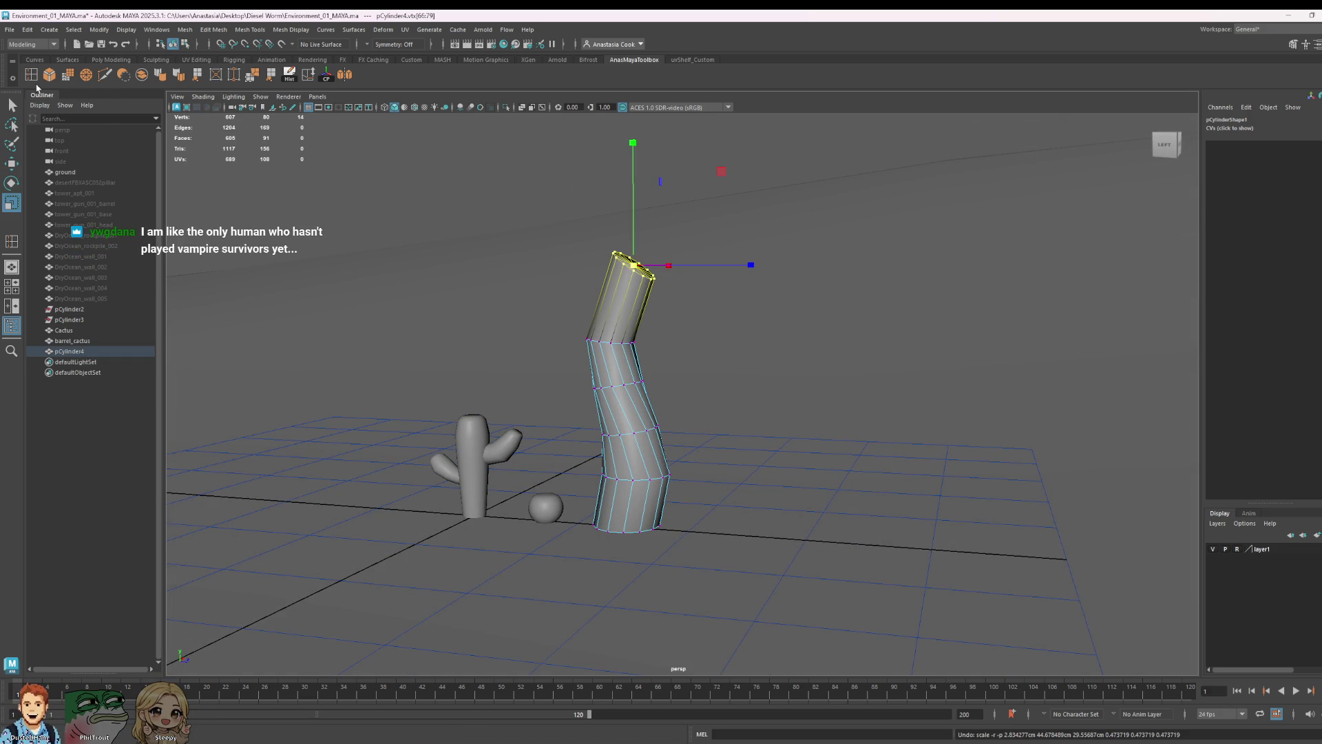
# - Insert two edge loops near the top of the trunk
pyautogui.keyDown('shift'); pyautogui.moveTo(631, 310); pyautogui.dragTo(640, 305, button='right'); pyautogui.keyUp('shift')
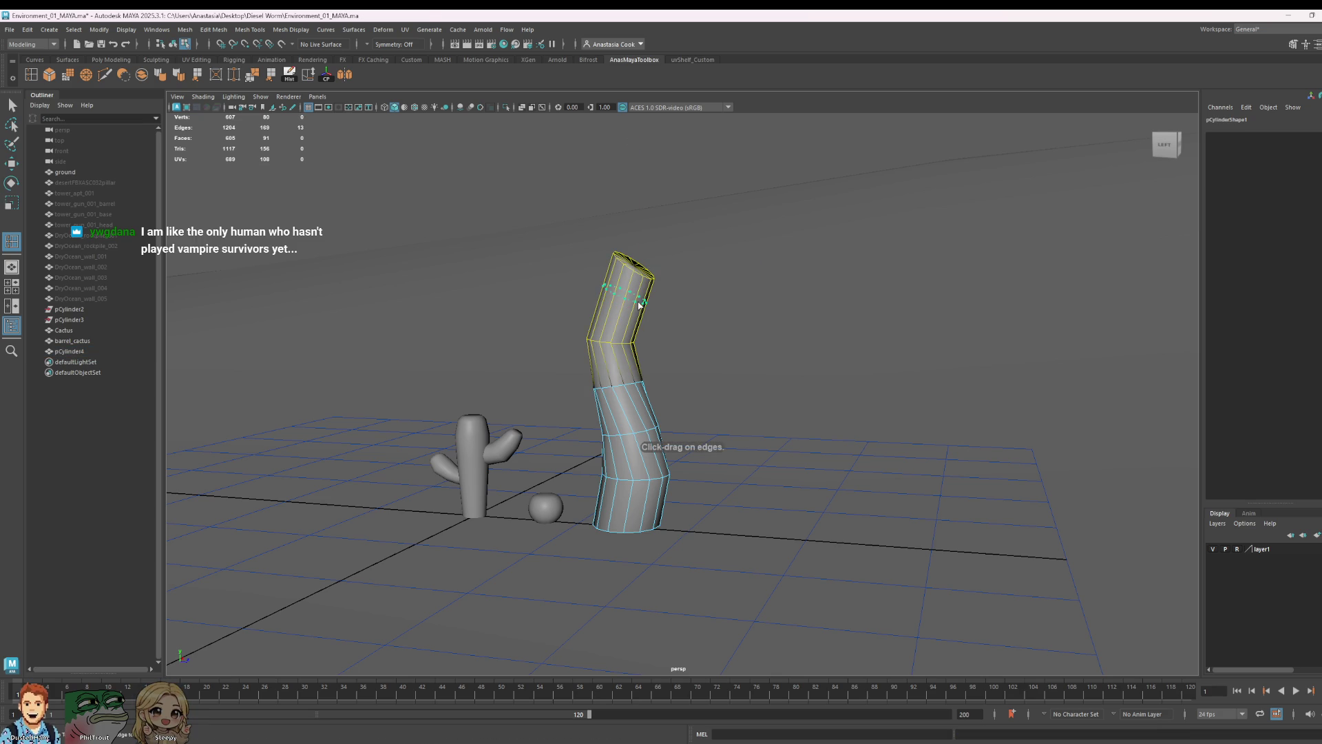
pyautogui.click(620, 310)
pyautogui.click(632, 254)
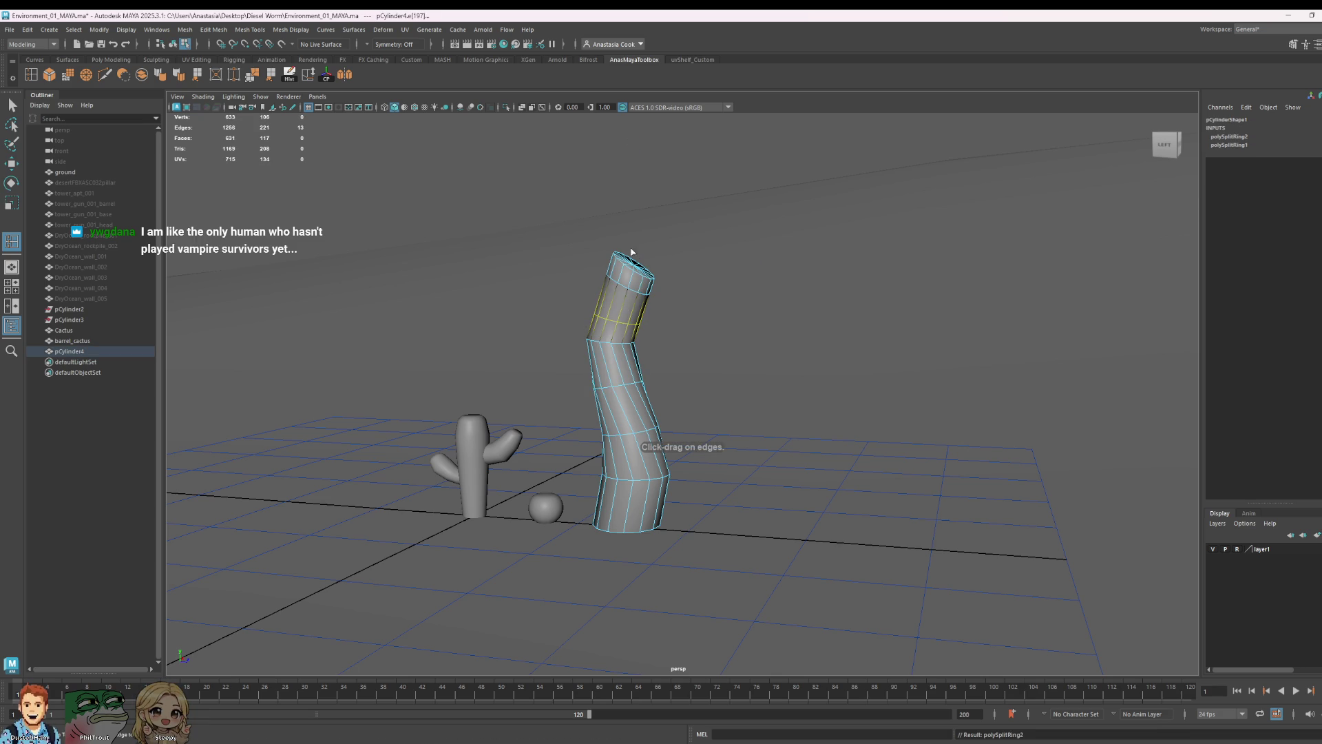
# - Select the top vertex ring, adjust its height and scale it down to a sharp point
pyautogui.moveTo(530, 250); pyautogui.dragTo(743, 223, button='right')
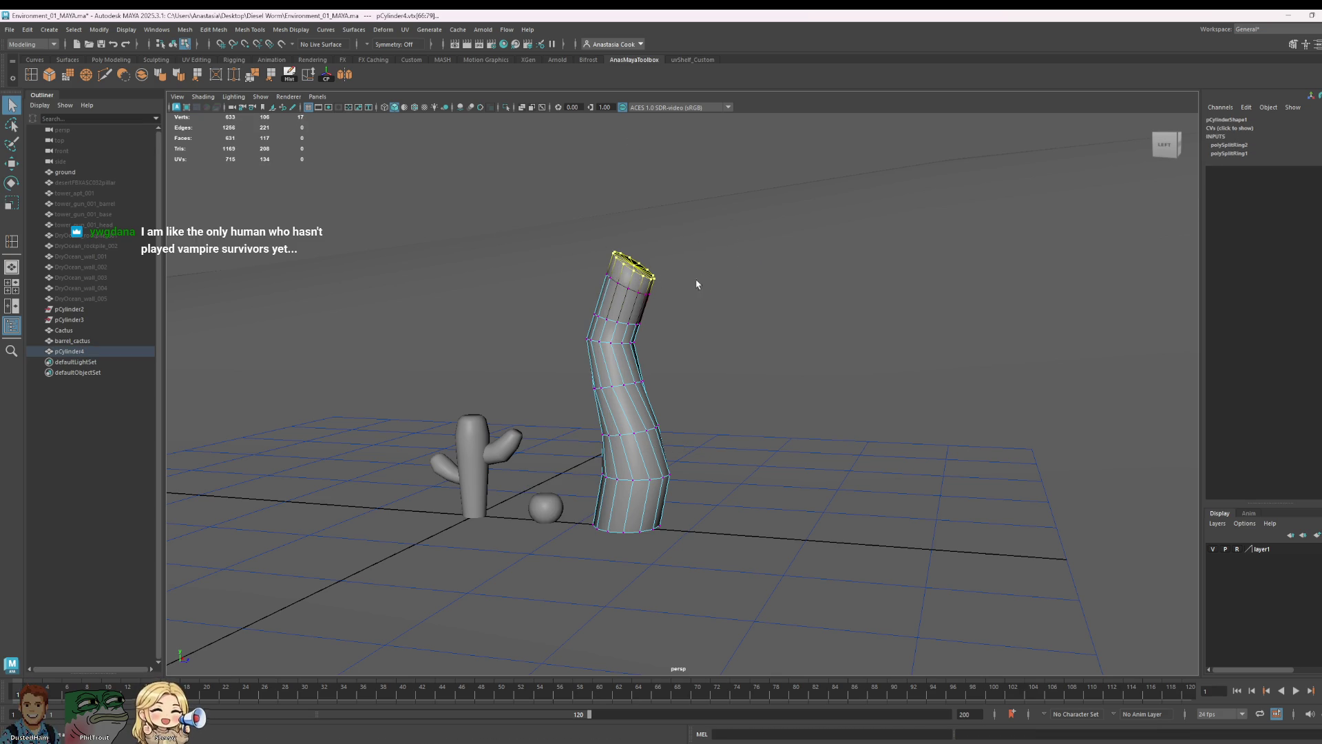
pyautogui.keyDown('alt'); pyautogui.moveTo(656, 282); pyautogui.dragTo(729, 264); pyautogui.keyUp('alt')
pyautogui.moveTo(690, 316); pyautogui.dragTo(690, 316)
pyautogui.moveTo(906, 331)
pyautogui.keyDown('alt'); pyautogui.mouseDown()
pyautogui.moveTo(767, 288)
pyautogui.moveTo(739, 294)
pyautogui.mouseUp(); pyautogui.keyUp('alt')
pyautogui.press('r')
pyautogui.keyDown('alt'); pyautogui.moveTo(839, 327); pyautogui.dragTo(744, 259); pyautogui.keyUp('alt')
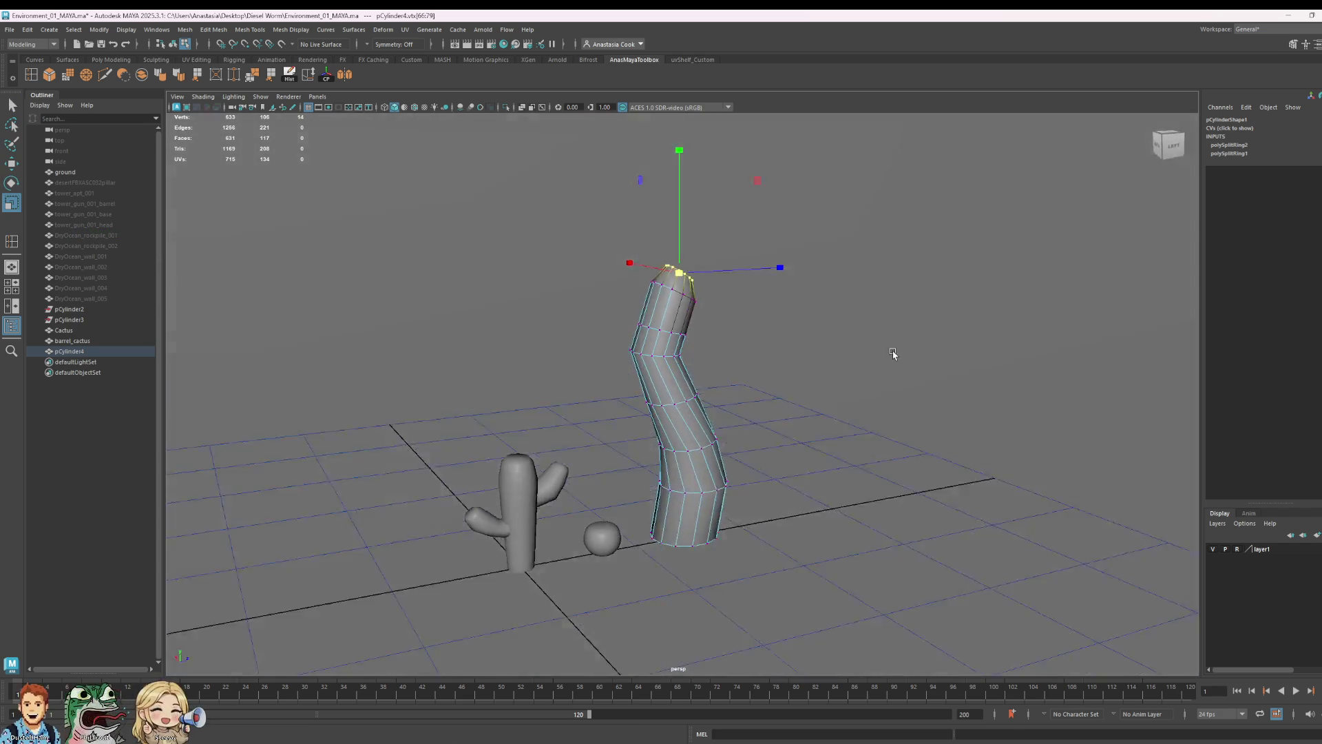
pyautogui.press('w')
pyautogui.moveTo(672, 217)
pyautogui.mouseDown()
pyautogui.moveTo(673, 250)
pyautogui.moveTo(738, 296)
pyautogui.moveTo(776, 286)
pyautogui.moveTo(785, 302)
pyautogui.moveTo(723, 268)
pyautogui.moveTo(689, 286)
pyautogui.moveTo(759, 289)
pyautogui.mouseUp()
pyautogui.press('r')
pyautogui.scroll(2, 739, 276)
pyautogui.scroll(2, 809, 369)
pyautogui.scroll(2, 857, 386)
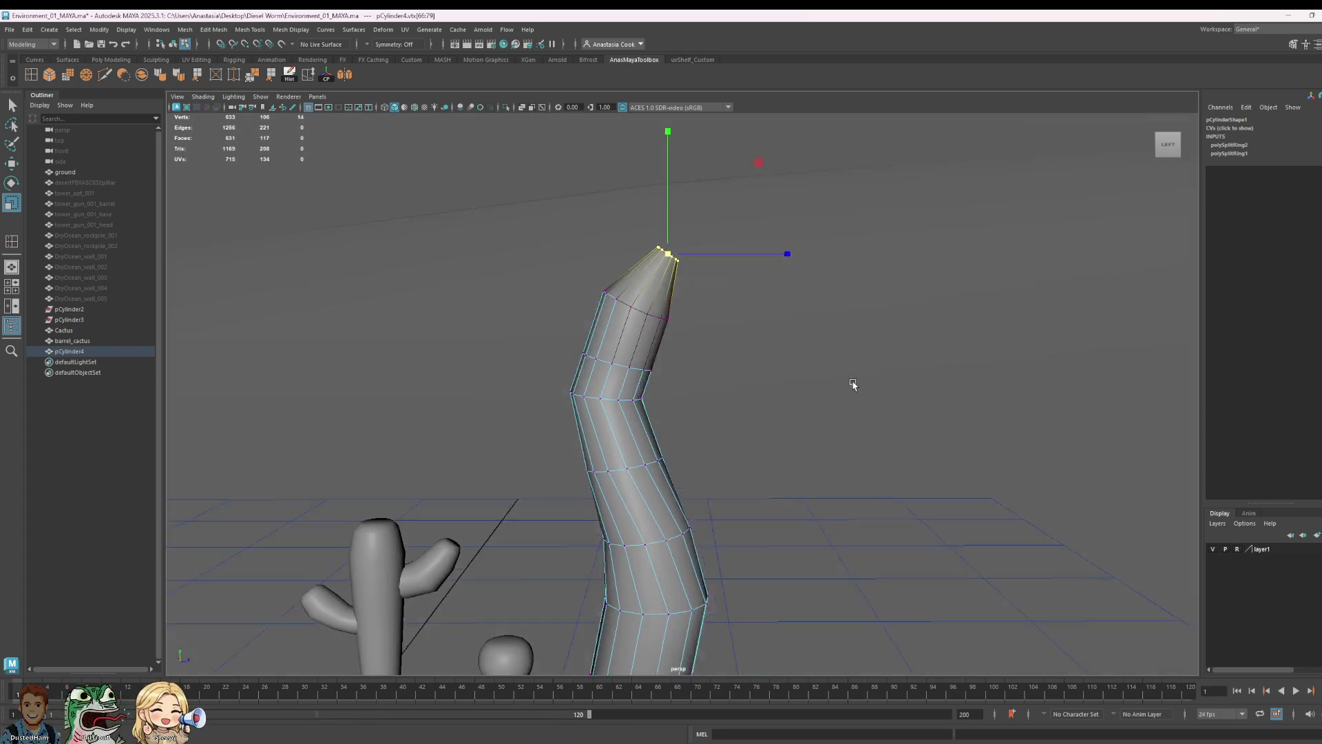
# - Enable soft select (B) and move the tip vertices with falloff
pyautogui.keyDown('alt'); pyautogui.moveTo(856, 385); pyautogui.dragTo(708, 305); pyautogui.keyUp('alt')
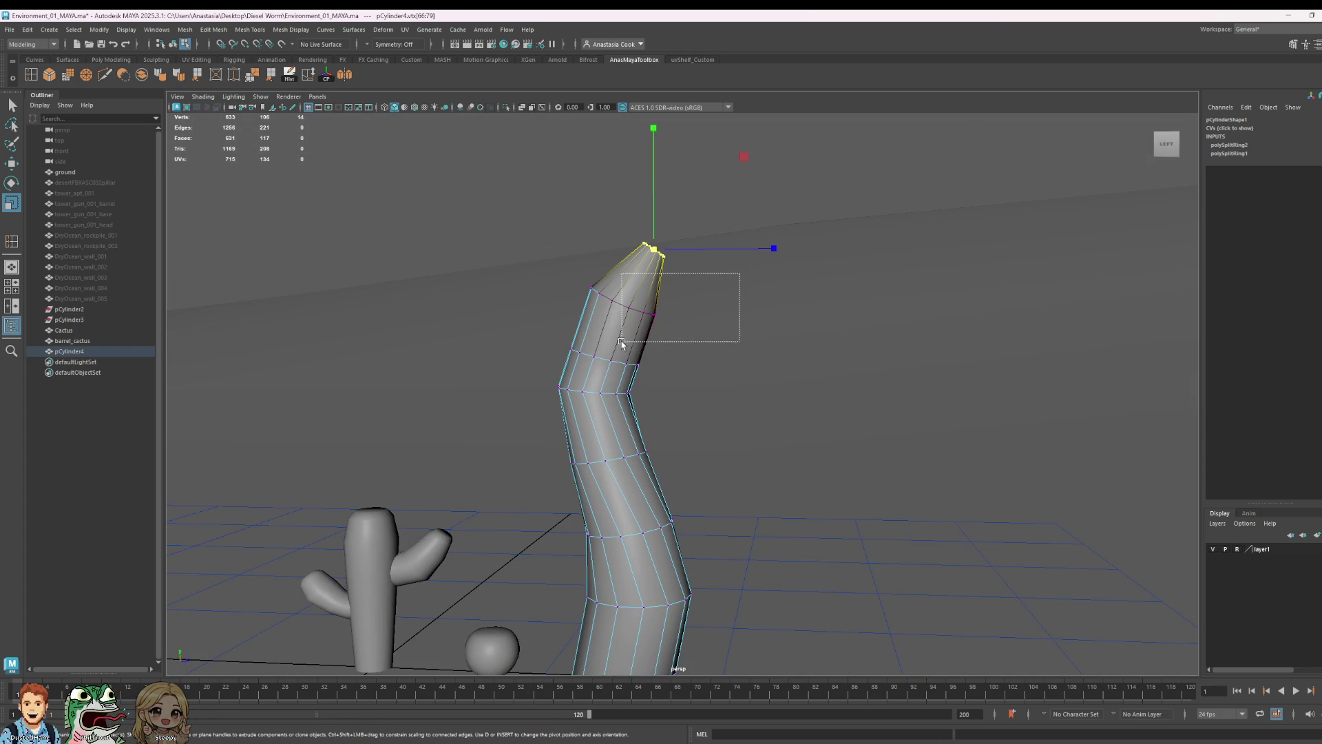
pyautogui.moveTo(838, 363)
pyautogui.keyDown('alt'); pyautogui.mouseDown()
pyautogui.moveTo(647, 374)
pyautogui.moveTo(723, 310)
pyautogui.mouseUp(); pyautogui.keyUp('alt')
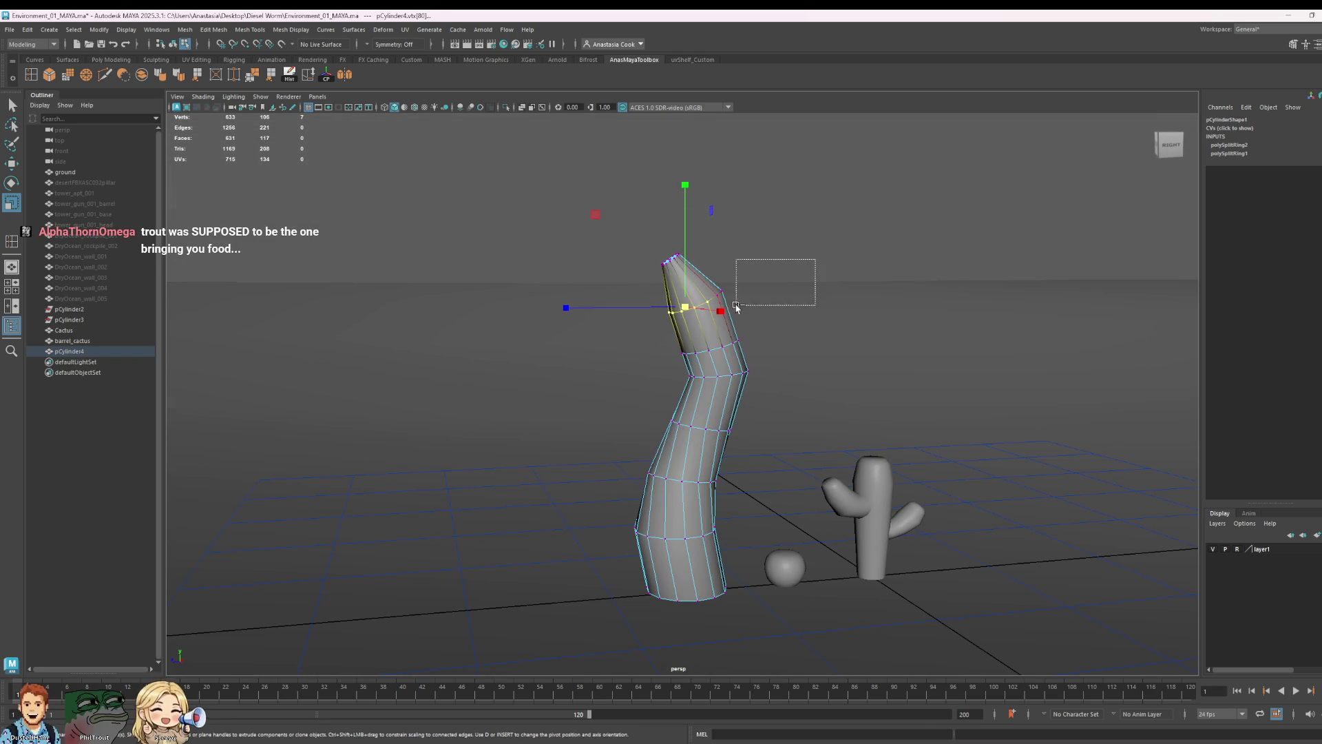
pyautogui.moveTo(926, 395)
pyautogui.keyDown('alt'); pyautogui.mouseDown()
pyautogui.moveTo(700, 330)
pyautogui.moveTo(732, 352)
pyautogui.mouseUp(); pyautogui.keyUp('alt')
pyautogui.press('b')
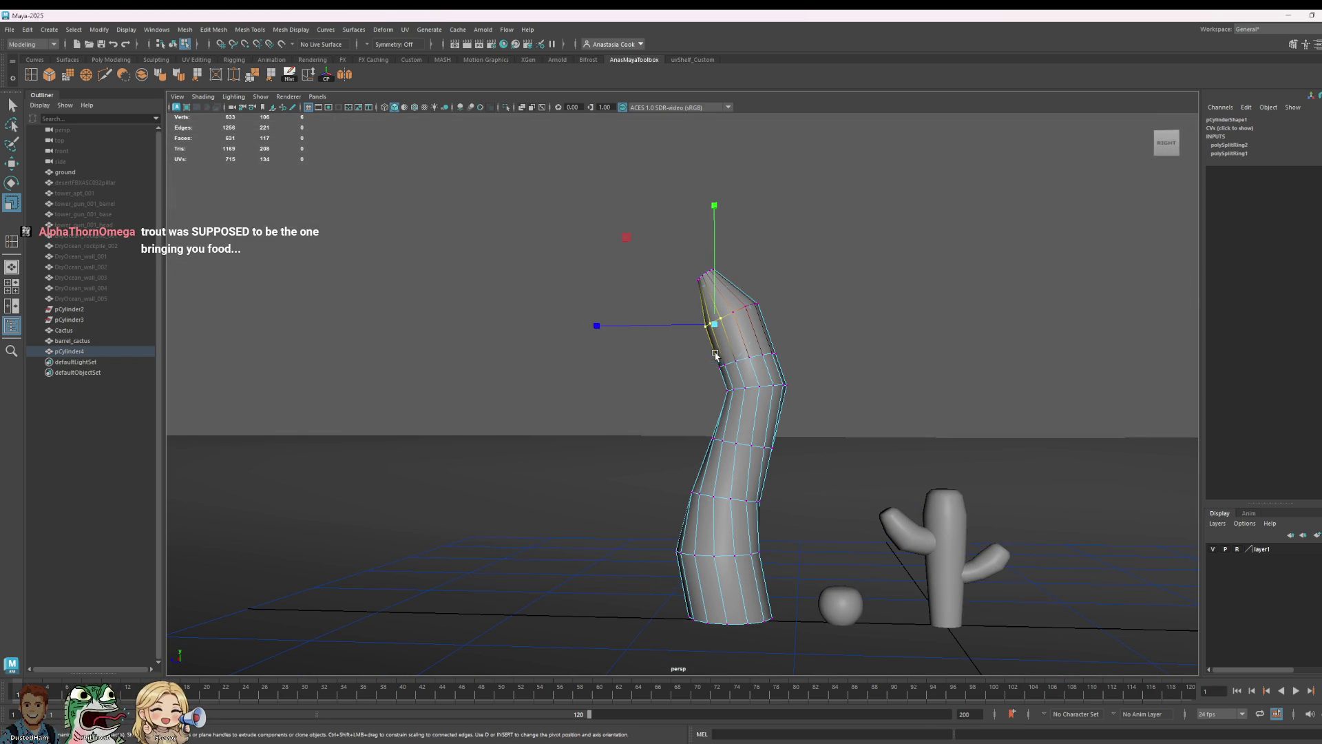
pyautogui.moveTo(598, 325); pyautogui.dragTo(615, 324)
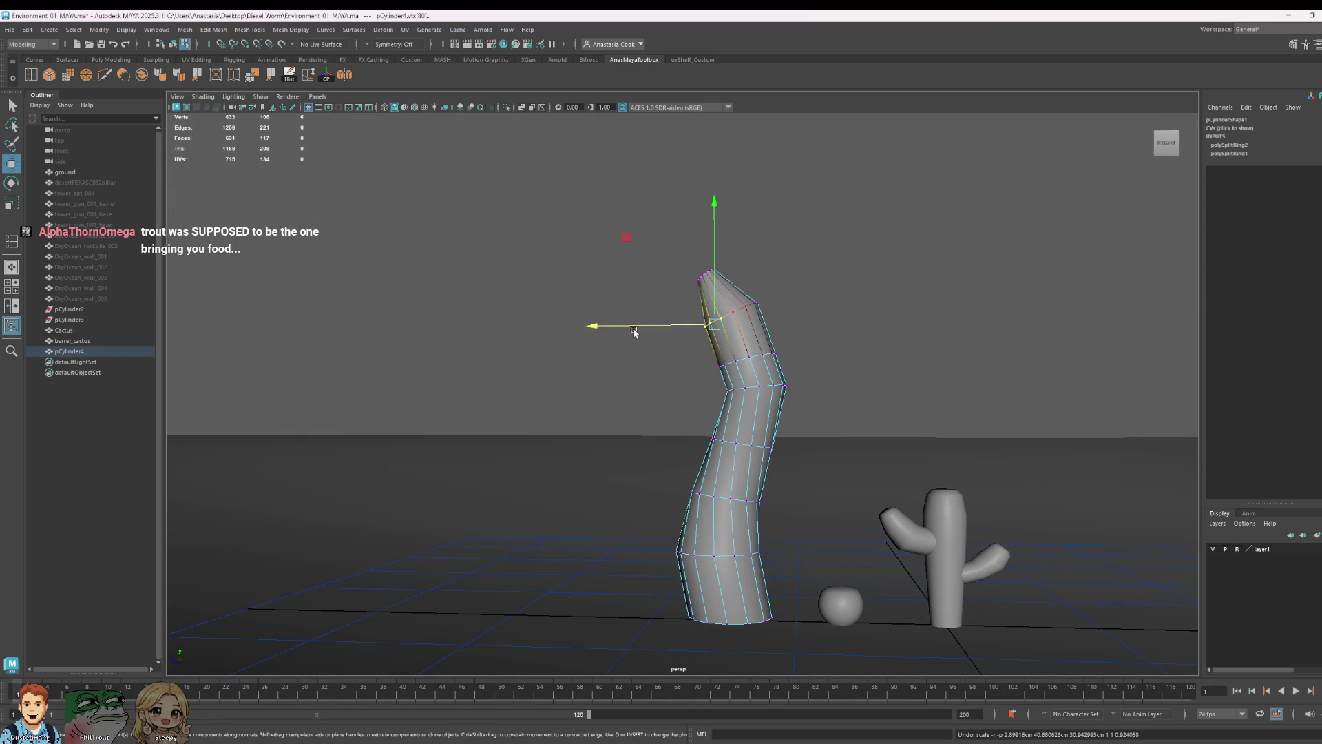
pyautogui.press('w')
# - Select an edge loop lower on the trunk and shift it sideways to reshape the bend
pyautogui.moveTo(641, 326)
pyautogui.keyDown('alt'); pyautogui.mouseDown()
pyautogui.moveTo(717, 375)
pyautogui.moveTo(874, 366)
pyautogui.moveTo(697, 366)
pyautogui.moveTo(753, 375)
pyautogui.moveTo(740, 378)
pyautogui.mouseUp(); pyautogui.keyUp('alt')
pyautogui.doubleClick(662, 357)
pyautogui.moveTo(747, 361); pyautogui.dragTo(740, 378)
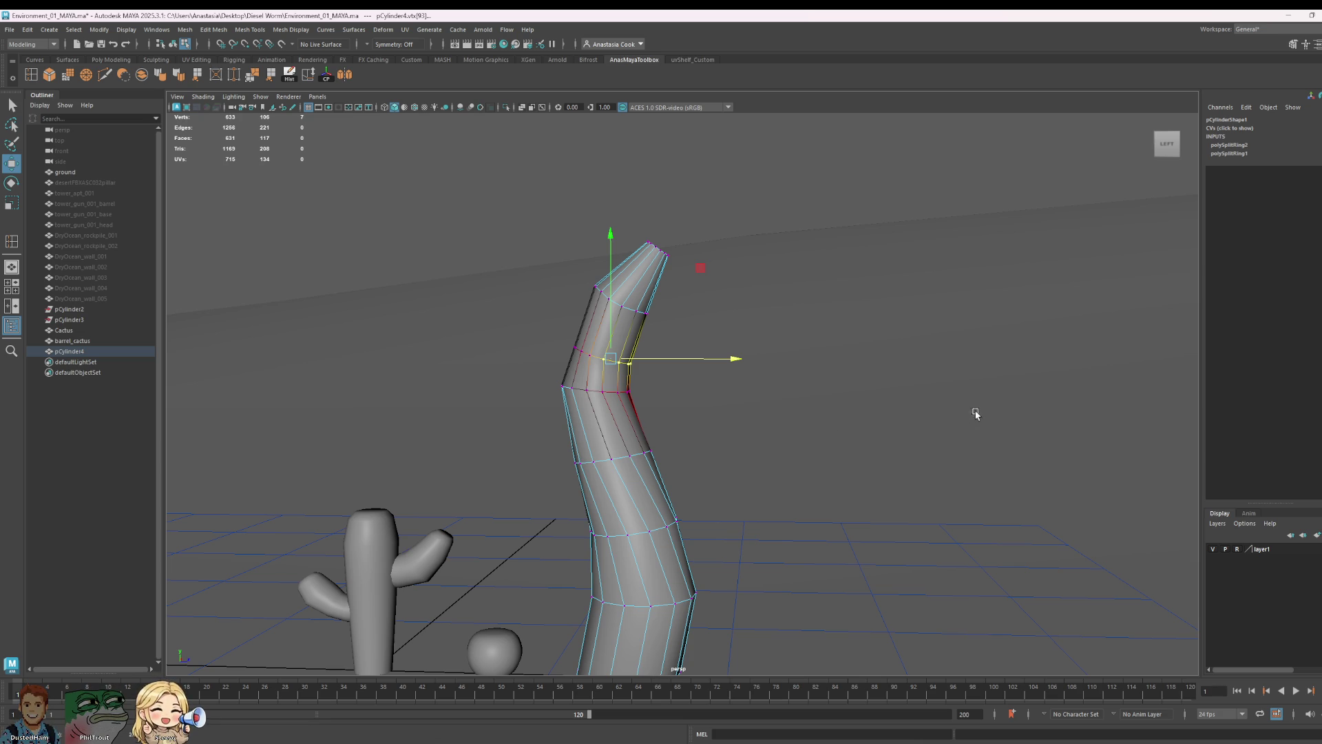
pyautogui.keyDown('alt'); pyautogui.moveTo(751, 434); pyautogui.dragTo(894, 411); pyautogui.keyUp('alt')
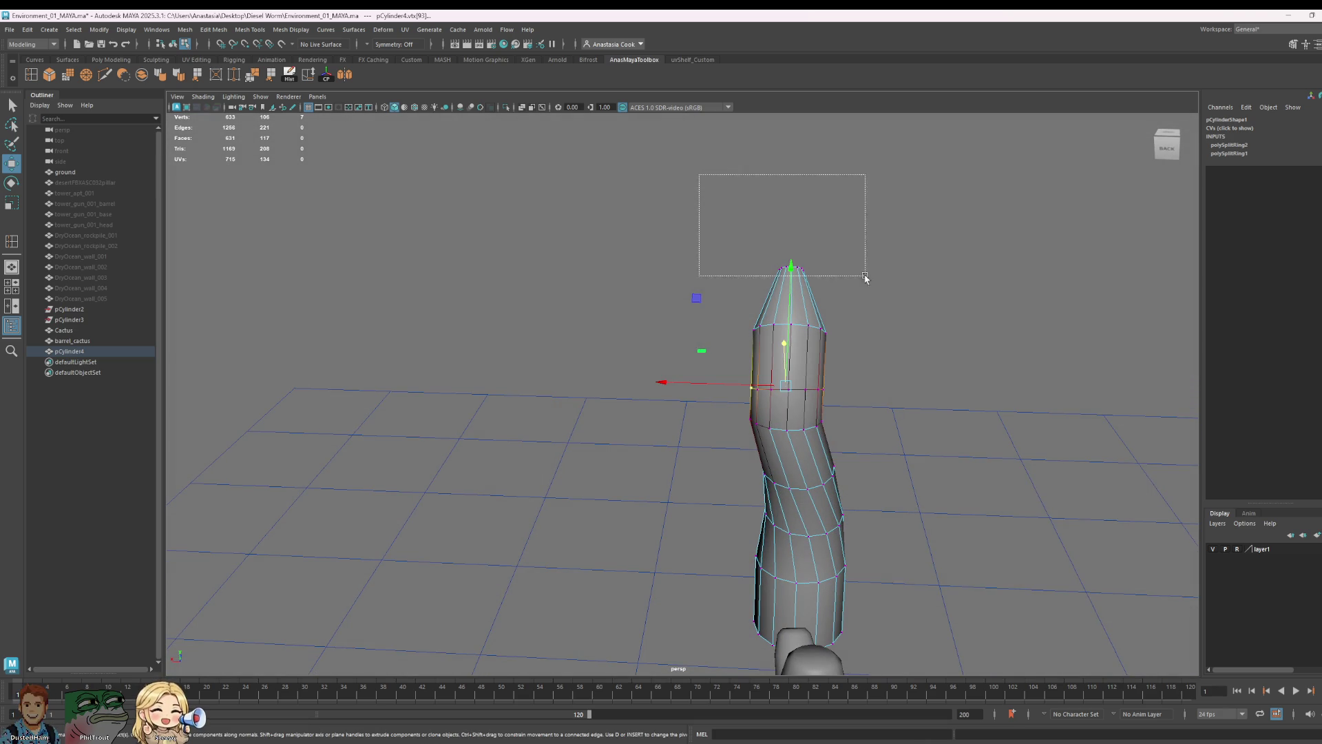
# - Scale the trunk's top vertices narrower toward the pointed tip
pyautogui.moveTo(700, 174); pyautogui.dragTo(969, 361)
pyautogui.press('r')
pyautogui.moveTo(672, 297); pyautogui.dragTo(1033, 443)
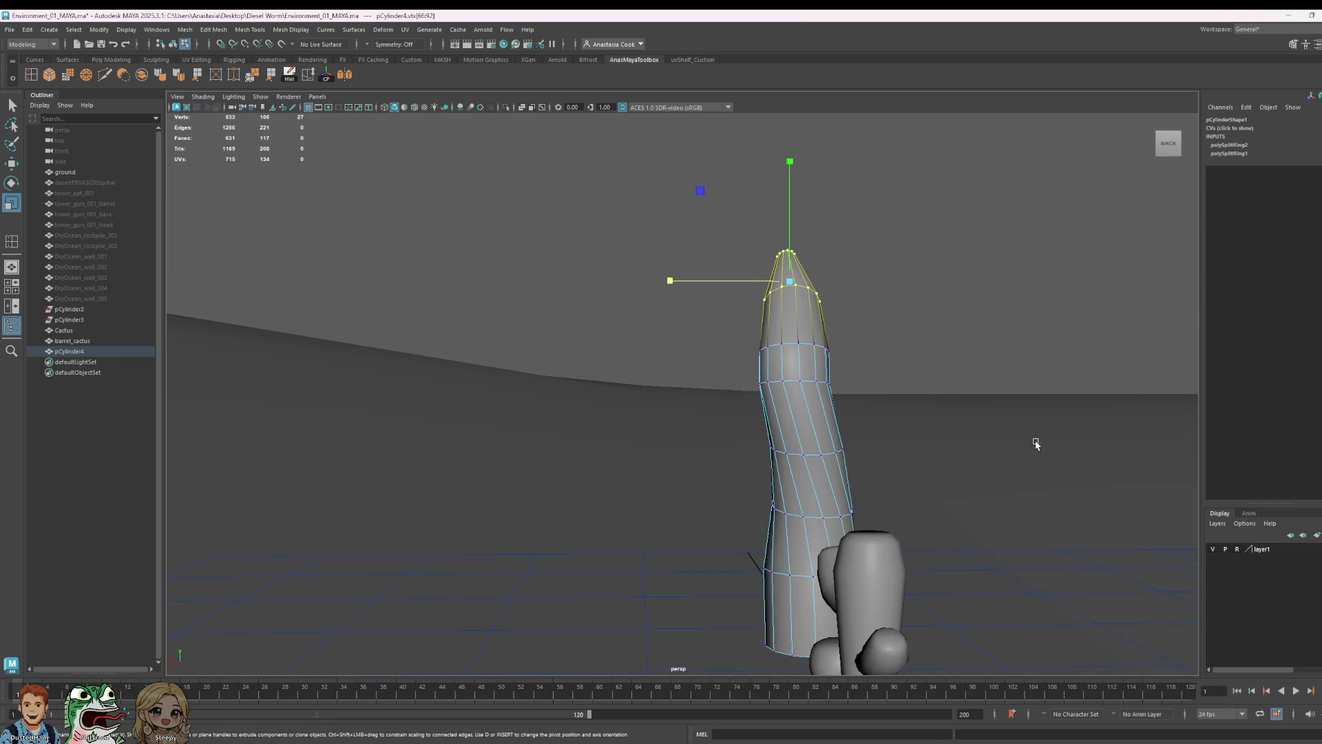
pyautogui.moveTo(851, 410); pyautogui.dragTo(858, 409)
pyautogui.keyDown('alt'); pyautogui.moveTo(978, 409); pyautogui.dragTo(739, 428); pyautogui.keyUp('alt')
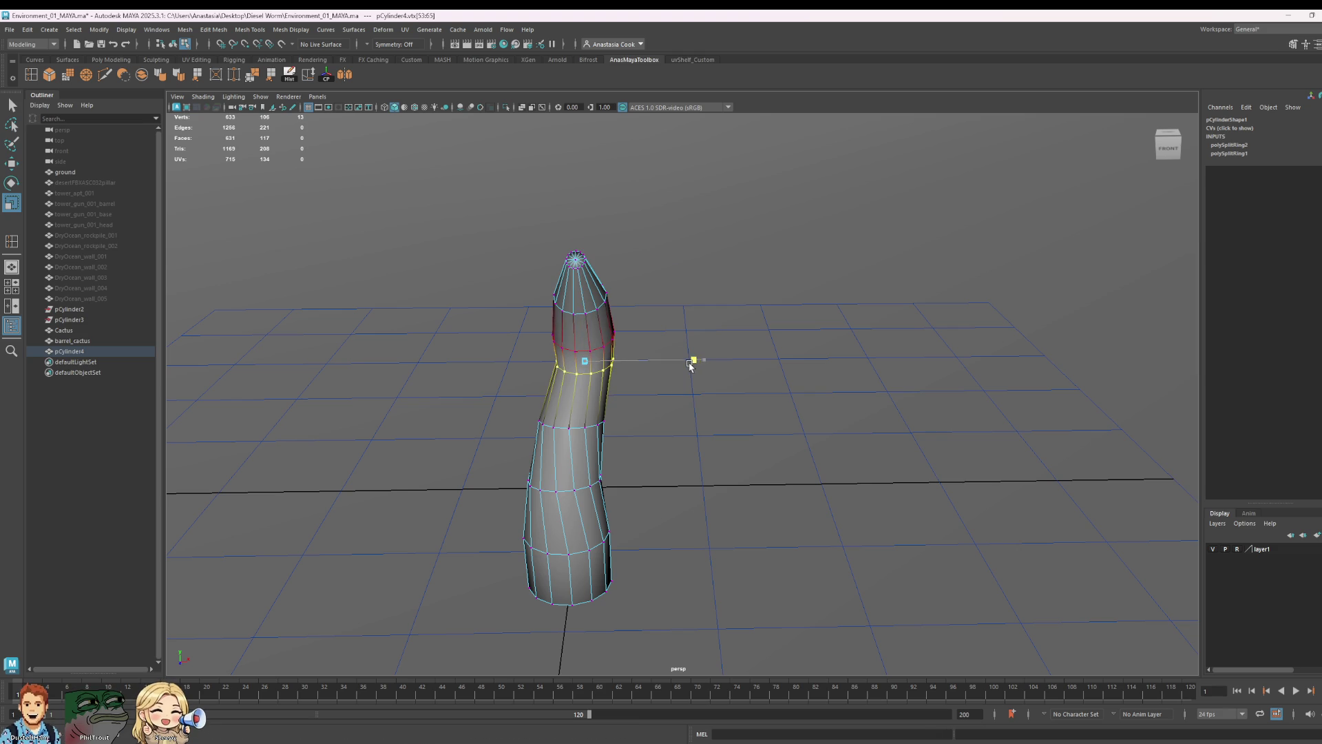
pyautogui.moveTo(692, 364)
pyautogui.keyDown('alt'); pyautogui.mouseDown()
pyautogui.moveTo(756, 383)
pyautogui.moveTo(766, 373)
pyautogui.mouseUp(); pyautogui.keyUp('alt')
# - Select the upper trunk vertices and narrow them further sideways
pyautogui.moveTo(493, 213)
pyautogui.mouseDown()
pyautogui.moveTo(703, 393)
pyautogui.moveTo(710, 385)
pyautogui.mouseUp()
pyautogui.moveTo(689, 321); pyautogui.dragTo(684, 321)
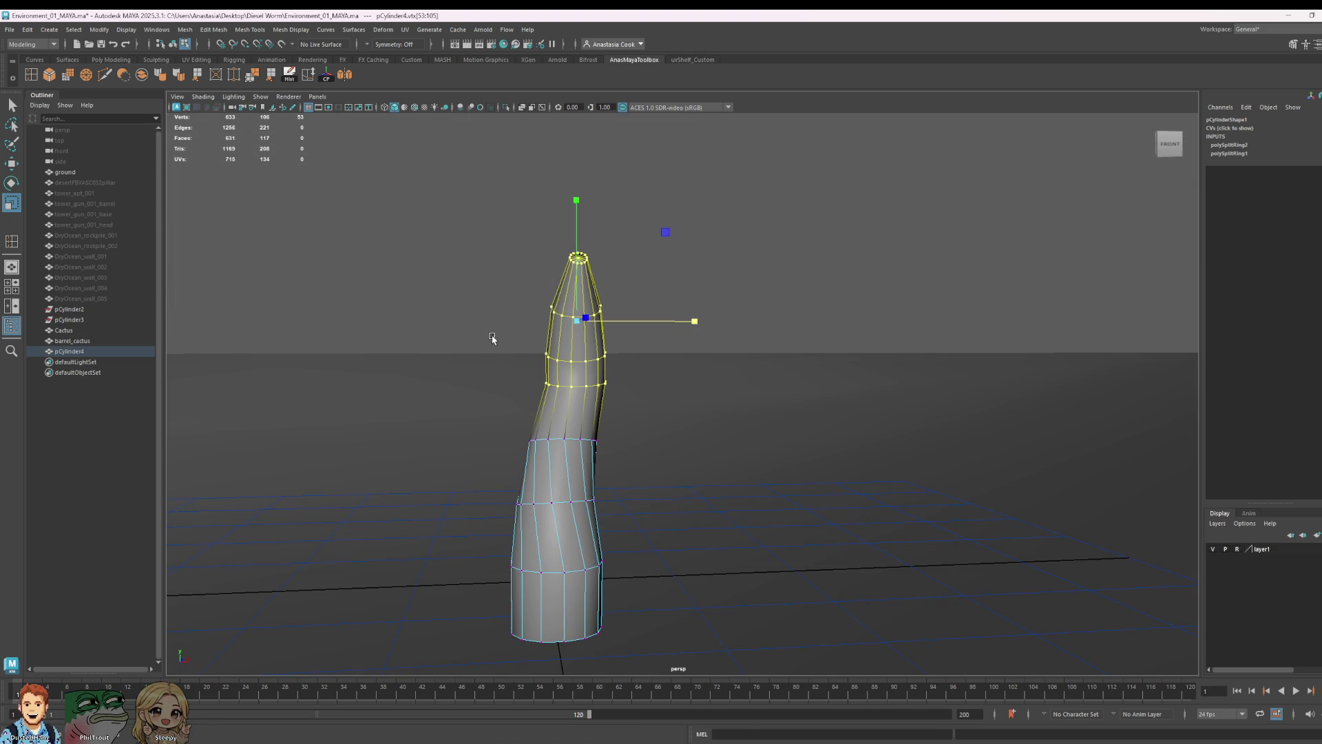
pyautogui.click(562, 357)
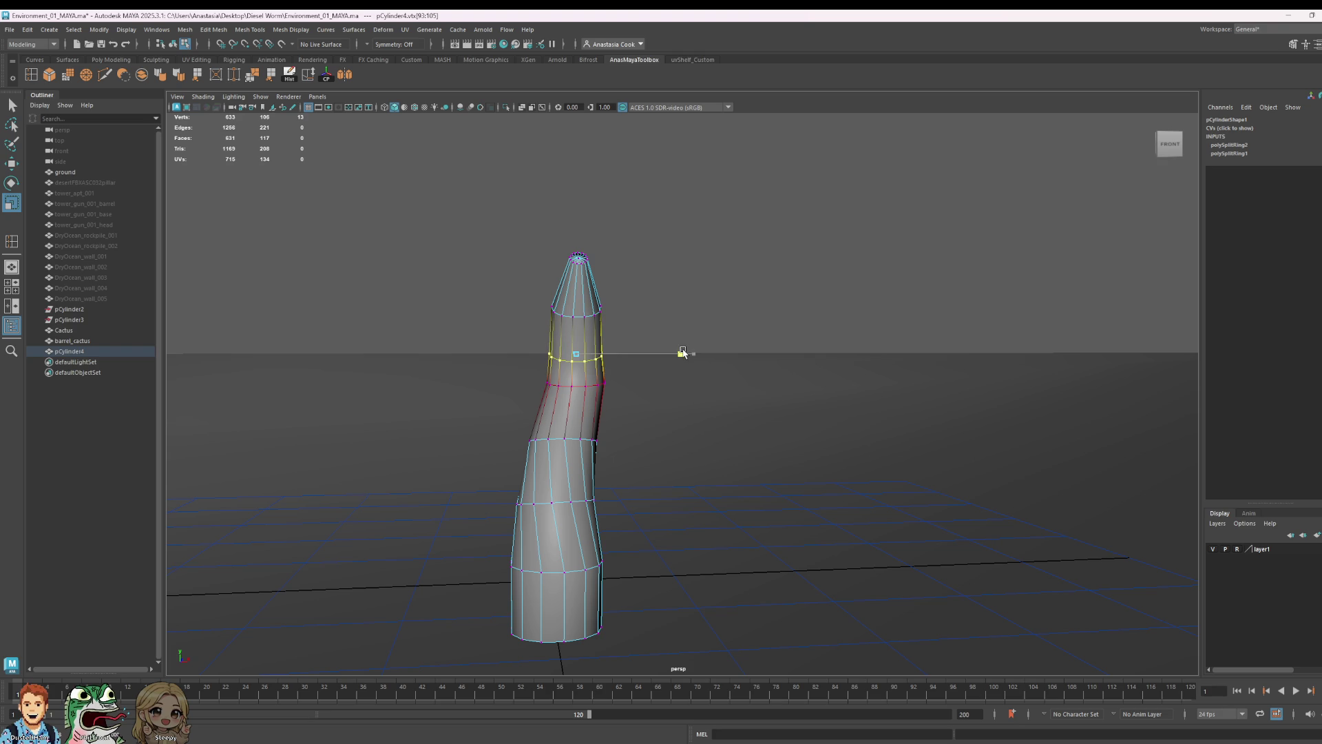
pyautogui.moveTo(729, 336); pyautogui.dragTo(728, 337)
pyautogui.keyDown('alt'); pyautogui.moveTo(683, 292); pyautogui.dragTo(703, 419); pyautogui.keyUp('alt')
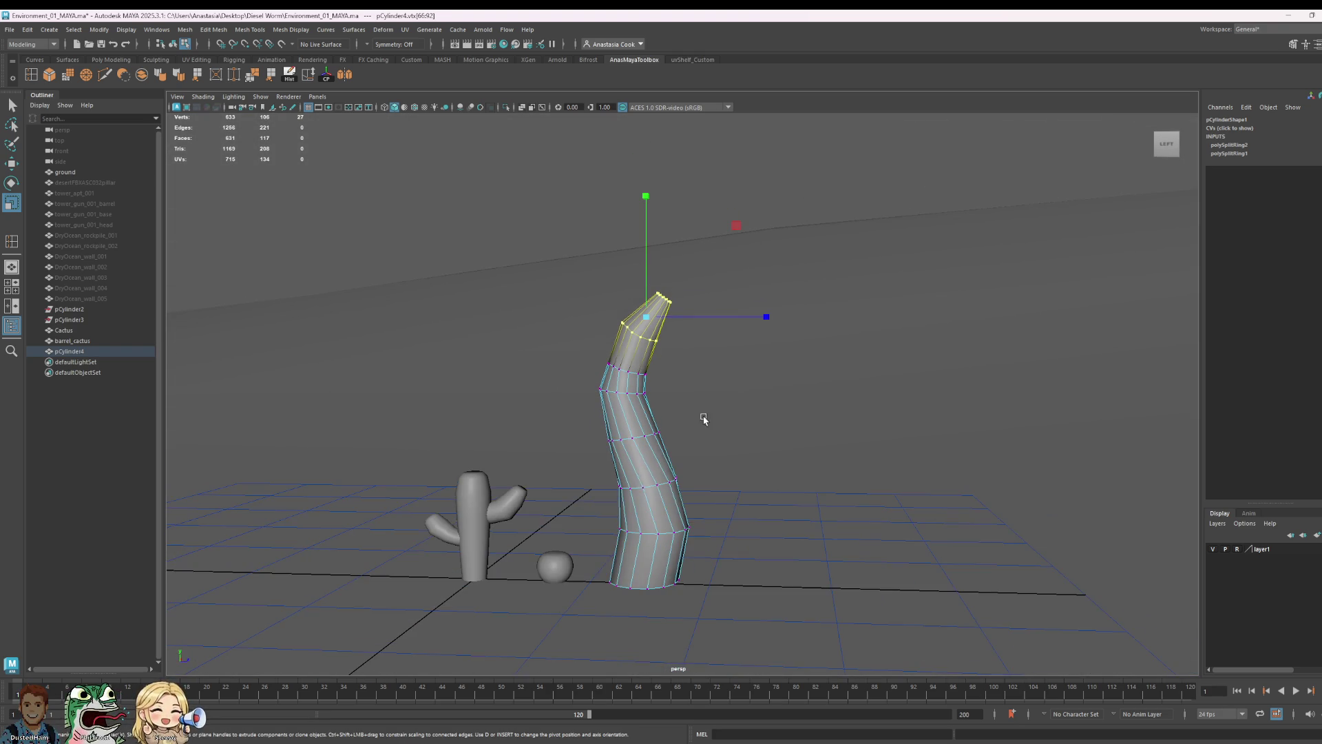
pyautogui.moveTo(703, 419); pyautogui.dragTo(695, 425, button='right')
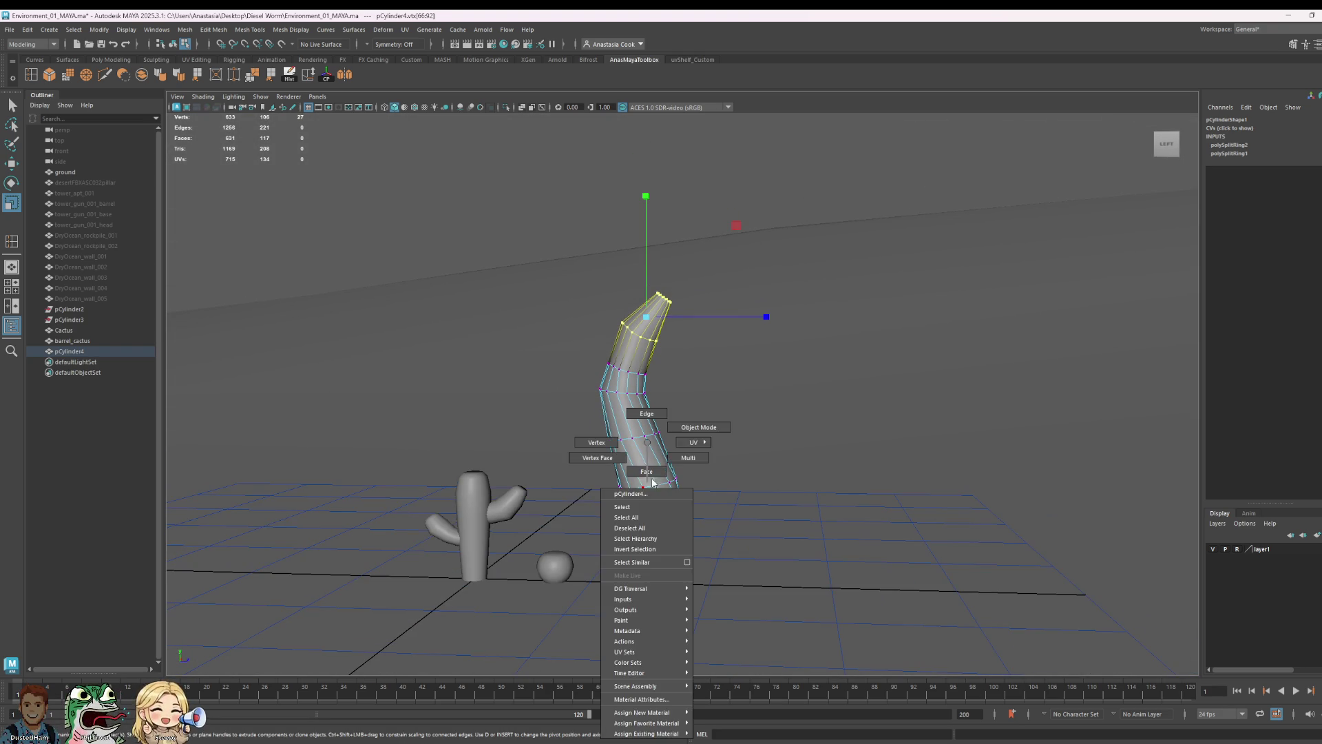
# - Return to Object Mode, slide the trunk sideways on the ground and save the scene
pyautogui.click(674, 511)
pyautogui.press('w')
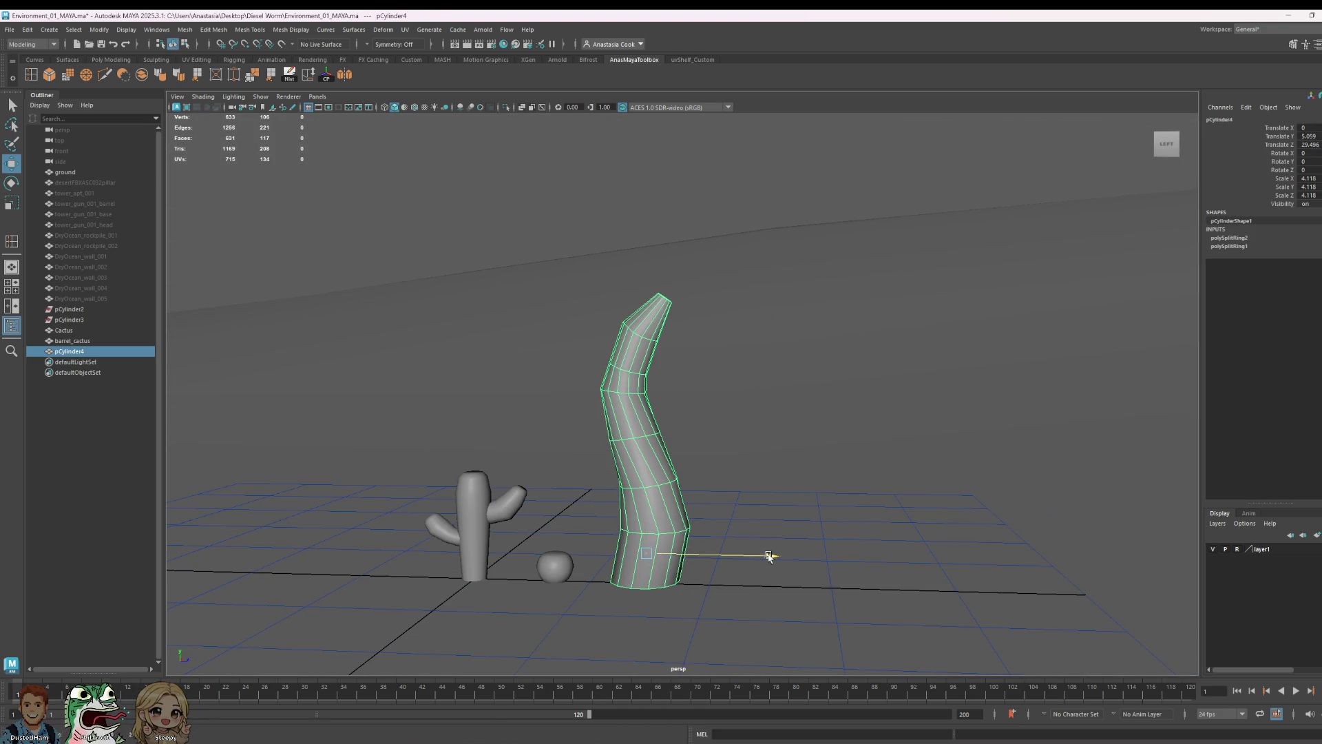
pyautogui.moveTo(766, 557); pyautogui.dragTo(792, 558)
pyautogui.hotkey('ctrl', 's')
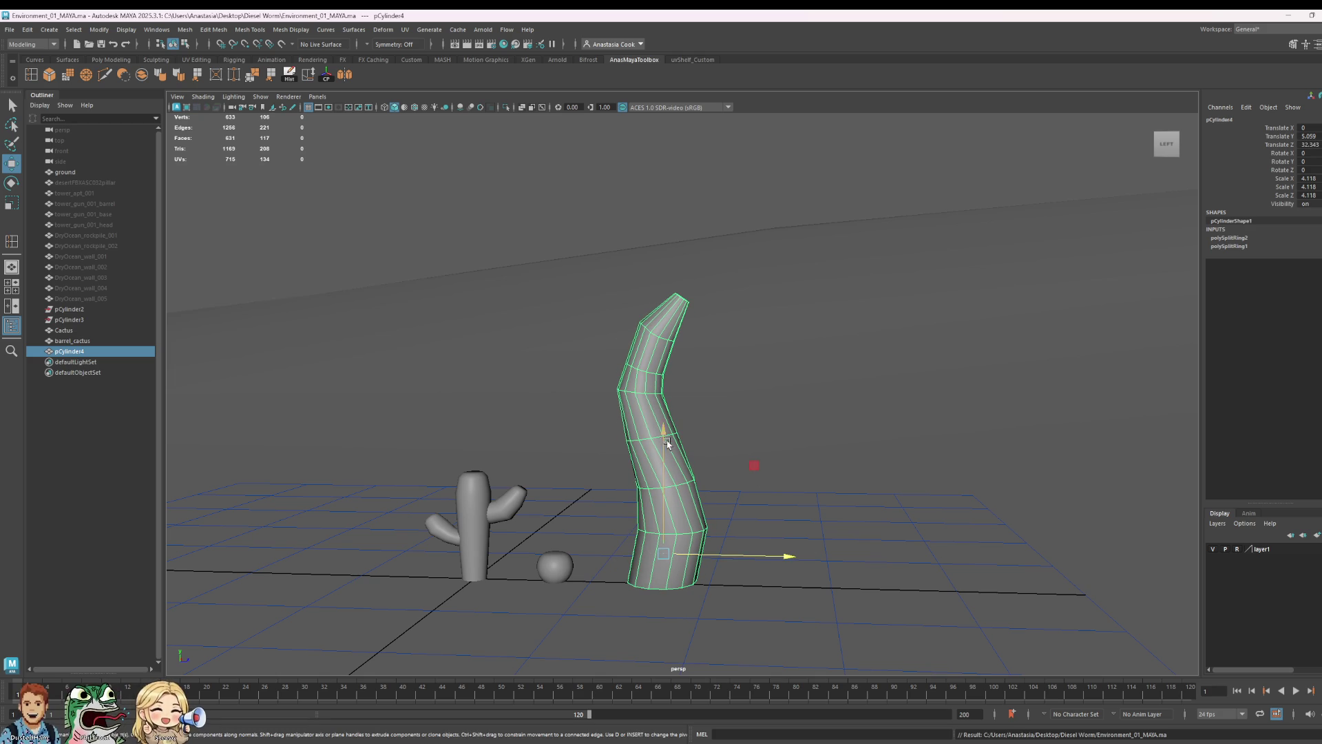
# - Duplicate the trunk (Ctrl+D) and move, shrink, tilt and raise the copy as a branch beside it
pyautogui.hotkey('ctrl', 'd')
pyautogui.moveTo(786, 555); pyautogui.dragTo(917, 561)
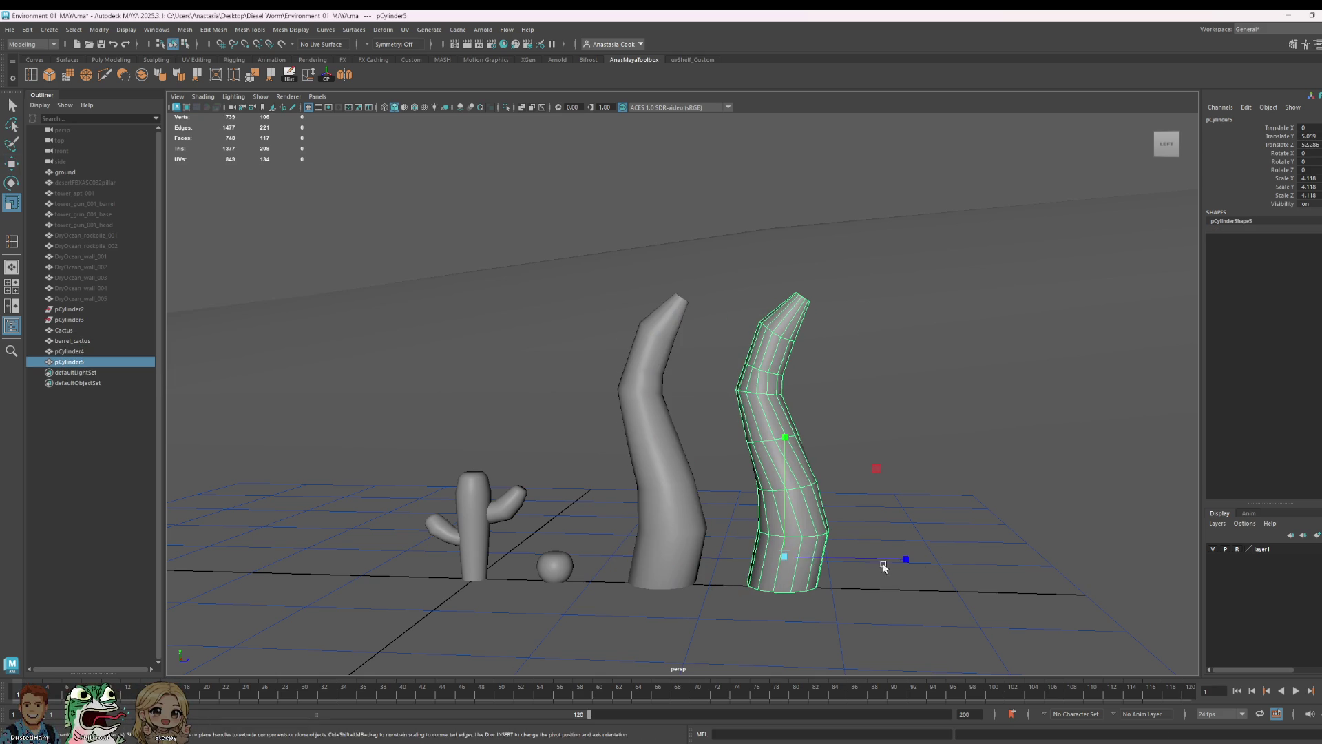
pyautogui.moveTo(783, 544); pyautogui.dragTo(646, 610)
pyautogui.press('e')
pyautogui.moveTo(888, 509); pyautogui.dragTo(857, 449)
pyautogui.press('w')
pyautogui.moveTo(783, 471); pyautogui.dragTo(754, 344)
pyautogui.moveTo(899, 426); pyautogui.dragTo(887, 428)
pyautogui.moveTo(980, 505)
pyautogui.keyDown('alt'); pyautogui.mouseDown()
pyautogui.moveTo(889, 445)
pyautogui.moveTo(655, 345)
pyautogui.mouseUp(); pyautogui.keyUp('alt')
pyautogui.rightClick(641, 330)
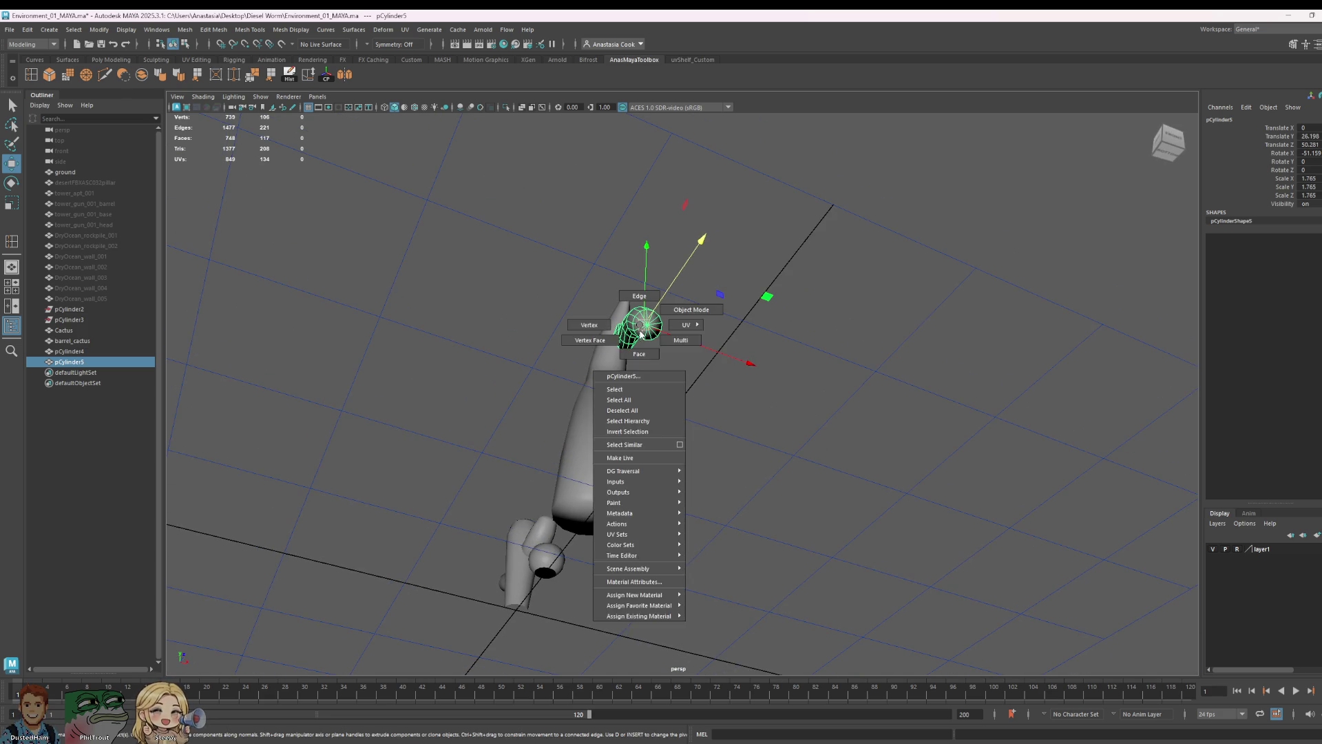
# - Inspect the copy's end faces in face mode, then return it to object selection
pyautogui.click(681, 340)
pyautogui.keyDown('alt'); pyautogui.moveTo(779, 384); pyautogui.dragTo(898, 428); pyautogui.keyUp('alt')
pyautogui.moveTo(809, 462)
pyautogui.mouseDown()
pyautogui.moveTo(786, 468)
pyautogui.moveTo(809, 451)
pyautogui.mouseUp()
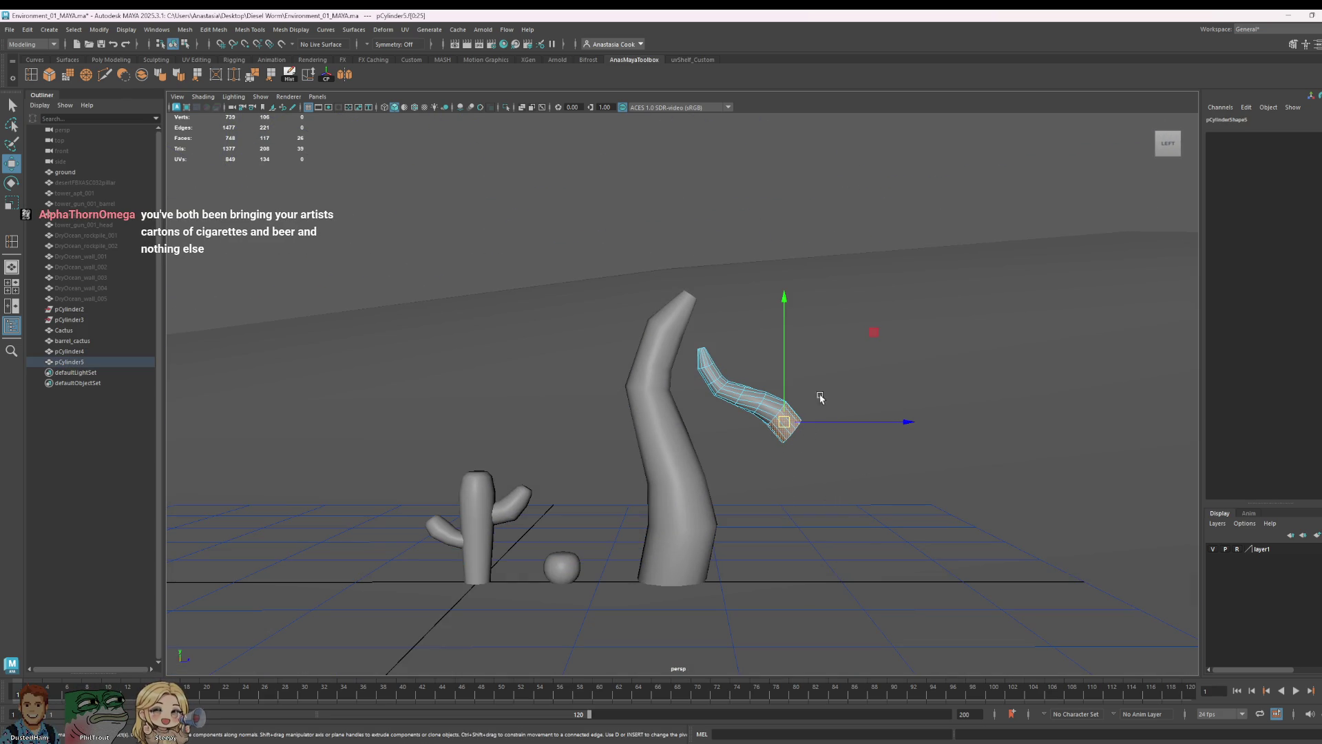
pyautogui.keyDown('alt'); pyautogui.moveTo(887, 381); pyautogui.dragTo(451, 421); pyautogui.keyUp('alt')
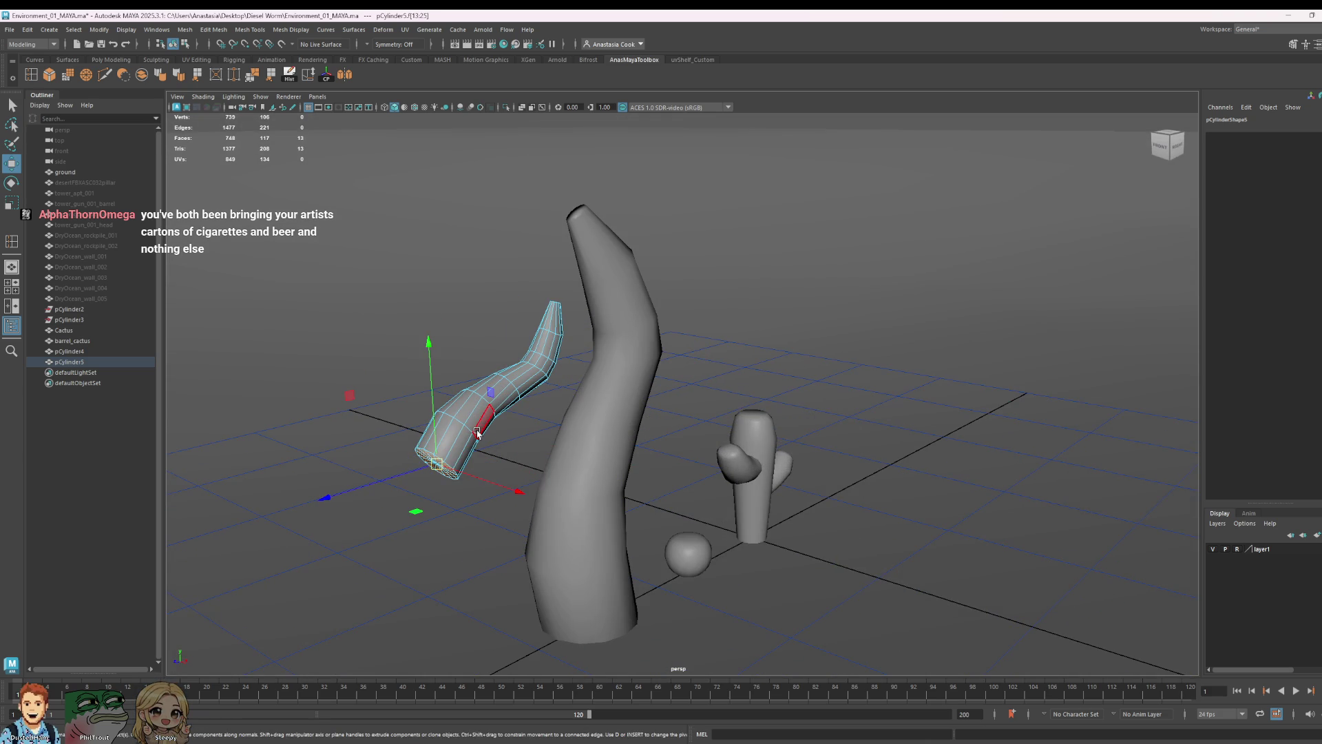
pyautogui.moveTo(478, 434); pyautogui.dragTo(476, 397, button='right')
pyautogui.moveTo(475, 398)
pyautogui.keyDown('alt'); pyautogui.mouseDown()
pyautogui.moveTo(726, 455)
pyautogui.moveTo(934, 479)
pyautogui.mouseUp(); pyautogui.keyUp('alt')
# - Move pCylinder5 up and sideways so the branch grows out of the trunk's side
pyautogui.click(989, 481)
pyautogui.click(837, 452)
pyautogui.moveTo(995, 484)
pyautogui.mouseDown()
pyautogui.moveTo(717, 474)
pyautogui.moveTo(813, 464)
pyautogui.moveTo(768, 444)
pyautogui.mouseUp()
pyautogui.keyDown('alt'); pyautogui.moveTo(1008, 501); pyautogui.dragTo(858, 508); pyautogui.keyUp('alt')
pyautogui.moveTo(565, 344)
pyautogui.mouseDown()
pyautogui.moveTo(553, 248)
pyautogui.moveTo(556, 261)
pyautogui.mouseUp()
pyautogui.moveTo(721, 367)
pyautogui.keyDown('alt'); pyautogui.mouseDown()
pyautogui.moveTo(778, 405)
pyautogui.moveTo(755, 405)
pyautogui.mouseUp(); pyautogui.keyUp('alt')
pyautogui.moveTo(939, 464)
pyautogui.keyDown('alt'); pyautogui.mouseDown()
pyautogui.moveTo(812, 452)
pyautogui.moveTo(804, 430)
pyautogui.moveTo(723, 393)
pyautogui.mouseUp(); pyautogui.keyUp('alt')
pyautogui.moveTo(626, 243); pyautogui.dragTo(643, 282)
pyautogui.click(904, 367)
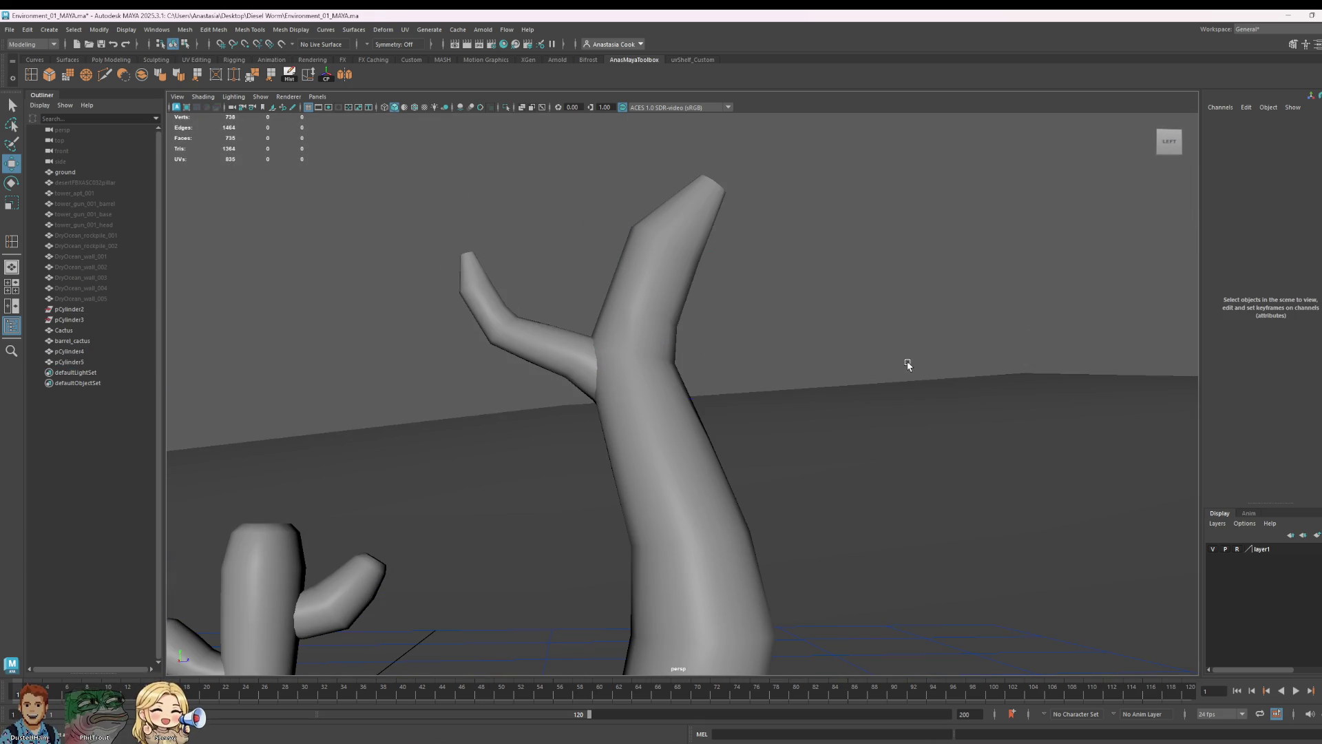
pyautogui.scroll(-5, 754, 414)
pyautogui.moveTo(753, 414)
pyautogui.keyDown('alt'); pyautogui.mouseDown()
pyautogui.moveTo(745, 463)
pyautogui.moveTo(753, 437)
pyautogui.mouseUp(); pyautogui.keyUp('alt')
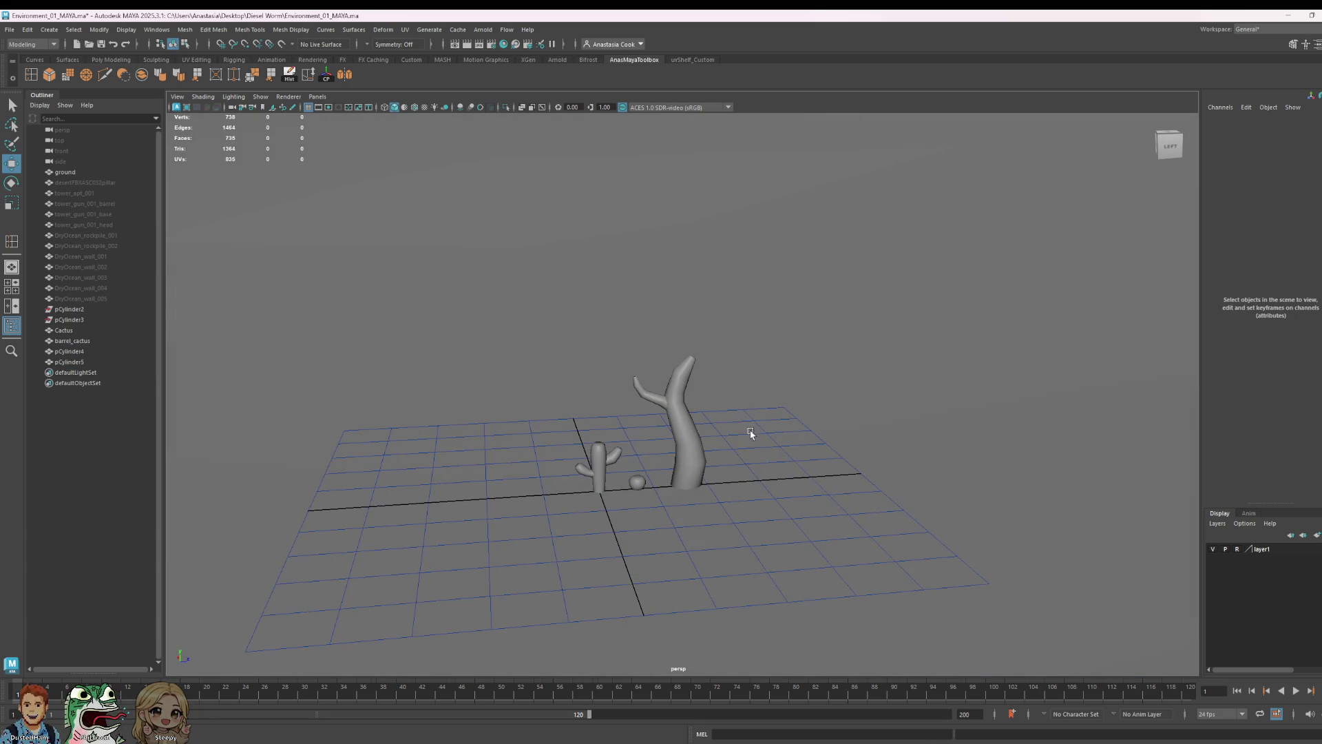
# - Duplicate the bent branch and move the copy away to the right of the trunk
pyautogui.hotkey('ctrl', 'z')
pyautogui.scroll(3, 723, 424)
pyautogui.scroll(2, 677, 409)
pyautogui.hotkey('ctrl', 'd')
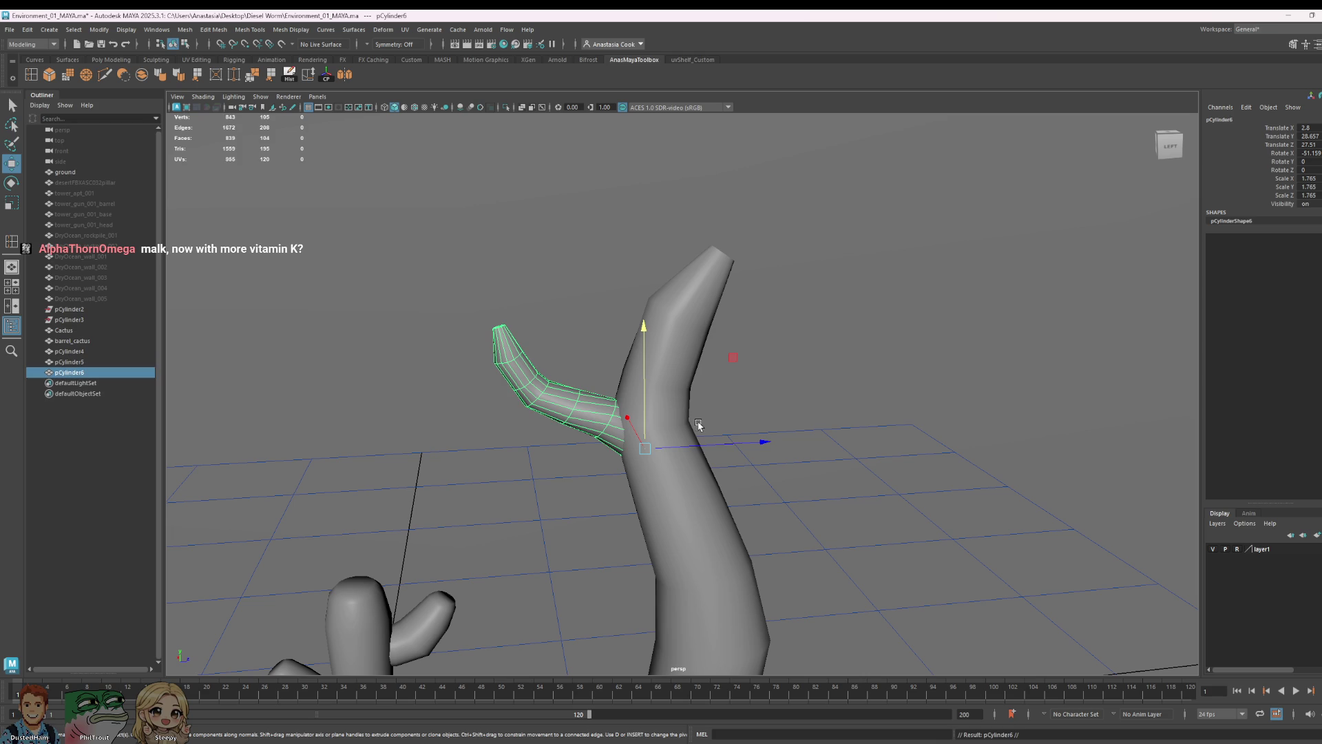
pyautogui.click(701, 450)
pyautogui.click(589, 418)
pyautogui.click(744, 445)
pyautogui.click(587, 416)
pyautogui.moveTo(678, 449); pyautogui.dragTo(939, 447)
# - Rotate the duplicate branch around so it points the opposite way, angled upward
pyautogui.press('e')
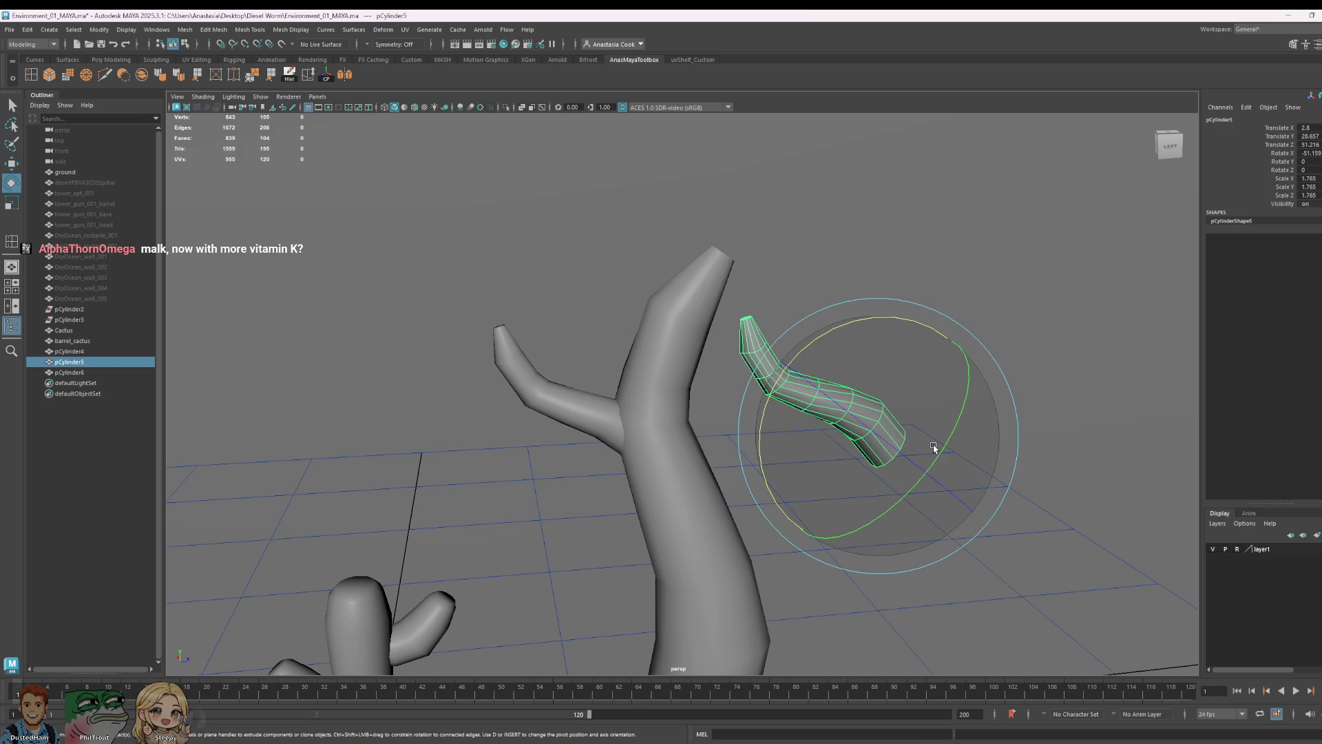
pyautogui.moveTo(899, 468); pyautogui.dragTo(932, 407)
pyautogui.moveTo(842, 358)
pyautogui.mouseDown()
pyautogui.moveTo(1042, 536)
pyautogui.moveTo(966, 428)
pyautogui.moveTo(951, 428)
pyautogui.moveTo(803, 465)
pyautogui.moveTo(928, 528)
pyautogui.moveTo(779, 537)
pyautogui.moveTo(652, 327)
pyautogui.mouseUp()
pyautogui.press('w')
pyautogui.press('e')
pyautogui.moveTo(650, 278)
pyautogui.mouseDown()
pyautogui.moveTo(578, 290)
pyautogui.moveTo(635, 306)
pyautogui.moveTo(633, 330)
pyautogui.mouseUp()
pyautogui.press('w')
# - Push the rotated branch into the trunk's opposite side so the tree has two arms
pyautogui.click(637, 297)
pyautogui.hotkey('ctrl', 'z')
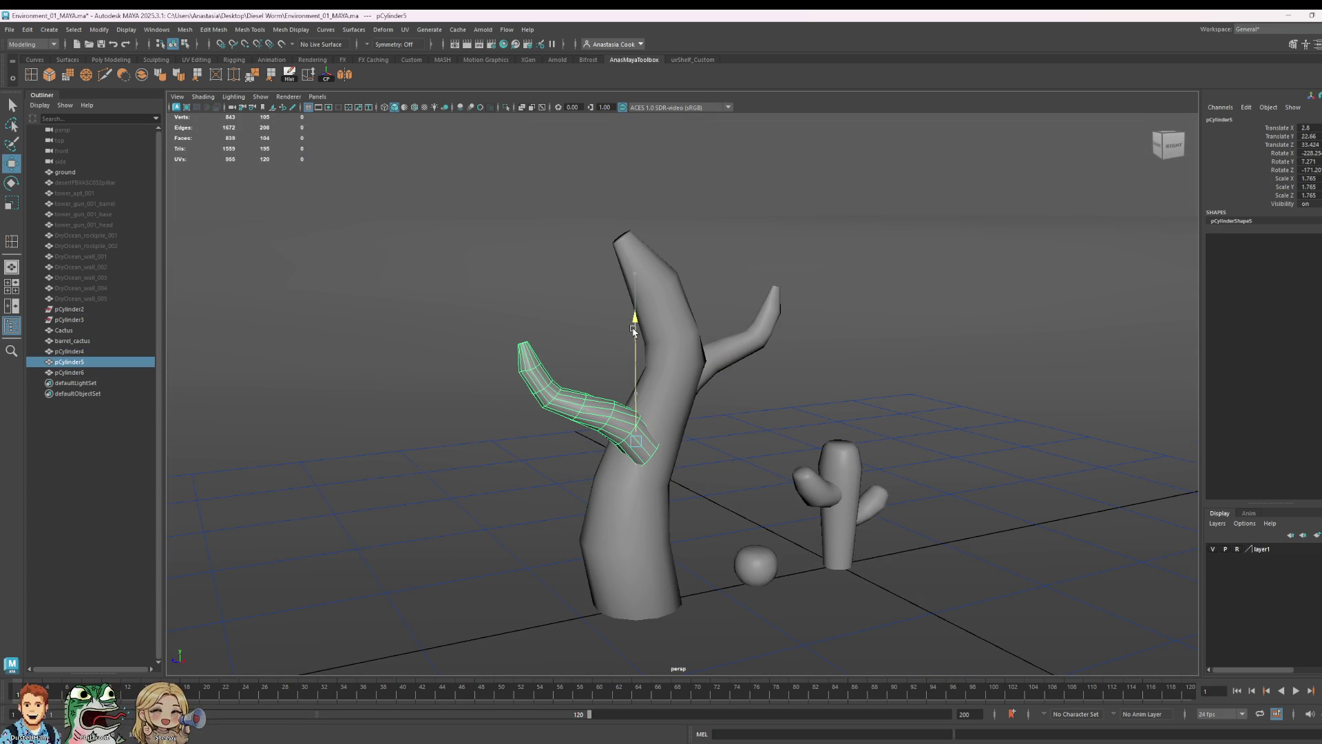
pyautogui.click(677, 481)
pyautogui.click(650, 435)
pyautogui.moveTo(692, 474)
pyautogui.mouseDown()
pyautogui.moveTo(679, 460)
pyautogui.moveTo(977, 597)
pyautogui.moveTo(931, 580)
pyautogui.mouseUp()
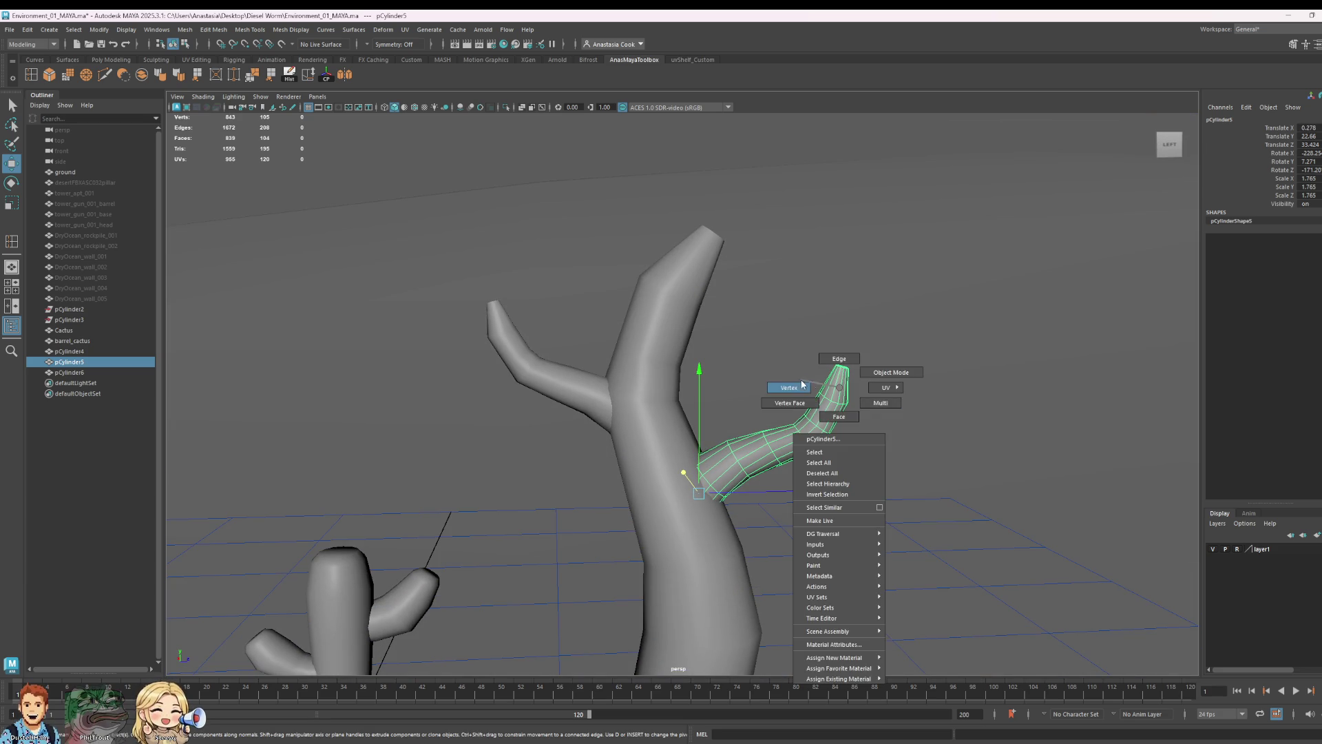
# - In vertex mode, shrink the second branch's tip vertices and raise them upward and outward
pyautogui.moveTo(841, 384); pyautogui.dragTo(794, 386, button='right')
pyautogui.moveTo(938, 322); pyautogui.dragTo(808, 402)
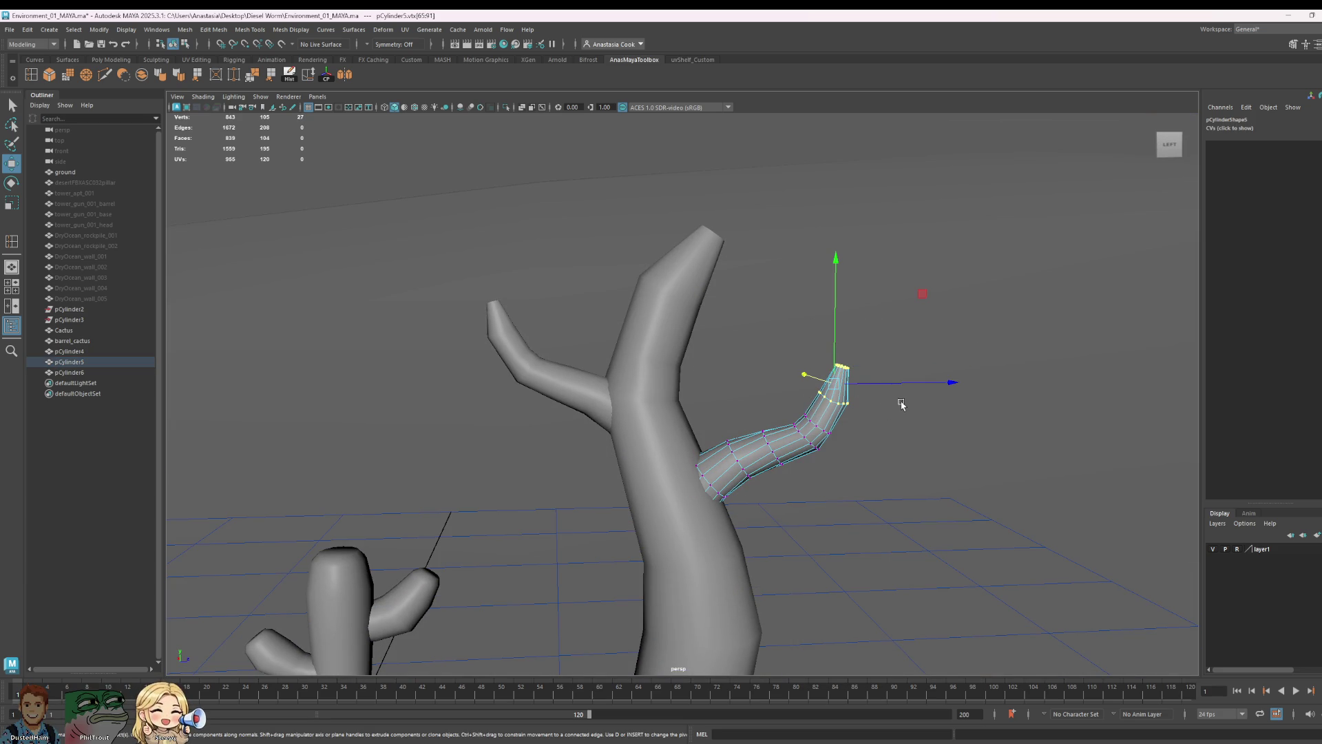
pyautogui.press('r')
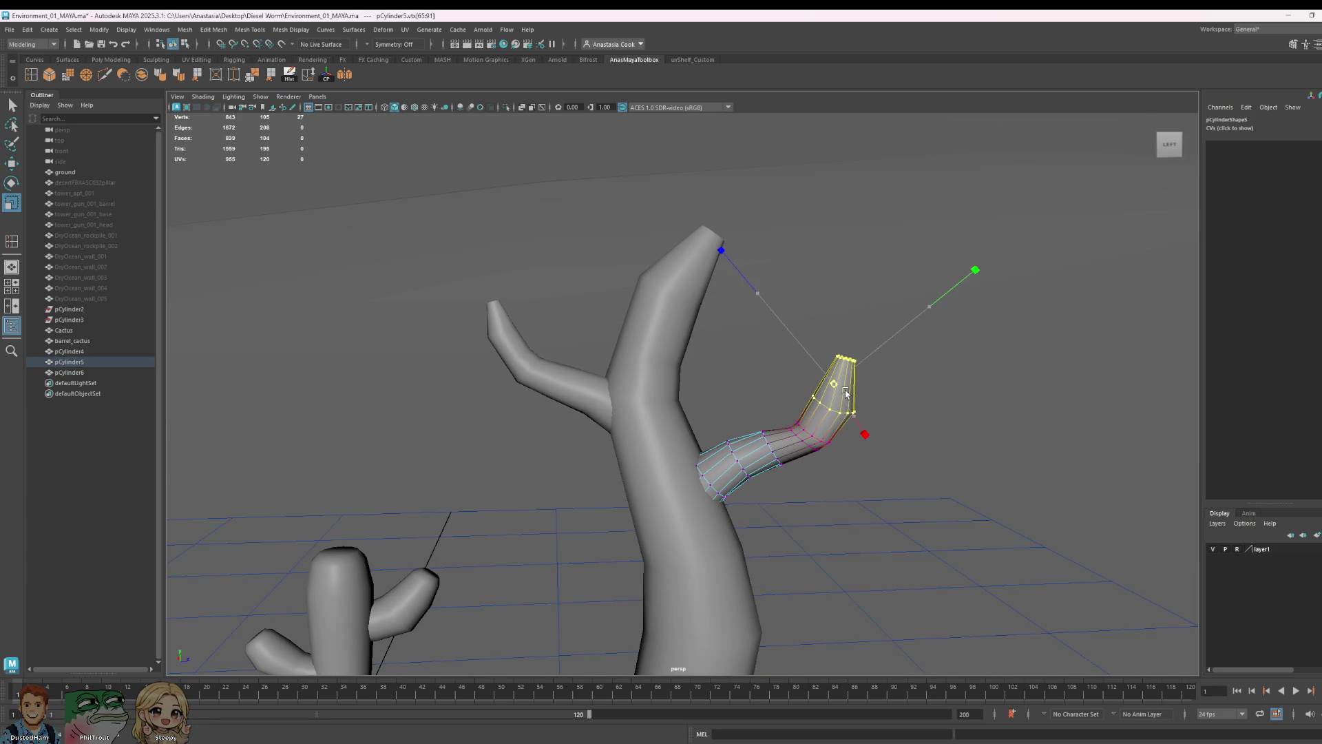
pyautogui.moveTo(886, 385); pyautogui.dragTo(888, 385, button='middle')
pyautogui.press('w')
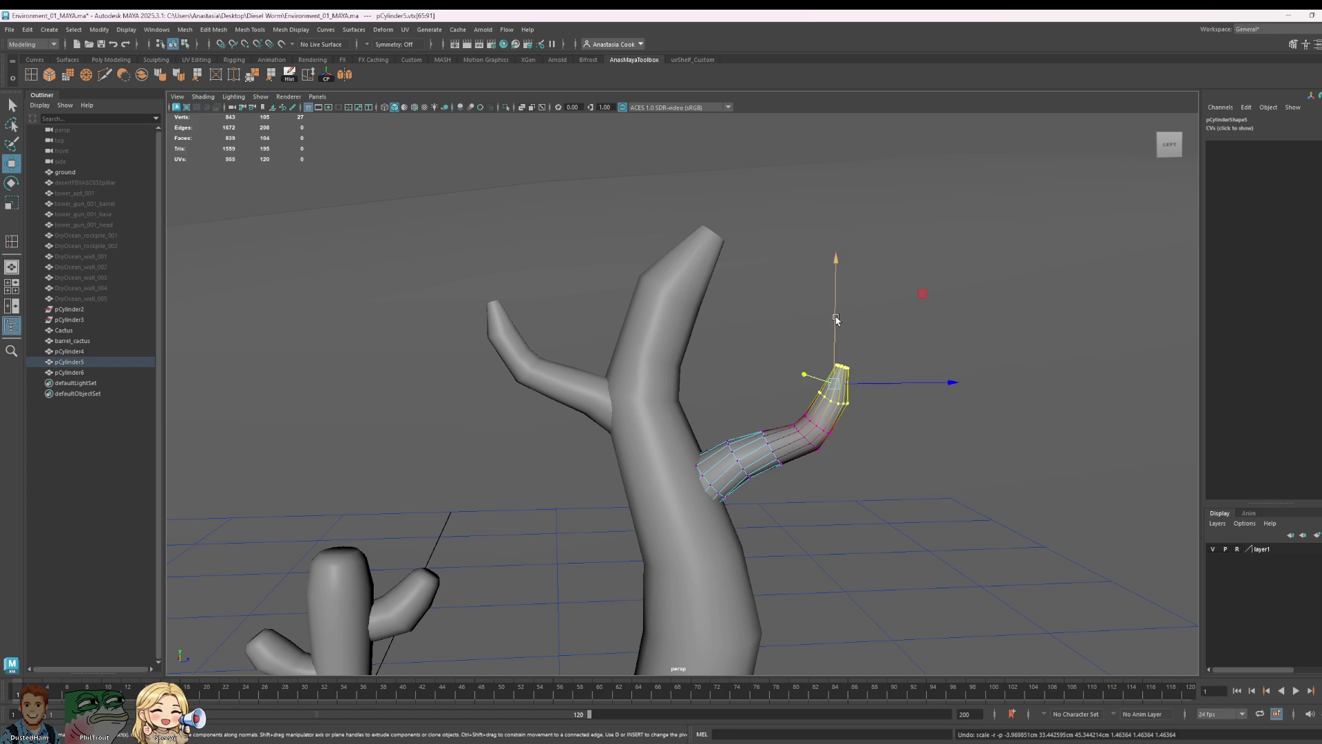
pyautogui.moveTo(836, 320); pyautogui.dragTo(832, 297)
pyautogui.moveTo(910, 361); pyautogui.dragTo(941, 369)
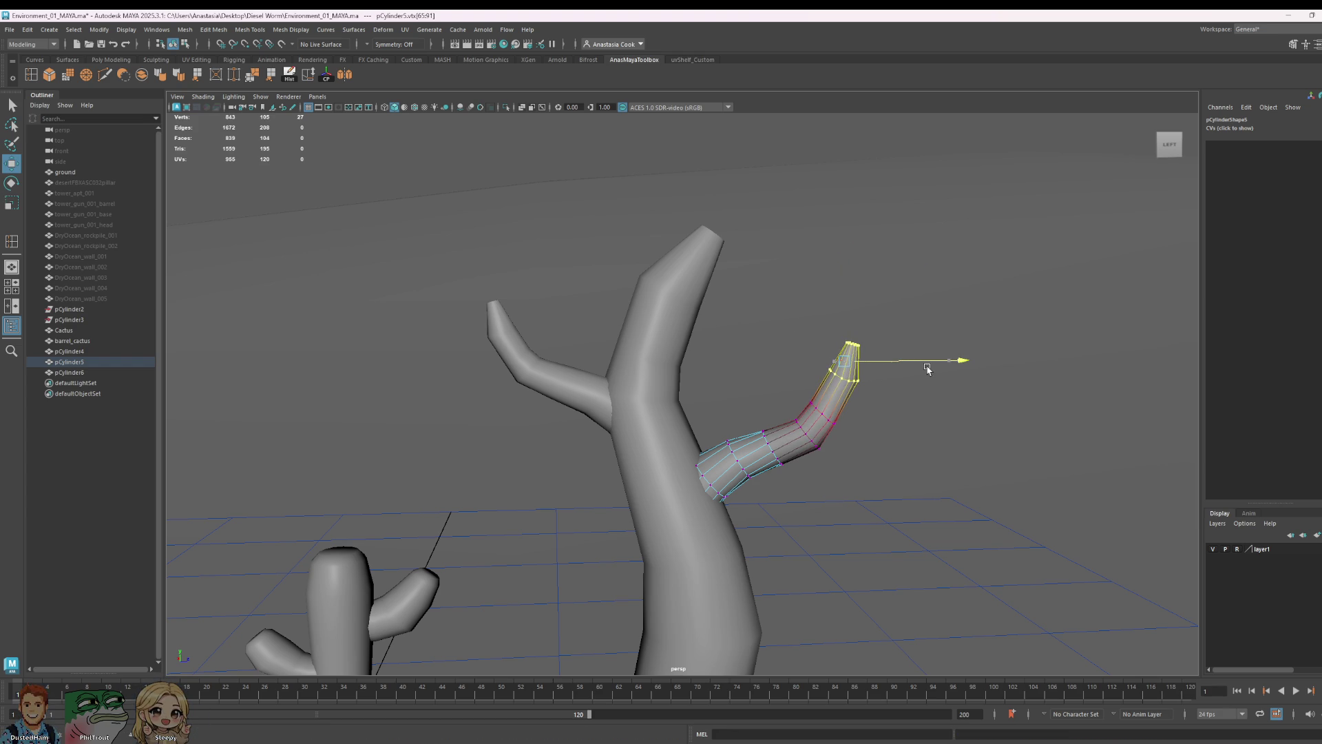
# - Bend the branch's middle ring so the tip points up, discarding a trial tip rotation
pyautogui.moveTo(910, 435); pyautogui.dragTo(789, 360)
pyautogui.press('e')
pyautogui.moveTo(922, 241); pyautogui.dragTo(1019, 349)
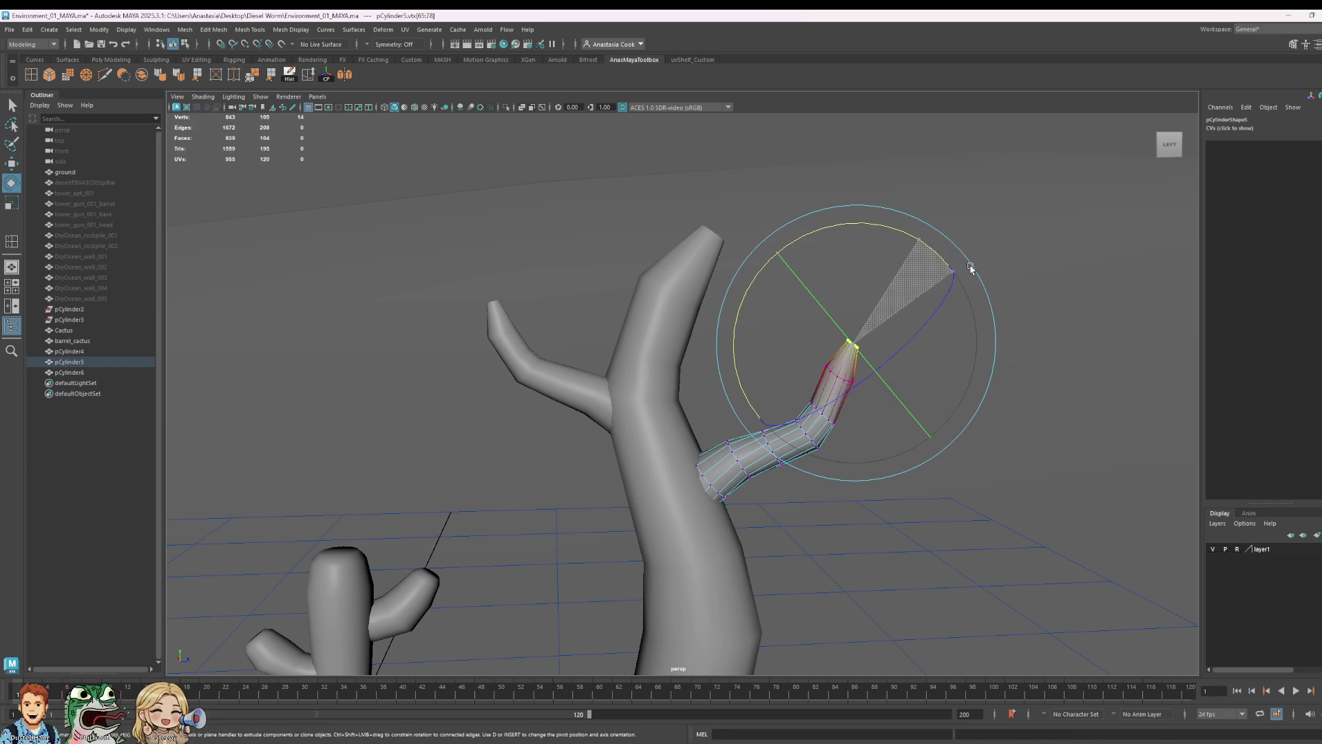
pyautogui.press('w')
pyautogui.hotkey('ctrl', 'z')
pyautogui.hotkey('ctrl', 'z')
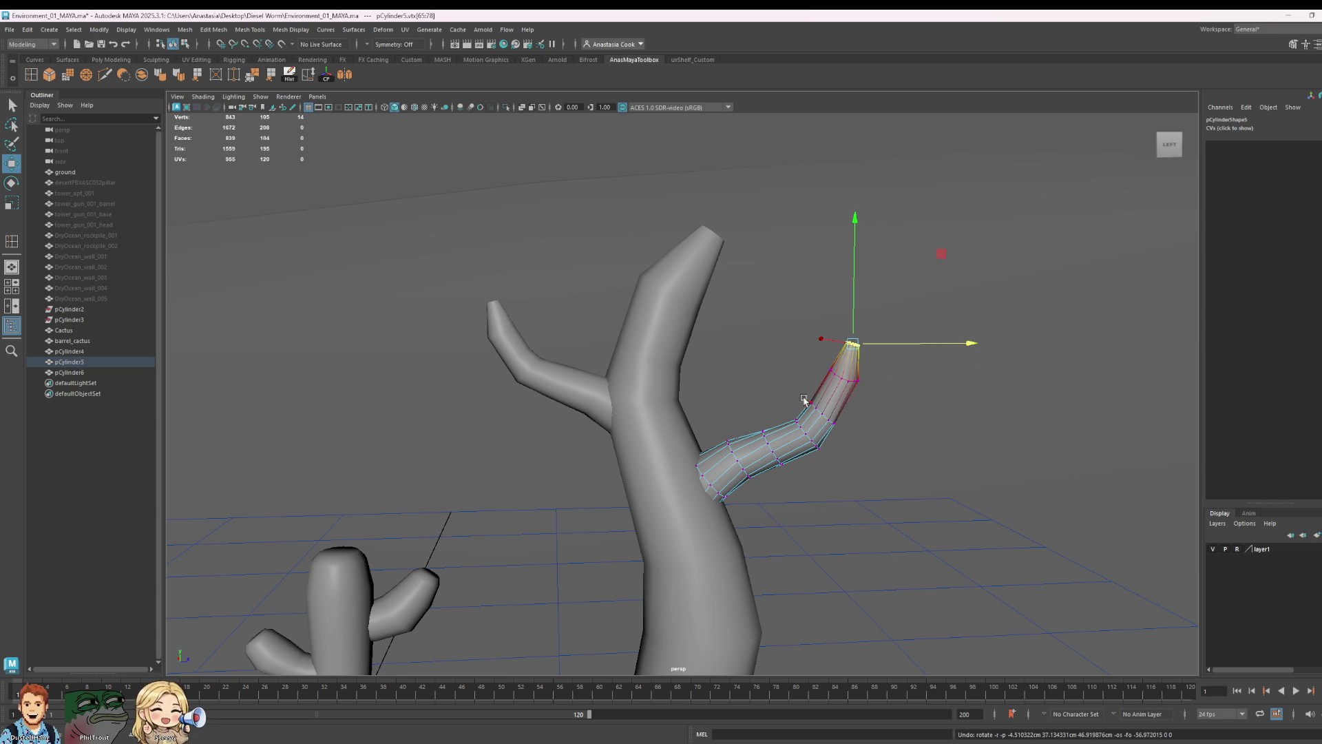
pyautogui.moveTo(798, 395); pyautogui.dragTo(841, 426)
pyautogui.scroll(5, 878, 445)
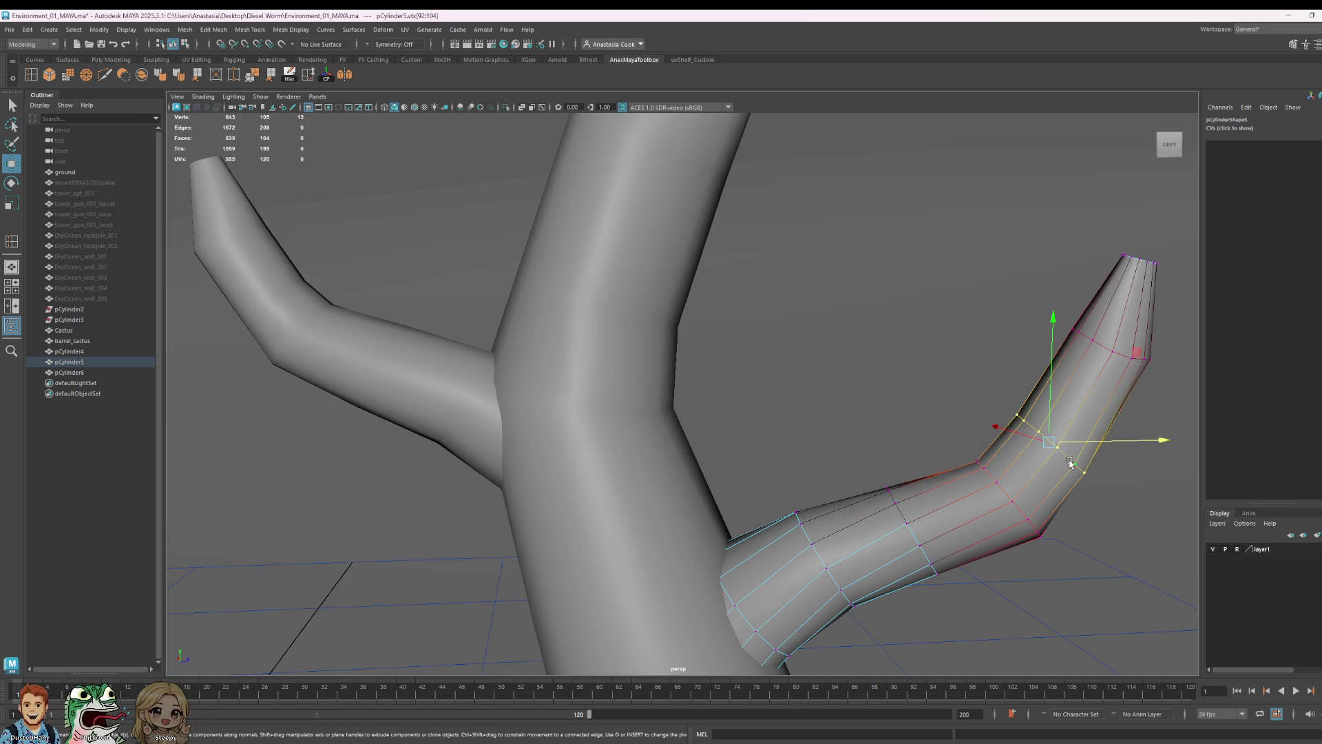
pyautogui.scroll(-3, 1071, 464)
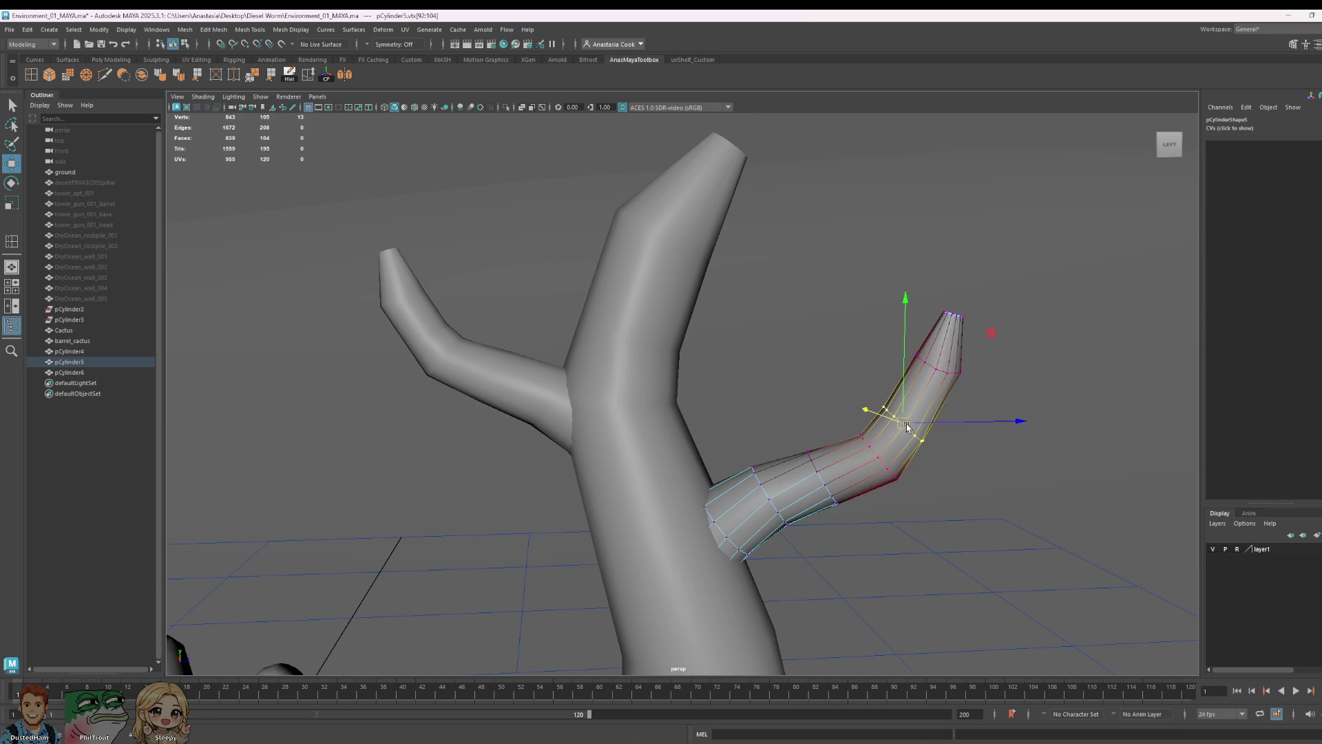
pyautogui.moveTo(908, 425); pyautogui.dragTo(934, 431)
# - With soft selection adjusted, tilt the branch tip upward and push it outward
pyautogui.moveTo(1003, 266); pyautogui.dragTo(927, 334)
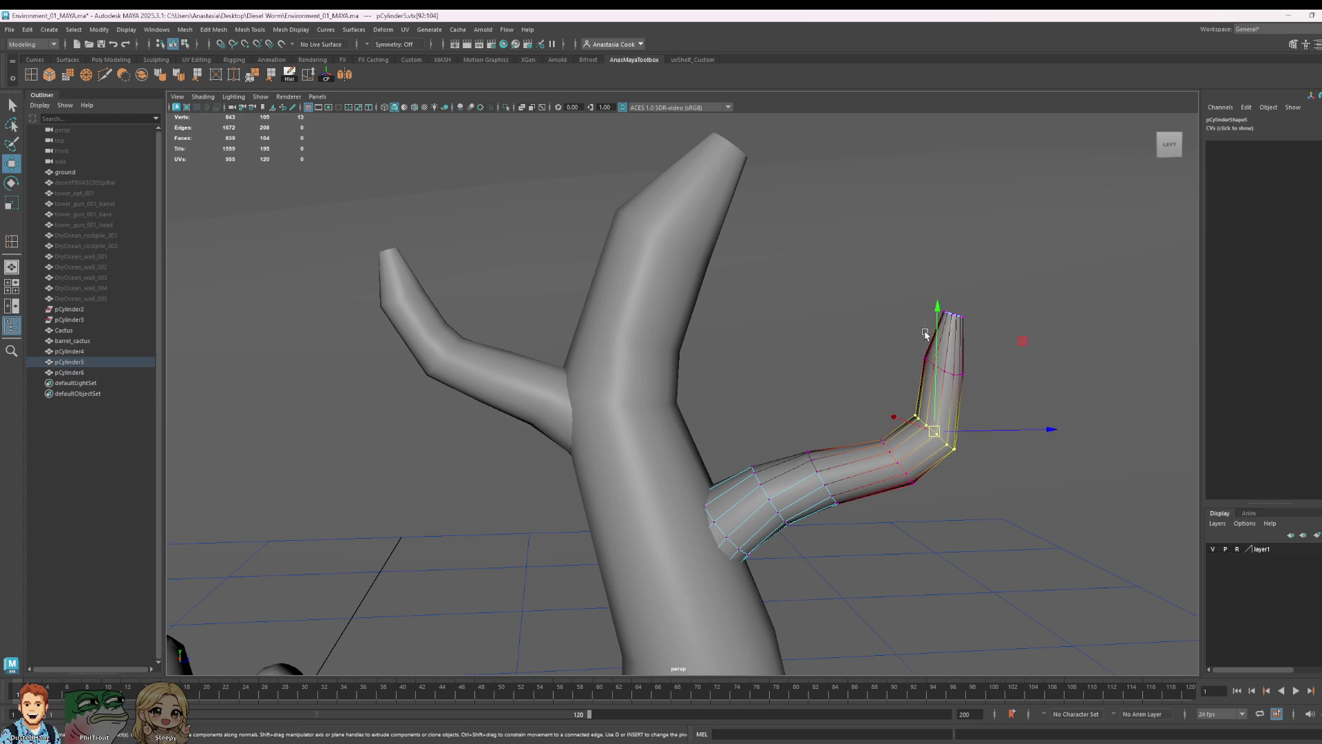
pyautogui.press('e')
pyautogui.moveTo(1009, 203); pyautogui.dragTo(1073, 259)
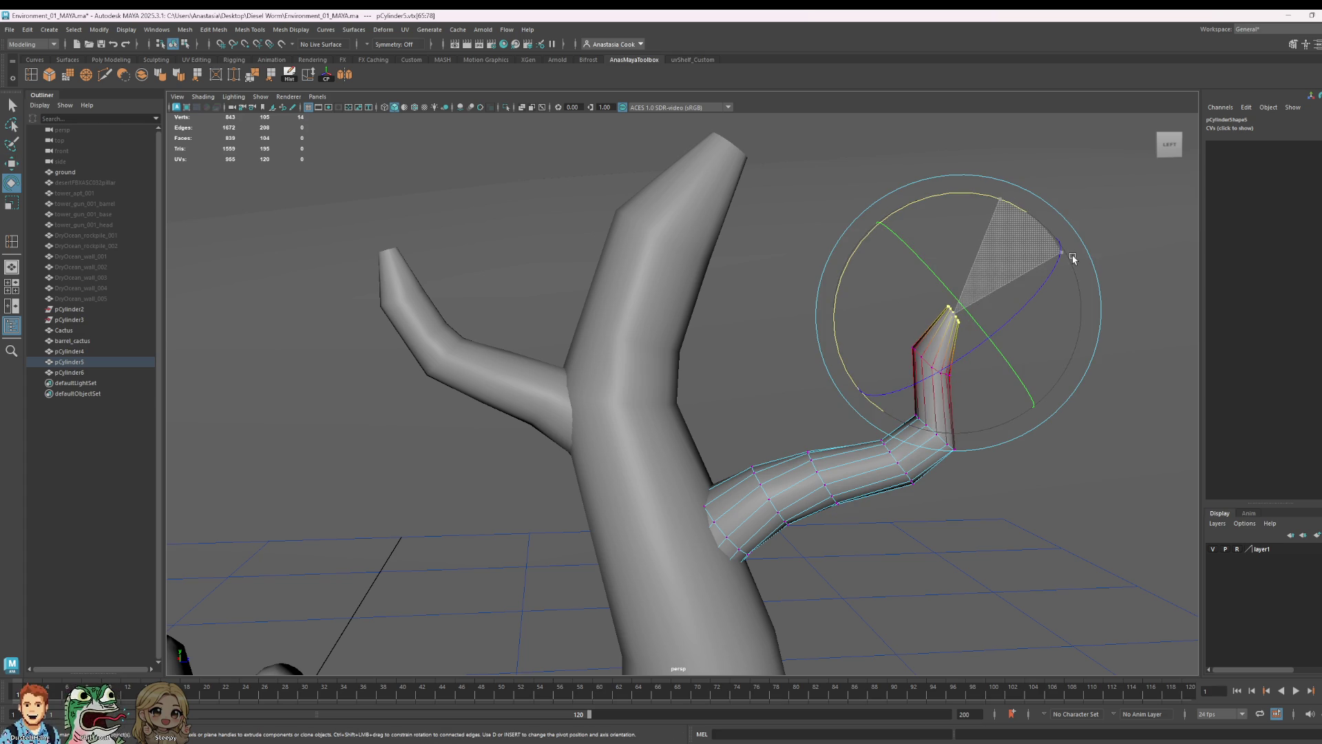
pyautogui.press('w')
pyautogui.hotkey('ctrl', 'z')
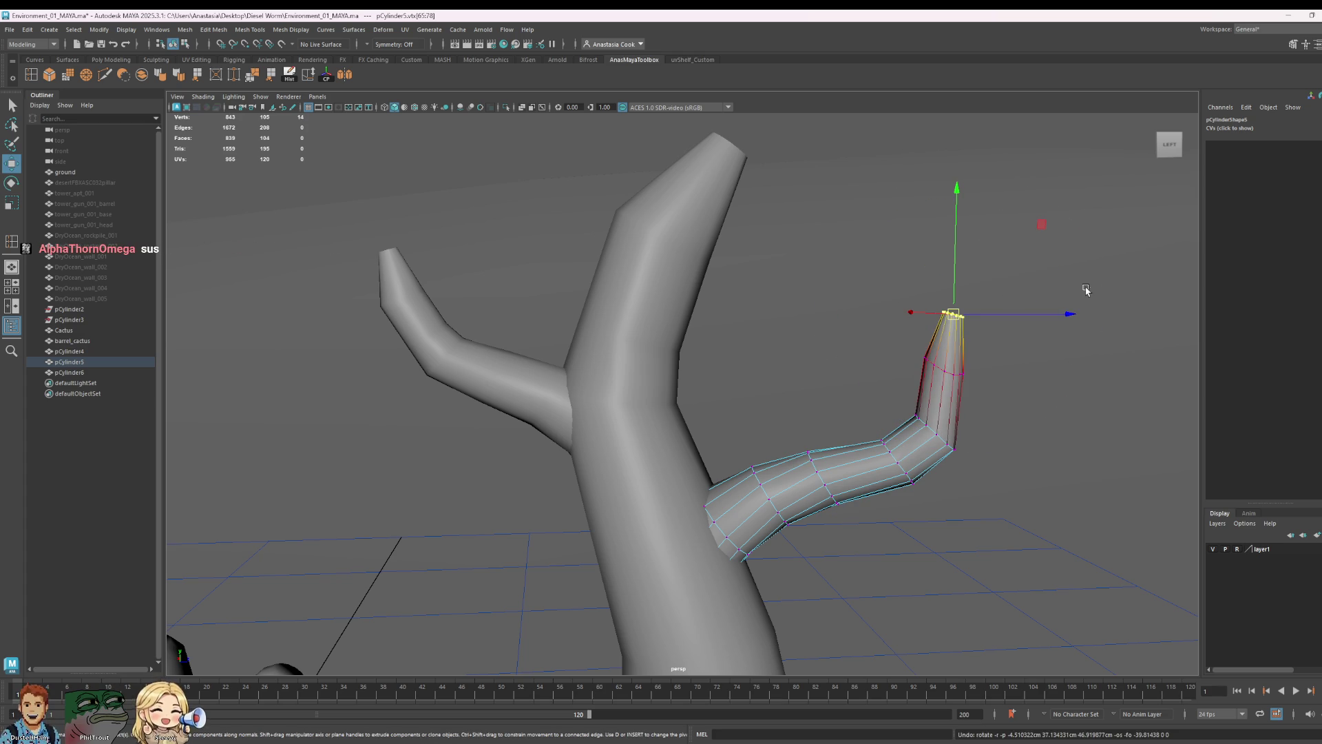
pyautogui.moveTo(1004, 286); pyautogui.dragTo(1000, 300)
pyautogui.press('e')
pyautogui.moveTo(1030, 210); pyautogui.dragTo(1084, 250)
pyautogui.press('w')
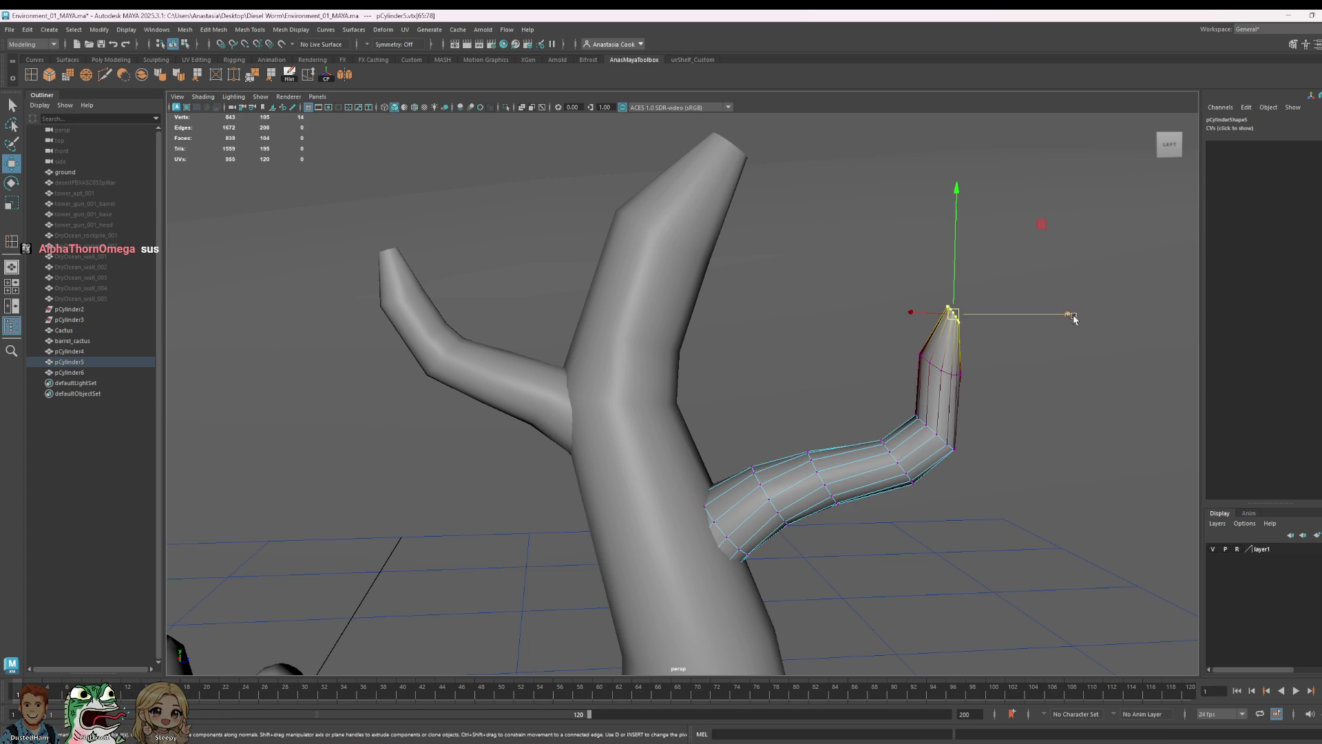
pyautogui.moveTo(1071, 320); pyautogui.dragTo(1107, 325)
# - Pinch the tip vertices into a sharp point and return the branch to object mode
pyautogui.press('e')
pyautogui.press('r')
pyautogui.moveTo(983, 314); pyautogui.dragTo(987, 313)
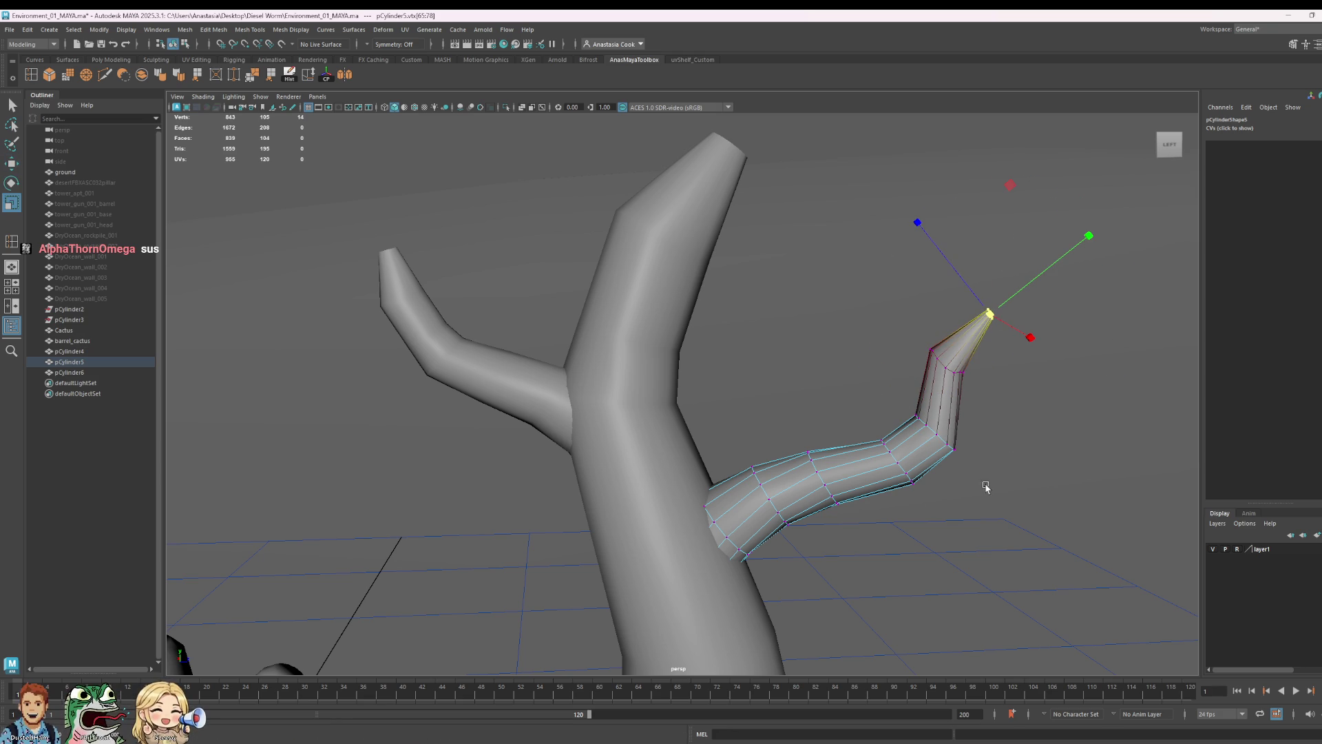
pyautogui.click(767, 487)
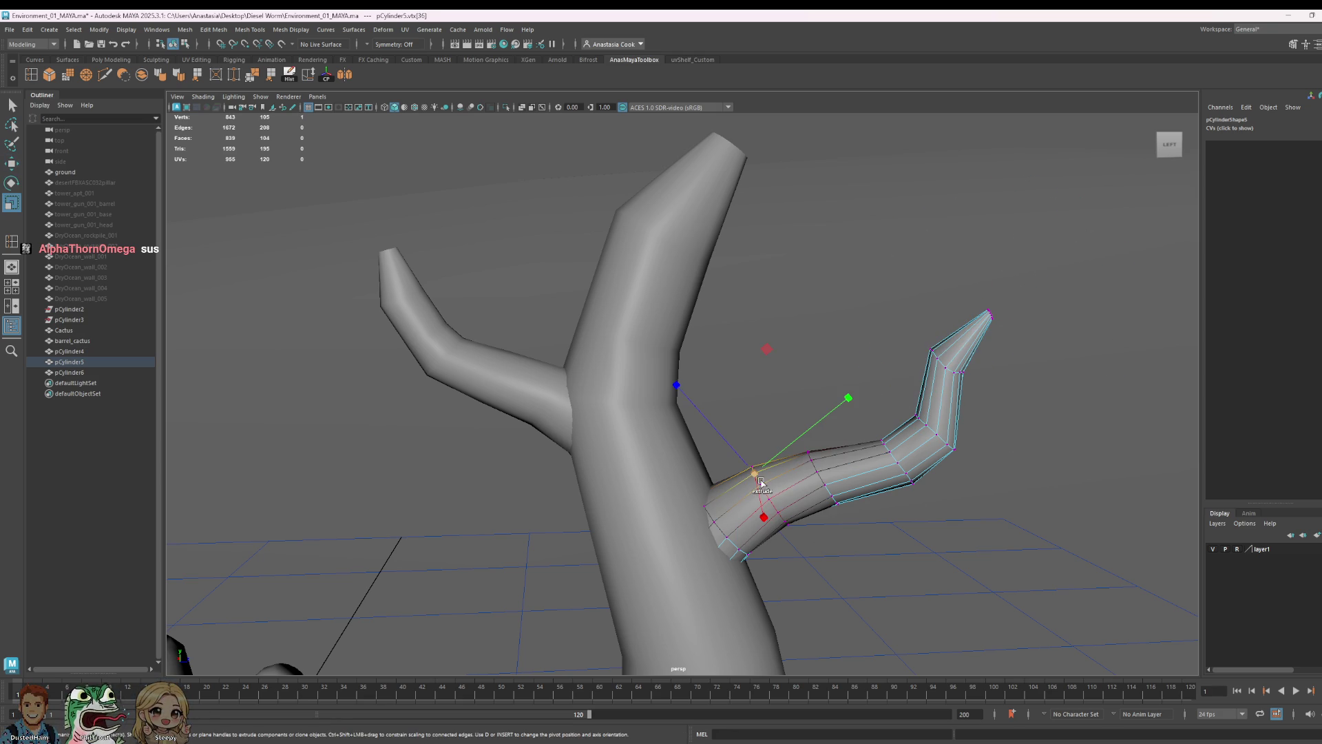
pyautogui.scroll(-2, 947, 511)
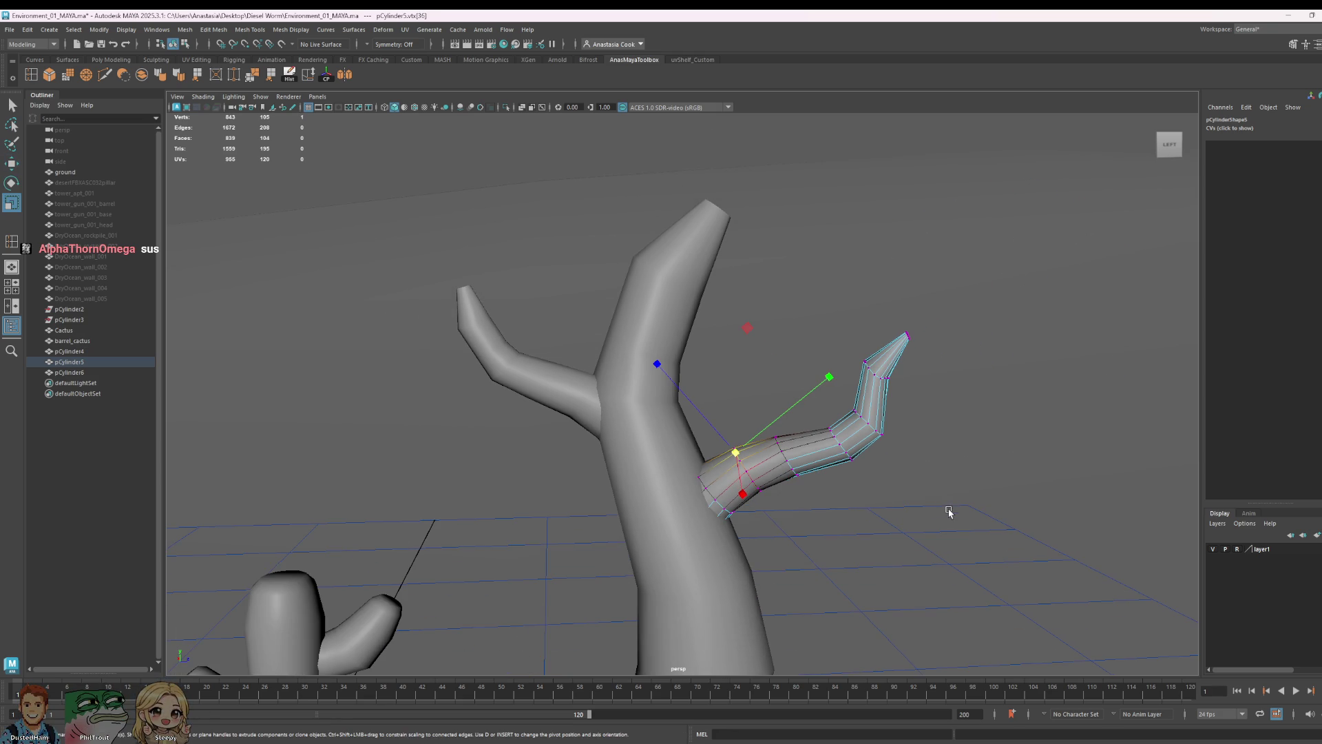
pyautogui.moveTo(707, 442); pyautogui.dragTo(740, 510, button='right')
pyautogui.moveTo(737, 426); pyautogui.dragTo(737, 427, button='right')
pyautogui.moveTo(1006, 546)
pyautogui.keyDown('alt'); pyautogui.mouseDown()
pyautogui.moveTo(905, 538)
pyautogui.moveTo(912, 555)
pyautogui.moveTo(924, 541)
pyautogui.moveTo(912, 534)
pyautogui.moveTo(924, 540)
pyautogui.moveTo(888, 561)
pyautogui.moveTo(916, 549)
pyautogui.moveTo(889, 534)
pyautogui.moveTo(920, 555)
pyautogui.moveTo(903, 563)
pyautogui.mouseUp(); pyautogui.keyUp('alt')
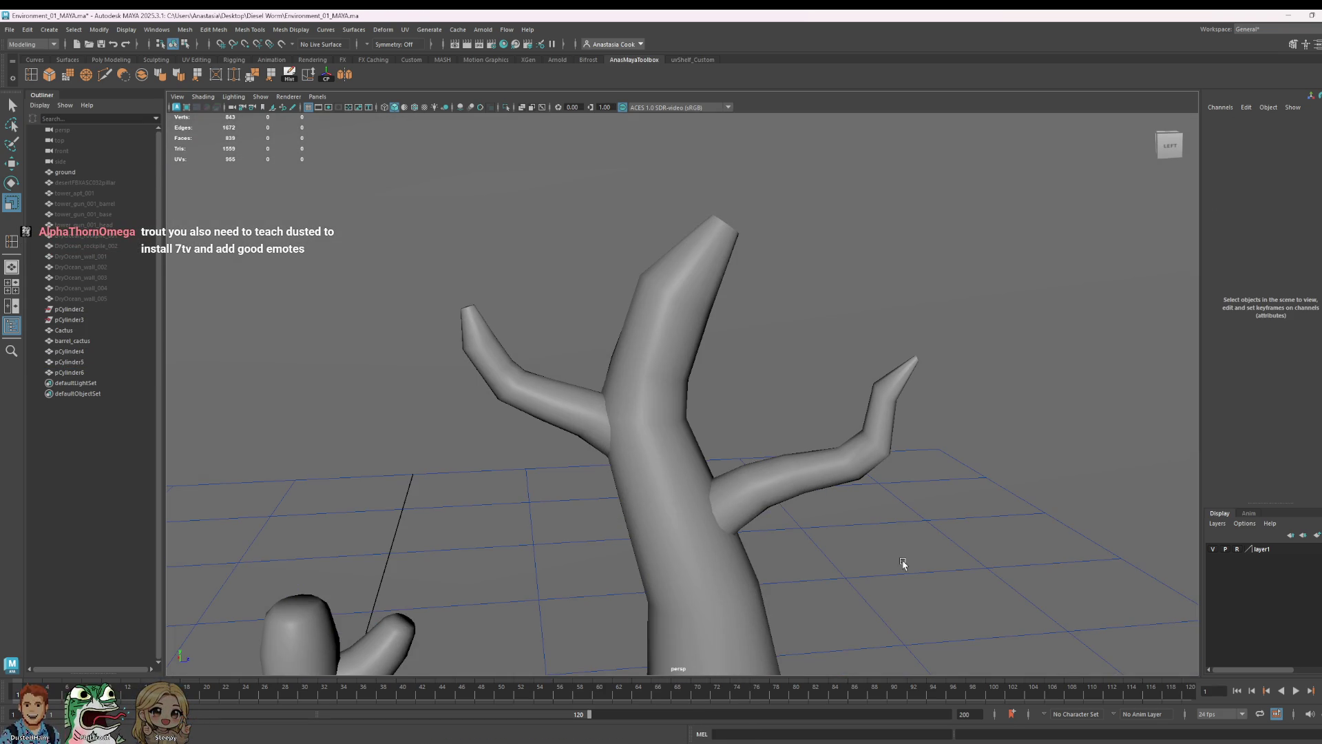
# - In edge mode, slide, raise and tilt an inner edge loop of the second branch into a sharper kink
pyautogui.click(903, 421)
pyautogui.moveTo(798, 455); pyautogui.dragTo(797, 424, button='right')
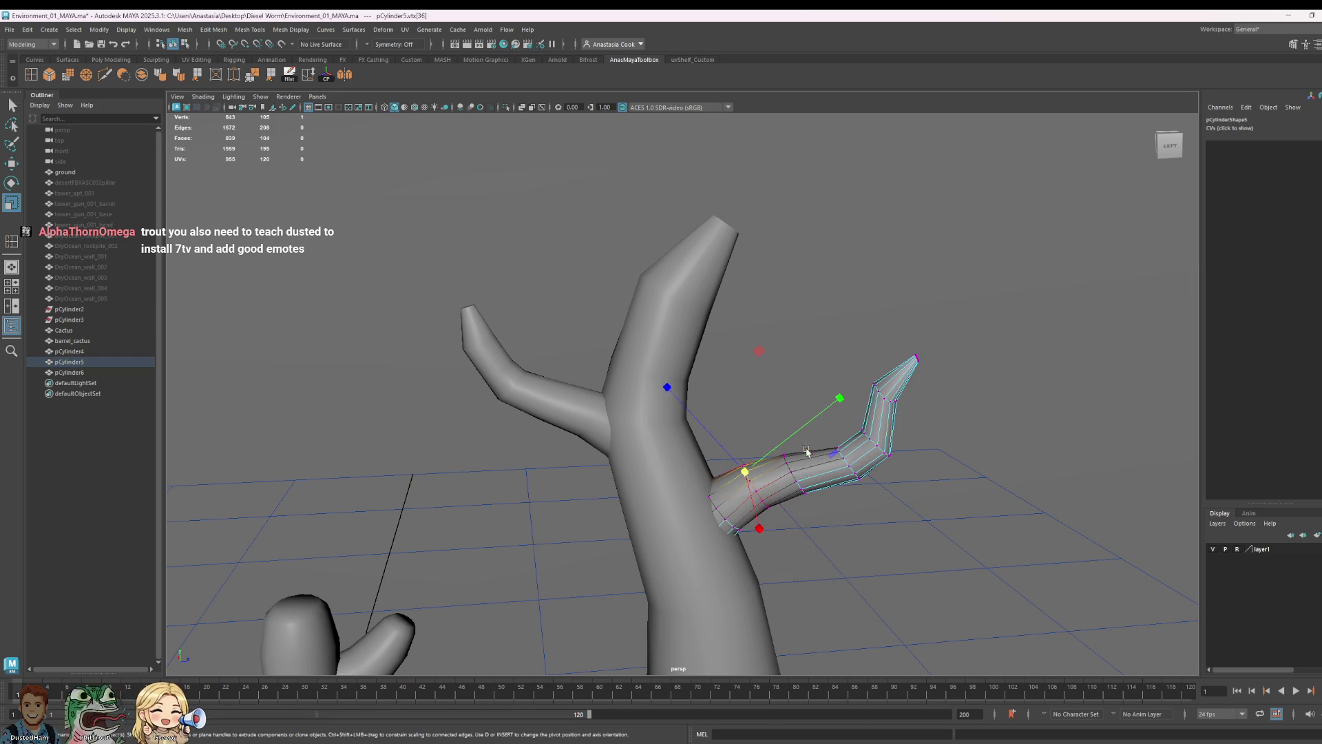
pyautogui.keyDown('alt'); pyautogui.moveTo(798, 423); pyautogui.dragTo(798, 486); pyautogui.keyUp('alt')
pyautogui.keyDown('alt'); pyautogui.moveTo(798, 486); pyautogui.dragTo(878, 514, button='right'); pyautogui.keyUp('alt')
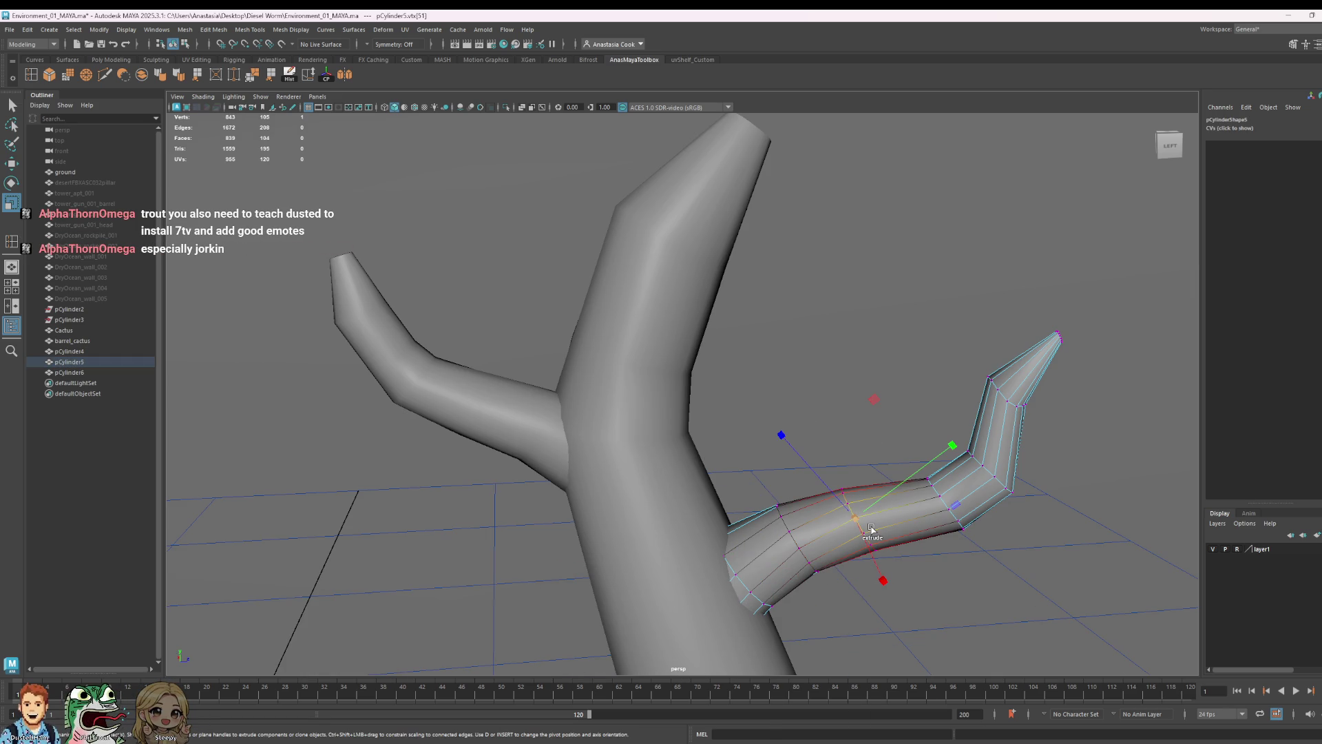
pyautogui.press('w')
pyautogui.press('r')
pyautogui.press('w')
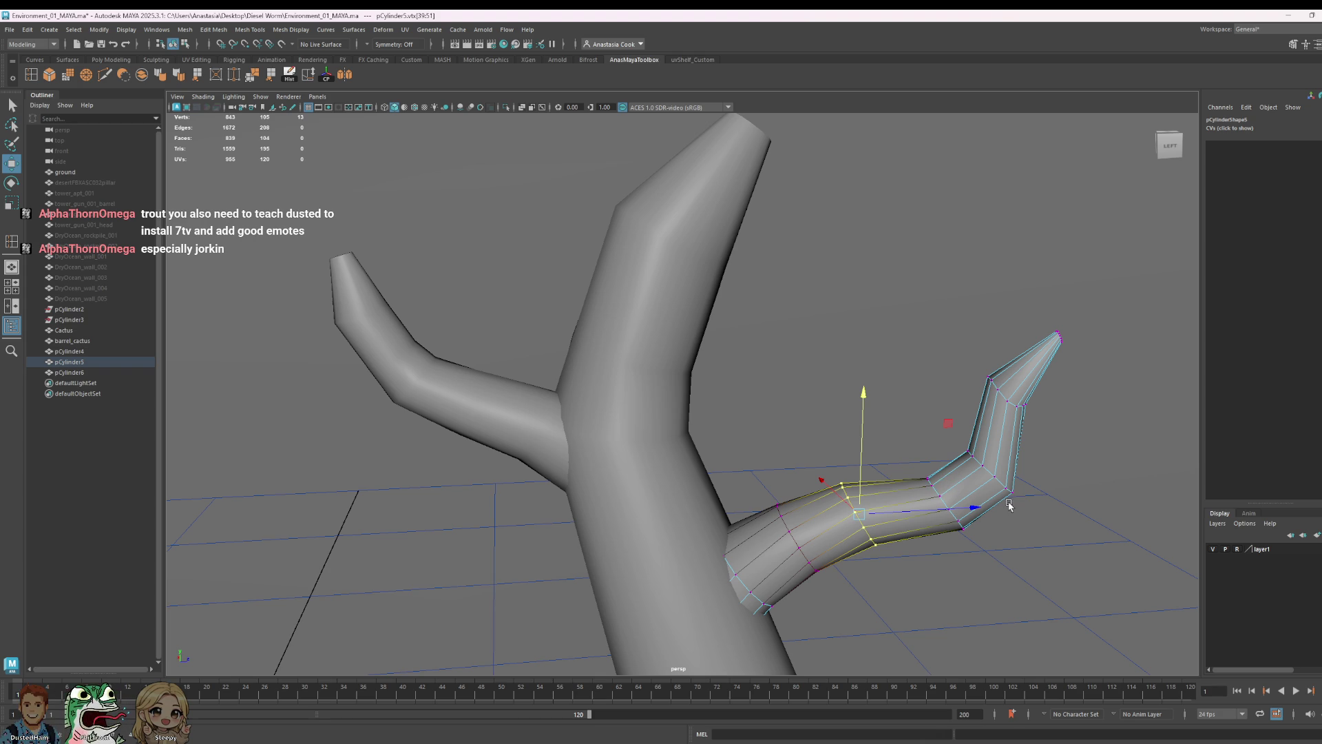
pyautogui.moveTo(974, 508); pyautogui.dragTo(963, 507)
pyautogui.moveTo(853, 437); pyautogui.dragTo(851, 430)
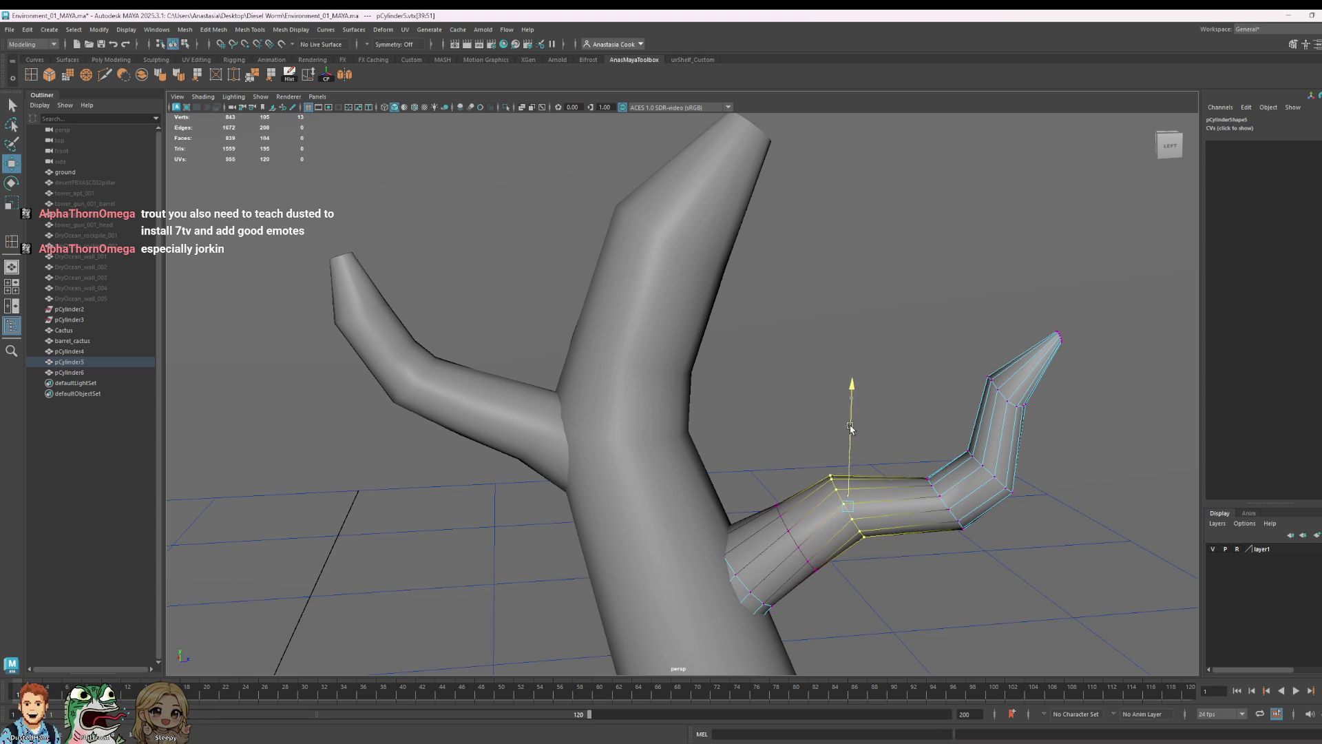
pyautogui.press('e')
pyautogui.moveTo(916, 390); pyautogui.dragTo(895, 385)
pyautogui.press('w')
# - Lift the edge loop nearer the trunk slightly, then return the branch to object mode
pyautogui.doubleClick(794, 531)
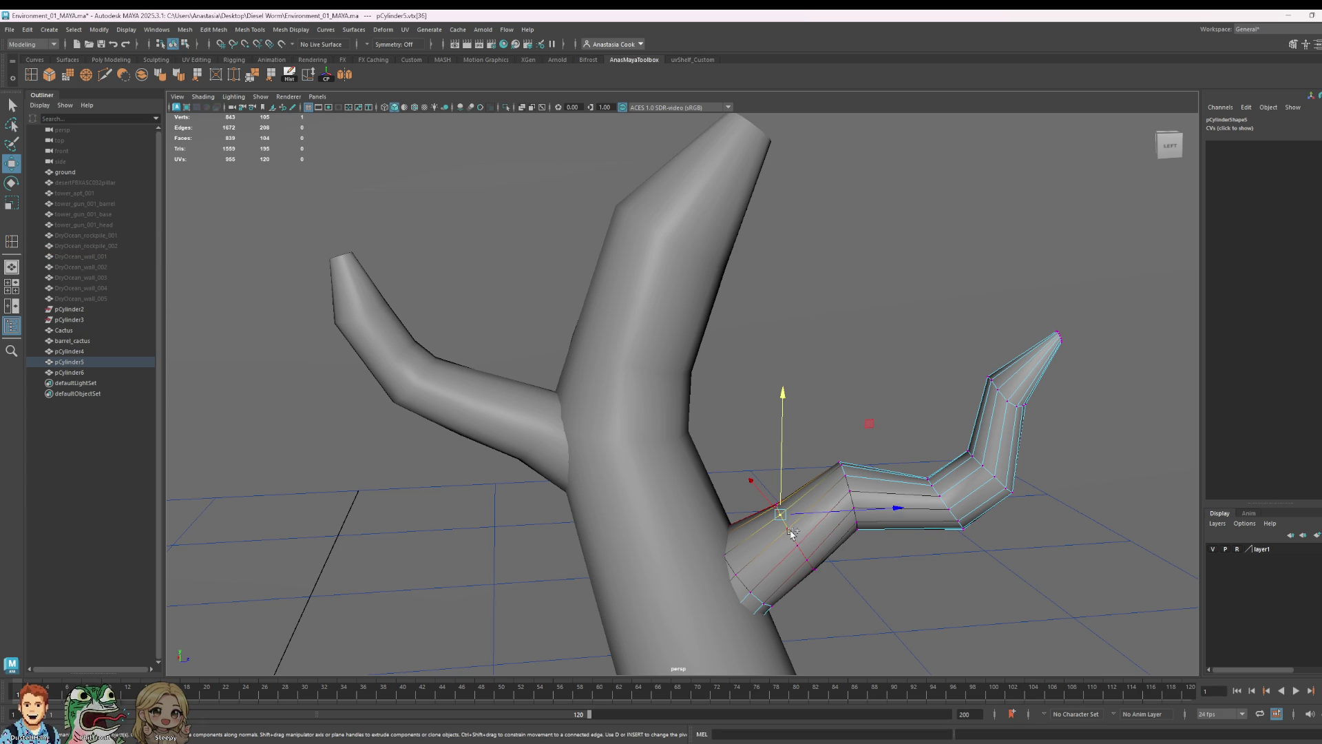
pyautogui.doubleClick(793, 486)
pyautogui.moveTo(792, 485); pyautogui.dragTo(790, 480)
pyautogui.scroll(-5, 822, 478)
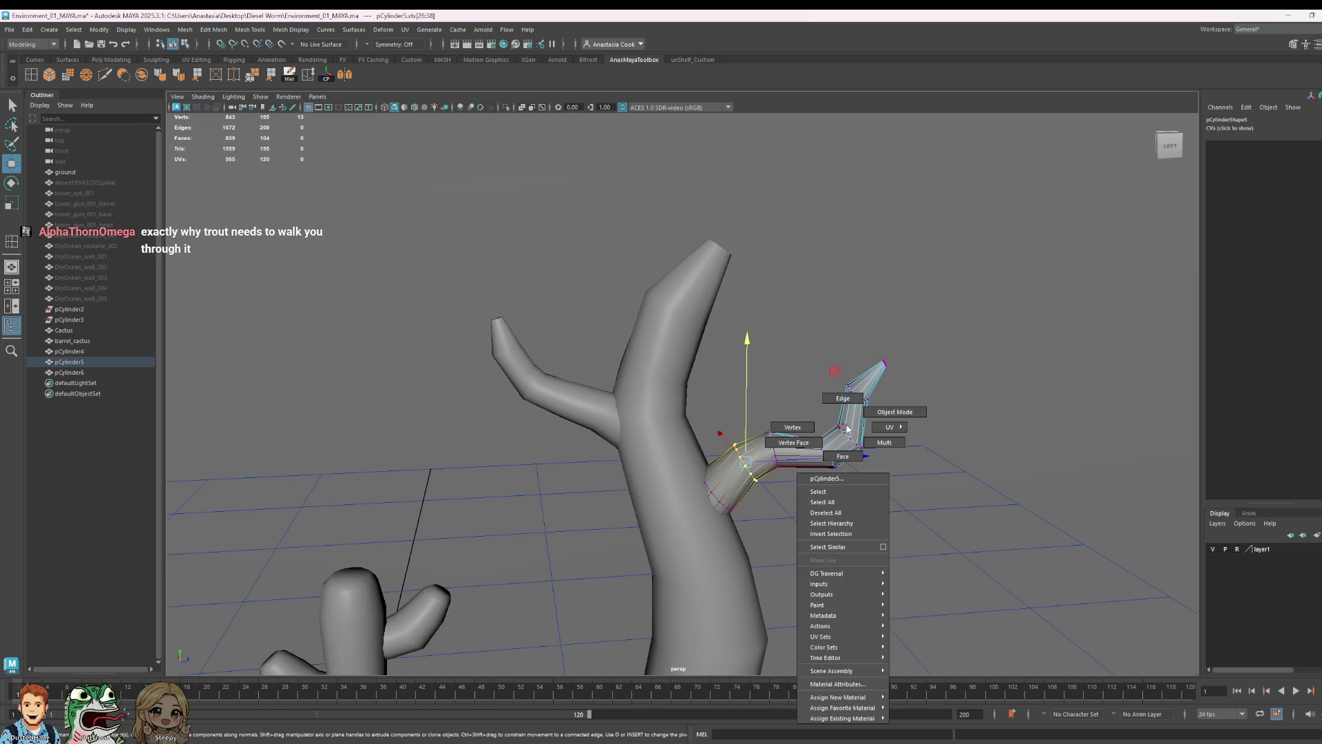
pyautogui.moveTo(827, 434); pyautogui.dragTo(847, 397, button='right')
pyautogui.click(930, 310)
pyautogui.keyDown('alt'); pyautogui.moveTo(930, 310); pyautogui.dragTo(980, 389); pyautogui.keyUp('alt')
pyautogui.click(602, 383)
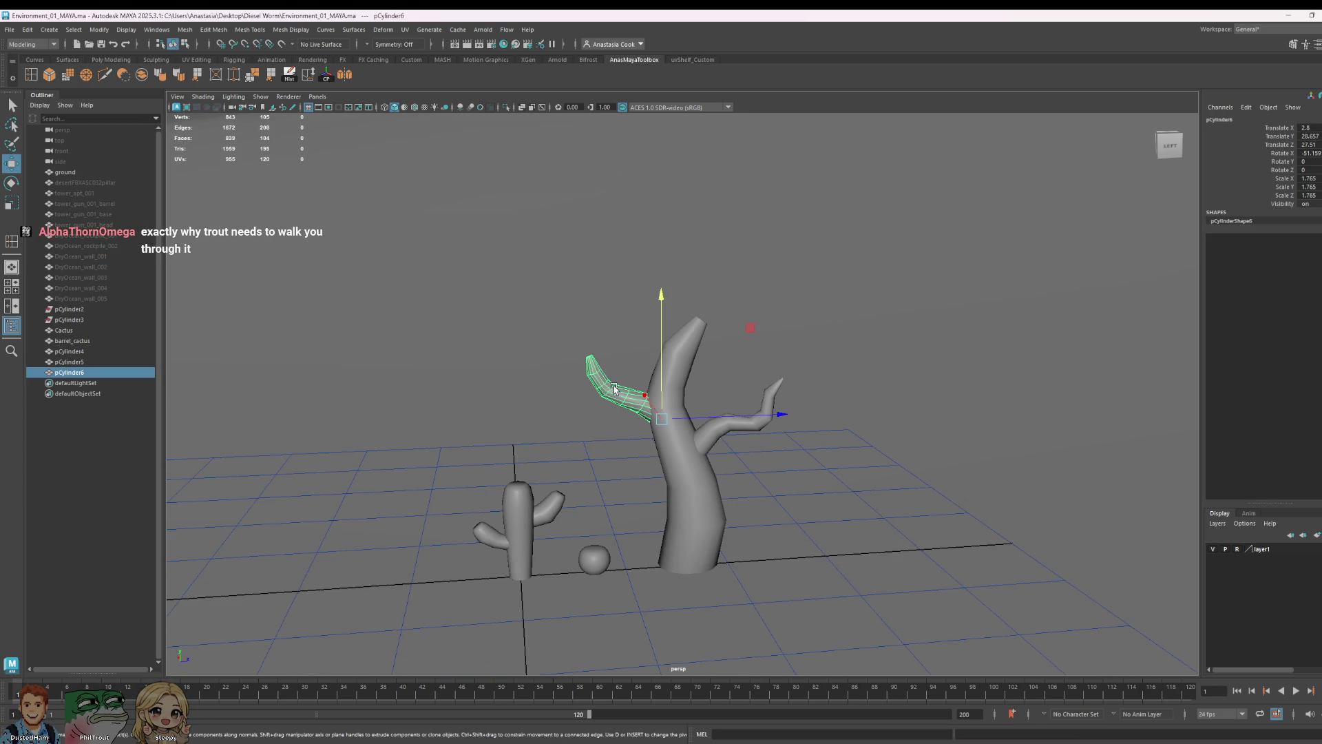
# - Rotate and reposition a middle vertex ring of the left branch to sharpen its bend
pyautogui.press('f')
pyautogui.moveTo(813, 429)
pyautogui.mouseDown(button='right')
pyautogui.moveTo(815, 391)
pyautogui.moveTo(765, 396)
pyautogui.mouseUp(button='right')
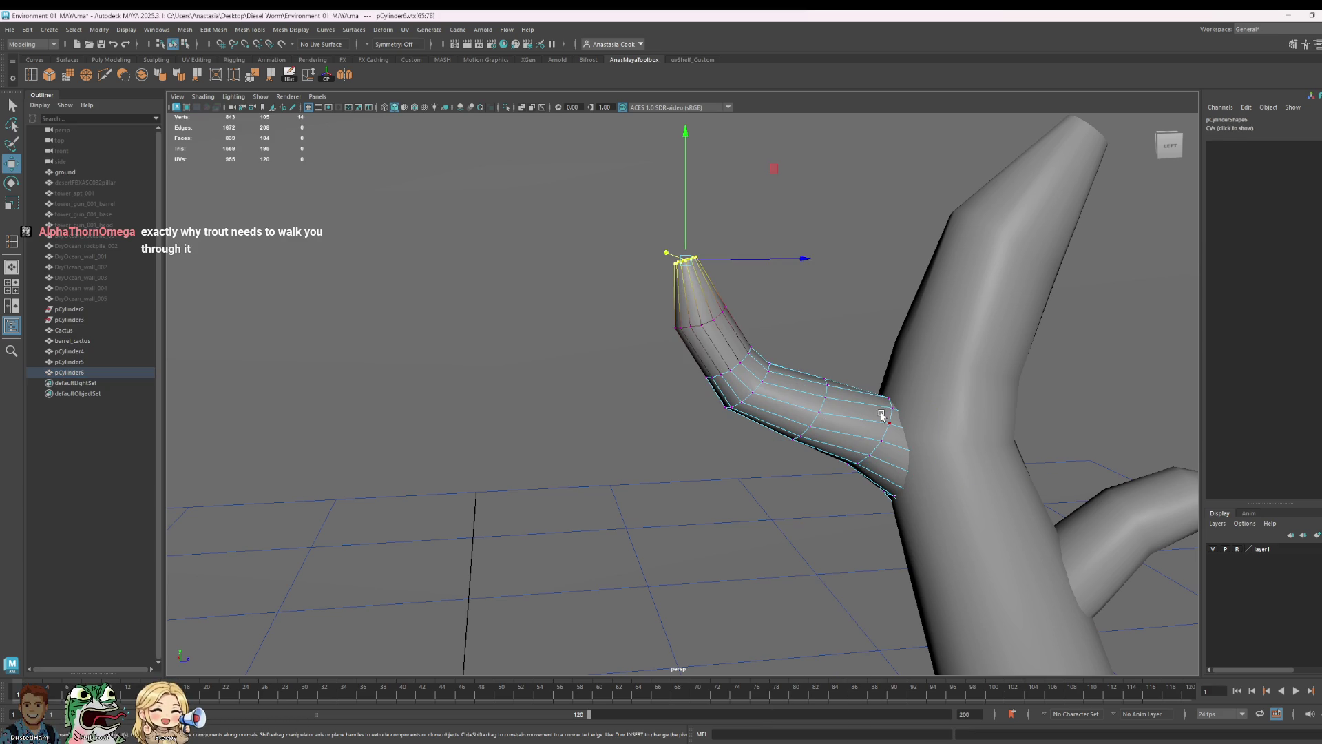
pyautogui.doubleClick(825, 413)
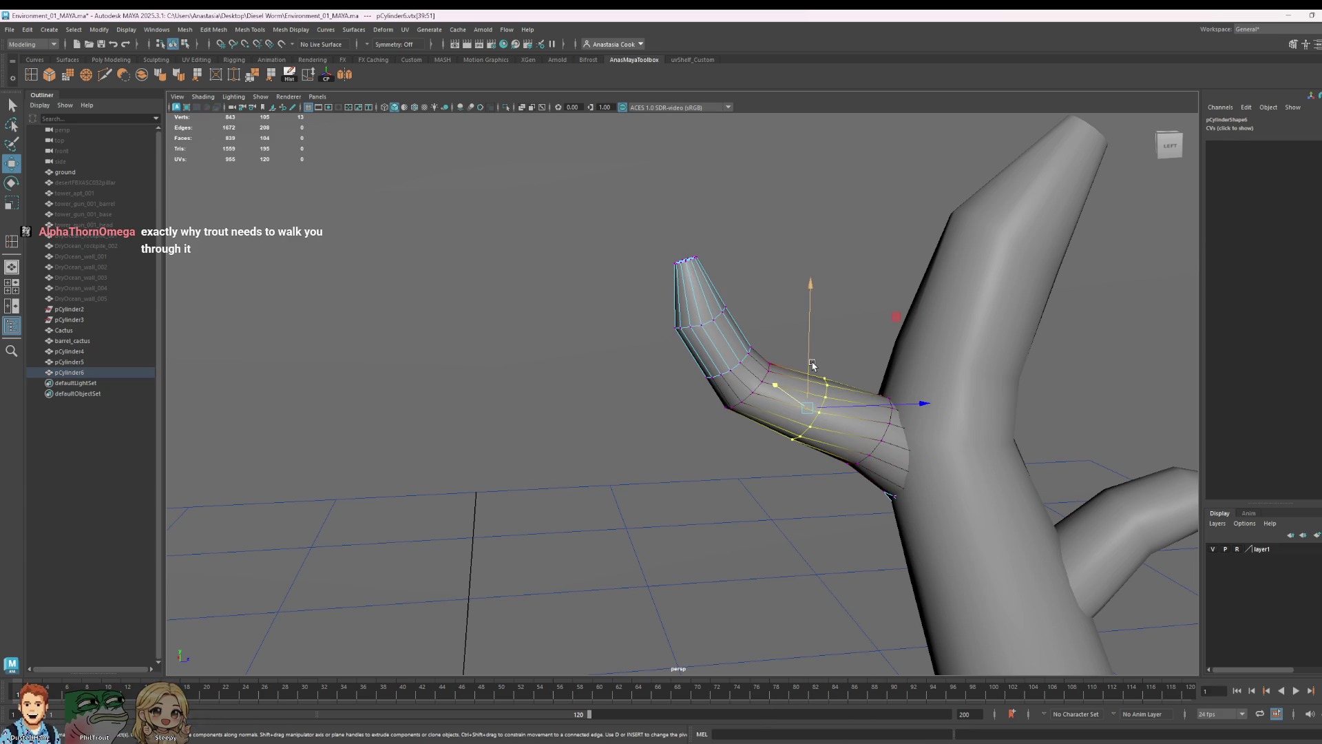
pyautogui.press('e')
pyautogui.press('w')
pyautogui.moveTo(810, 356); pyautogui.dragTo(811, 352)
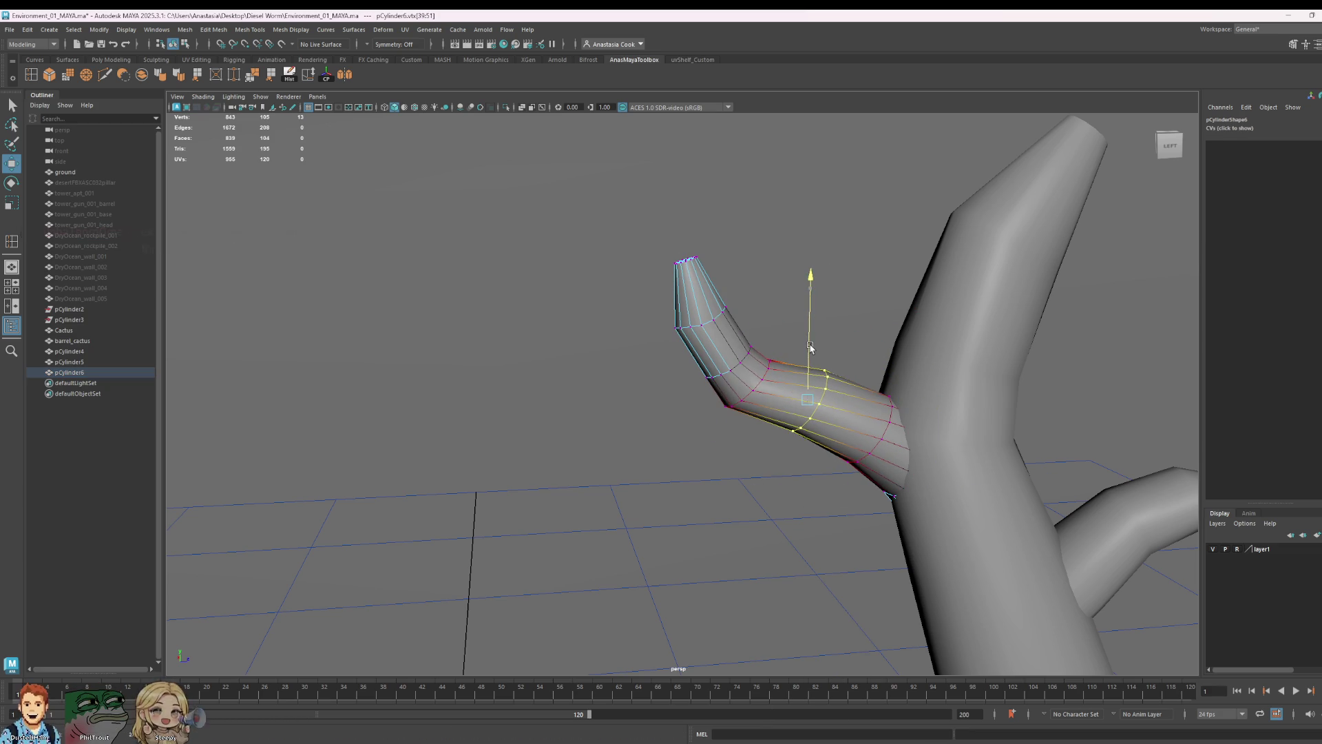
pyautogui.scroll(-3, 810, 357)
pyautogui.scroll(-1, 810, 356)
pyautogui.moveTo(819, 437); pyautogui.dragTo(848, 423, button='right')
pyautogui.click(1039, 326)
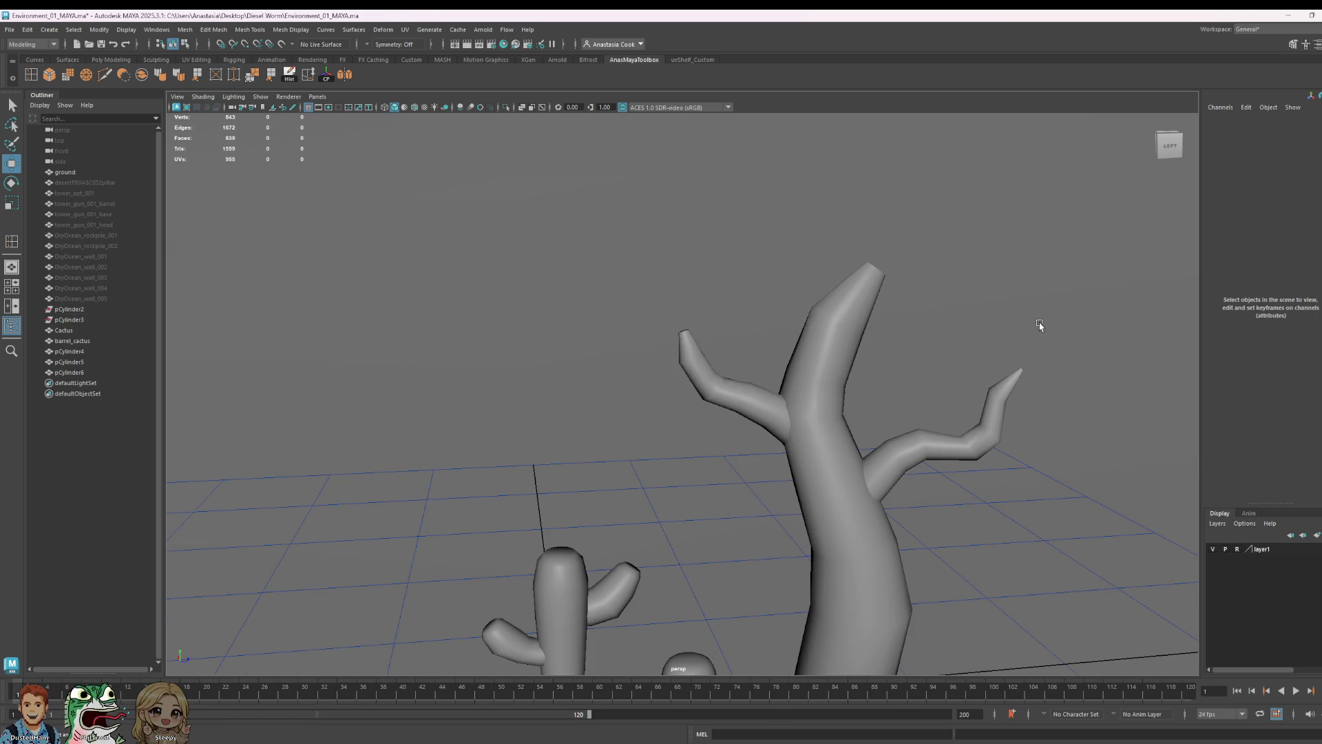
pyautogui.scroll(-4, 1027, 461)
pyautogui.keyDown('alt'); pyautogui.moveTo(1027, 461); pyautogui.dragTo(948, 486); pyautogui.keyUp('alt')
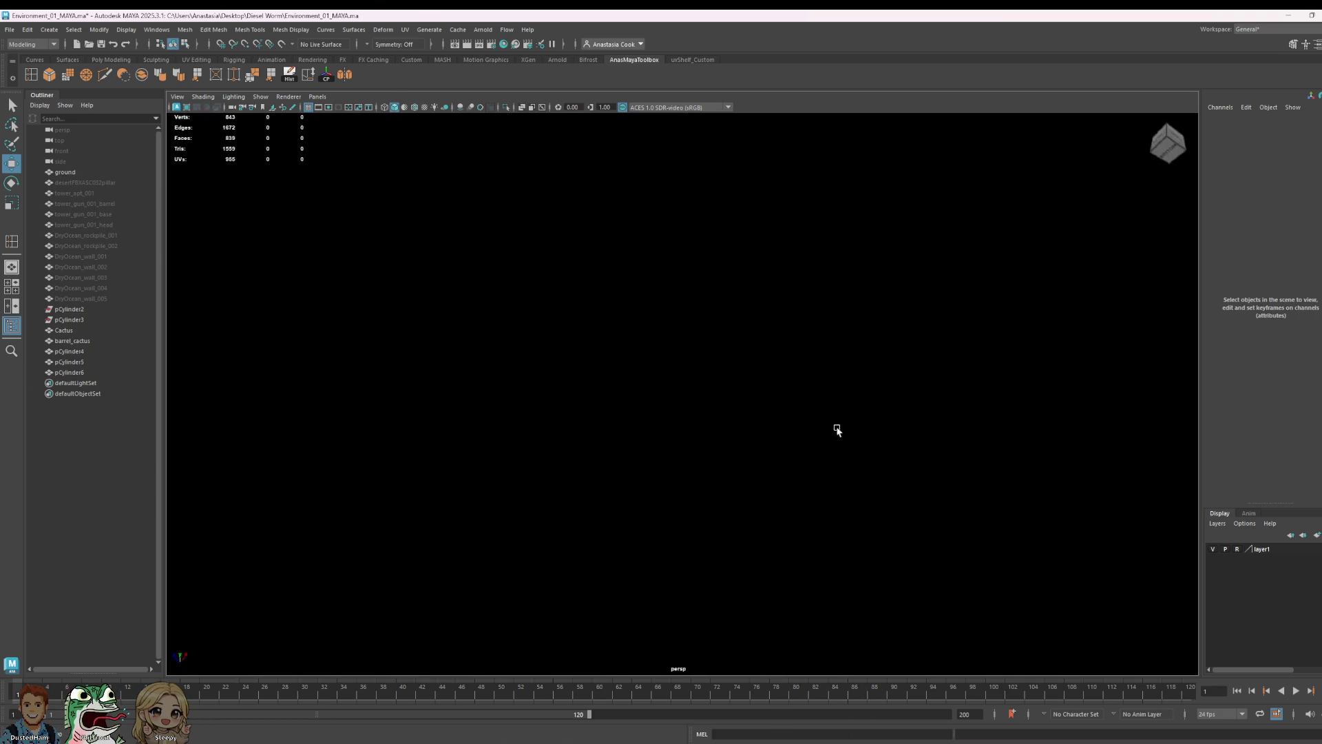
pyautogui.keyDown('alt'); pyautogui.moveTo(830, 425); pyautogui.dragTo(1149, 514); pyautogui.keyUp('alt')
pyautogui.click(1216, 549)
pyautogui.moveTo(944, 454)
pyautogui.keyDown('alt'); pyautogui.mouseDown()
pyautogui.moveTo(886, 479)
pyautogui.moveTo(1021, 490)
pyautogui.moveTo(954, 482)
pyautogui.mouseUp(); pyautogui.keyUp('alt')
pyautogui.scroll(2, 775, 393)
pyautogui.scroll(2, 608, 308)
pyautogui.click(609, 309)
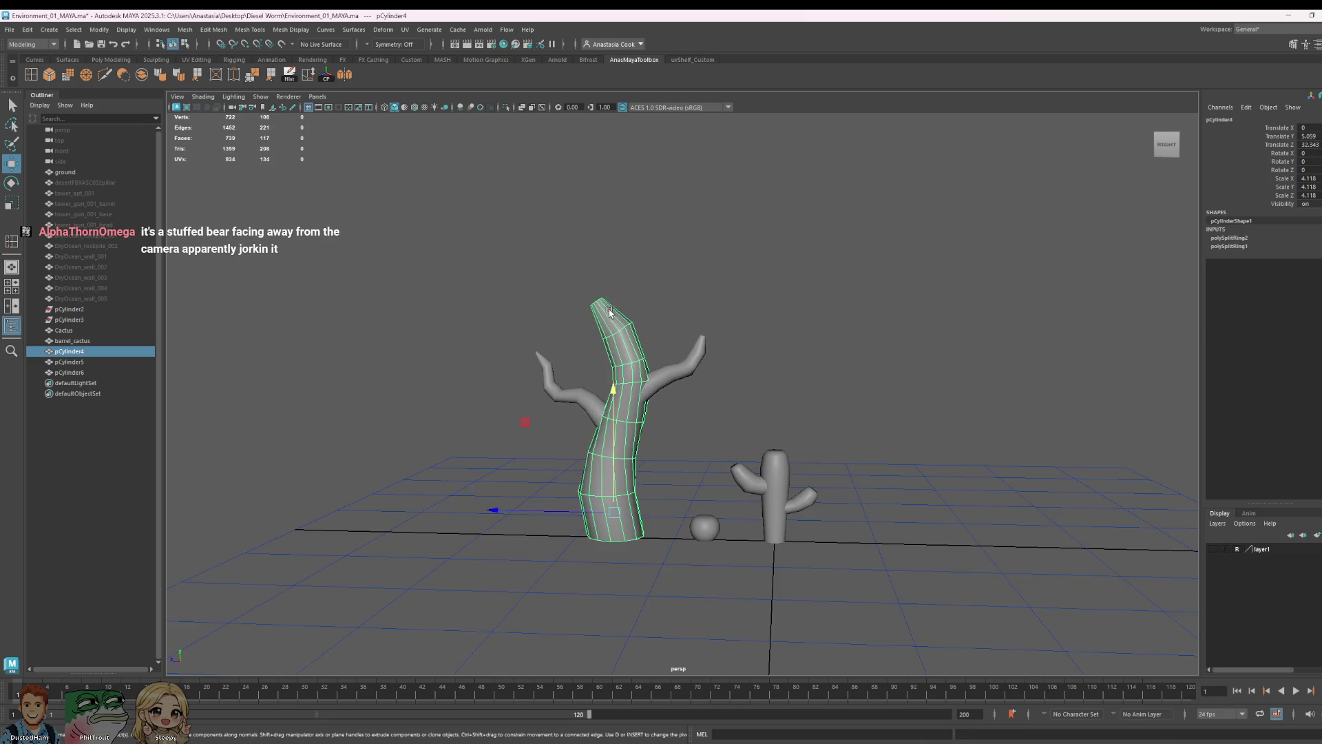
pyautogui.scroll(2, 739, 394)
pyautogui.moveTo(739, 393); pyautogui.dragTo(715, 345, button='right')
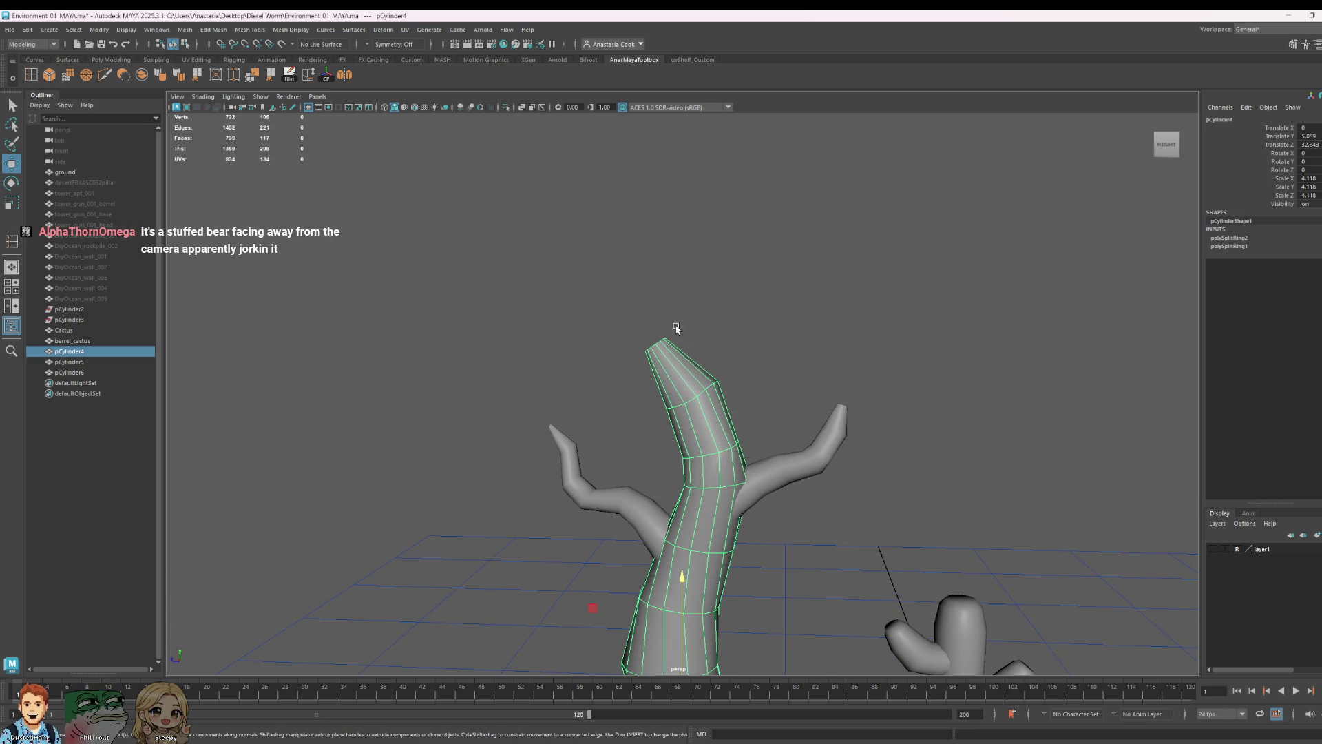
# - Insert two edge loops near the top of the trunk
pyautogui.click(69, 76)
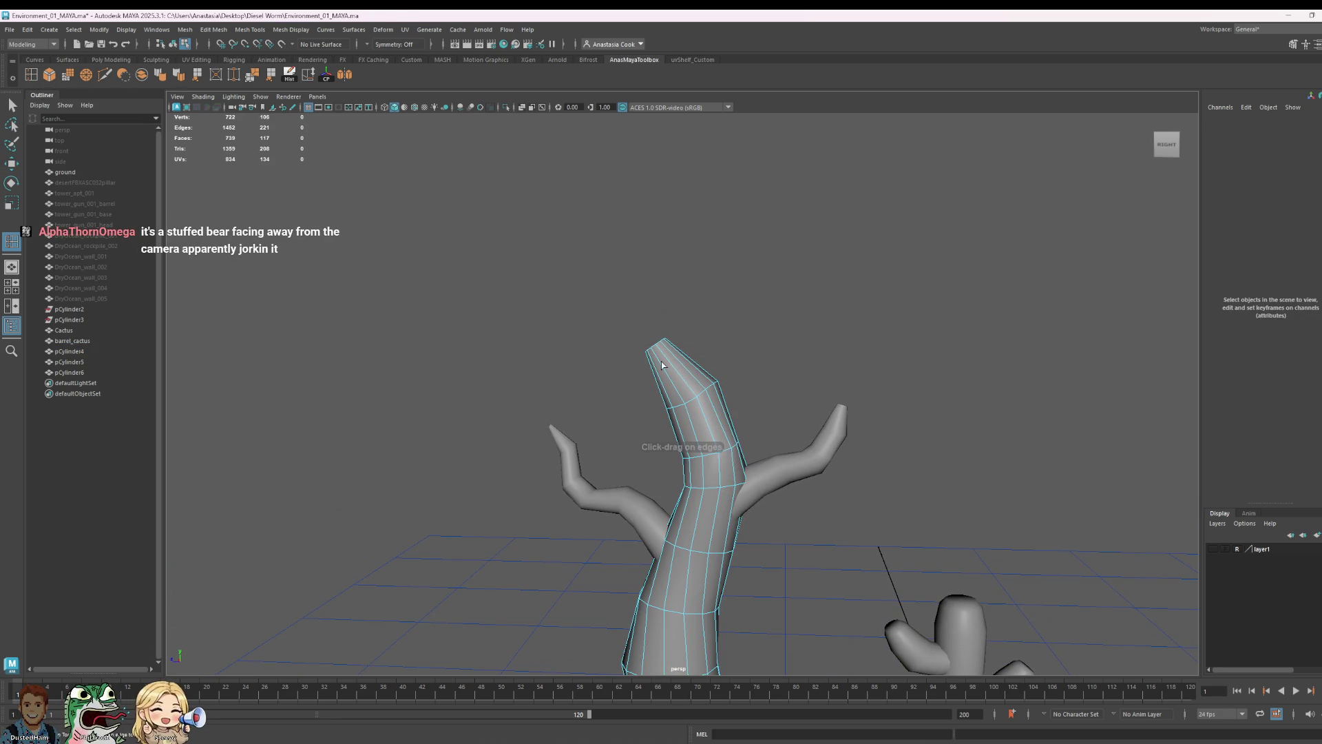
pyautogui.click(728, 442)
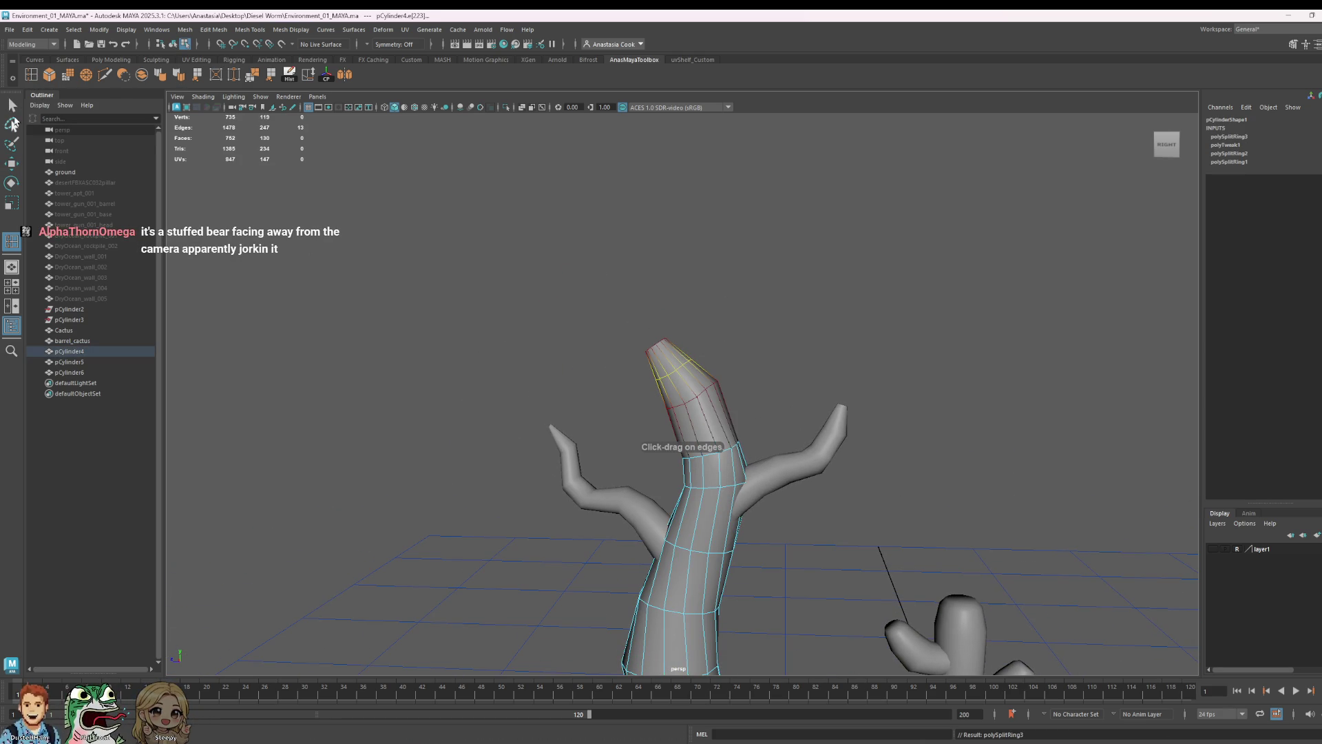
pyautogui.moveTo(685, 322); pyautogui.dragTo(665, 304, button='right')
pyautogui.moveTo(627, 355); pyautogui.dragTo(520, 408)
pyautogui.moveTo(521, 408); pyautogui.dragTo(521, 409, button='right')
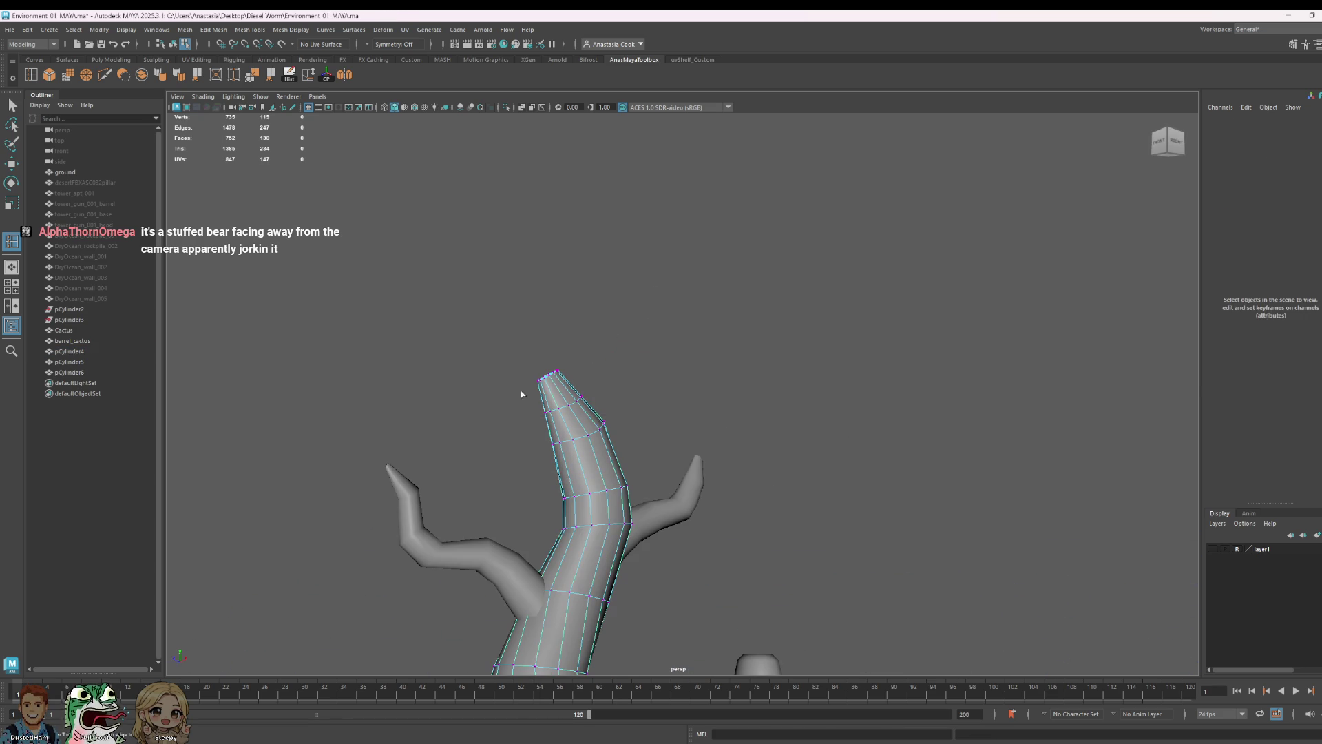
pyautogui.moveTo(472, 306); pyautogui.dragTo(552, 384)
pyautogui.keyDown('alt'); pyautogui.moveTo(664, 398); pyautogui.dragTo(679, 388); pyautogui.keyUp('alt')
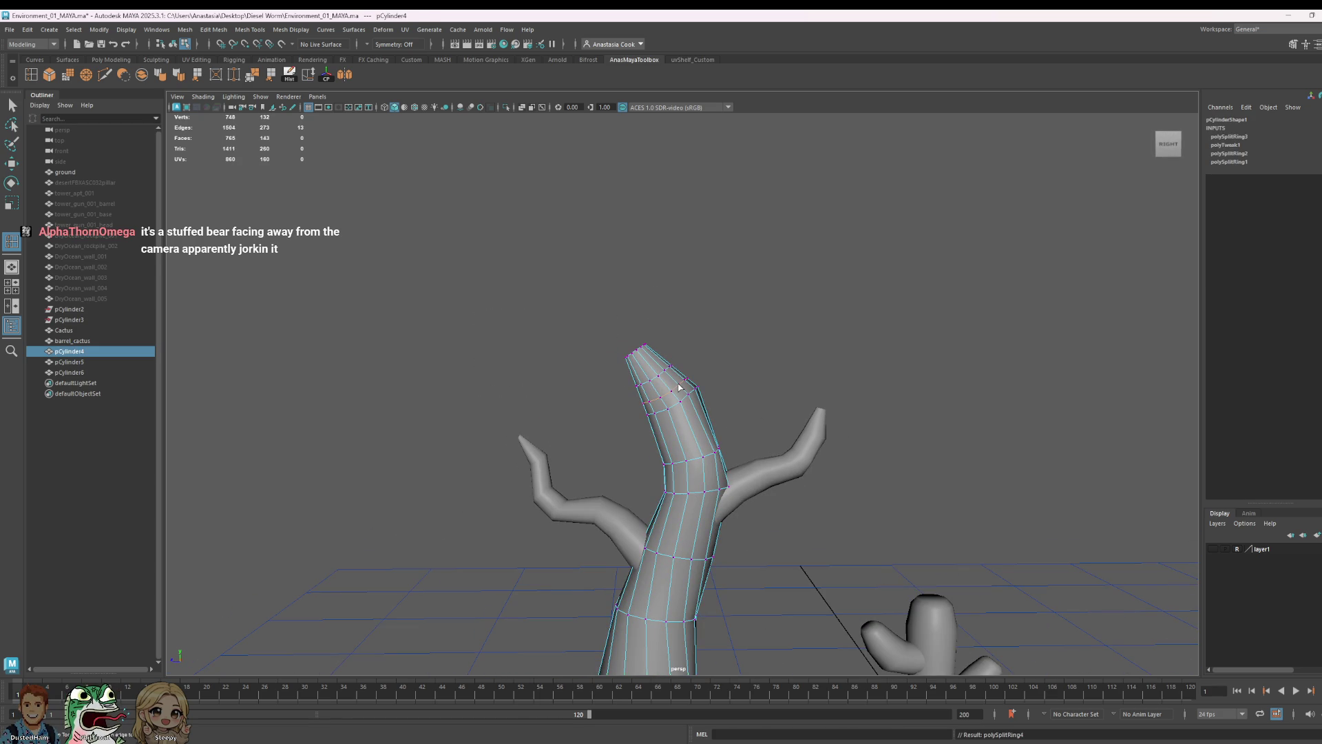
pyautogui.click(679, 388)
# - Raise and tilt the trunk's tip vertices into a longer, sharper point
pyautogui.moveTo(644, 361); pyautogui.dragTo(630, 336, button='right')
pyautogui.moveTo(547, 309); pyautogui.dragTo(662, 369)
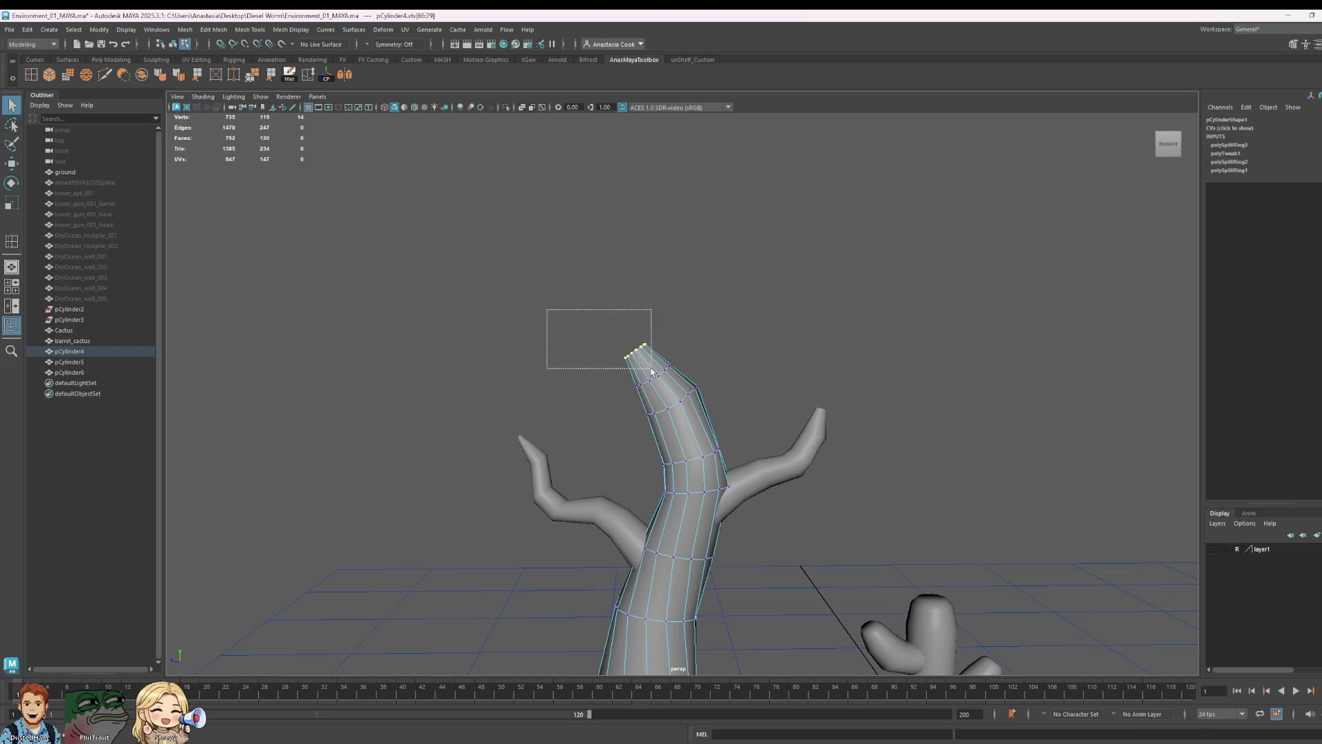
pyautogui.scroll(-3, 652, 372)
pyautogui.scroll(3, 661, 375)
pyautogui.press('e')
pyautogui.press('r')
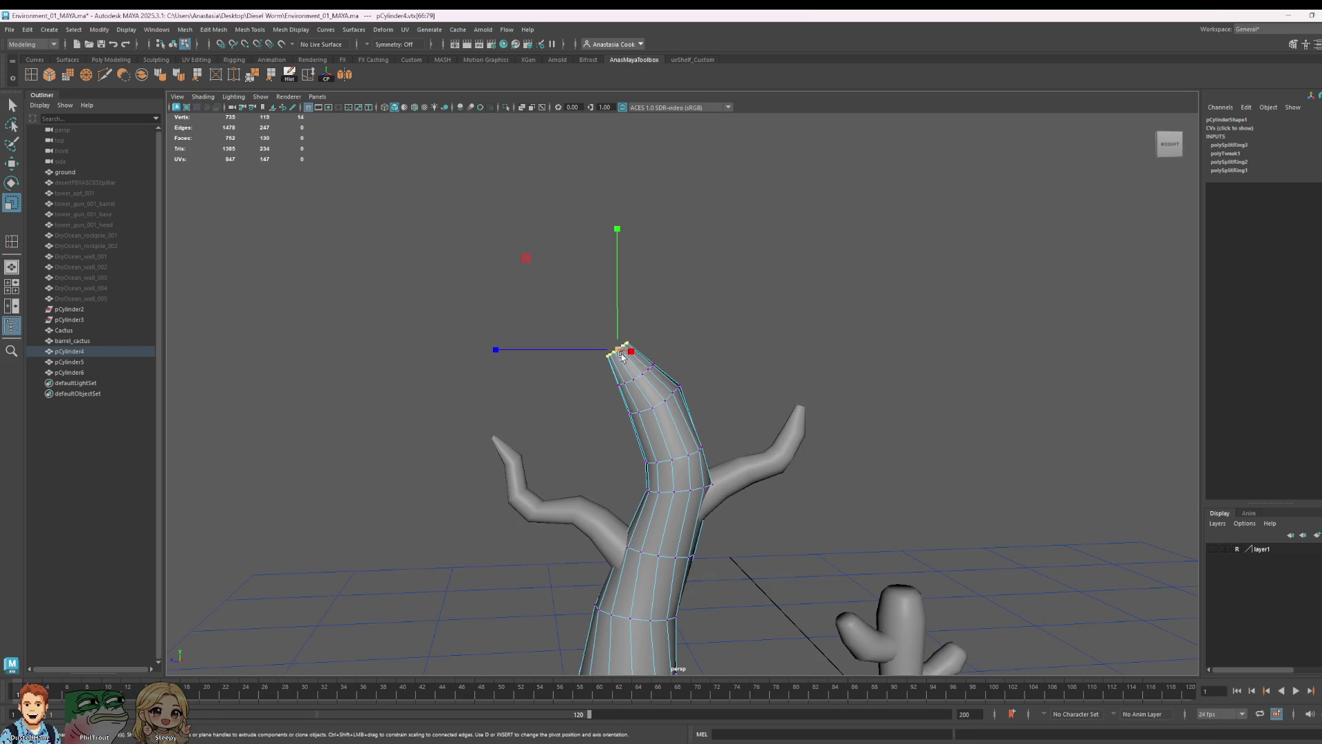
pyautogui.press('w')
pyautogui.moveTo(617, 317); pyautogui.dragTo(617, 307)
pyautogui.press('e')
pyautogui.moveTo(593, 206); pyautogui.dragTo(653, 213)
pyautogui.click(902, 225)
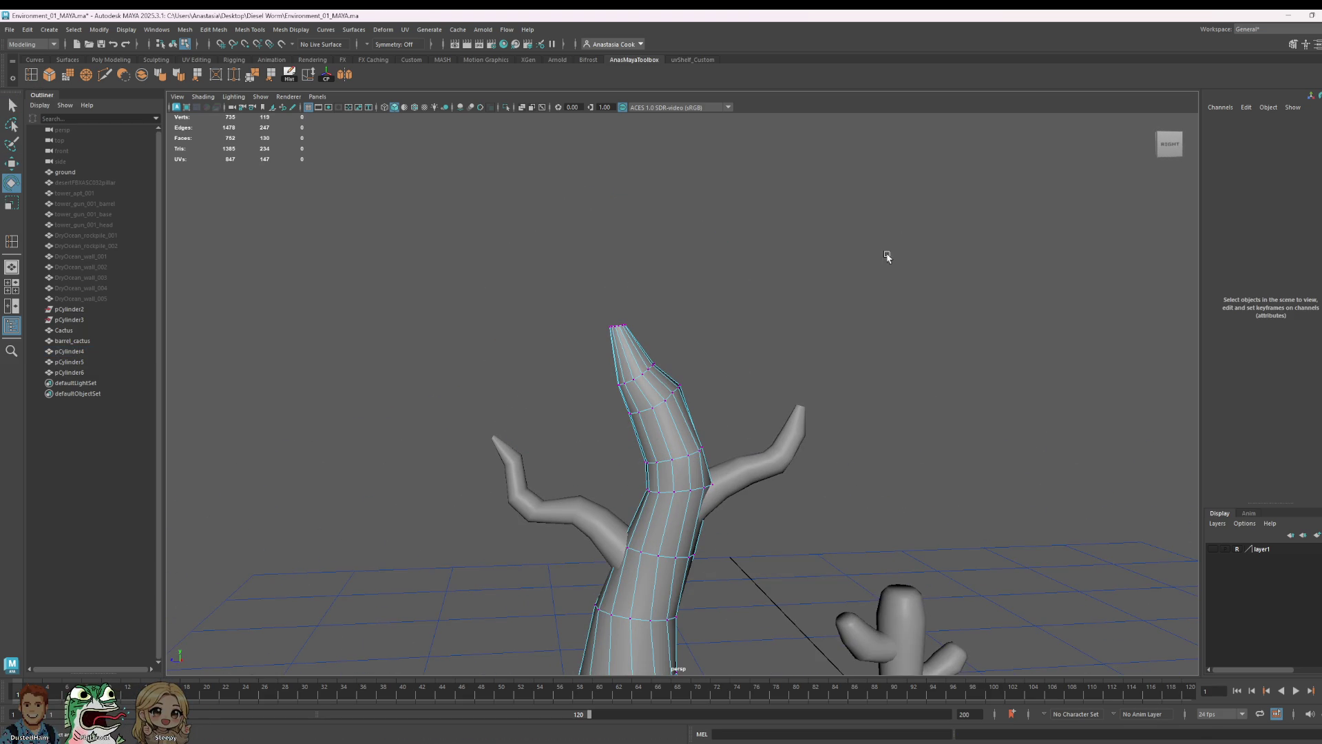
# - Shift a vertex loop below the trunk tip sideways along X to curve the upper trunk
pyautogui.click(643, 368)
pyautogui.scroll(2, 644, 384)
pyautogui.scroll(2, 644, 383)
pyautogui.scroll(2, 558, 356)
pyautogui.keyDown('alt'); pyautogui.moveTo(559, 352); pyautogui.dragTo(845, 455, button='middle'); pyautogui.keyUp('alt')
pyautogui.click(369, 360)
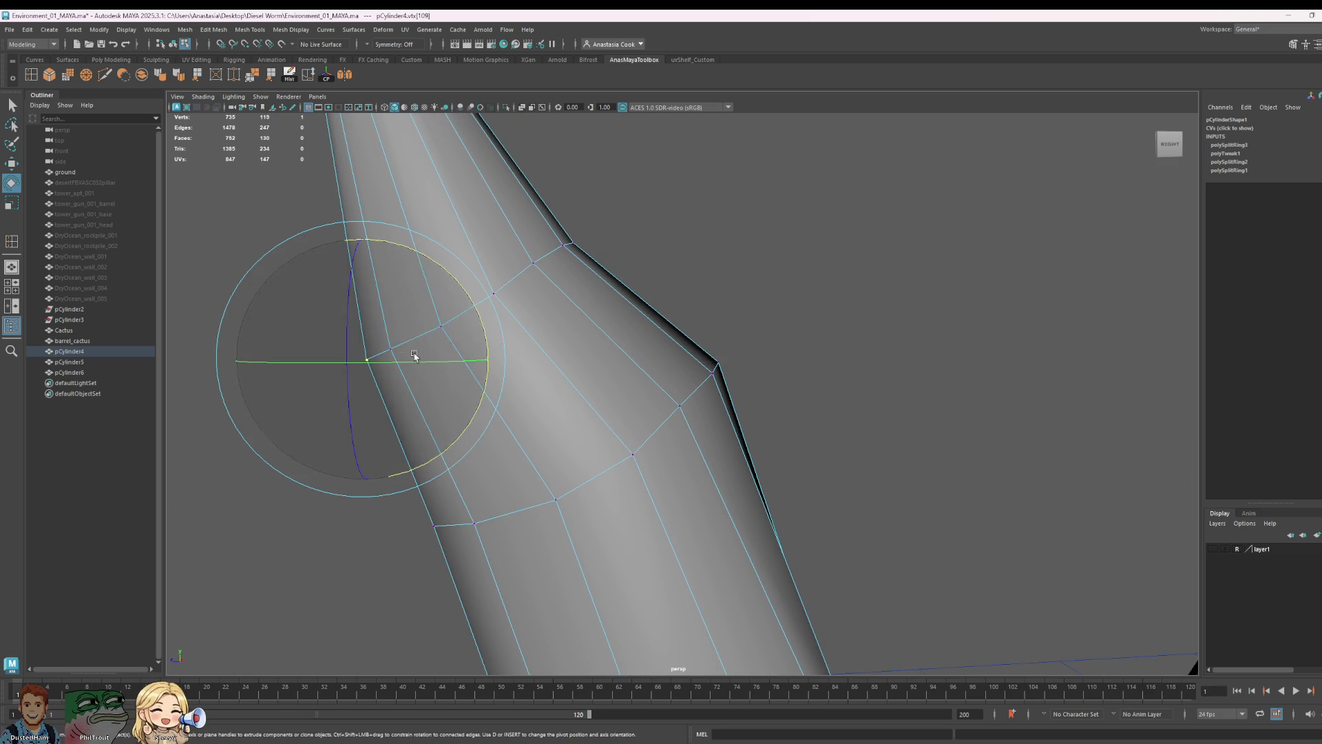
pyautogui.click(501, 278)
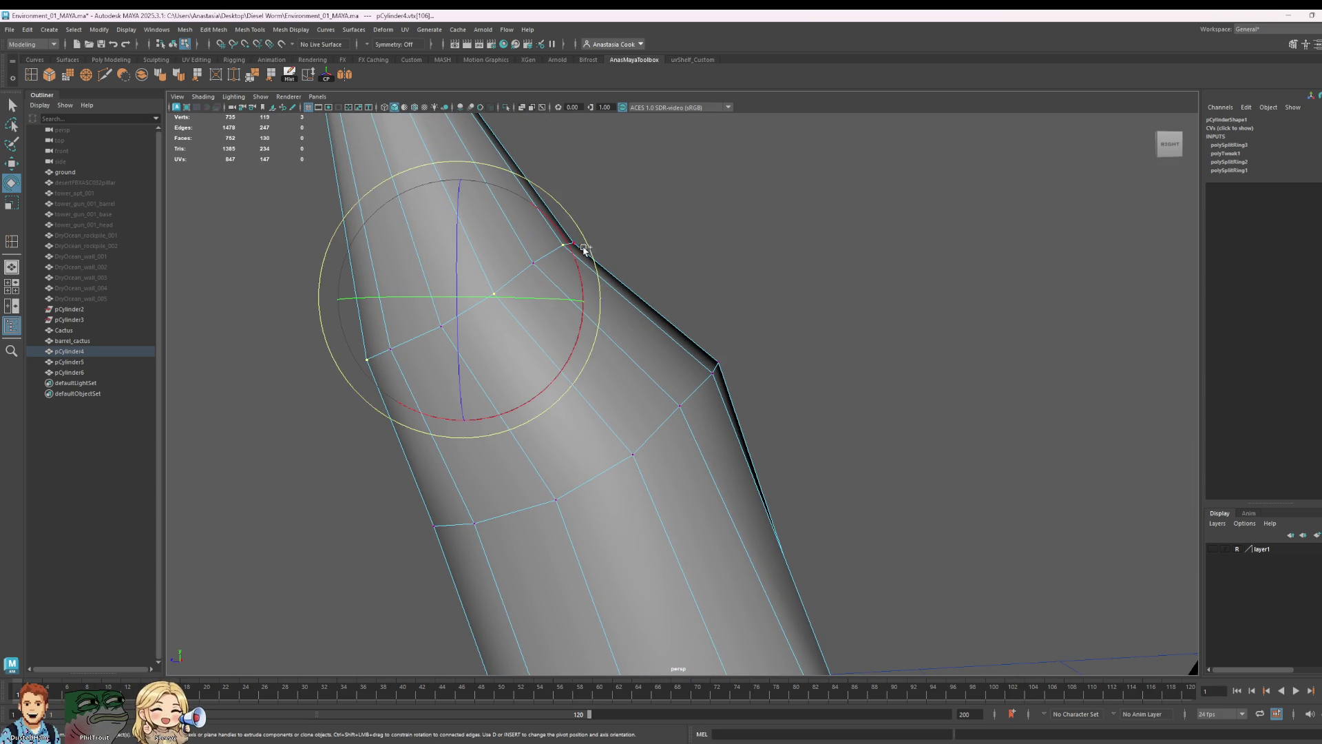
pyautogui.scroll(-1, 640, 276)
pyautogui.scroll(3, 575, 183)
pyautogui.scroll(-1, 567, 201)
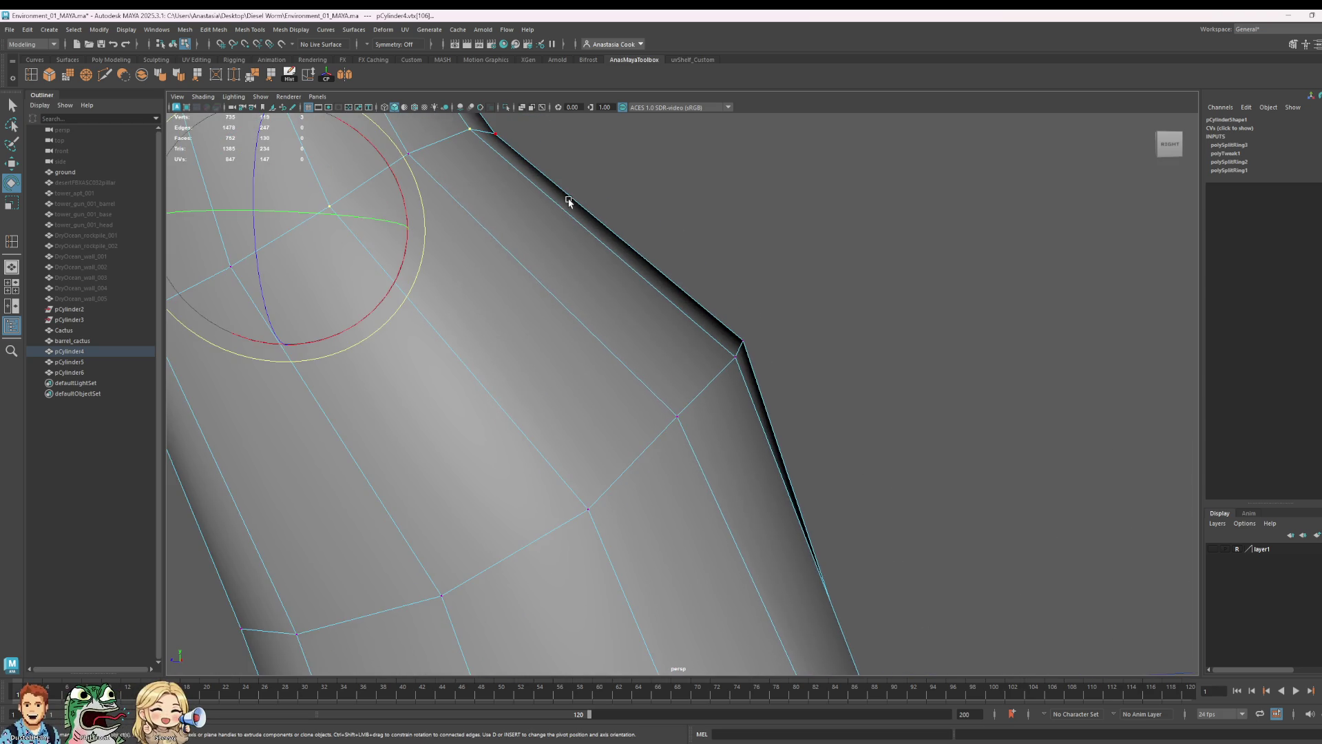
pyautogui.scroll(1, 690, 299)
pyautogui.keyDown('shift'); pyautogui.click(498, 151); pyautogui.keyUp('shift')
pyautogui.scroll(-2, 580, 393)
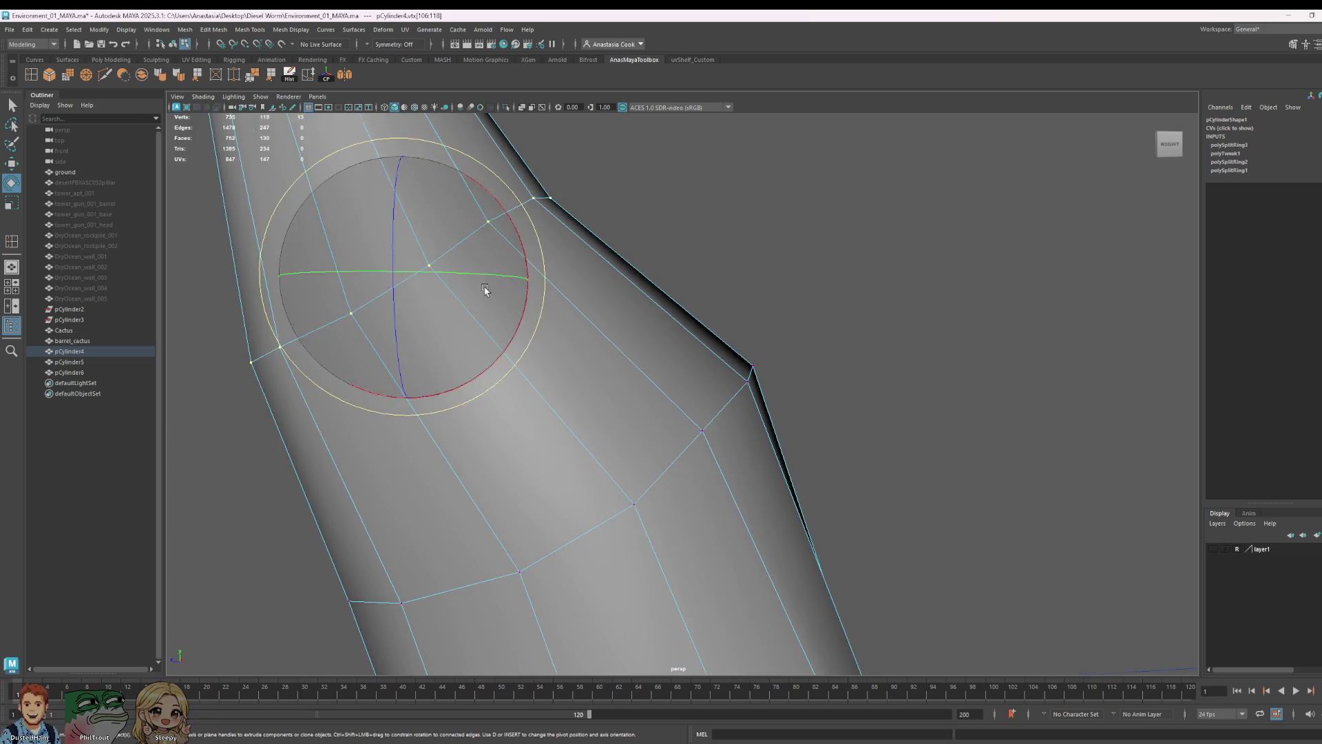
pyautogui.scroll(-2, 580, 394)
pyautogui.scroll(-3, 580, 394)
pyautogui.scroll(-2, 661, 387)
pyautogui.press('r')
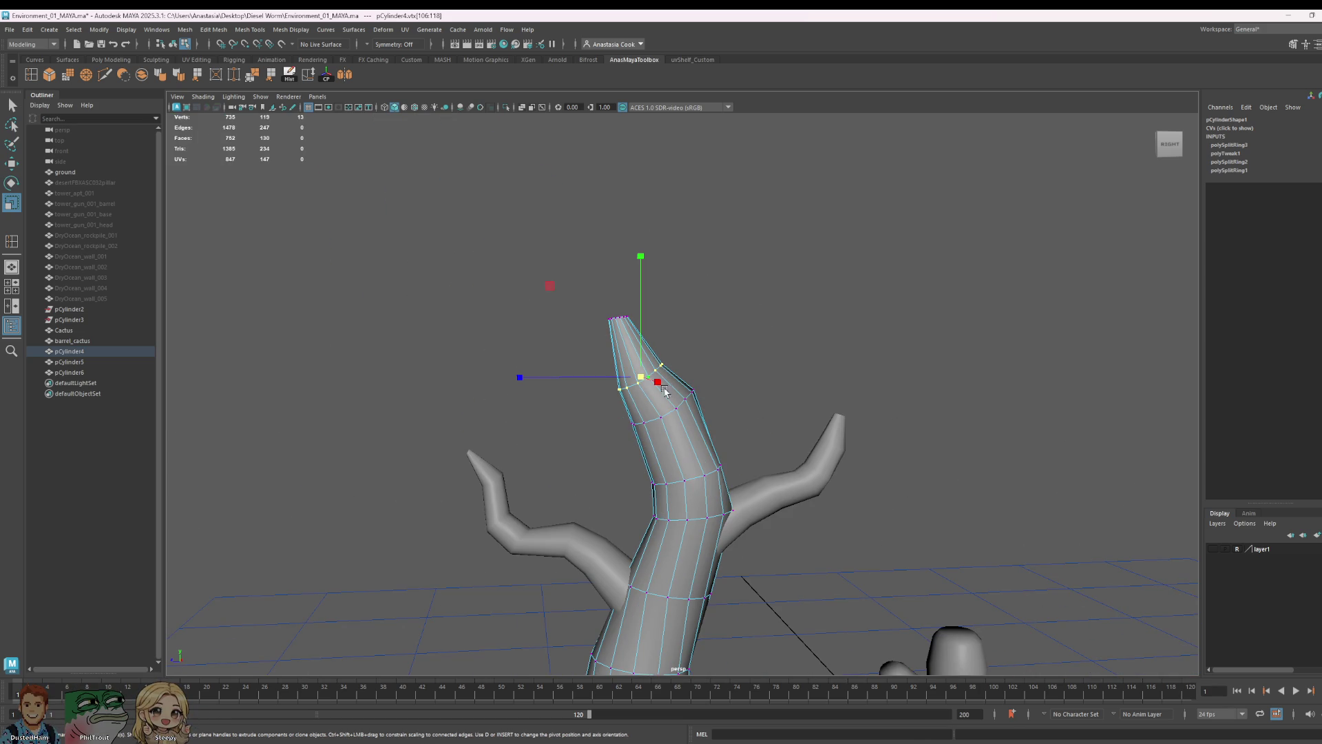
pyautogui.press('w')
pyautogui.moveTo(579, 379); pyautogui.dragTo(572, 382)
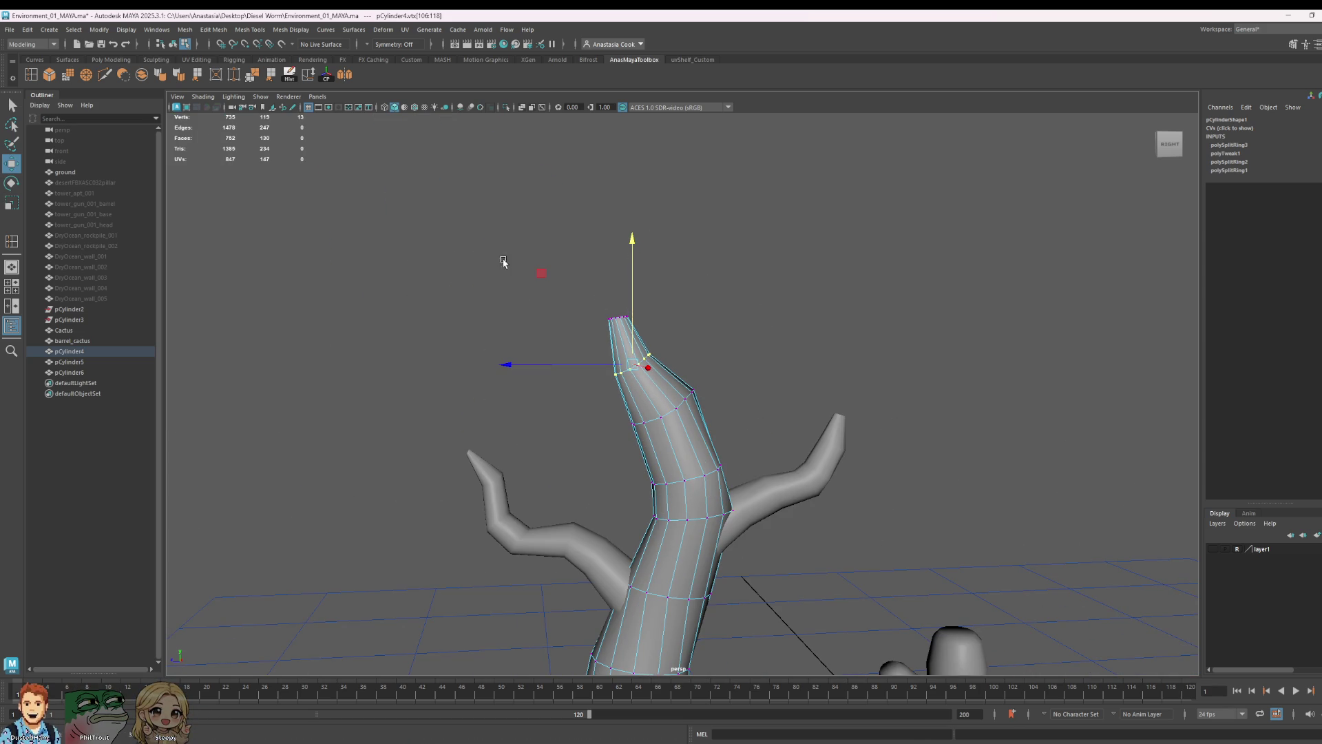
# - Tilt the trunk's top vertex ring and shift it sideways so the tip rises upright
pyautogui.moveTo(503, 262); pyautogui.dragTo(718, 348)
pyautogui.press('e')
pyautogui.moveTo(582, 204)
pyautogui.mouseDown()
pyautogui.moveTo(624, 221)
pyautogui.moveTo(616, 243)
pyautogui.mouseUp()
pyautogui.press('w')
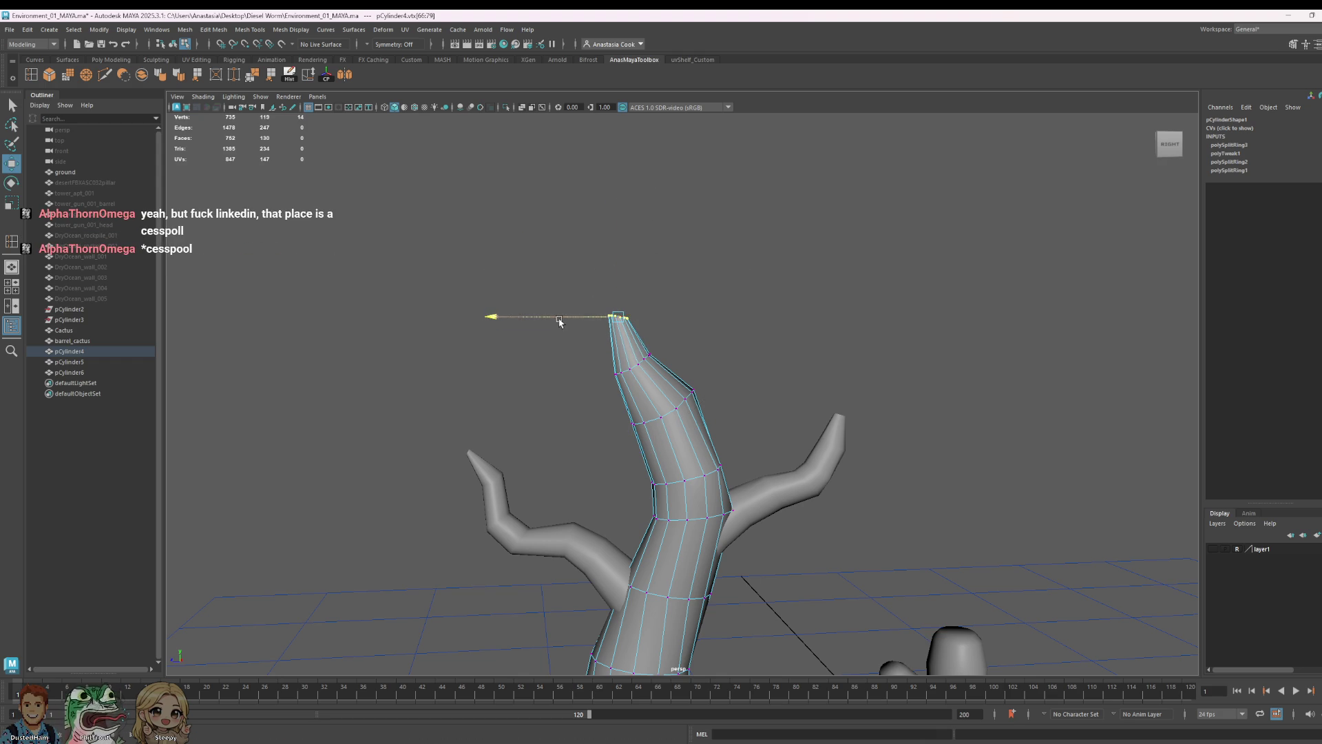
pyautogui.moveTo(560, 322); pyautogui.dragTo(574, 322)
pyautogui.click(690, 280)
pyautogui.scroll(-4, 723, 270)
pyautogui.scroll(-4, 797, 264)
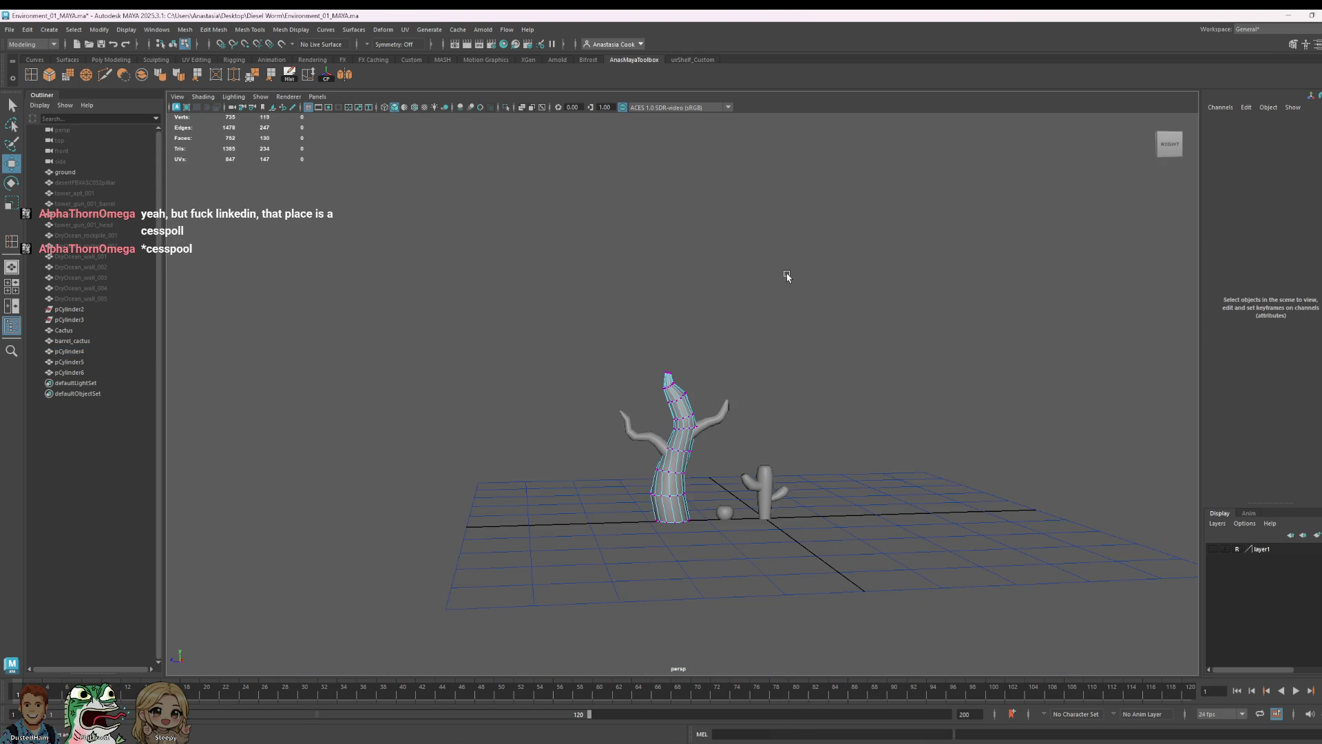
# - Combine the trunk and both branches into one mesh and delete its construction history
pyautogui.moveTo(679, 413); pyautogui.dragTo(724, 391, button='right')
pyautogui.moveTo(803, 378)
pyautogui.keyDown('alt'); pyautogui.mouseDown()
pyautogui.moveTo(940, 468)
pyautogui.moveTo(847, 463)
pyautogui.moveTo(627, 359)
pyautogui.moveTo(694, 418)
pyautogui.mouseUp(); pyautogui.keyUp('alt')
pyautogui.scroll(-3, 936, 448)
pyautogui.scroll(-2, 937, 448)
pyautogui.scroll(4, 936, 449)
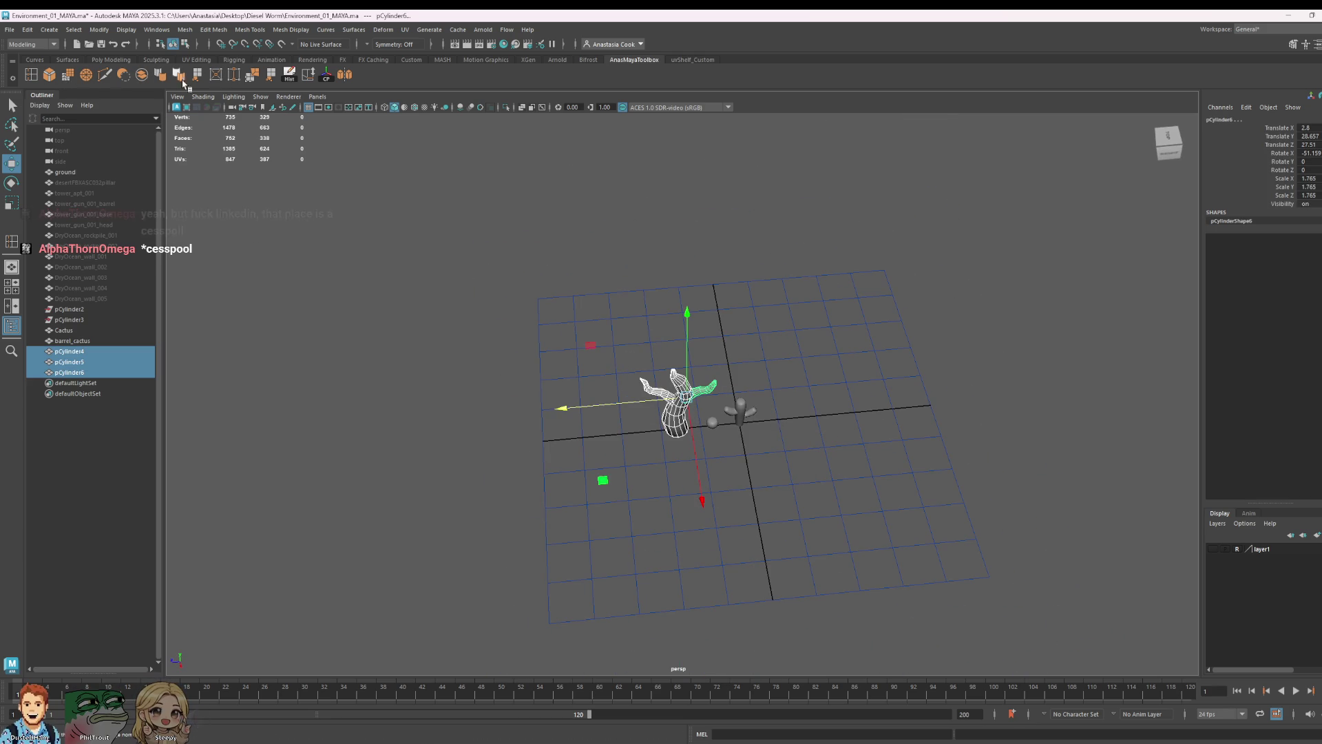
pyautogui.click(142, 74)
pyautogui.click(290, 75)
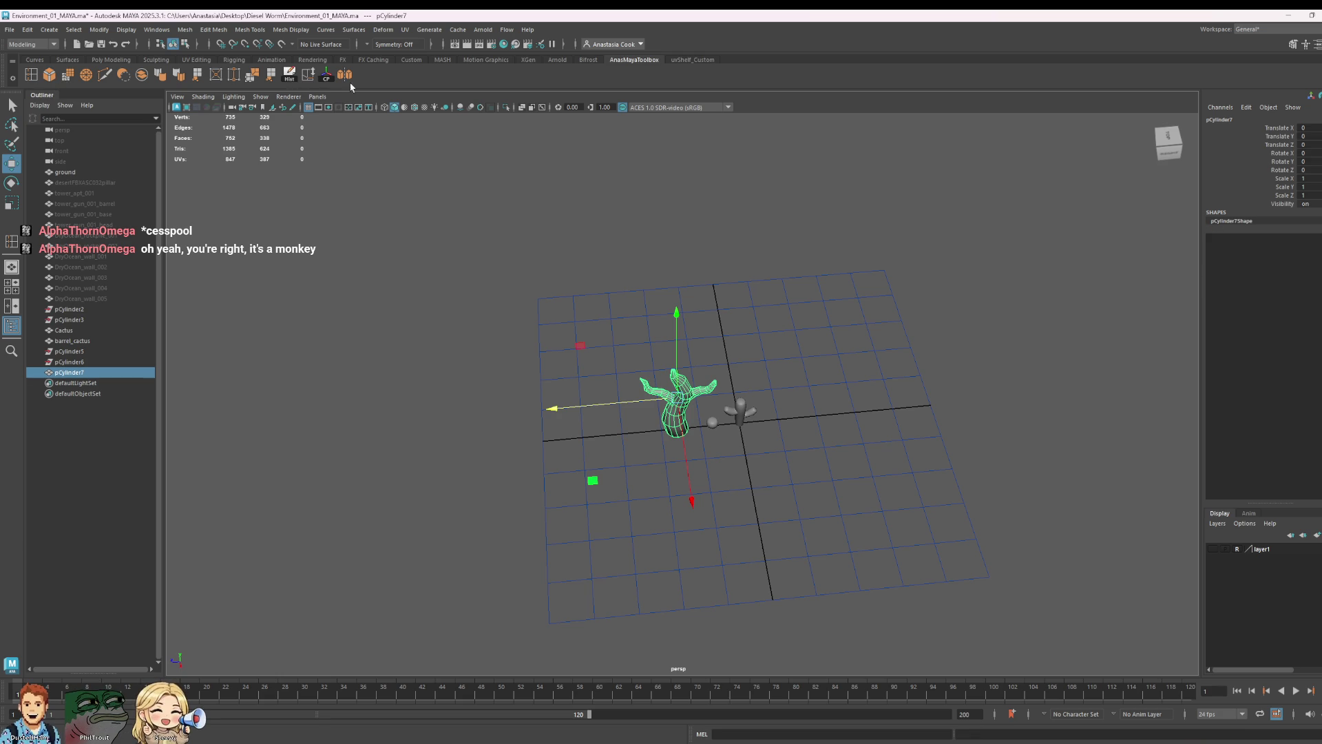
pyautogui.click(810, 393)
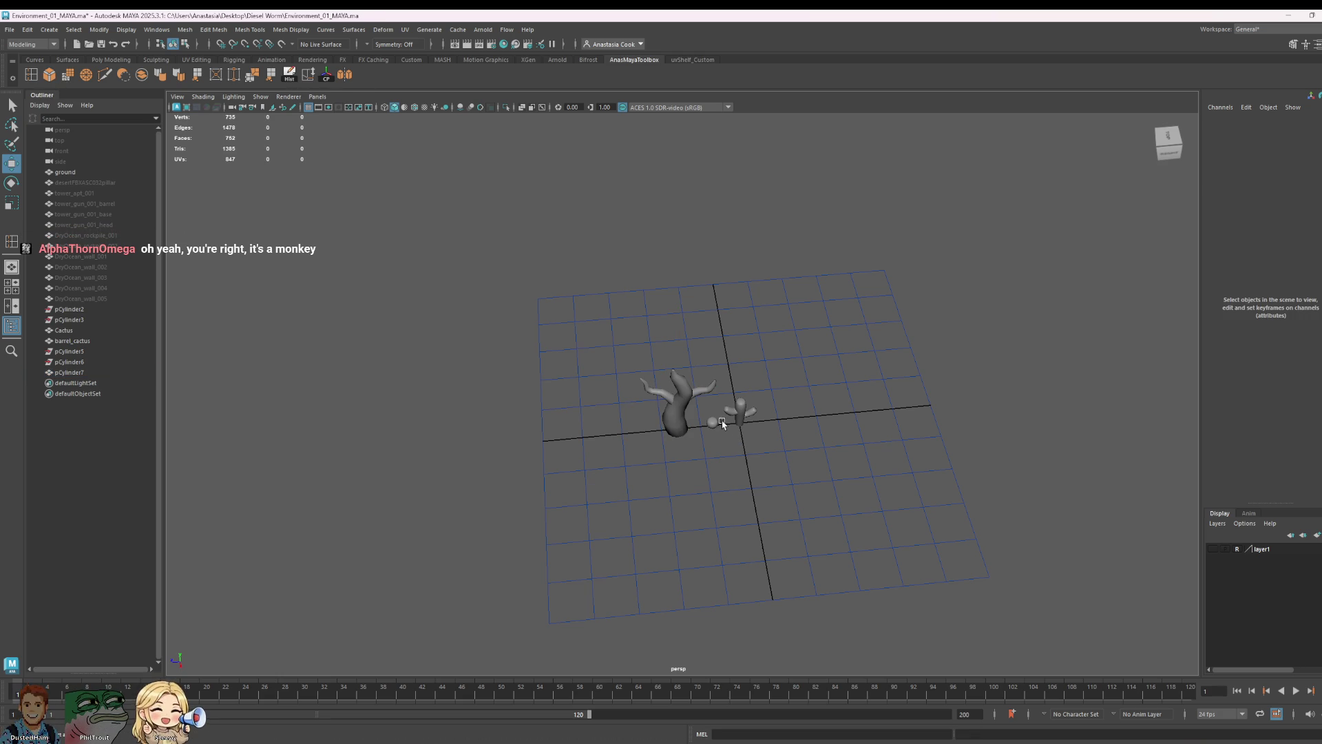
pyautogui.click(679, 409)
pyautogui.keyDown('alt'); pyautogui.moveTo(737, 414); pyautogui.dragTo(884, 473); pyautogui.keyUp('alt')
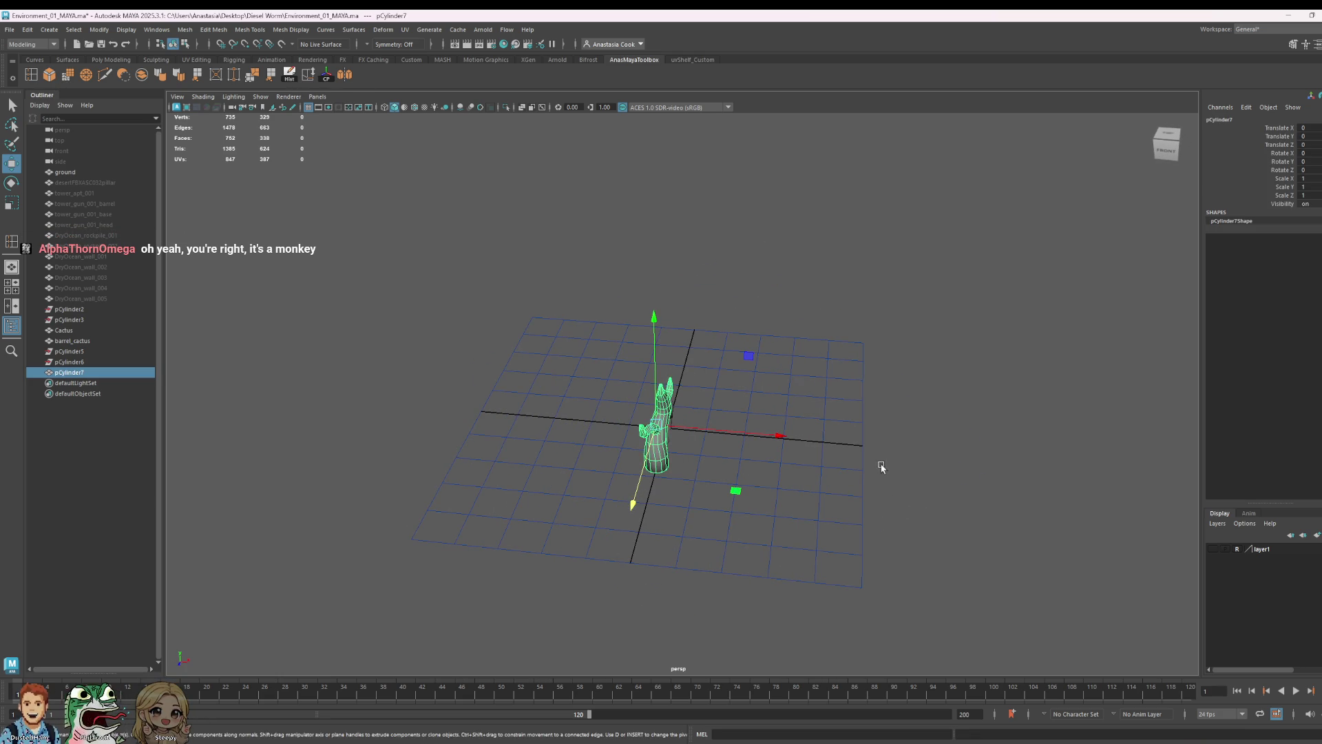
# - Wrap the tree in a lattice deformer with S and U Divisions set to 5
pyautogui.click(383, 29)
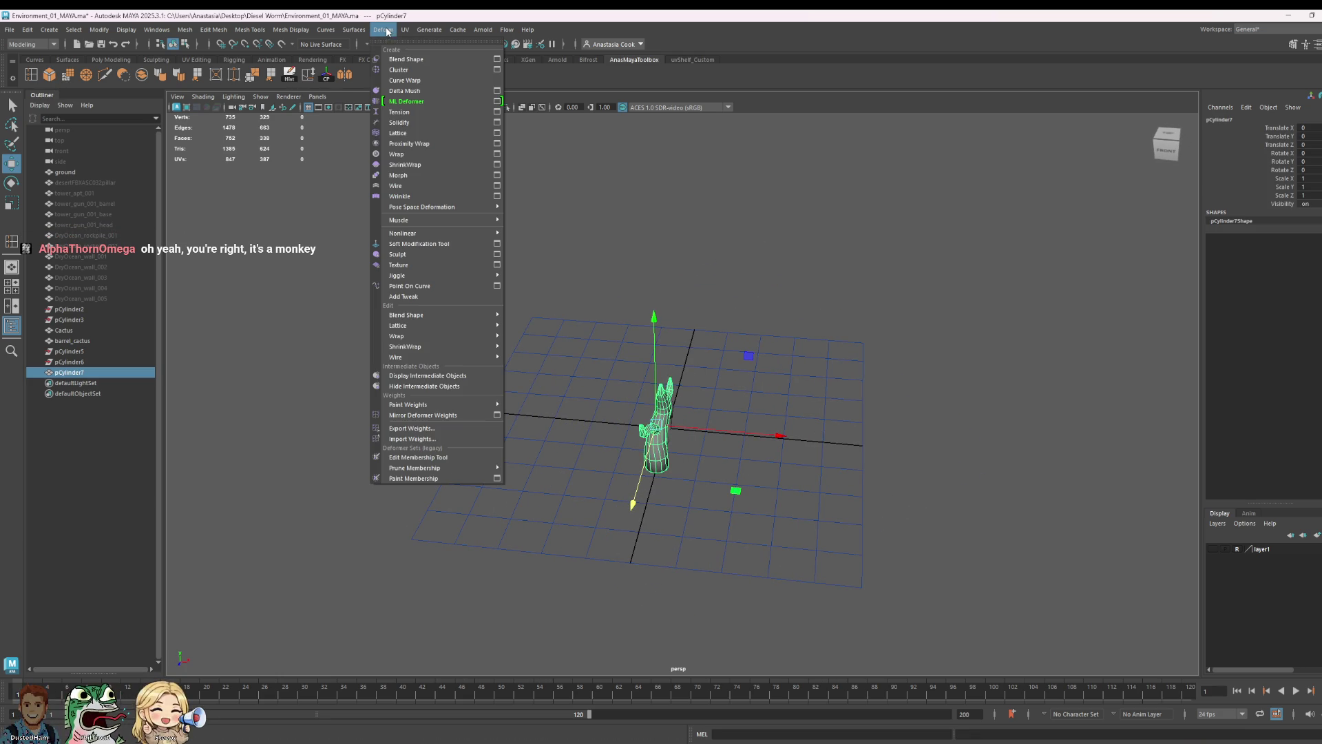
pyautogui.click(428, 138)
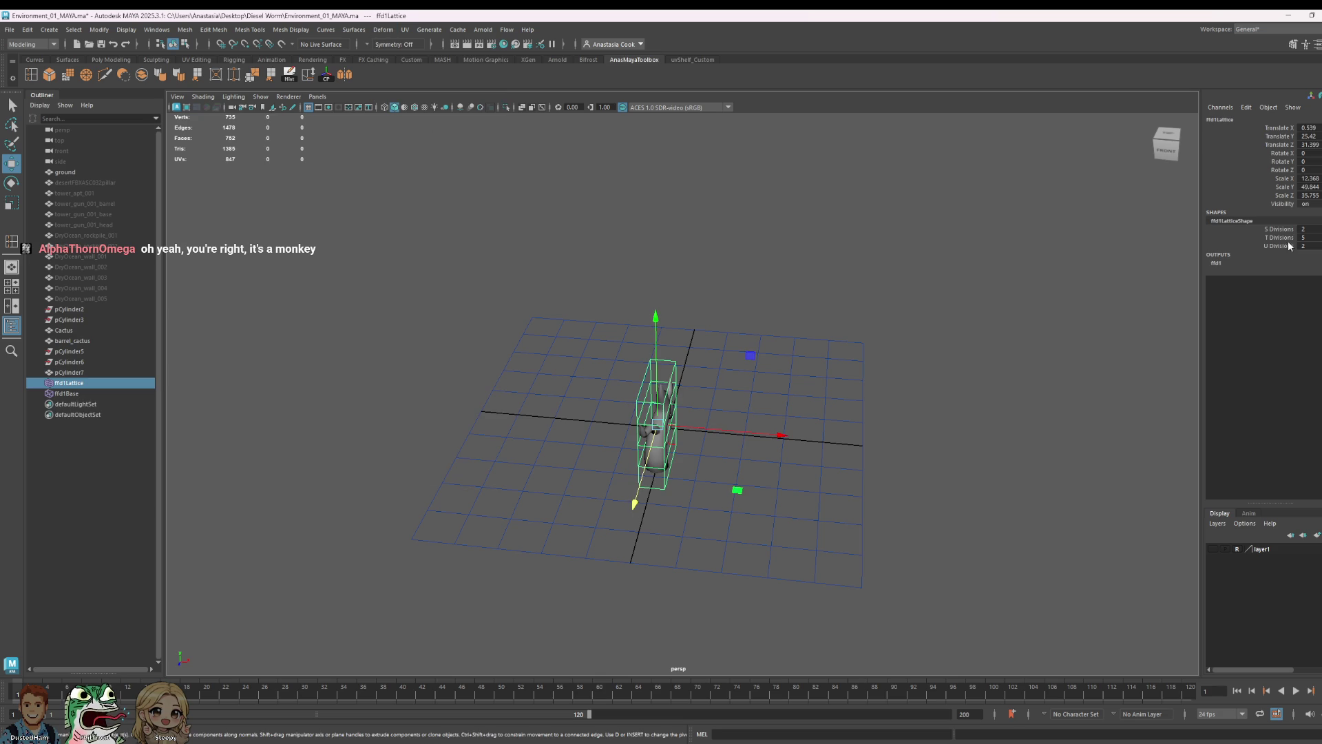
pyautogui.keyDown('alt'); pyautogui.moveTo(1162, 376); pyautogui.dragTo(1237, 299); pyautogui.keyUp('alt')
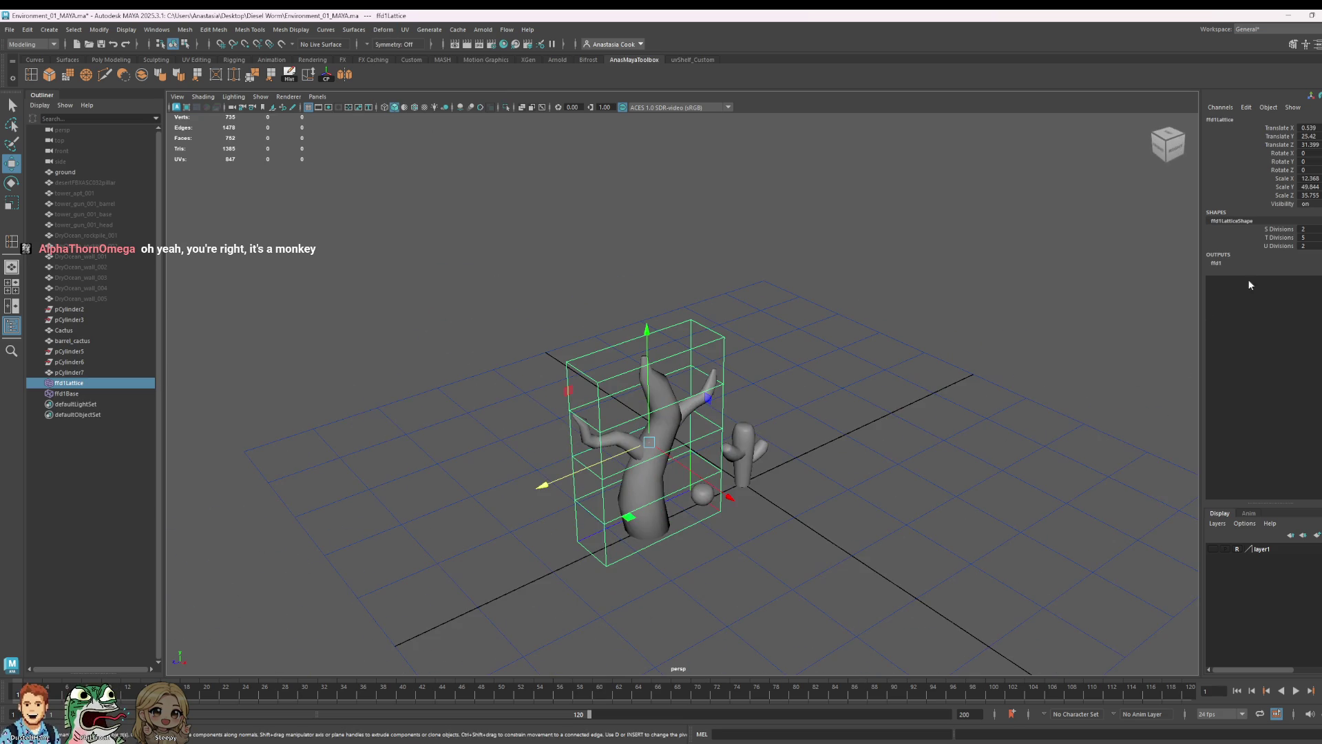
pyautogui.doubleClick(1305, 228)
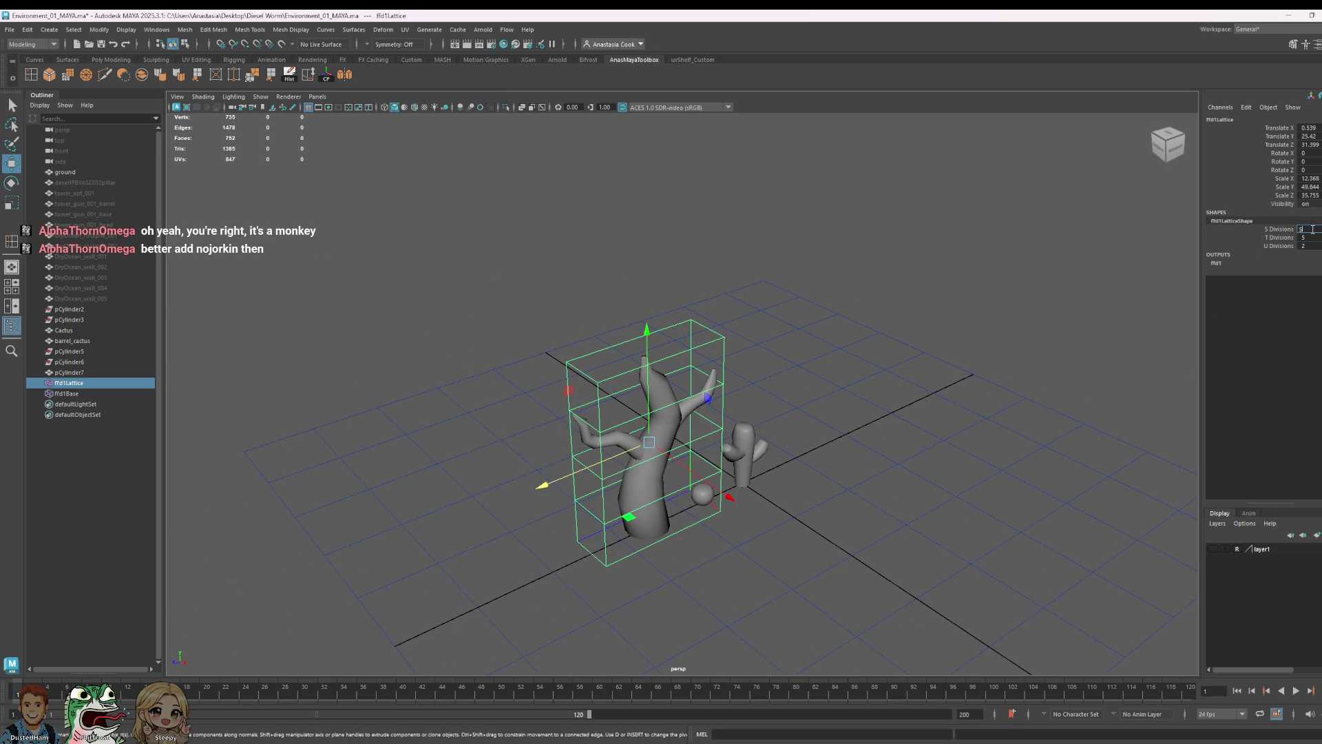
pyautogui.press('Return')
pyautogui.doubleClick(1305, 245)
pyautogui.write('5')
pyautogui.press('Return')
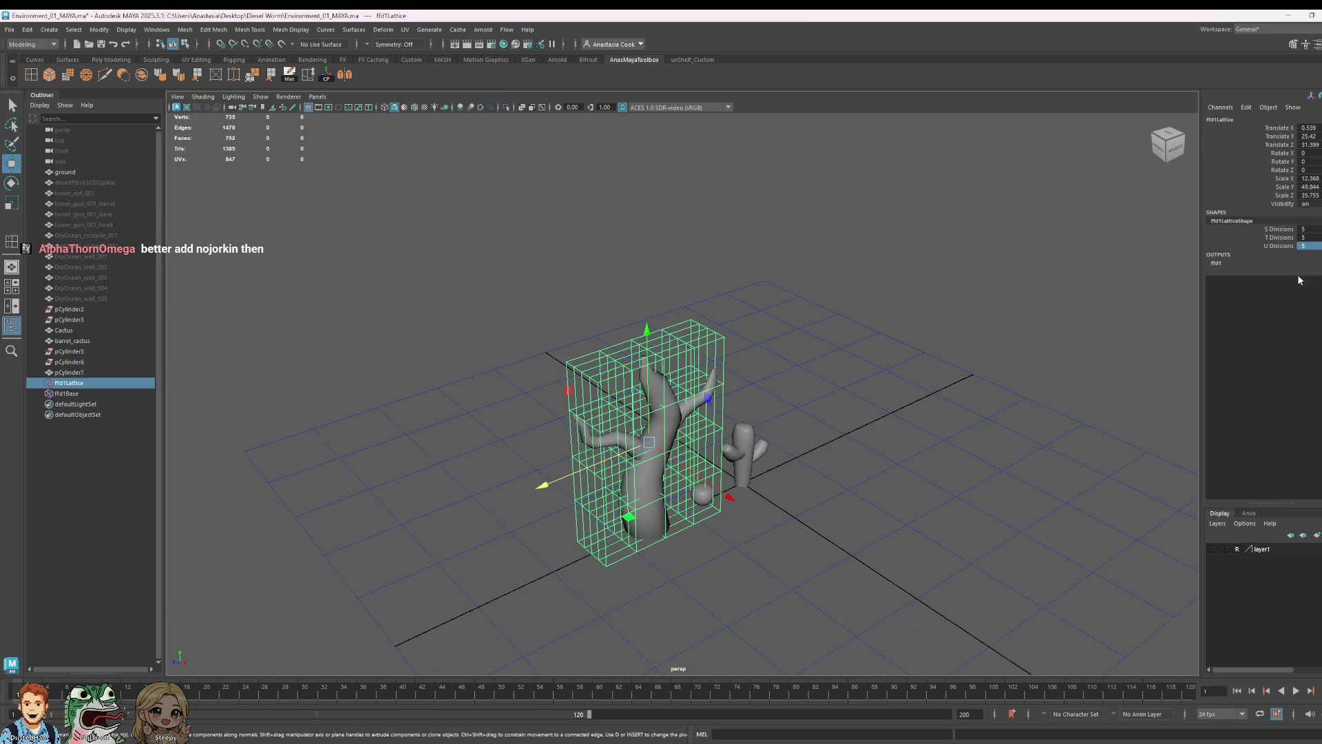
# - Select the upper lattice points and shift them left along X to lean the trunk
pyautogui.keyDown('alt'); pyautogui.moveTo(919, 513); pyautogui.dragTo(886, 552); pyautogui.keyUp('alt')
pyautogui.rightClick(645, 397)
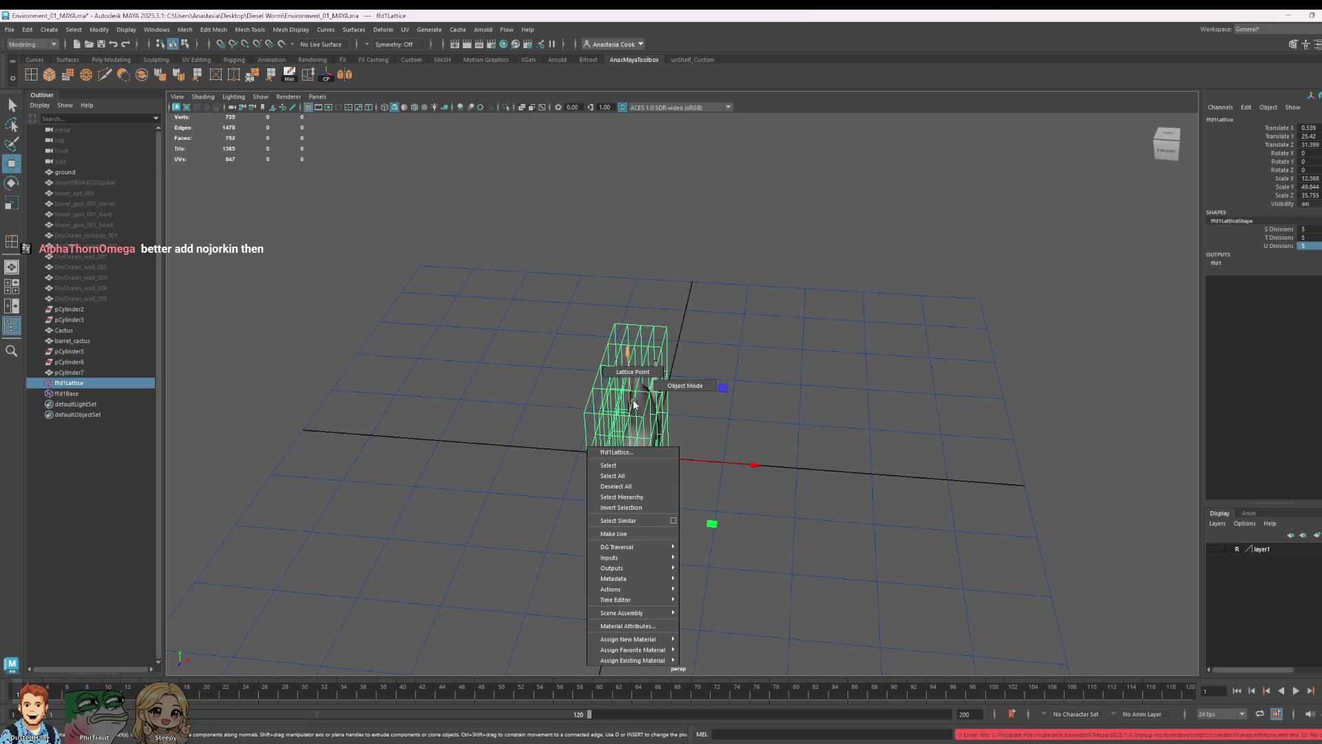
pyautogui.click(777, 430)
pyautogui.moveTo(777, 431)
pyautogui.keyDown('alt'); pyautogui.mouseDown()
pyautogui.moveTo(628, 440)
pyautogui.moveTo(815, 410)
pyautogui.moveTo(802, 434)
pyautogui.mouseUp(); pyautogui.keyUp('alt')
pyautogui.moveTo(742, 531); pyautogui.dragTo(766, 512)
pyautogui.moveTo(746, 417)
pyautogui.mouseDown()
pyautogui.moveTo(724, 419)
pyautogui.moveTo(713, 368)
pyautogui.mouseUp()
pyautogui.press('e')
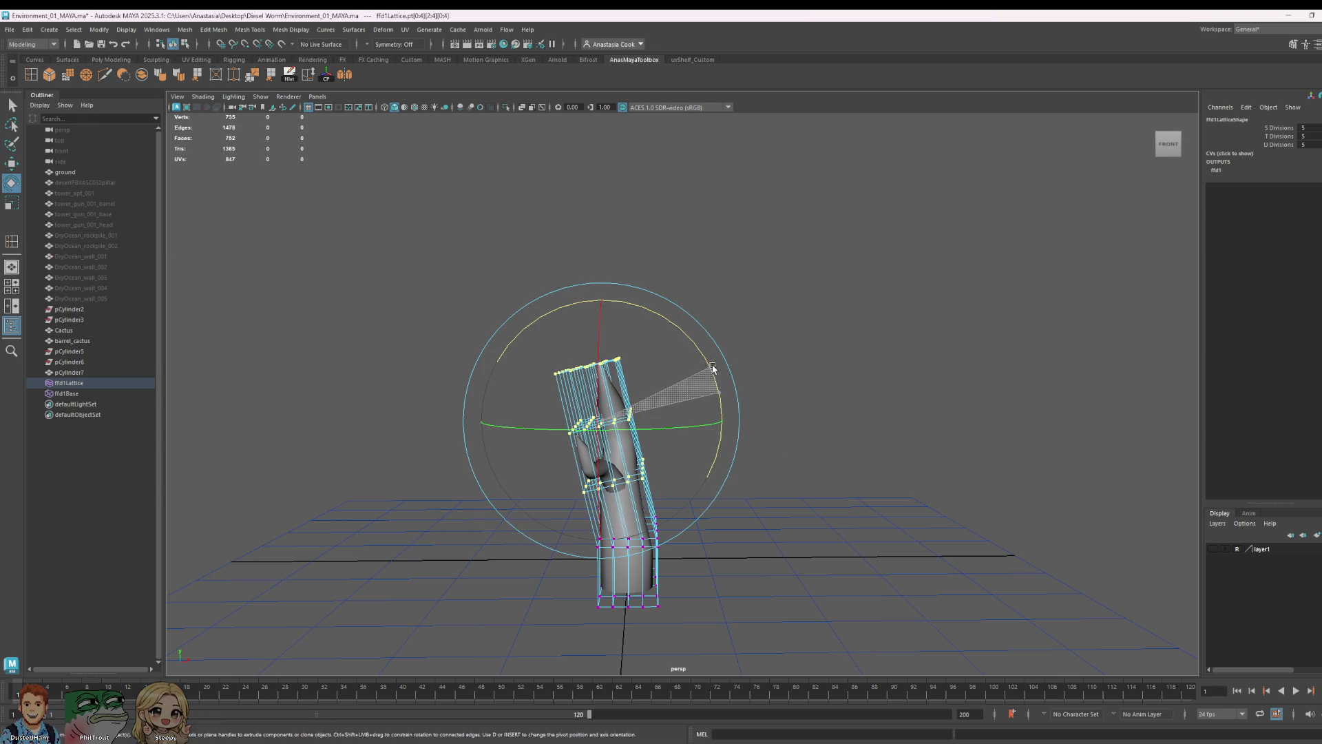
# - Slide the upper lattice points left, reselect a band and tilt the top upright, undoing the unwanted rotation
pyautogui.press('w')
pyautogui.moveTo(733, 423); pyautogui.dragTo(660, 493)
pyautogui.keyDown('ctrl'); pyautogui.moveTo(510, 454); pyautogui.dragTo(767, 591); pyautogui.keyUp('ctrl')
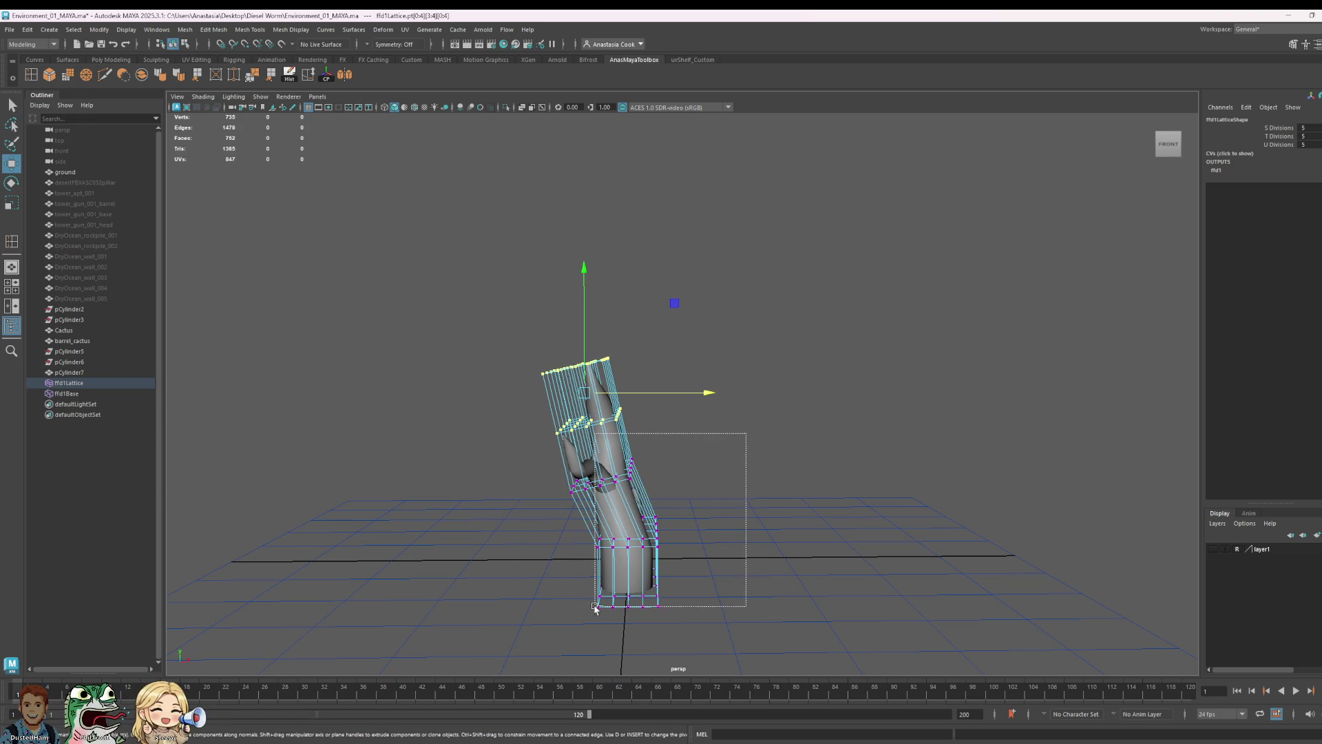
pyautogui.moveTo(561, 592); pyautogui.dragTo(594, 604)
pyautogui.moveTo(779, 589); pyautogui.dragTo(552, 551)
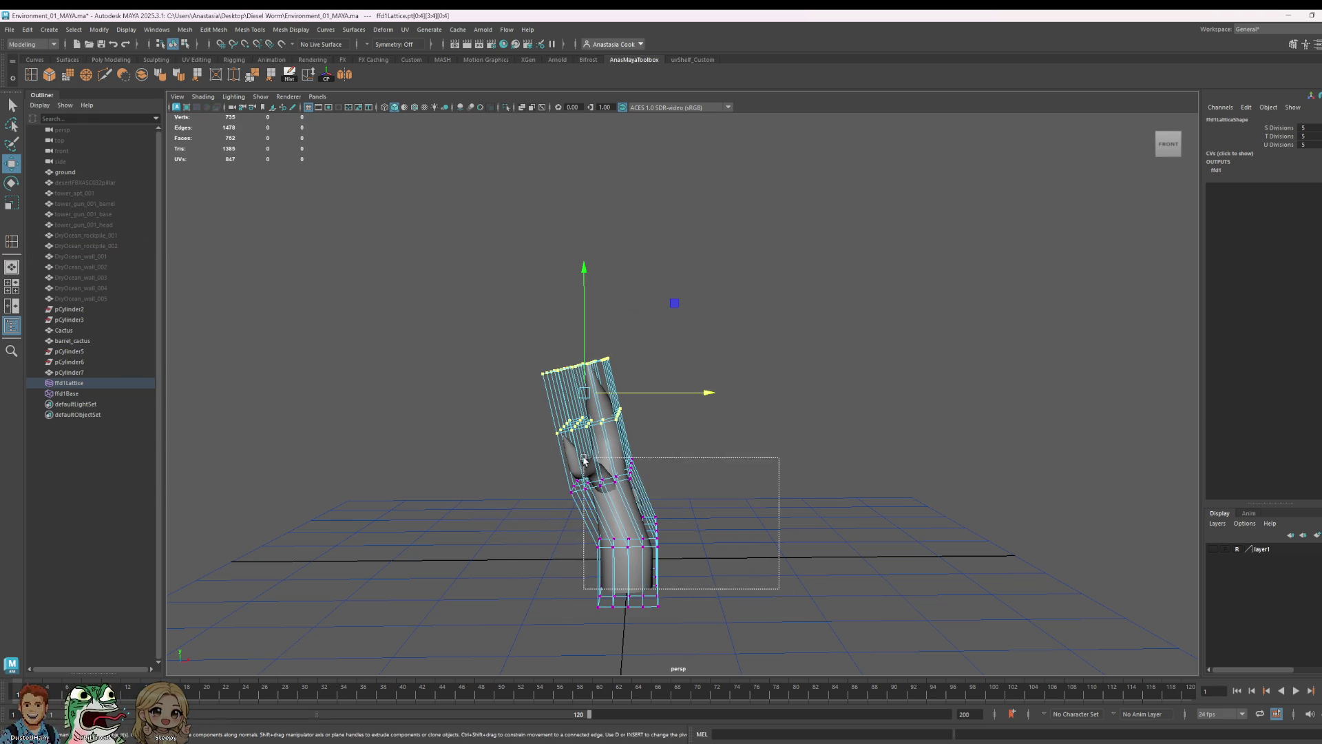
pyautogui.press('e')
pyautogui.moveTo(661, 297); pyautogui.dragTo(709, 324)
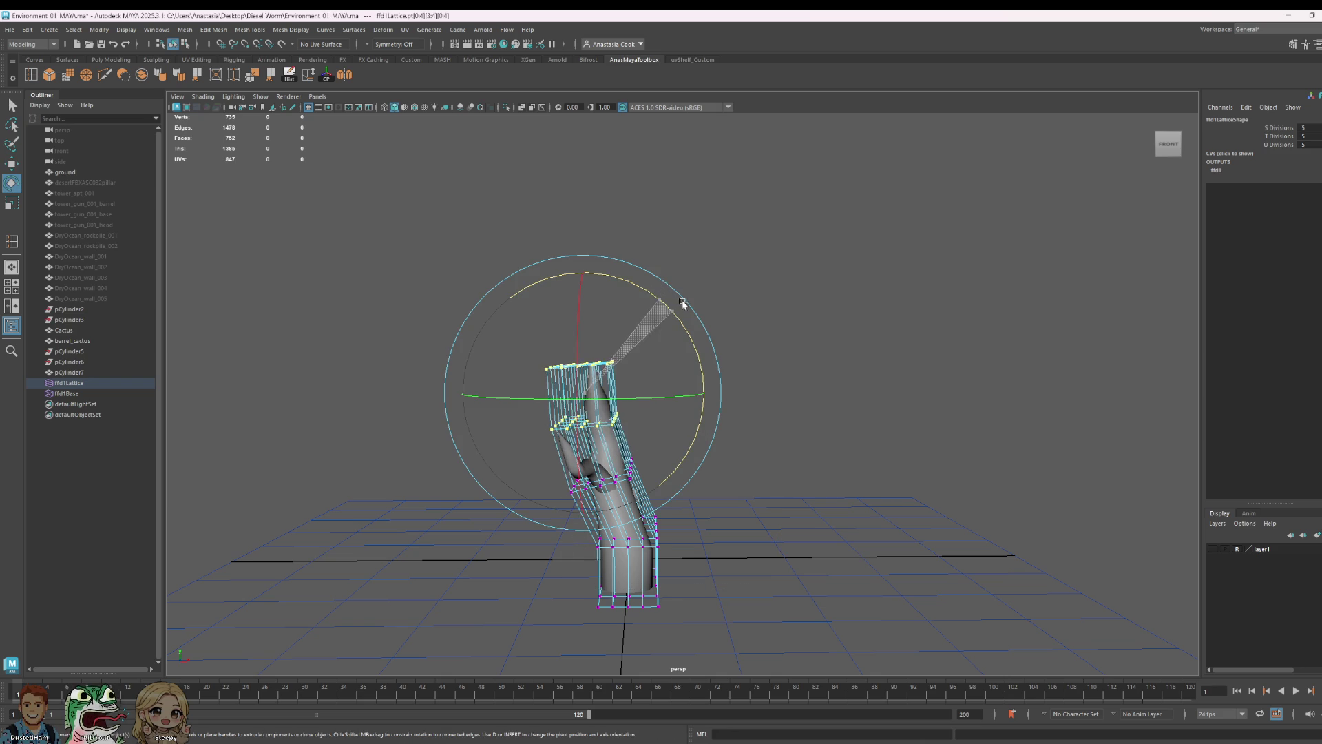
pyautogui.press('w')
pyautogui.moveTo(700, 389)
pyautogui.mouseDown()
pyautogui.moveTo(711, 393)
pyautogui.moveTo(692, 396)
pyautogui.mouseUp()
pyautogui.hotkey('ctrl', 'z')
pyautogui.hotkey('ctrl', 'z')
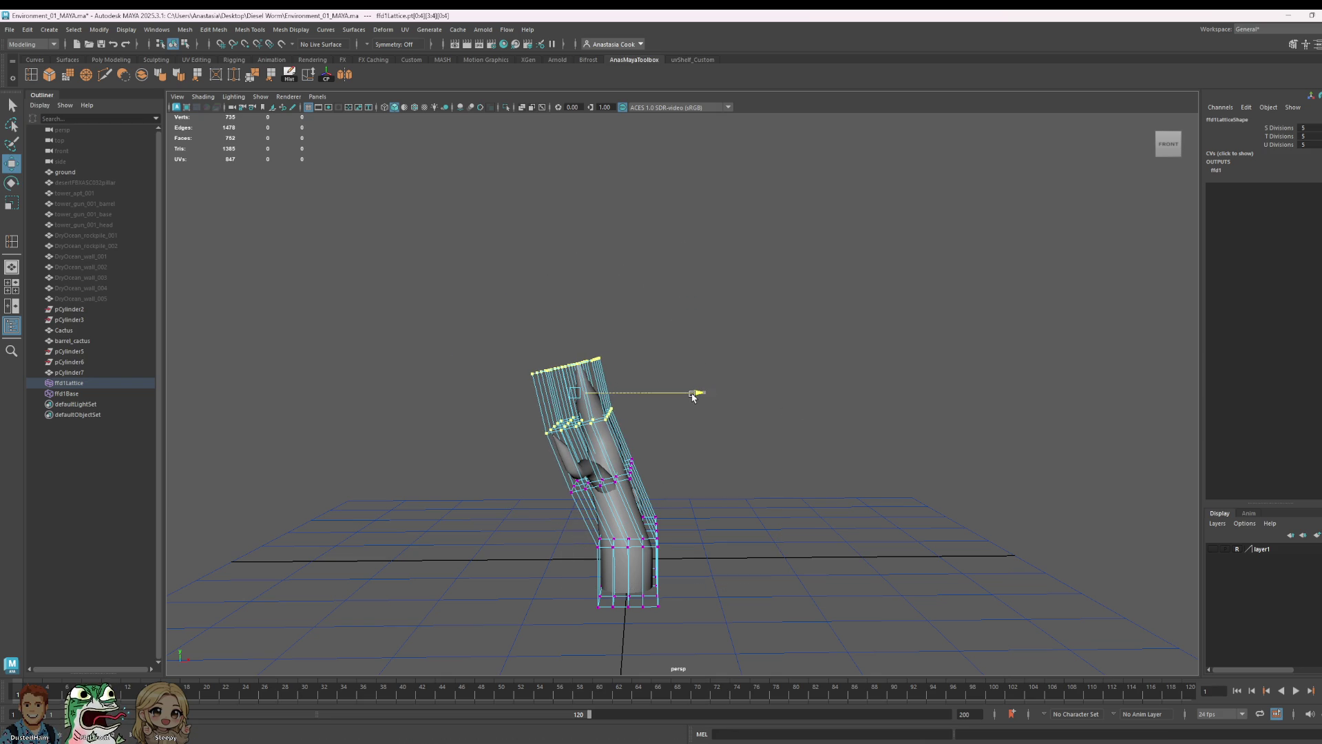
# - Lower and tilt the top lattice row, shift it right, then drop the left column of points
pyautogui.moveTo(575, 259); pyautogui.dragTo(576, 270)
pyautogui.moveTo(444, 311); pyautogui.dragTo(668, 411)
pyautogui.press('e')
pyautogui.moveTo(626, 275); pyautogui.dragTo(650, 280)
pyautogui.press('w')
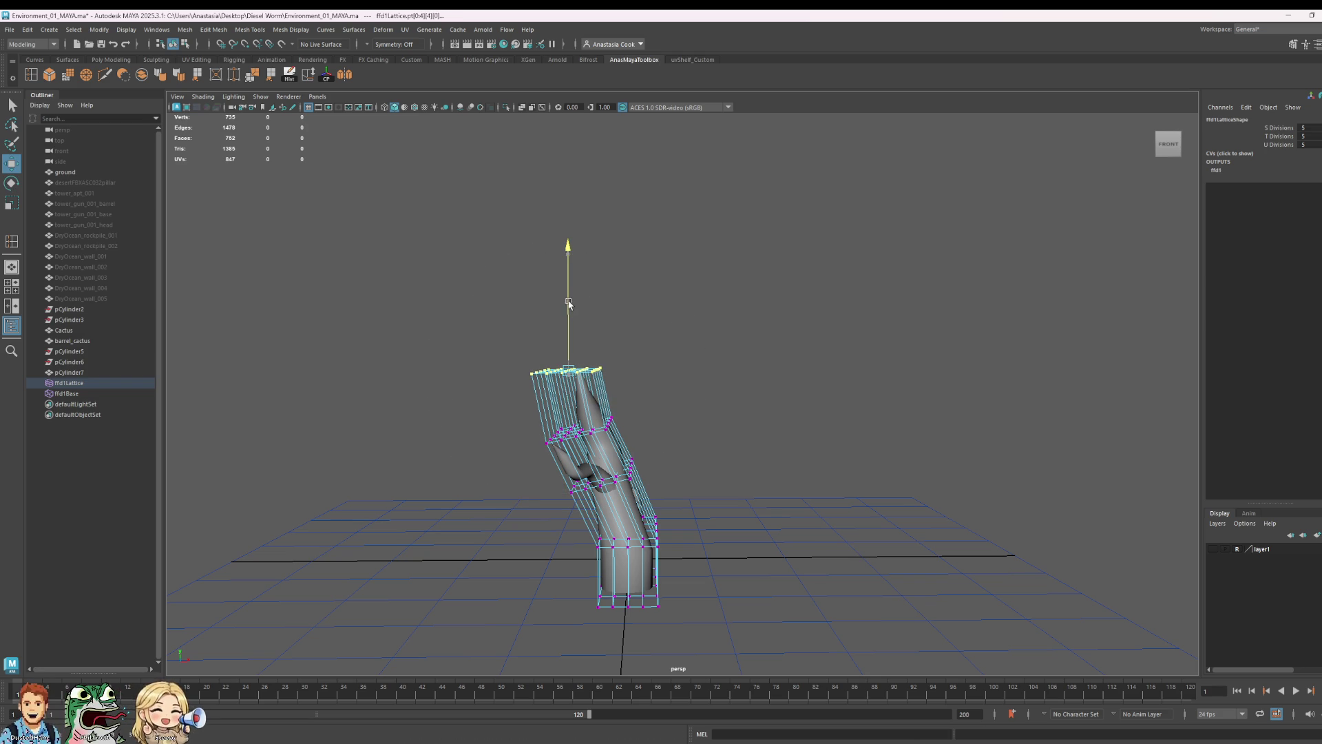
pyautogui.moveTo(685, 365)
pyautogui.mouseDown()
pyautogui.moveTo(694, 390)
pyautogui.moveTo(651, 552)
pyautogui.moveTo(640, 537)
pyautogui.mouseUp()
pyautogui.moveTo(542, 199); pyautogui.dragTo(674, 484)
pyautogui.moveTo(624, 406); pyautogui.dragTo(604, 425)
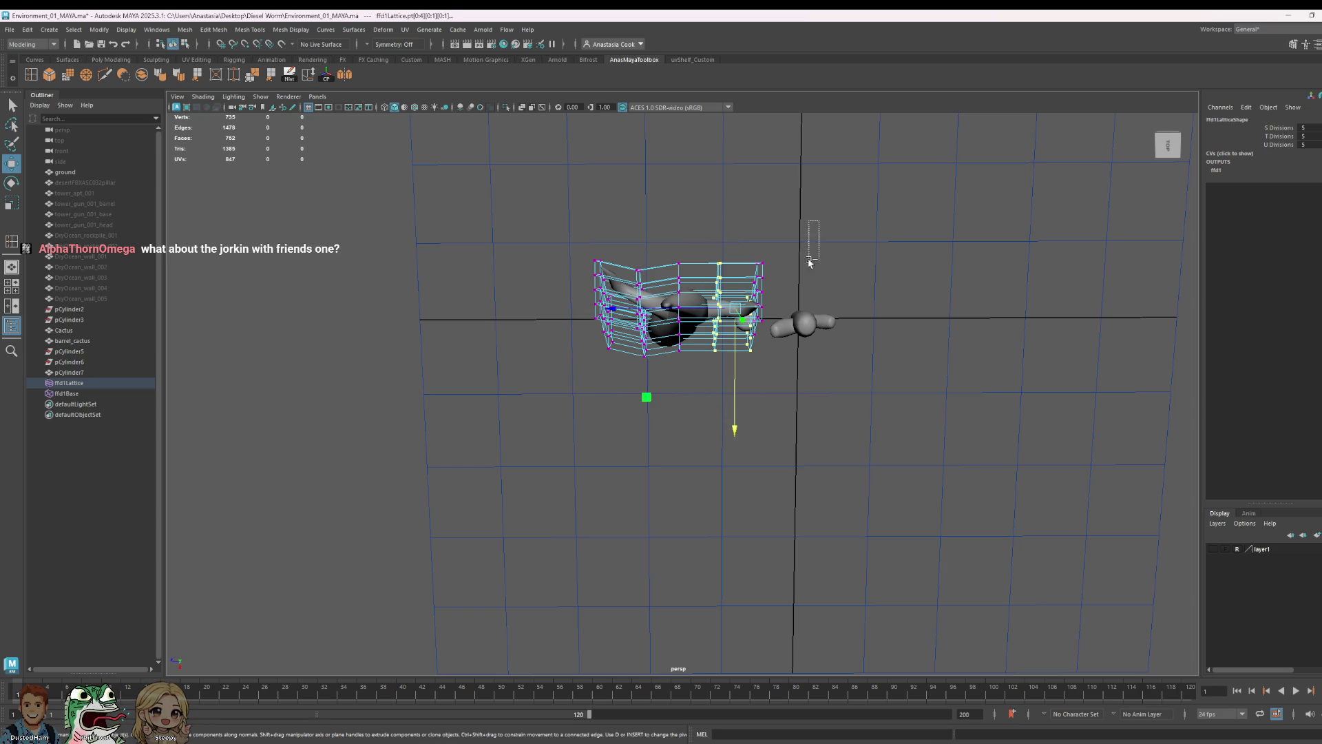
pyautogui.moveTo(719, 428); pyautogui.dragTo(718, 432)
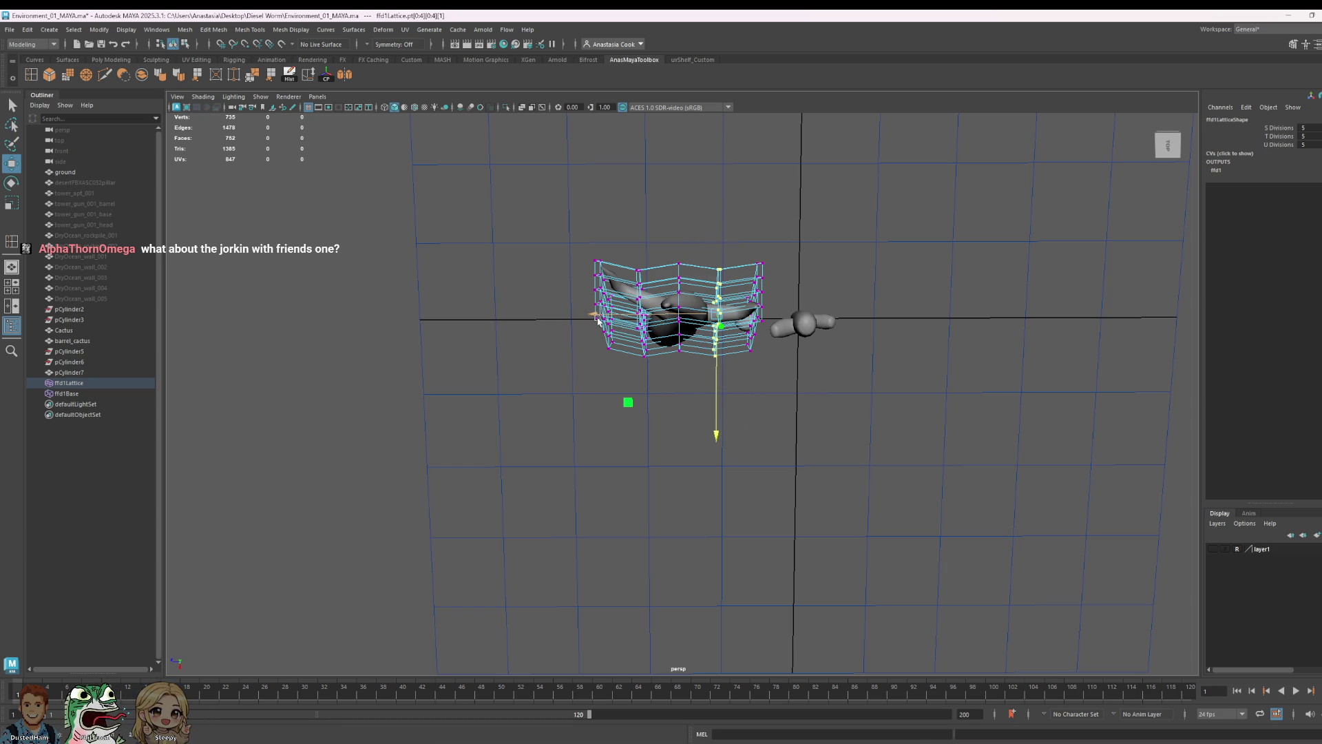
# - Inspect the bend from around the lattice, try rotating a row and undo it, returning to front view
pyautogui.moveTo(873, 361)
pyautogui.keyDown('alt'); pyautogui.mouseDown()
pyautogui.moveTo(850, 286)
pyautogui.moveTo(927, 304)
pyautogui.moveTo(789, 321)
pyautogui.moveTo(811, 304)
pyautogui.moveTo(951, 286)
pyautogui.moveTo(776, 343)
pyautogui.moveTo(799, 355)
pyautogui.moveTo(743, 401)
pyautogui.mouseUp(); pyautogui.keyUp('alt')
pyautogui.moveTo(742, 401)
pyautogui.keyDown('alt'); pyautogui.mouseDown()
pyautogui.moveTo(854, 428)
pyautogui.moveTo(702, 407)
pyautogui.moveTo(770, 447)
pyautogui.moveTo(686, 460)
pyautogui.mouseUp(); pyautogui.keyUp('alt')
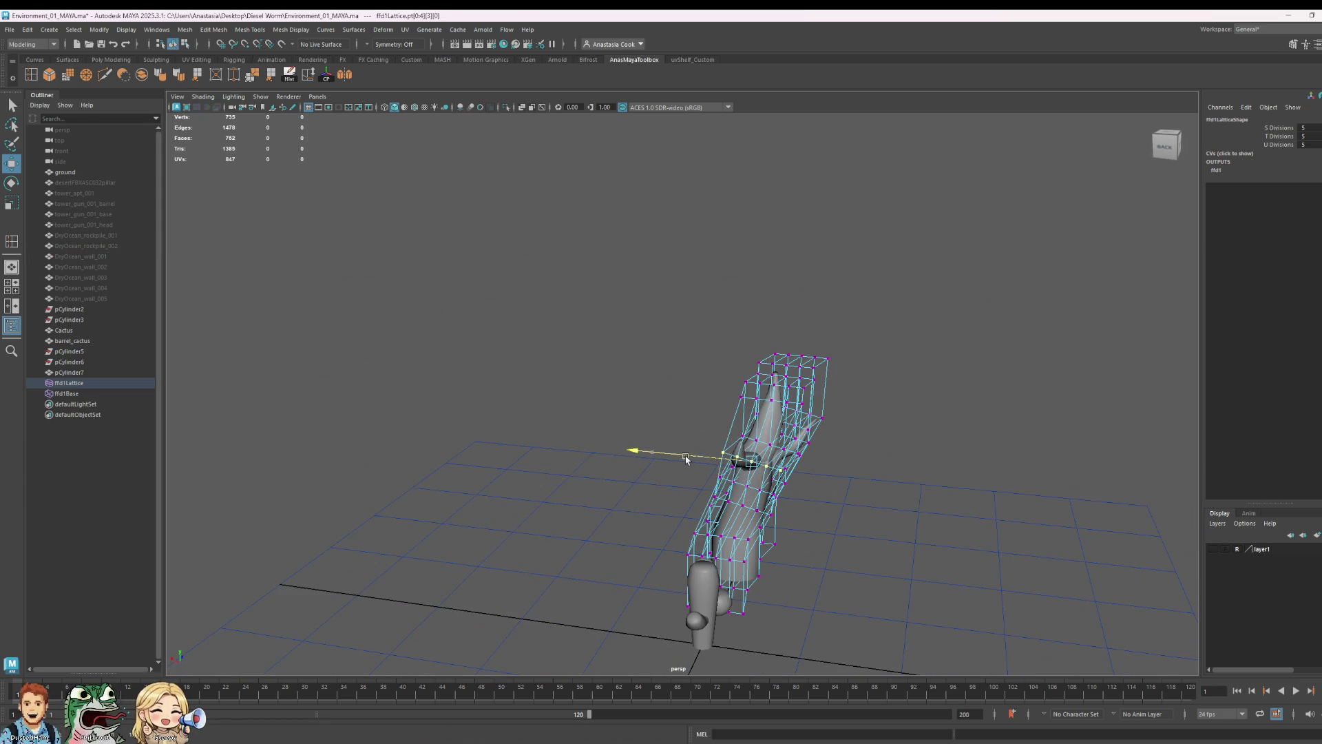
pyautogui.moveTo(854, 472)
pyautogui.keyDown('alt'); pyautogui.mouseDown()
pyautogui.moveTo(574, 462)
pyautogui.moveTo(594, 440)
pyautogui.mouseUp(); pyautogui.keyUp('alt')
pyautogui.moveTo(595, 440)
pyautogui.keyDown('alt'); pyautogui.mouseDown()
pyautogui.moveTo(673, 463)
pyautogui.moveTo(721, 453)
pyautogui.mouseUp(); pyautogui.keyUp('alt')
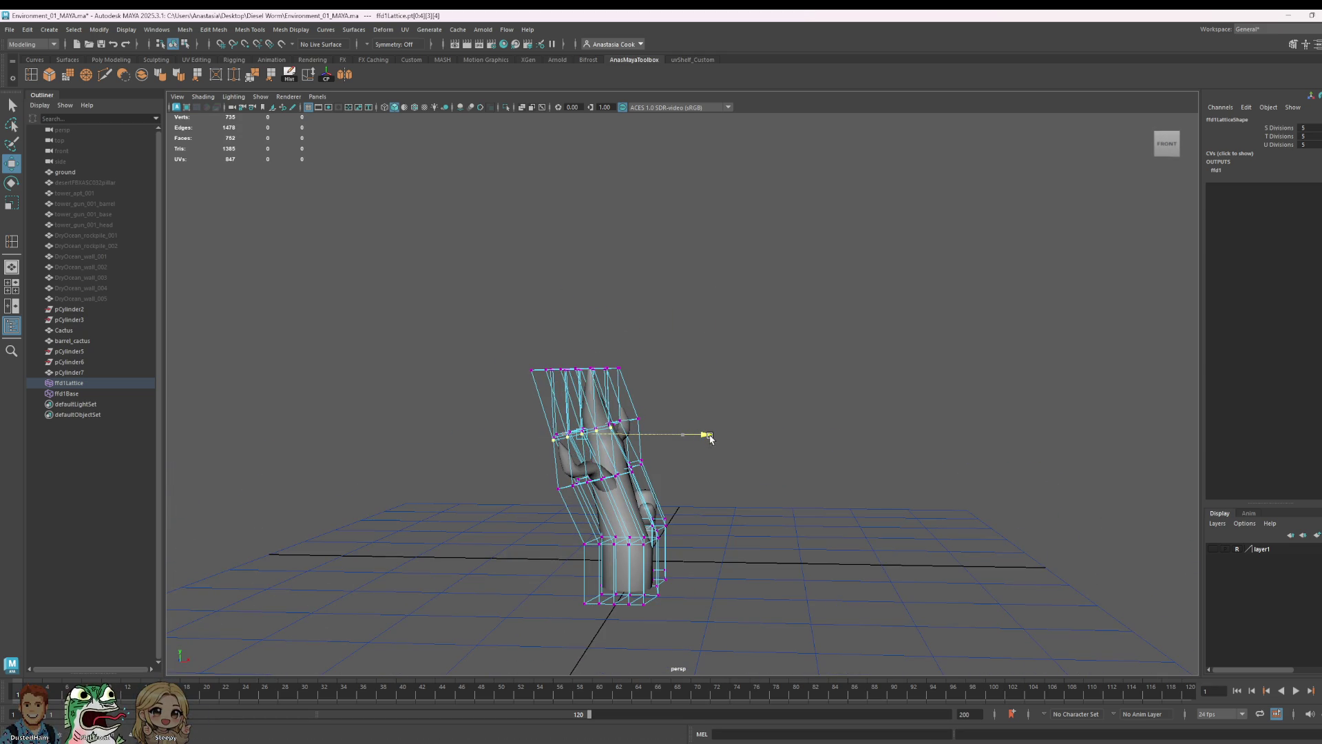
pyautogui.press('e')
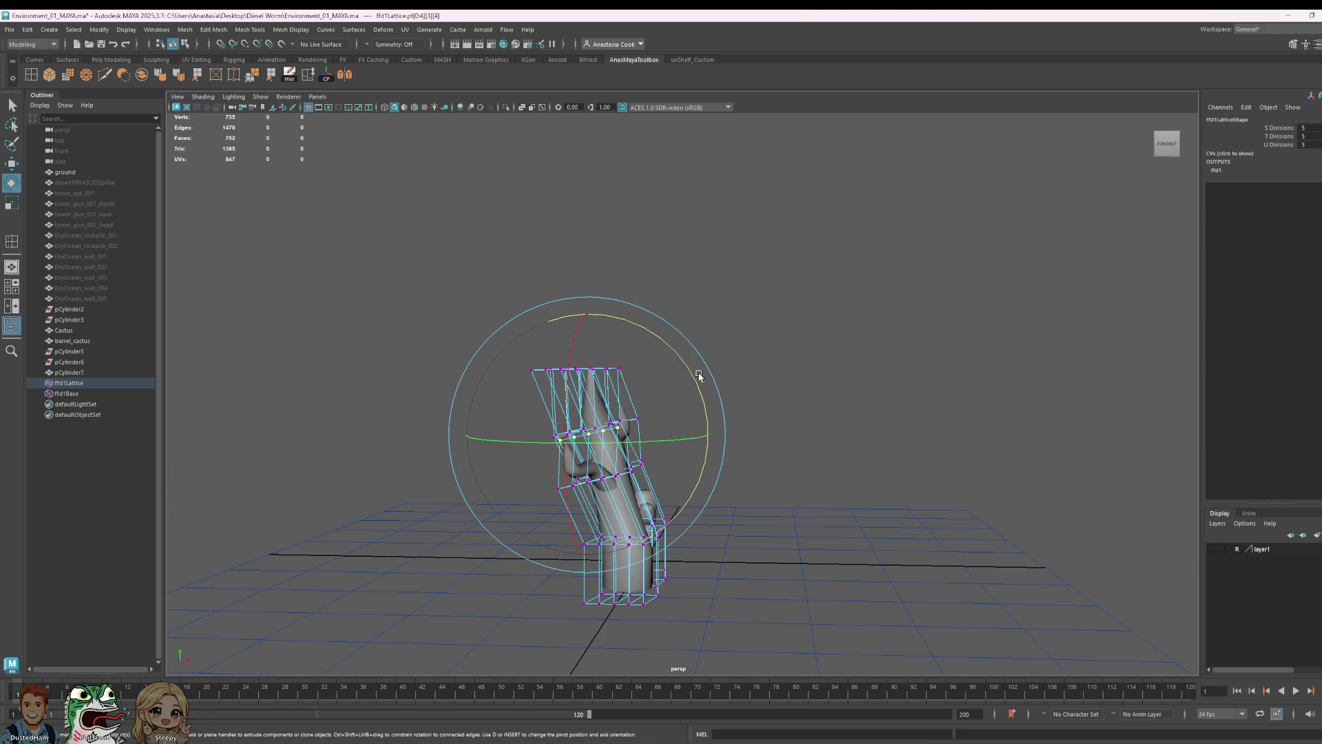
pyautogui.hotkey('ctrl', 'z')
pyautogui.moveTo(695, 448)
pyautogui.keyDown('alt'); pyautogui.mouseDown()
pyautogui.moveTo(682, 496)
pyautogui.moveTo(692, 555)
pyautogui.moveTo(714, 538)
pyautogui.moveTo(721, 485)
pyautogui.mouseUp(); pyautogui.keyUp('alt')
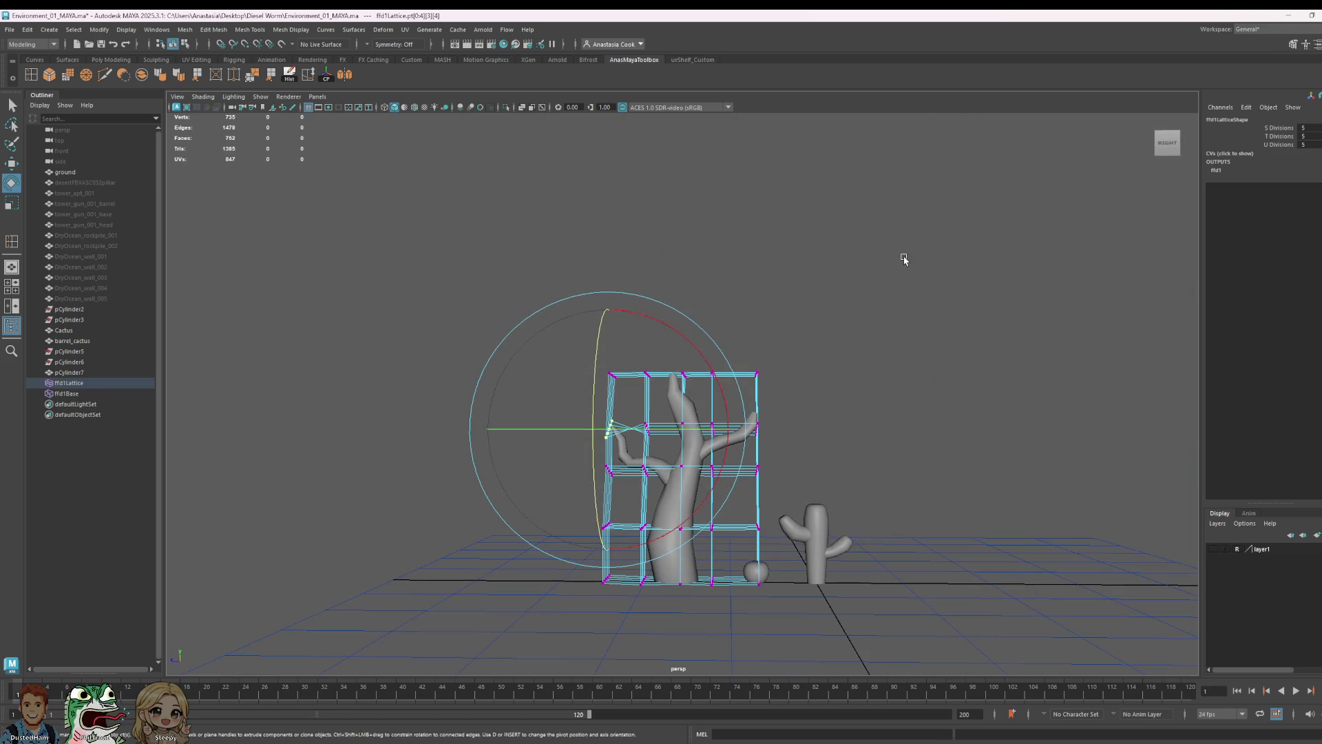
# - Scale the lattice's top row wider and constrain movement to the X axis
pyautogui.moveTo(920, 307)
pyautogui.mouseDown()
pyautogui.moveTo(599, 395)
pyautogui.moveTo(785, 427)
pyautogui.moveTo(827, 393)
pyautogui.mouseUp()
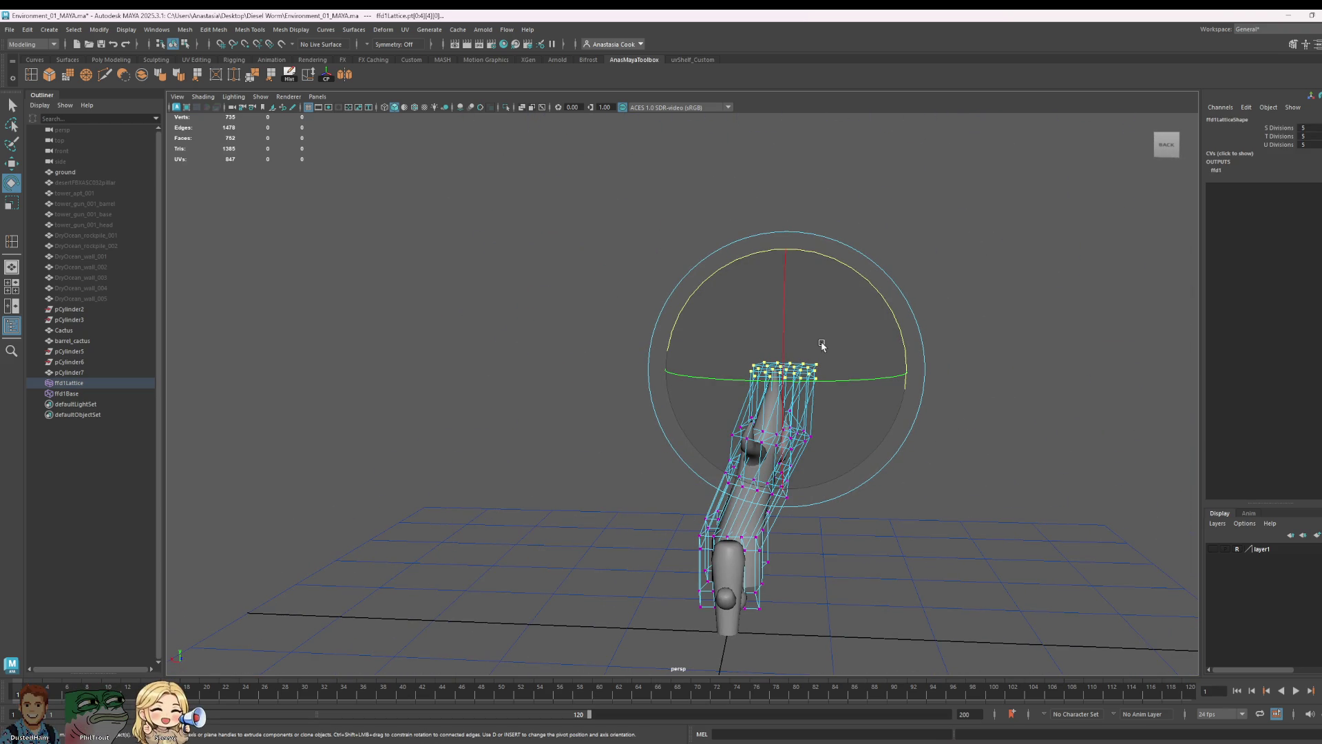
pyautogui.press('r')
pyautogui.moveTo(786, 368); pyautogui.dragTo(789, 368)
pyautogui.moveTo(1010, 447)
pyautogui.keyDown('alt'); pyautogui.mouseDown()
pyautogui.moveTo(1133, 435)
pyautogui.moveTo(910, 416)
pyautogui.moveTo(898, 434)
pyautogui.moveTo(770, 367)
pyautogui.mouseUp(); pyautogui.keyUp('alt')
pyautogui.press('e')
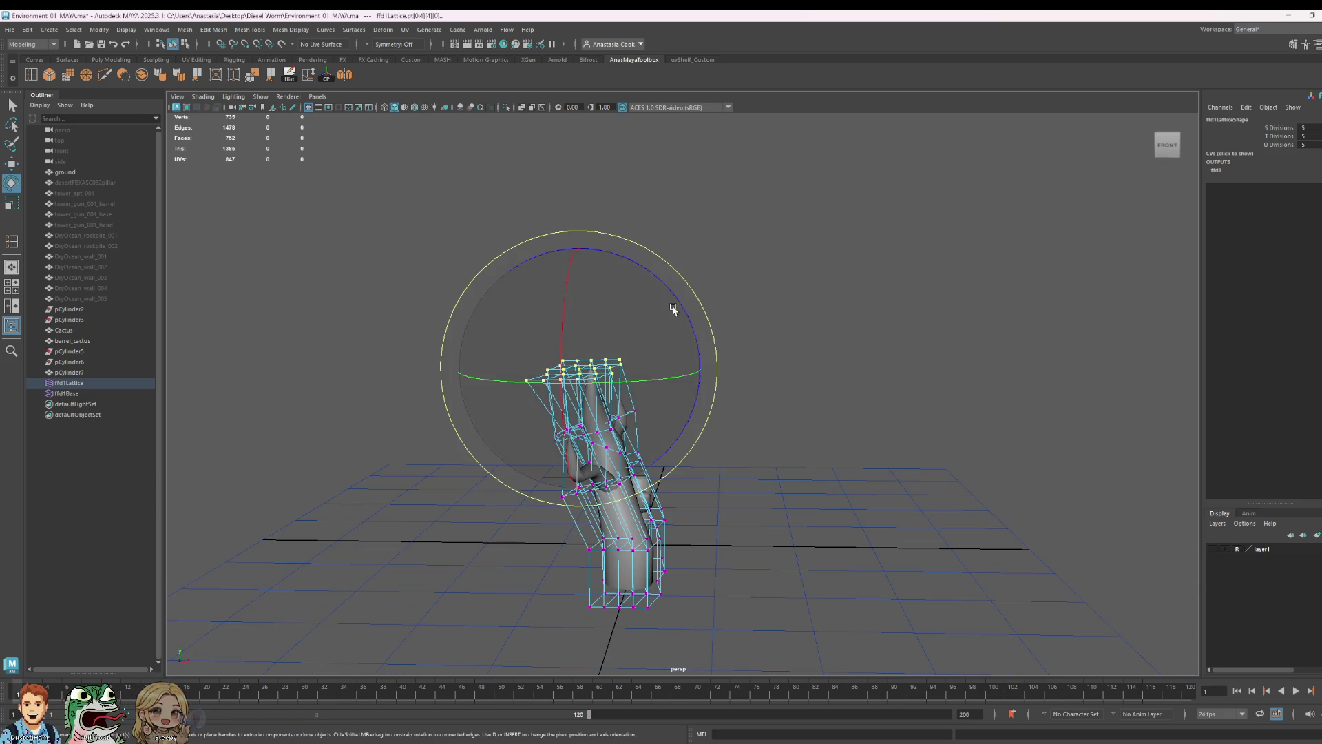
pyautogui.press('w')
pyautogui.click(661, 370)
# - Select the bottom lattice points and try a sideways scale, then undo it
pyautogui.keyDown('alt'); pyautogui.moveTo(758, 568); pyautogui.dragTo(560, 579); pyautogui.keyUp('alt')
pyautogui.moveTo(529, 514); pyautogui.dragTo(598, 562)
pyautogui.moveTo(597, 561)
pyautogui.keyDown('alt'); pyautogui.mouseDown()
pyautogui.moveTo(983, 611)
pyautogui.moveTo(820, 541)
pyautogui.moveTo(717, 599)
pyautogui.moveTo(730, 610)
pyautogui.mouseUp(); pyautogui.keyUp('alt')
pyautogui.press('r')
pyautogui.moveTo(623, 561); pyautogui.dragTo(613, 565)
pyautogui.hotkey('ctrl', 'z')
pyautogui.moveTo(964, 586)
pyautogui.keyDown('alt'); pyautogui.mouseDown()
pyautogui.moveTo(836, 580)
pyautogui.moveTo(883, 513)
pyautogui.moveTo(856, 632)
pyautogui.moveTo(682, 610)
pyautogui.moveTo(746, 590)
pyautogui.moveTo(745, 561)
pyautogui.mouseUp(); pyautogui.keyUp('alt')
# - Scale the bottom lattice rows along X and rotate them around the trunk to twist the base
pyautogui.press('w')
pyautogui.press('e')
pyautogui.press('r')
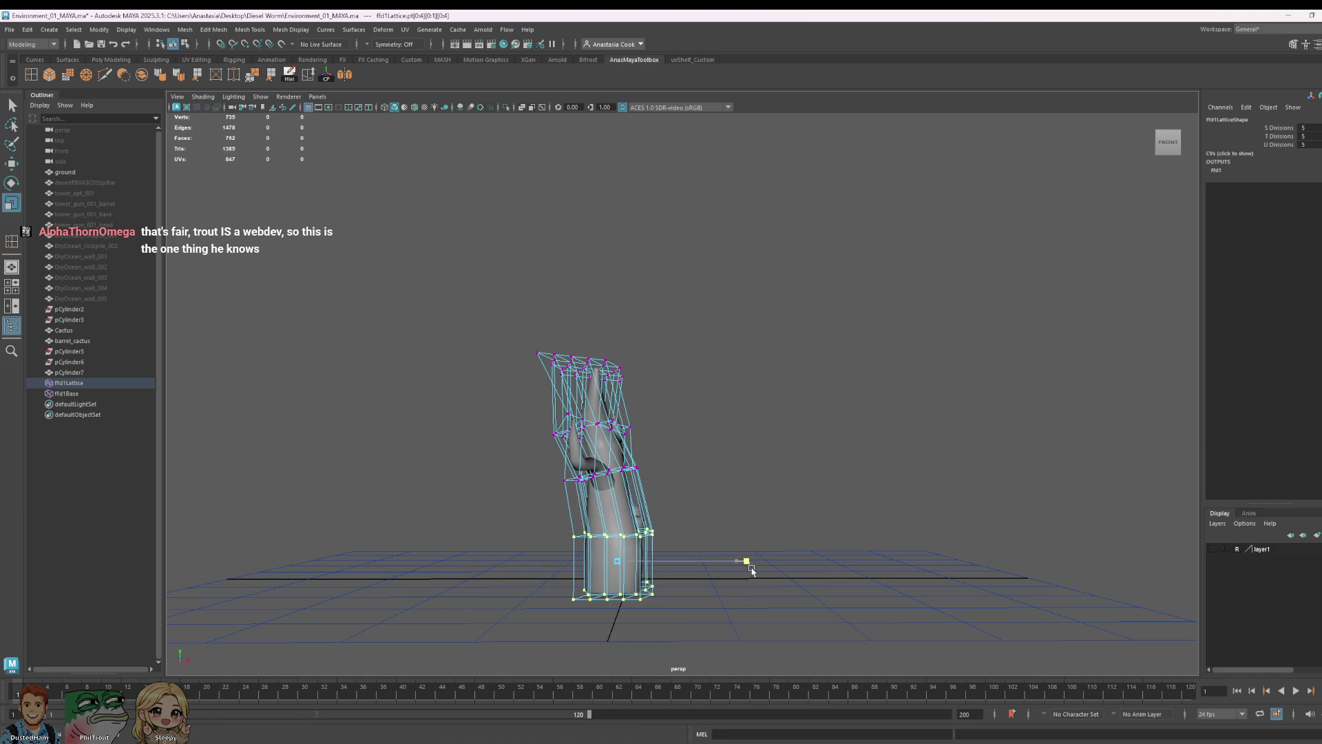
pyautogui.keyDown('alt'); pyautogui.moveTo(856, 576); pyautogui.dragTo(655, 530); pyautogui.keyUp('alt')
pyautogui.press('e')
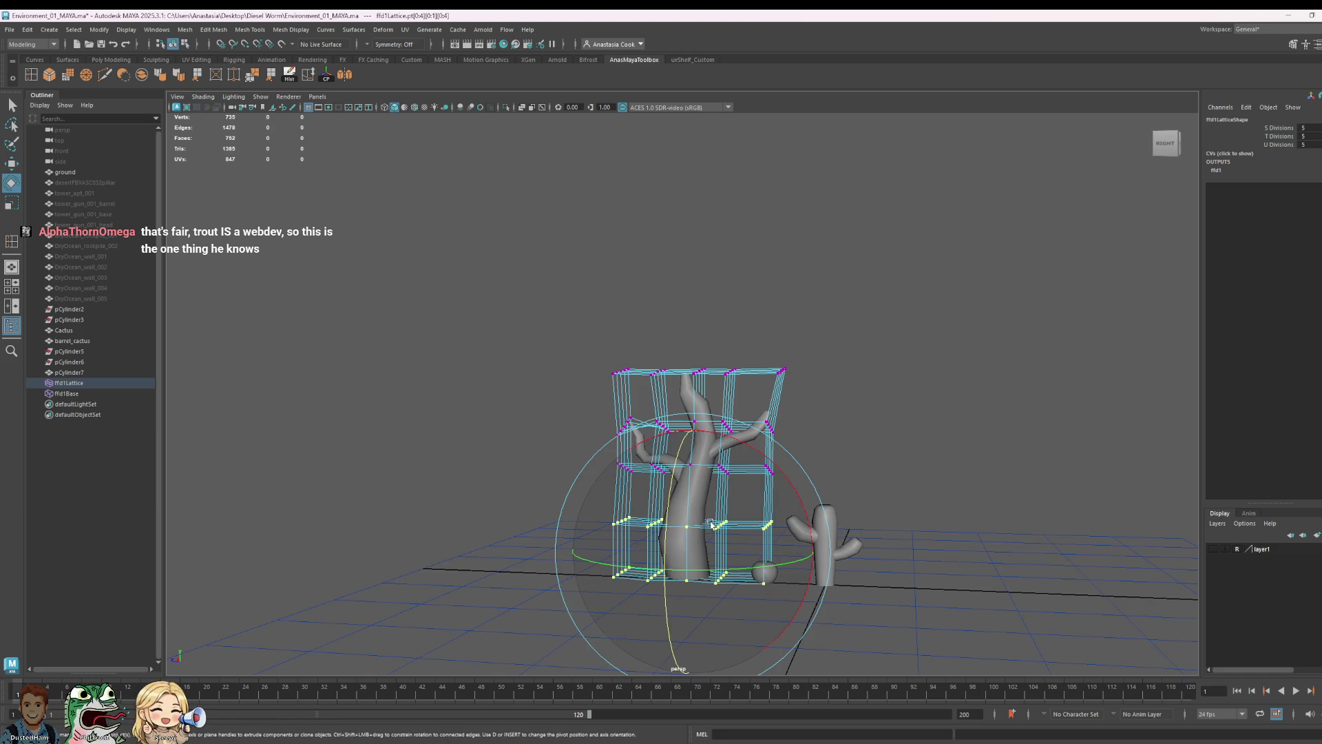
pyautogui.moveTo(770, 477); pyautogui.dragTo(761, 467)
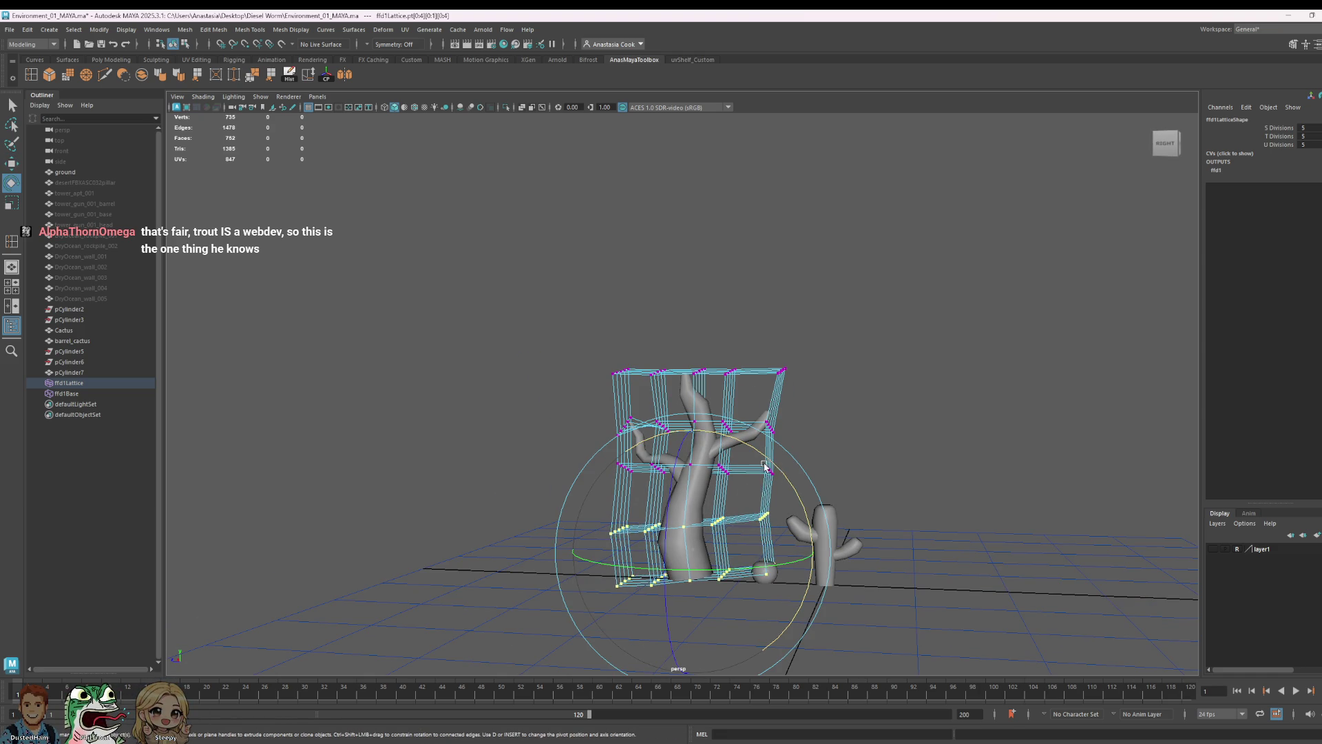
pyautogui.moveTo(766, 468); pyautogui.dragTo(728, 482)
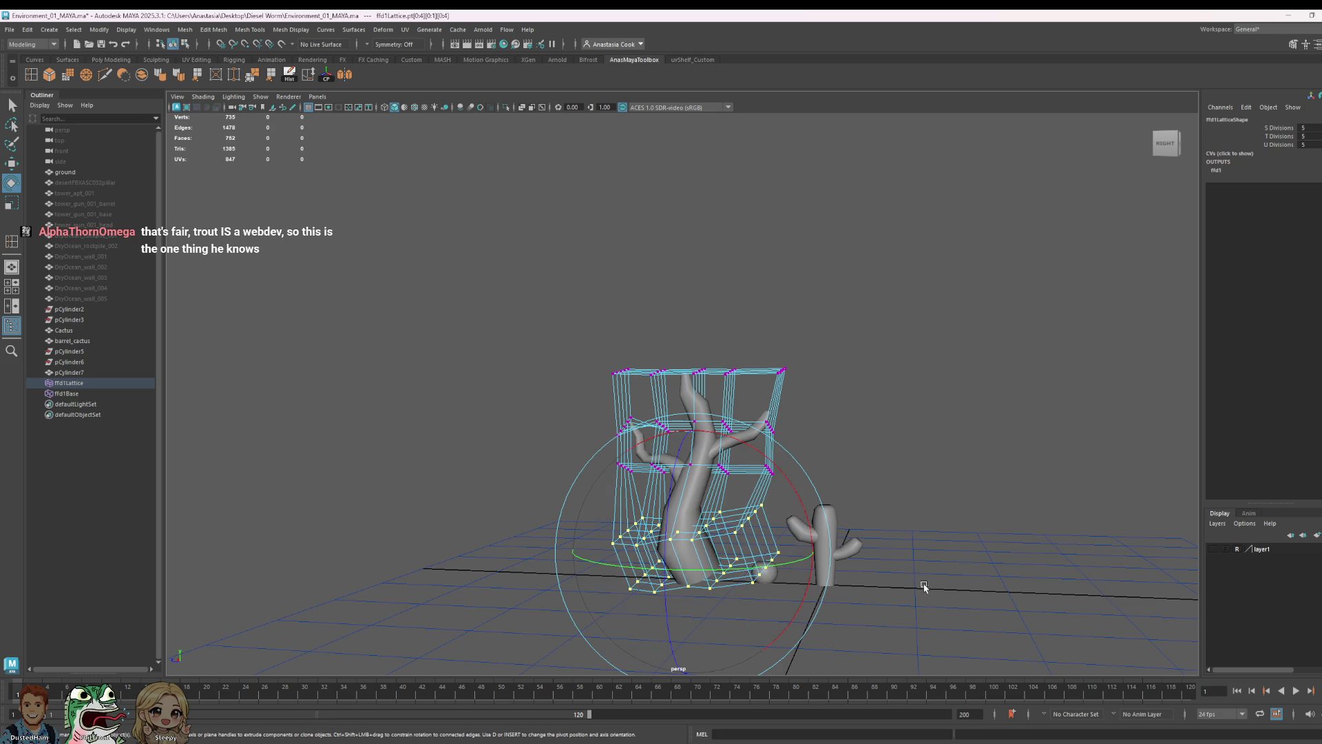
pyautogui.keyDown('alt'); pyautogui.moveTo(884, 541); pyautogui.dragTo(1023, 537, button='right'); pyautogui.keyUp('alt')
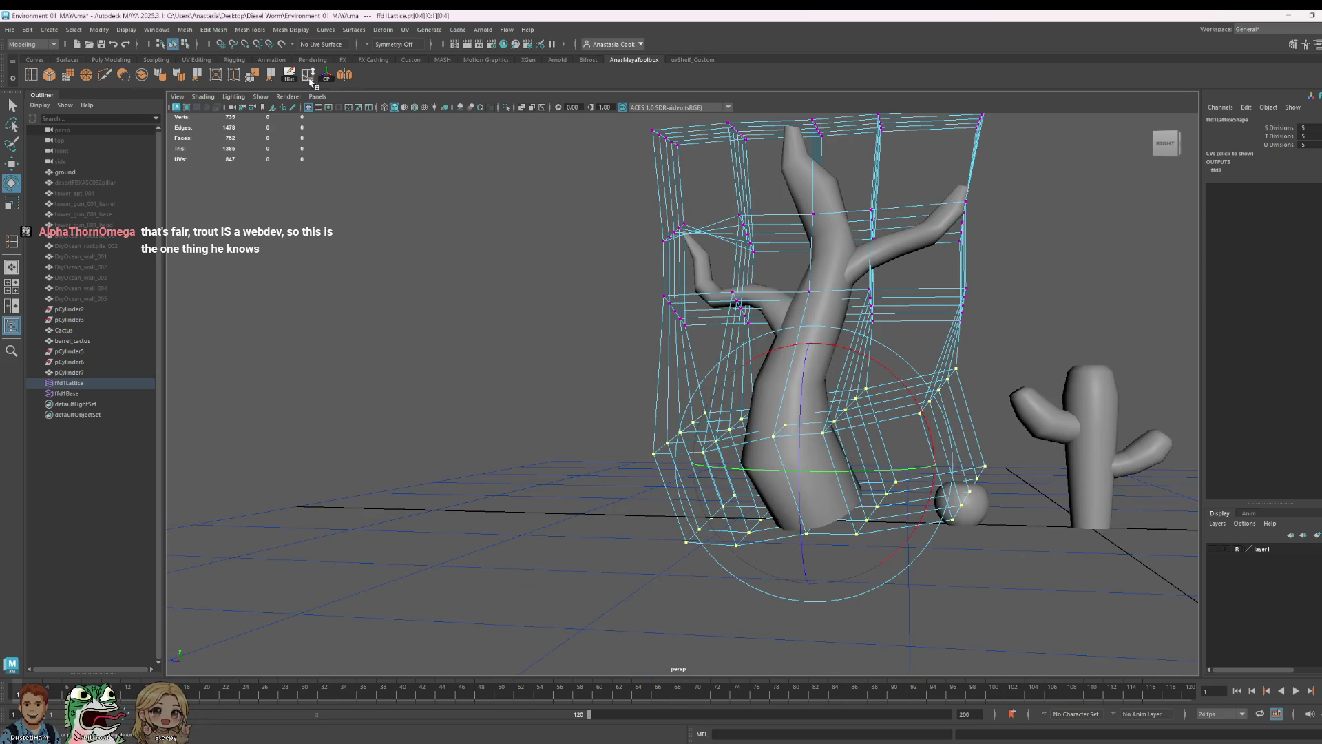
# - Bake the lattice into pCylinder7 and push the trunk's bottom vertex ring downward
pyautogui.click(83, 372)
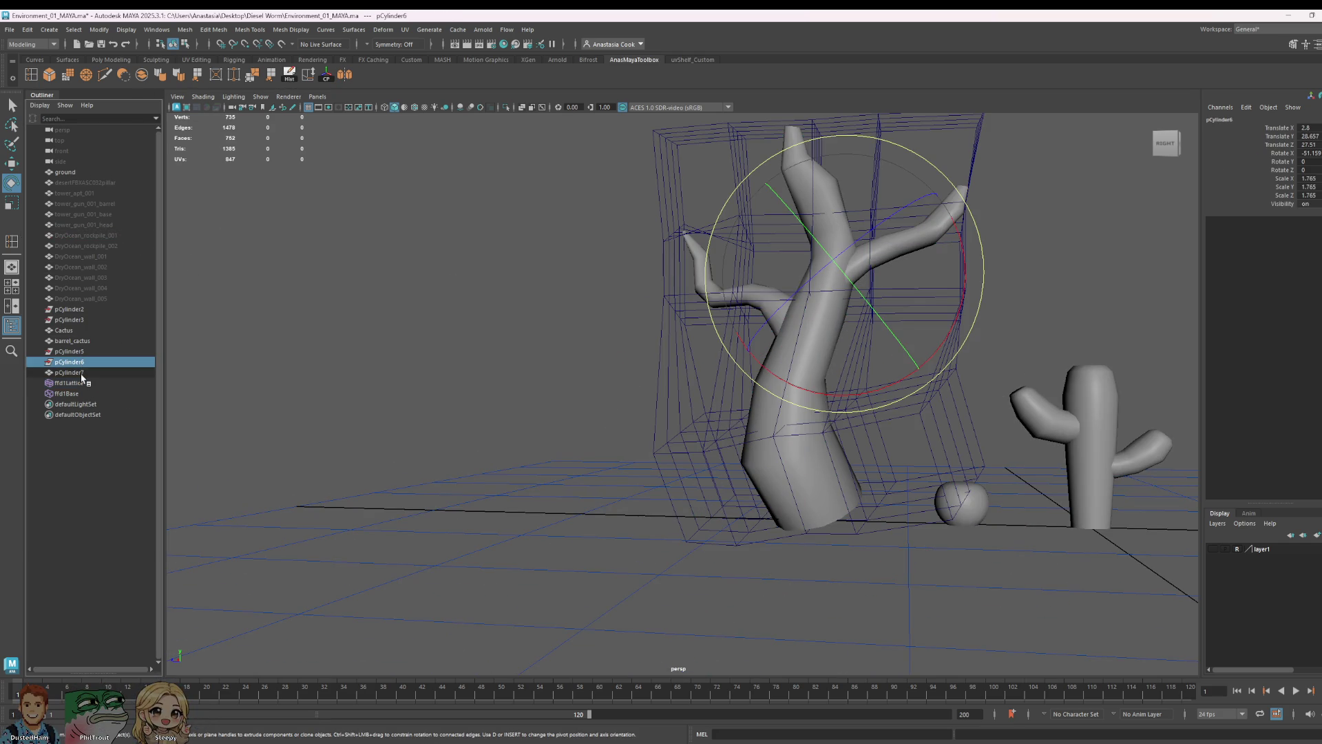
pyautogui.click(300, 81)
pyautogui.moveTo(894, 461); pyautogui.dragTo(954, 555, button='right')
pyautogui.moveTo(676, 512)
pyautogui.mouseDown()
pyautogui.moveTo(936, 637)
pyautogui.moveTo(659, 589)
pyautogui.moveTo(827, 427)
pyautogui.moveTo(791, 552)
pyautogui.mouseUp()
pyautogui.press('w')
pyautogui.press('w')
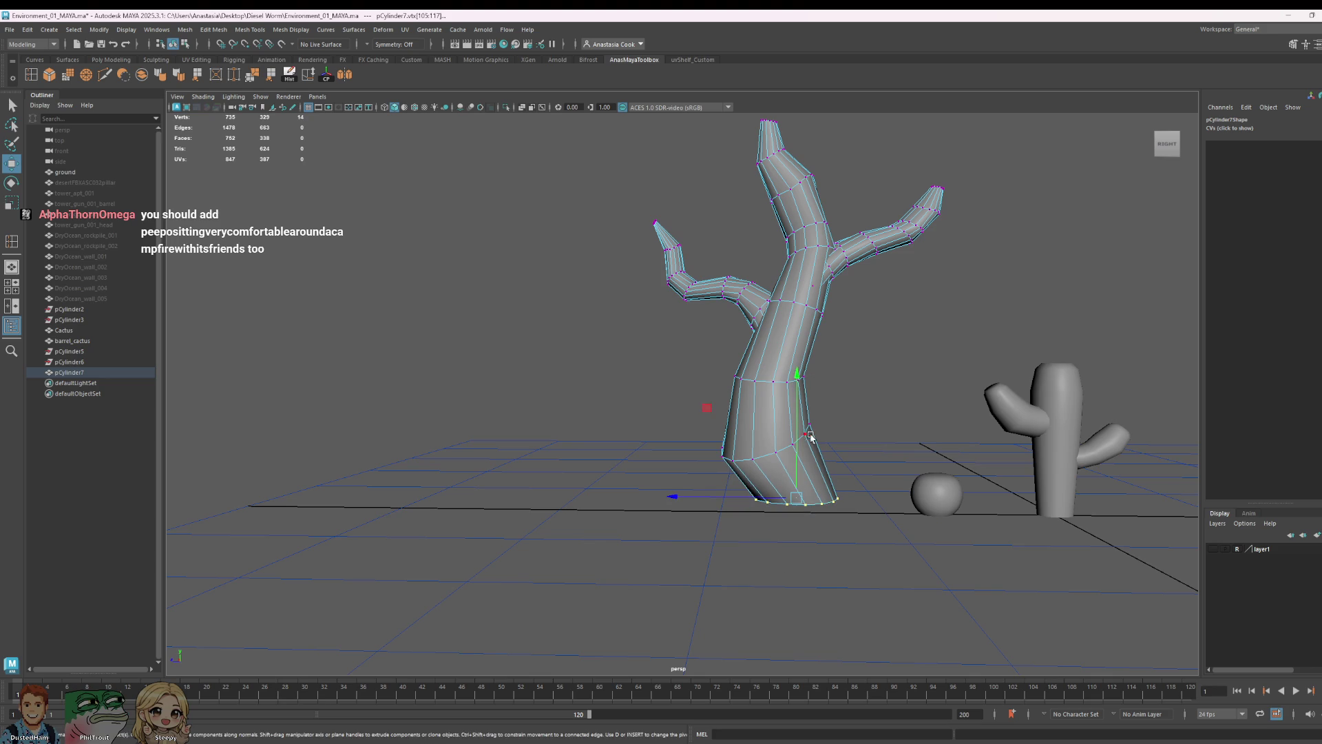
pyautogui.moveTo(797, 374); pyautogui.dragTo(797, 385)
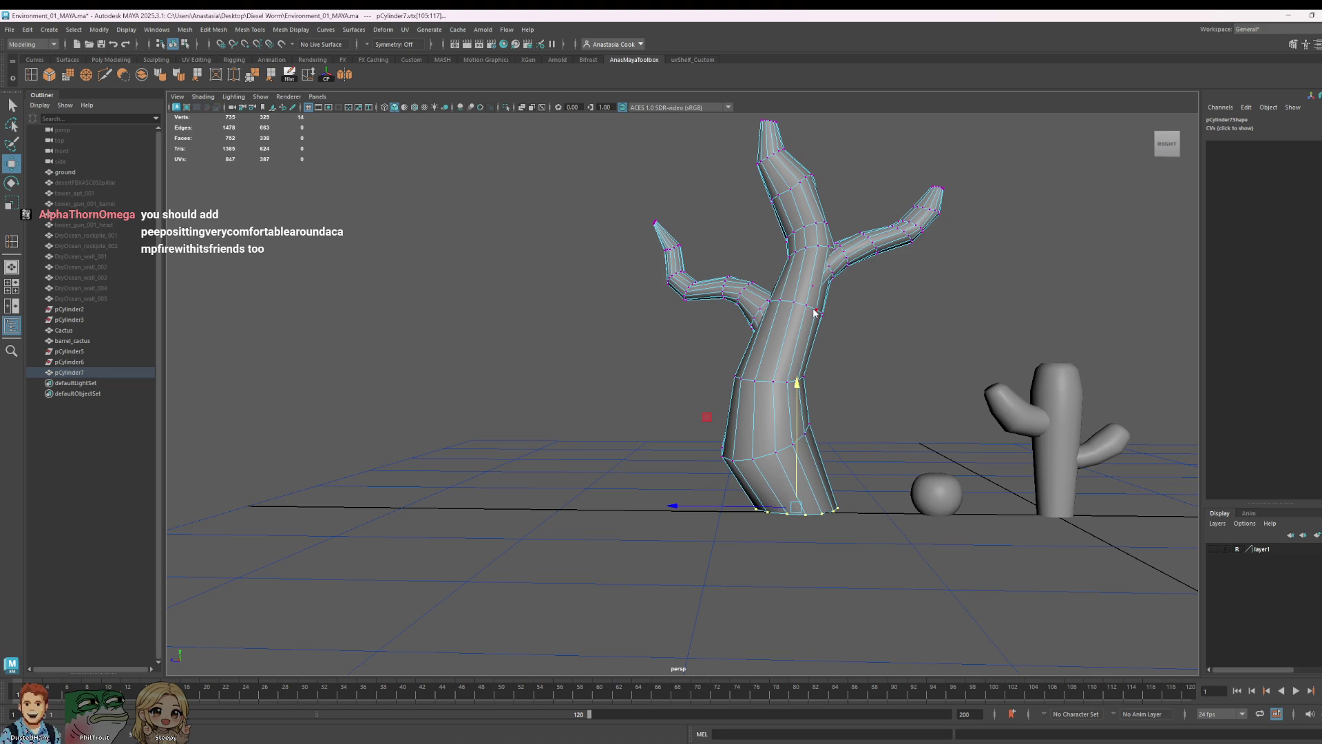
pyautogui.press('F8')
pyautogui.click(1004, 379)
pyautogui.scroll(-3, 1003, 378)
pyautogui.scroll(-3, 1004, 423)
pyautogui.scroll(-2, 707, 464)
pyautogui.scroll(2, 707, 464)
# - Shift a group of upper-trunk vertices along the X axis
pyautogui.click(526, 413)
pyautogui.scroll(3, 526, 414)
pyautogui.scroll(3, 802, 369)
pyautogui.scroll(3, 673, 387)
pyautogui.moveTo(672, 386); pyautogui.dragTo(597, 381, button='right')
pyautogui.moveTo(582, 353)
pyautogui.mouseDown()
pyautogui.moveTo(664, 427)
pyautogui.moveTo(648, 452)
pyautogui.mouseUp()
pyautogui.scroll(3, 797, 451)
pyautogui.scroll(-1, 807, 452)
pyautogui.scroll(-3, 627, 466)
pyautogui.click(424, 389)
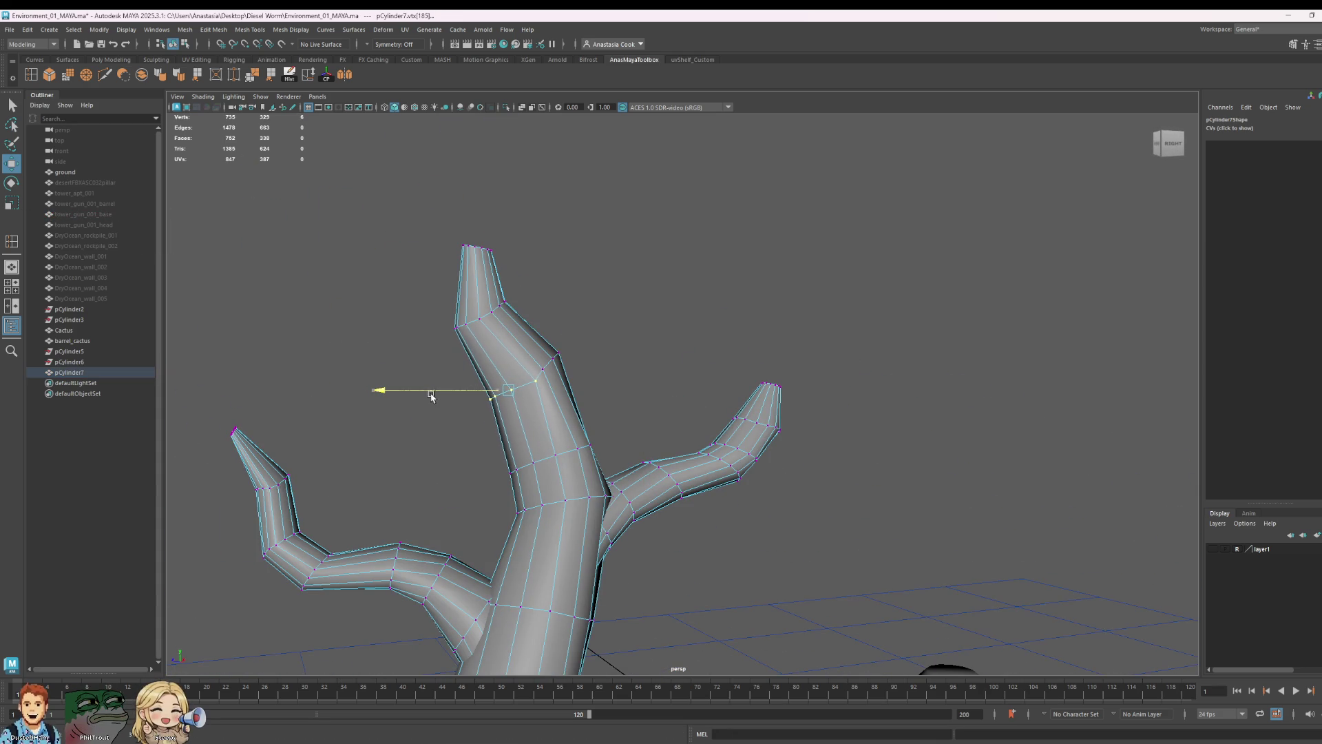
pyautogui.moveTo(636, 314); pyautogui.dragTo(533, 393)
pyautogui.moveTo(403, 393); pyautogui.dragTo(410, 396)
pyautogui.scroll(3, 616, 345)
pyautogui.scroll(3, 630, 321)
# - Inspect the trunk from several sides and start the Insert Edge Loop tool
pyautogui.keyDown('alt'); pyautogui.moveTo(641, 299); pyautogui.dragTo(652, 279); pyautogui.keyUp('alt')
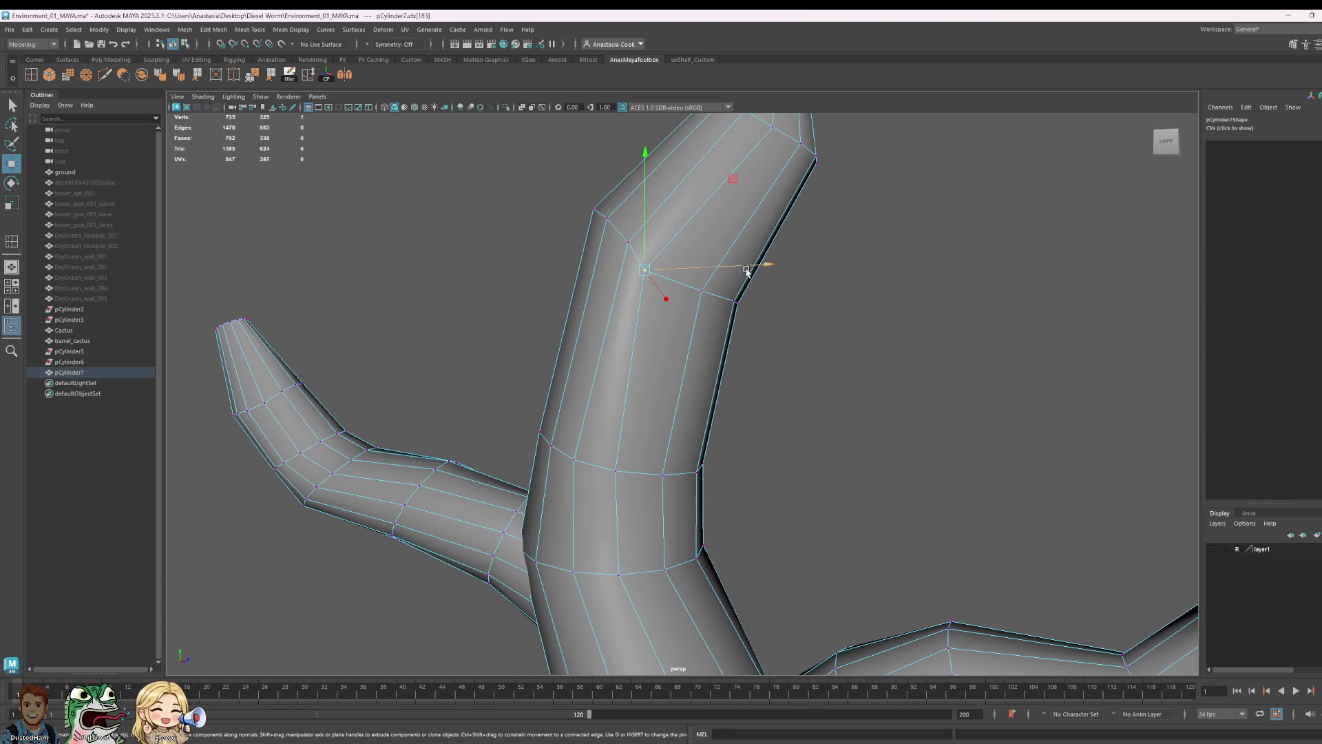
pyautogui.scroll(-5, 771, 330)
pyautogui.scroll(-2, 768, 383)
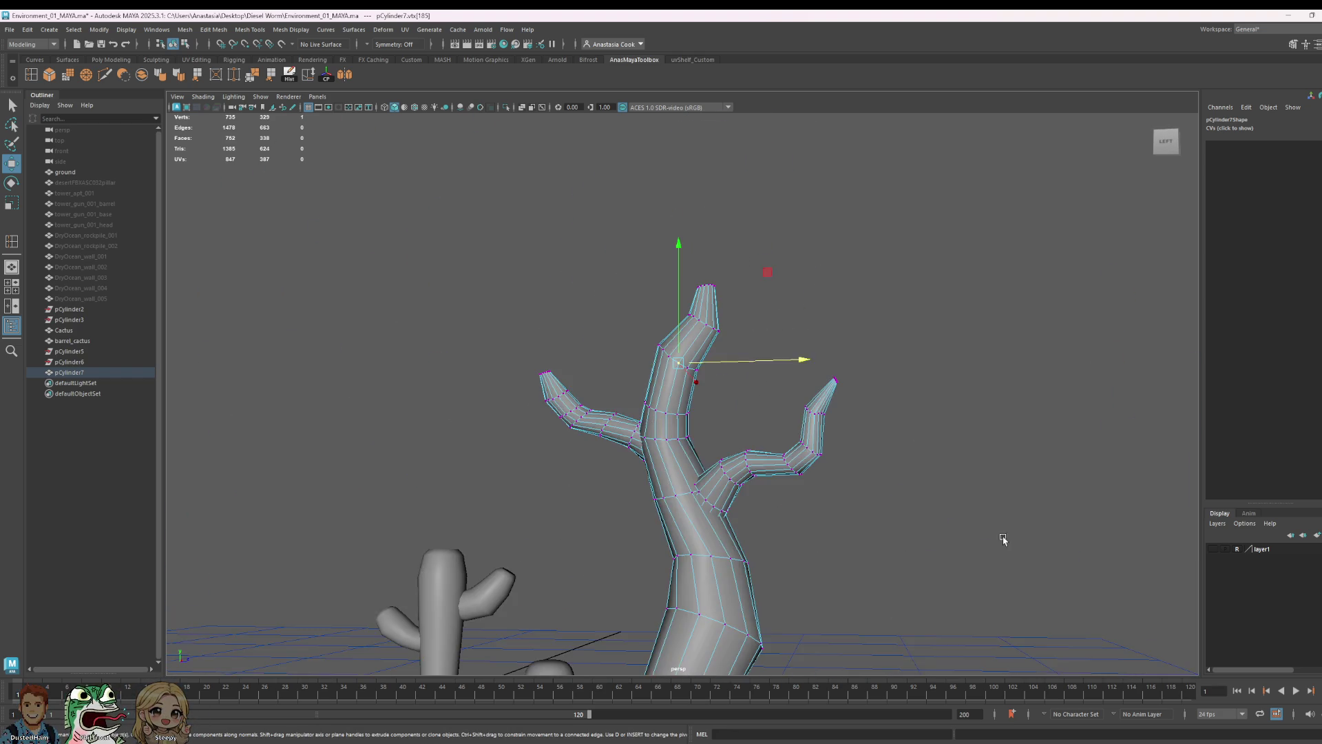
pyautogui.keyDown('alt'); pyautogui.moveTo(1014, 510); pyautogui.dragTo(774, 540); pyautogui.keyUp('alt')
pyautogui.scroll(-3, 782, 529)
pyautogui.scroll(4, 672, 362)
pyautogui.scroll(3, 622, 337)
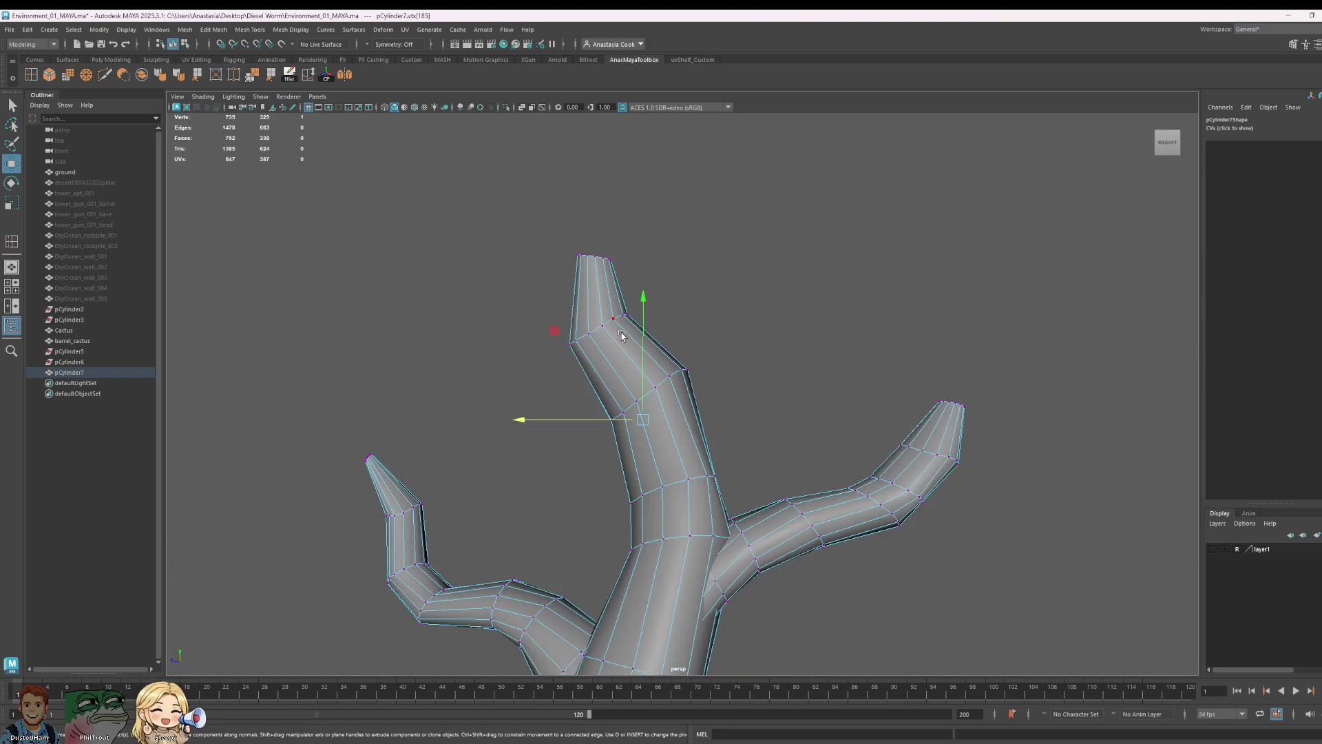
pyautogui.scroll(2, 621, 337)
pyautogui.keyDown('alt'); pyautogui.moveTo(732, 317); pyautogui.dragTo(642, 448, button='middle'); pyautogui.keyUp('alt')
pyautogui.keyDown('shift'); pyautogui.click(585, 427); pyautogui.keyUp('shift')
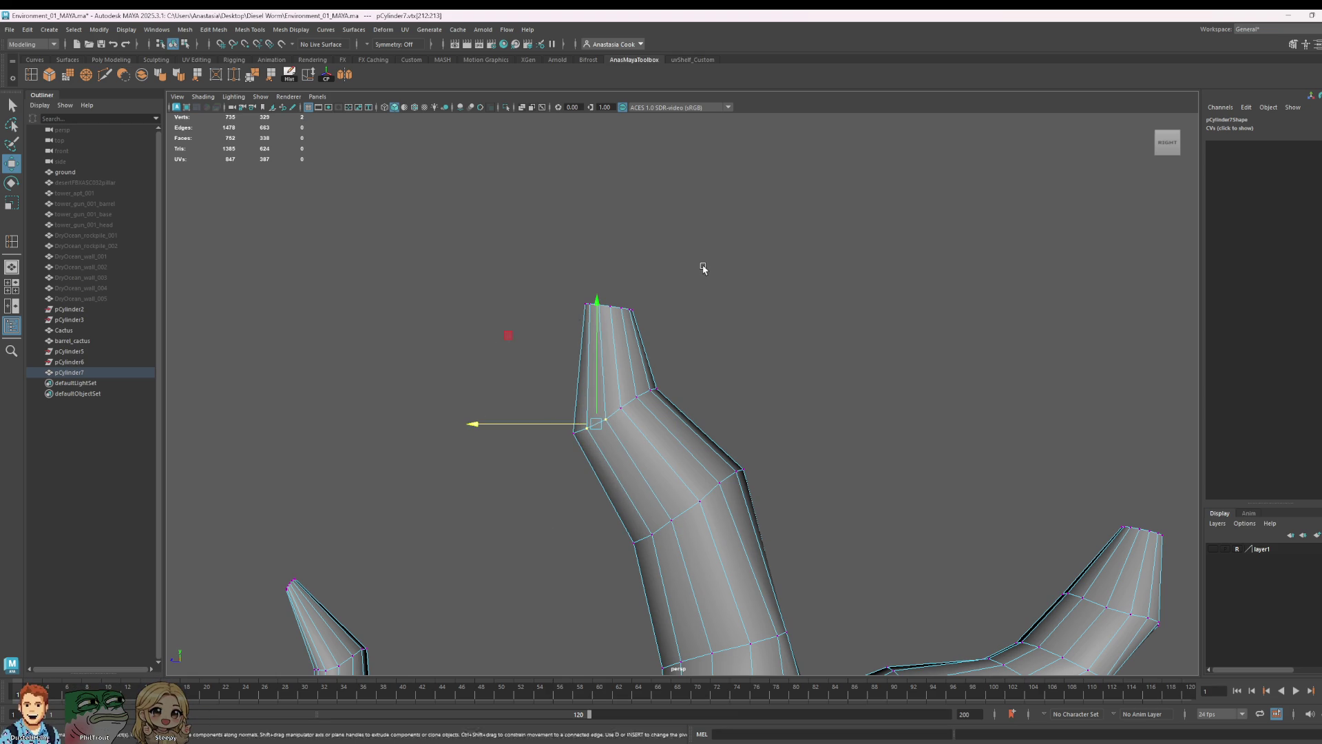
pyautogui.click(703, 269)
pyautogui.scroll(-3, 730, 464)
pyautogui.scroll(-2, 739, 482)
pyautogui.scroll(2, 819, 483)
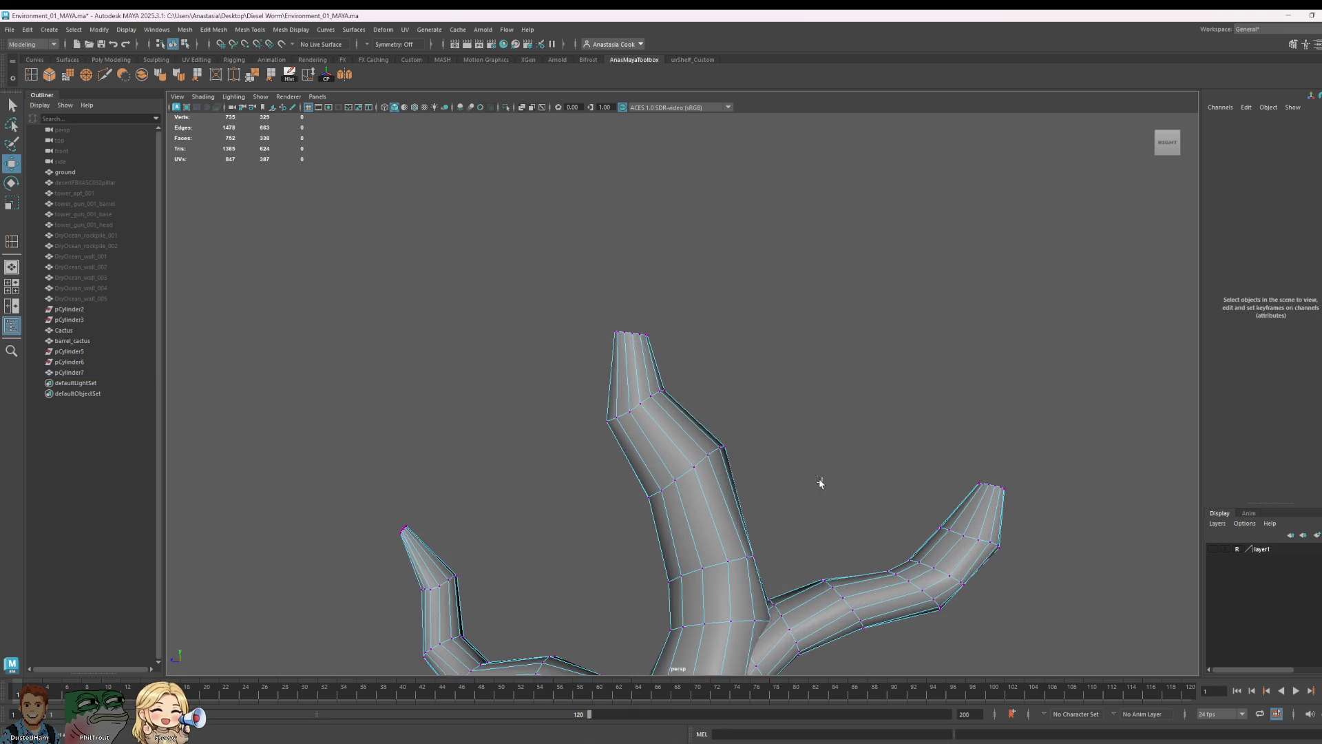
pyautogui.scroll(2, 819, 483)
pyautogui.moveTo(765, 293)
pyautogui.keyDown('alt'); pyautogui.mouseDown()
pyautogui.moveTo(851, 378)
pyautogui.moveTo(1012, 322)
pyautogui.moveTo(956, 369)
pyautogui.mouseUp(); pyautogui.keyUp('alt')
pyautogui.moveTo(686, 368); pyautogui.dragTo(661, 357)
pyautogui.scroll(-2, 867, 421)
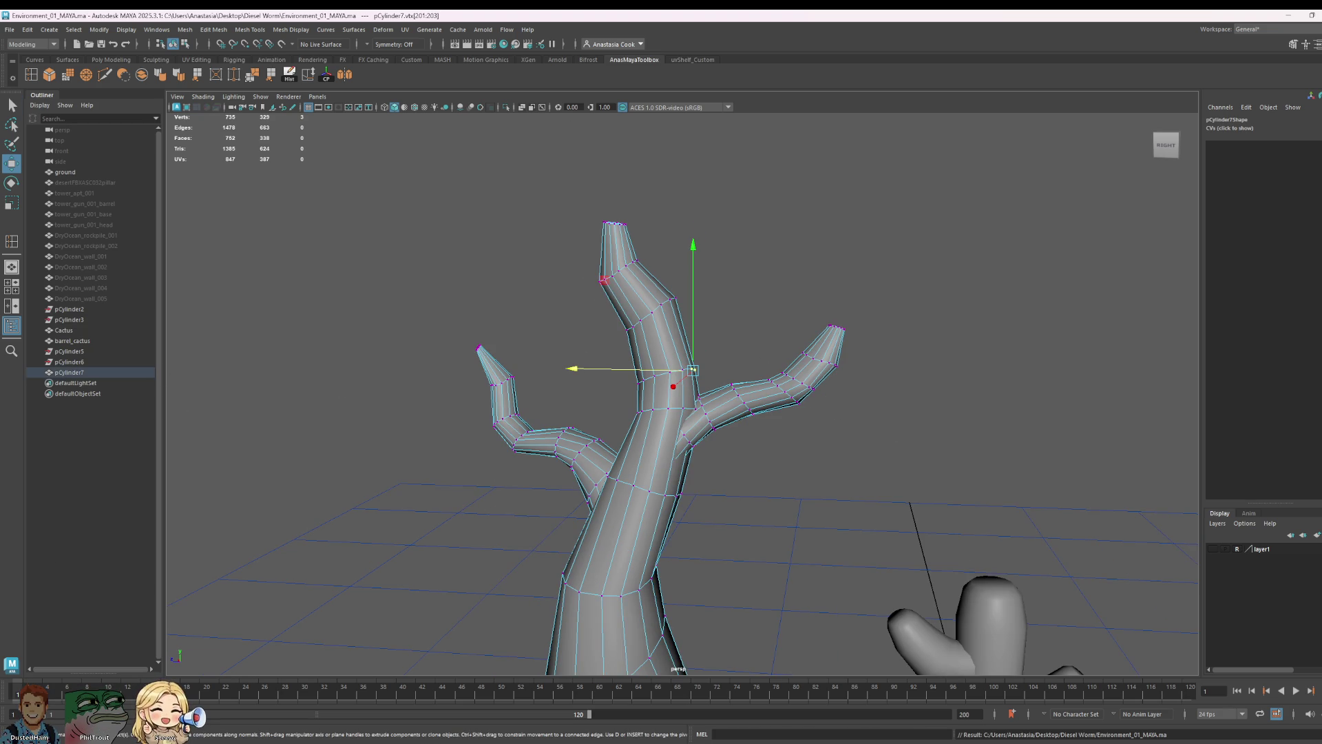
pyautogui.scroll(-3, 730, 387)
pyautogui.keyDown('alt'); pyautogui.moveTo(731, 387); pyautogui.dragTo(700, 500); pyautogui.keyUp('alt')
pyautogui.scroll(3, 700, 500)
pyautogui.scroll(3, 702, 476)
pyautogui.scroll(3, 703, 458)
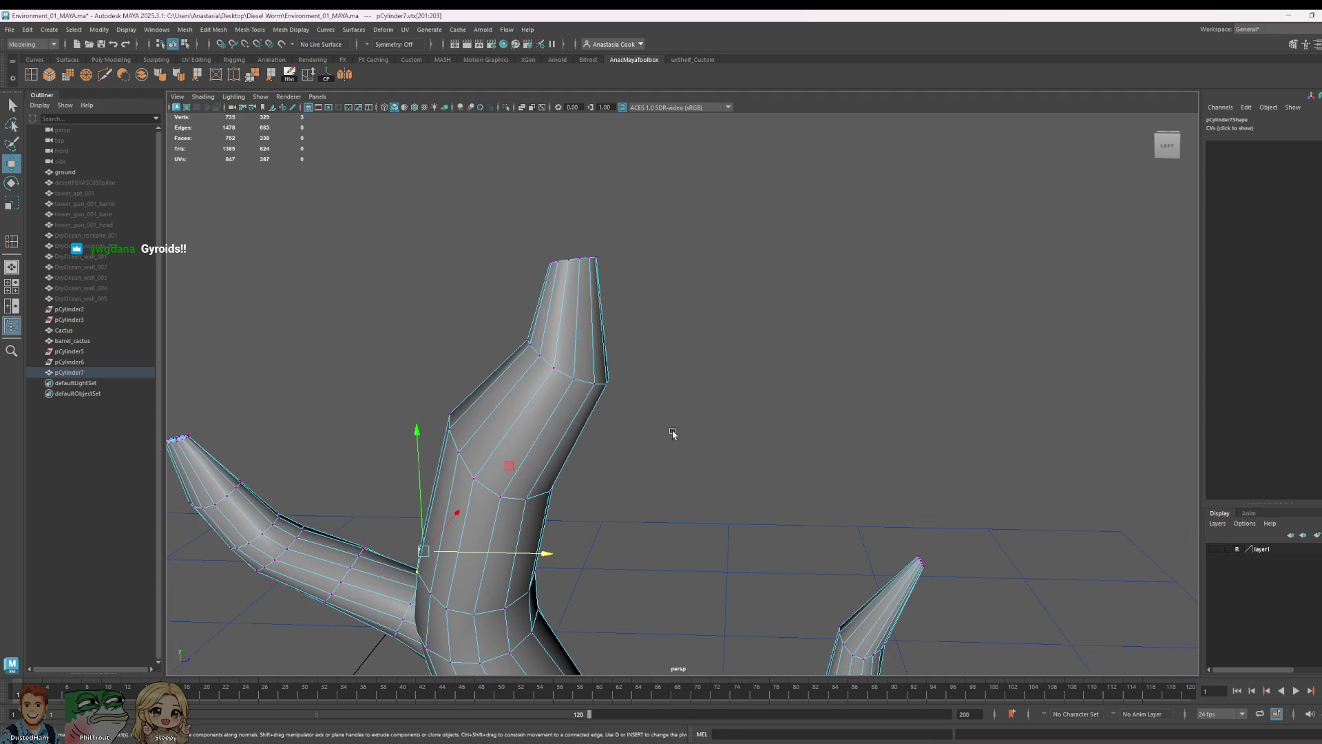
pyautogui.moveTo(471, 302)
pyautogui.keyDown('alt'); pyautogui.mouseDown()
pyautogui.moveTo(600, 378)
pyautogui.moveTo(319, 231)
pyautogui.mouseUp(); pyautogui.keyUp('alt')
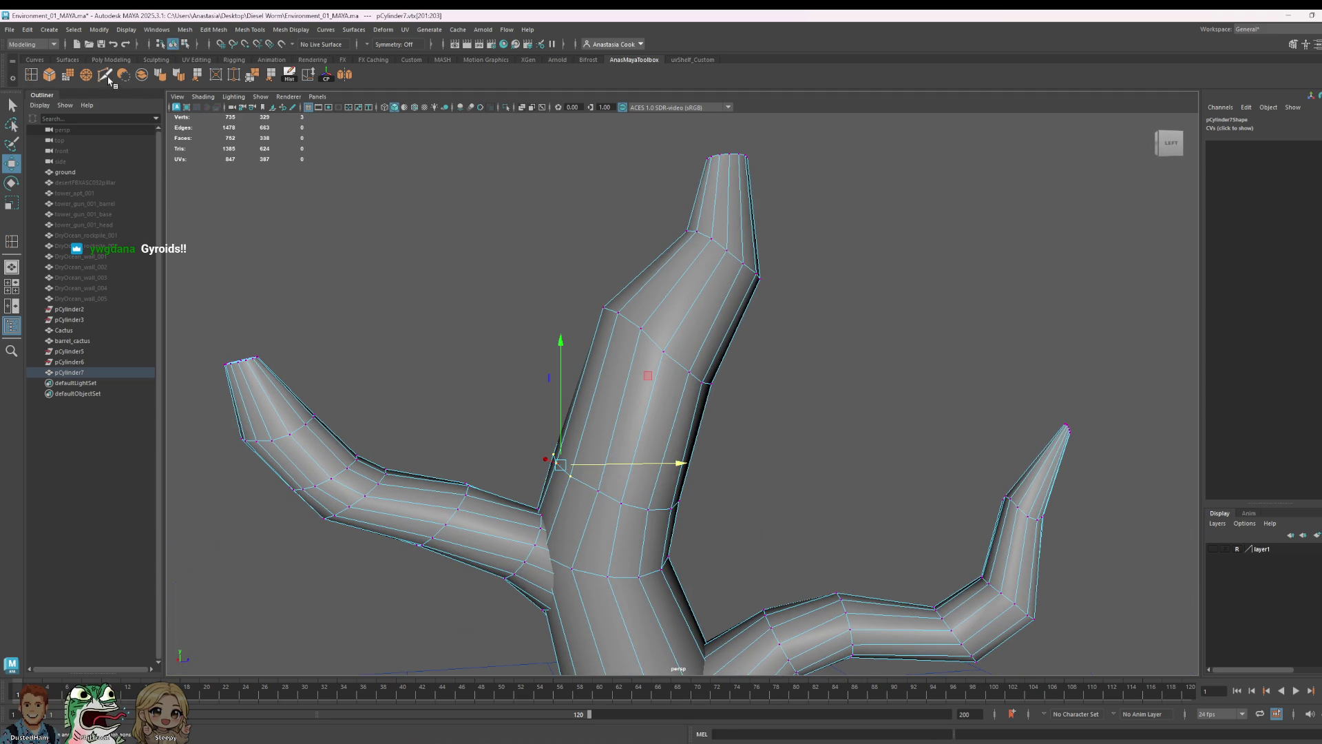
pyautogui.click(32, 77)
# - Insert an edge loop on the upper branch and scale two upper-trunk vertex rings inward to taper the top
pyautogui.click(700, 297)
pyautogui.press('r')
pyautogui.moveTo(658, 302); pyautogui.dragTo(614, 304, button='right')
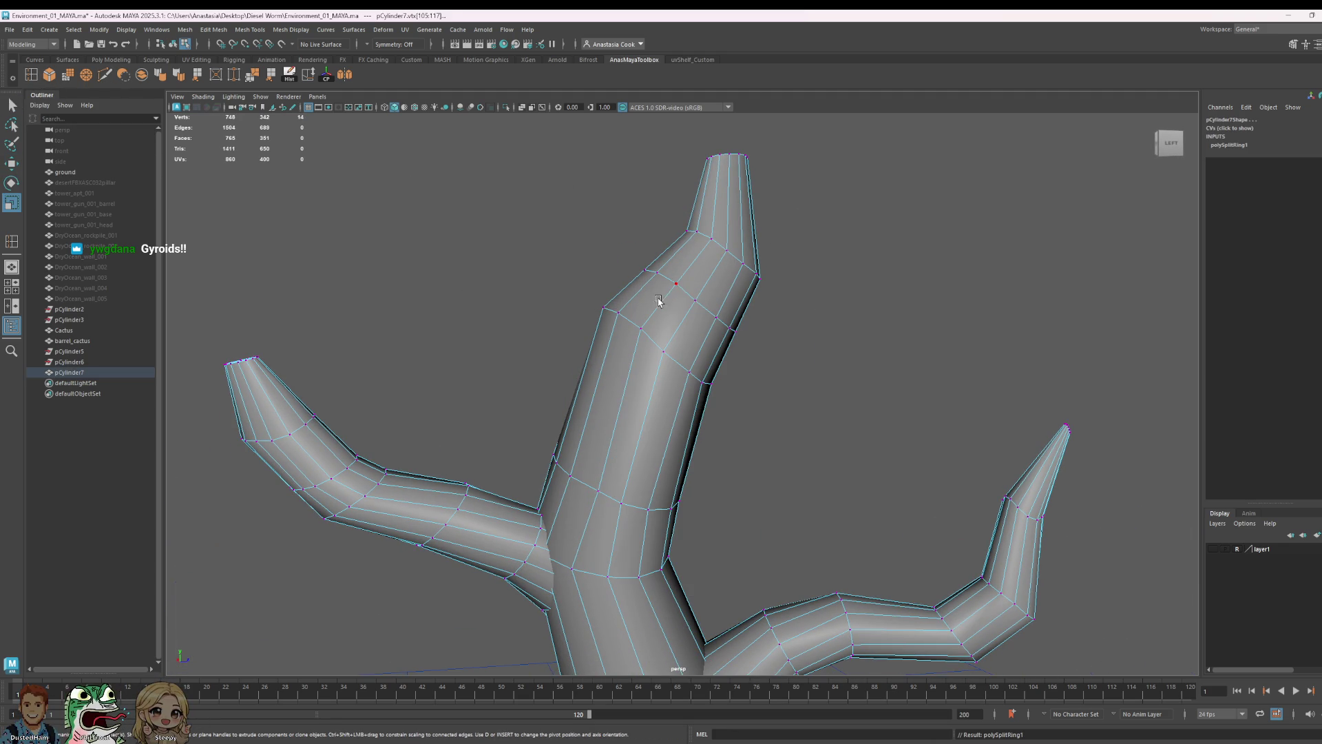
pyautogui.keyDown('shift'); pyautogui.doubleClick(690, 313); pyautogui.keyUp('shift')
pyautogui.moveTo(692, 301); pyautogui.dragTo(683, 306)
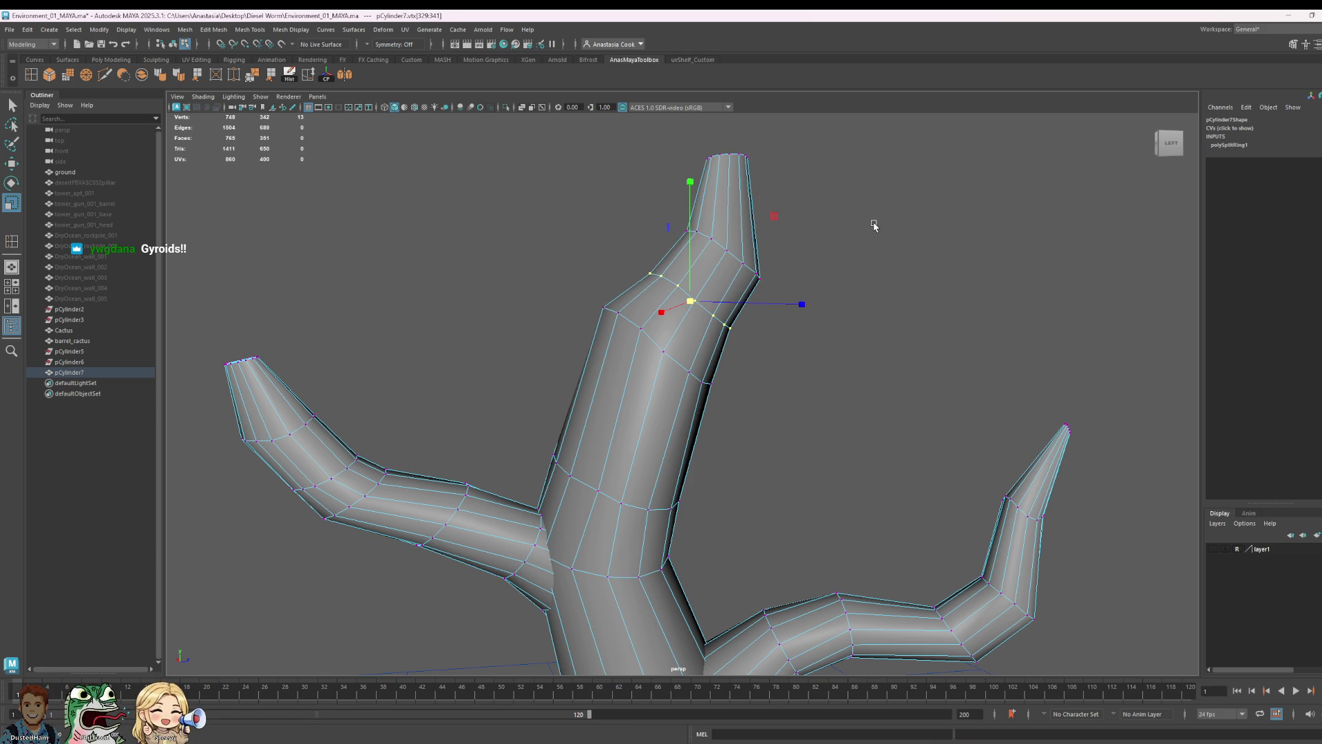
pyautogui.keyDown('shift'); pyautogui.doubleClick(727, 255); pyautogui.keyUp('shift')
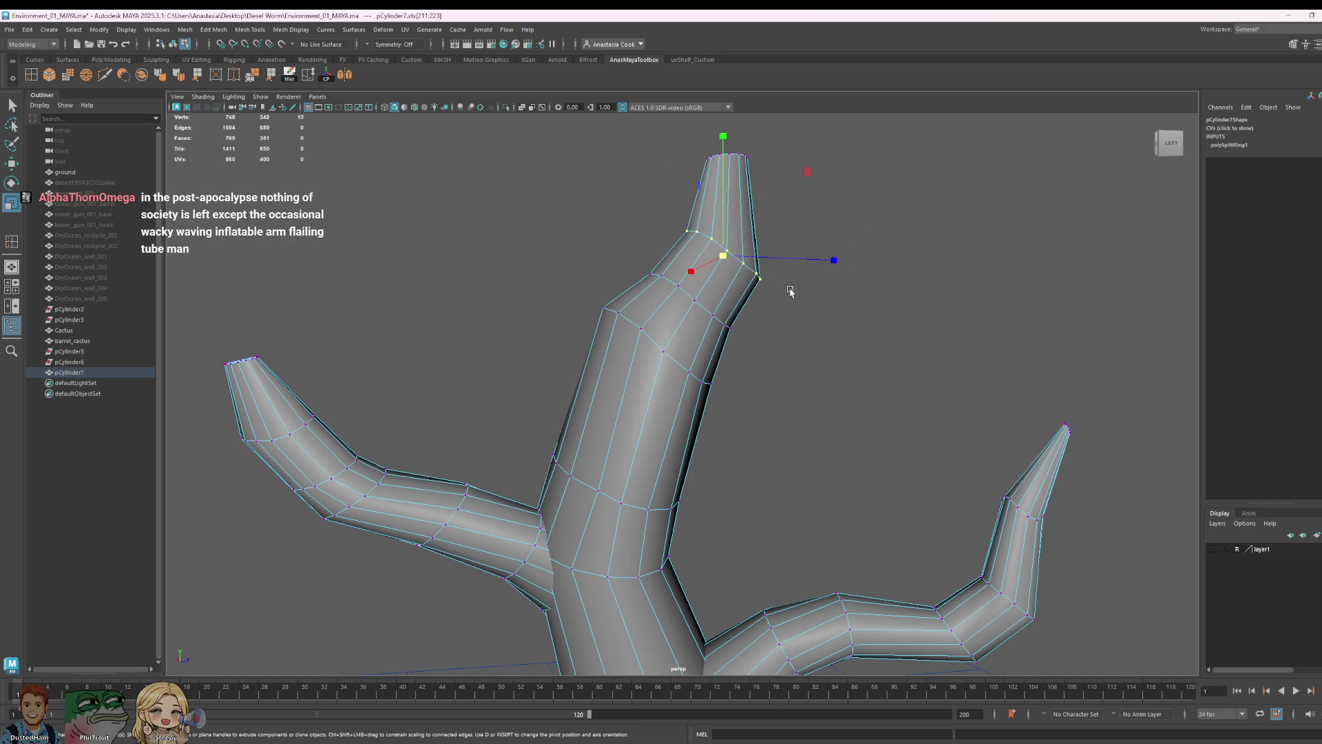
pyautogui.moveTo(728, 255); pyautogui.dragTo(721, 257)
pyautogui.click(929, 194)
pyautogui.scroll(-5, 765, 240)
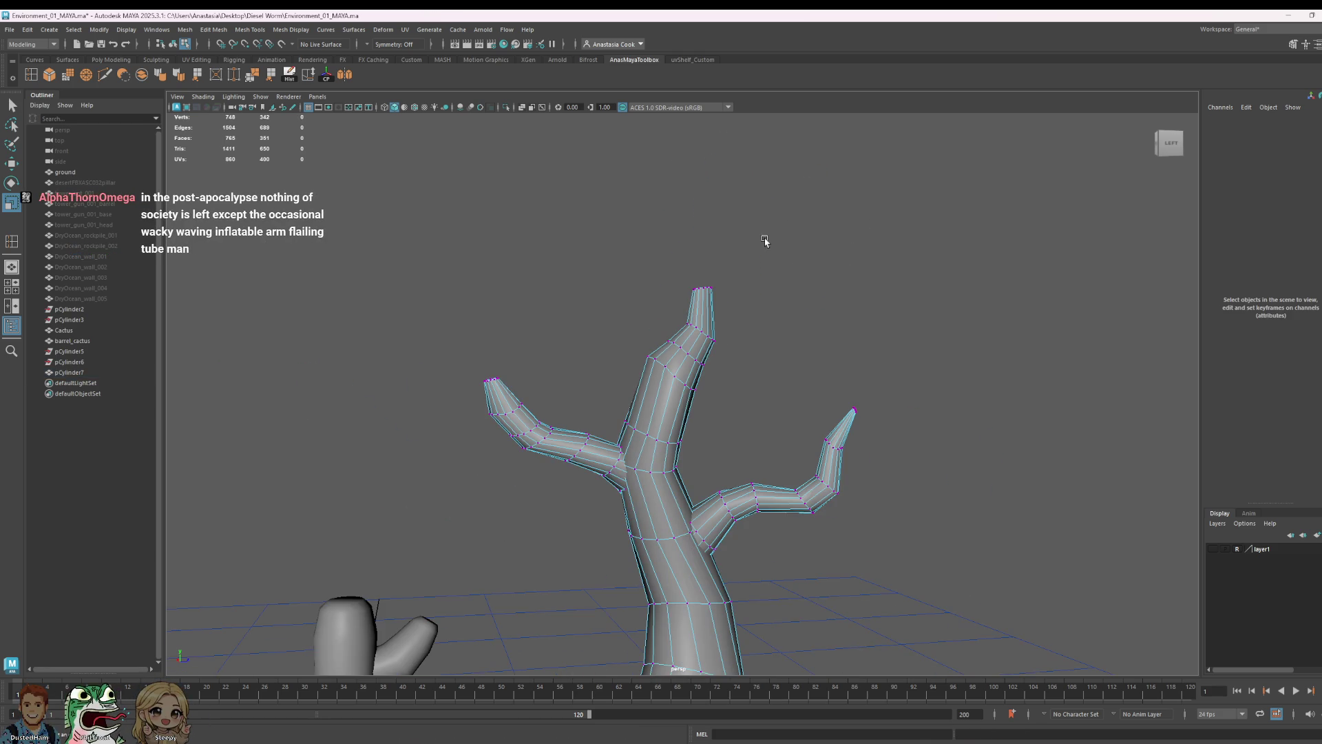
pyautogui.scroll(5, 677, 402)
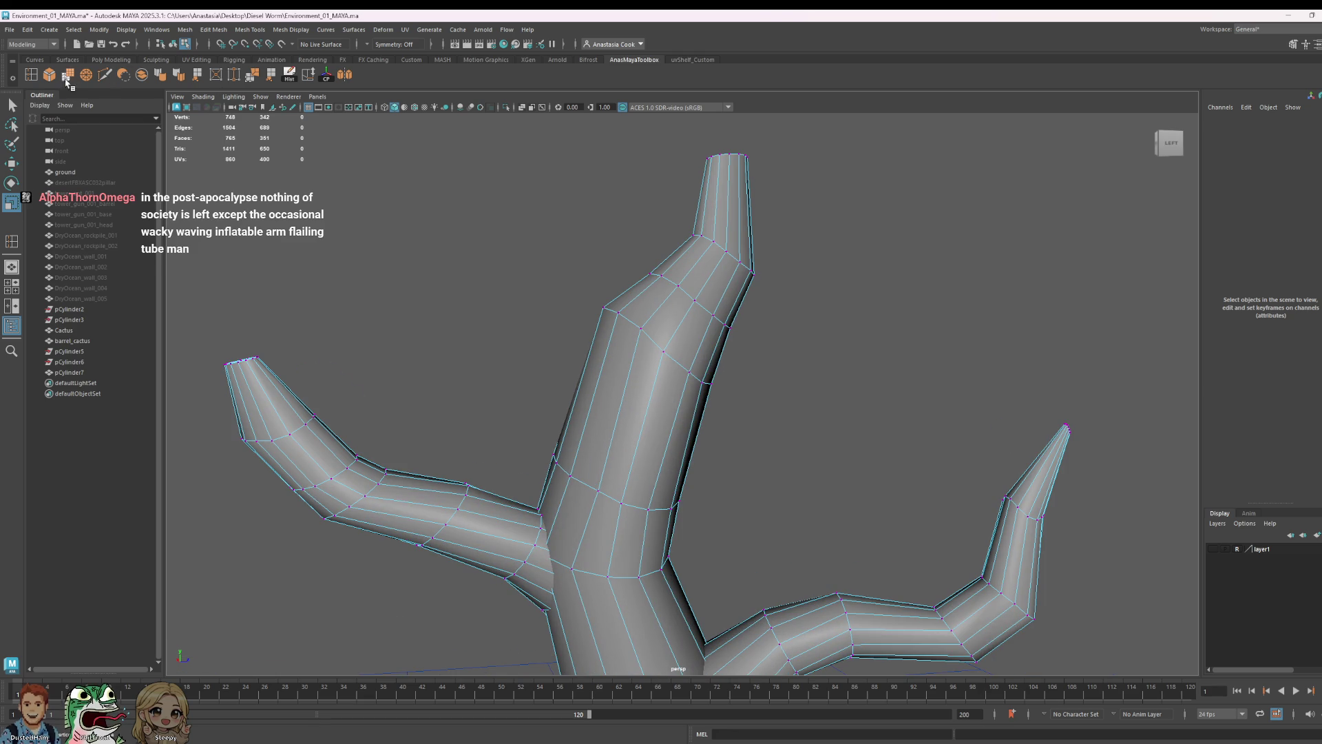
# - Add another edge loop on the upper trunk and clear the selection
pyautogui.press('g')
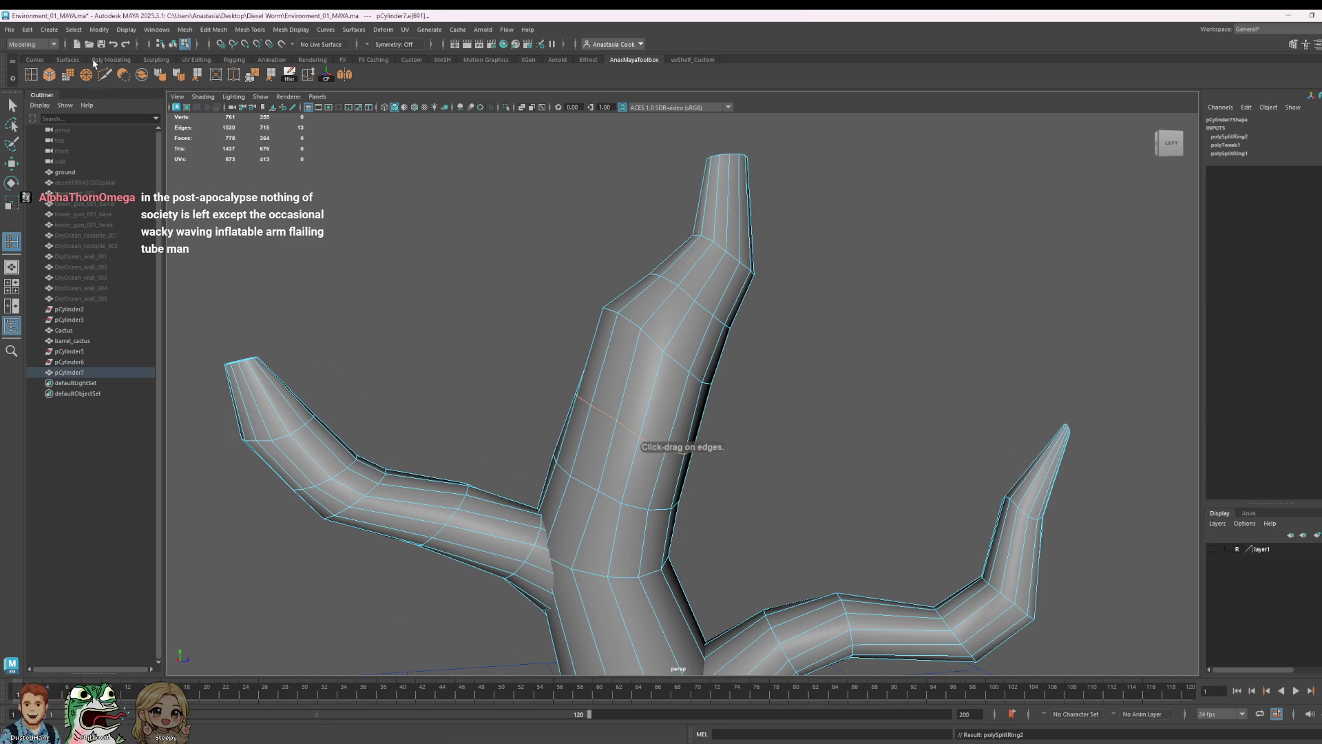
pyautogui.press('w')
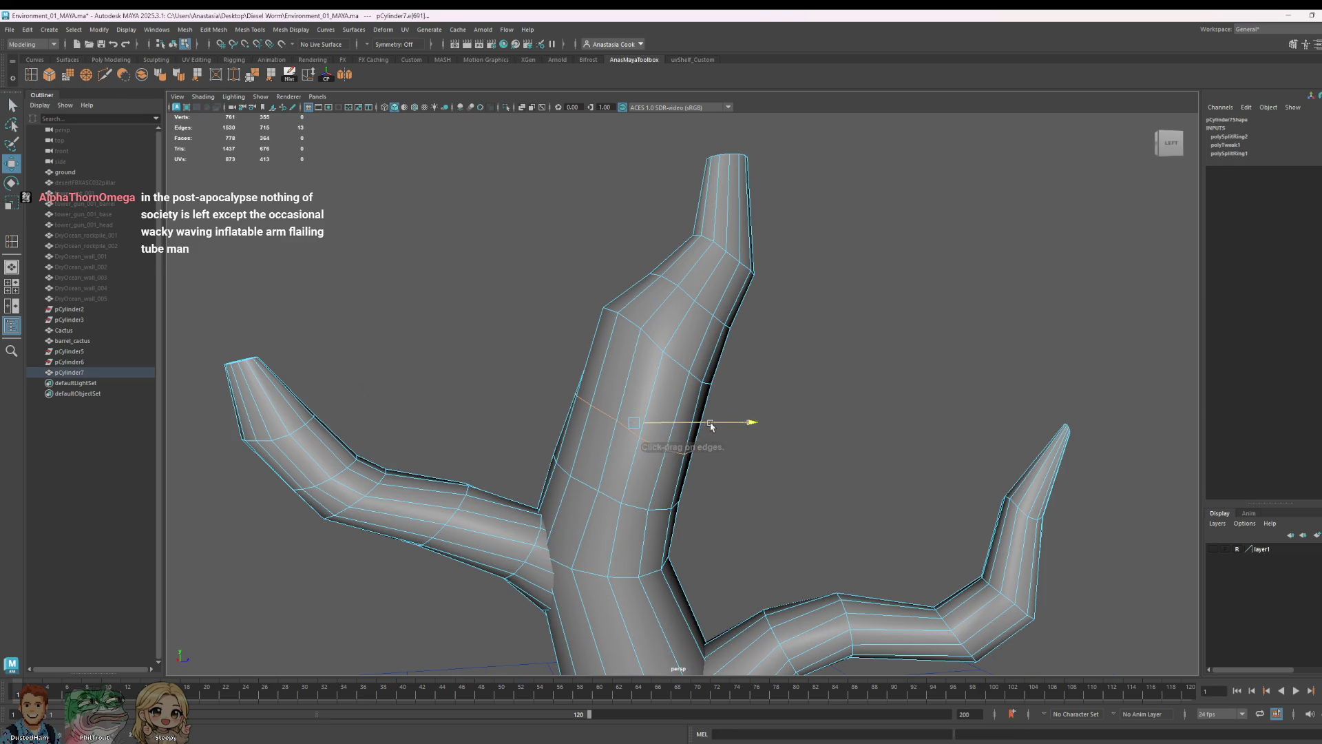
pyautogui.scroll(-5, 683, 466)
pyautogui.scroll(-1, 650, 502)
pyautogui.keyDown('alt'); pyautogui.moveTo(650, 502); pyautogui.dragTo(694, 444); pyautogui.keyUp('alt')
pyautogui.rightClick(693, 443)
pyautogui.click(952, 323)
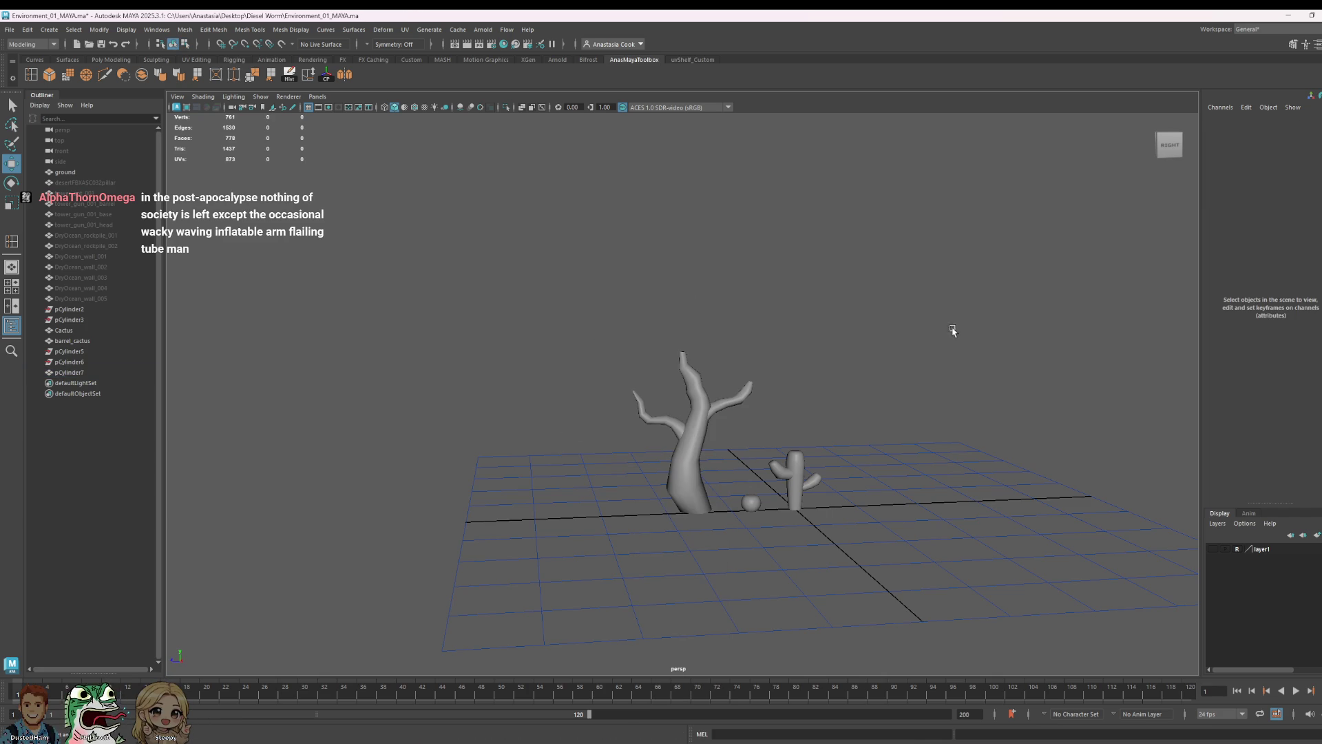
# - Select the tree trunk up close and switch it to vertex mode
pyautogui.keyDown('alt'); pyautogui.moveTo(989, 406); pyautogui.dragTo(806, 404, button='middle'); pyautogui.keyUp('alt')
pyautogui.scroll(2, 508, 411)
pyautogui.scroll(2, 587, 387)
pyautogui.scroll(3, 623, 466)
pyautogui.moveTo(623, 466)
pyautogui.keyDown('alt'); pyautogui.mouseDown()
pyautogui.moveTo(675, 602)
pyautogui.moveTo(567, 290)
pyautogui.moveTo(603, 547)
pyautogui.mouseUp(); pyautogui.keyUp('alt')
pyautogui.click(604, 548)
pyautogui.scroll(-5, 604, 549)
pyautogui.moveTo(685, 517)
pyautogui.keyDown('alt'); pyautogui.mouseDown()
pyautogui.moveTo(709, 523)
pyautogui.moveTo(622, 442)
pyautogui.mouseUp(); pyautogui.keyUp('alt')
pyautogui.moveTo(622, 443)
pyautogui.mouseDown(button='right')
pyautogui.moveTo(622, 480)
pyautogui.moveTo(584, 445)
pyautogui.mouseUp(button='right')
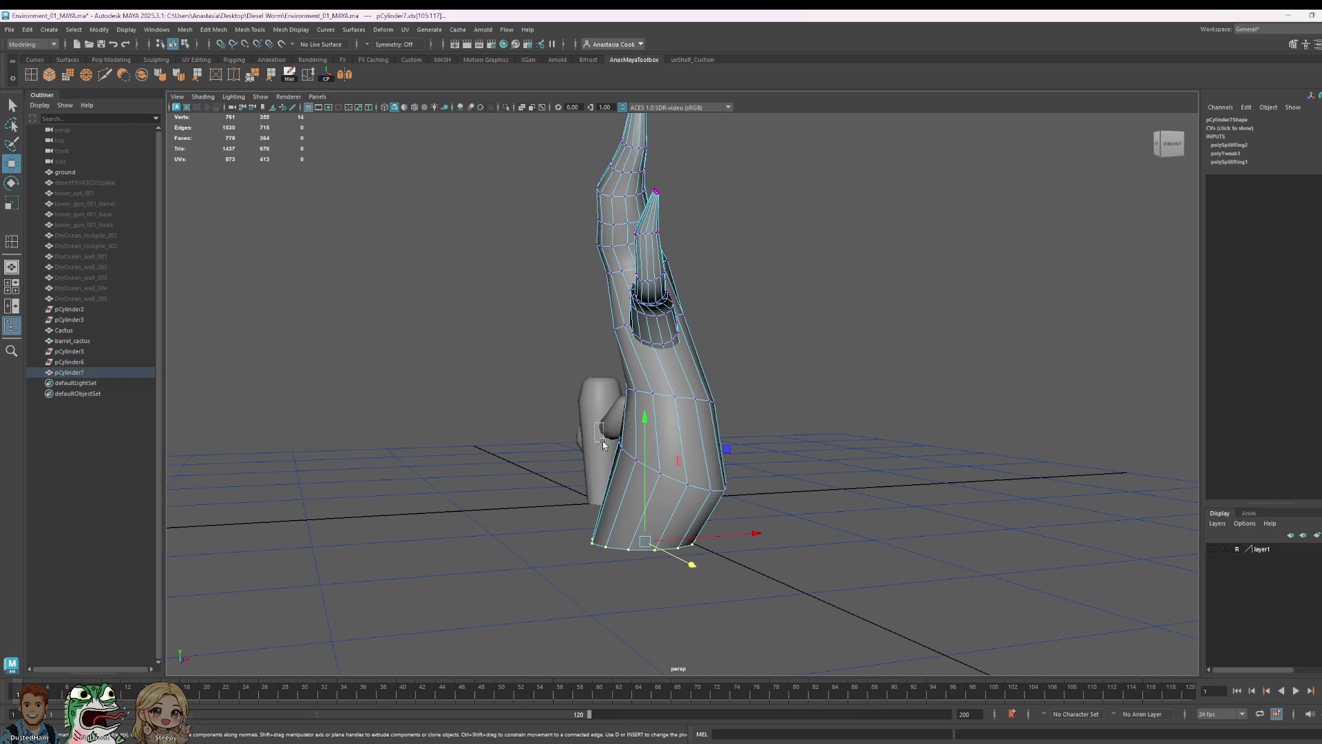
pyautogui.moveTo(661, 456)
pyautogui.keyDown('alt'); pyautogui.mouseDown()
pyautogui.moveTo(804, 488)
pyautogui.moveTo(683, 498)
pyautogui.mouseUp(); pyautogui.keyUp('alt')
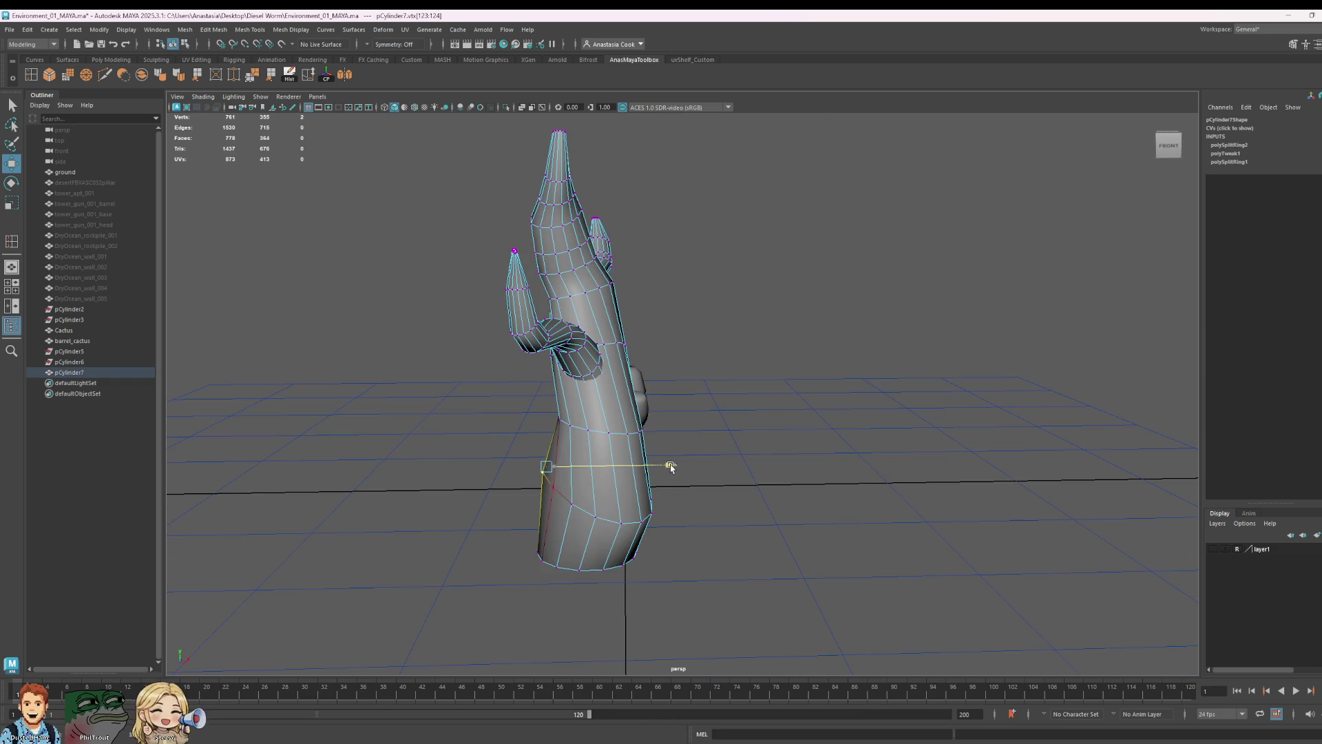
pyautogui.click(823, 455)
# - Shift a lower-trunk edge sideways and return the tree to object mode
pyautogui.moveTo(561, 487); pyautogui.dragTo(563, 488)
pyautogui.moveTo(563, 489)
pyautogui.keyDown('alt'); pyautogui.mouseDown()
pyautogui.moveTo(672, 511)
pyautogui.moveTo(650, 524)
pyautogui.mouseUp(); pyautogui.keyUp('alt')
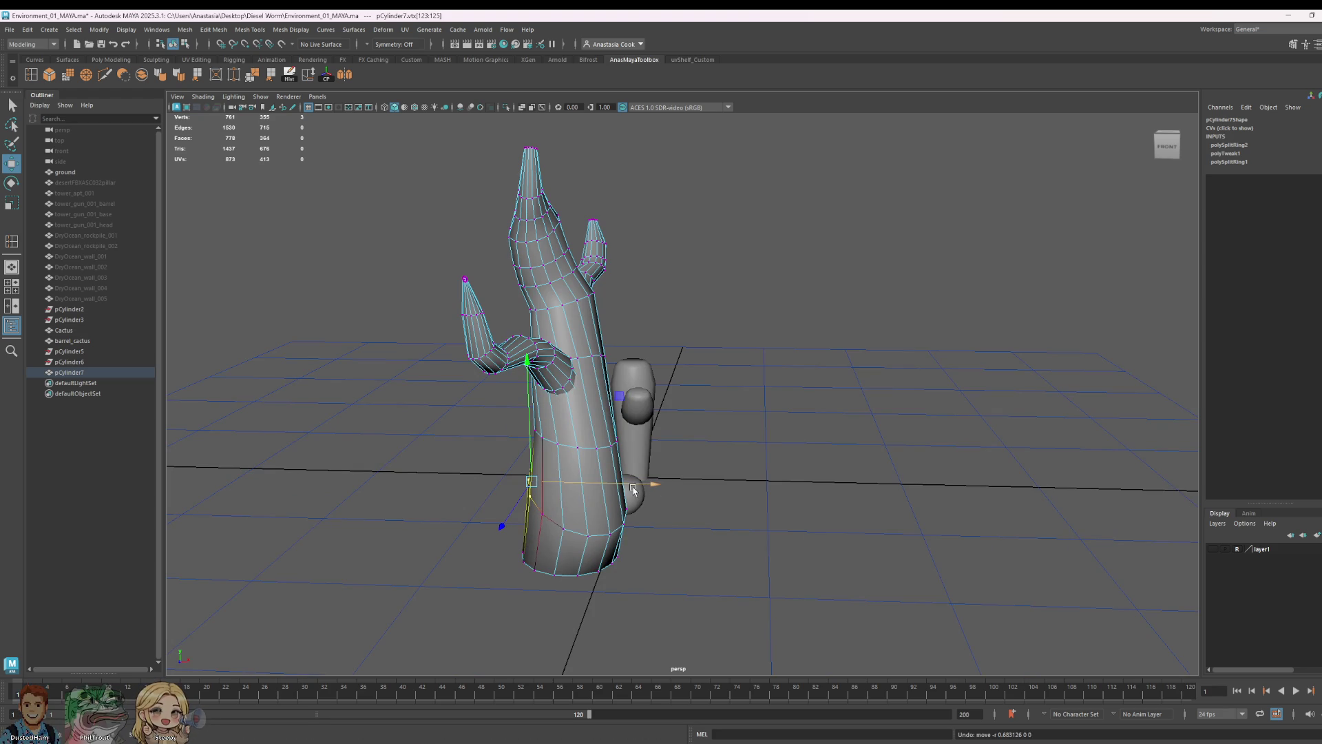
pyautogui.press('e')
pyautogui.press('w')
pyautogui.moveTo(656, 485)
pyautogui.mouseDown()
pyautogui.moveTo(580, 375)
pyautogui.moveTo(481, 389)
pyautogui.moveTo(838, 296)
pyautogui.mouseUp()
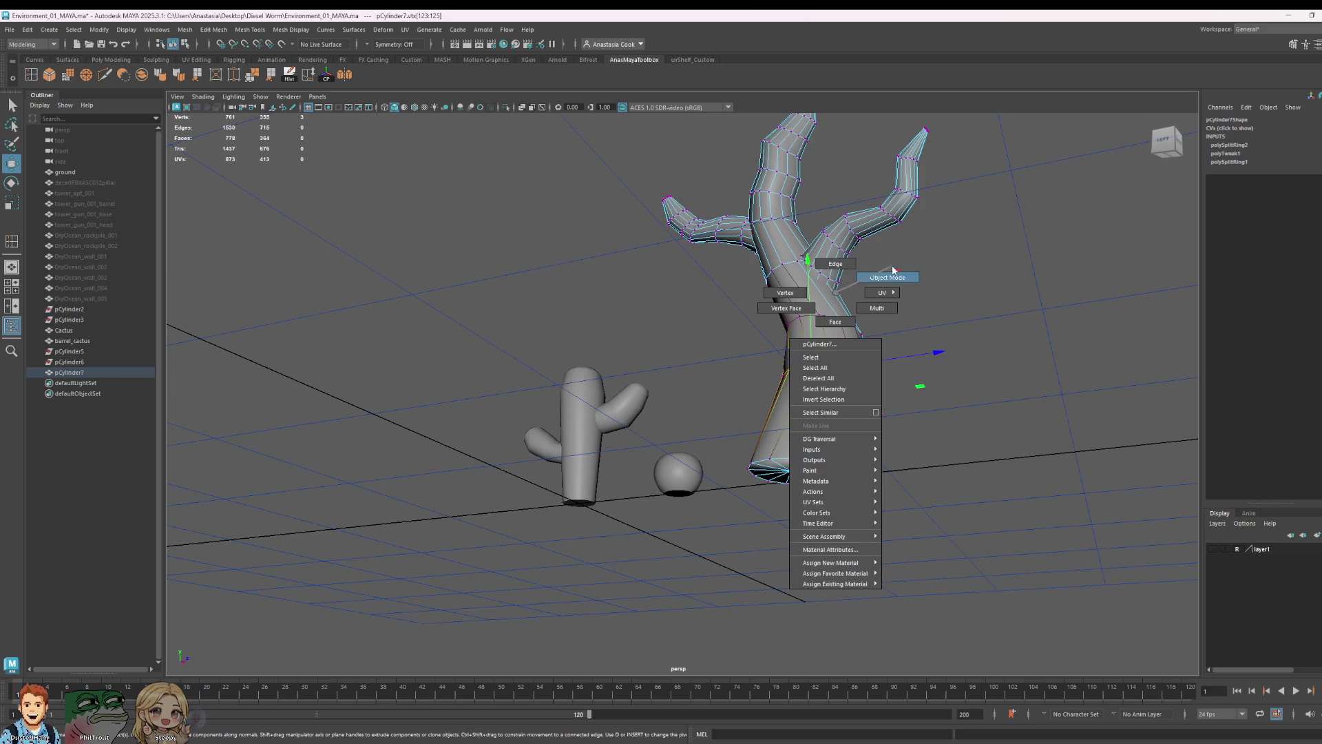
pyautogui.moveTo(838, 297); pyautogui.dragTo(1048, 286, button='right')
pyautogui.moveTo(1047, 287)
pyautogui.keyDown('alt'); pyautogui.mouseDown()
pyautogui.moveTo(968, 405)
pyautogui.moveTo(1066, 428)
pyautogui.moveTo(930, 389)
pyautogui.moveTo(1006, 393)
pyautogui.moveTo(1085, 424)
pyautogui.moveTo(783, 532)
pyautogui.mouseUp(); pyautogui.keyUp('alt')
# - Turn off soft selection and delete the extra upper-trunk edge loop's vertices
pyautogui.click(644, 375)
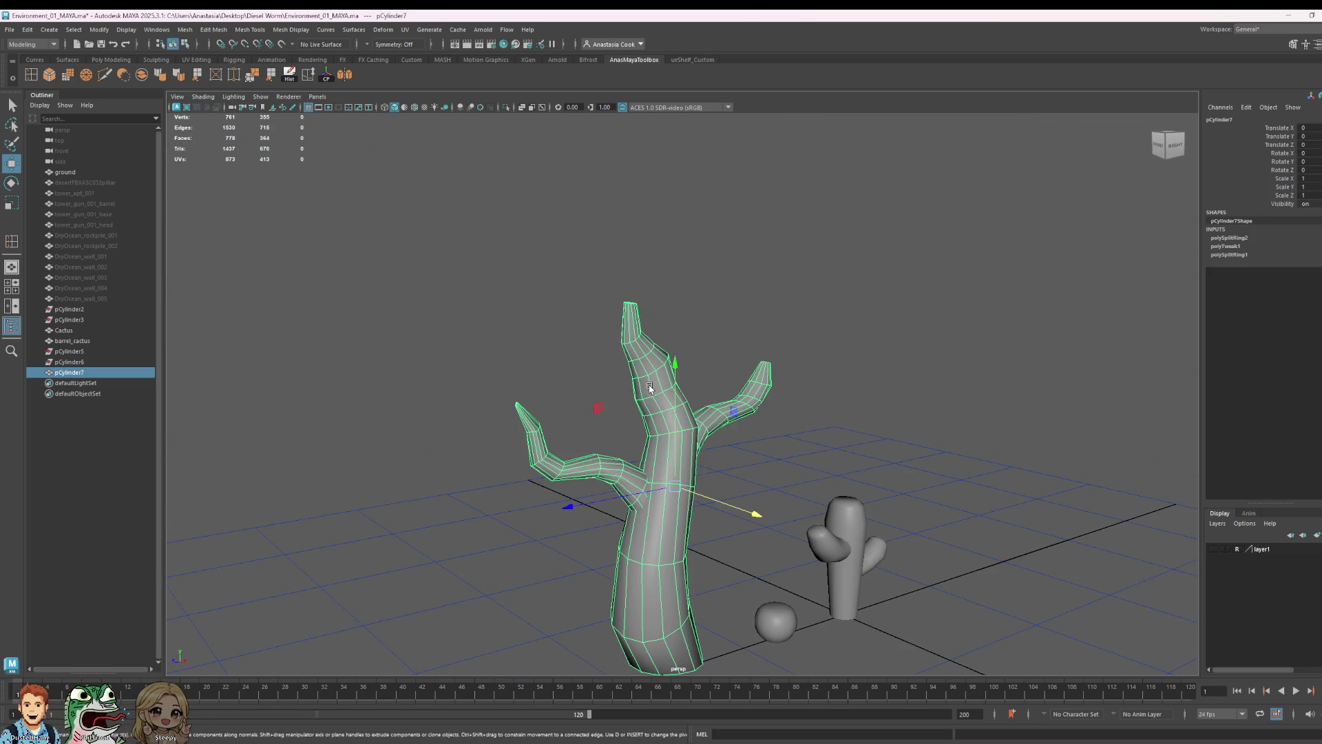
pyautogui.scroll(3, 670, 411)
pyautogui.moveTo(633, 385); pyautogui.dragTo(631, 344, button='right')
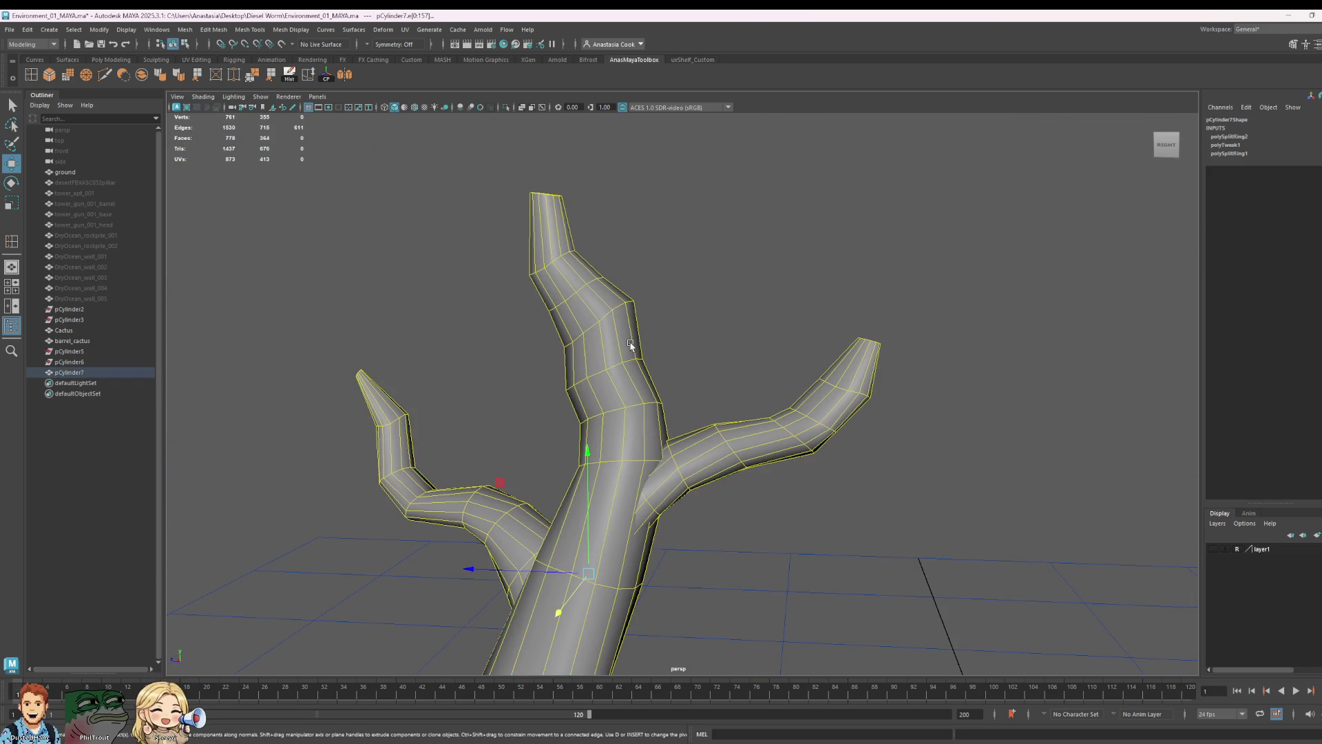
pyautogui.doubleClick(626, 359)
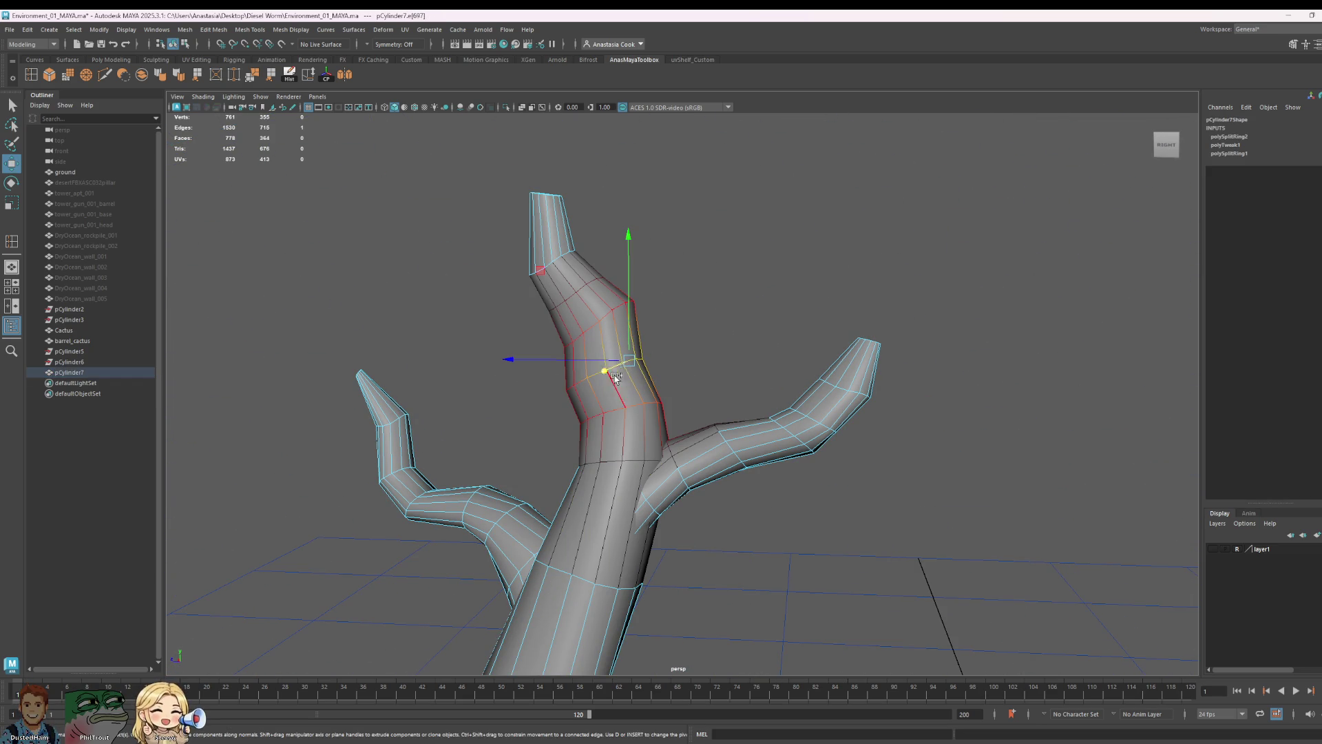
pyautogui.press('b')
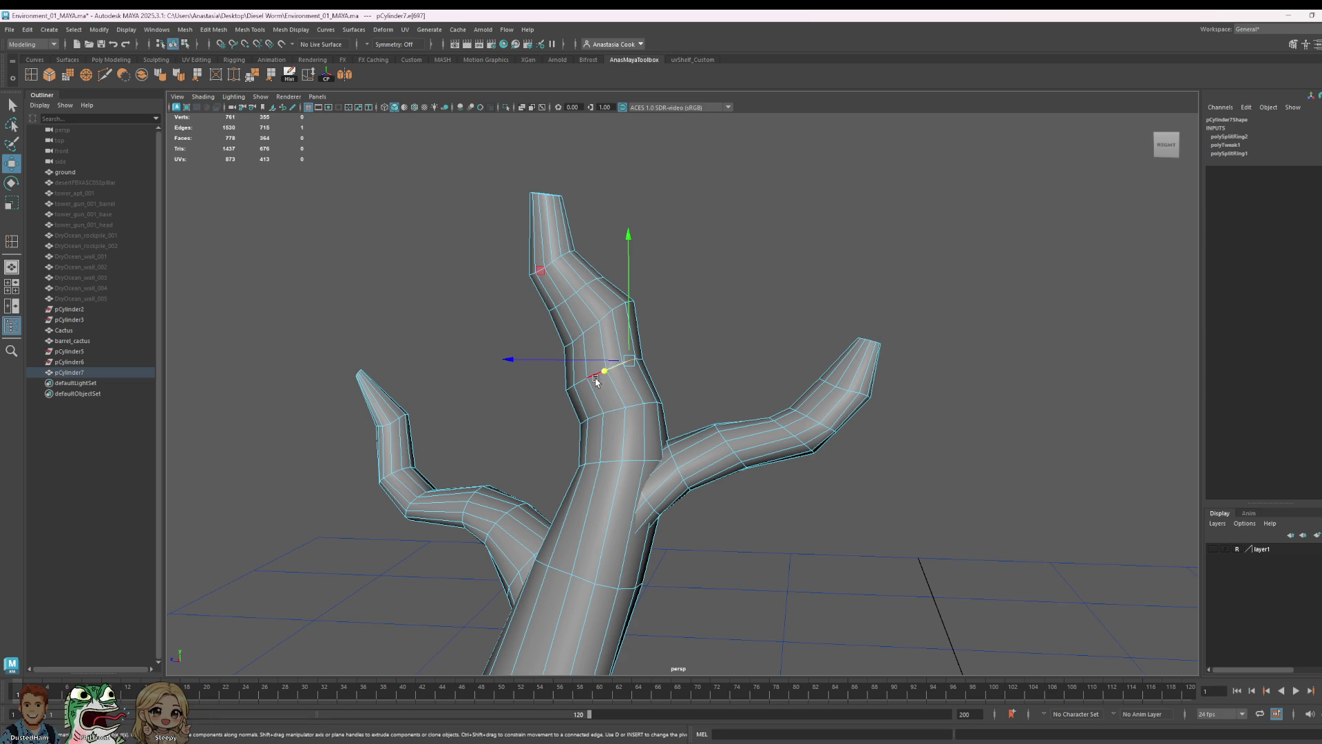
pyautogui.click(629, 373)
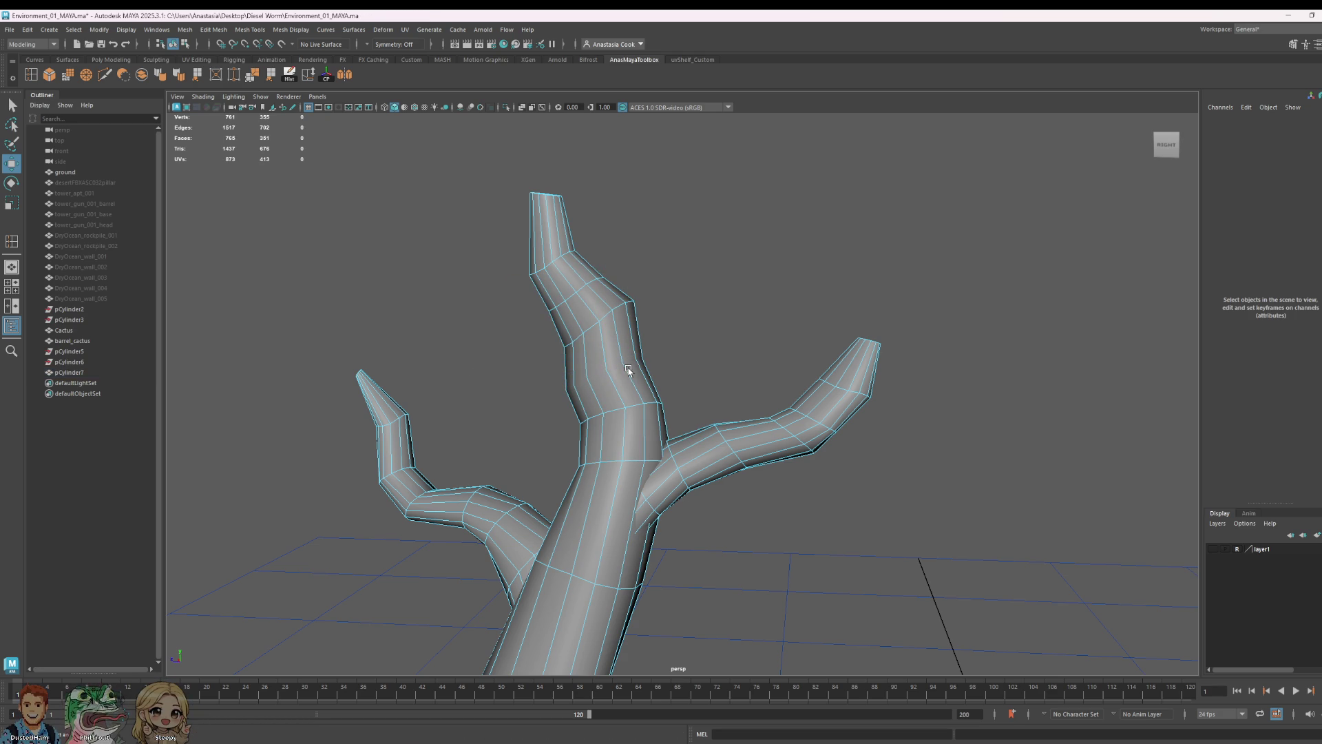
pyautogui.moveTo(629, 372); pyautogui.dragTo(534, 360, button='right')
pyautogui.moveTo(523, 329); pyautogui.dragTo(728, 391)
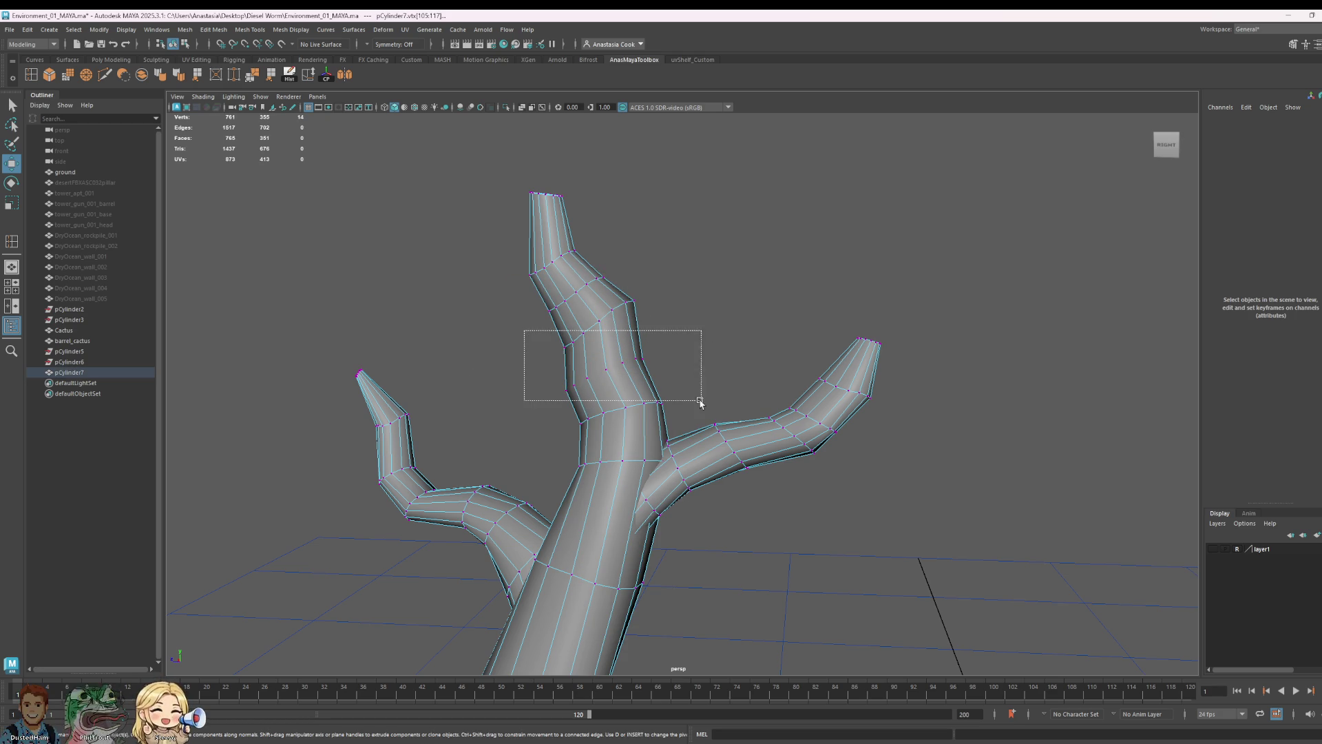
pyautogui.press('Delete')
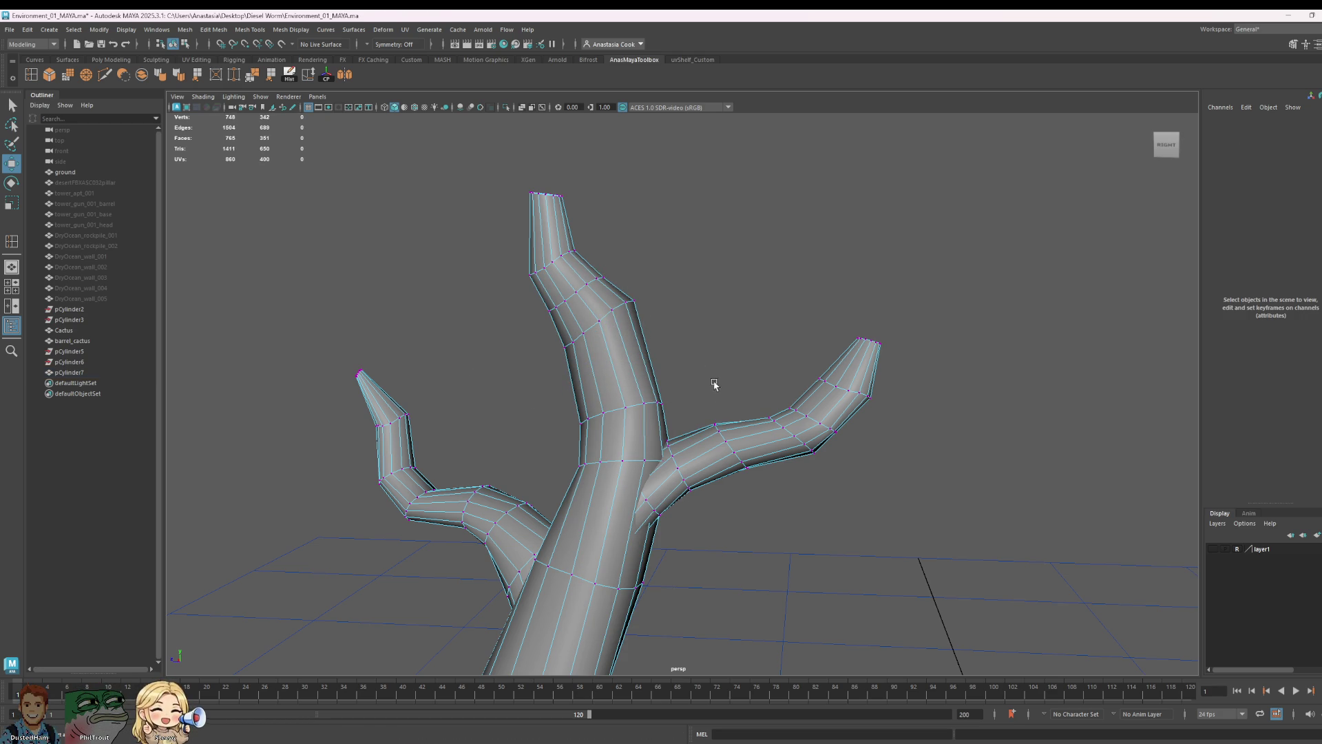
pyautogui.scroll(-5, 686, 399)
pyautogui.scroll(-3, 699, 422)
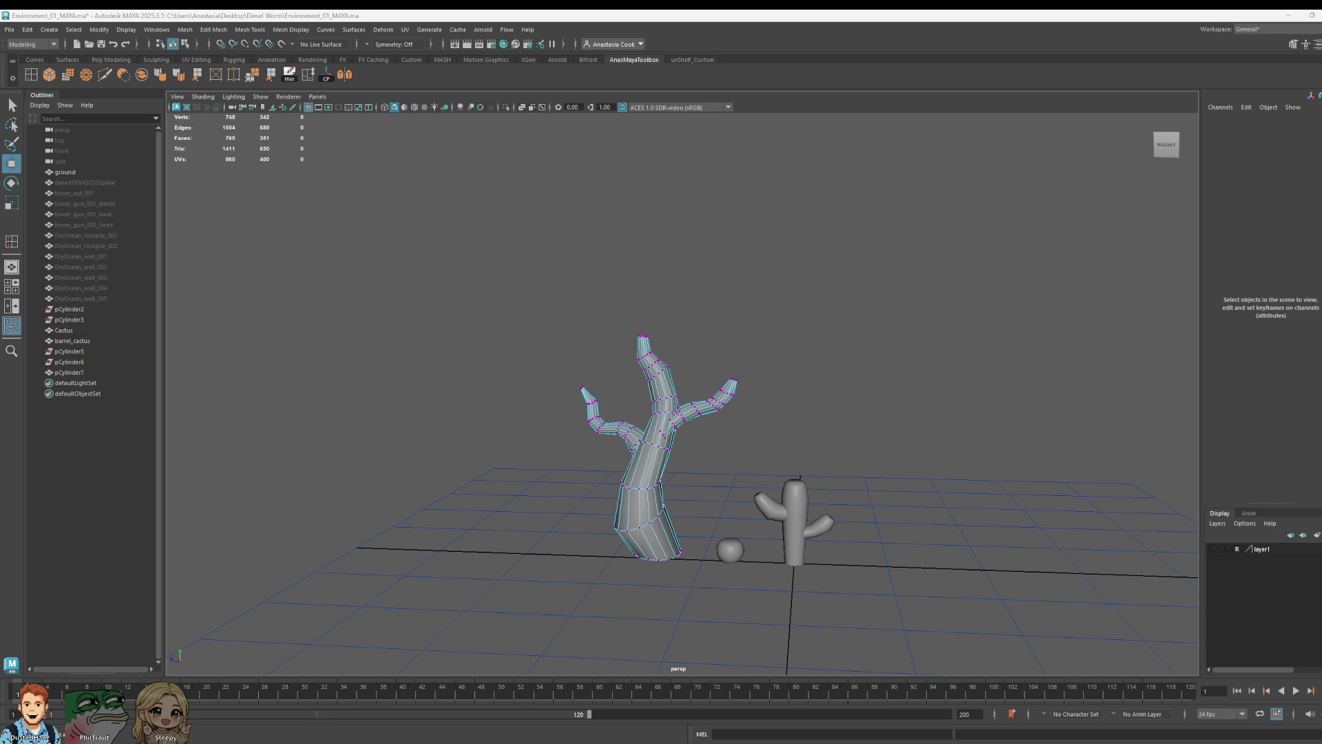
# - Shrink the right branch's tip faces and adjust the tip's height into a sharper point
pyautogui.moveTo(625, 389); pyautogui.dragTo(624, 352, button='right')
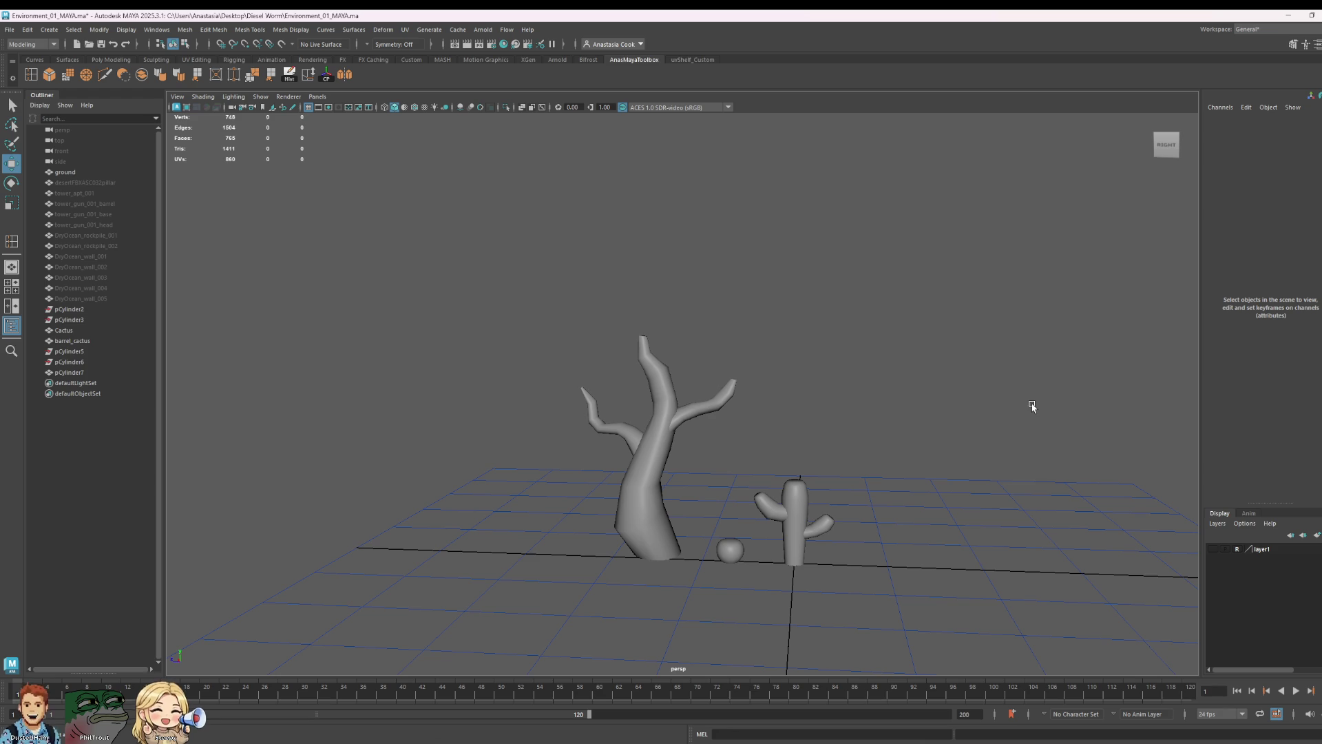
pyautogui.scroll(-2, 1036, 418)
pyautogui.scroll(-5, 841, 464)
pyautogui.moveTo(768, 408)
pyautogui.keyDown('alt'); pyautogui.mouseDown()
pyautogui.moveTo(1044, 409)
pyautogui.moveTo(951, 535)
pyautogui.moveTo(768, 507)
pyautogui.moveTo(767, 435)
pyautogui.mouseUp(); pyautogui.keyUp('alt')
pyautogui.scroll(4, 723, 424)
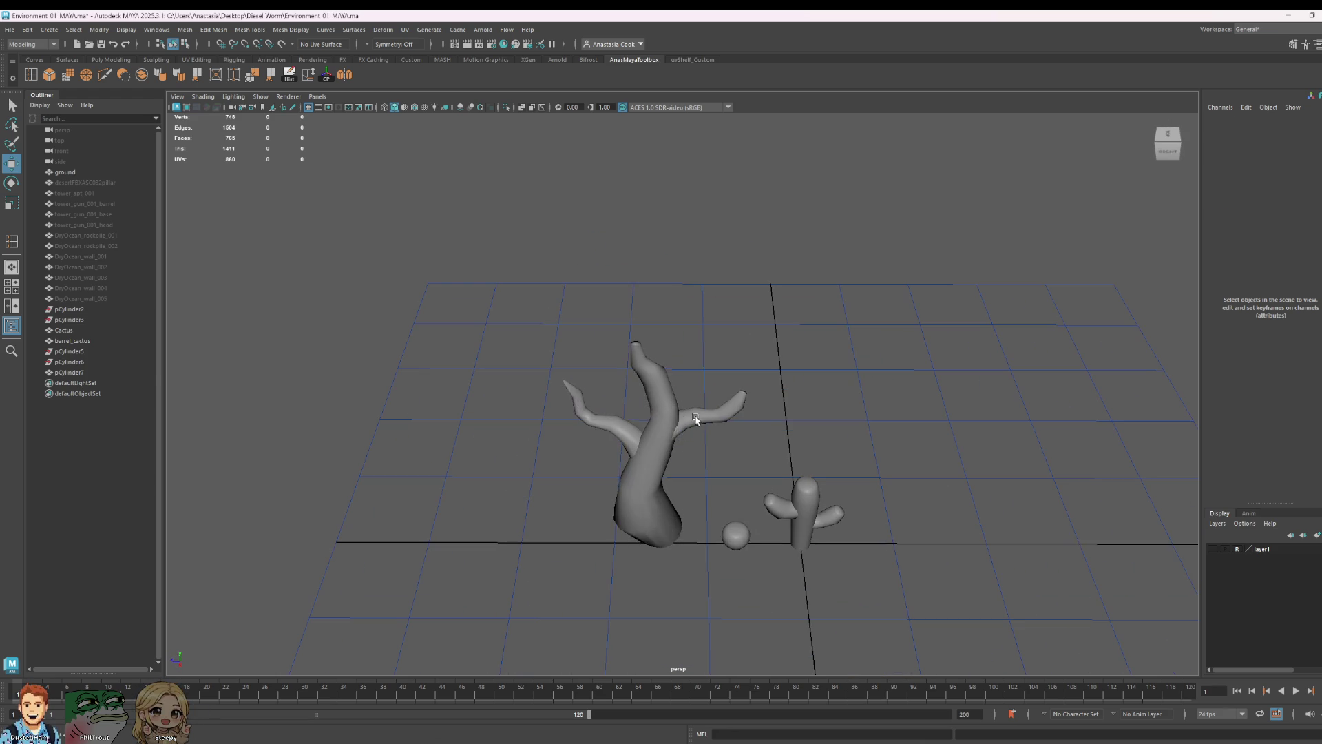
pyautogui.click(688, 422)
pyautogui.rightClick(724, 418)
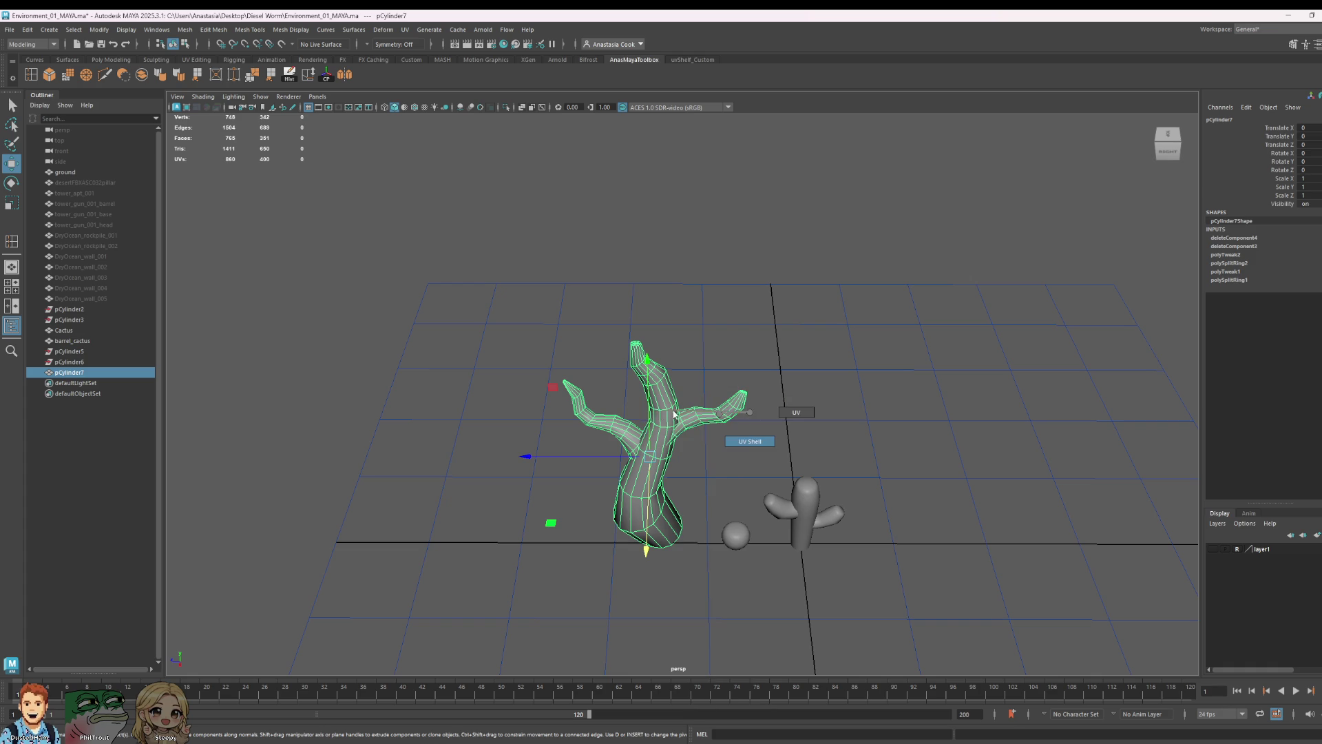
pyautogui.rightClick(732, 434)
pyautogui.click(731, 423)
pyautogui.press('e')
pyautogui.press('r')
pyautogui.moveTo(700, 421); pyautogui.dragTo(677, 421)
pyautogui.press('w')
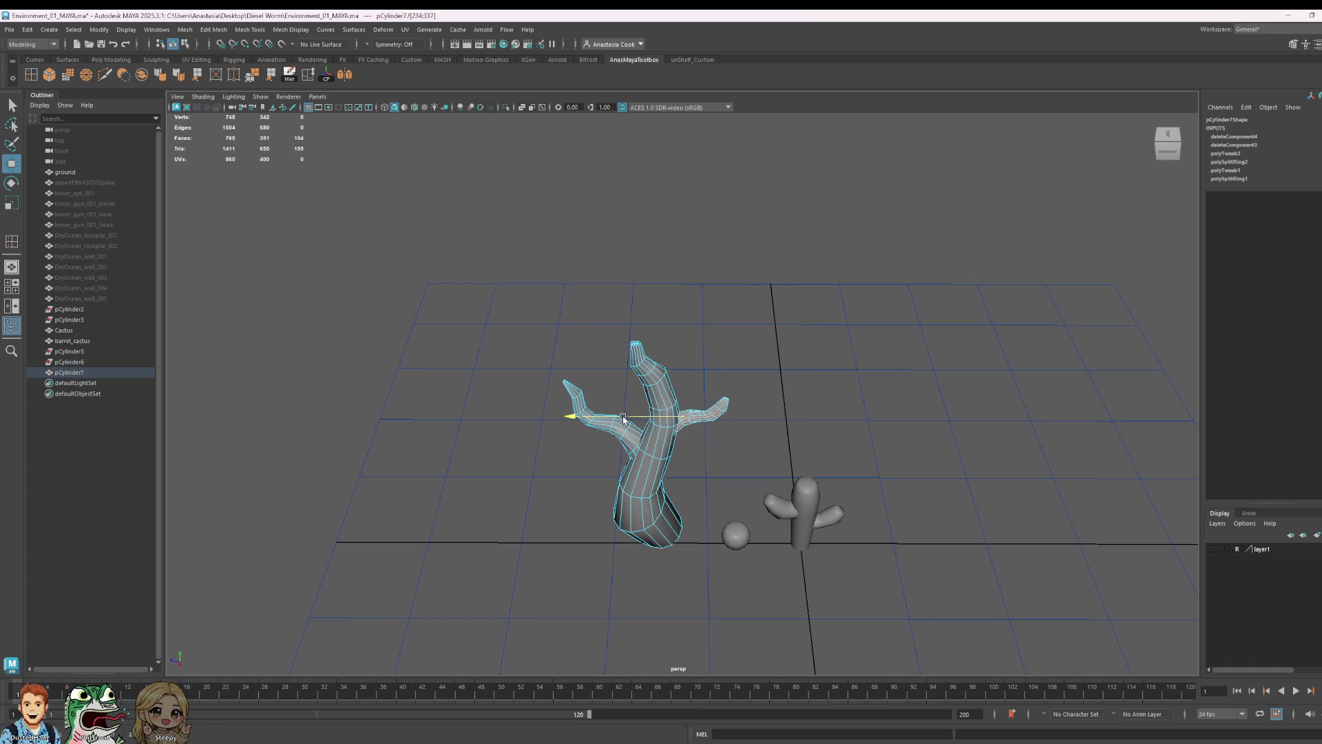
pyautogui.click(700, 361)
pyautogui.hotkey('ctrl', 'z')
pyautogui.moveTo(695, 361)
pyautogui.mouseDown()
pyautogui.moveTo(779, 422)
pyautogui.moveTo(602, 435)
pyautogui.mouseUp()
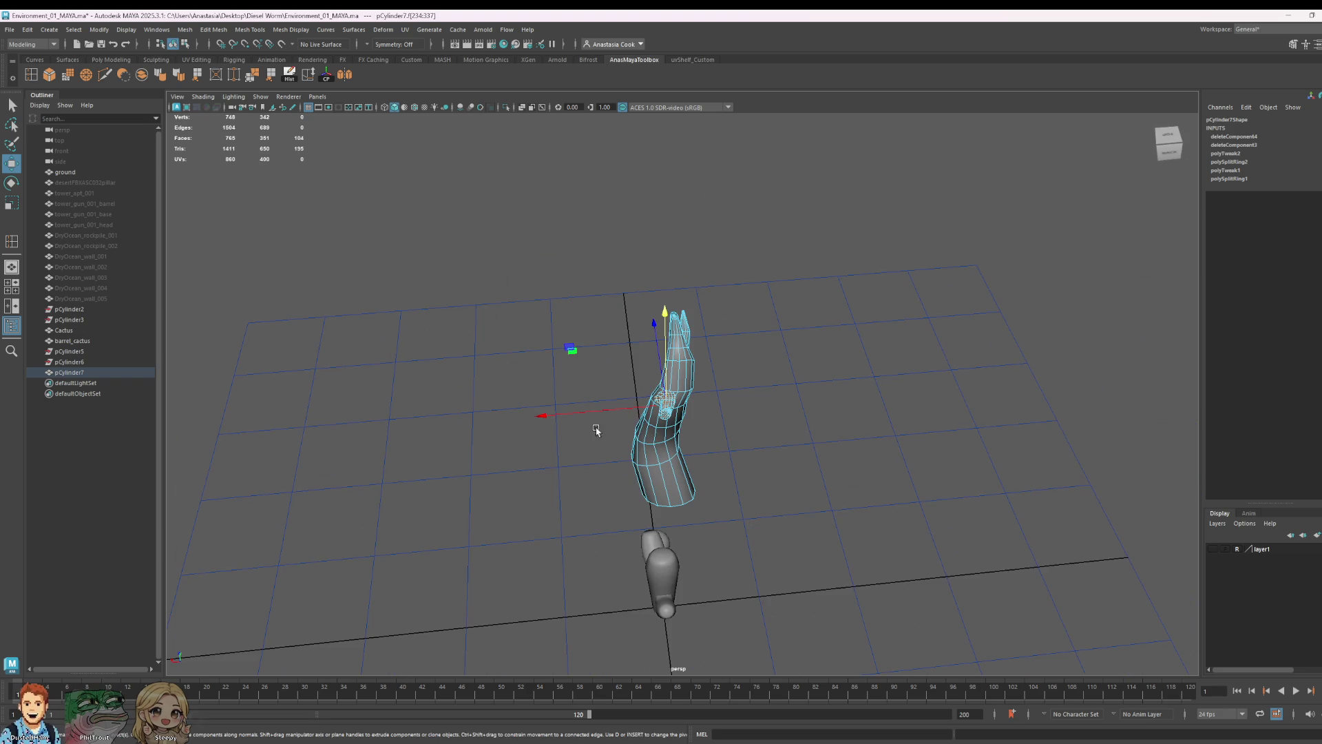
# - Orbit around the finished tree from several angles and select pCylinder7 in object mode
pyautogui.click(1097, 336)
pyautogui.moveTo(833, 458)
pyautogui.keyDown('alt'); pyautogui.mouseDown()
pyautogui.moveTo(961, 369)
pyautogui.moveTo(931, 437)
pyautogui.moveTo(940, 446)
pyautogui.moveTo(883, 519)
pyautogui.moveTo(868, 513)
pyautogui.mouseUp(); pyautogui.keyUp('alt')
pyautogui.scroll(-5, 940, 446)
pyautogui.click(674, 407)
pyautogui.click(871, 452)
pyautogui.keyDown('alt'); pyautogui.moveTo(870, 452); pyautogui.dragTo(815, 481); pyautogui.keyUp('alt')
pyautogui.scroll(3, 712, 482)
pyautogui.click(680, 544)
pyautogui.keyDown('alt'); pyautogui.moveTo(680, 544); pyautogui.dragTo(841, 559); pyautogui.keyUp('alt')
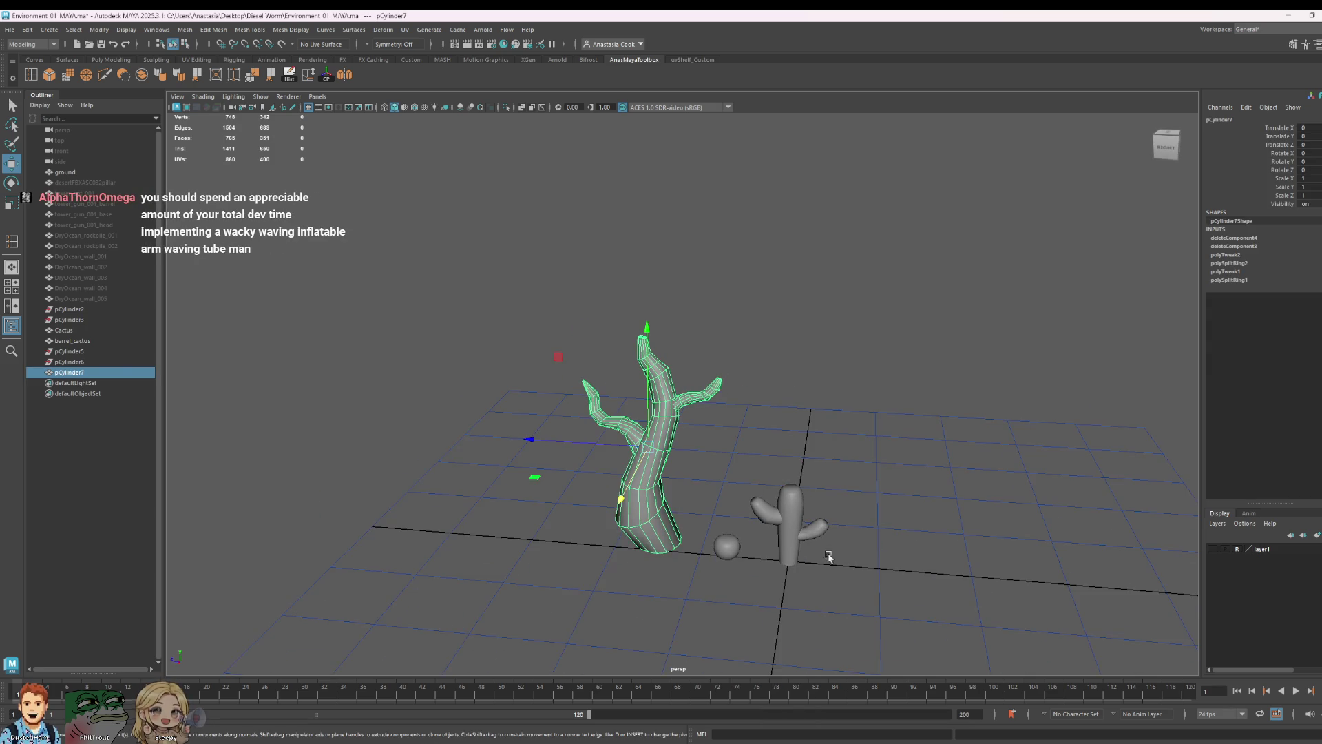
pyautogui.scroll(2, 709, 549)
pyautogui.scroll(2, 709, 549)
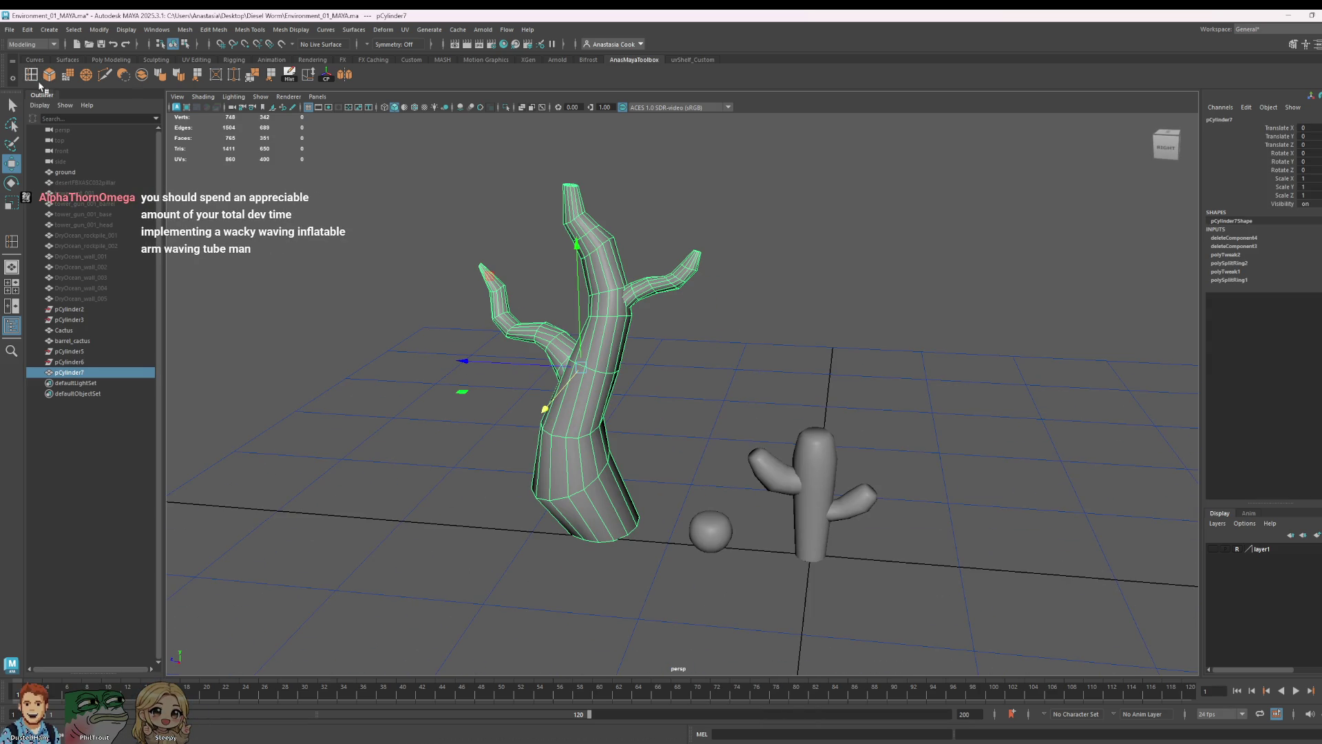
# - Insert an edge loop near the trunk base with Ctrl+E
pyautogui.hotkey('ctrl', 'e')
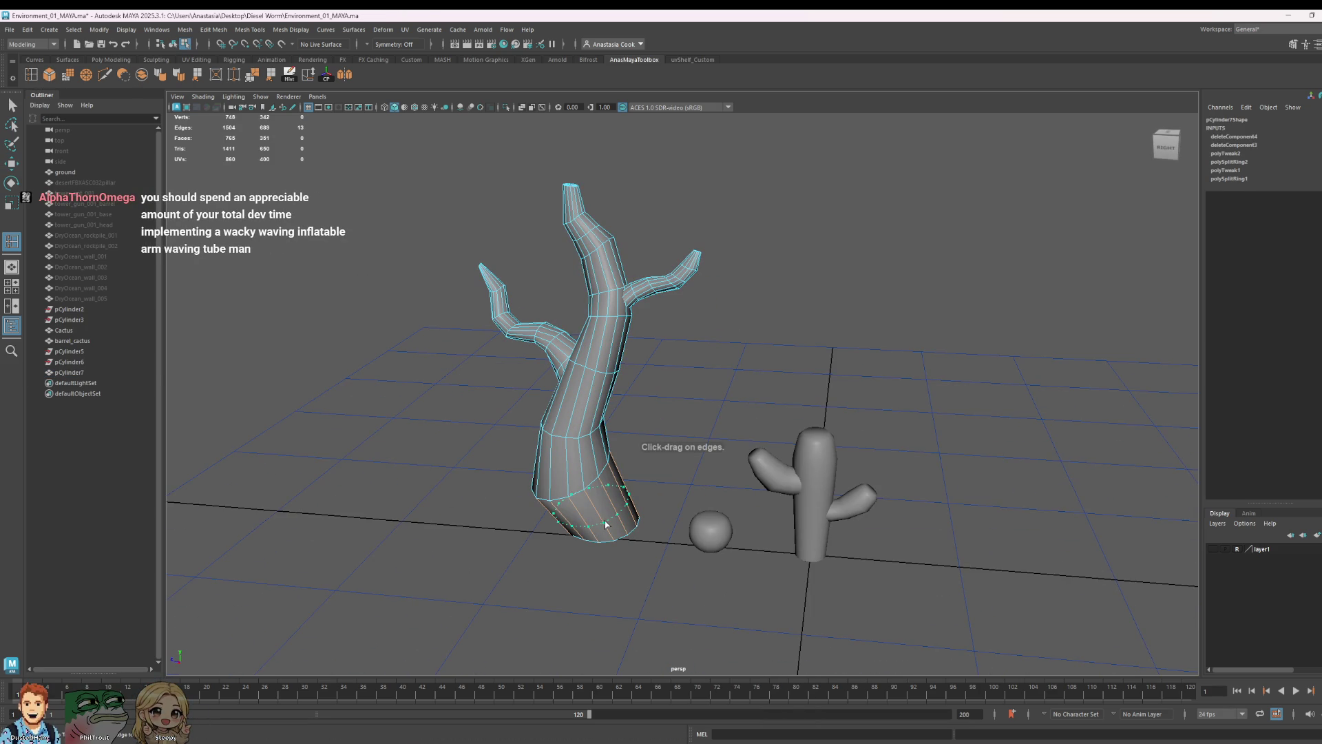
pyautogui.click(605, 525)
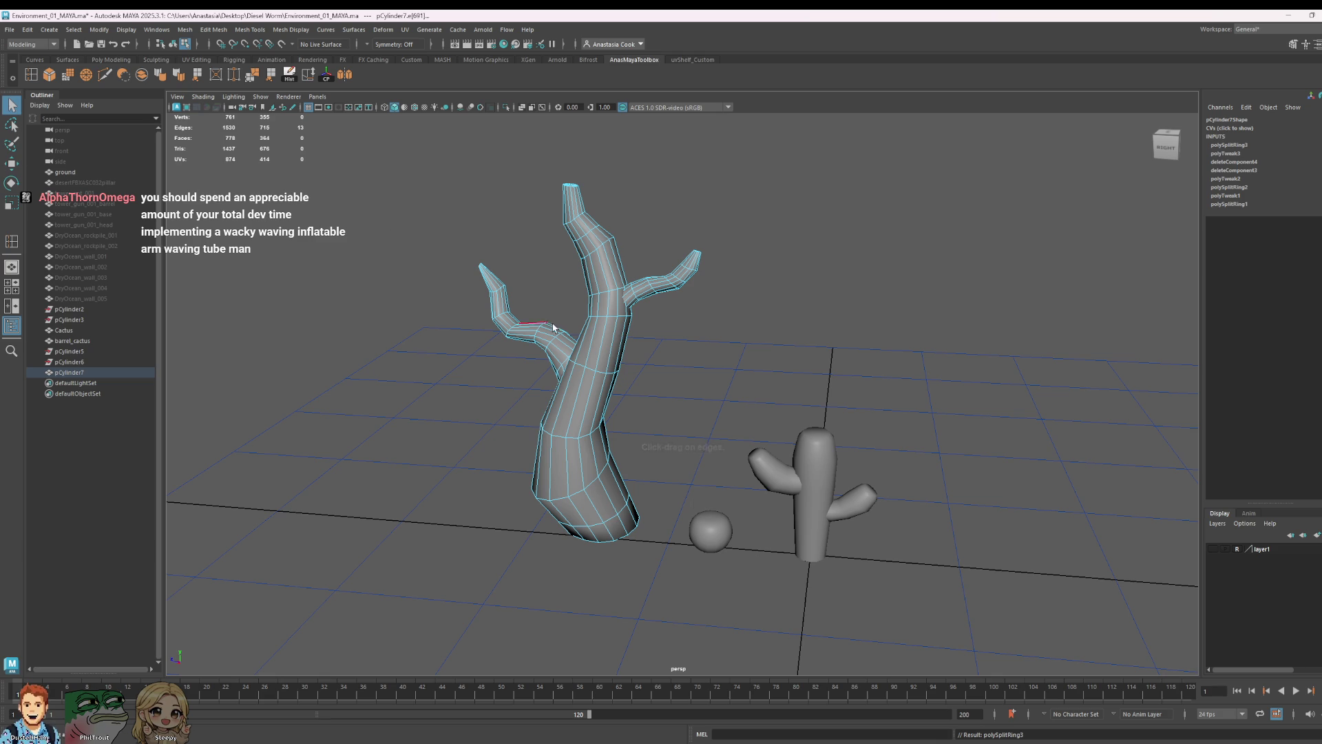
pyautogui.rightClick(616, 525)
pyautogui.click(668, 514)
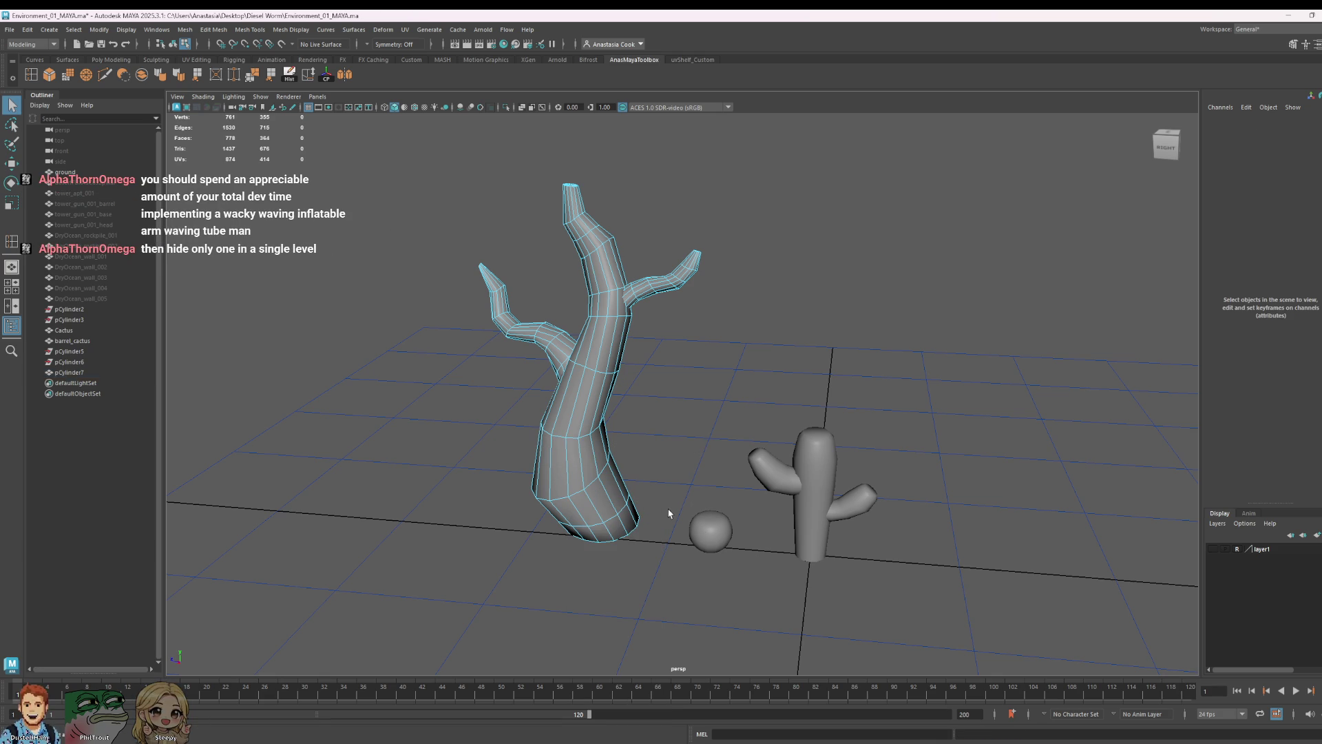
# - Switch to edge mode and add another loop around the base with Multi-Cut
pyautogui.rightClick(626, 535)
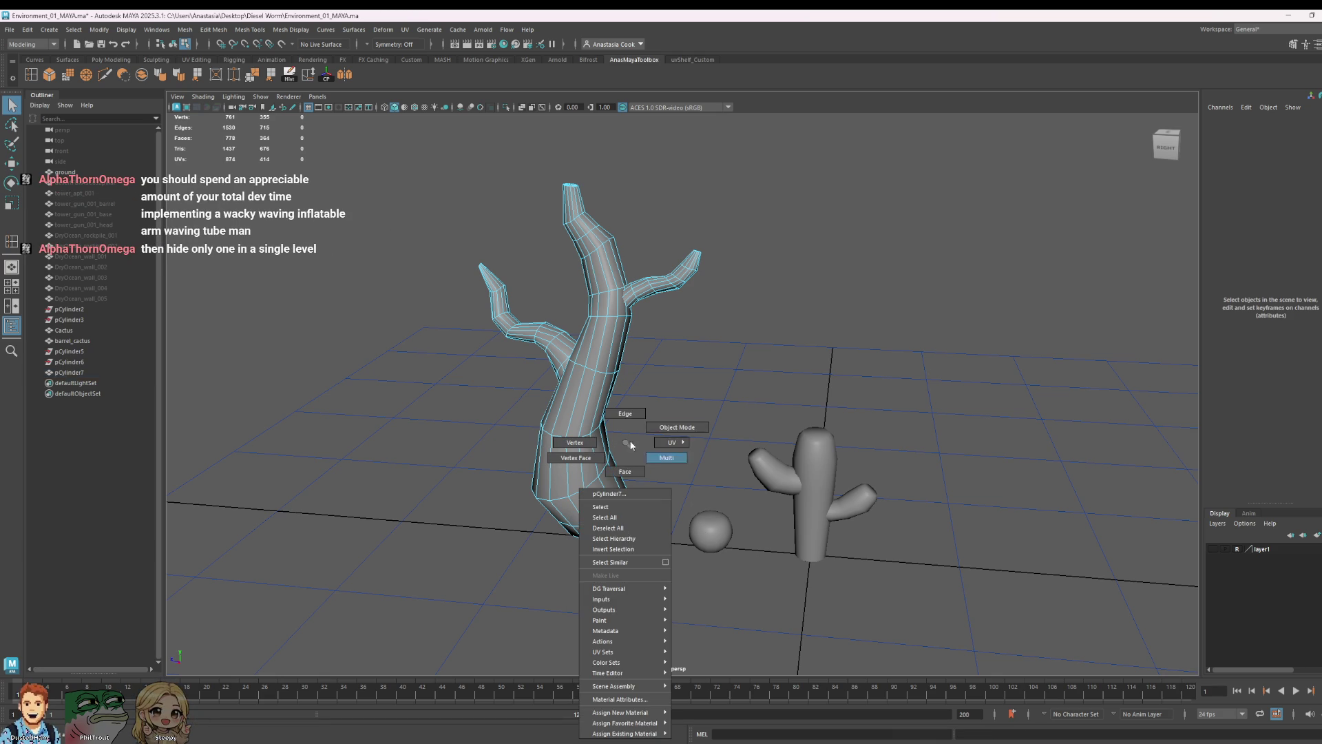
pyautogui.click(633, 431)
pyautogui.click(615, 522)
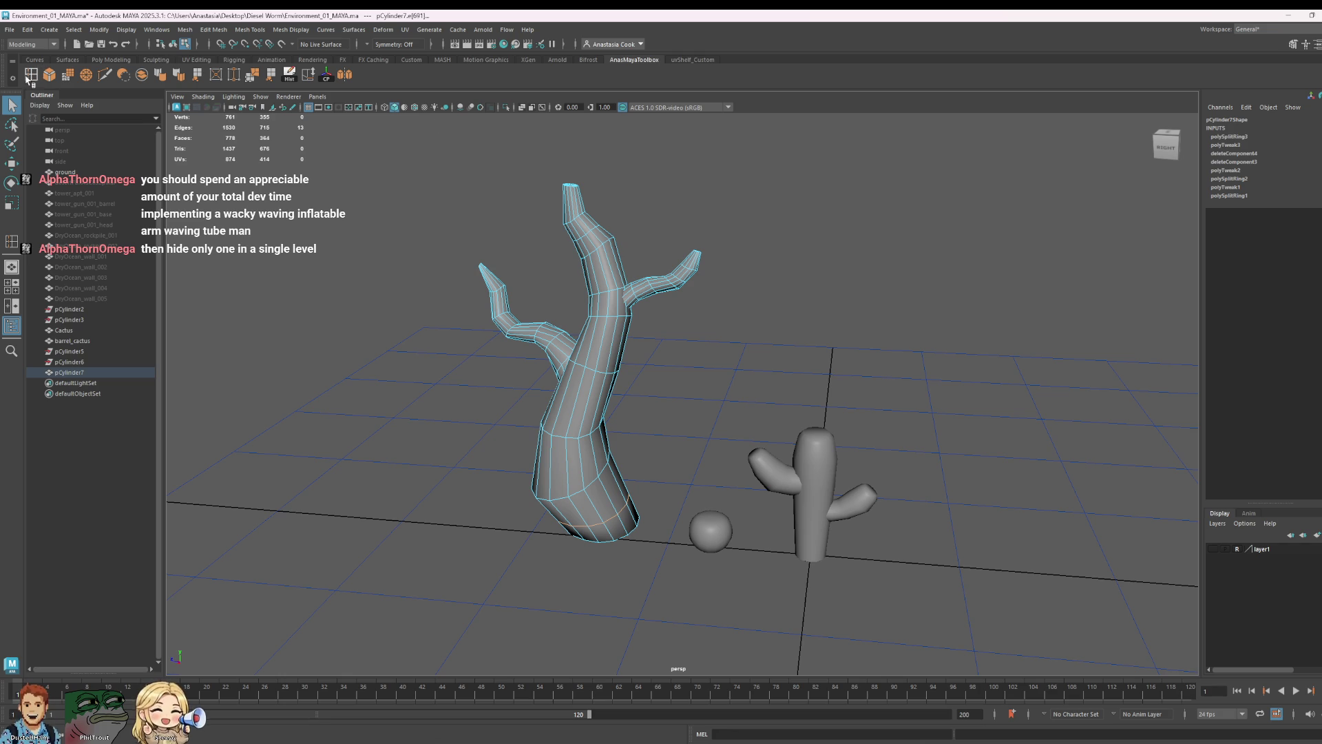
pyautogui.click(310, 76)
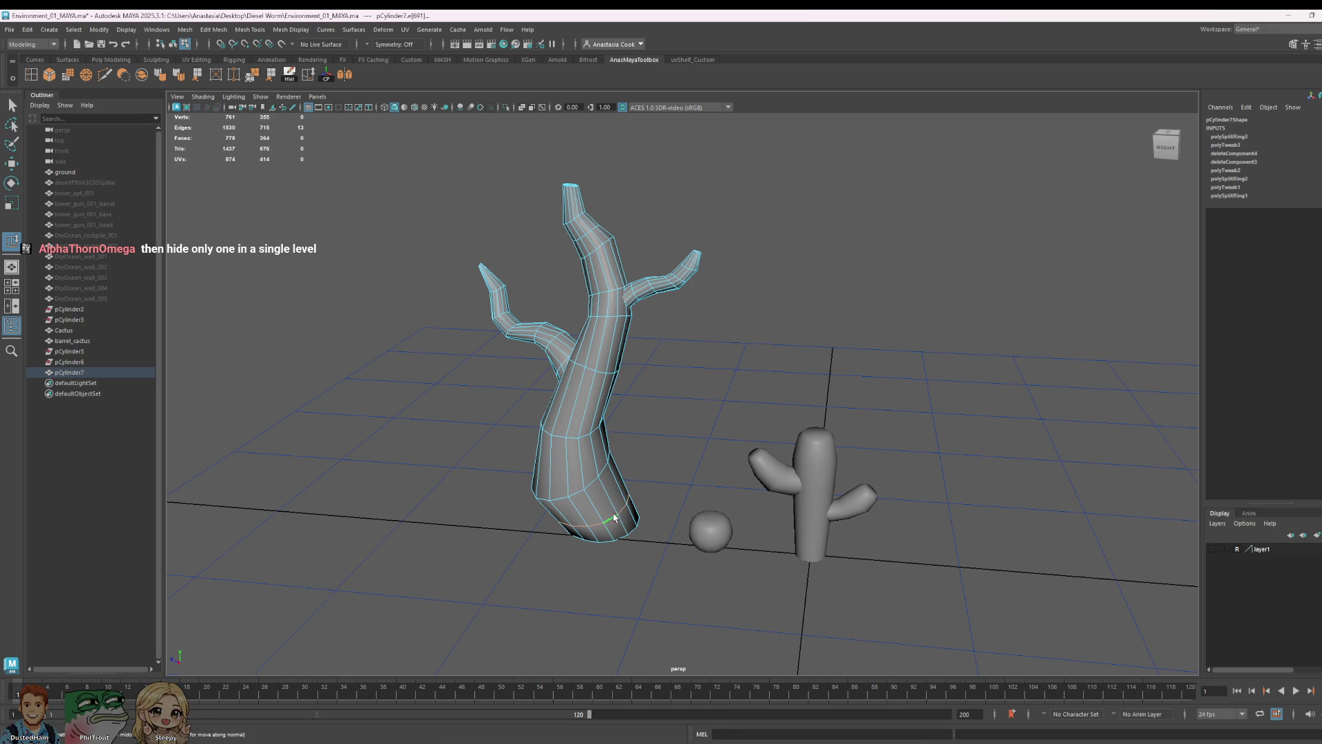
pyautogui.keyDown('ctrl'); pyautogui.click(597, 503); pyautogui.keyUp('ctrl')
# - Extrude a face at the trunk base outward twice to start the first root
pyautogui.moveTo(629, 506); pyautogui.dragTo(638, 503, button='right')
pyautogui.click(621, 520)
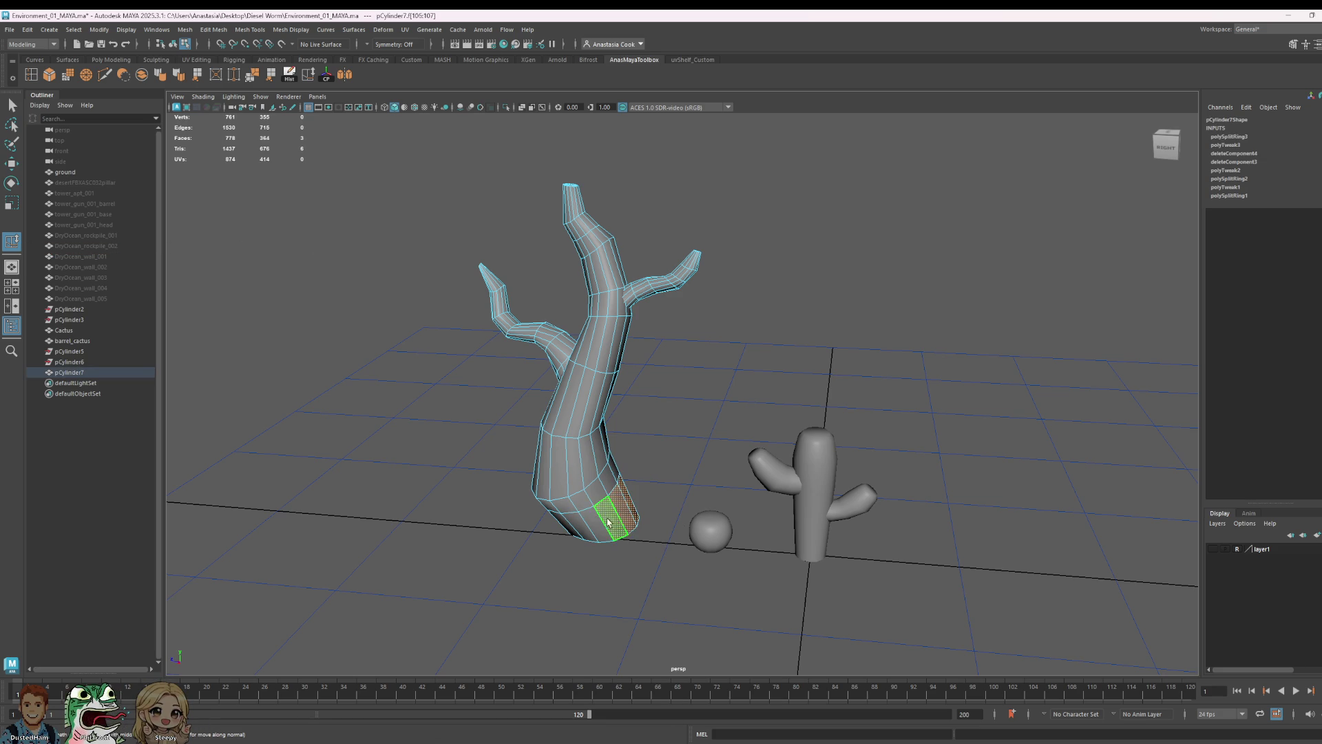
pyautogui.moveTo(608, 524)
pyautogui.keyDown('alt'); pyautogui.mouseDown()
pyautogui.moveTo(768, 486)
pyautogui.moveTo(863, 527)
pyautogui.mouseUp(); pyautogui.keyUp('alt')
pyautogui.press('w')
pyautogui.hotkey('ctrl', 'e')
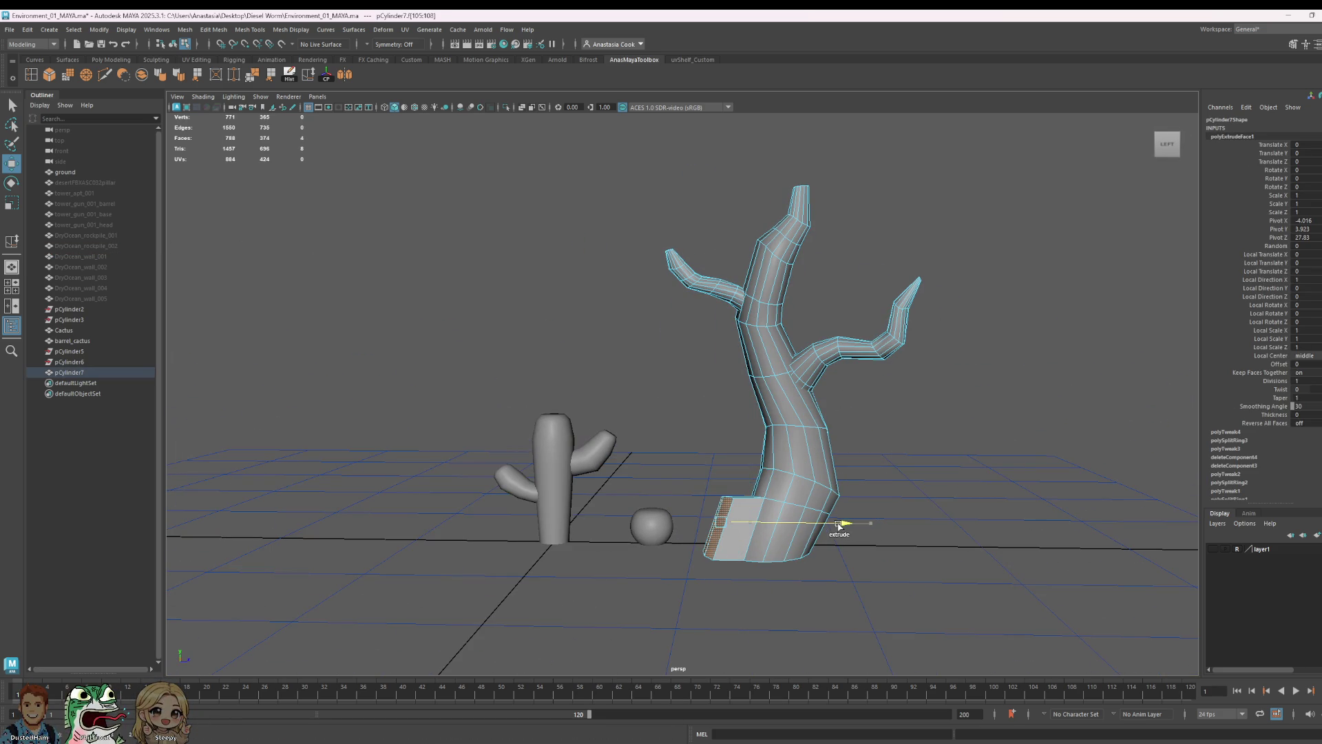
pyautogui.hotkey('ctrl', 'e')
pyautogui.moveTo(848, 525); pyautogui.dragTo(821, 524)
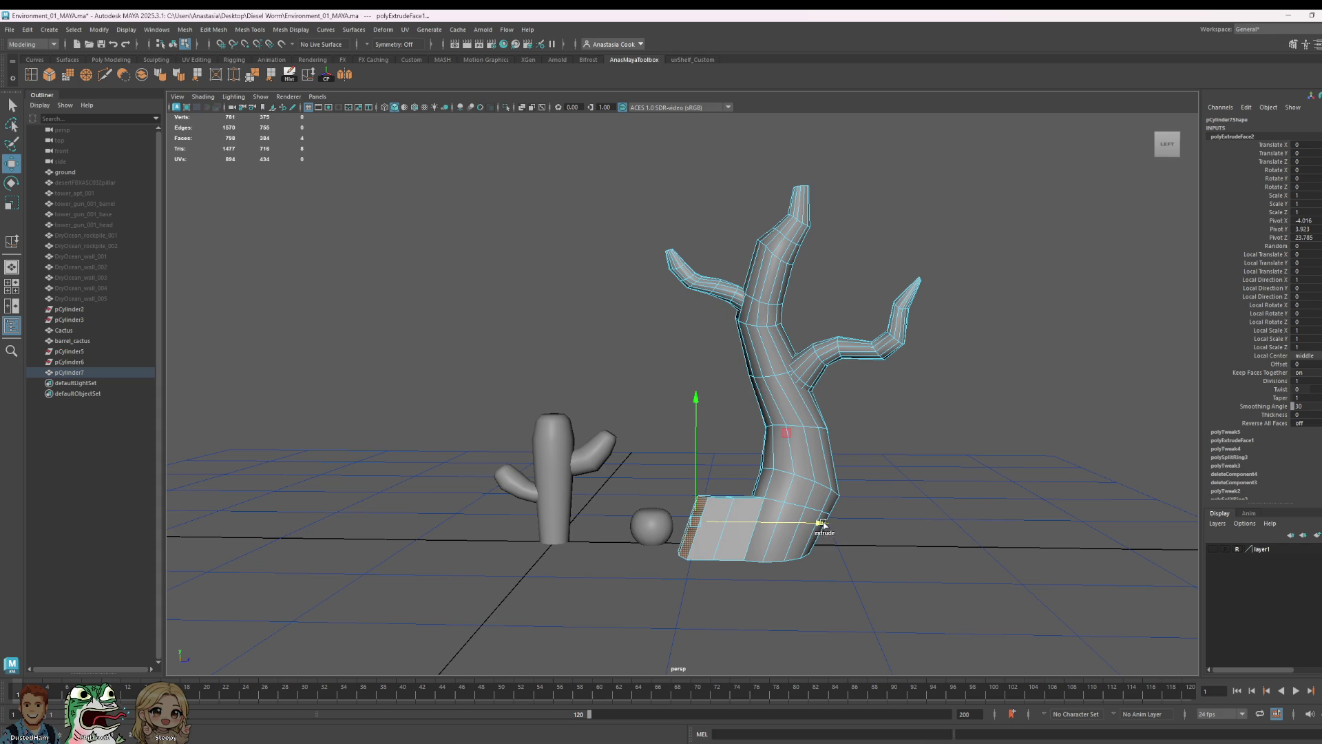
# - Shrink the extruded root face and tilt it downward so the root flares toward the ground
pyautogui.moveTo(702, 410); pyautogui.dragTo(699, 401)
pyautogui.moveTo(723, 473)
pyautogui.keyDown('alt'); pyautogui.mouseDown()
pyautogui.moveTo(853, 551)
pyautogui.moveTo(1012, 590)
pyautogui.moveTo(1109, 579)
pyautogui.moveTo(1092, 606)
pyautogui.moveTo(975, 630)
pyautogui.mouseUp(); pyautogui.keyUp('alt')
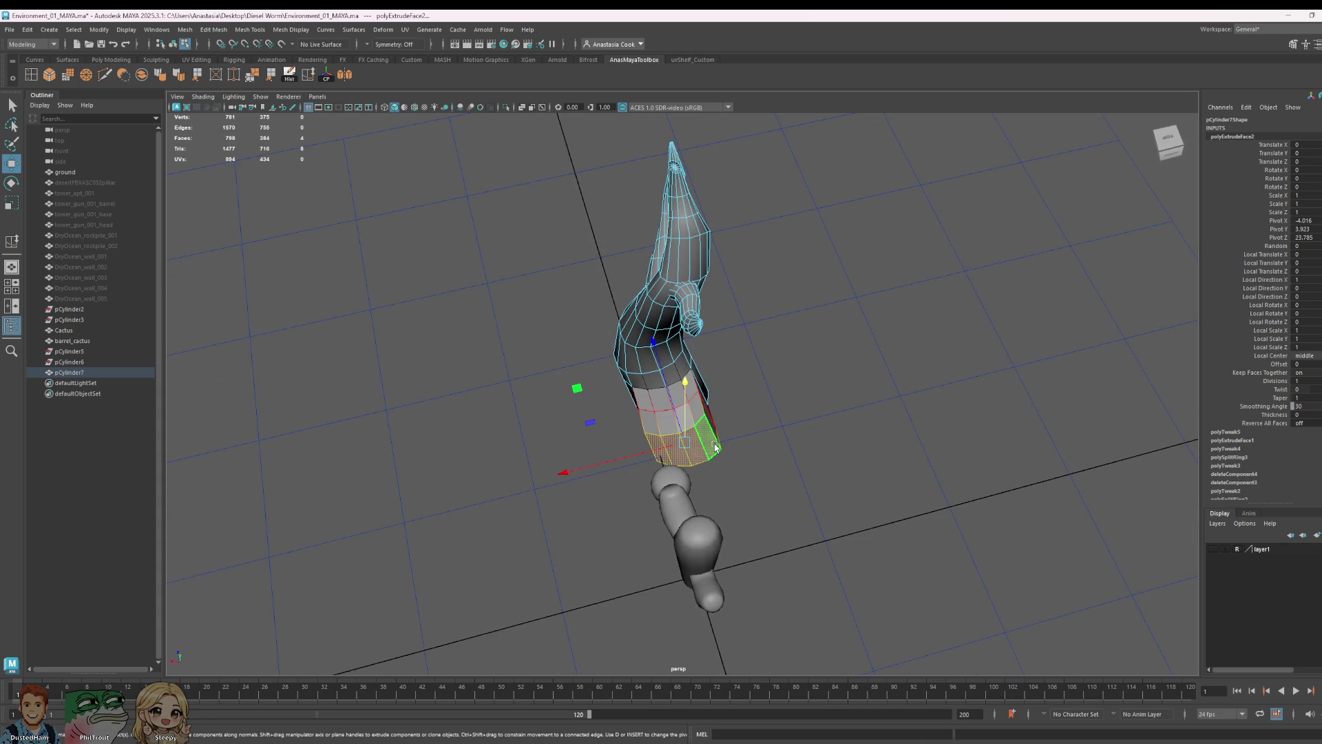
pyautogui.moveTo(687, 443); pyautogui.dragTo(839, 460)
pyautogui.press('e')
pyautogui.moveTo(747, 437); pyautogui.dragTo(729, 437)
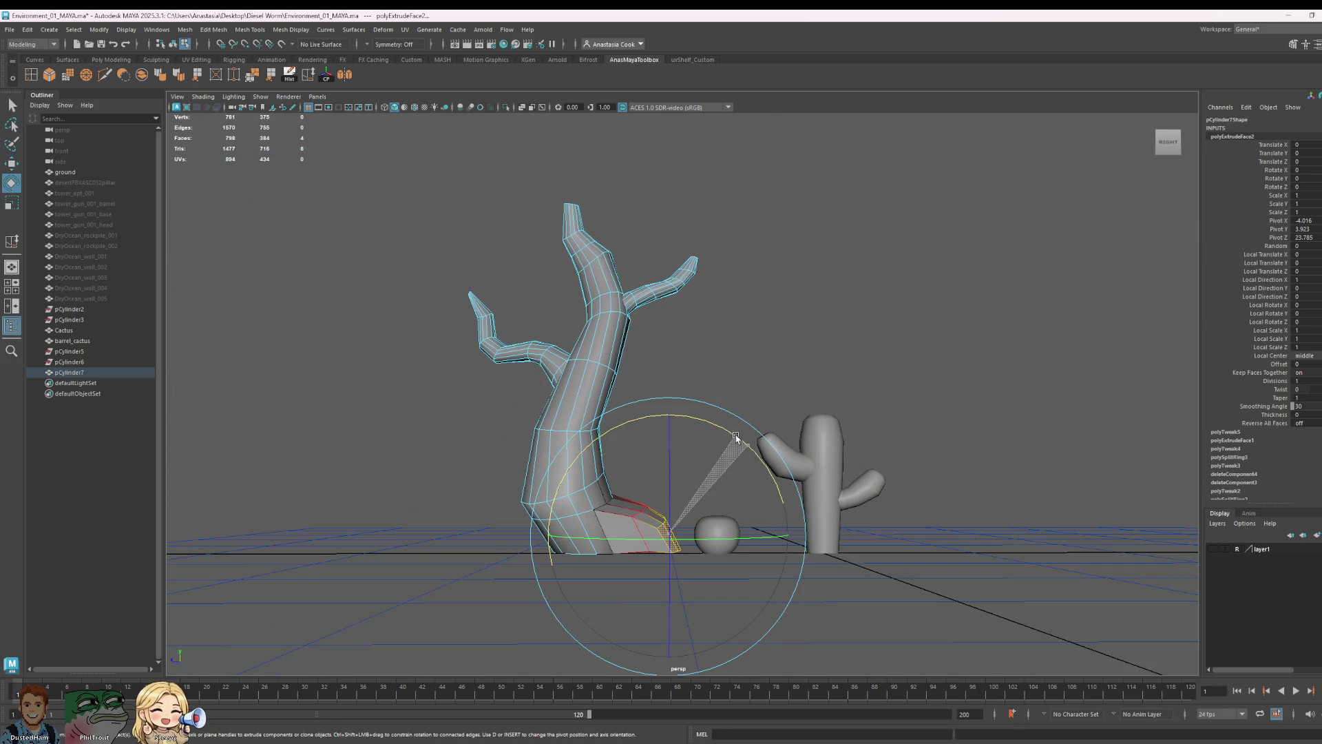
pyautogui.moveTo(896, 442)
pyautogui.keyDown('alt'); pyautogui.mouseDown()
pyautogui.moveTo(789, 478)
pyautogui.moveTo(748, 432)
pyautogui.moveTo(752, 442)
pyautogui.mouseUp(); pyautogui.keyUp('alt')
pyautogui.click(884, 484)
pyautogui.moveTo(883, 485)
pyautogui.keyDown('alt'); pyautogui.mouseDown()
pyautogui.moveTo(945, 487)
pyautogui.moveTo(927, 479)
pyautogui.mouseUp(); pyautogui.keyUp('alt')
pyautogui.scroll(3, 806, 572)
pyautogui.rightClick(805, 442)
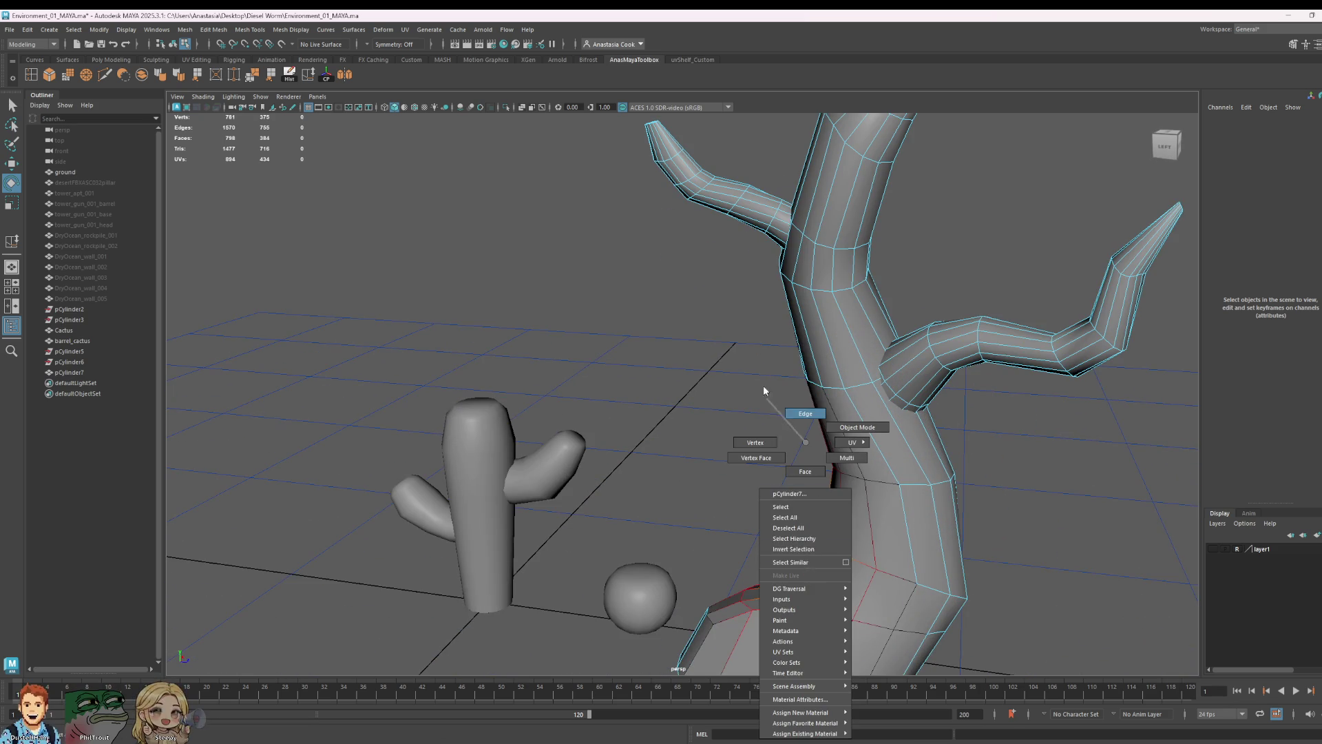
pyautogui.click(804, 414)
pyautogui.scroll(-2, 799, 413)
pyautogui.scroll(-2, 857, 476)
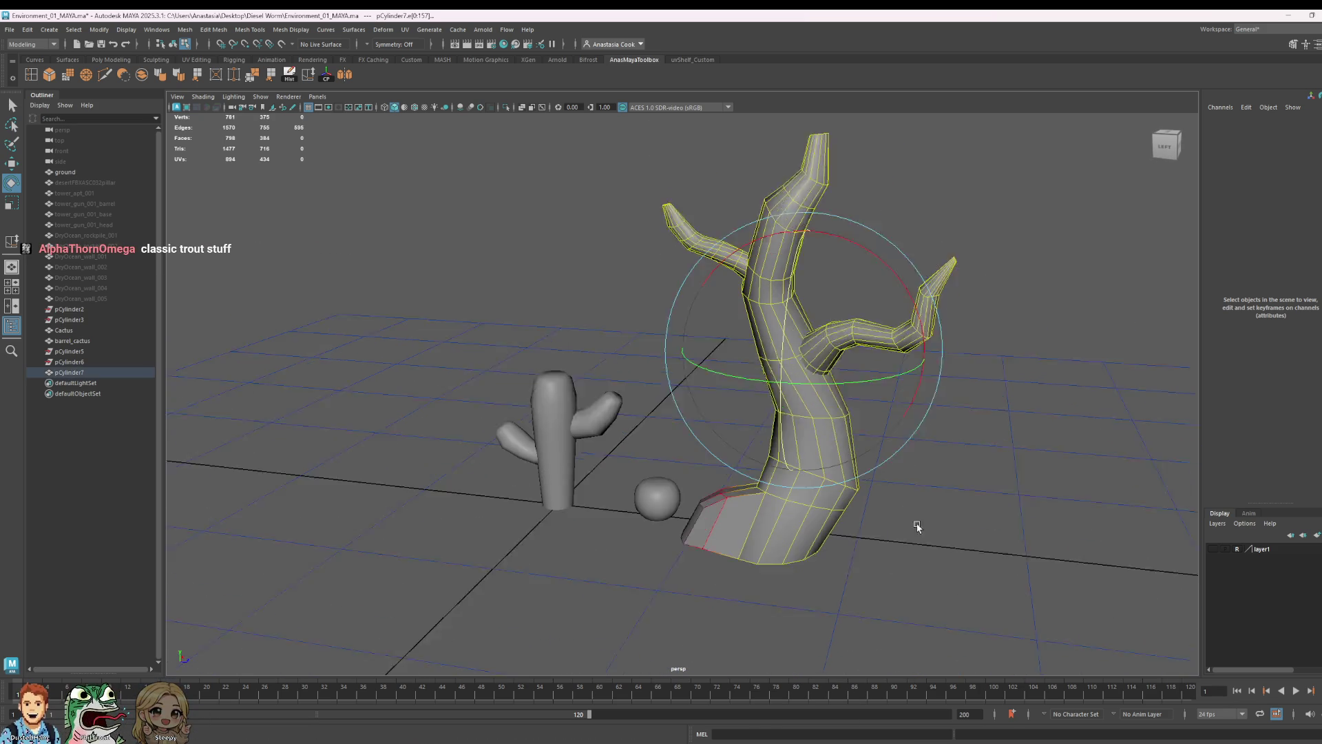
pyautogui.scroll(-2, 910, 517)
pyautogui.press('F8')
# - Lower and slide the root's end vertices so the flare drops toward the ground
pyautogui.moveTo(901, 474)
pyautogui.keyDown('alt'); pyautogui.mouseDown()
pyautogui.moveTo(836, 479)
pyautogui.moveTo(950, 456)
pyautogui.moveTo(896, 442)
pyautogui.mouseUp(); pyautogui.keyUp('alt')
pyautogui.scroll(3, 691, 424)
pyautogui.scroll(3, 1096, 348)
pyautogui.keyDown('alt'); pyautogui.moveTo(1095, 348); pyautogui.dragTo(1016, 431); pyautogui.keyUp('alt')
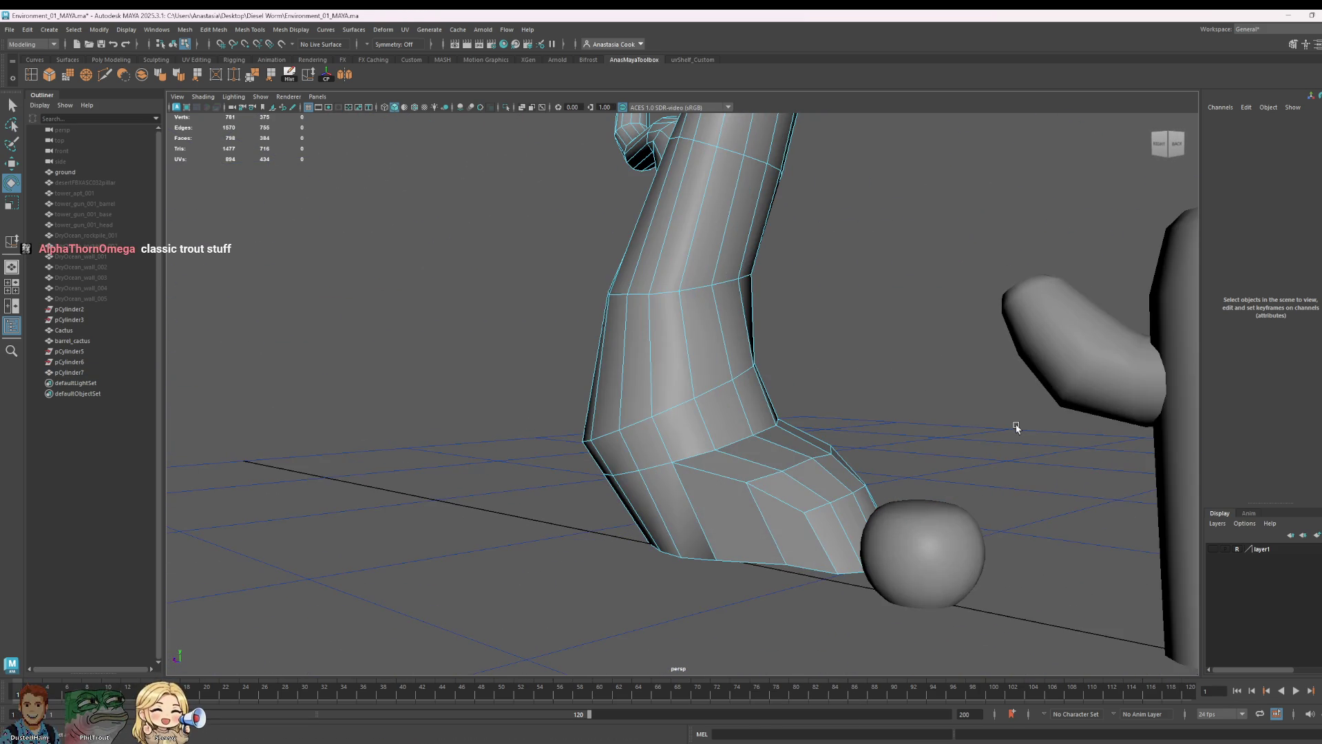
pyautogui.click(709, 444)
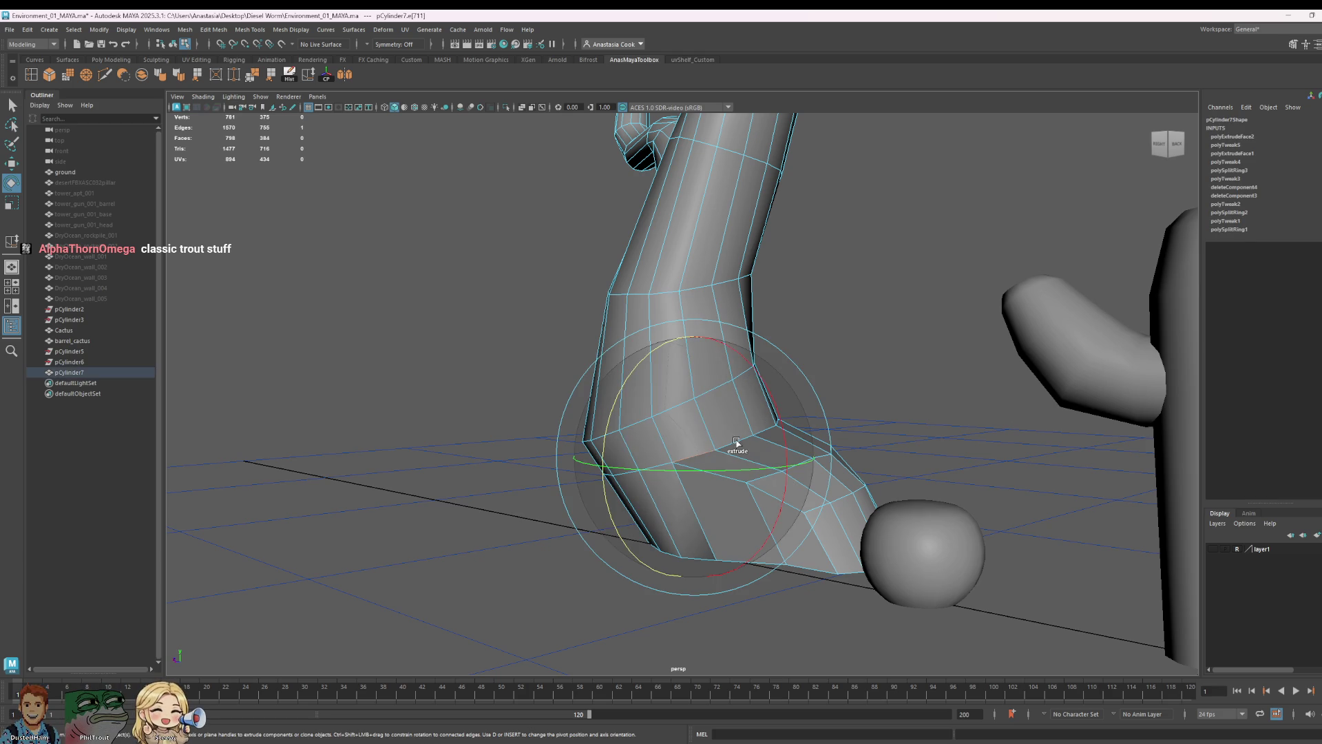
pyautogui.moveTo(827, 434); pyautogui.dragTo(684, 486, button='right')
pyautogui.click(909, 401)
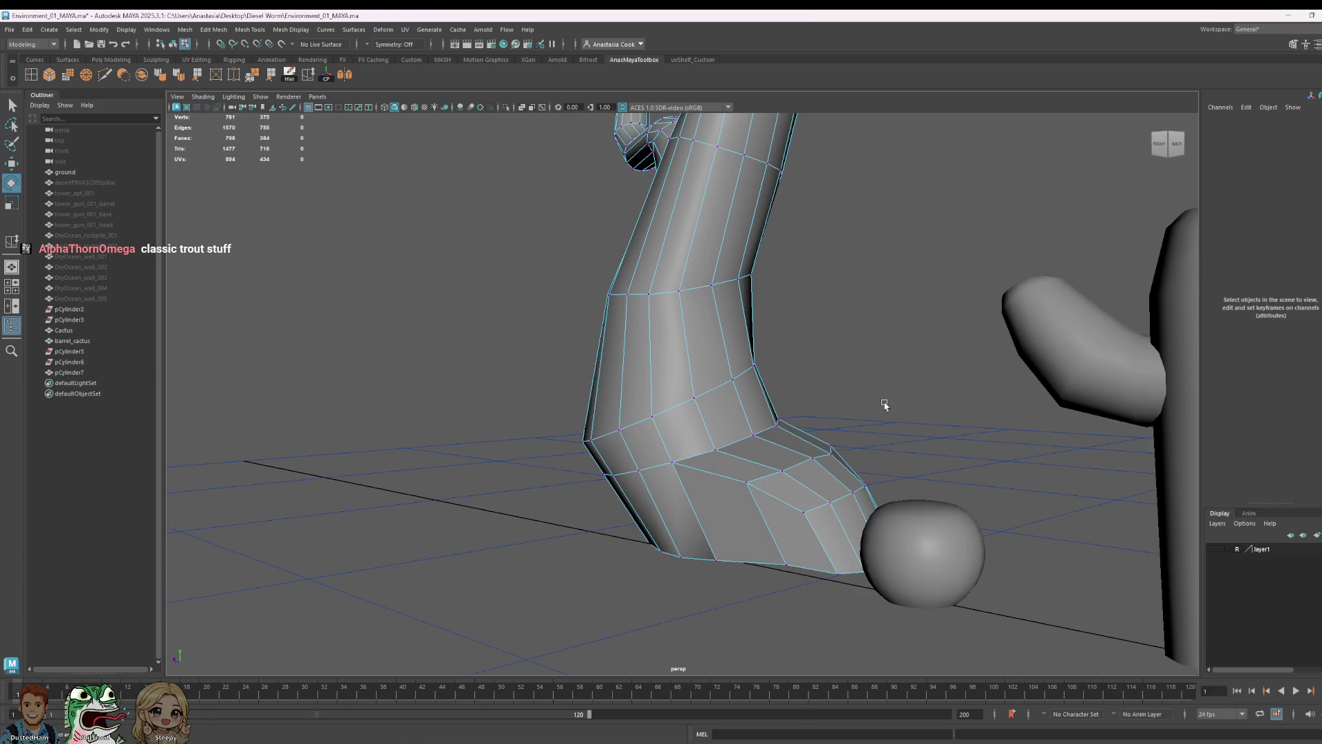
pyautogui.click(674, 468)
pyautogui.moveTo(674, 469)
pyautogui.keyDown('alt'); pyautogui.mouseDown()
pyautogui.moveTo(900, 464)
pyautogui.moveTo(605, 458)
pyautogui.mouseUp(); pyautogui.keyUp('alt')
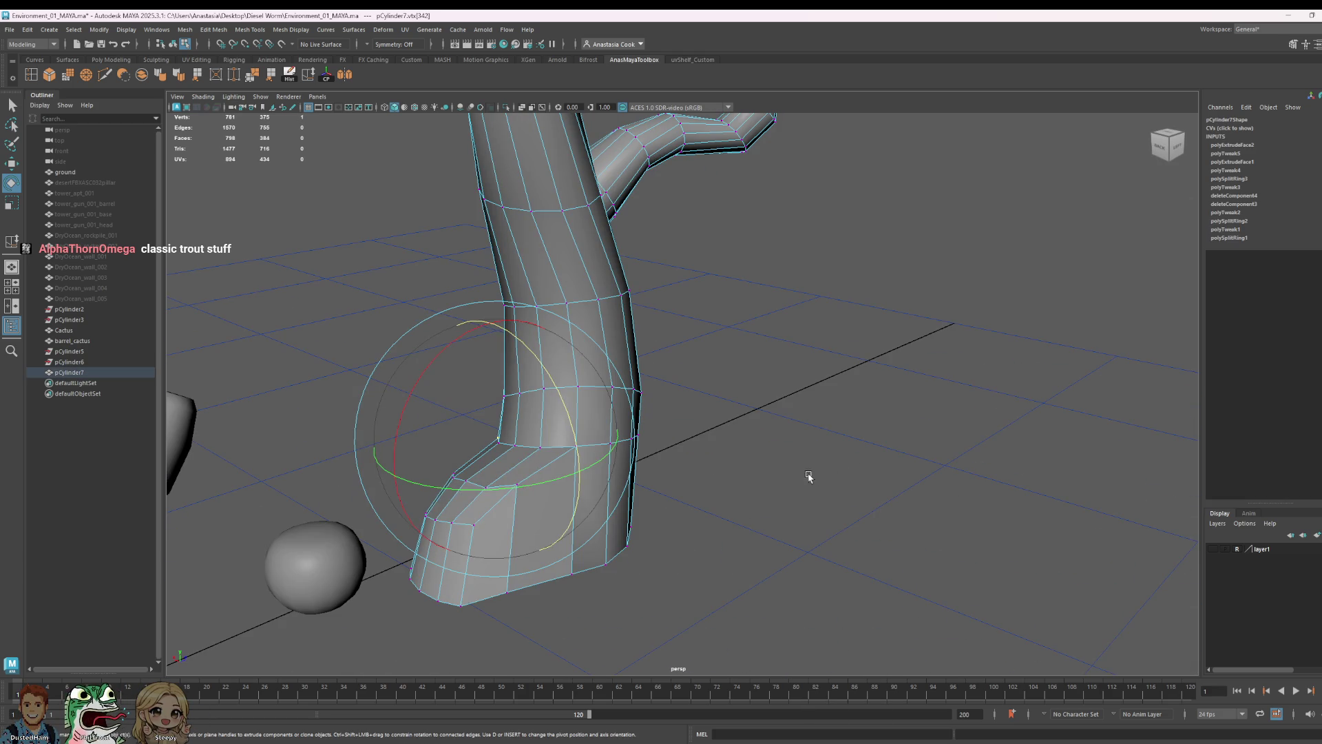
pyautogui.keyDown('alt'); pyautogui.moveTo(490, 523); pyautogui.dragTo(629, 508); pyautogui.keyUp('alt')
pyautogui.click(733, 455)
pyautogui.press('w')
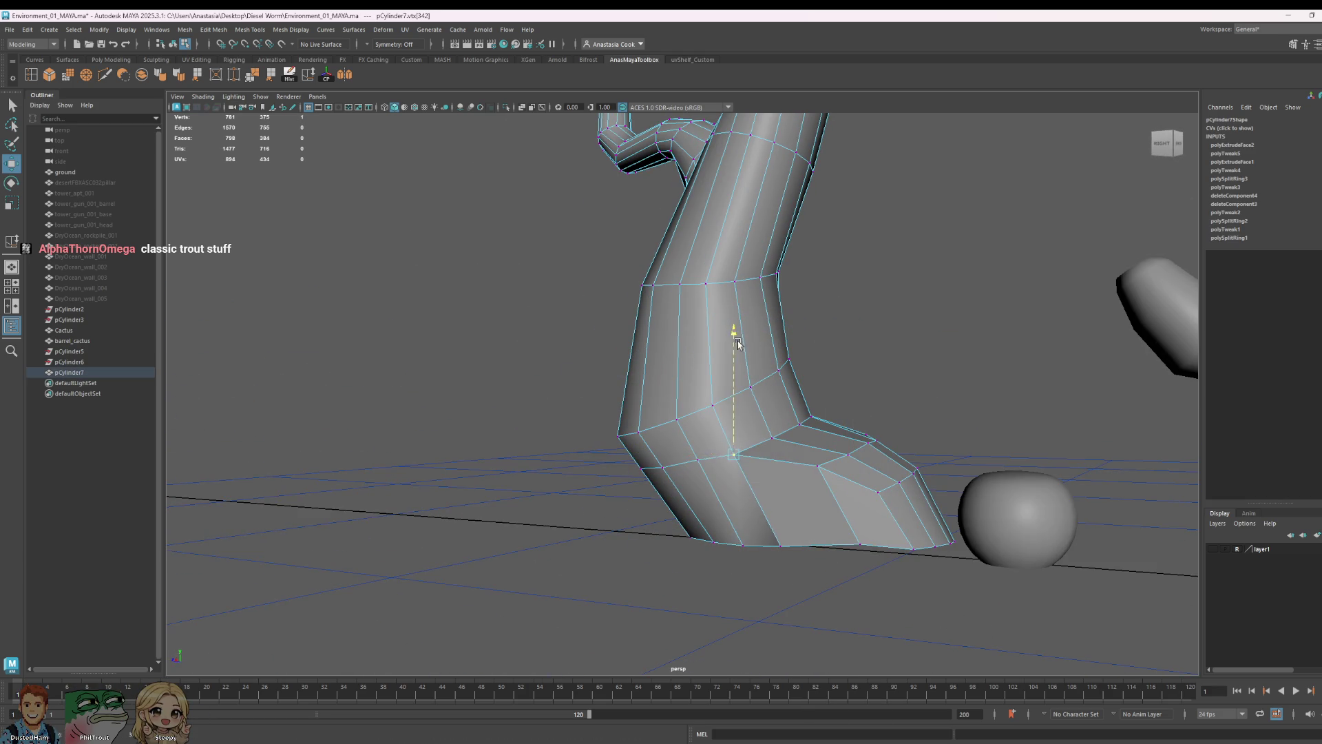
pyautogui.click(644, 462)
pyautogui.moveTo(644, 463)
pyautogui.keyDown('alt'); pyautogui.mouseDown()
pyautogui.moveTo(897, 471)
pyautogui.moveTo(746, 487)
pyautogui.mouseUp(); pyautogui.keyUp('alt')
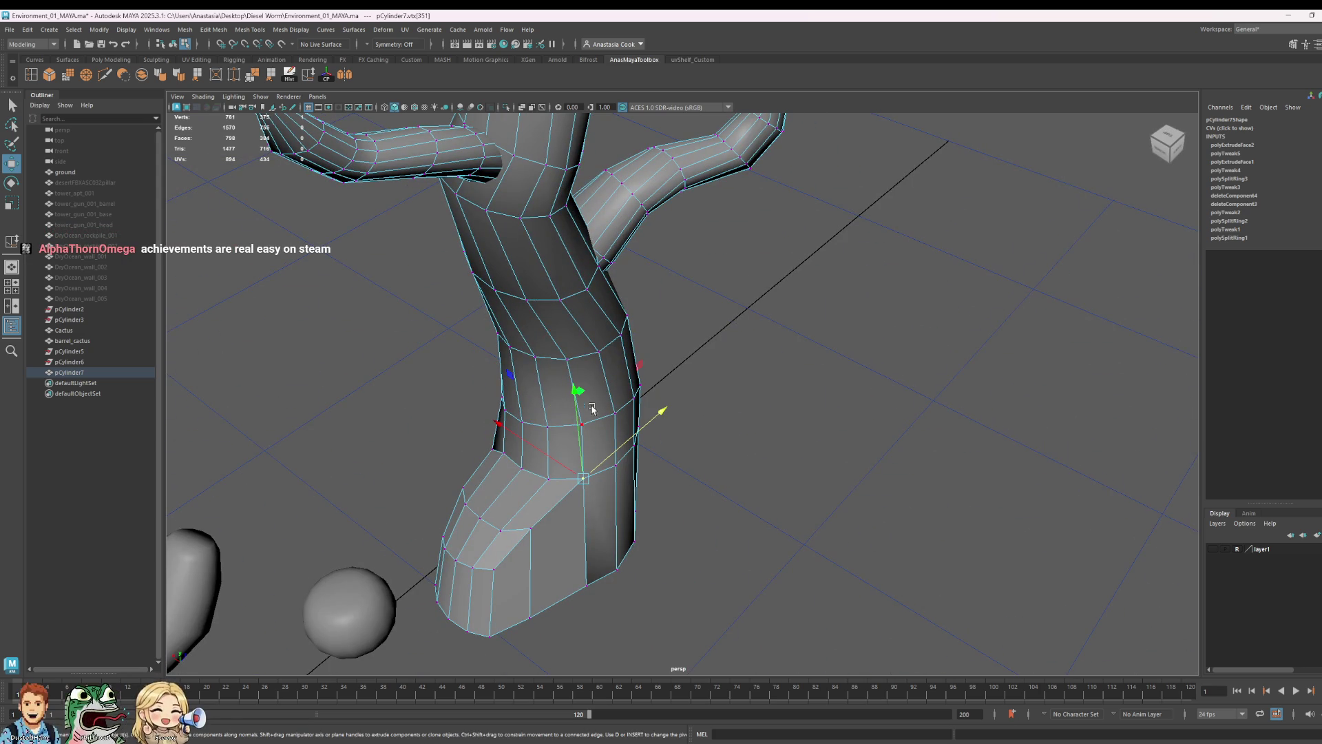
pyautogui.moveTo(576, 396); pyautogui.dragTo(569, 426)
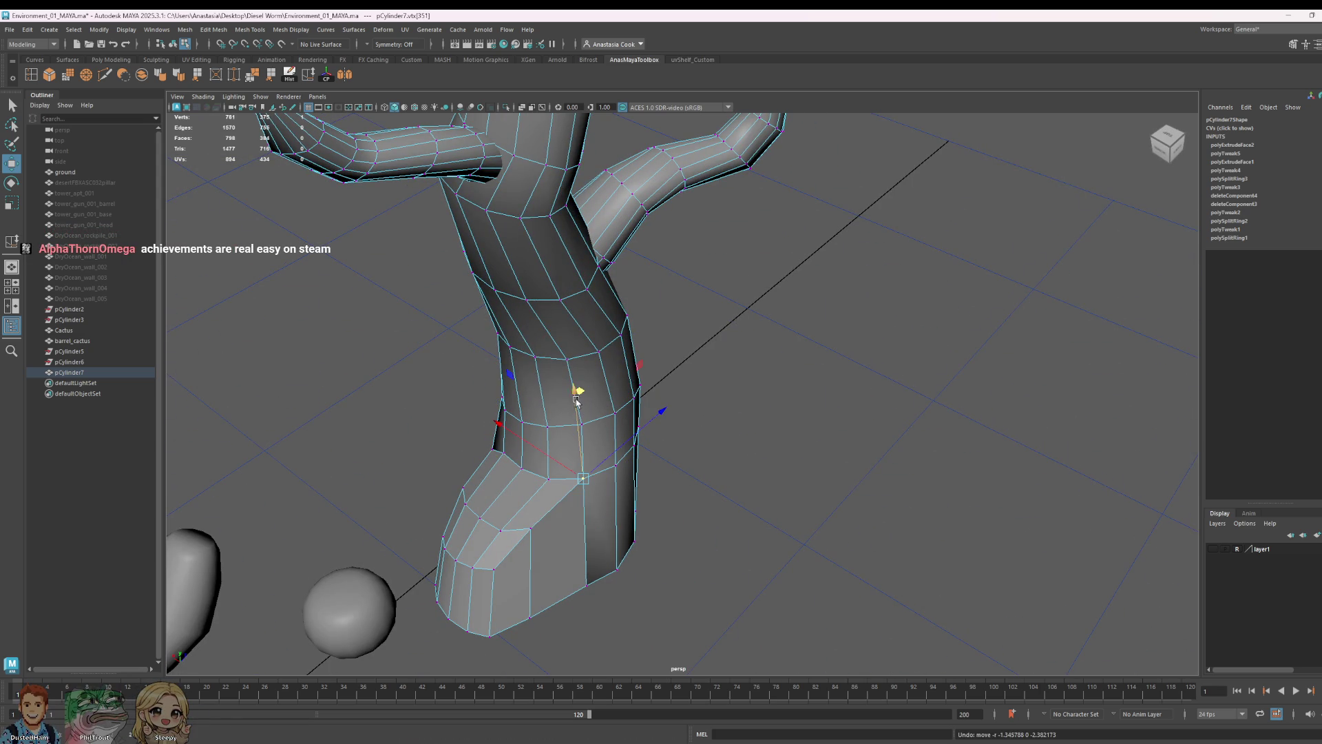
pyautogui.keyDown('alt'); pyautogui.moveTo(673, 554); pyautogui.dragTo(621, 522); pyautogui.keyUp('alt')
pyautogui.moveTo(674, 458); pyautogui.dragTo(652, 461)
# - Lower the vertices above the root and its toe corner into a smooth sloped foot
pyautogui.click(482, 433)
pyautogui.moveTo(477, 364)
pyautogui.mouseDown()
pyautogui.moveTo(477, 385)
pyautogui.moveTo(436, 387)
pyautogui.mouseUp()
pyautogui.click(439, 464)
pyautogui.click(585, 419)
pyautogui.moveTo(579, 348)
pyautogui.mouseDown()
pyautogui.moveTo(579, 361)
pyautogui.moveTo(918, 449)
pyautogui.mouseUp()
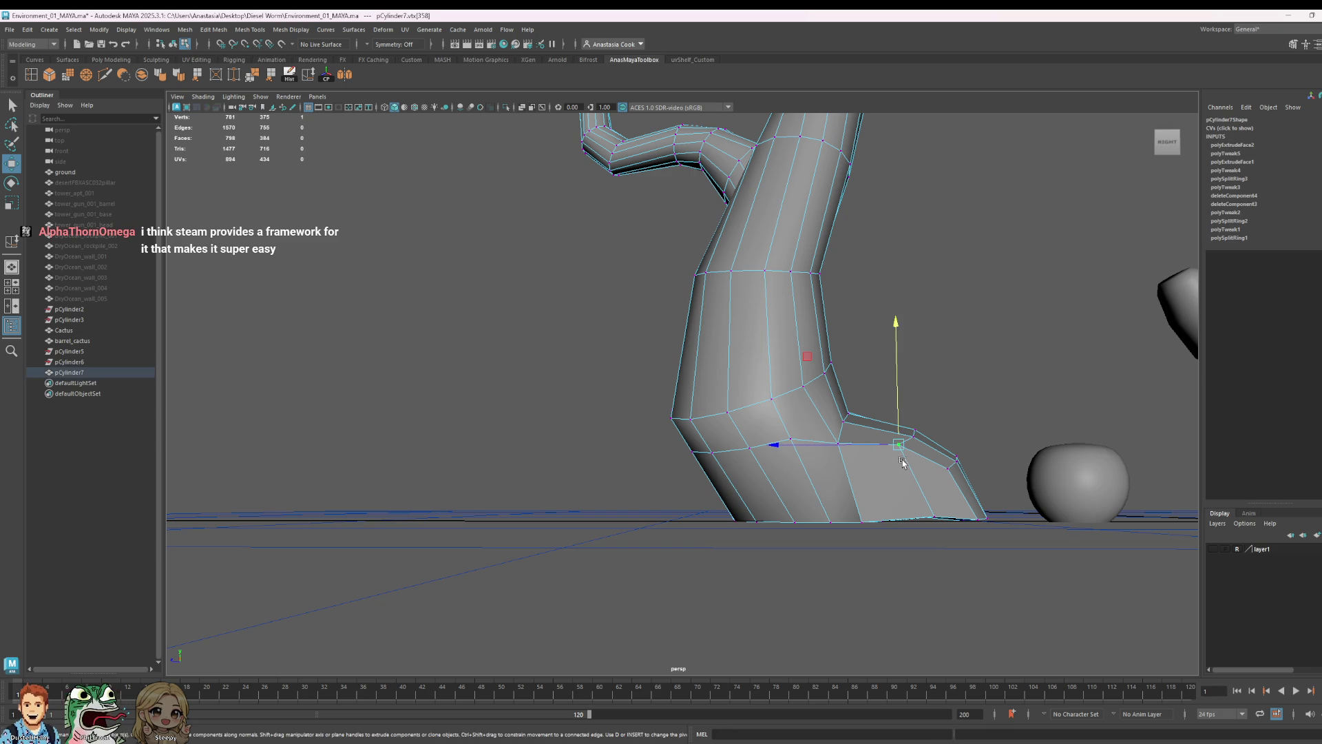
pyautogui.moveTo(894, 327); pyautogui.dragTo(901, 341)
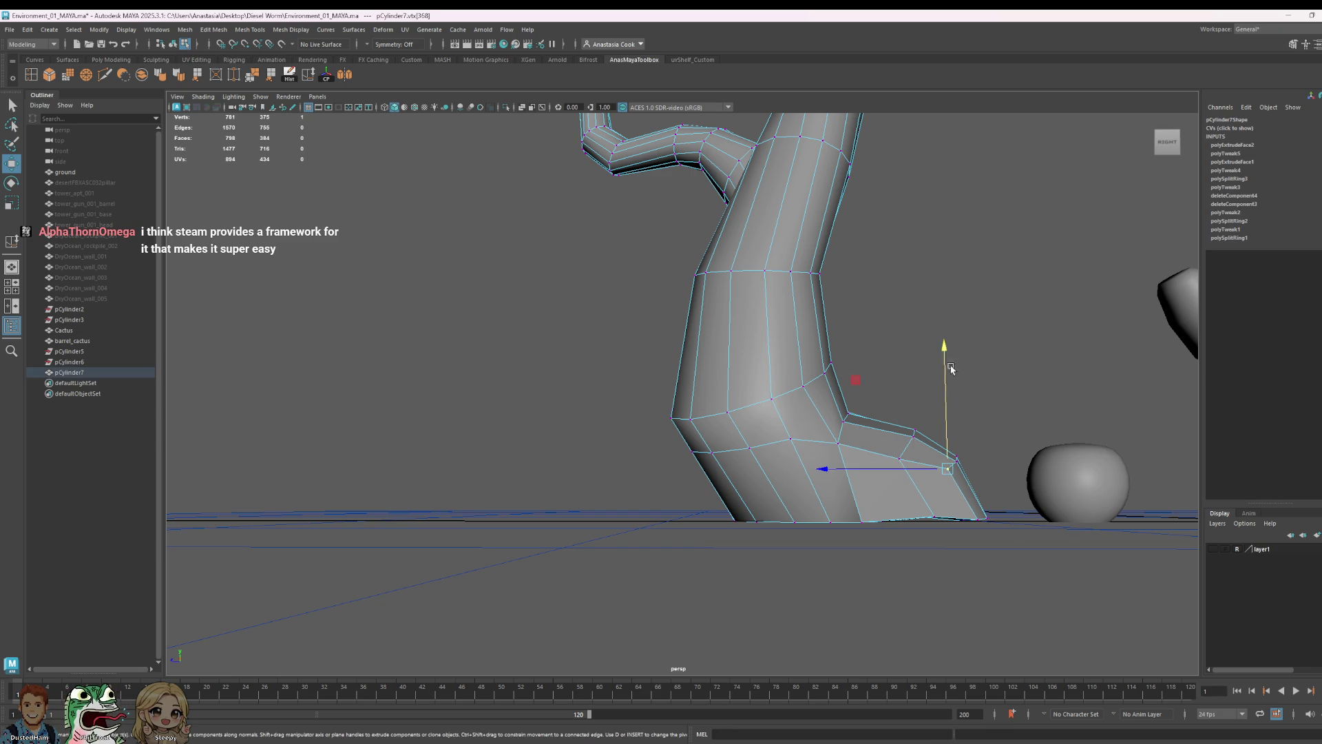
pyautogui.keyDown('alt'); pyautogui.moveTo(985, 549); pyautogui.dragTo(782, 578); pyautogui.keyUp('alt')
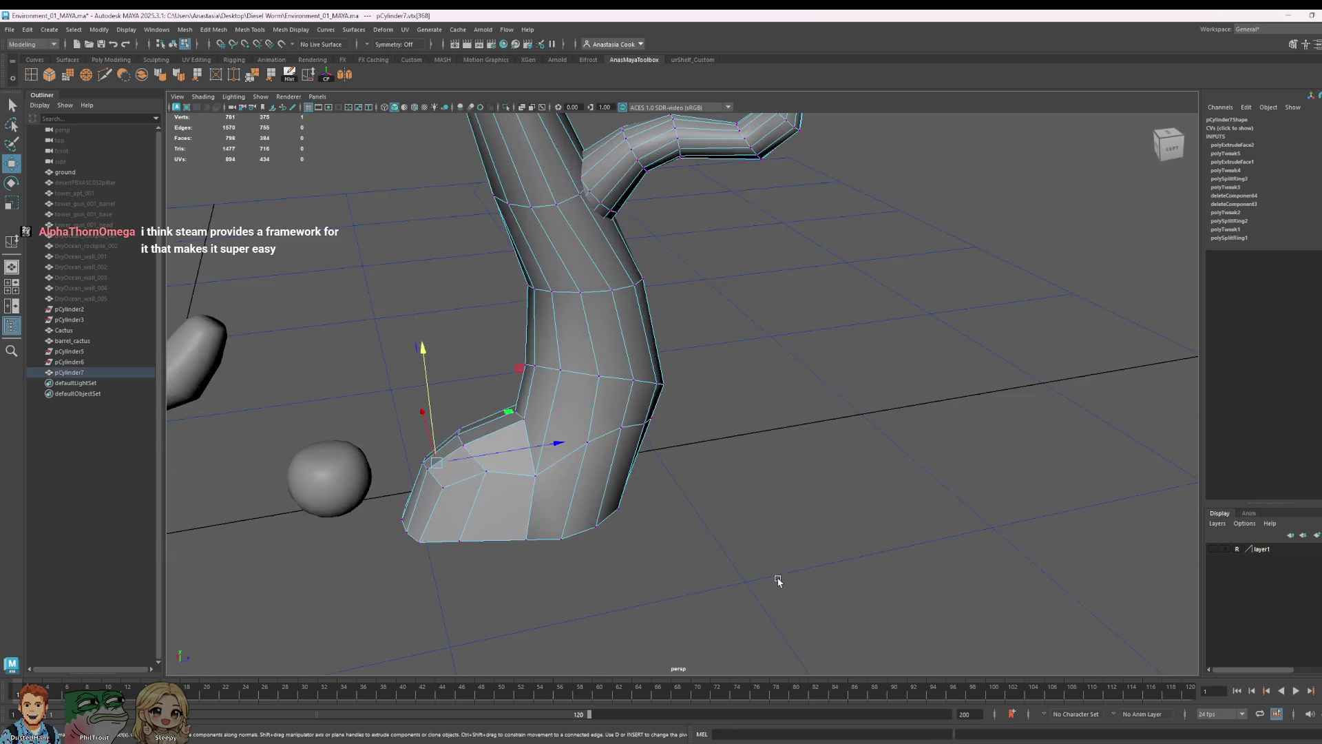
# - Lower the vertex at the branch base to blend the branch into the trunk
pyautogui.rightClick(489, 442)
pyautogui.click(488, 470)
pyautogui.moveTo(345, 348); pyautogui.dragTo(555, 587)
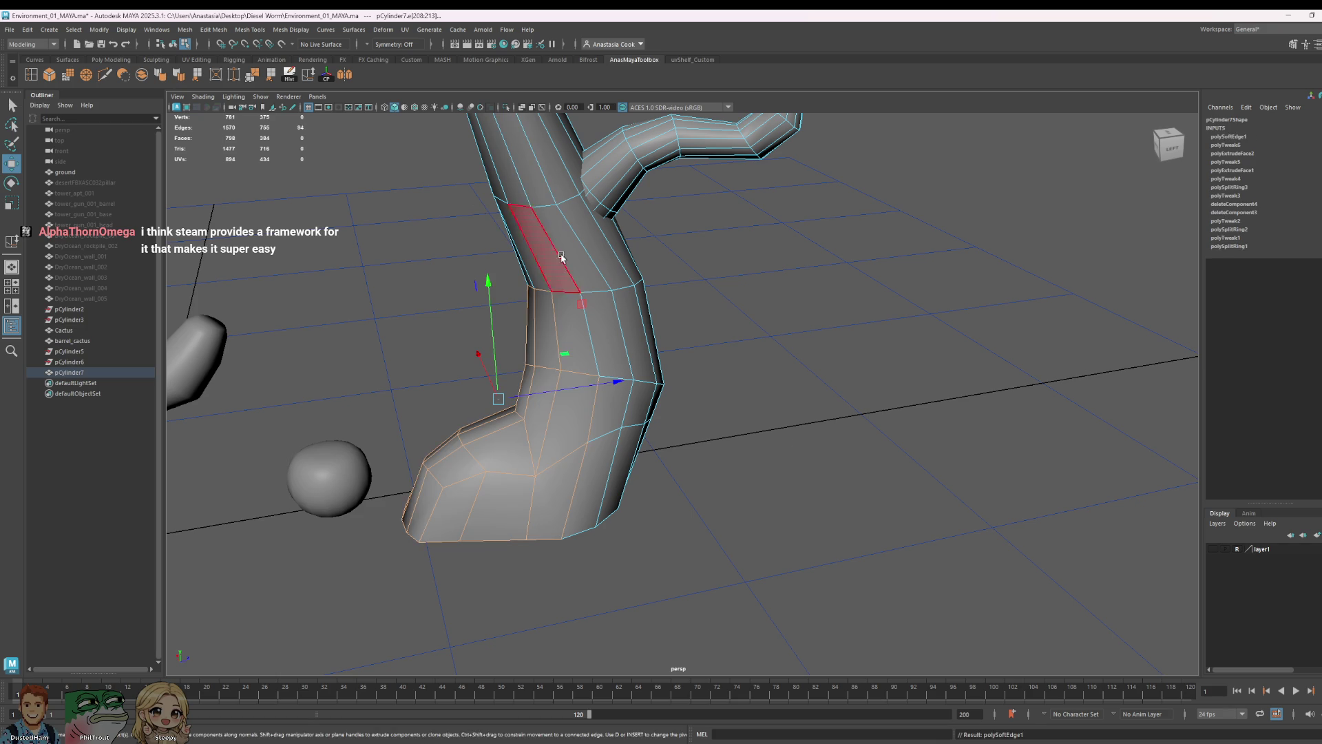
pyautogui.click(685, 524)
pyautogui.keyDown('alt'); pyautogui.moveTo(685, 523); pyautogui.dragTo(927, 505); pyautogui.keyUp('alt')
pyautogui.moveTo(1074, 435)
pyautogui.keyDown('alt'); pyautogui.mouseDown()
pyautogui.moveTo(1019, 473)
pyautogui.moveTo(604, 486)
pyautogui.mouseUp(); pyautogui.keyUp('alt')
pyautogui.rightClick(615, 443)
pyautogui.click(559, 447)
pyautogui.click(616, 434)
pyautogui.moveTo(618, 345); pyautogui.dragTo(609, 410)
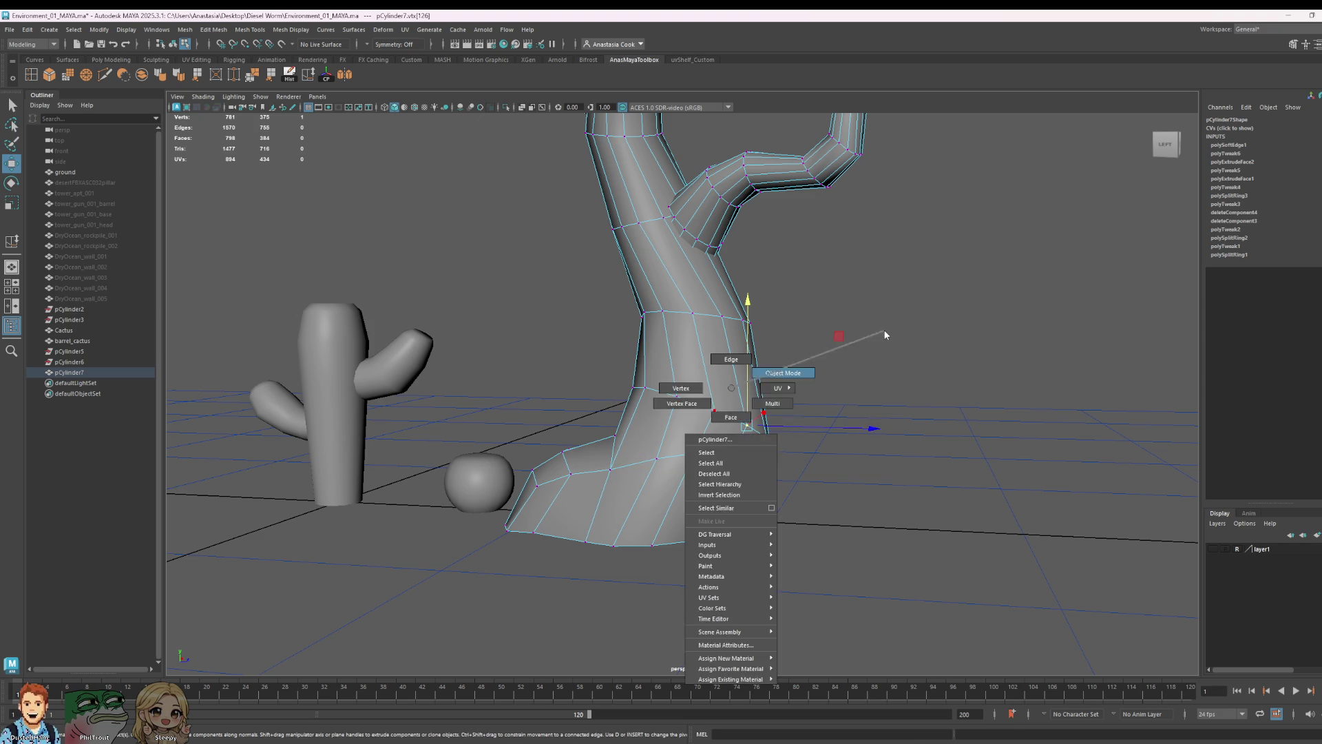
pyautogui.moveTo(735, 414); pyautogui.dragTo(816, 346, button='right')
pyautogui.scroll(-5, 879, 469)
# - Delete the faces at the bottom of the trunk, leaving the base open underneath
pyautogui.moveTo(879, 469)
pyautogui.keyDown('alt'); pyautogui.mouseDown()
pyautogui.moveTo(752, 437)
pyautogui.moveTo(685, 478)
pyautogui.moveTo(729, 492)
pyautogui.mouseUp(); pyautogui.keyUp('alt')
pyautogui.click(682, 445)
pyautogui.scroll(4, 621, 479)
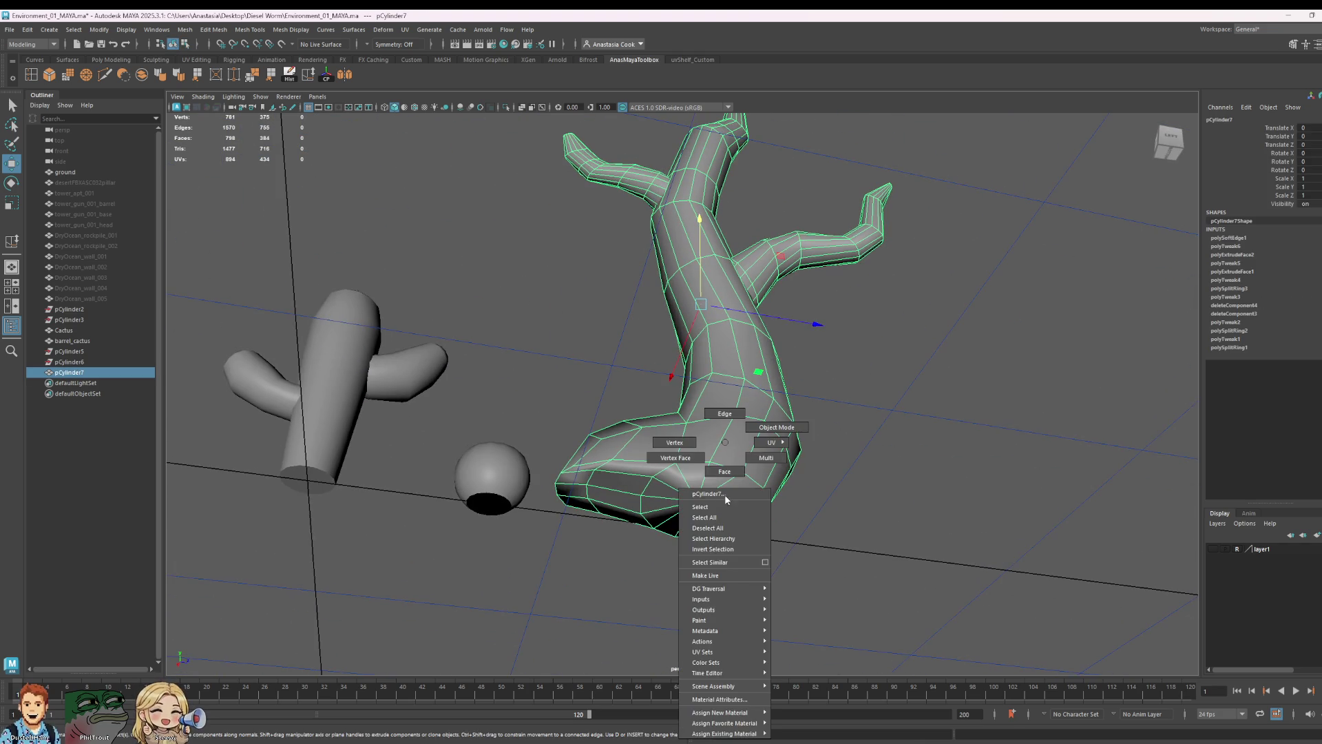
pyautogui.moveTo(728, 493); pyautogui.dragTo(682, 506, button='right')
pyautogui.moveTo(683, 507)
pyautogui.keyDown('alt'); pyautogui.mouseDown()
pyautogui.moveTo(832, 533)
pyautogui.moveTo(605, 526)
pyautogui.mouseUp(); pyautogui.keyUp('alt')
pyautogui.moveTo(685, 444); pyautogui.dragTo(516, 334)
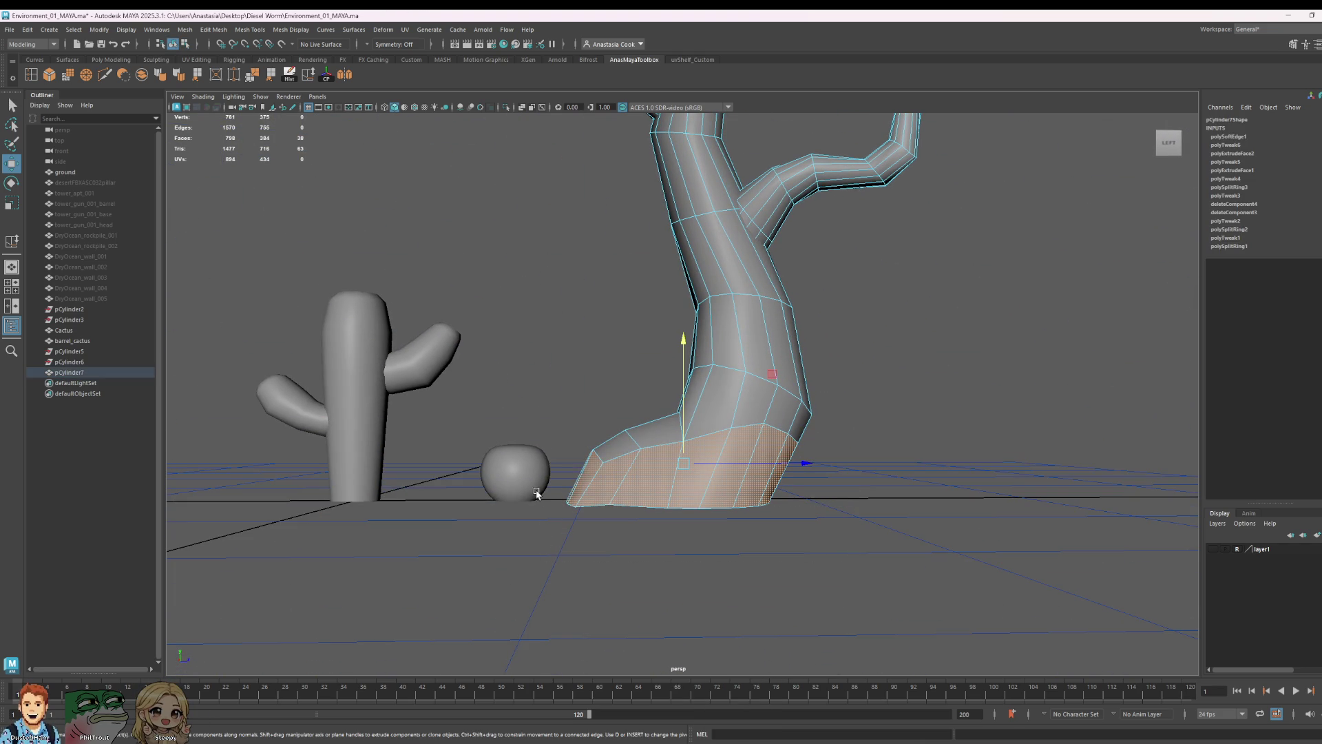
pyautogui.press('r')
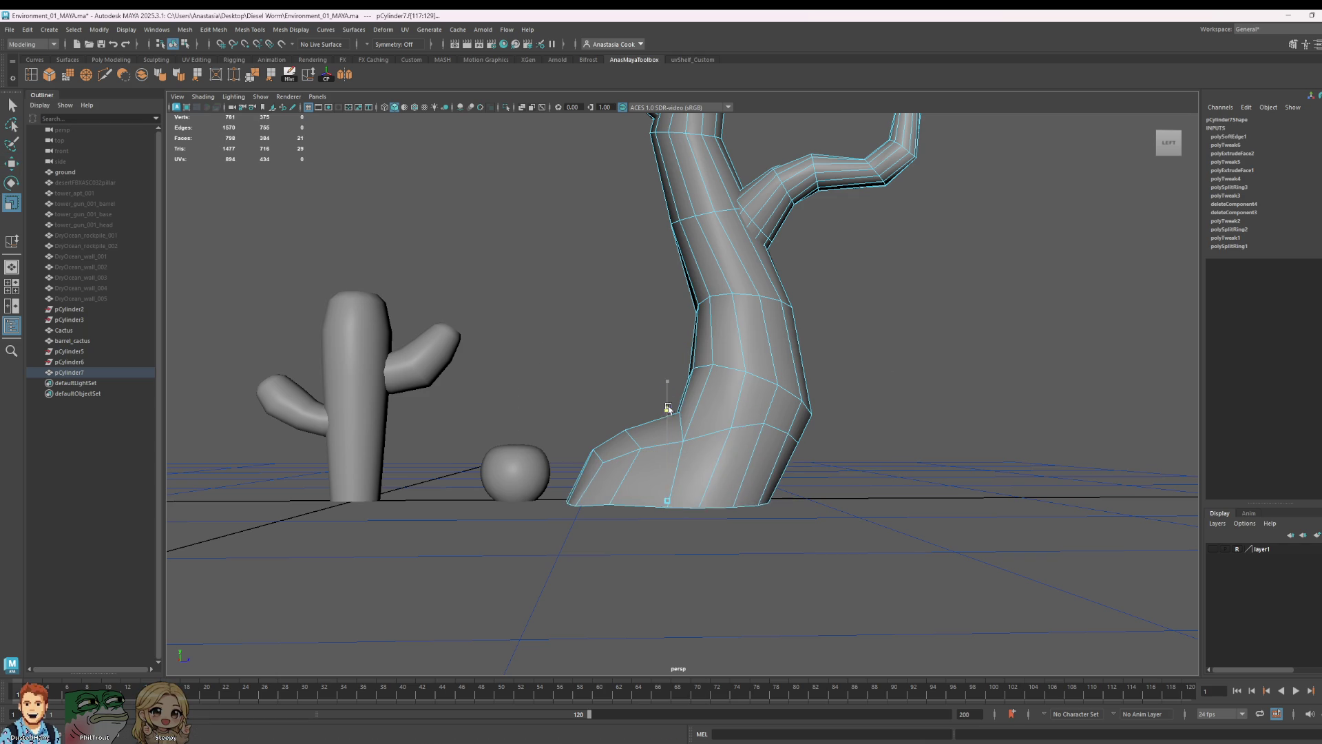
pyautogui.moveTo(685, 673)
pyautogui.keyDown('alt'); pyautogui.mouseDown()
pyautogui.moveTo(777, 458)
pyautogui.moveTo(830, 376)
pyautogui.moveTo(911, 476)
pyautogui.mouseUp(); pyautogui.keyUp('alt')
pyautogui.press('Delete')
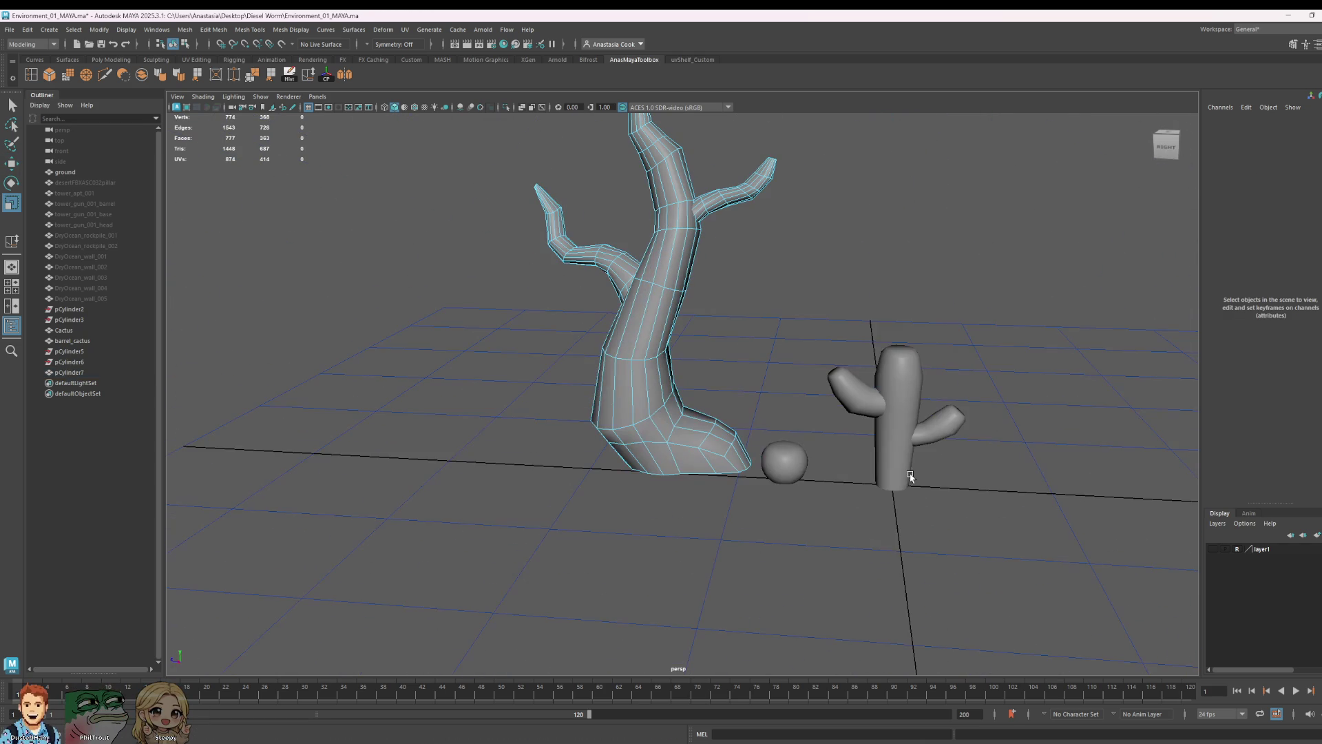
pyautogui.scroll(-2, 661, 310)
# - Delete the faces at the tall cactus's base so it is open underneath
pyautogui.press('F8')
pyautogui.click(782, 310)
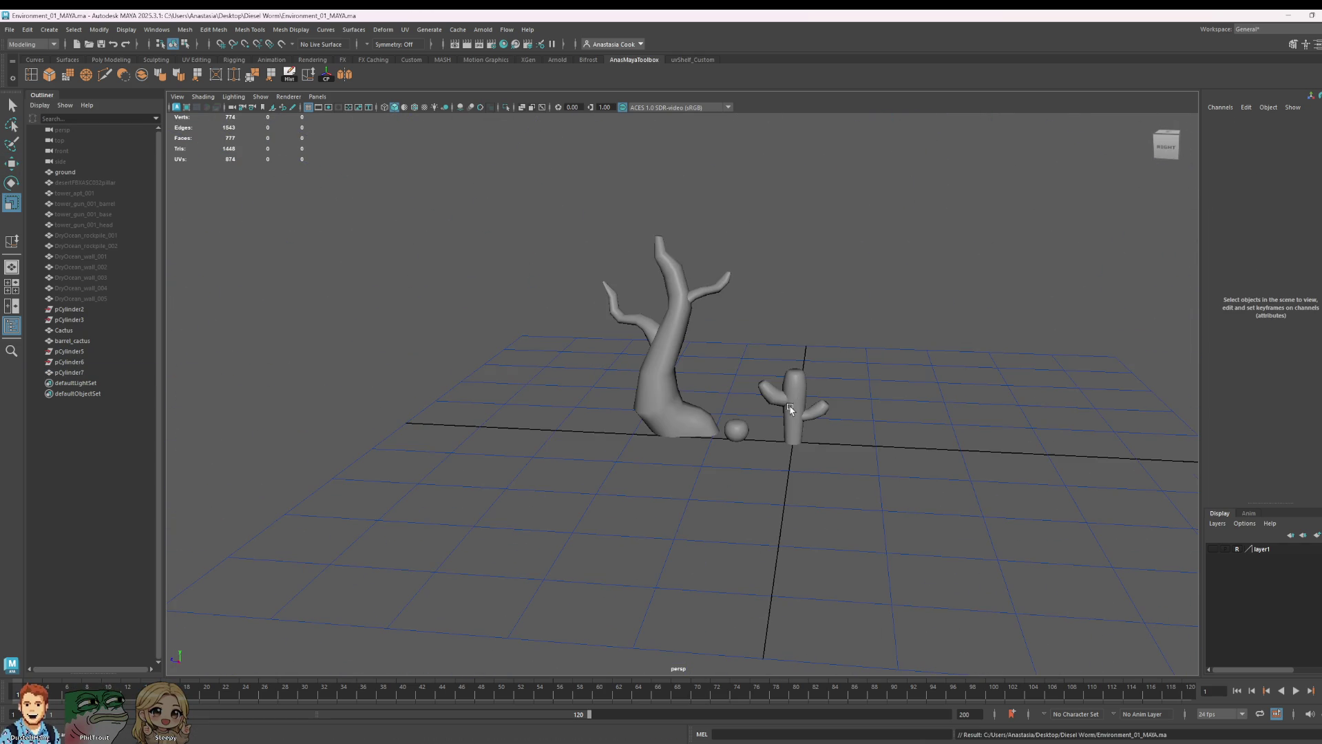
pyautogui.scroll(-3, 791, 379)
pyautogui.moveTo(791, 380)
pyautogui.keyDown('alt'); pyautogui.mouseDown()
pyautogui.moveTo(823, 368)
pyautogui.moveTo(740, 391)
pyautogui.mouseUp(); pyautogui.keyUp('alt')
pyautogui.scroll(3, 747, 434)
pyautogui.click(659, 431)
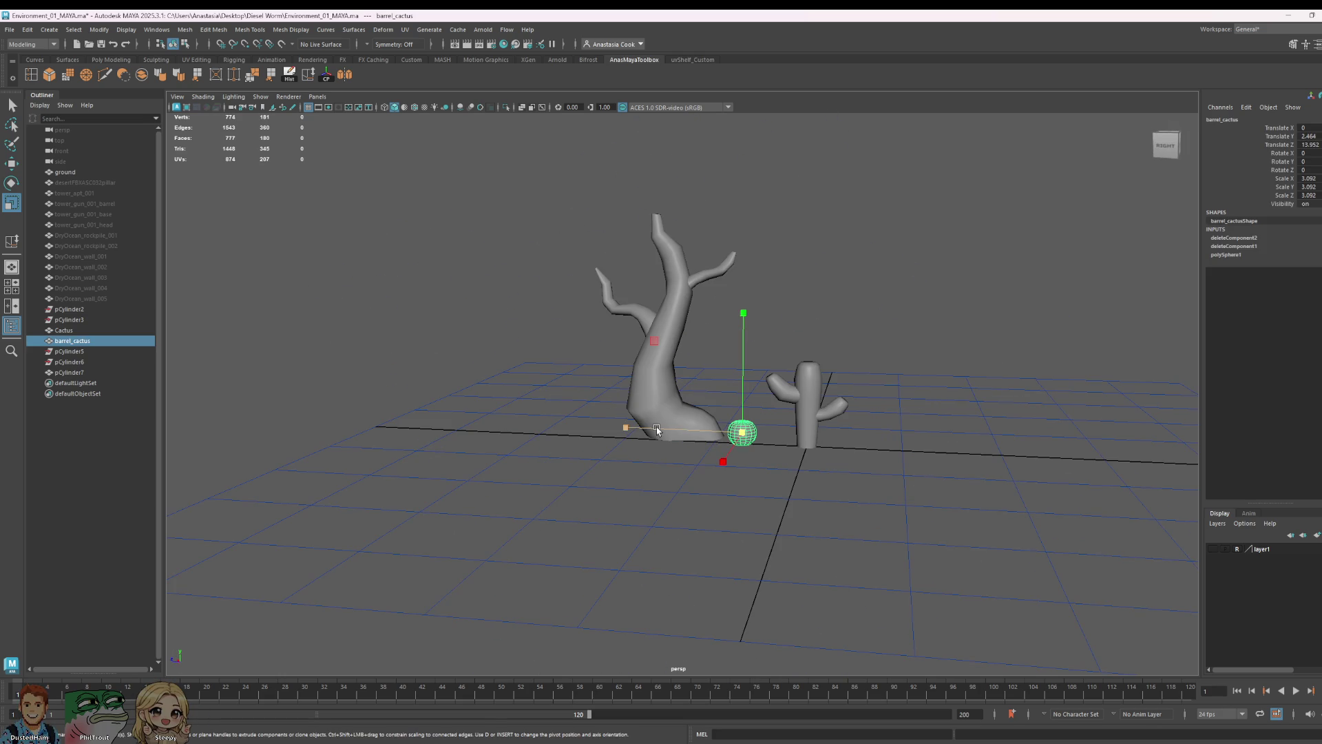
pyautogui.click(912, 280)
pyautogui.scroll(-2, 920, 308)
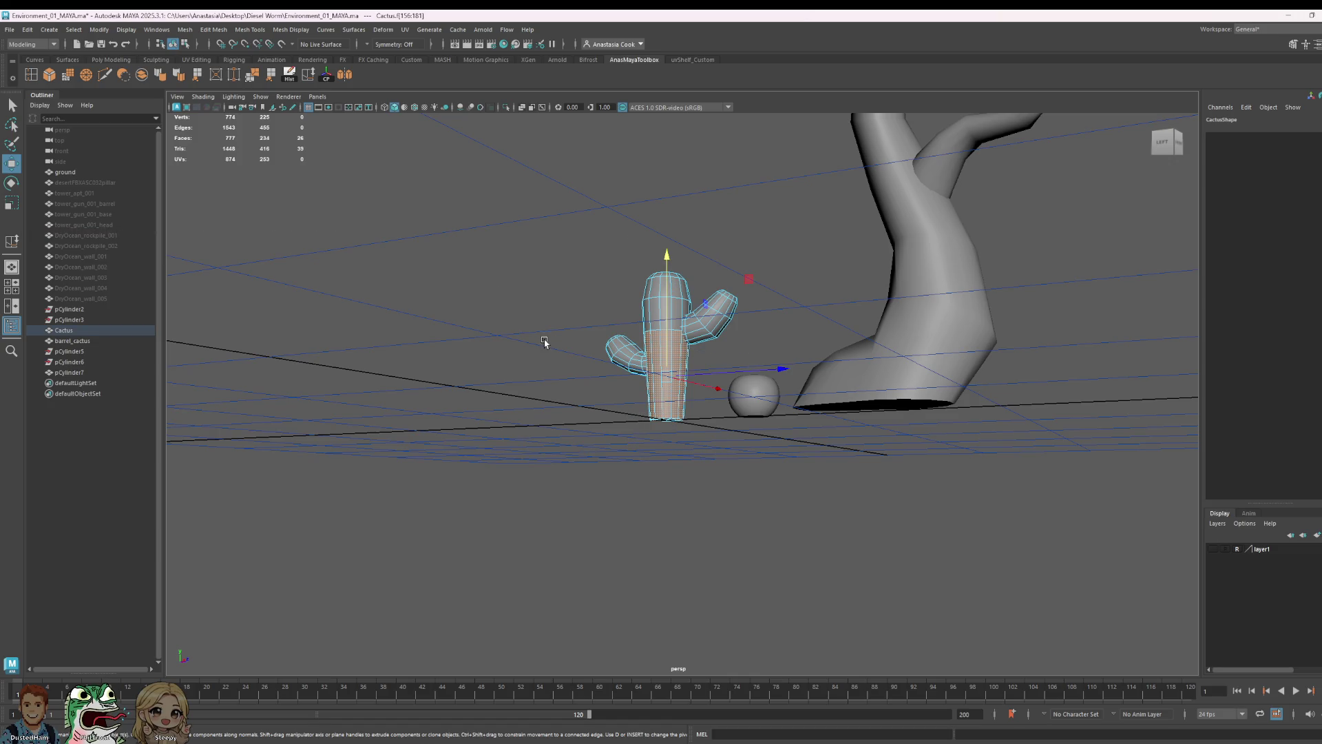
pyautogui.moveTo(718, 370); pyautogui.dragTo(777, 397)
pyautogui.press('Delete')
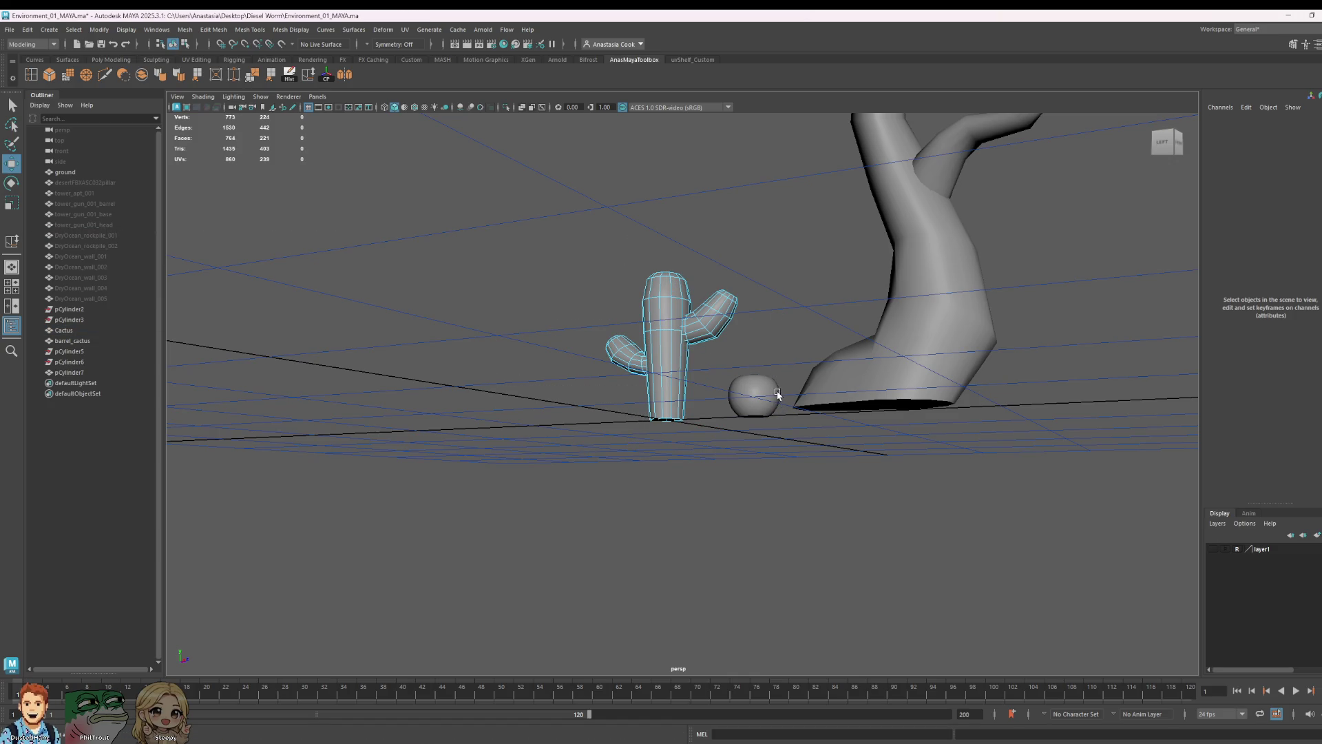
# - Return the cactus to object selection and review the tree and cactus together
pyautogui.moveTo(781, 308); pyautogui.dragTo(826, 286, button='right')
pyautogui.keyDown('alt'); pyautogui.moveTo(1099, 290); pyautogui.dragTo(900, 319); pyautogui.keyUp('alt')
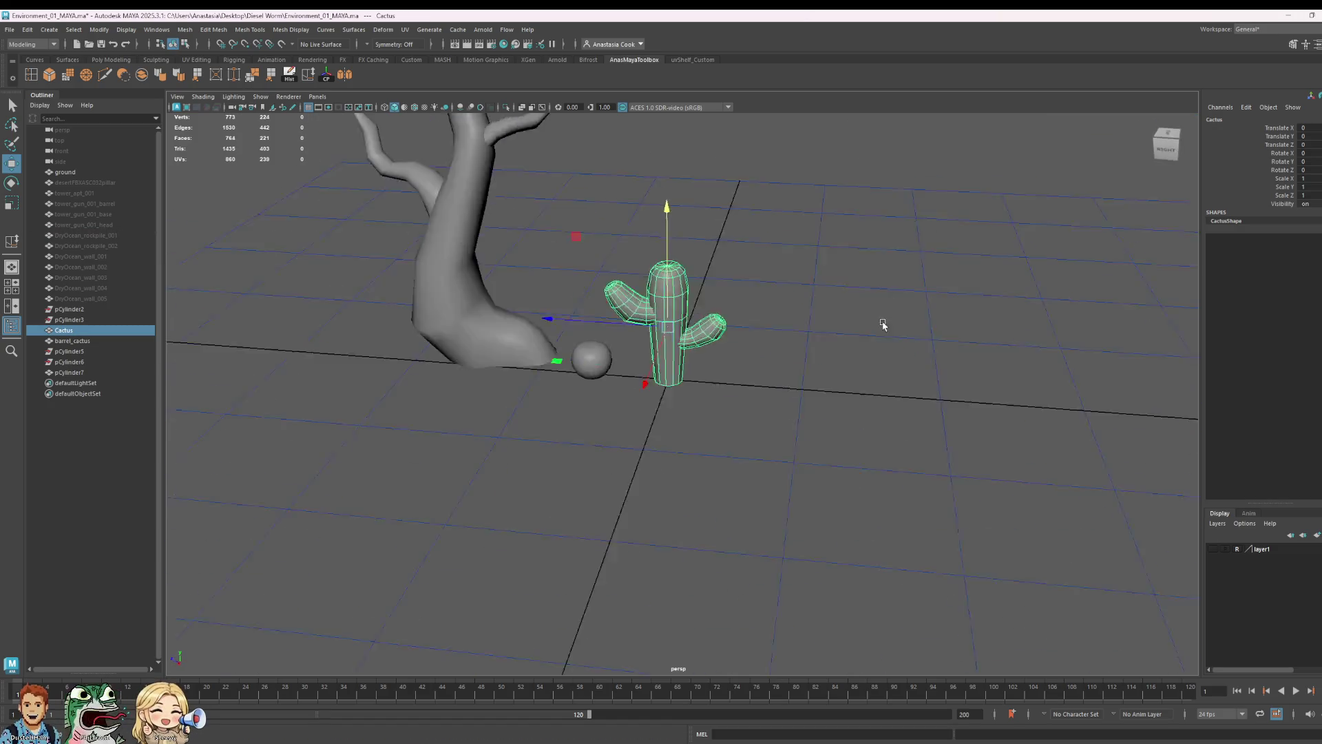
pyautogui.keyDown('alt'); pyautogui.moveTo(914, 316); pyautogui.dragTo(609, 373, button='right'); pyautogui.keyUp('alt')
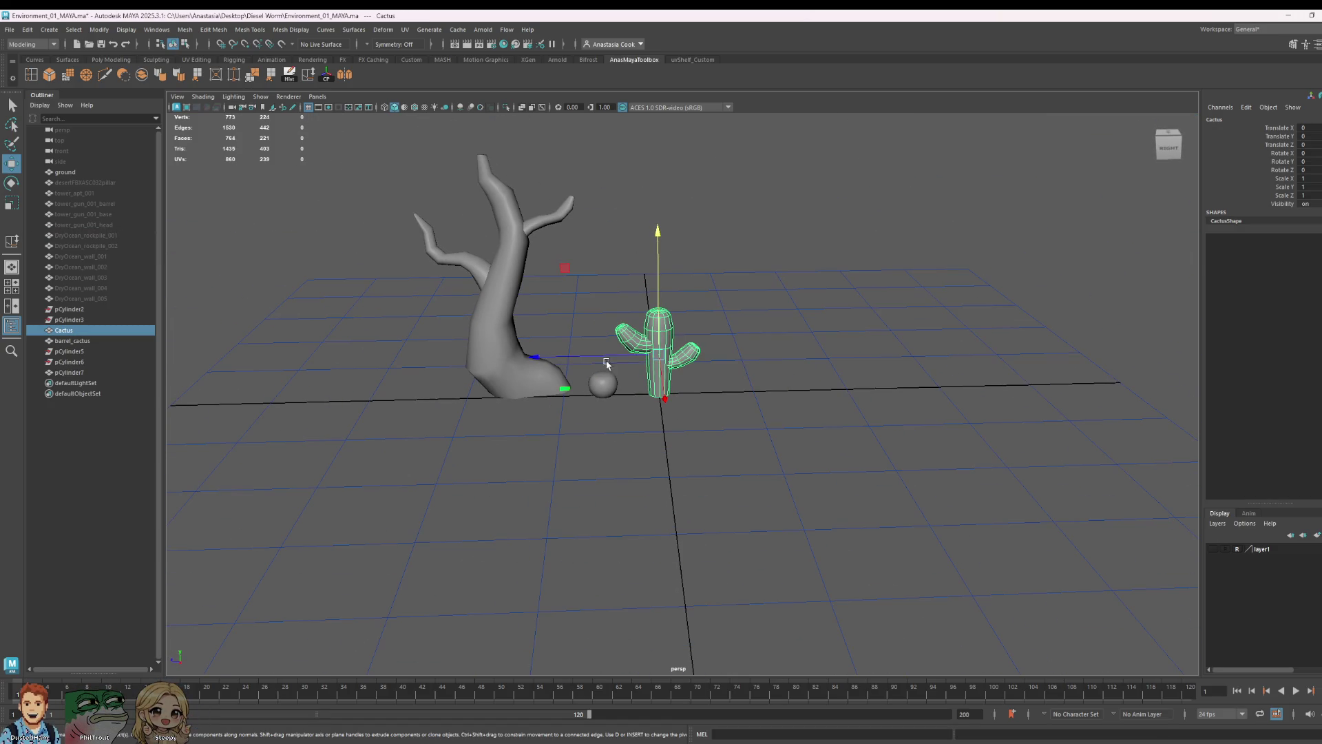
pyautogui.click(882, 254)
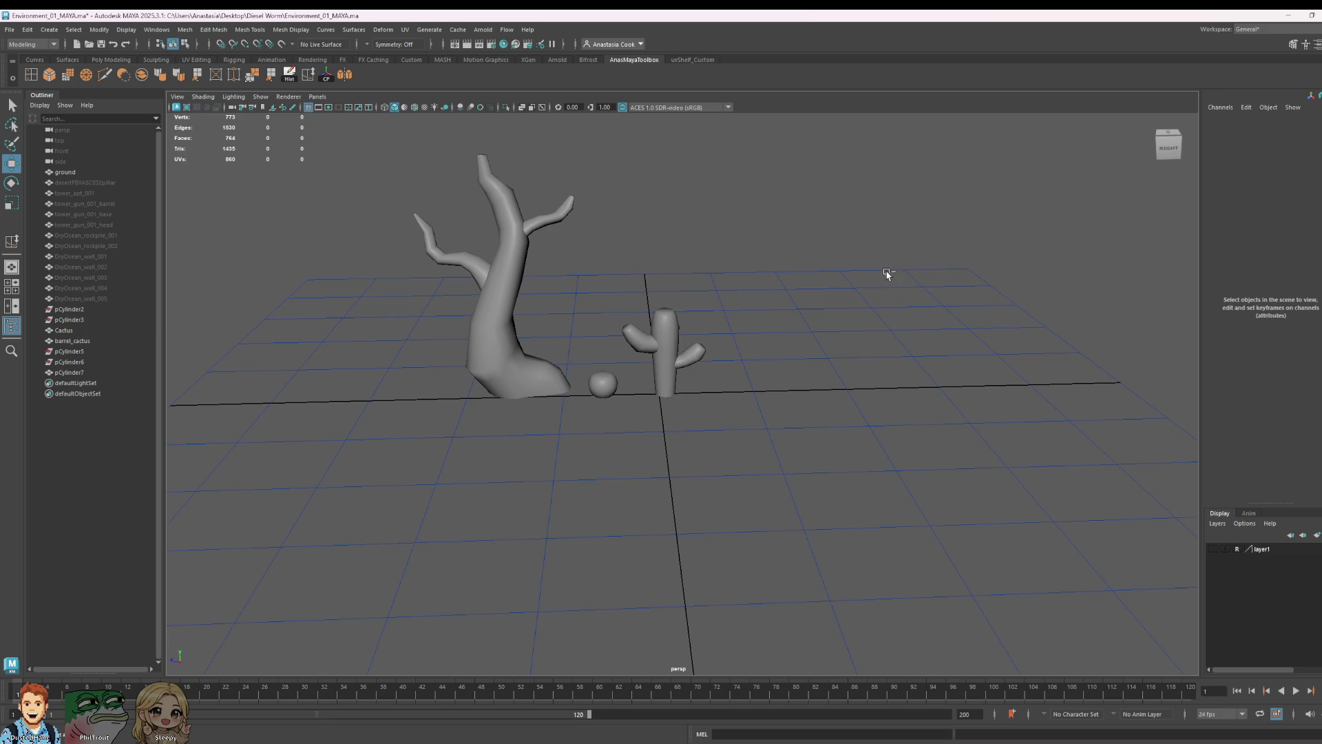
pyautogui.hotkey('ctrl', 'z')
pyautogui.hotkey('ctrl', 'z')
pyautogui.hotkey('ctrl', 'z')
pyautogui.moveTo(910, 333)
pyautogui.keyDown('alt'); pyautogui.mouseDown()
pyautogui.moveTo(871, 319)
pyautogui.moveTo(885, 324)
pyautogui.moveTo(875, 407)
pyautogui.mouseUp(); pyautogui.keyUp('alt')
pyautogui.scroll(3, 874, 407)
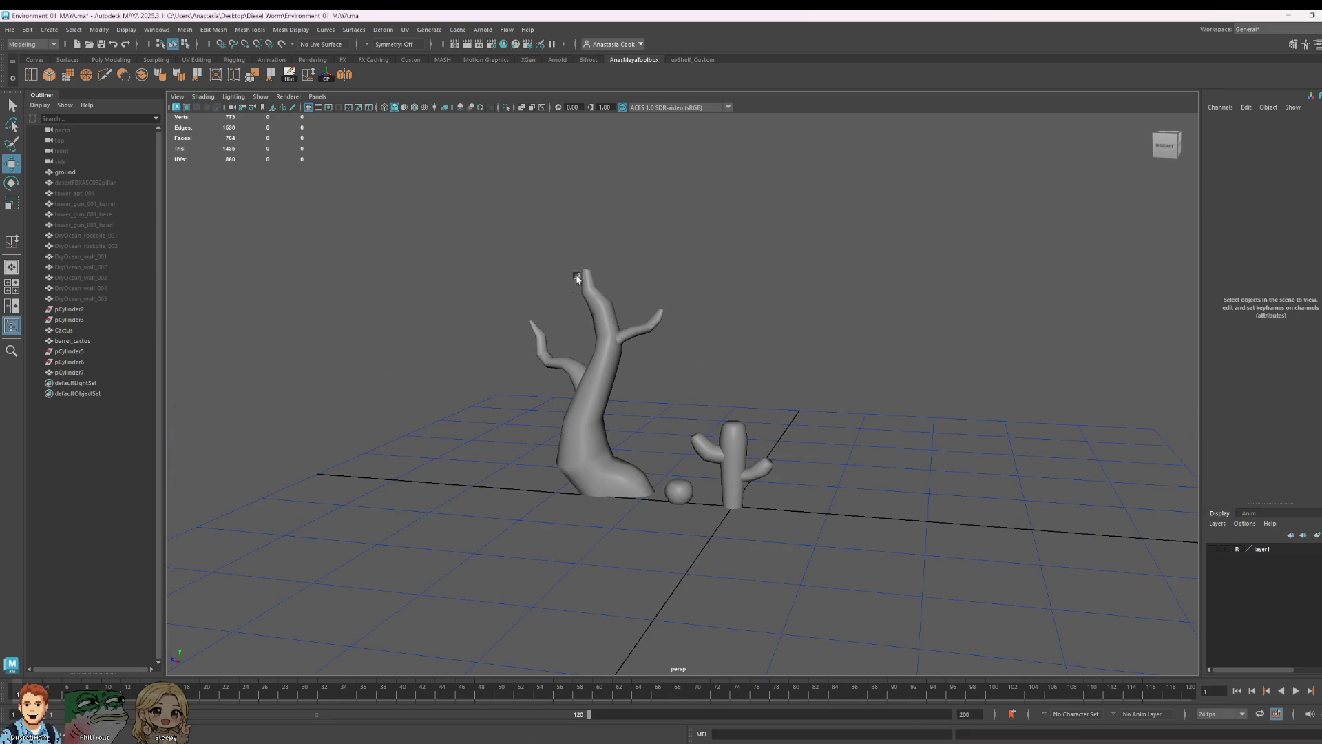
# - Pull the trunk's top vertex up and sideways into a sharp point
pyautogui.click(588, 276)
pyautogui.scroll(3, 685, 404)
pyautogui.scroll(3, 685, 404)
pyautogui.moveTo(663, 442); pyautogui.dragTo(634, 448, button='right')
pyautogui.click(641, 487)
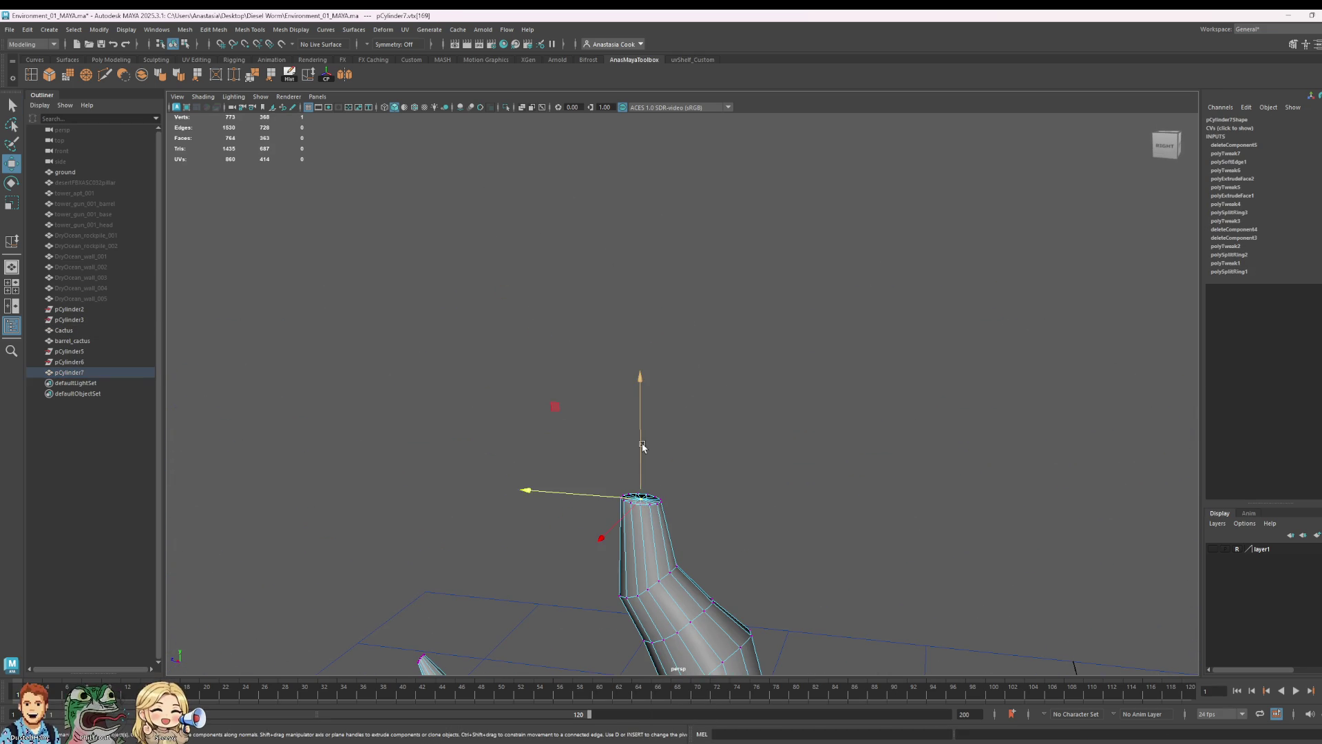
pyautogui.moveTo(643, 434); pyautogui.dragTo(645, 410)
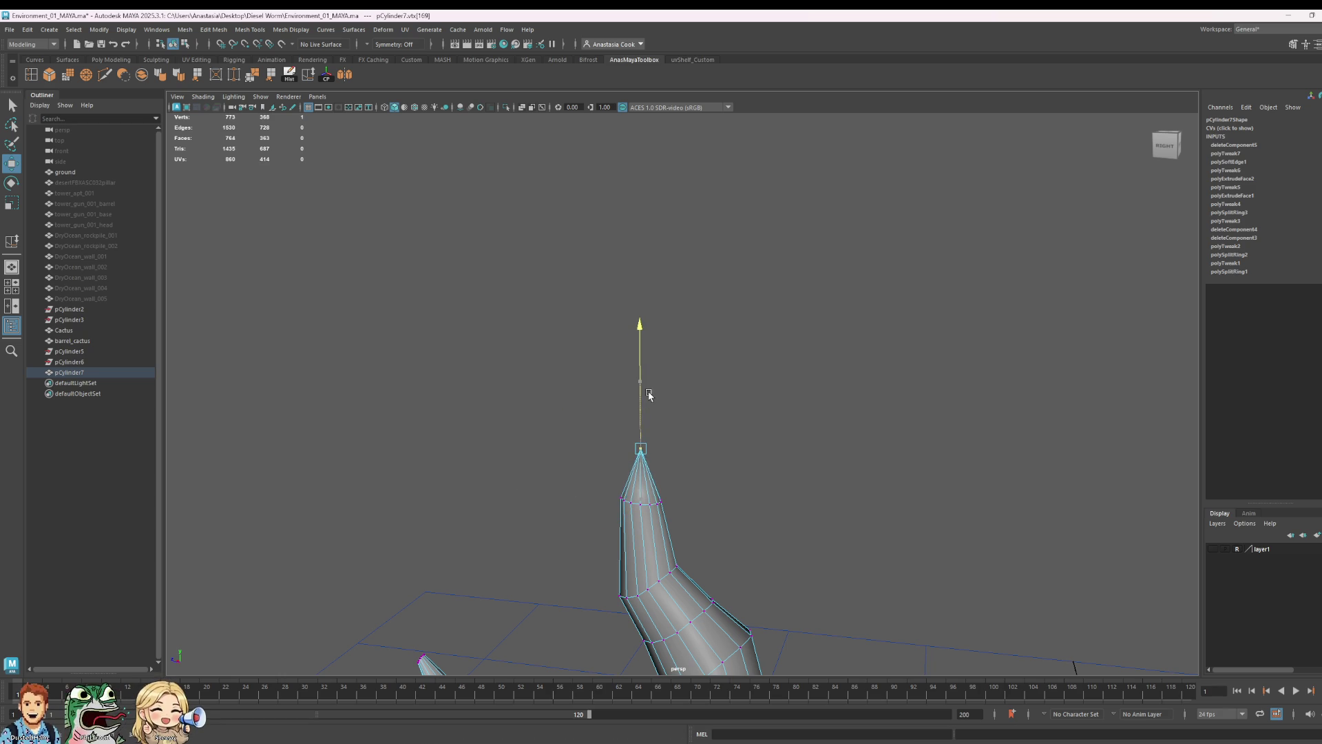
pyautogui.moveTo(651, 444); pyautogui.dragTo(705, 473, button='right')
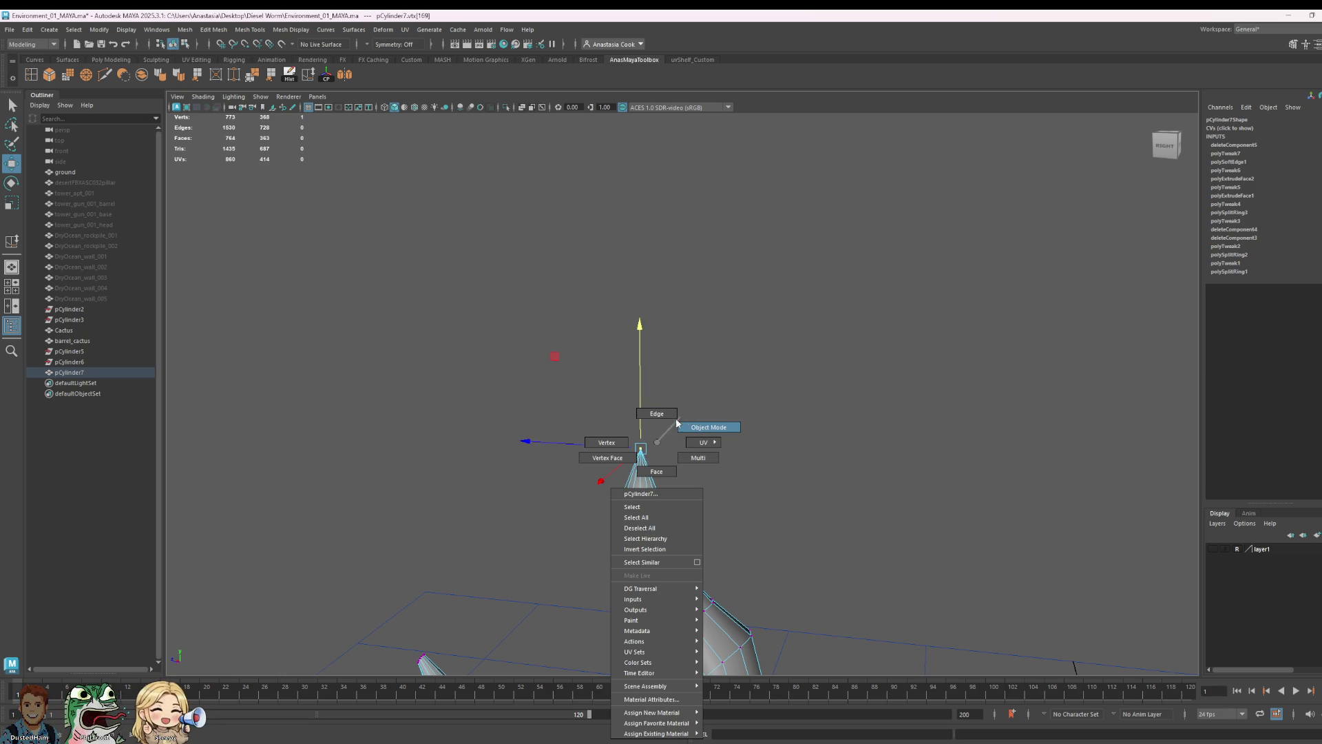
pyautogui.moveTo(708, 404); pyautogui.dragTo(645, 445, button='right')
pyautogui.moveTo(607, 444); pyautogui.dragTo(612, 451)
pyautogui.moveTo(688, 555); pyautogui.dragTo(761, 434, button='right')
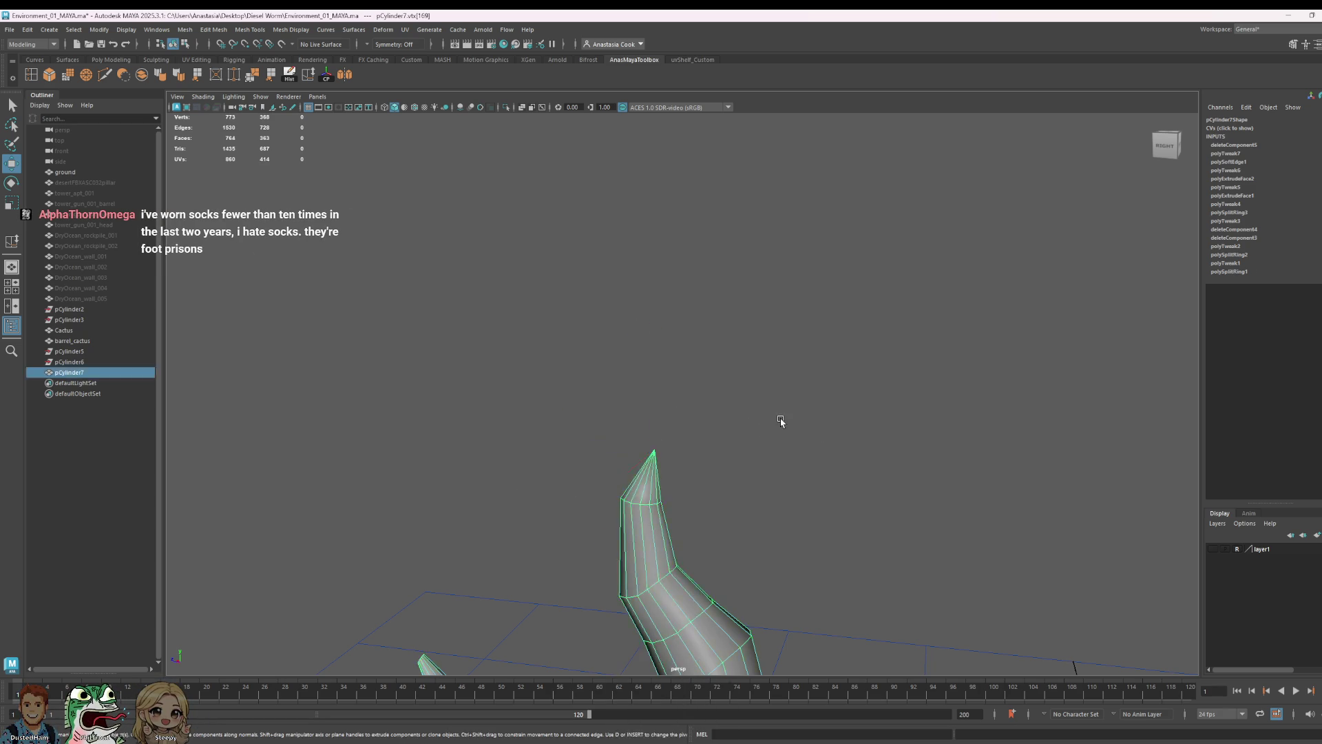
pyautogui.click(765, 419)
pyautogui.moveTo(833, 465)
pyautogui.keyDown('alt'); pyautogui.mouseDown()
pyautogui.moveTo(760, 567)
pyautogui.moveTo(491, 635)
pyautogui.mouseUp(); pyautogui.keyUp('alt')
pyautogui.scroll(5, 747, 329)
# - Slide the tip vertices sideways to bend the point slightly, then return to object mode
pyautogui.click(813, 436)
pyautogui.moveTo(814, 436)
pyautogui.keyDown('alt'); pyautogui.mouseDown()
pyautogui.moveTo(463, 487)
pyautogui.moveTo(735, 454)
pyautogui.mouseUp(); pyautogui.keyUp('alt')
pyautogui.scroll(3, 633, 378)
pyautogui.moveTo(576, 325); pyautogui.dragTo(580, 321, button='right')
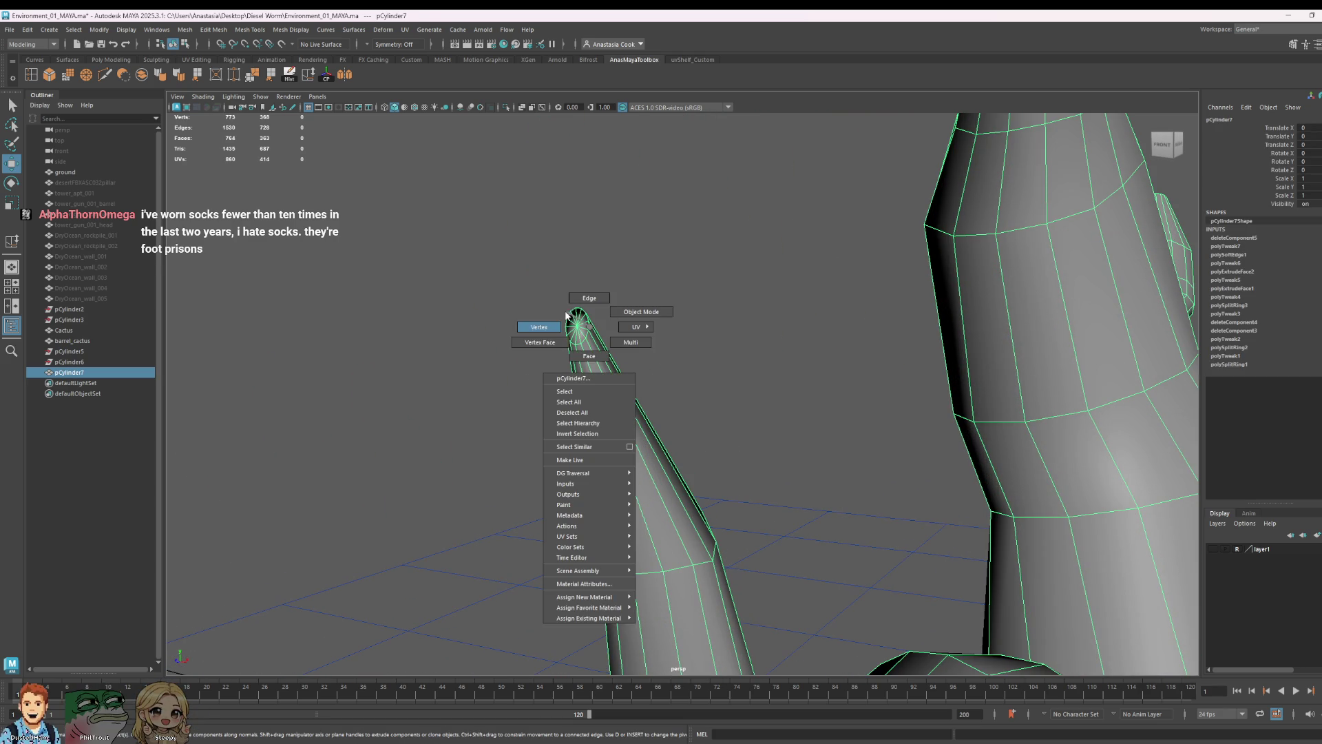
pyautogui.moveTo(694, 331)
pyautogui.keyDown('alt'); pyautogui.mouseDown()
pyautogui.moveTo(703, 402)
pyautogui.moveTo(386, 319)
pyautogui.moveTo(545, 321)
pyautogui.mouseUp(); pyautogui.keyUp('alt')
pyautogui.moveTo(520, 262); pyautogui.dragTo(499, 262)
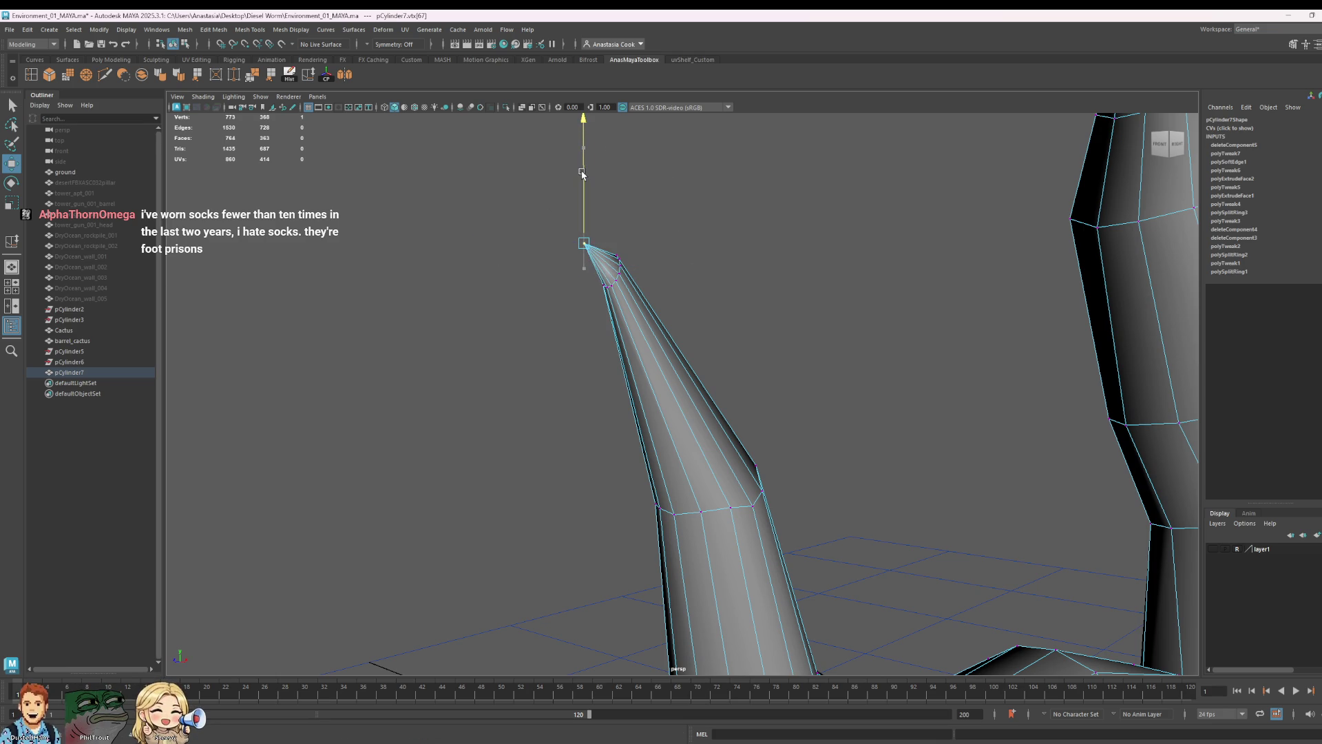
pyautogui.moveTo(662, 343); pyautogui.dragTo(812, 286, button='right')
pyautogui.scroll(-5, 867, 349)
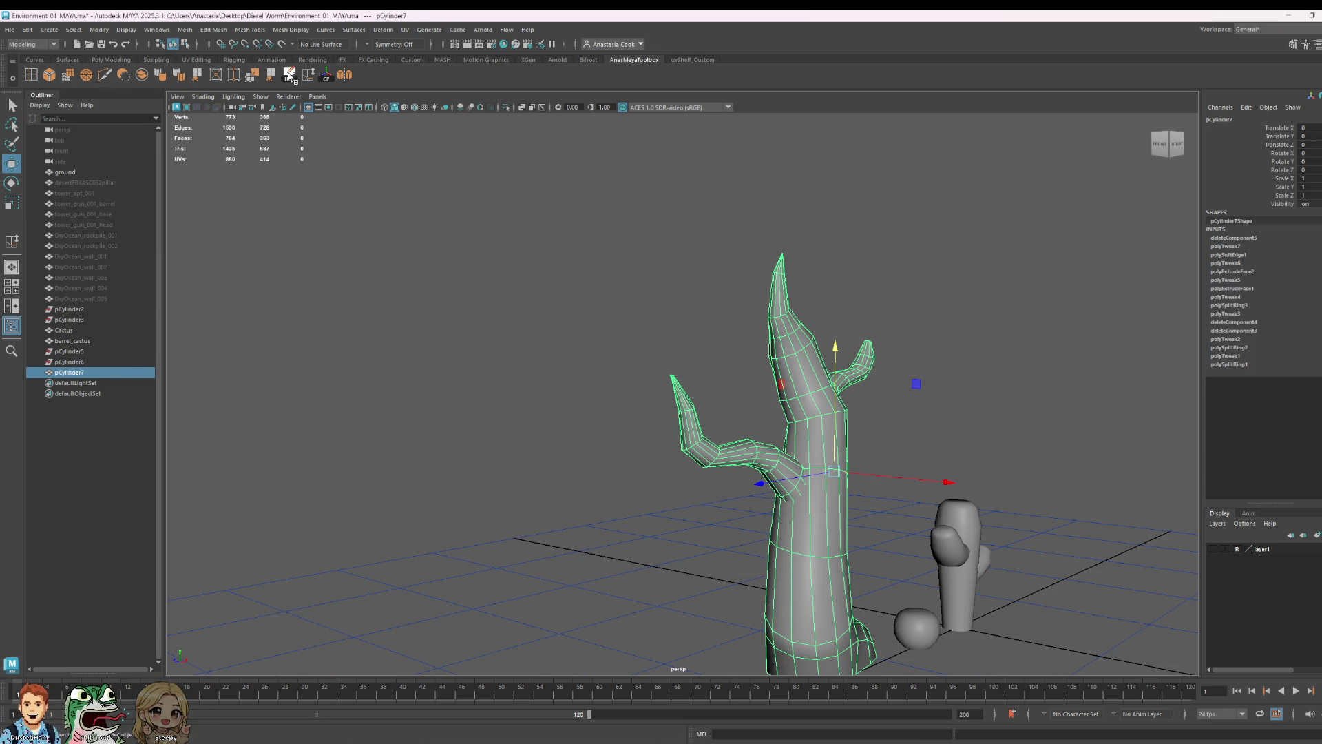
pyautogui.scroll(3, 1003, 361)
pyautogui.scroll(2, 924, 366)
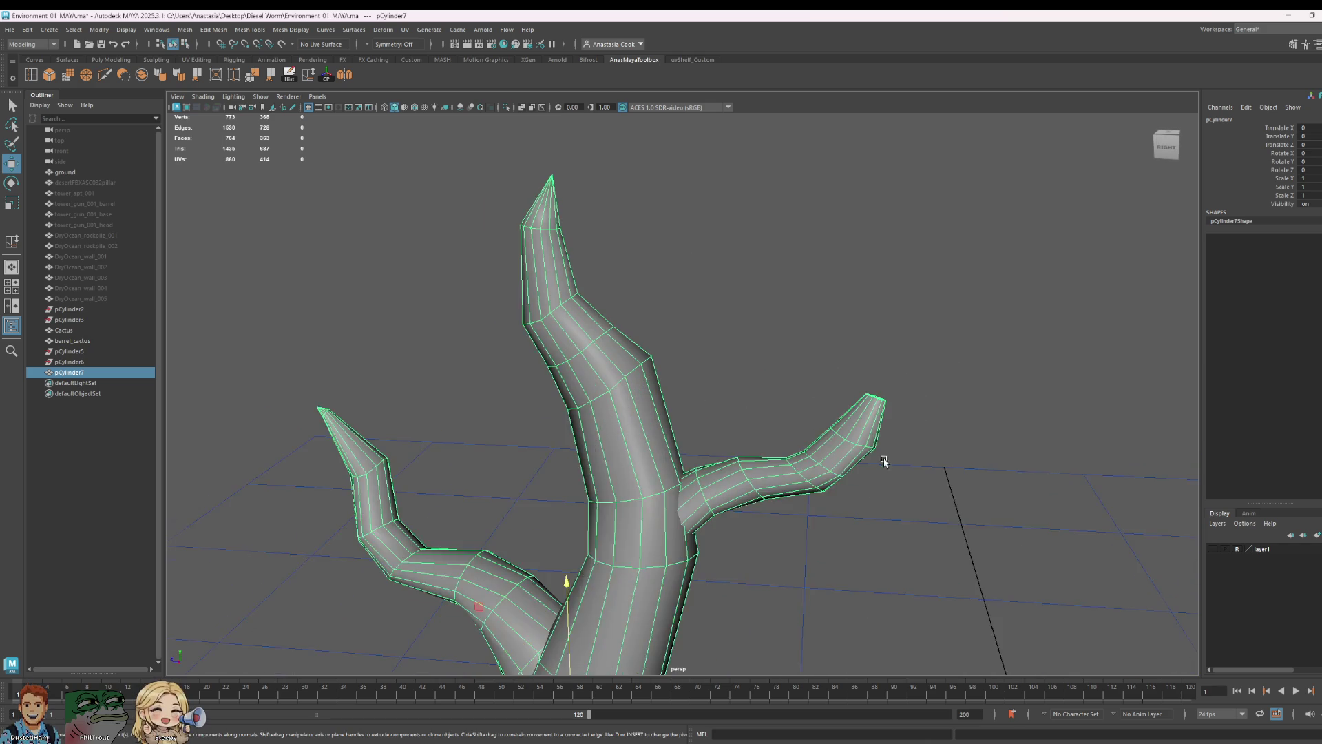
pyautogui.scroll(3, 879, 457)
pyautogui.scroll(-3, 961, 443)
# - Move the right branch's tip vertices together into a sharp spike
pyautogui.keyDown('alt'); pyautogui.moveTo(785, 452); pyautogui.dragTo(782, 477); pyautogui.keyUp('alt')
pyautogui.moveTo(605, 446); pyautogui.dragTo(555, 451, button='right')
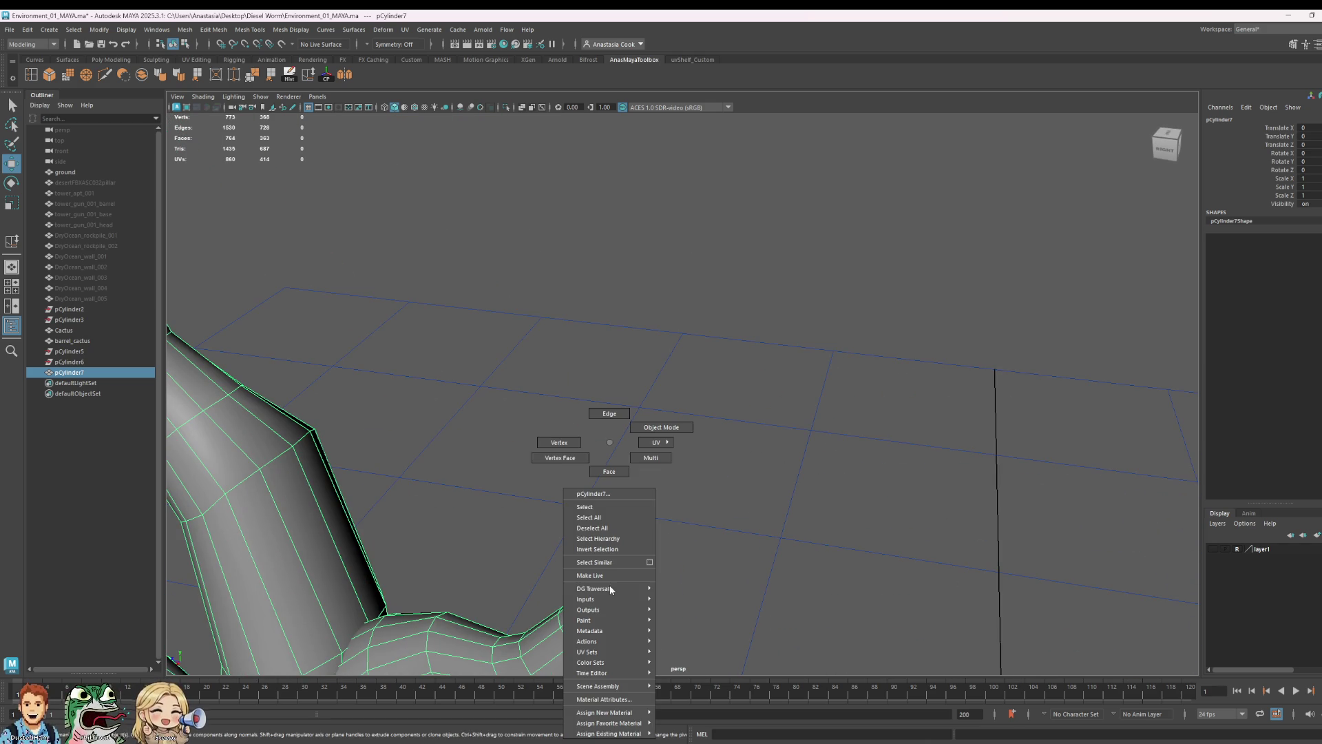
pyautogui.moveTo(608, 556)
pyautogui.mouseDown()
pyautogui.moveTo(640, 572)
pyautogui.moveTo(624, 526)
pyautogui.mouseUp()
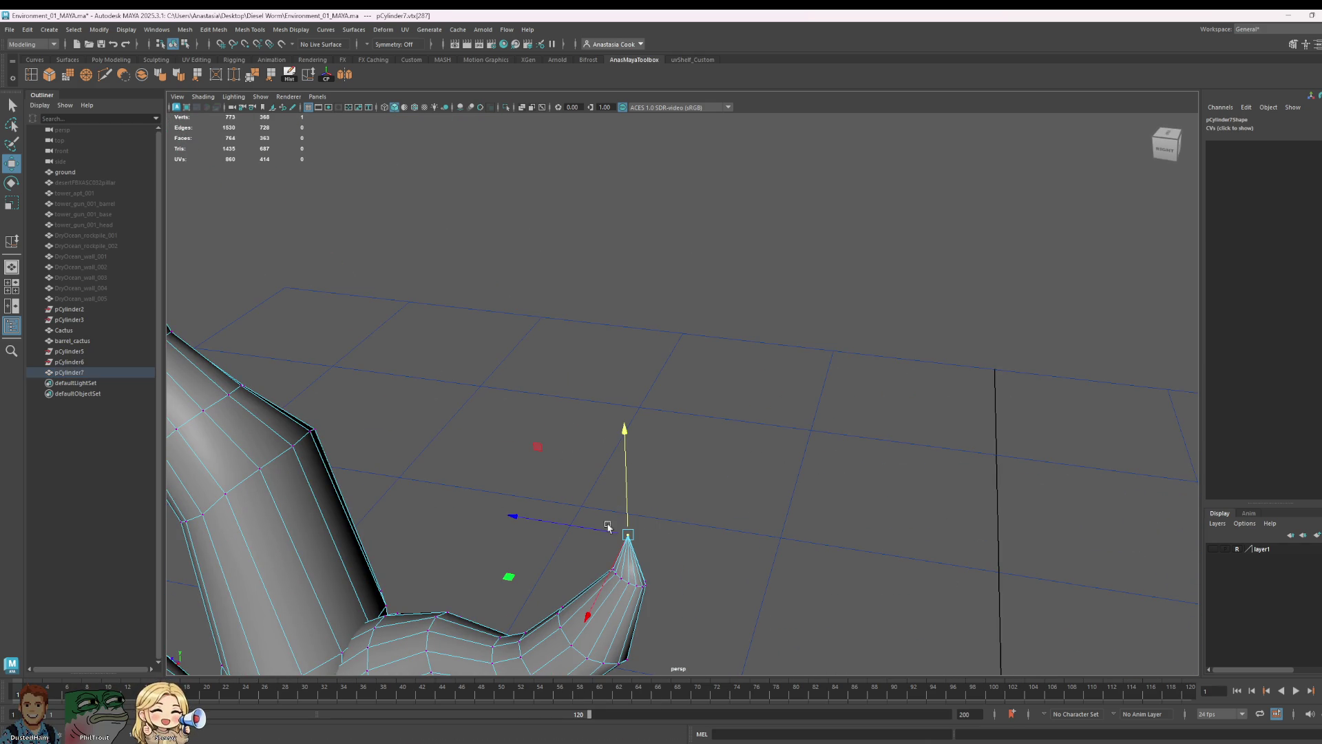
pyautogui.moveTo(633, 444); pyautogui.dragTo(682, 430, button='right')
pyautogui.click(785, 451)
pyautogui.scroll(-5, 765, 487)
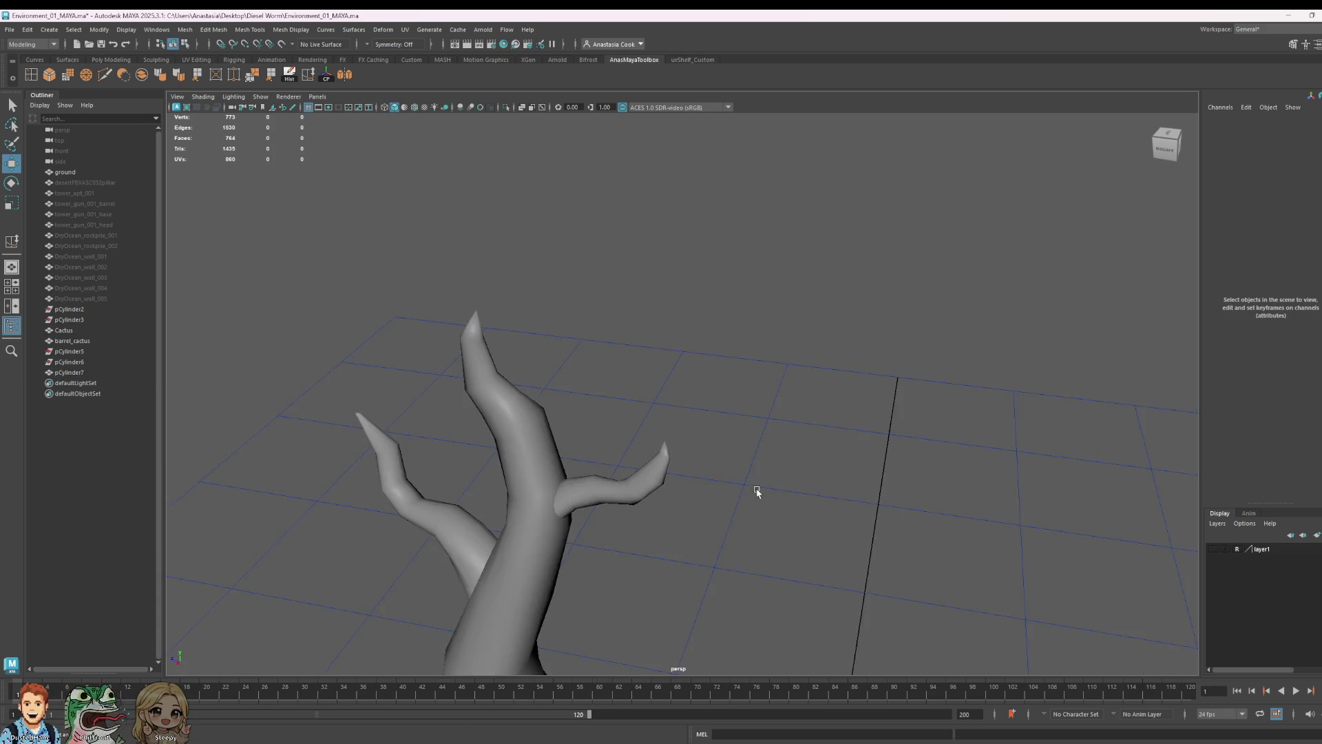
# - Reselect the tree and orbit to review all the sharpened branch tips
pyautogui.hotkey('ctrl', 'z')
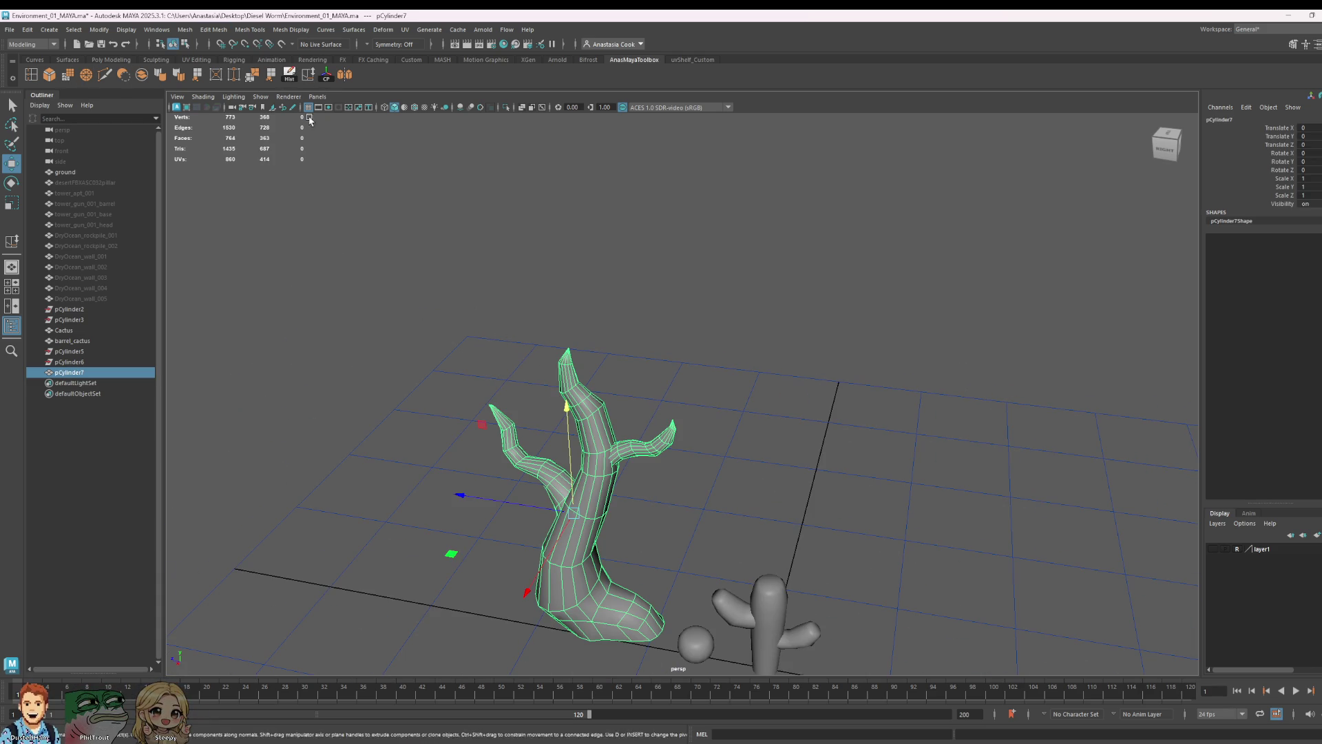
pyautogui.click(706, 525)
pyautogui.moveTo(707, 524)
pyautogui.keyDown('alt'); pyautogui.mouseDown()
pyautogui.moveTo(537, 492)
pyautogui.moveTo(774, 510)
pyautogui.moveTo(697, 502)
pyautogui.mouseUp(); pyautogui.keyUp('alt')
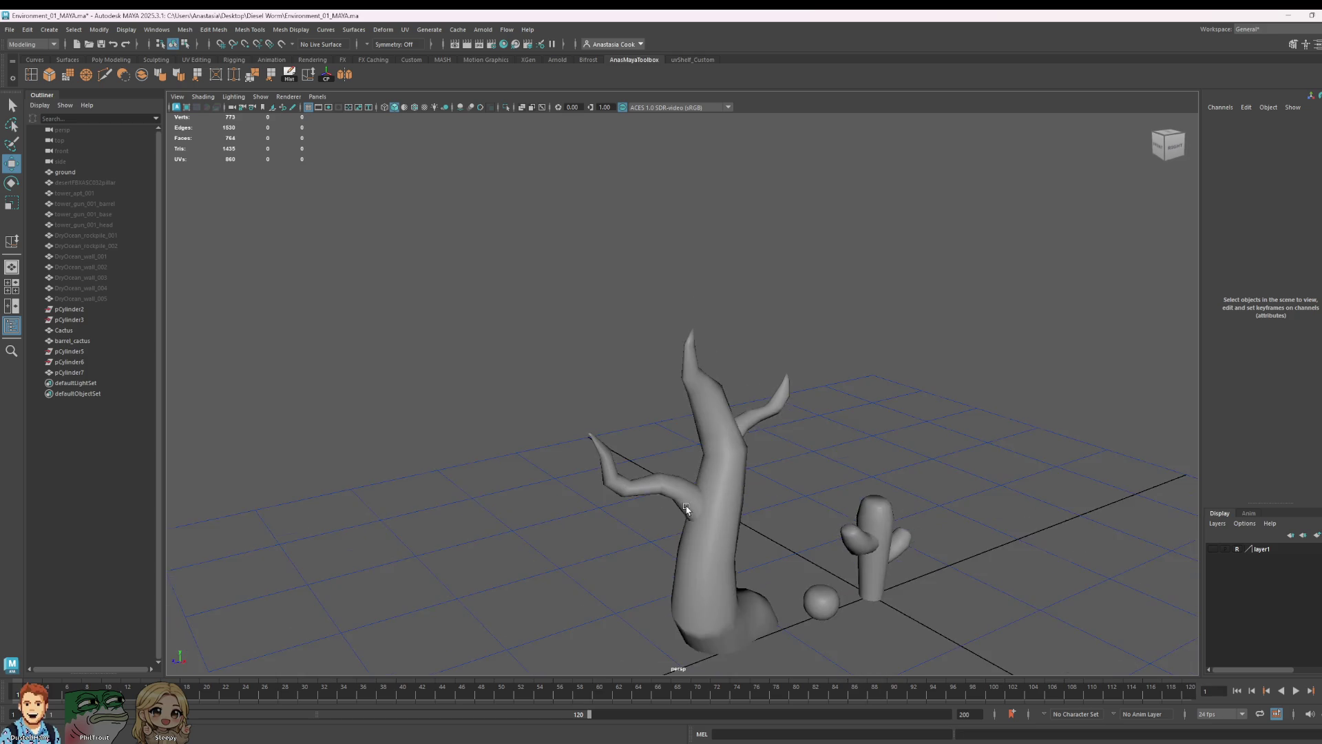
pyautogui.scroll(3, 600, 482)
pyautogui.scroll(3, 494, 515)
pyautogui.click(820, 620)
pyautogui.moveTo(821, 620)
pyautogui.keyDown('alt'); pyautogui.mouseDown()
pyautogui.moveTo(696, 547)
pyautogui.moveTo(847, 546)
pyautogui.moveTo(765, 605)
pyautogui.moveTo(803, 502)
pyautogui.moveTo(737, 488)
pyautogui.mouseUp(); pyautogui.keyUp('alt')
pyautogui.scroll(-3, 555, 473)
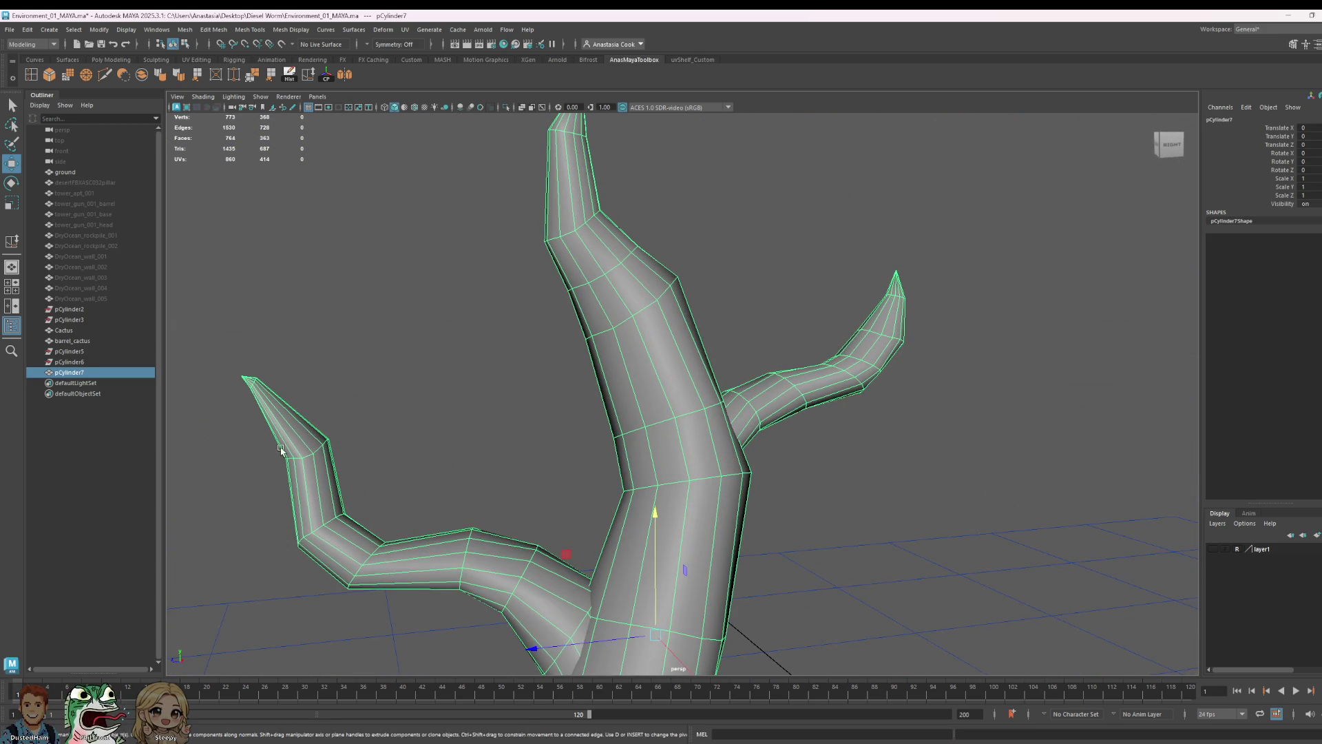
pyautogui.scroll(-2, 286, 455)
pyautogui.scroll(-3, 503, 466)
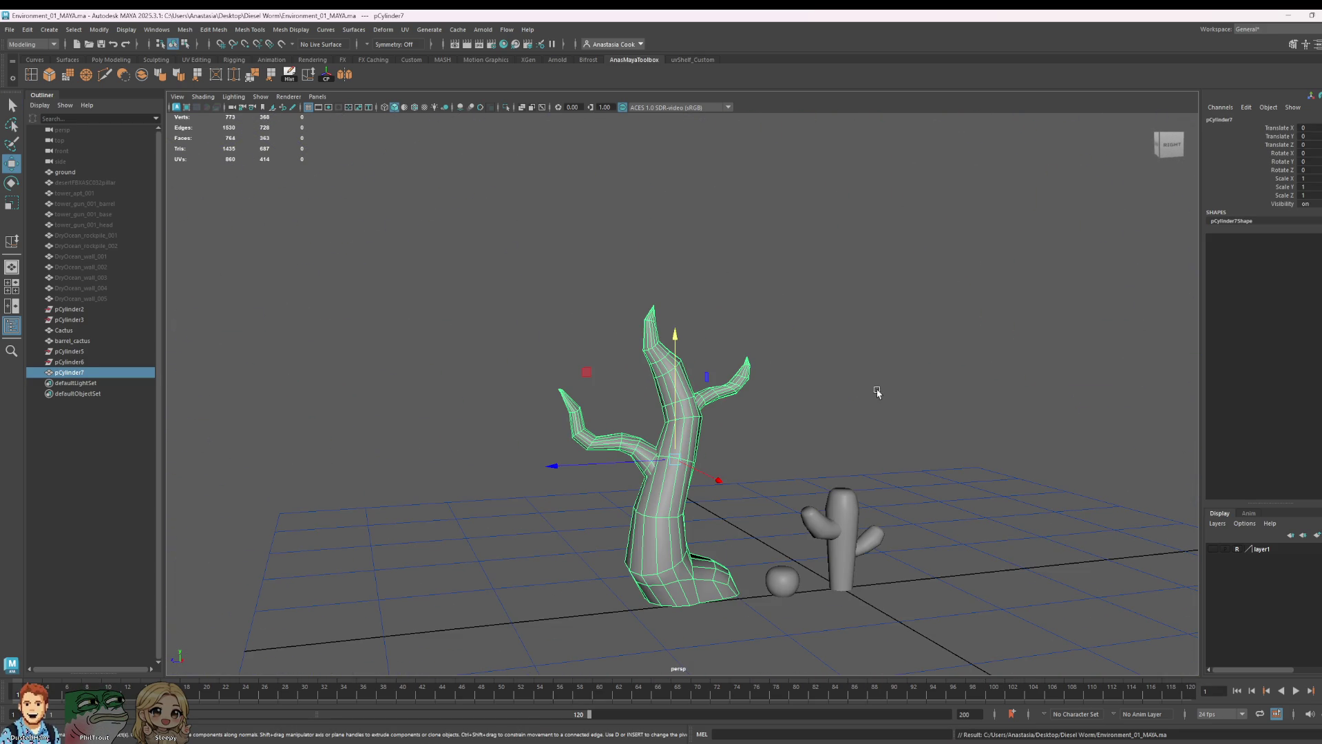
pyautogui.rightClick(742, 393)
pyautogui.click(933, 373)
pyautogui.moveTo(933, 372)
pyautogui.keyDown('alt'); pyautogui.mouseDown()
pyautogui.moveTo(862, 503)
pyautogui.moveTo(672, 460)
pyautogui.moveTo(1003, 452)
pyautogui.moveTo(950, 560)
pyautogui.moveTo(900, 508)
pyautogui.moveTo(951, 507)
pyautogui.moveTo(992, 480)
pyautogui.moveTo(1027, 550)
pyautogui.mouseUp(); pyautogui.keyUp('alt')
pyautogui.scroll(1, 957, 507)
pyautogui.scroll(-3, 989, 510)
pyautogui.keyDown('alt'); pyautogui.moveTo(1027, 544); pyautogui.dragTo(1004, 547); pyautogui.keyUp('alt')
pyautogui.keyDown('alt'); pyautogui.moveTo(1004, 546); pyautogui.dragTo(753, 488, button='middle'); pyautogui.keyUp('alt')
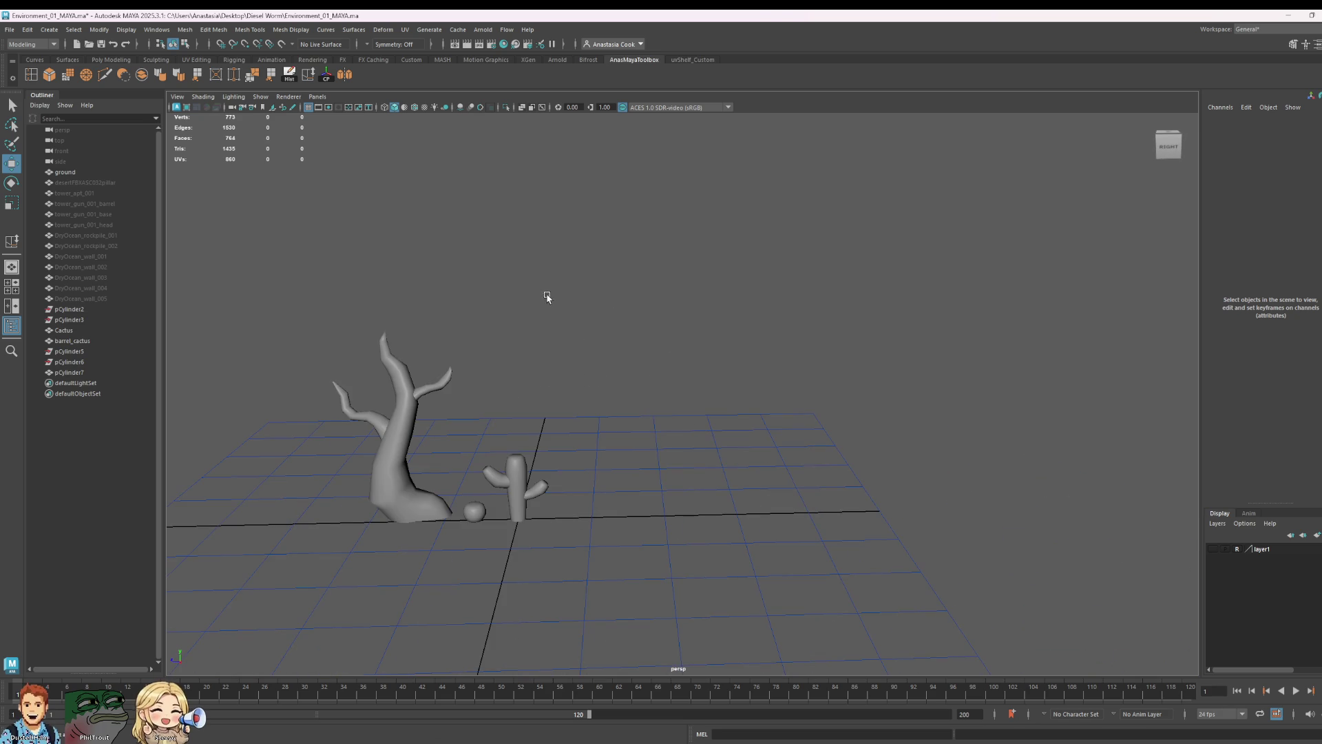
pyautogui.keyDown('alt'); pyautogui.moveTo(551, 348); pyautogui.dragTo(709, 355, button='middle'); pyautogui.keyUp('alt')
pyautogui.scroll(2, 662, 445)
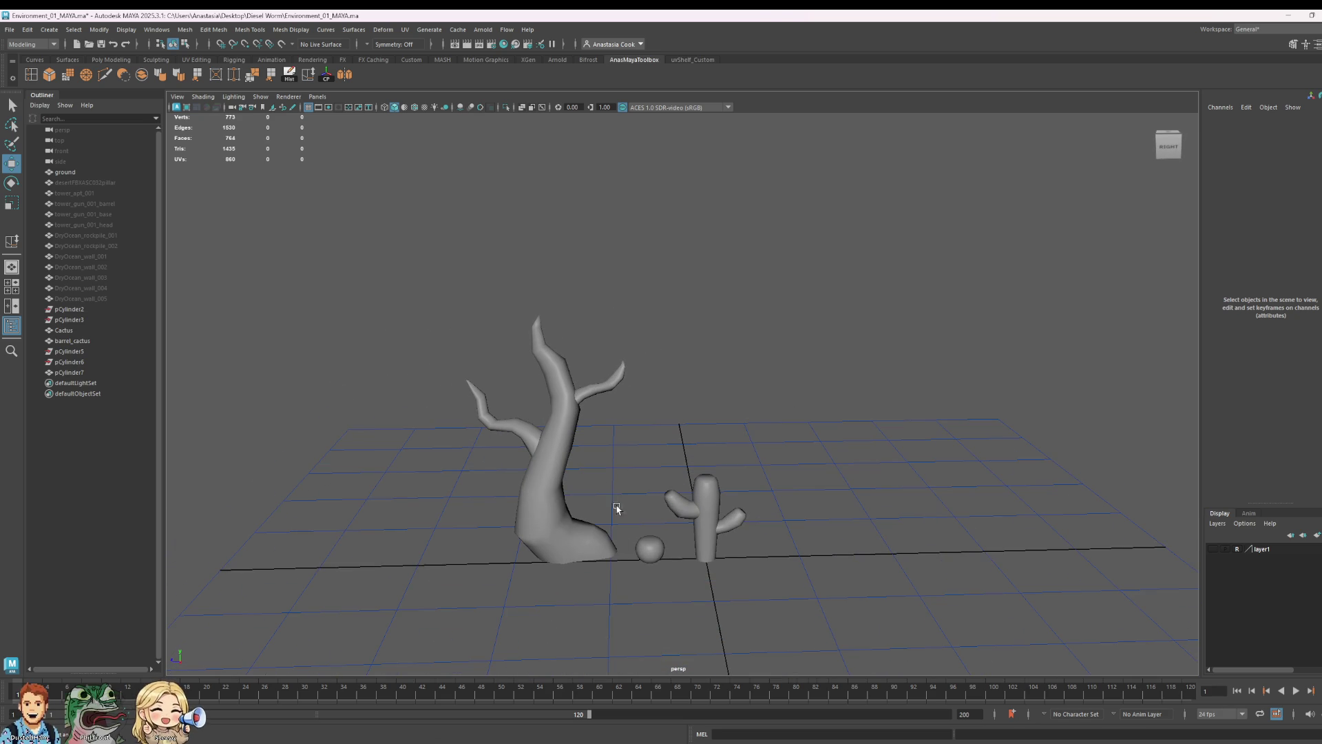
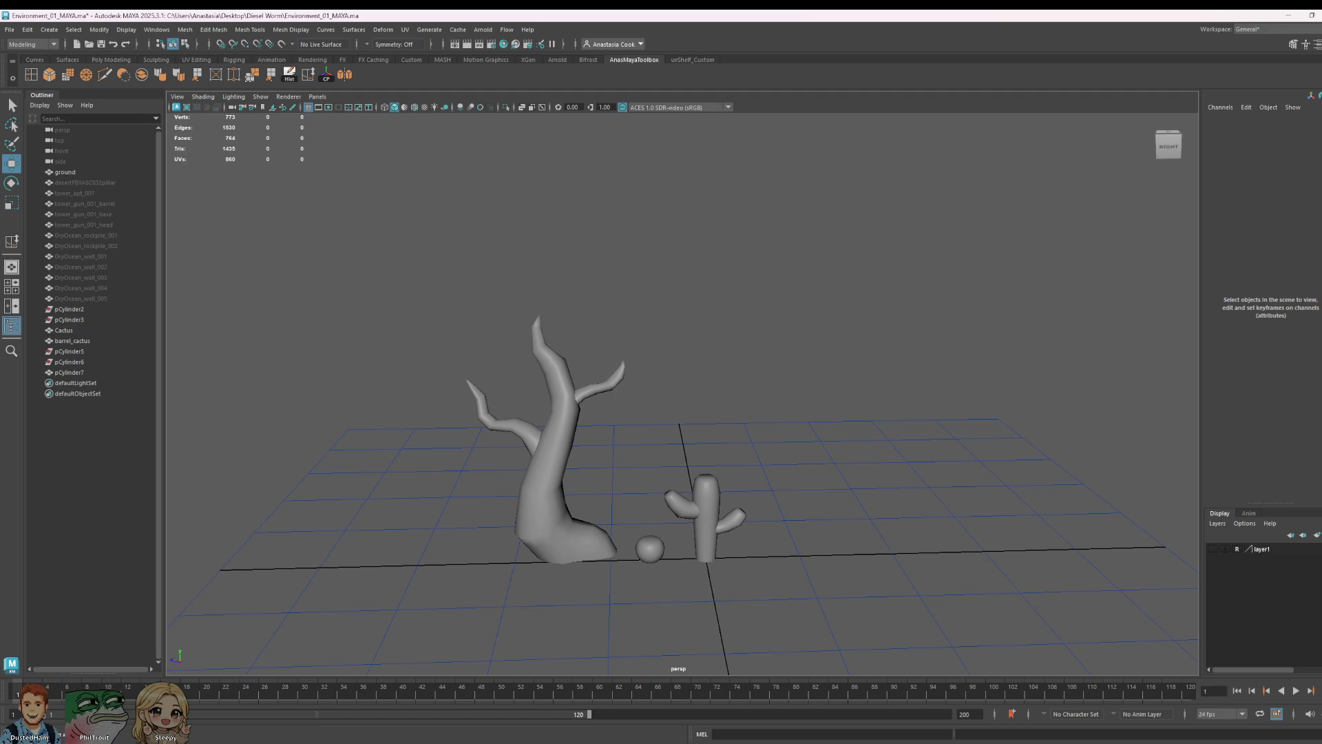
# - Orbit and pan the perspective view around the dead tree and cactus
pyautogui.click(716, 527)
pyautogui.click(895, 352)
pyautogui.moveTo(896, 352)
pyautogui.keyDown('alt'); pyautogui.mouseDown()
pyautogui.moveTo(896, 448)
pyautogui.moveTo(507, 430)
pyautogui.moveTo(333, 445)
pyautogui.moveTo(655, 423)
pyautogui.moveTo(797, 449)
pyautogui.moveTo(921, 432)
pyautogui.moveTo(812, 436)
pyautogui.mouseUp(); pyautogui.keyUp('alt')
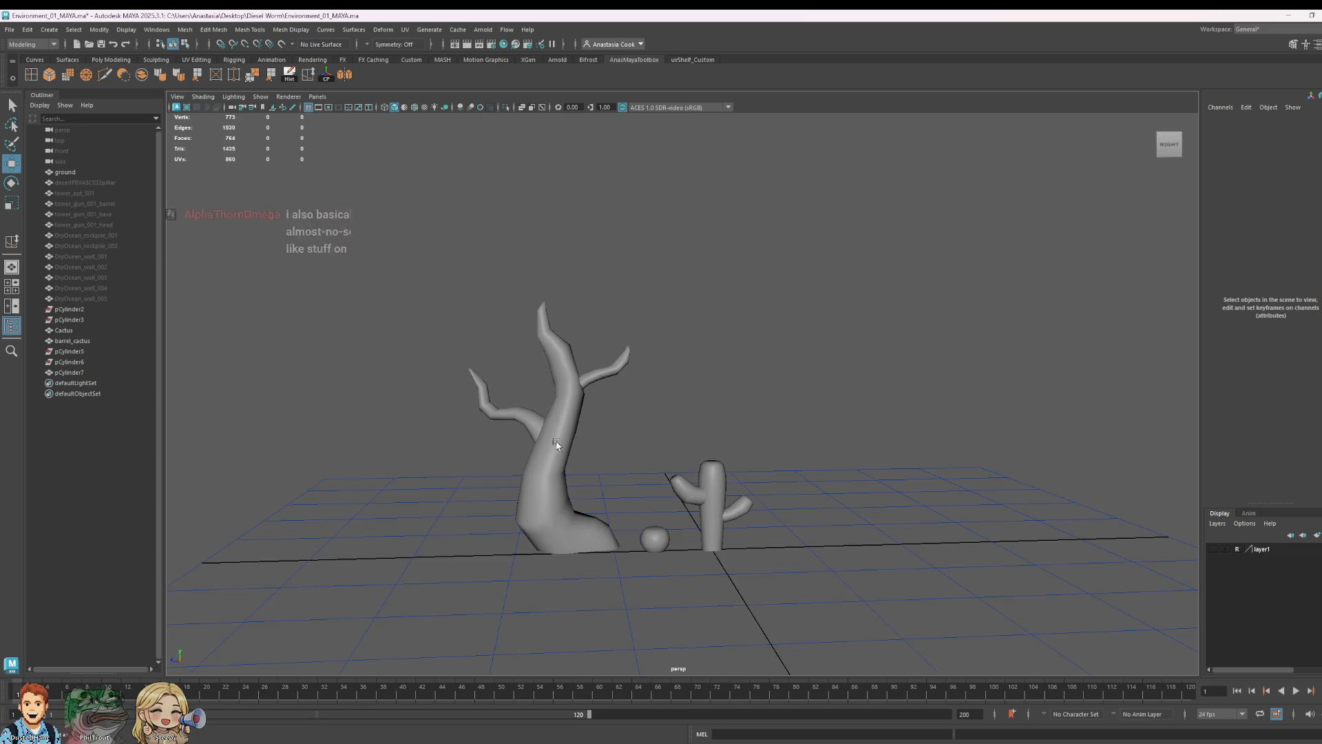
pyautogui.keyDown('alt'); pyautogui.moveTo(718, 489); pyautogui.dragTo(589, 472, button='middle'); pyautogui.keyUp('alt')
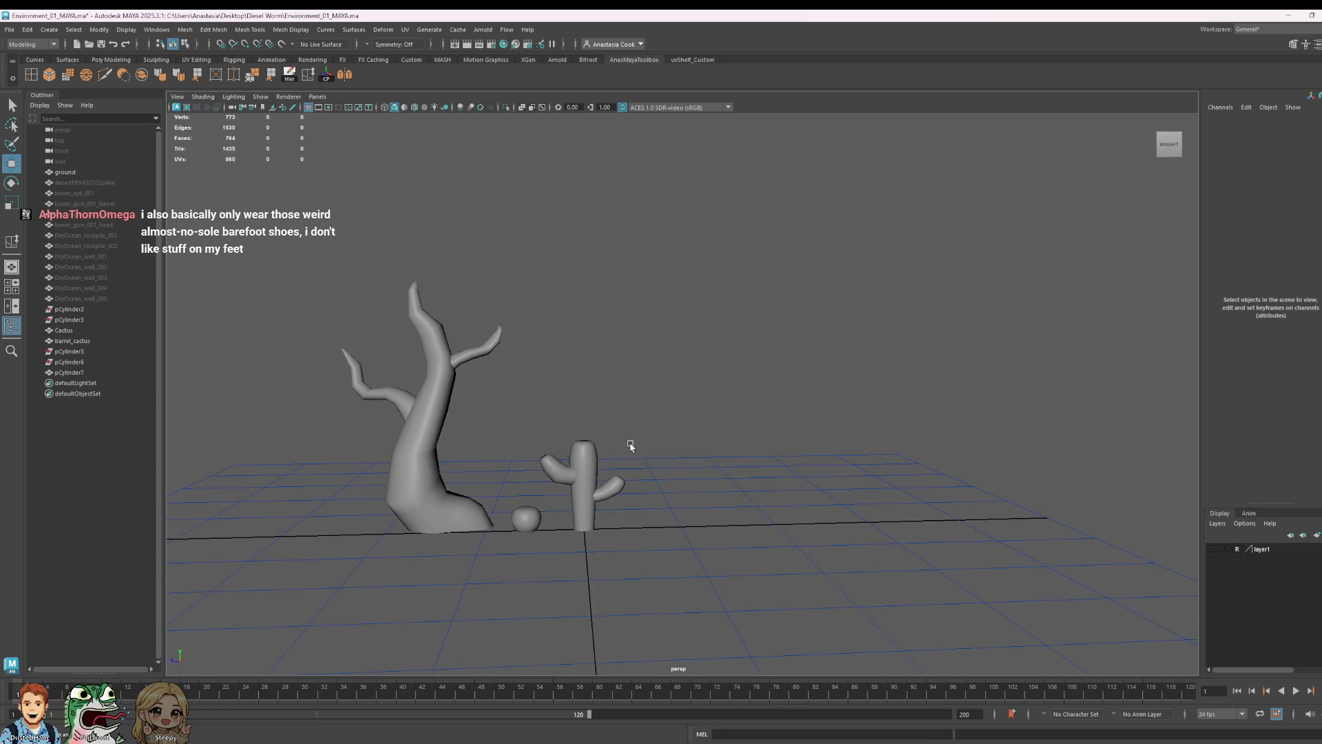
pyautogui.moveTo(878, 436)
pyautogui.keyDown('alt'); pyautogui.mouseDown(button='middle')
pyautogui.moveTo(797, 430)
pyautogui.moveTo(811, 456)
pyautogui.mouseUp(button='middle'); pyautogui.keyUp('alt')
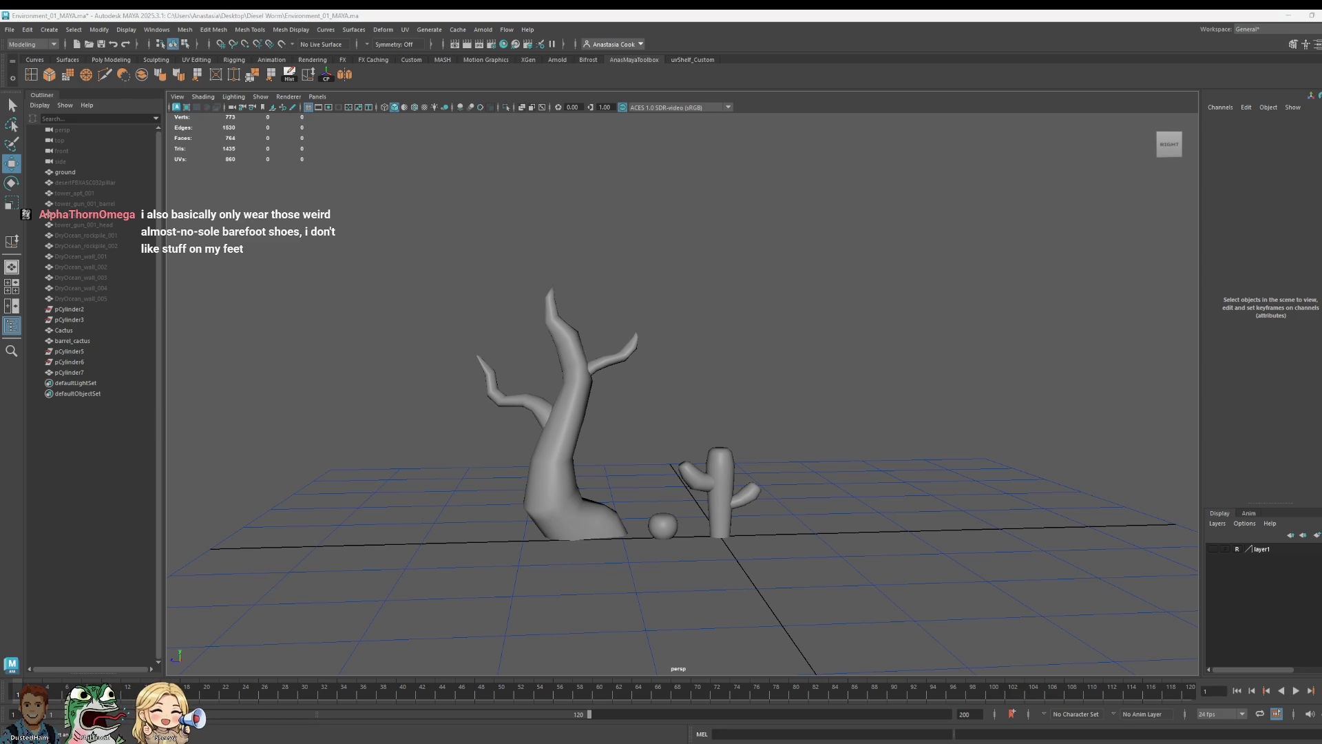
# - Hide all windows with Win+D, then restore Maya and the reference image browser
pyautogui.press('super+d')
pyautogui.press('super+d')
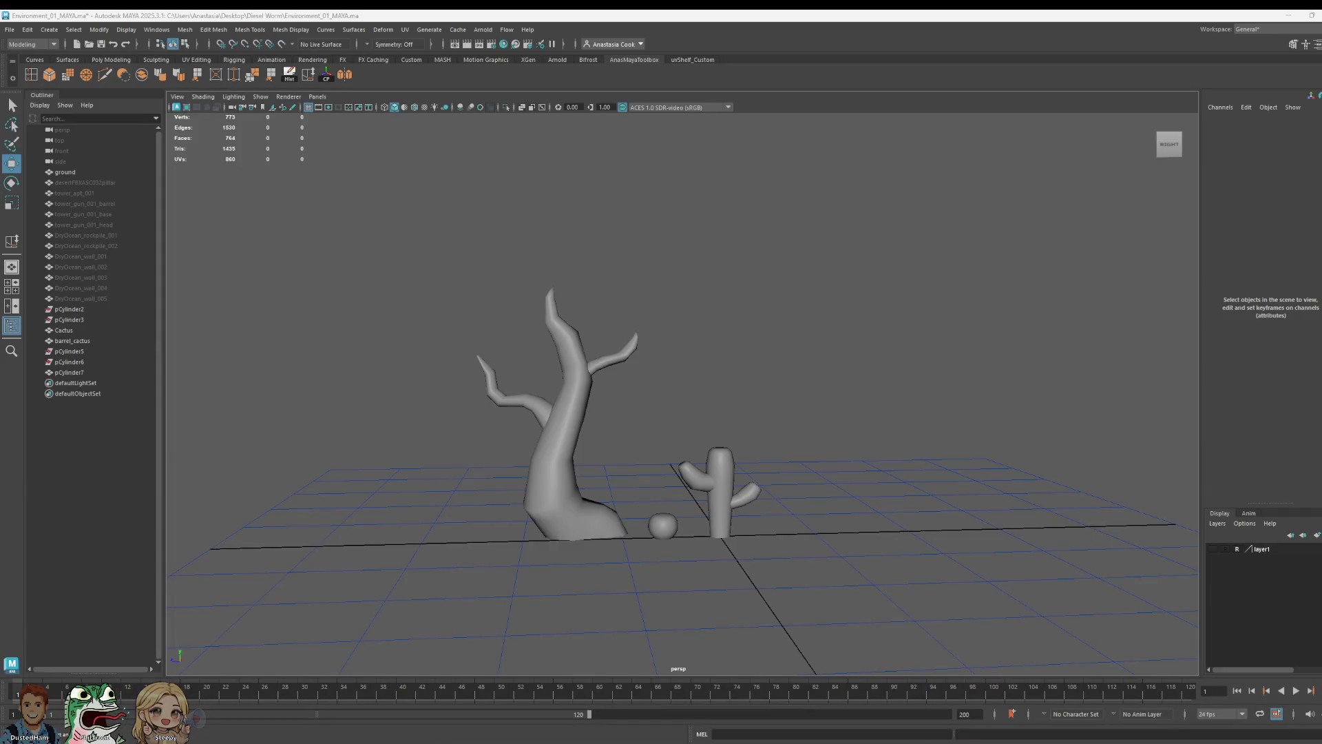
pyautogui.hotkey('alt', 'Tab')
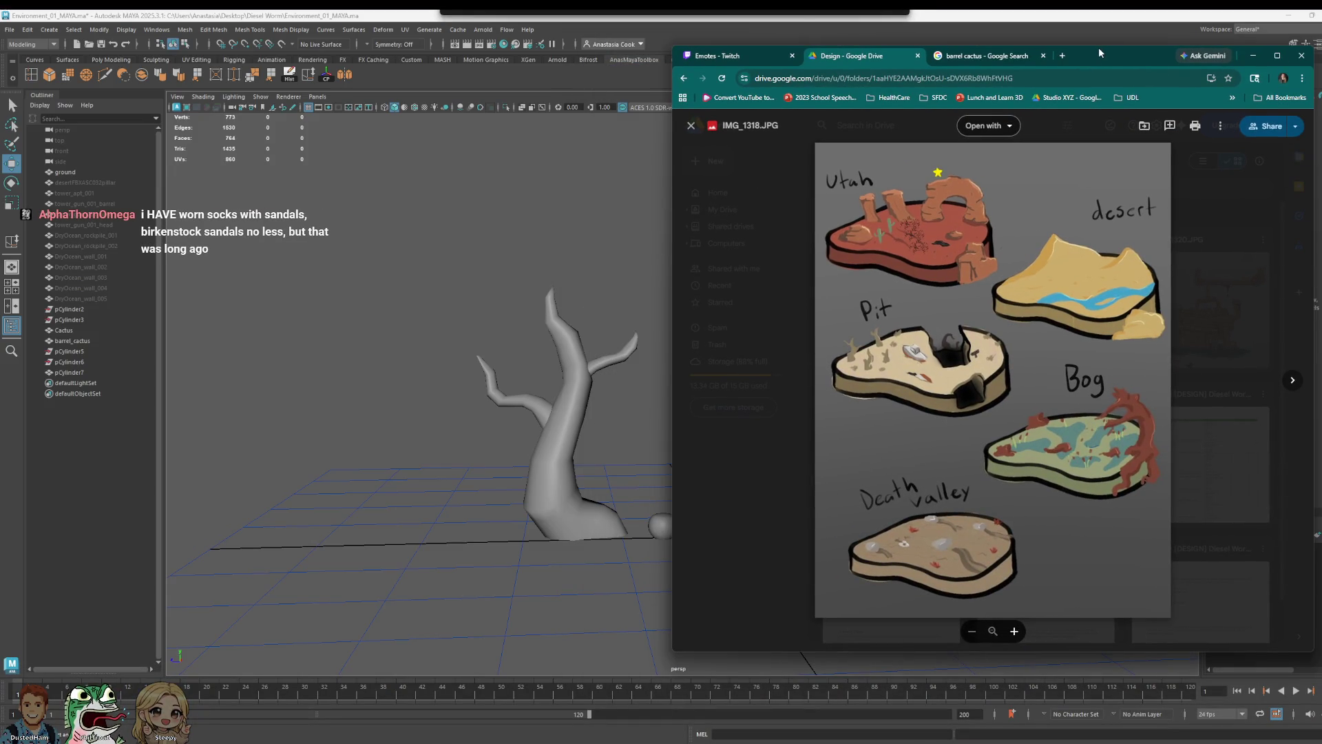
# - Snap the Google Images browser to the right half, then minimize it to show Maya
pyautogui.moveTo(1098, 46); pyautogui.dragTo(731, 85)
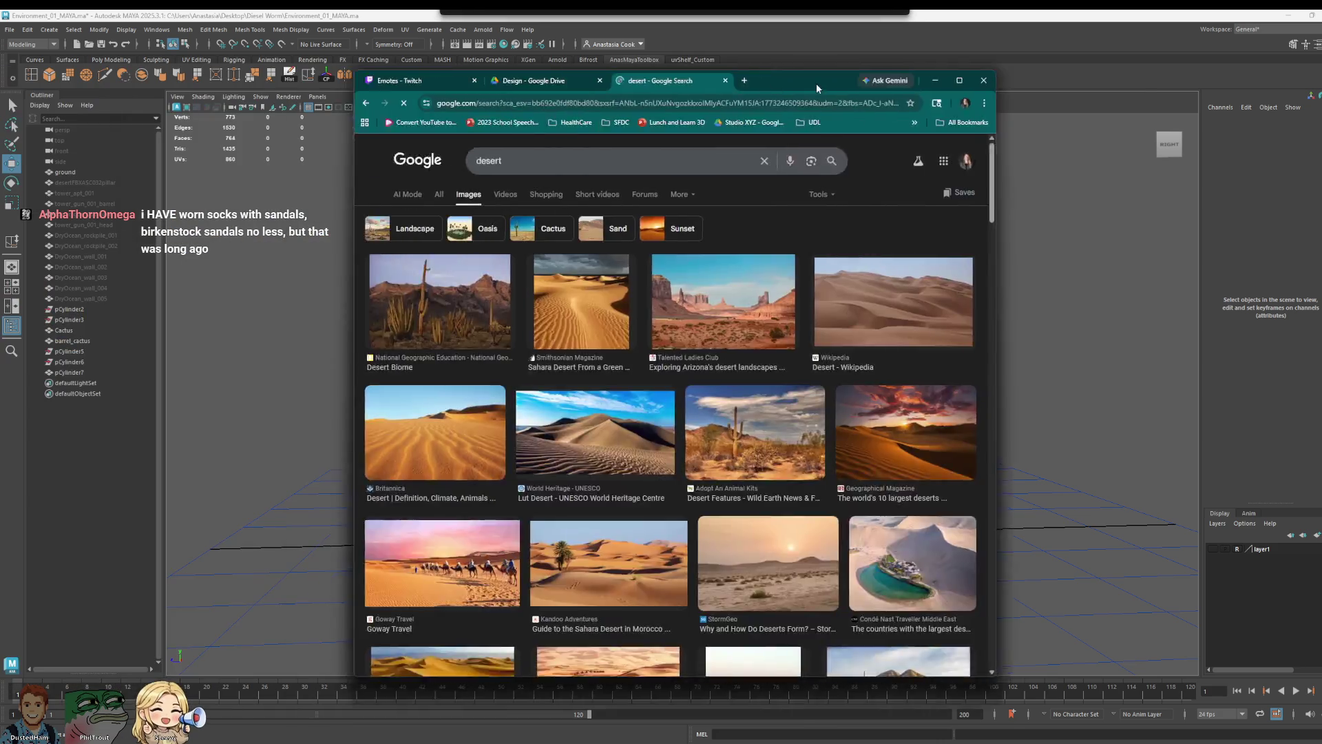
pyautogui.moveTo(816, 84); pyautogui.dragTo(1169, 78)
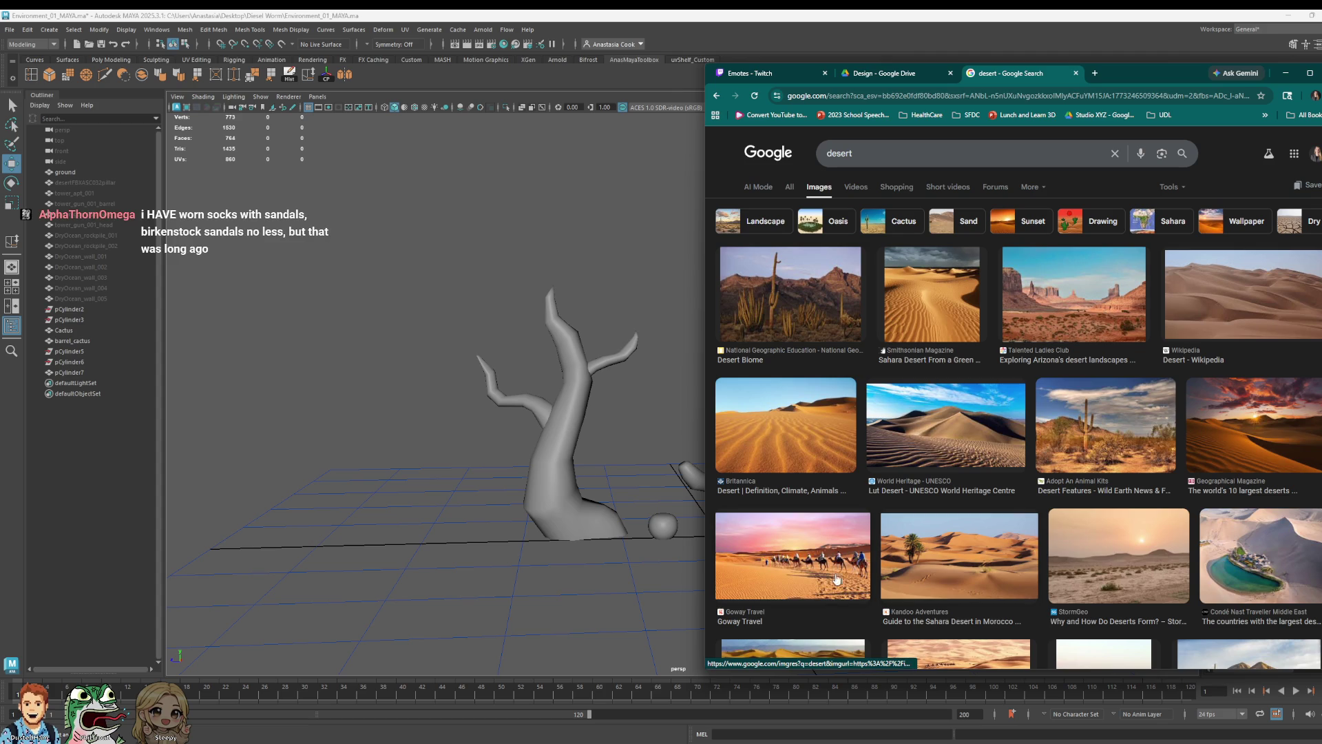
pyautogui.click(1283, 73)
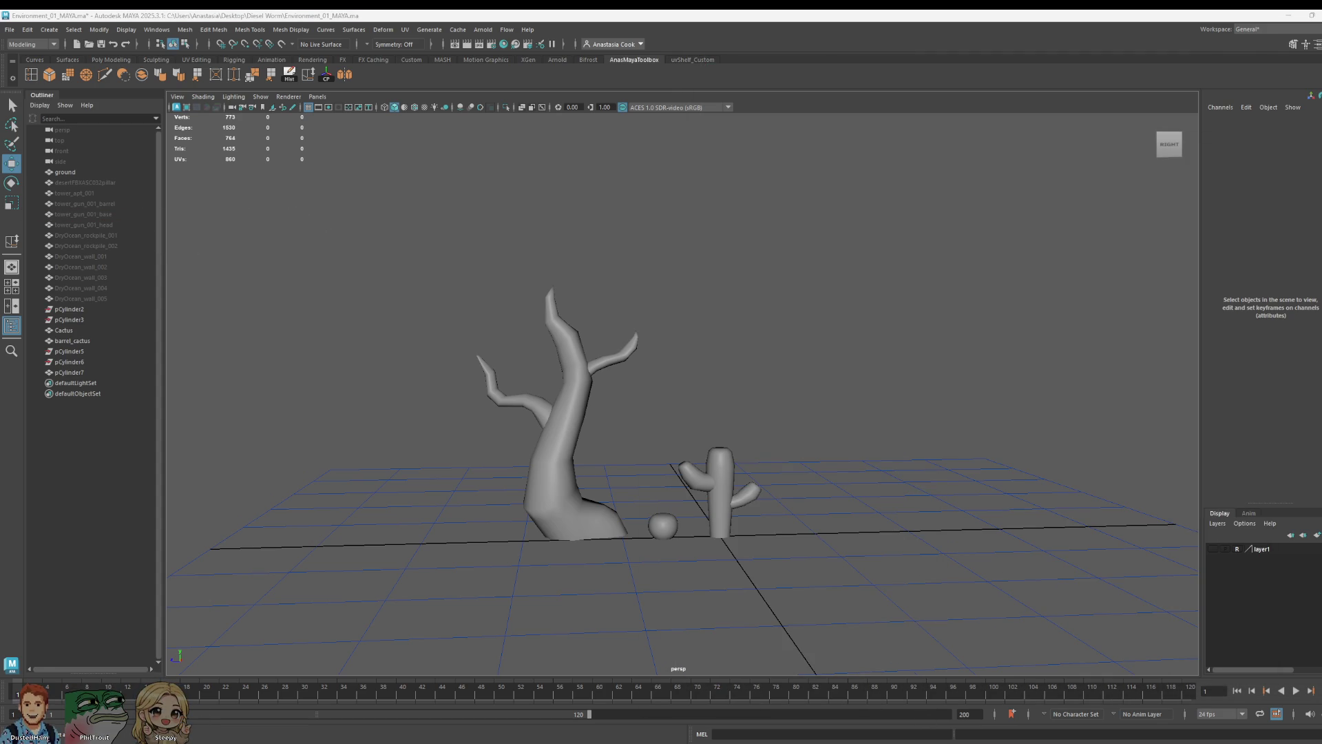
# - Search Google Images for joshua tree and preview the Wikipedia Yucca brevifolia photo
pyautogui.hotkey('alt', 'Tab')
pyautogui.moveTo(883, 142); pyautogui.dragTo(771, 159)
pyautogui.write('ju')
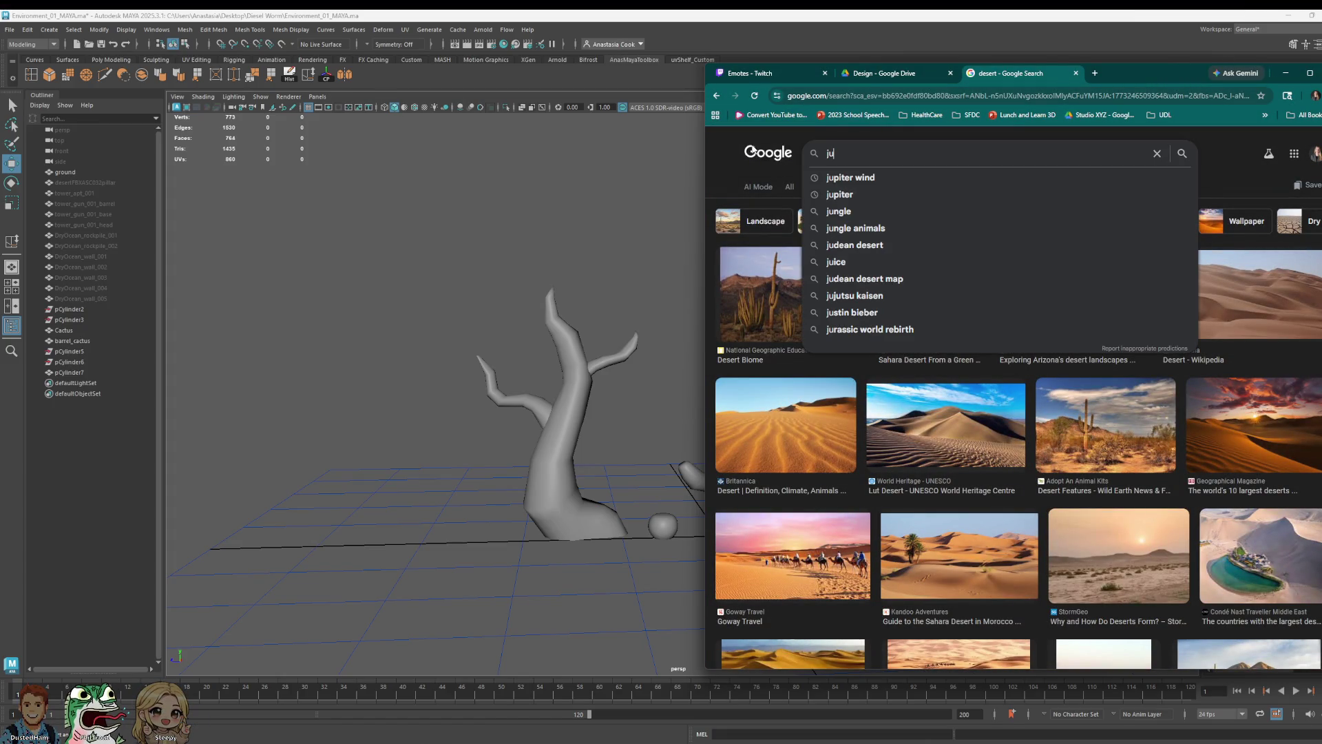
pyautogui.press('BackSpace')
pyautogui.write('osh tree')
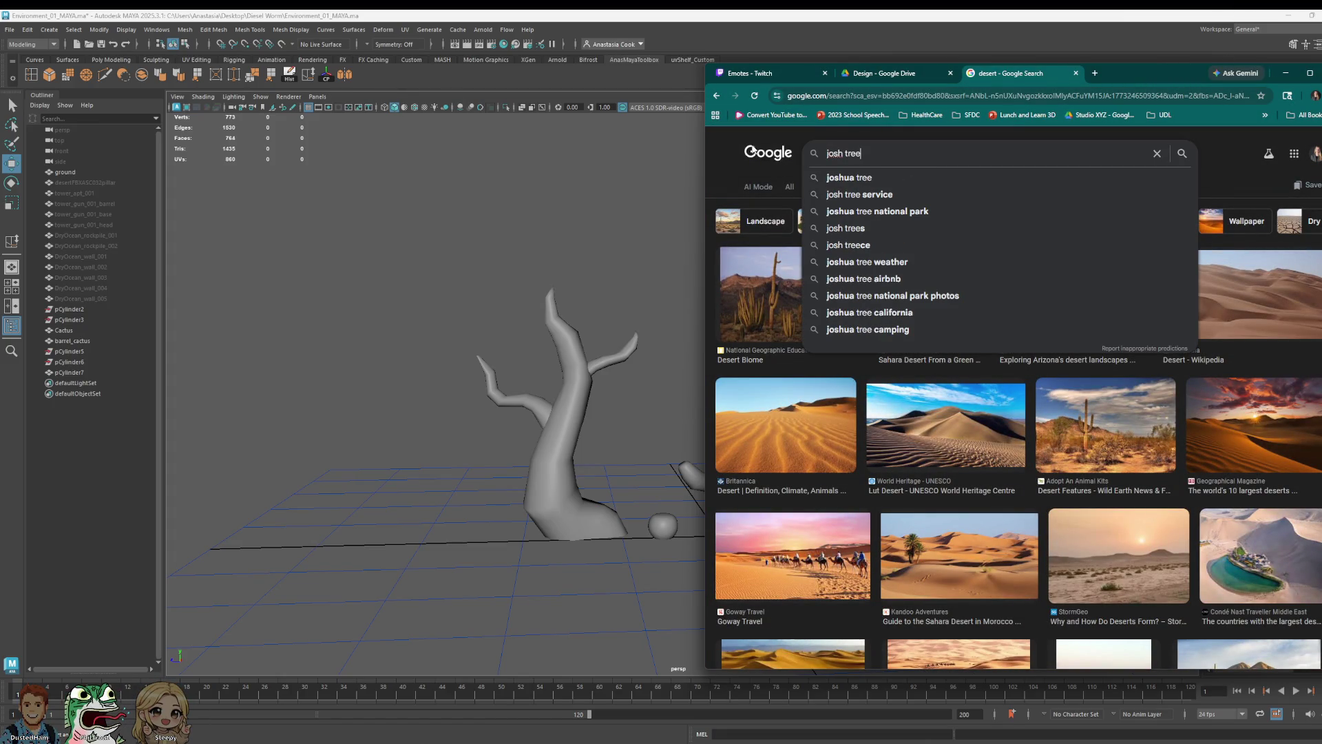
pyautogui.press('Return')
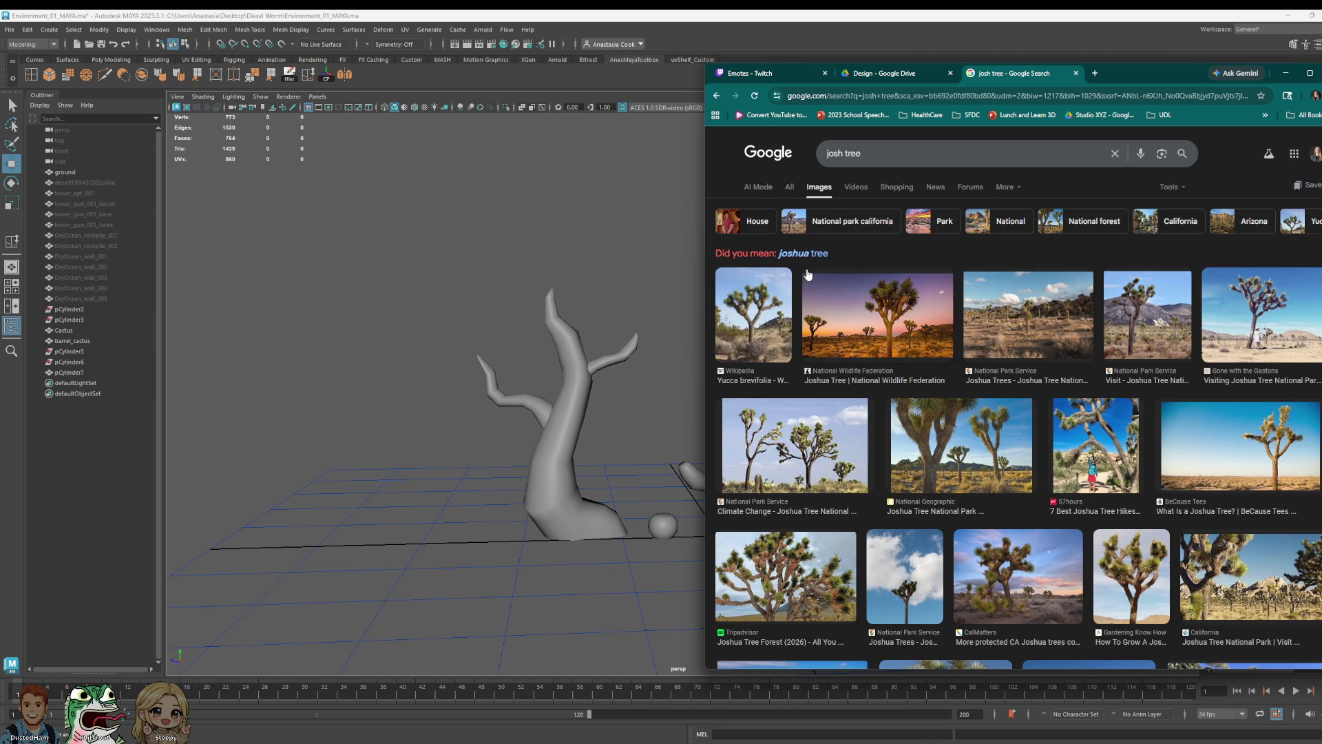
pyautogui.click(794, 254)
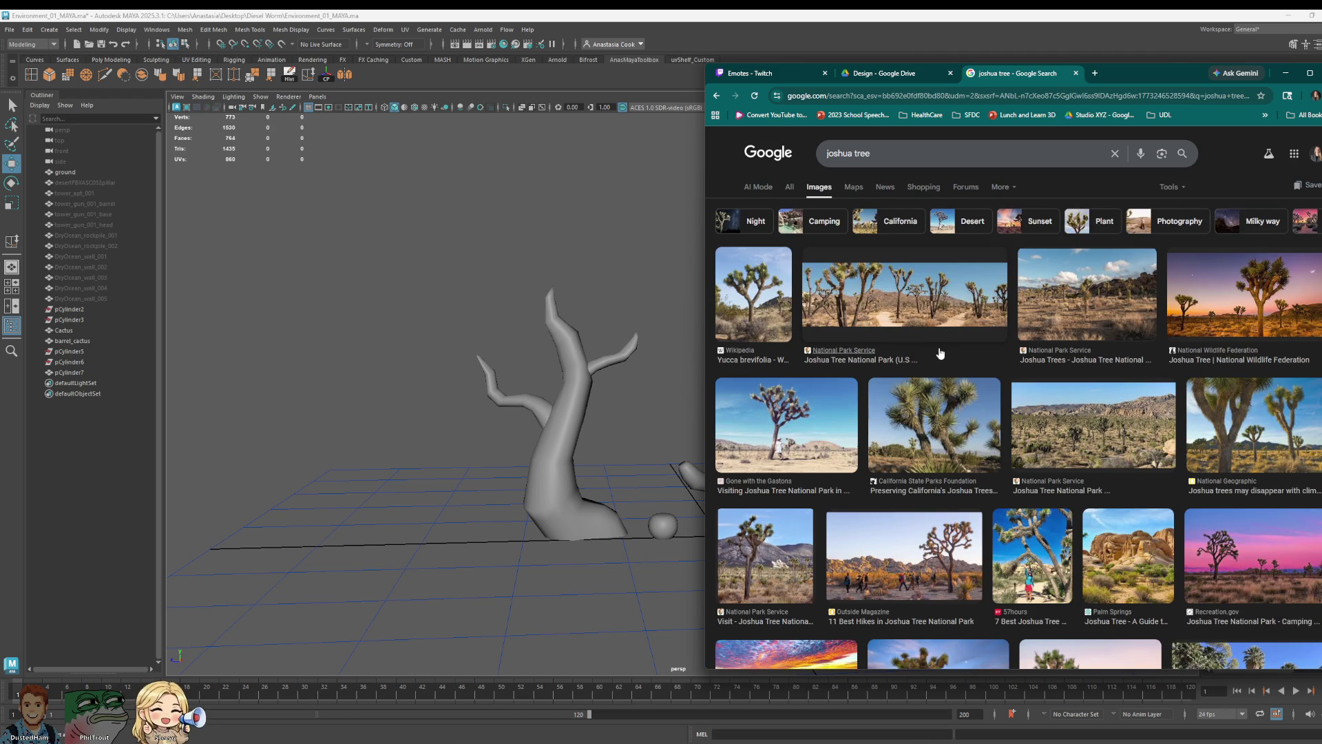
pyautogui.click(786, 310)
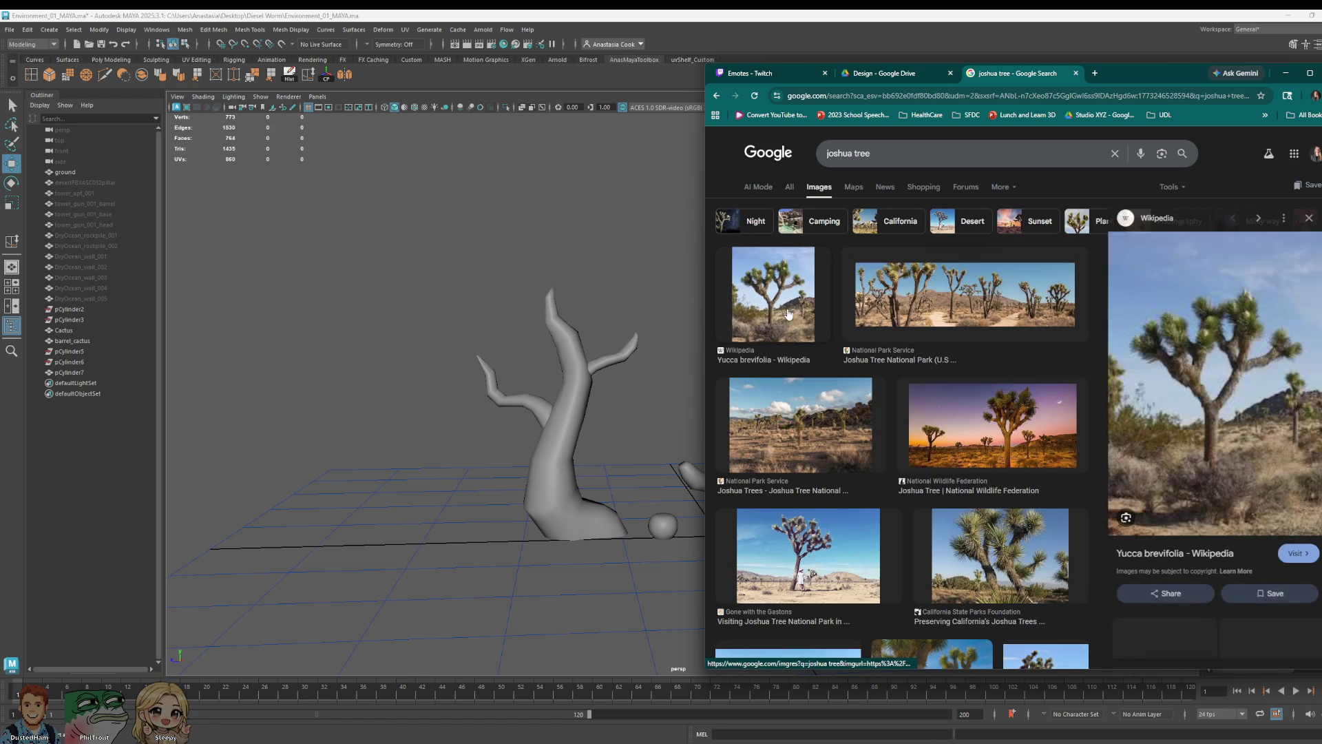
# - Open the Joshua tree photo in its own tab, close the Twitch tab, then hide the browser
pyautogui.moveTo(1175, 67)
pyautogui.mouseDown()
pyautogui.moveTo(1037, 74)
pyautogui.moveTo(1321, 70)
pyautogui.mouseUp()
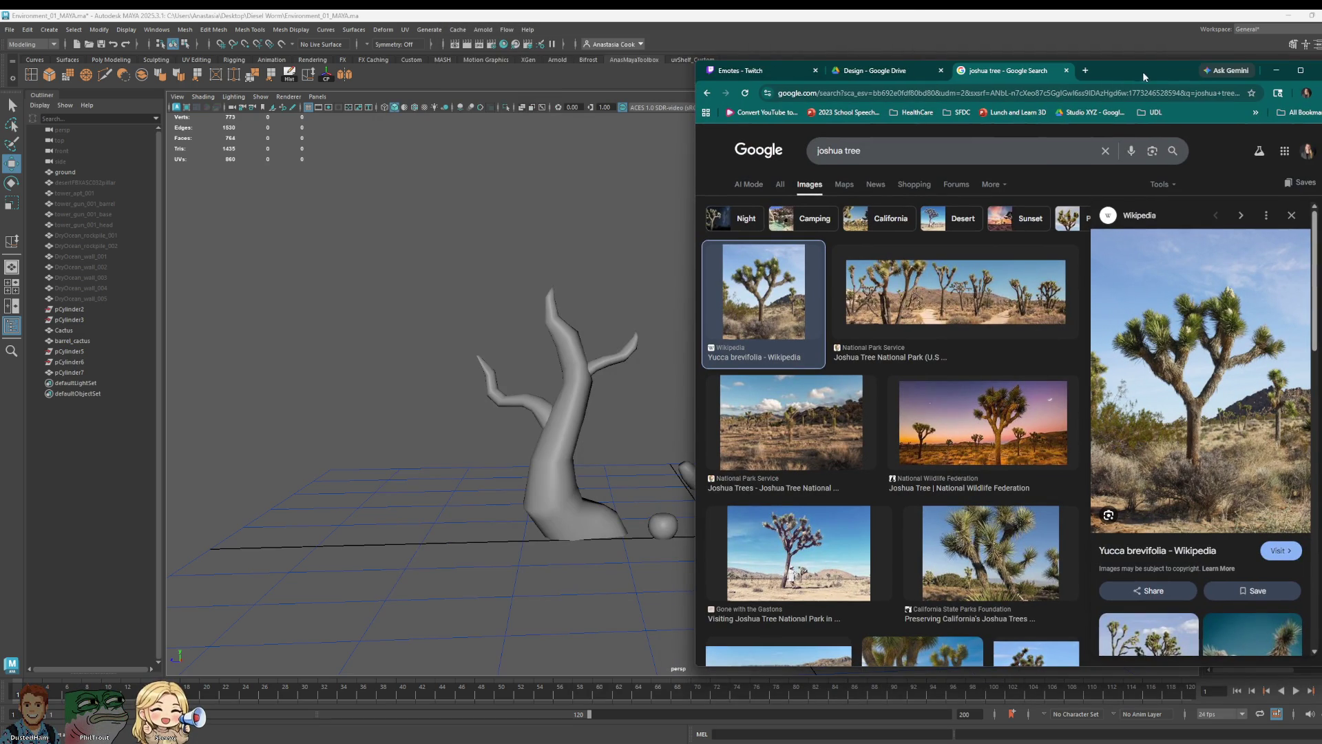
pyautogui.moveTo(698, 60)
pyautogui.mouseDown()
pyautogui.moveTo(804, 183)
pyautogui.moveTo(790, 206)
pyautogui.mouseUp()
pyautogui.click(899, 216)
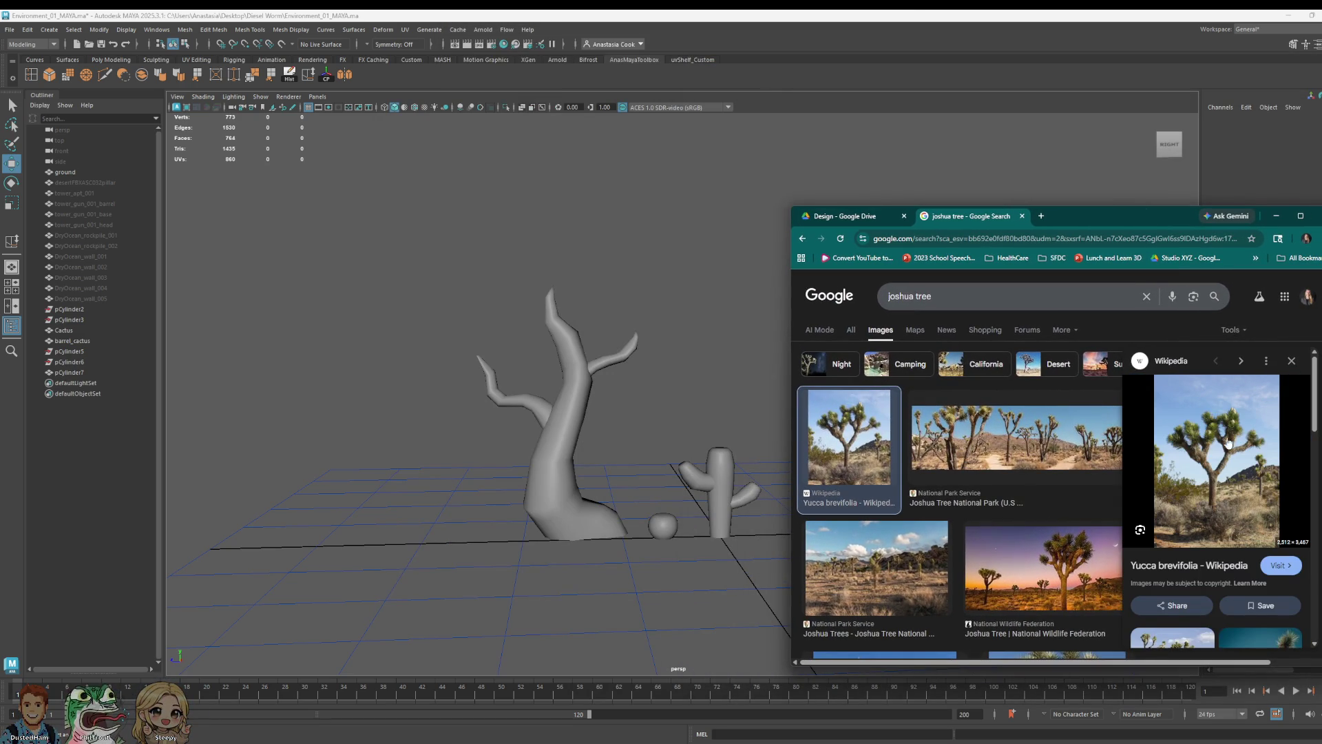
pyautogui.rightClick(1087, 467)
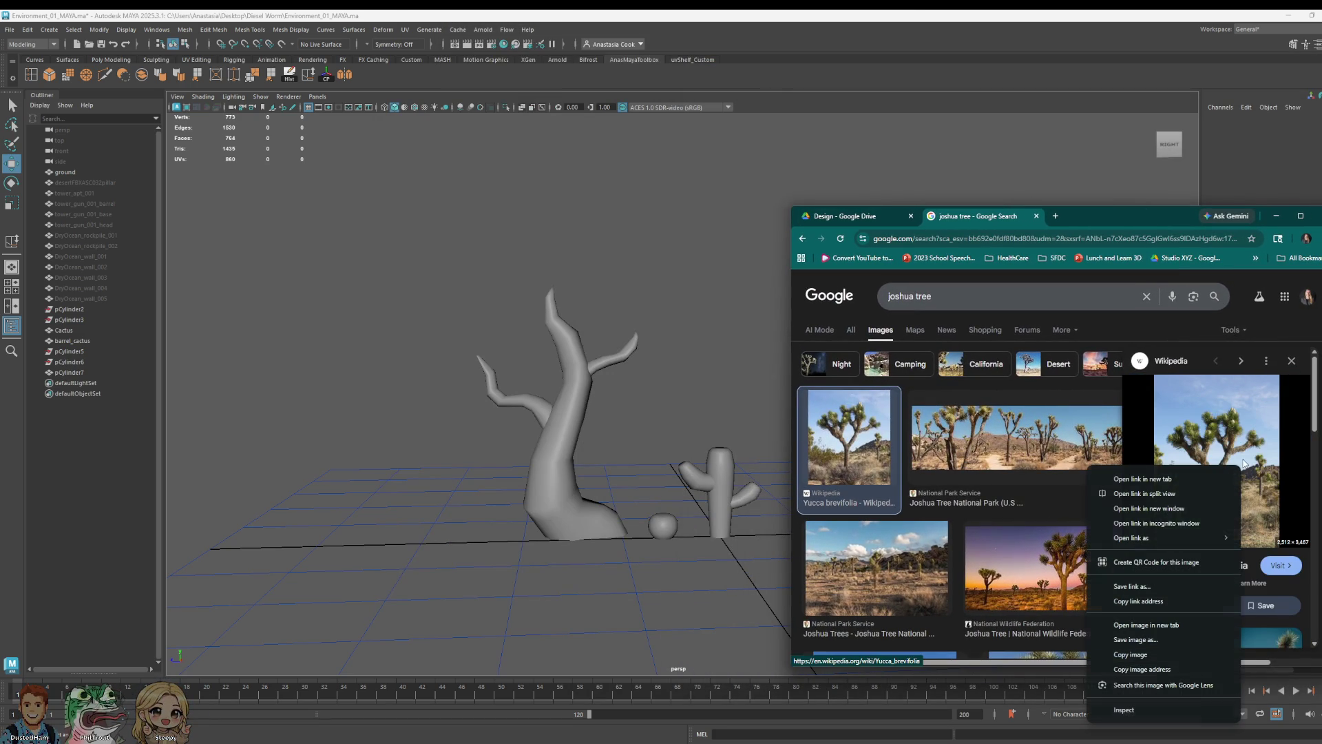
pyautogui.click(1186, 626)
pyautogui.click(1075, 216)
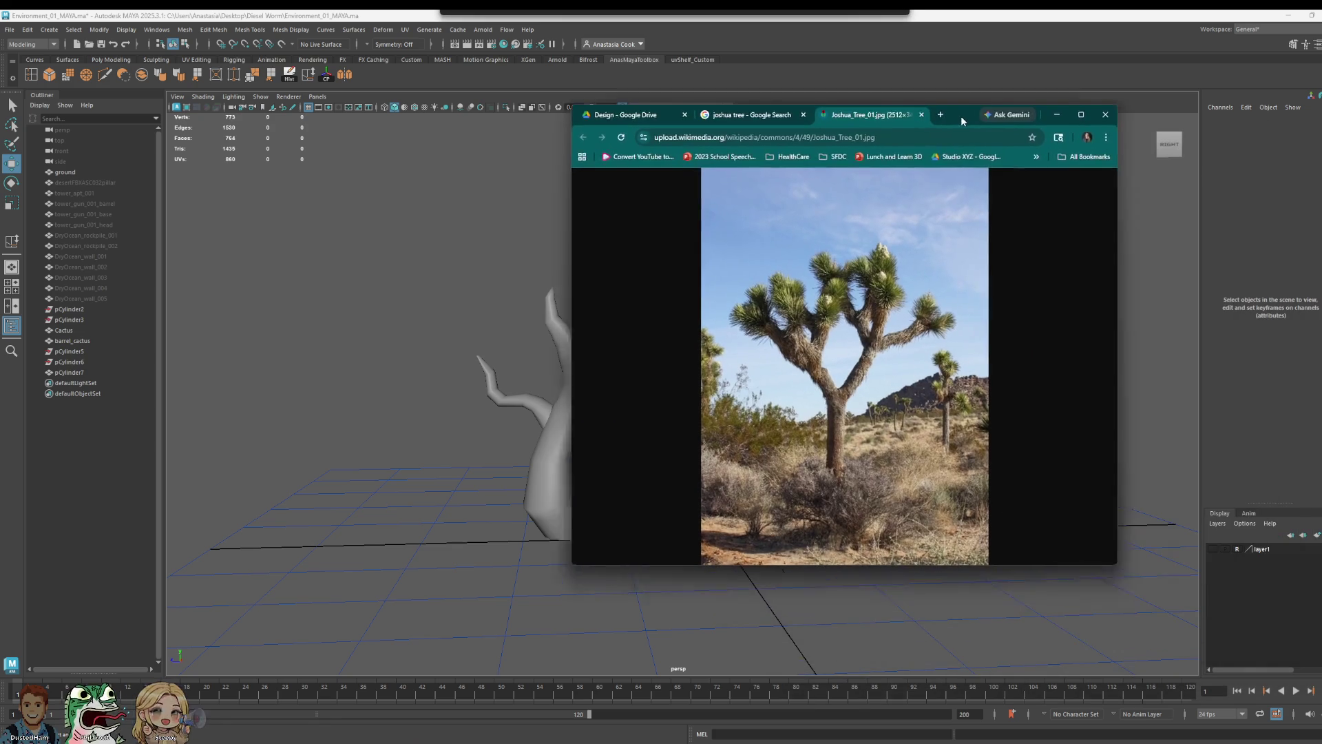
pyautogui.moveTo(1181, 215)
pyautogui.mouseDown()
pyautogui.moveTo(737, 104)
pyautogui.moveTo(1199, 61)
pyautogui.moveTo(1165, 60)
pyautogui.mouseUp()
pyautogui.click(1202, 58)
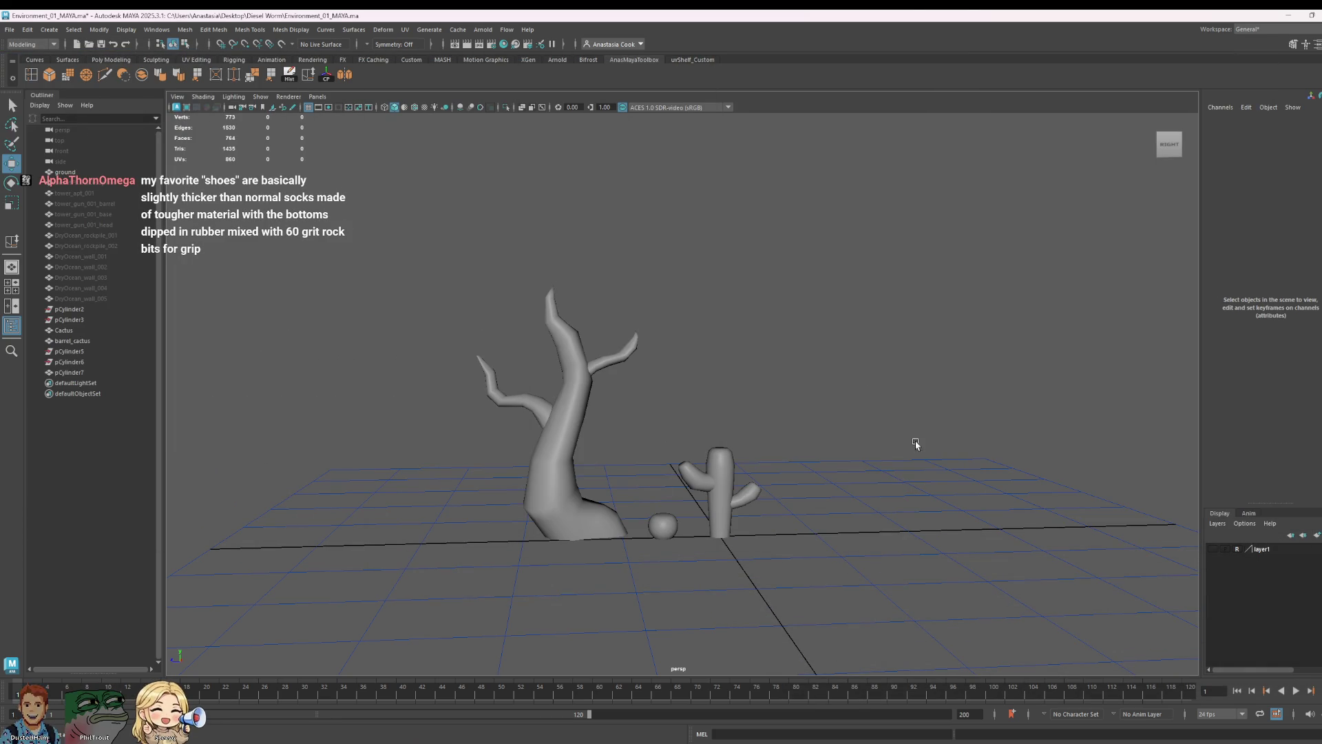
# - Create a polygon cylinder (pCylinder8) drawn on the grid beside the cactus
pyautogui.keyDown('alt'); pyautogui.moveTo(906, 462); pyautogui.dragTo(952, 456); pyautogui.keyUp('alt')
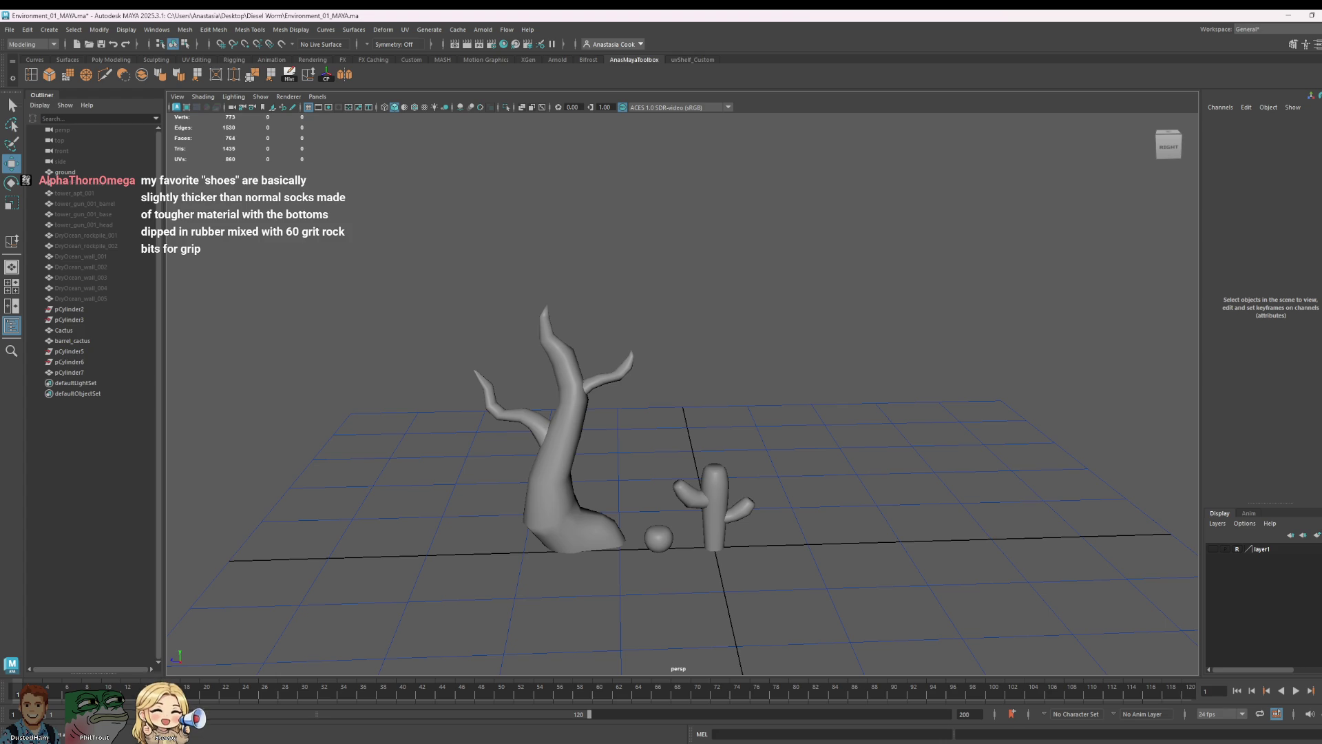
pyautogui.click(74, 31)
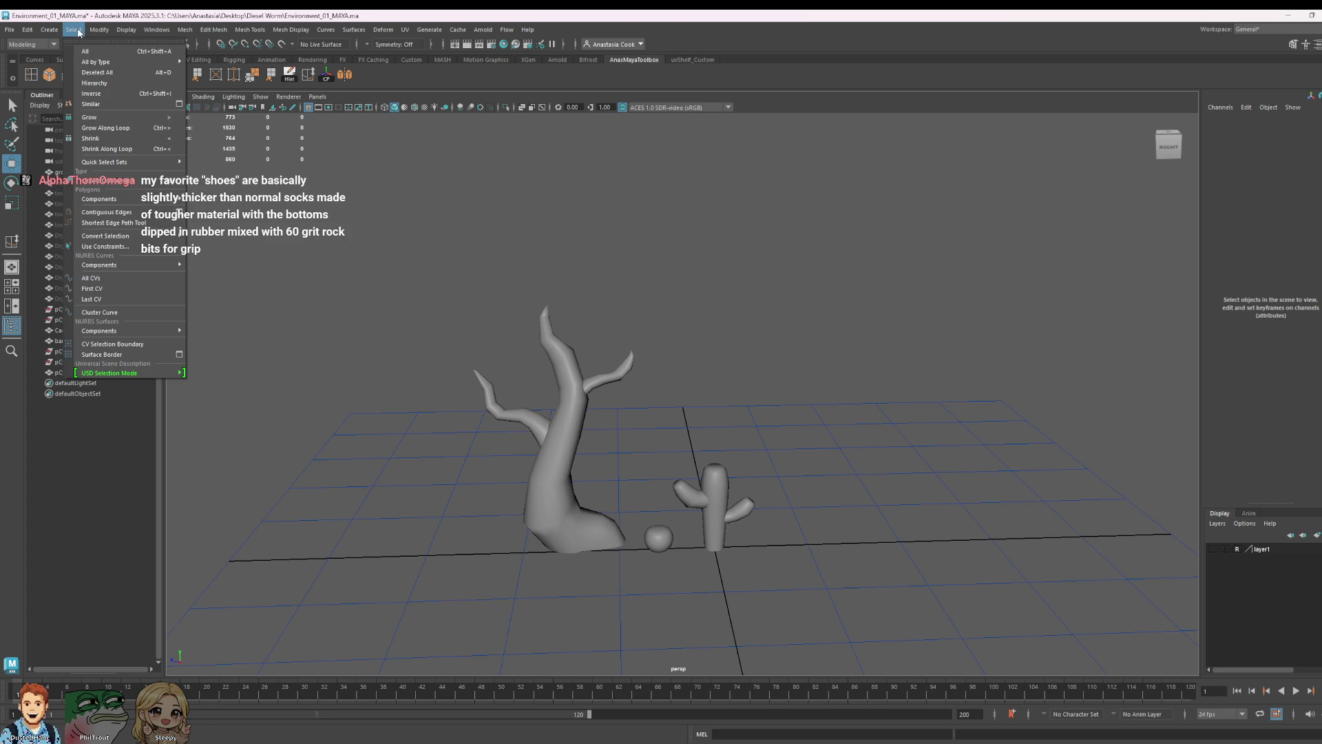
pyautogui.click(78, 30)
pyautogui.moveTo(49, 29)
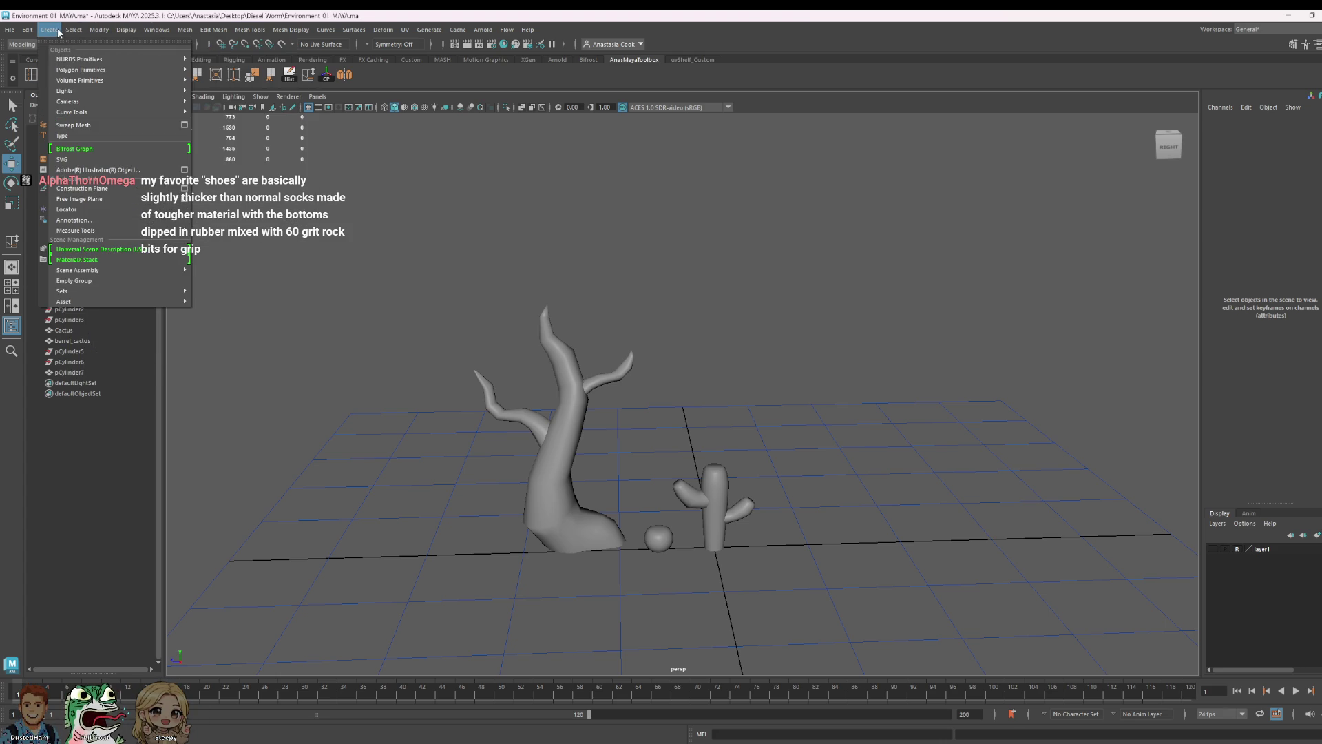
pyautogui.click(248, 90)
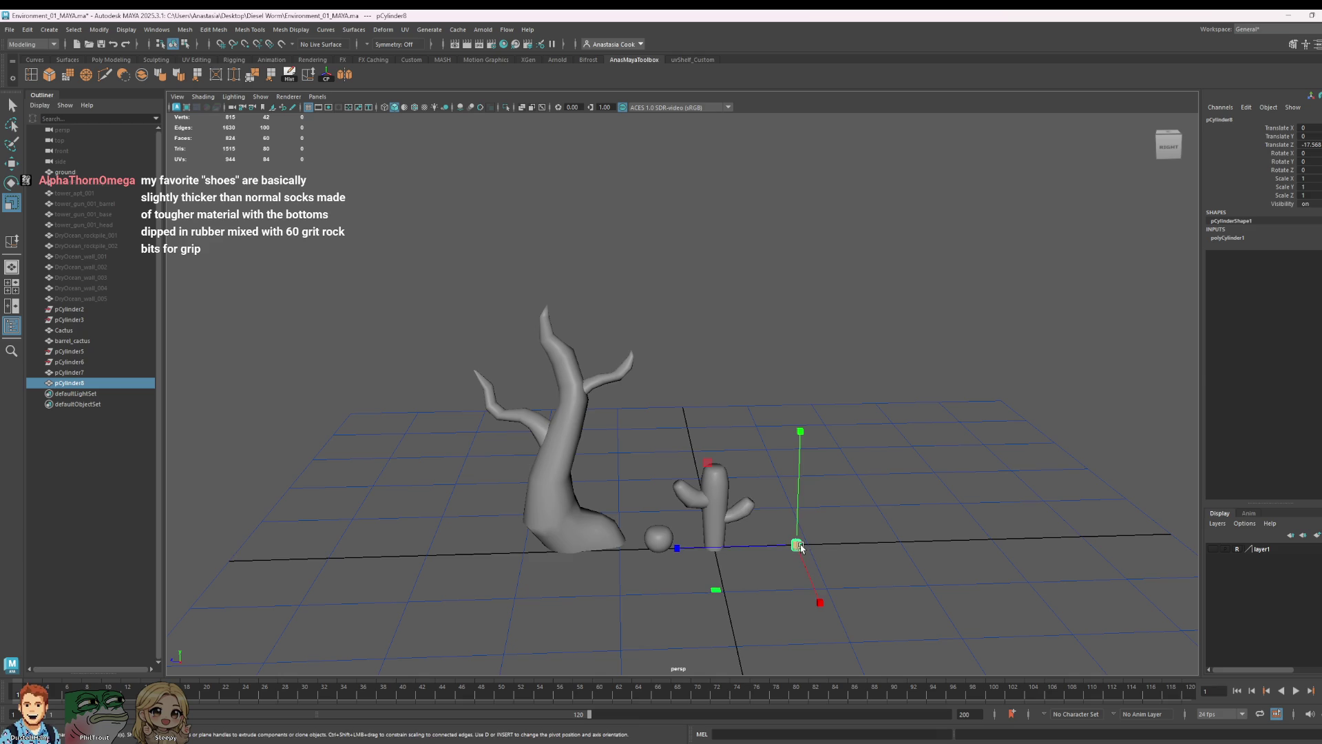
pyautogui.moveTo(796, 548); pyautogui.dragTo(879, 543)
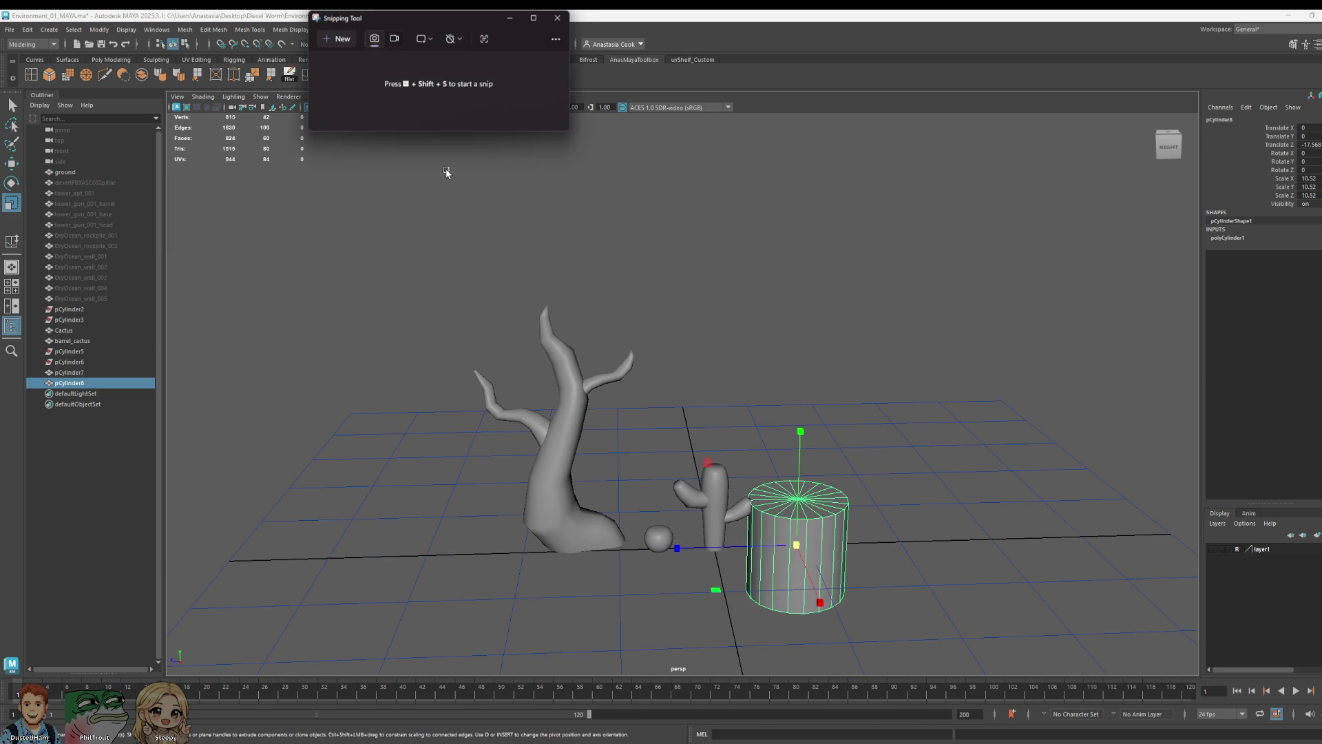
# - Snip the viewport and draw a mouth, eye and angry eyebrows on it
pyautogui.press('super+shift+s')
pyautogui.moveTo(389, 163); pyautogui.dragTo(1172, 625)
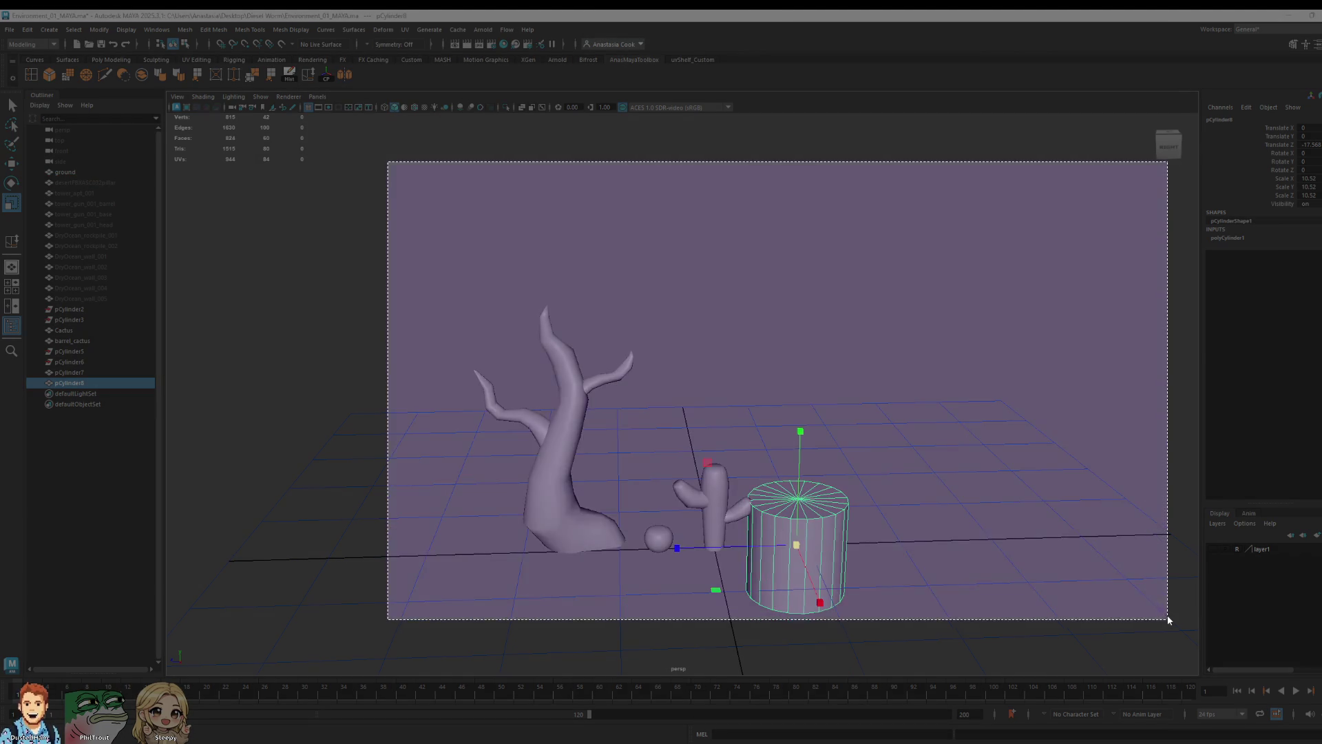
pyautogui.moveTo(551, 265); pyautogui.dragTo(691, 342)
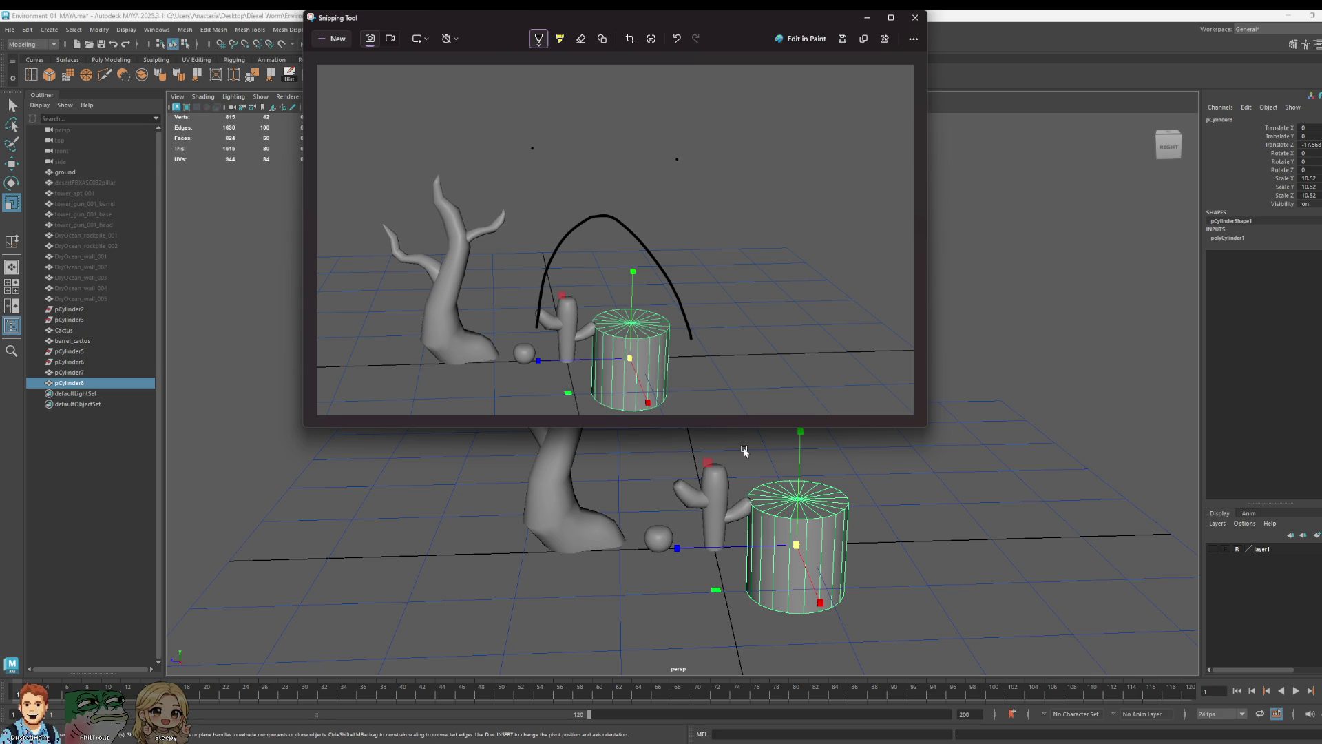
pyautogui.moveTo(679, 162); pyautogui.dragTo(677, 158)
pyautogui.moveTo(544, 88)
pyautogui.mouseDown()
pyautogui.moveTo(594, 142)
pyautogui.moveTo(740, 75)
pyautogui.mouseUp()
pyautogui.moveTo(737, 24); pyautogui.dragTo(741, 64)
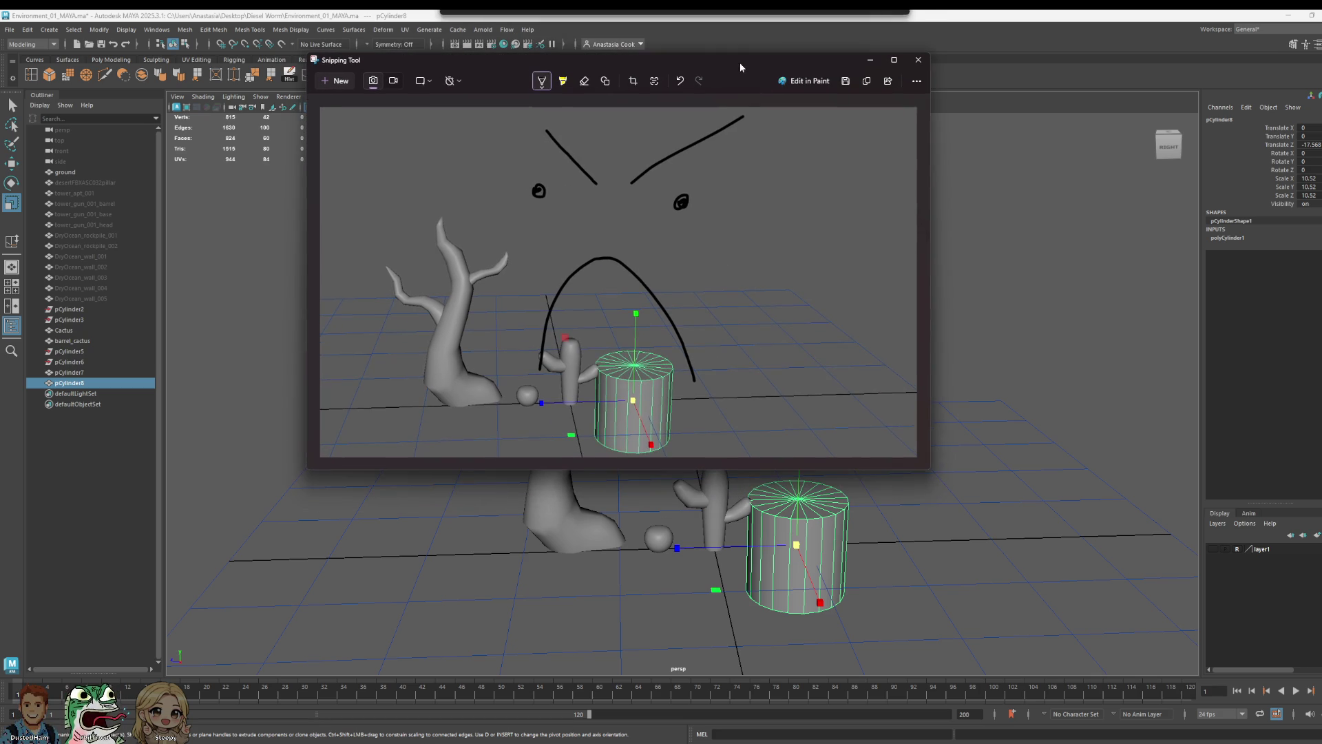
# - Write Act Mad, thicken the eyebrows, add a nose, then close the snip
pyautogui.moveTo(777, 274)
pyautogui.mouseDown()
pyautogui.moveTo(812, 248)
pyautogui.moveTo(853, 275)
pyautogui.mouseUp()
pyautogui.moveTo(744, 347)
pyautogui.mouseDown()
pyautogui.moveTo(770, 317)
pyautogui.moveTo(855, 334)
pyautogui.mouseUp()
pyautogui.moveTo(548, 121); pyautogui.dragTo(597, 195)
pyautogui.moveTo(692, 123); pyautogui.dragTo(666, 151)
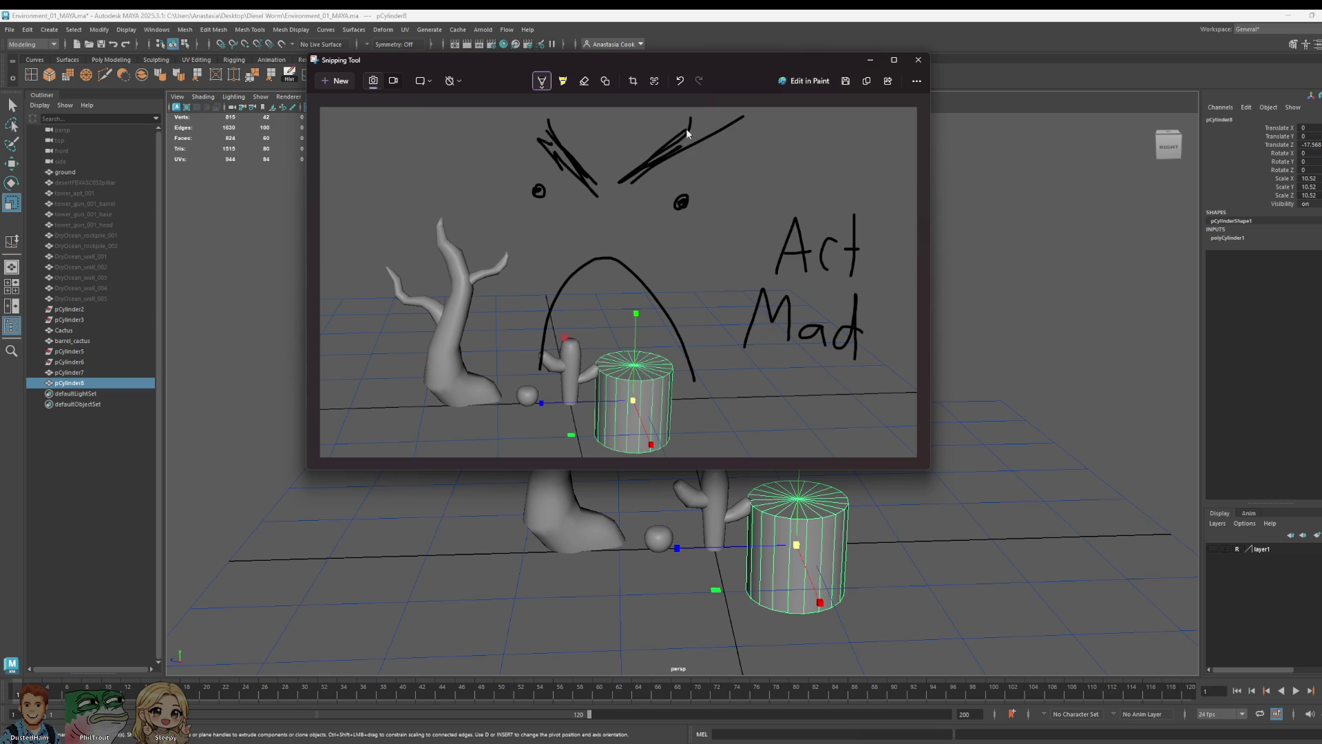
pyautogui.moveTo(593, 229)
pyautogui.mouseDown()
pyautogui.moveTo(607, 214)
pyautogui.moveTo(620, 230)
pyautogui.mouseUp()
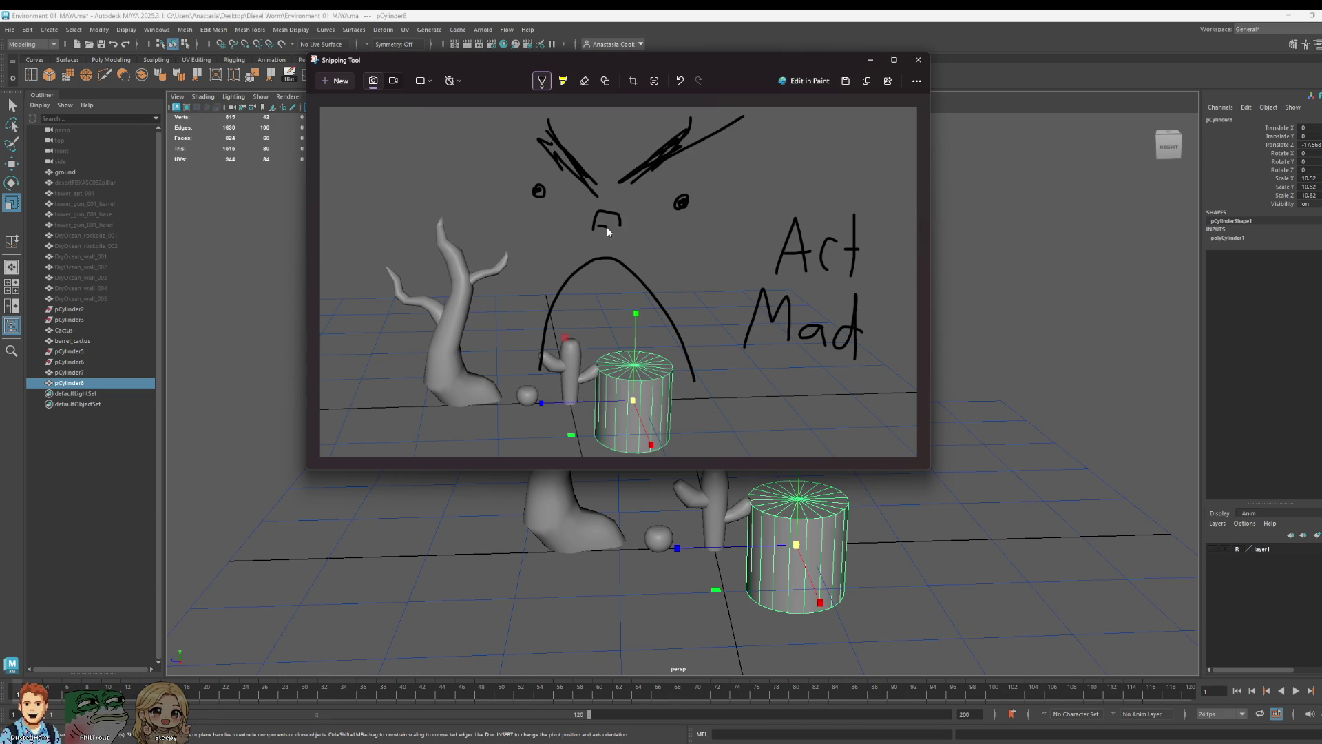
pyautogui.click(918, 60)
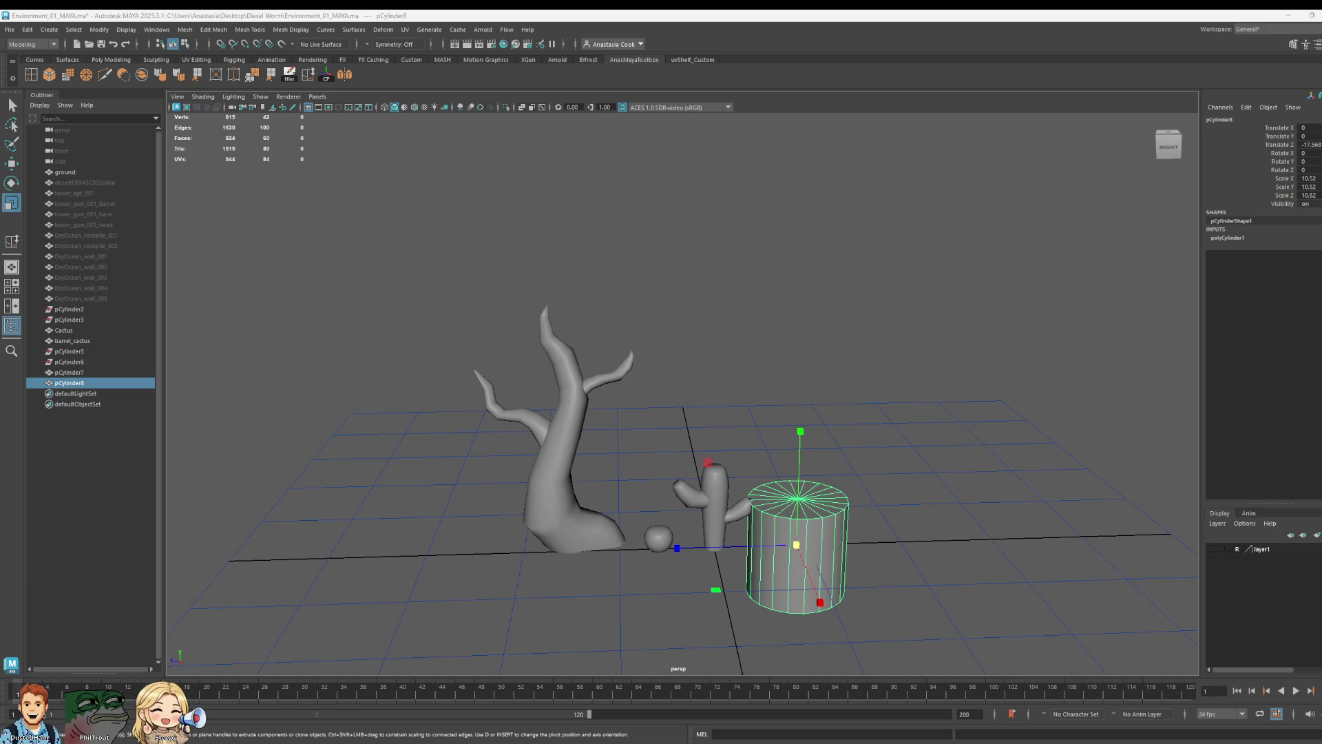
# - Bring up the Joshua tree photo and capture it as a new snip
pyautogui.hotkey('alt', 'Tab')
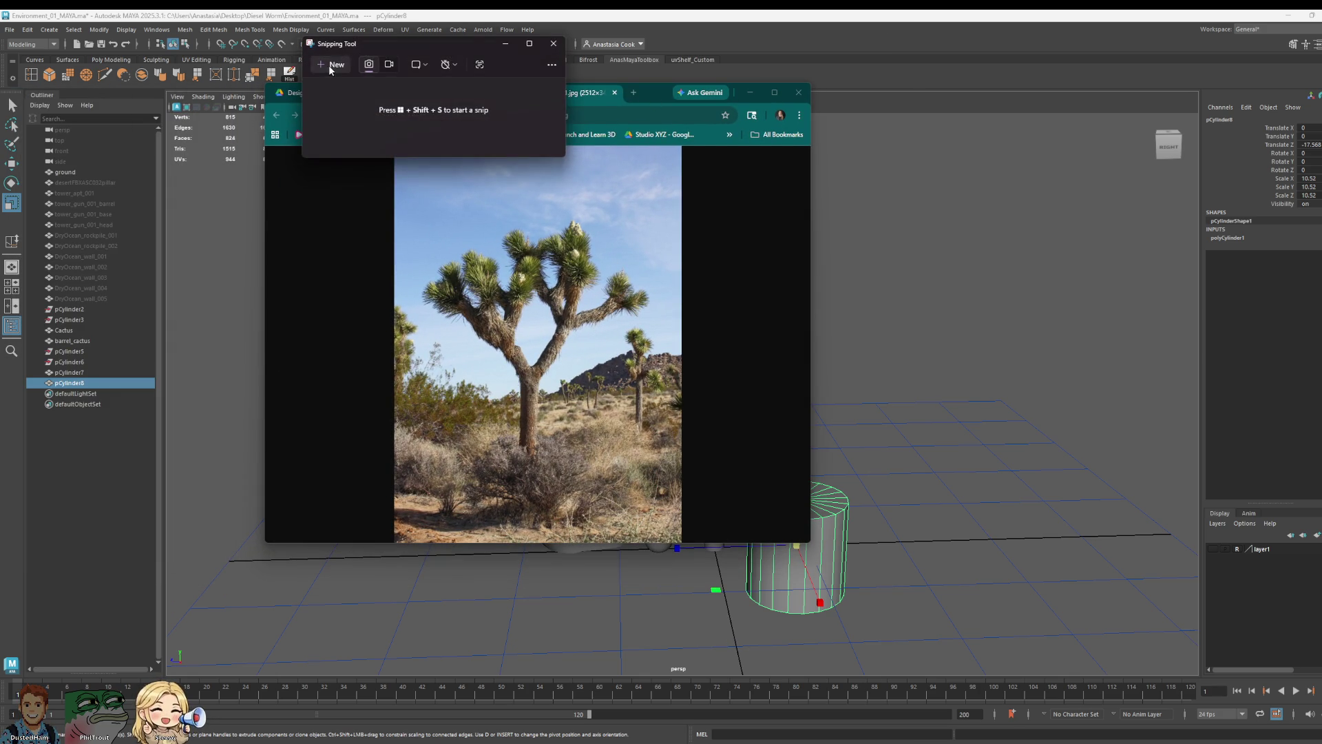
pyautogui.click(329, 65)
pyautogui.moveTo(394, 145); pyautogui.dragTo(683, 541)
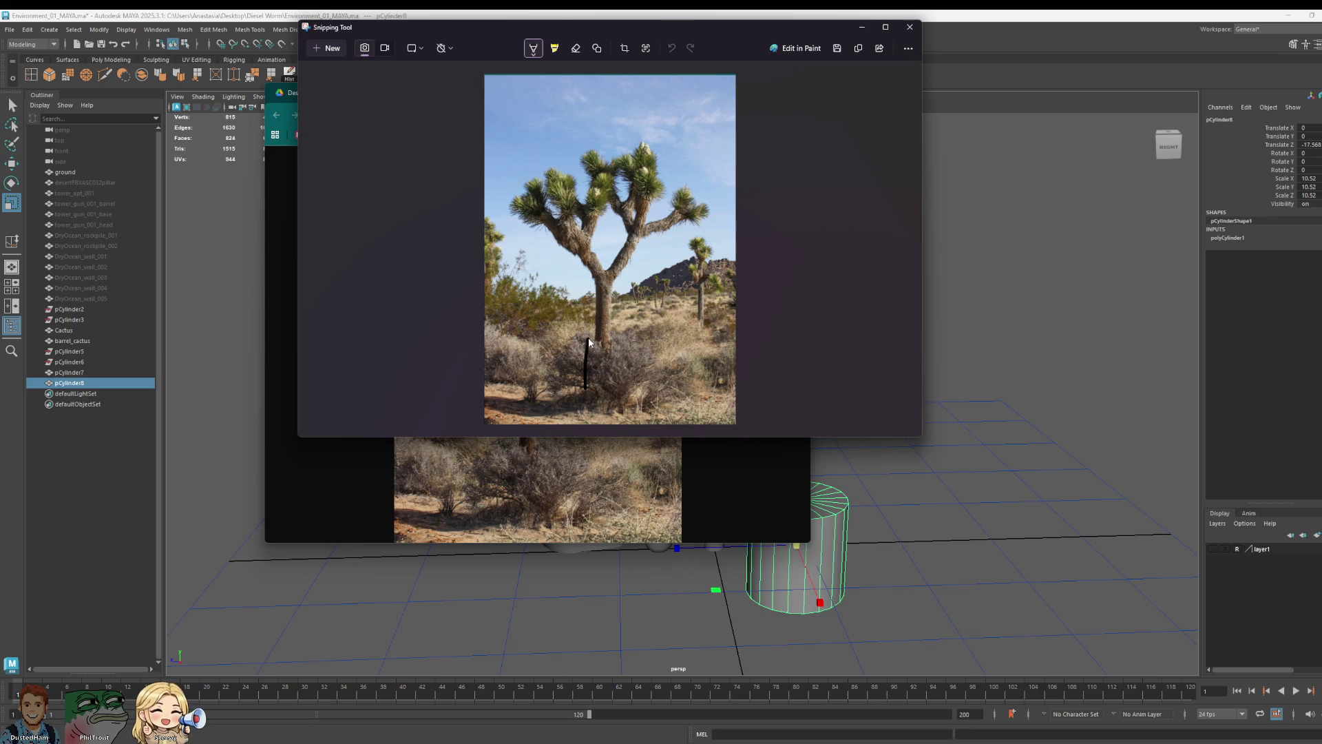
# - Trace the trunk, branch arm and round bulbous tips over the photo in pen
pyautogui.moveTo(585, 389); pyautogui.dragTo(592, 291)
pyautogui.moveTo(612, 281)
pyautogui.mouseDown()
pyautogui.moveTo(614, 298)
pyautogui.moveTo(646, 239)
pyautogui.mouseUp()
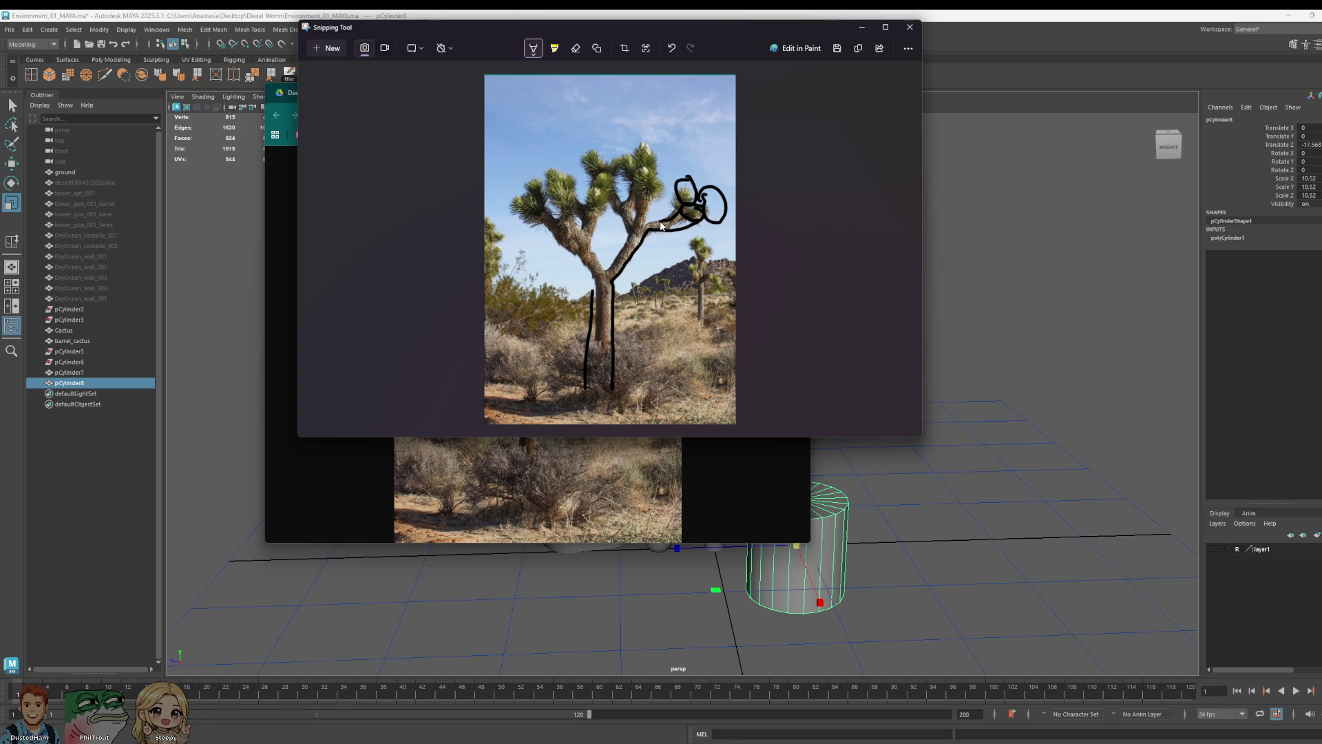
pyautogui.moveTo(652, 211); pyautogui.dragTo(653, 202)
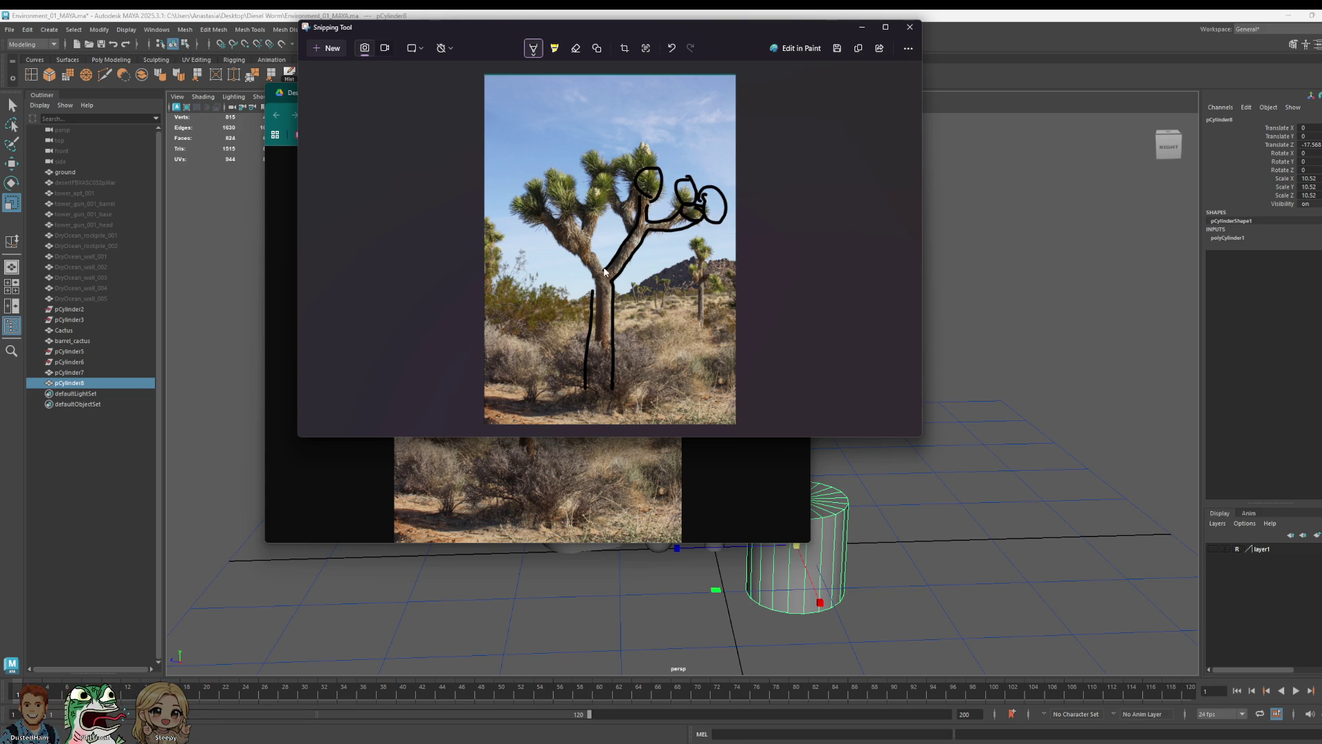
pyautogui.moveTo(611, 259); pyautogui.dragTo(603, 219)
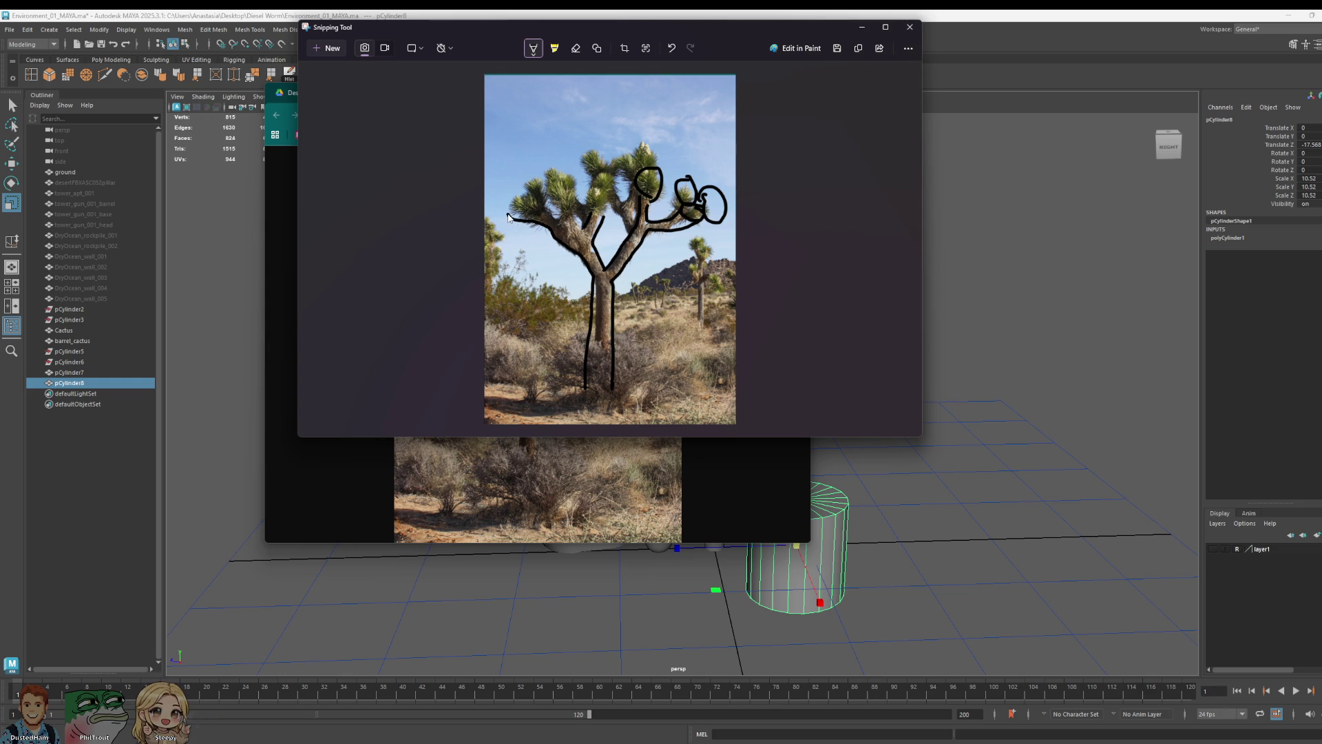
pyautogui.moveTo(510, 219); pyautogui.dragTo(516, 206)
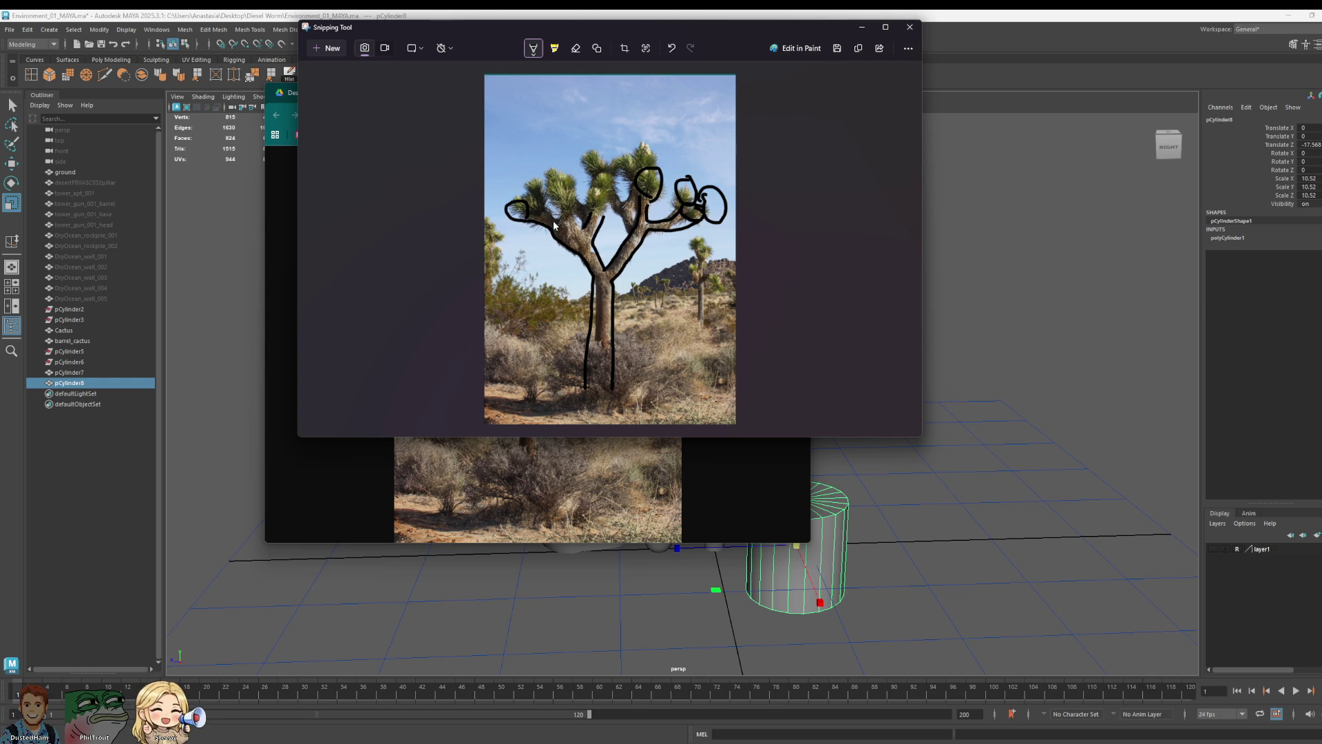
# - Close the annotated snip and hide the browser to return to the scene
pyautogui.click(910, 26)
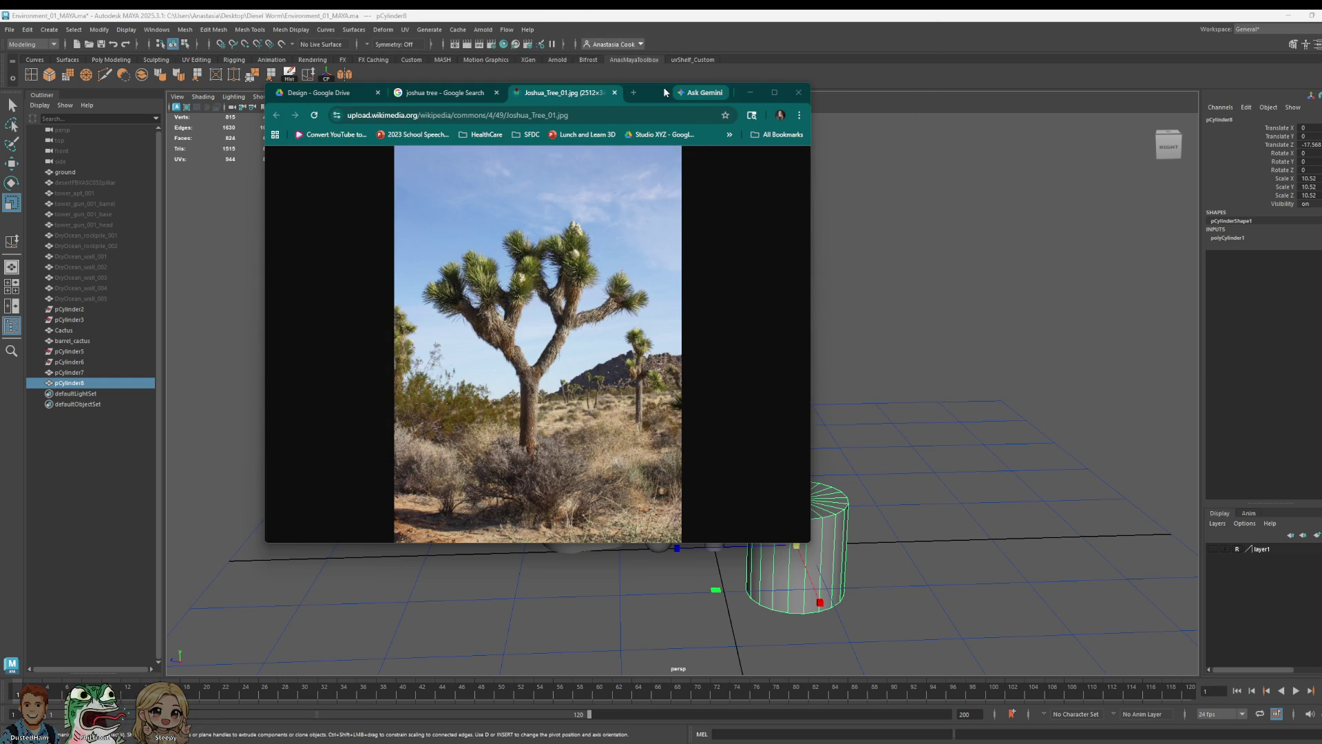
pyautogui.moveTo(655, 92); pyautogui.dragTo(582, 92)
pyautogui.click(679, 92)
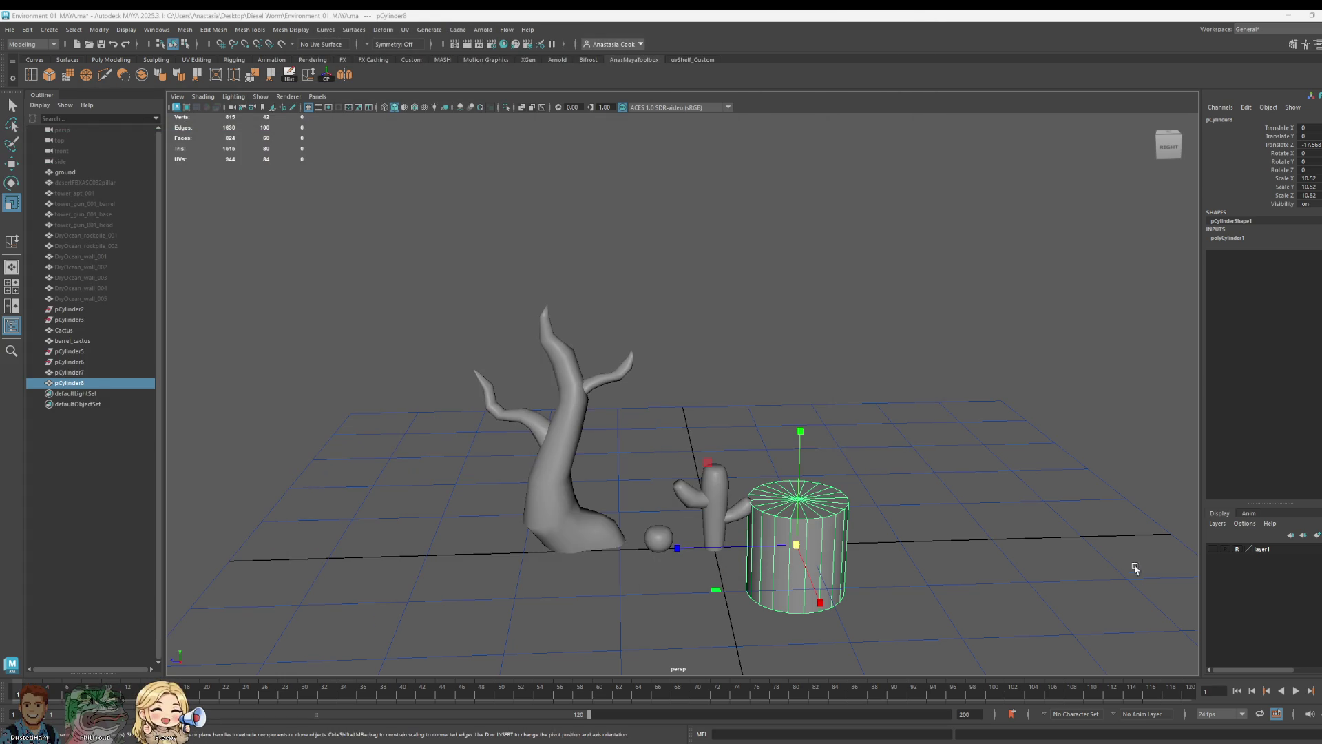
# - Shrink the cylinder and set its Subdivisions Axis to 15 sides
pyautogui.moveTo(797, 544); pyautogui.dragTo(724, 544)
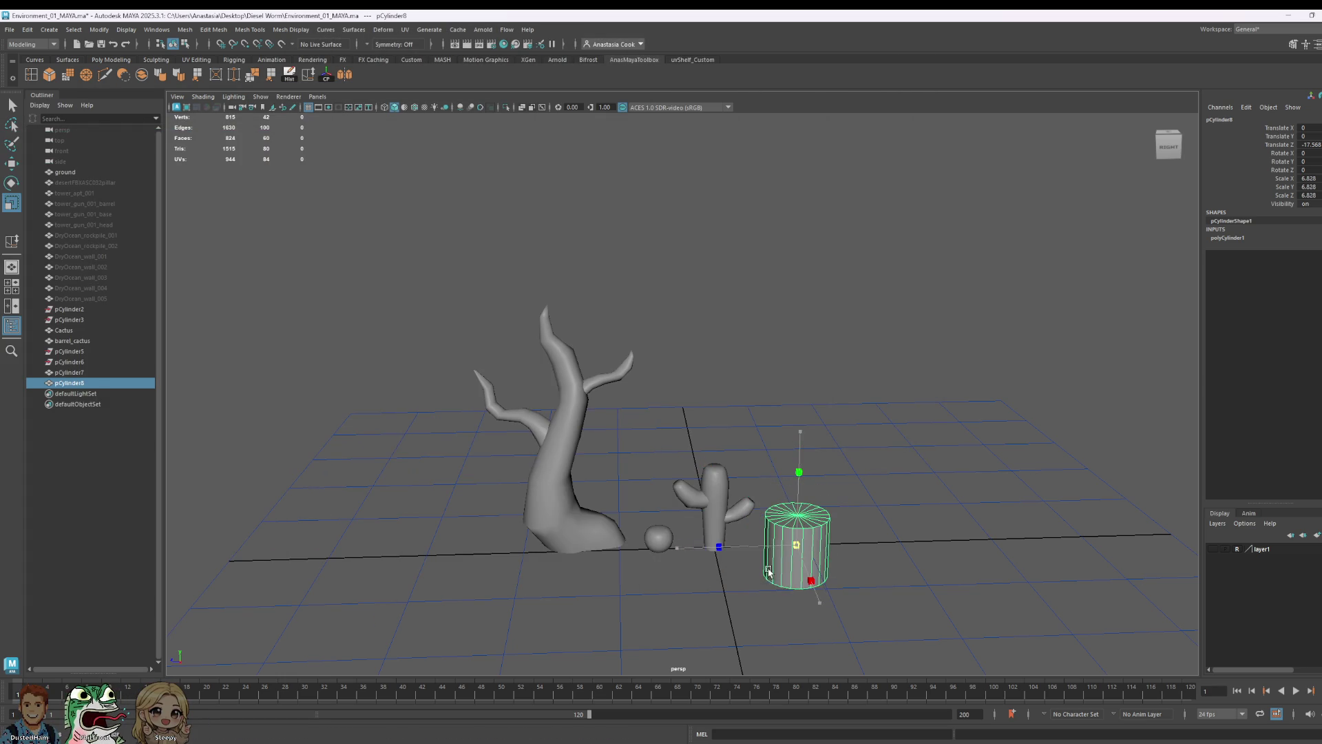
pyautogui.click(1227, 239)
pyautogui.doubleClick(1317, 271)
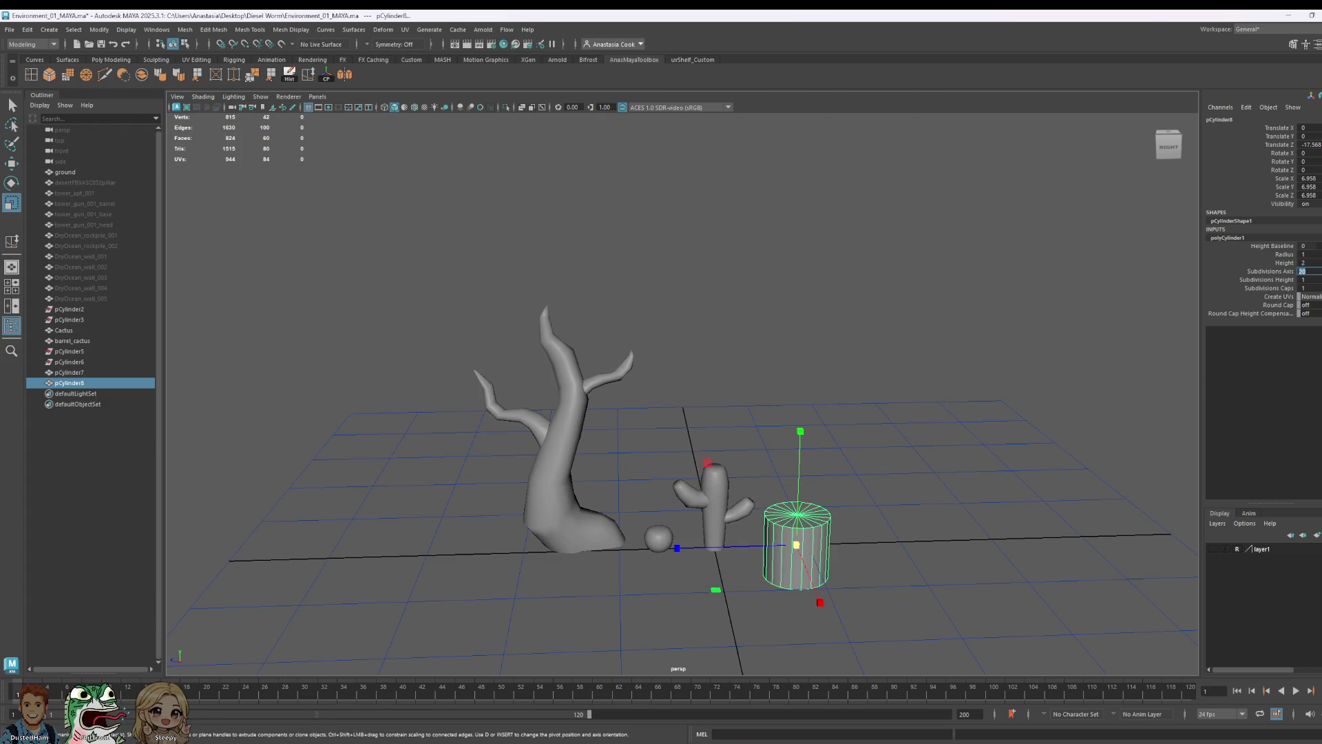
pyautogui.press('Return')
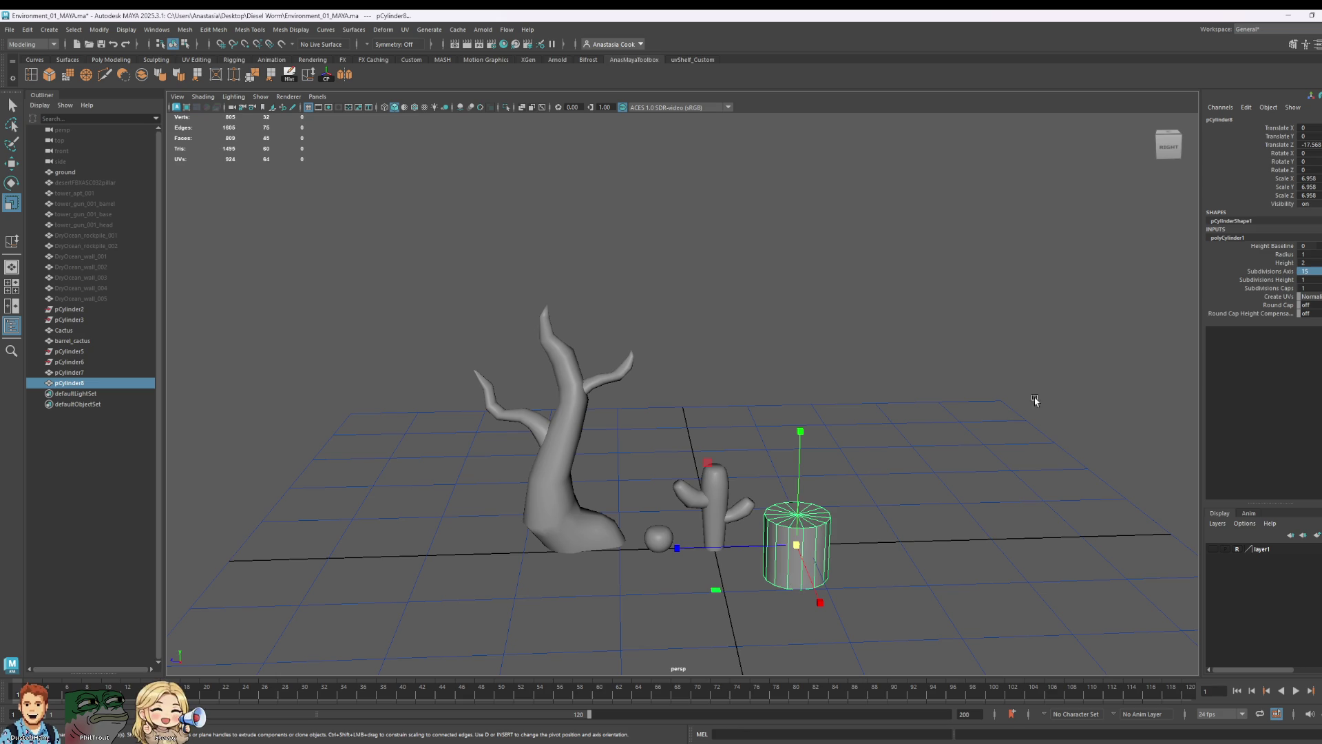
# - Scale the cylinder into a slim tall trunk and raise it onto the grid
pyautogui.keyDown('alt'); pyautogui.moveTo(843, 563); pyautogui.dragTo(818, 517); pyautogui.keyUp('alt')
pyautogui.moveTo(819, 448); pyautogui.dragTo(818, 341)
pyautogui.press('w')
pyautogui.moveTo(806, 446); pyautogui.dragTo(808, 409)
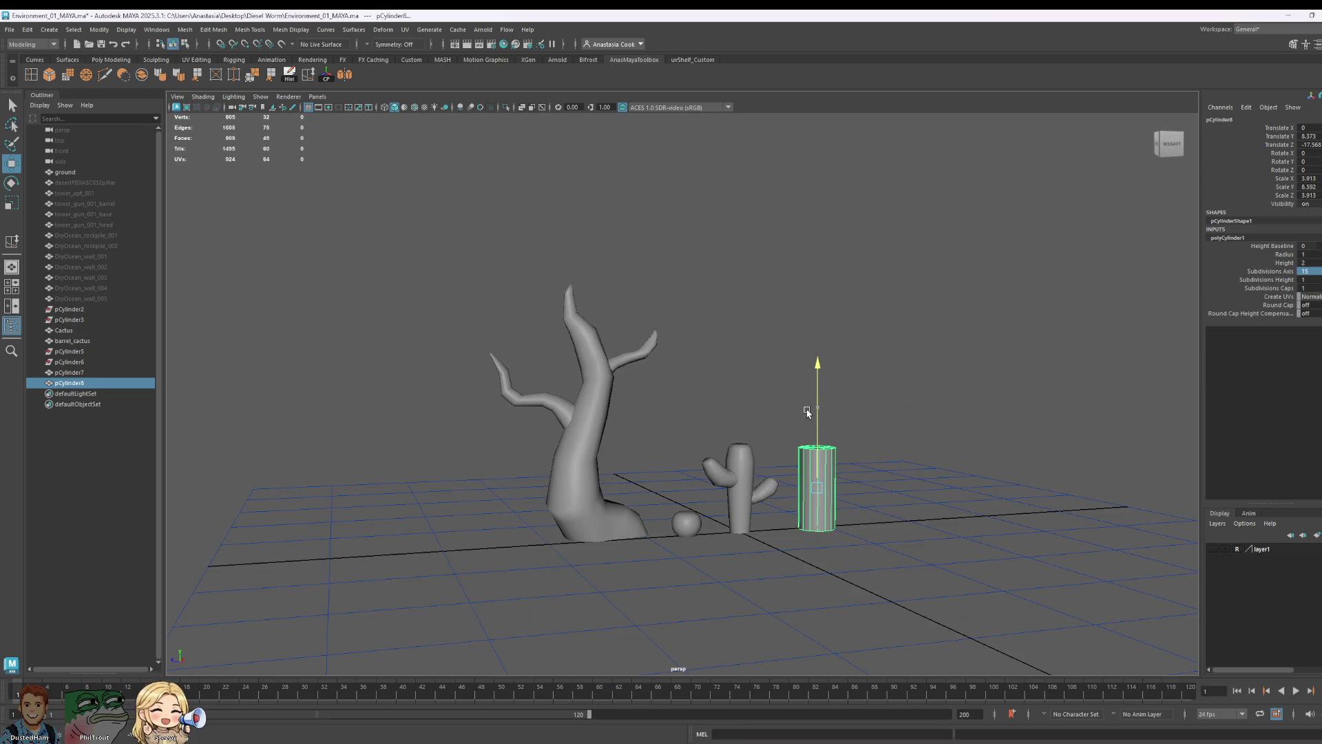
pyautogui.keyDown('alt'); pyautogui.moveTo(991, 596); pyautogui.dragTo(782, 540); pyautogui.keyUp('alt')
# - Delete the cylinder's end cap faces and slightly shrink the remaining faces
pyautogui.moveTo(773, 441); pyautogui.dragTo(748, 456, button='right')
pyautogui.moveTo(737, 522)
pyautogui.mouseDown()
pyautogui.moveTo(933, 561)
pyautogui.moveTo(721, 507)
pyautogui.mouseUp()
pyautogui.press('Delete')
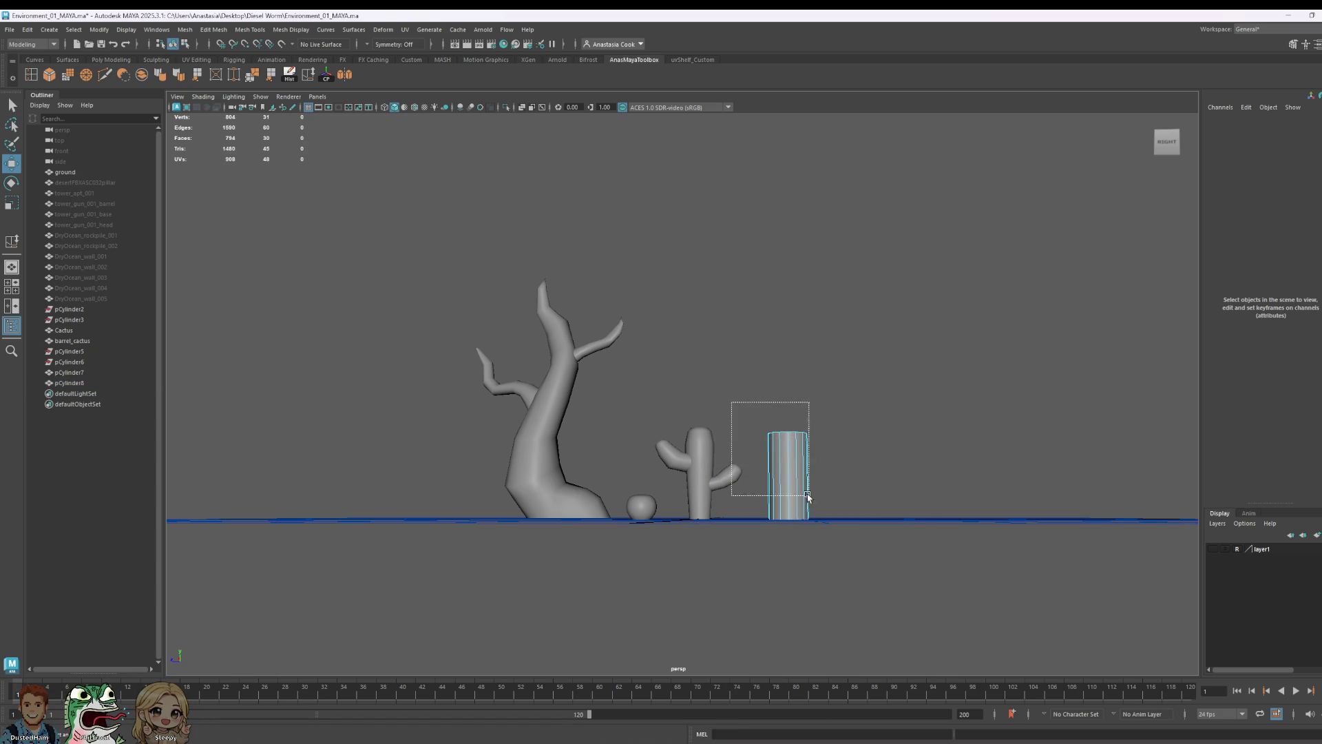
pyautogui.moveTo(771, 448); pyautogui.dragTo(827, 523)
pyautogui.press('r')
pyautogui.moveTo(793, 362); pyautogui.dragTo(800, 360)
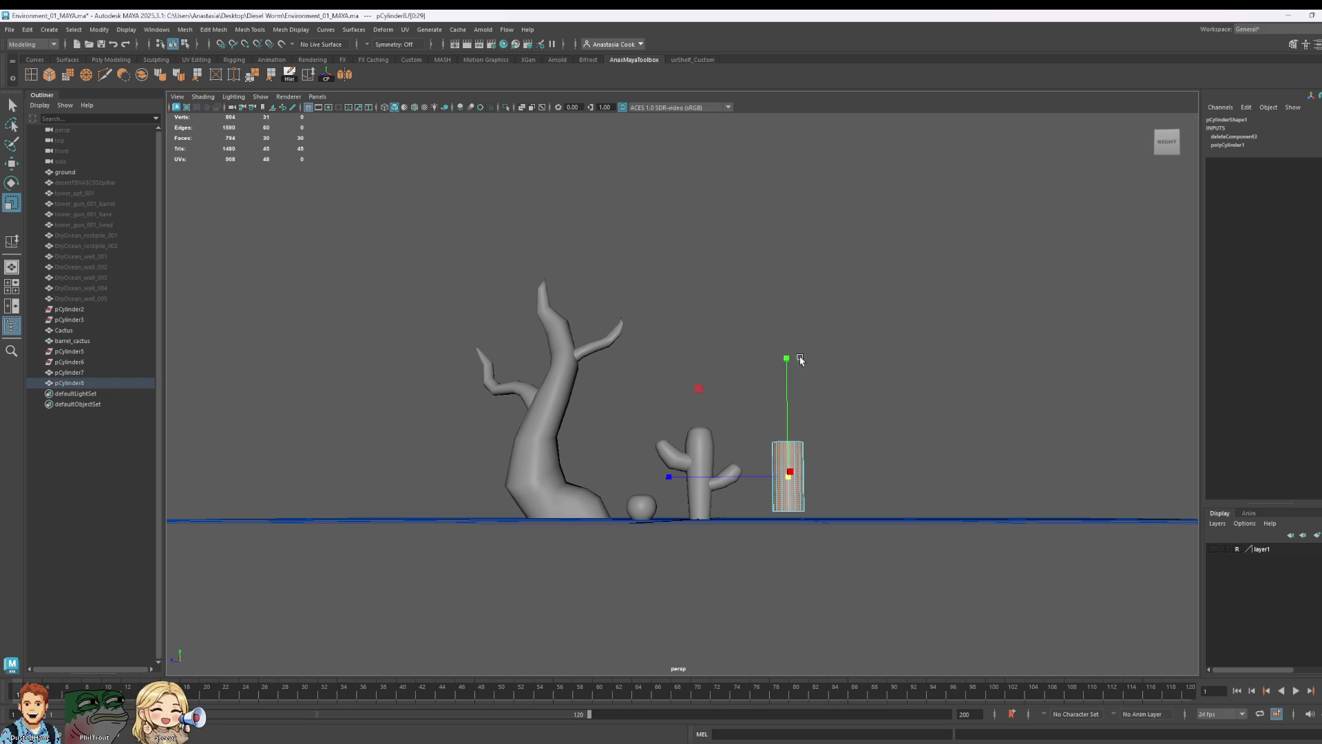
# - Re-centre the view on the objects and reselect the cylinder
pyautogui.keyDown('alt'); pyautogui.moveTo(823, 341); pyautogui.dragTo(920, 397); pyautogui.keyUp('alt')
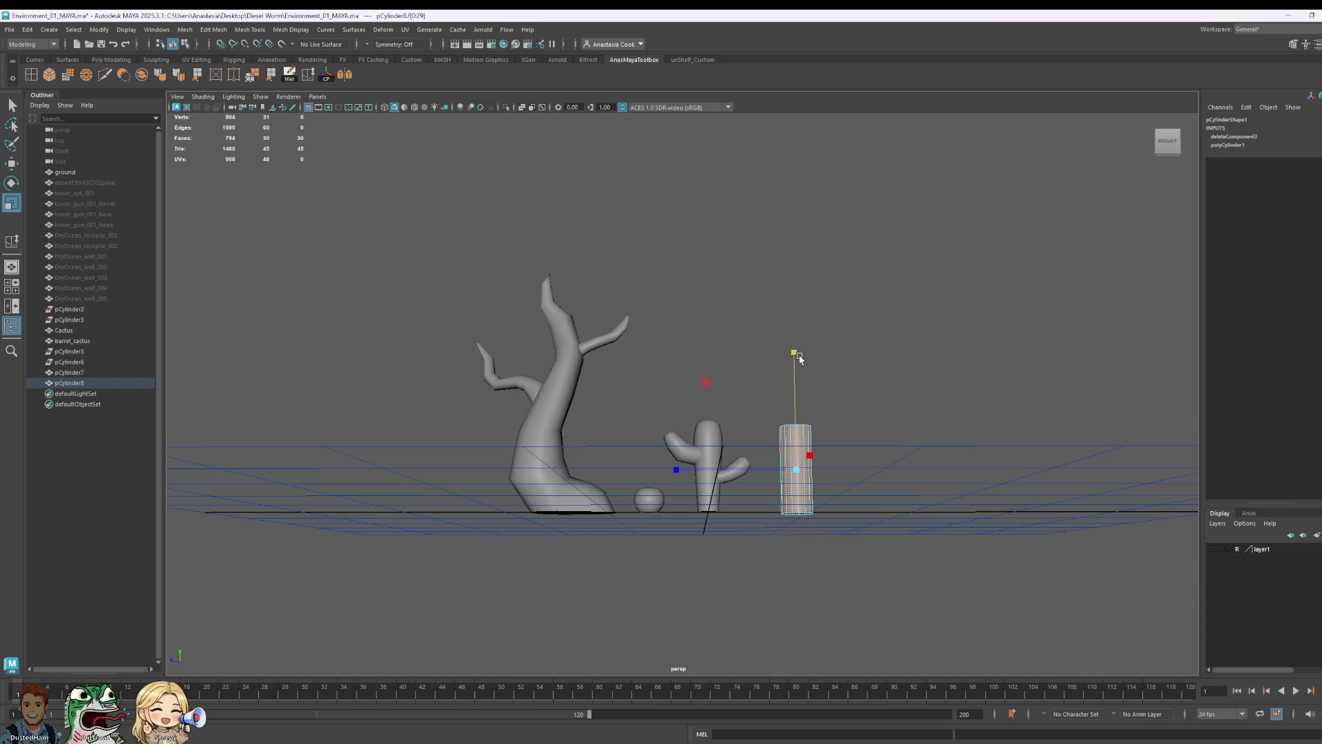
pyautogui.keyDown('alt'); pyautogui.moveTo(943, 401); pyautogui.dragTo(965, 435, button='middle'); pyautogui.keyUp('alt')
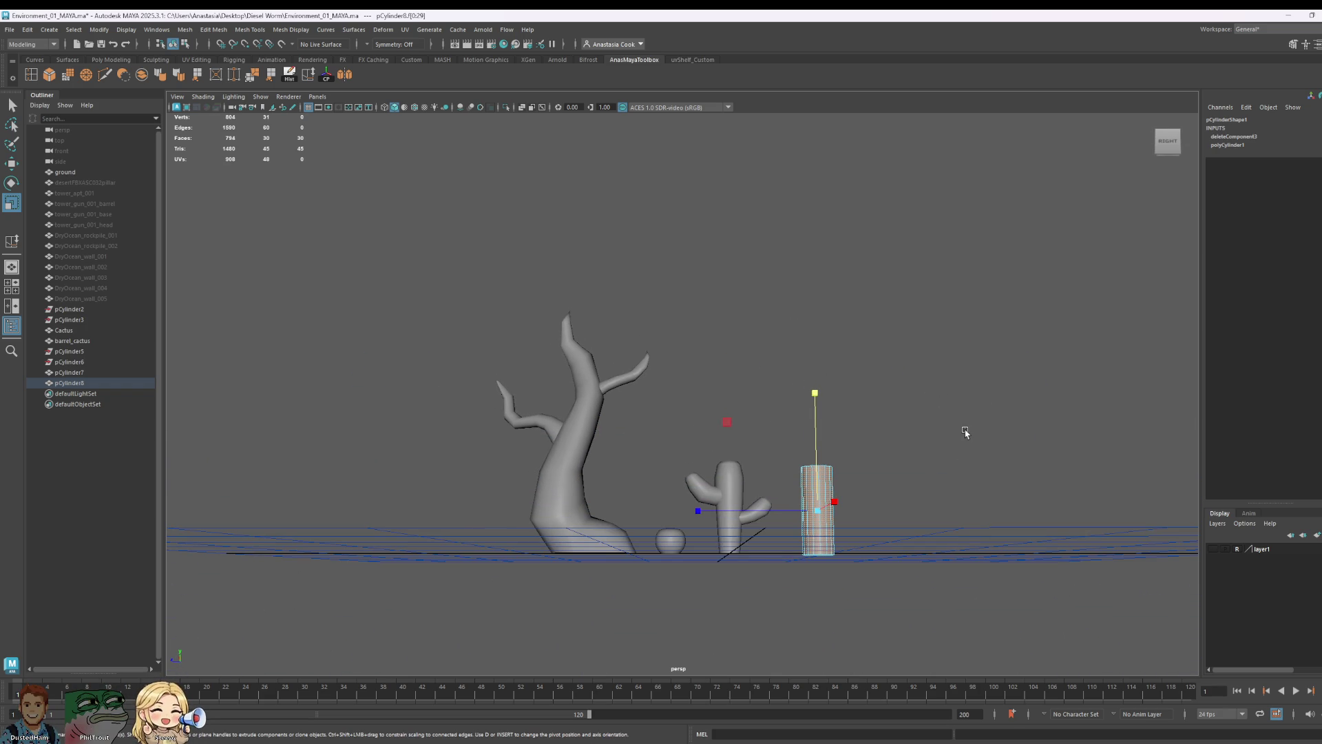
pyautogui.keyDown('alt'); pyautogui.moveTo(894, 416); pyautogui.dragTo(953, 448); pyautogui.keyUp('alt')
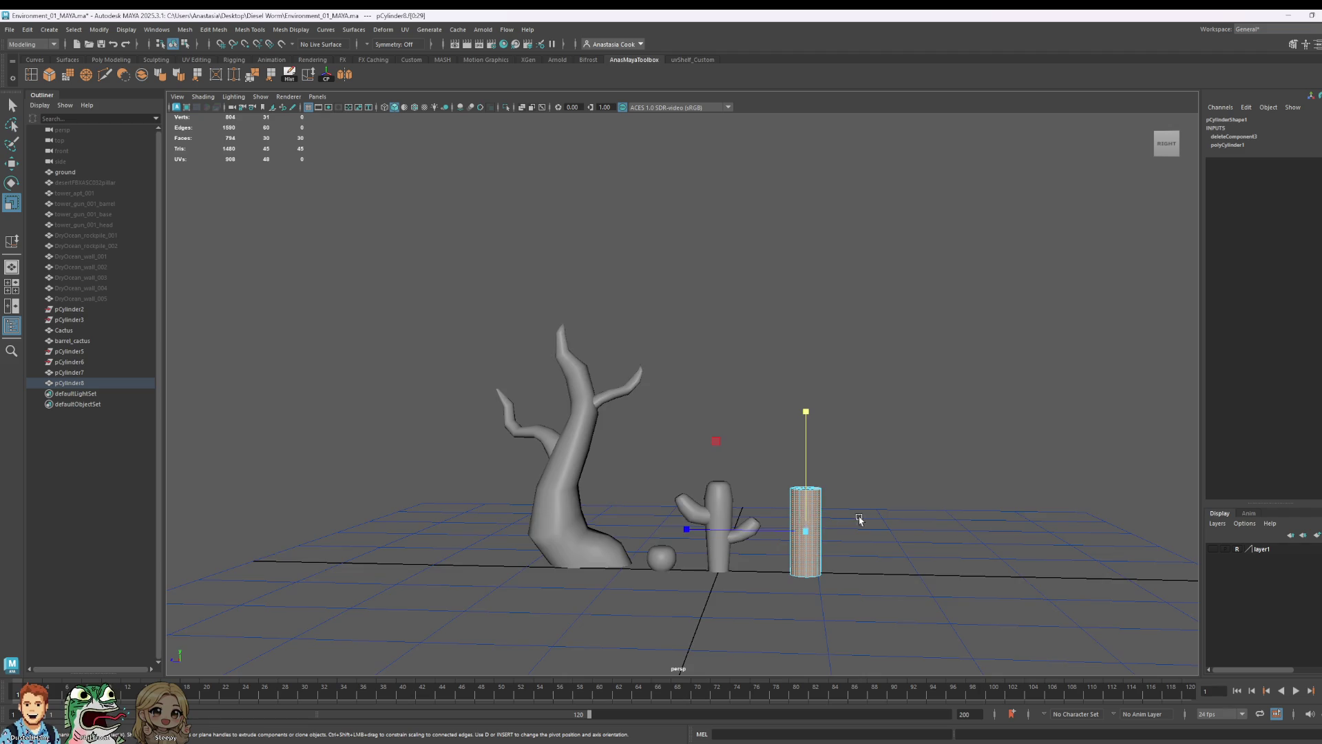
pyautogui.scroll(3, 953, 448)
pyautogui.scroll(3, 798, 418)
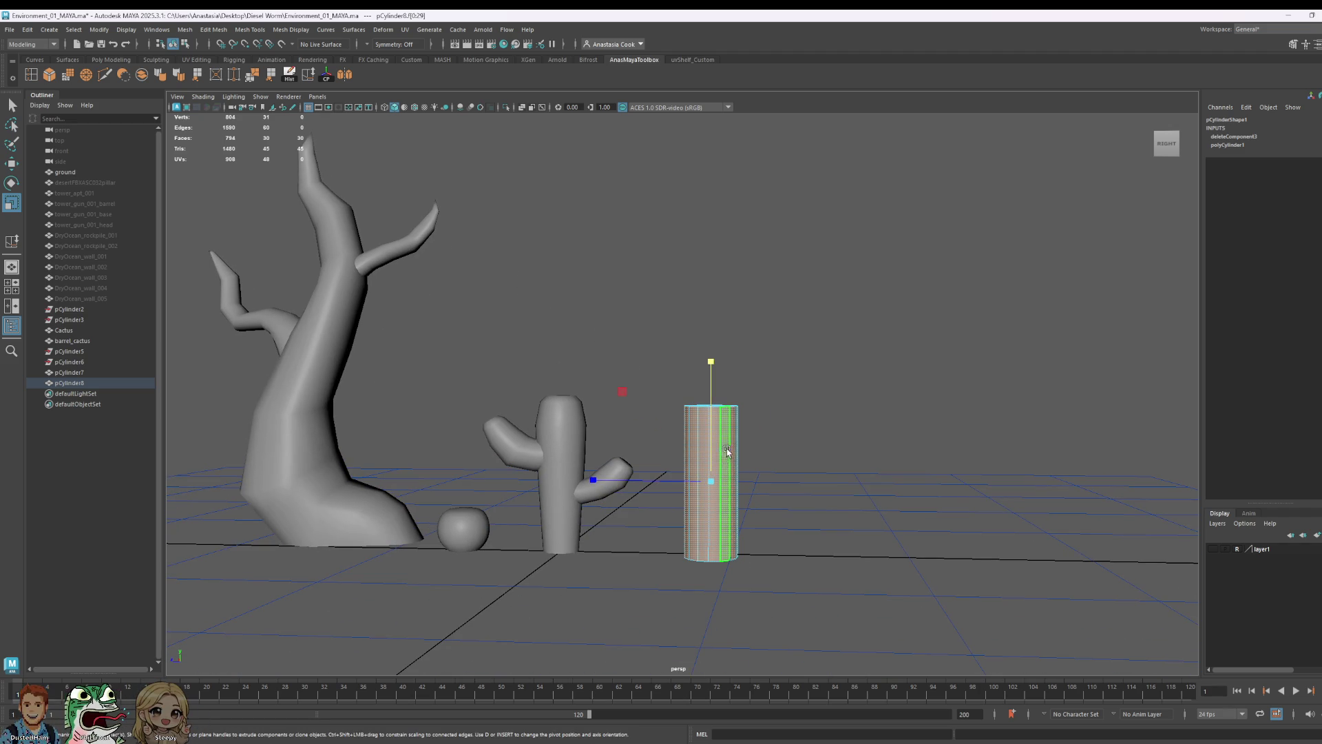
pyautogui.click(636, 352)
pyautogui.moveTo(636, 350); pyautogui.dragTo(796, 438)
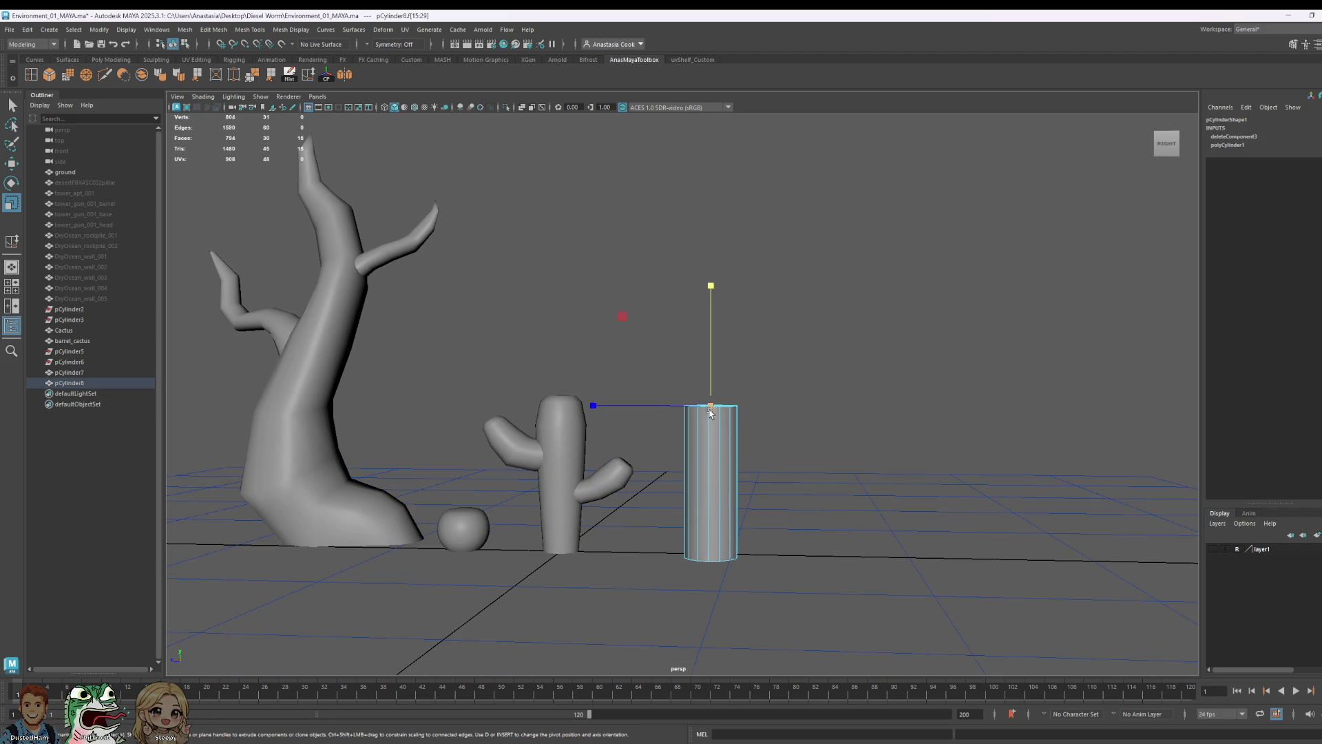
# - Extrude the trunk's top face upward to make it taller, then reselect the cylinder
pyautogui.press('w')
pyautogui.keyDown('shift'); pyautogui.moveTo(709, 356); pyautogui.dragTo(710, 206); pyautogui.keyUp('shift')
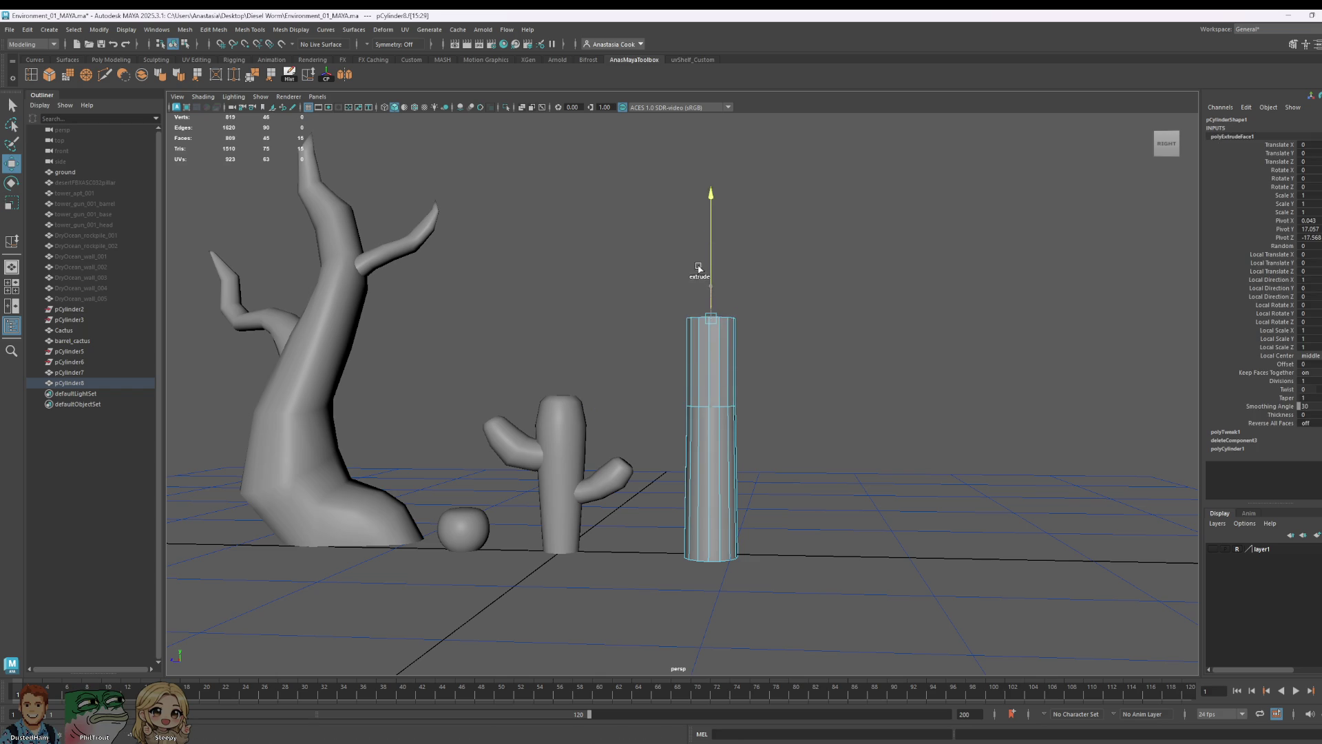
pyautogui.keyDown('alt'); pyautogui.moveTo(723, 259); pyautogui.dragTo(796, 422); pyautogui.keyUp('alt')
pyautogui.scroll(3, 777, 487)
pyautogui.scroll(2, 777, 486)
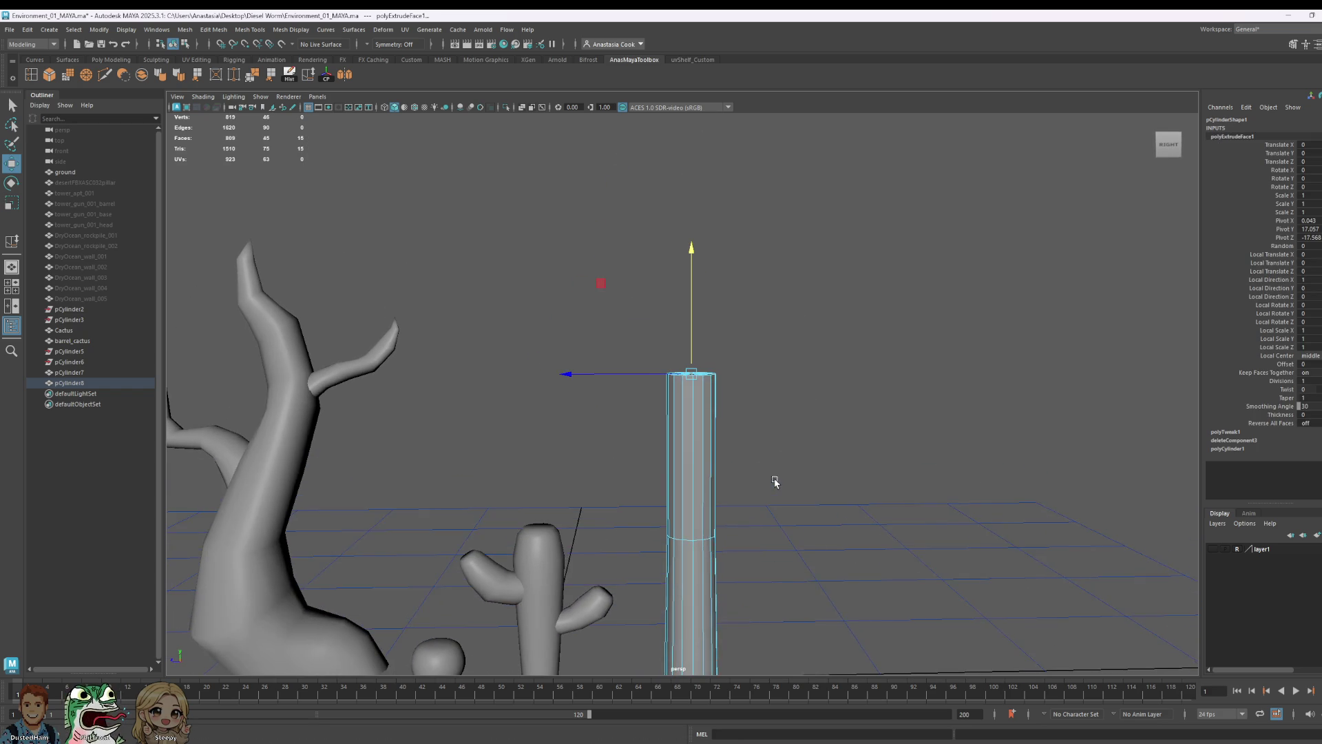
pyautogui.scroll(-2, 683, 327)
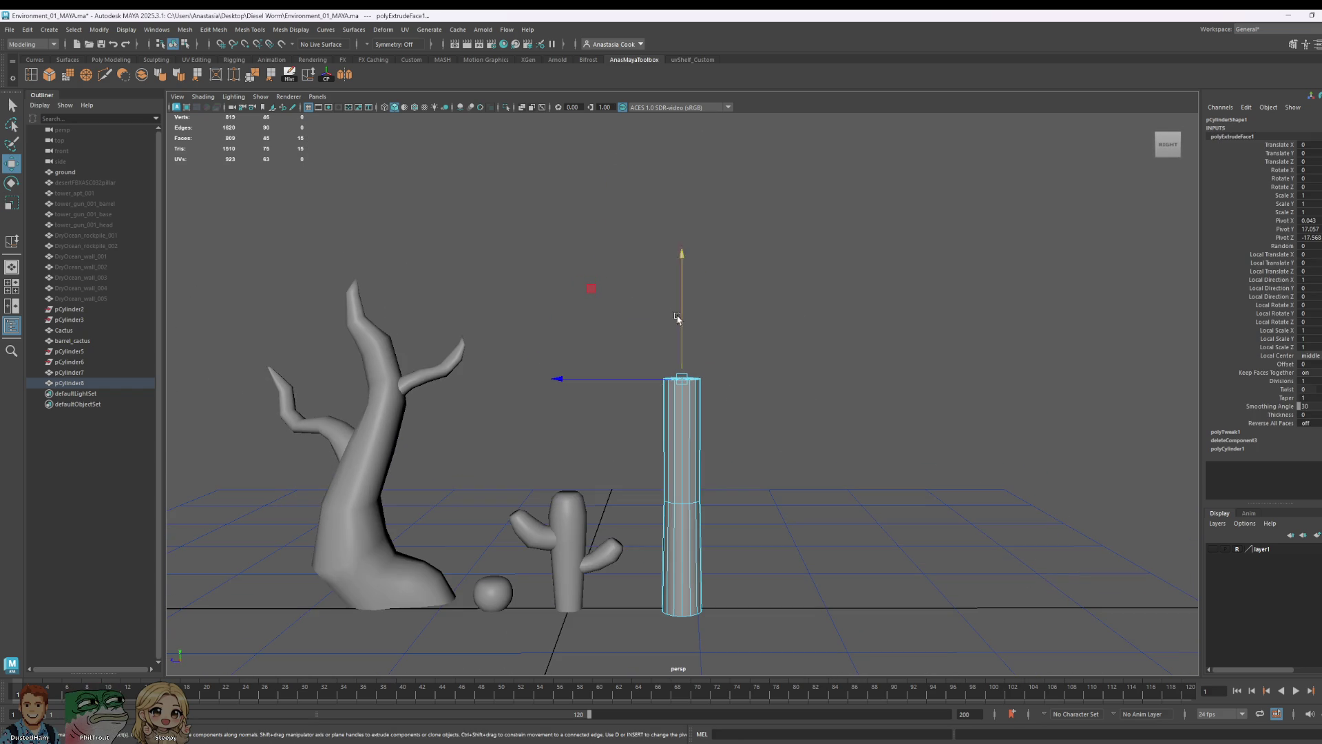
pyautogui.scroll(3, 723, 444)
pyautogui.scroll(2, 728, 444)
pyautogui.rightClick(728, 442)
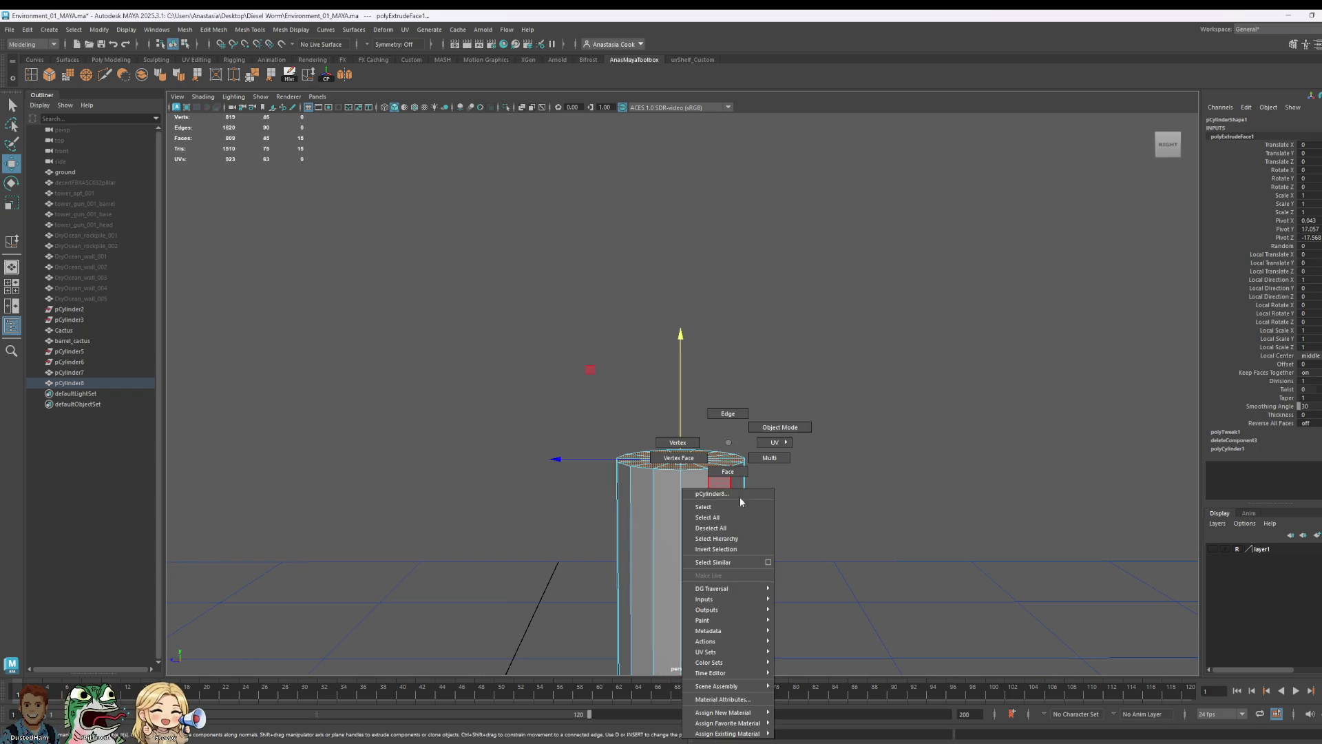
pyautogui.click(161, 74)
pyautogui.click(903, 372)
pyautogui.scroll(-2, 792, 493)
pyautogui.scroll(-2, 797, 458)
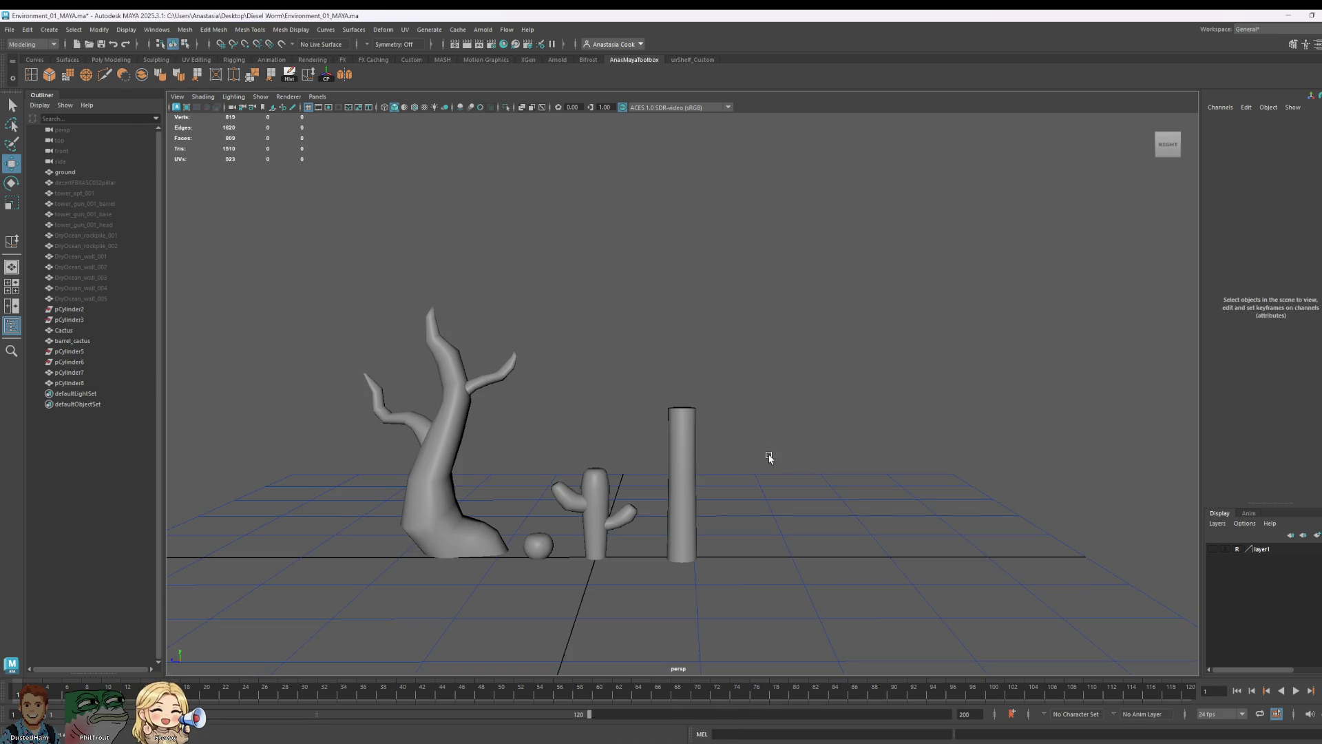
pyautogui.click(695, 487)
pyautogui.scroll(3, 700, 454)
# - In edge mode, select the upper edge ring and scale it inward to taper the top
pyautogui.rightClick(679, 442)
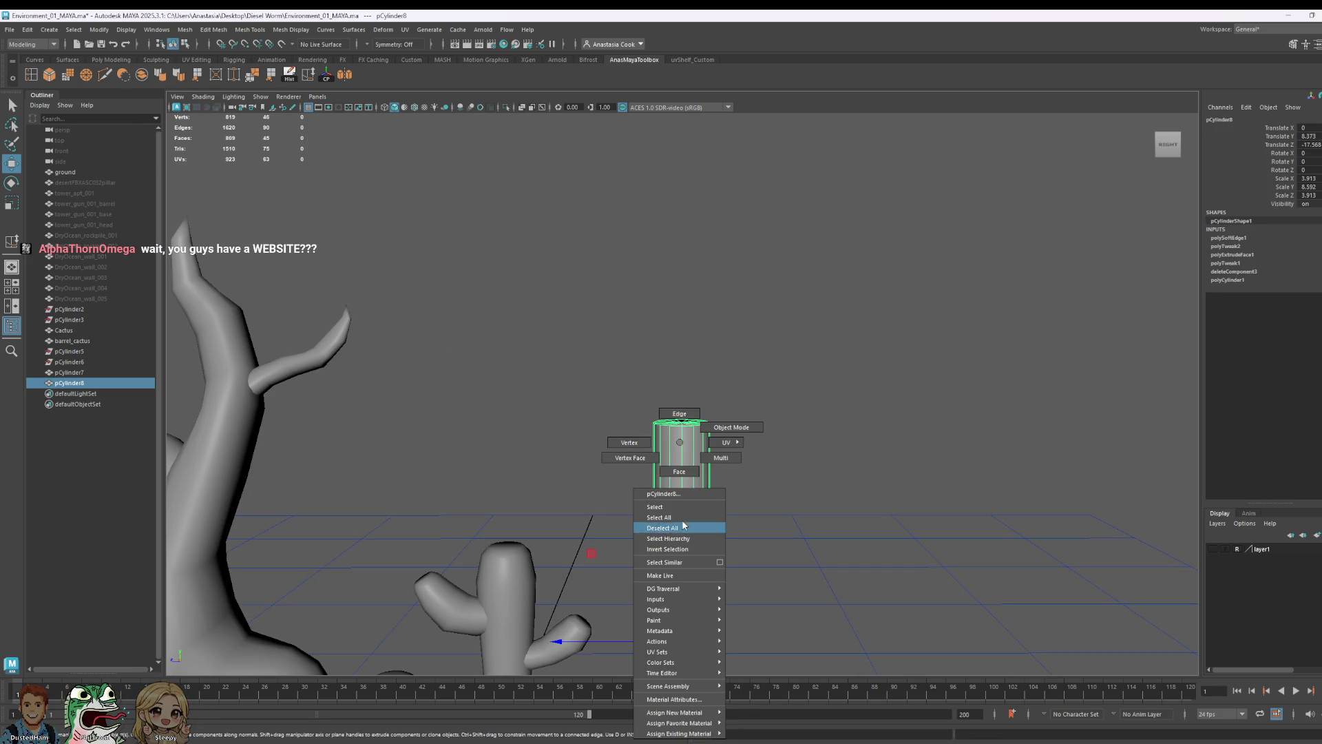
pyautogui.moveTo(649, 443); pyautogui.dragTo(674, 416, button='right')
pyautogui.click(703, 563)
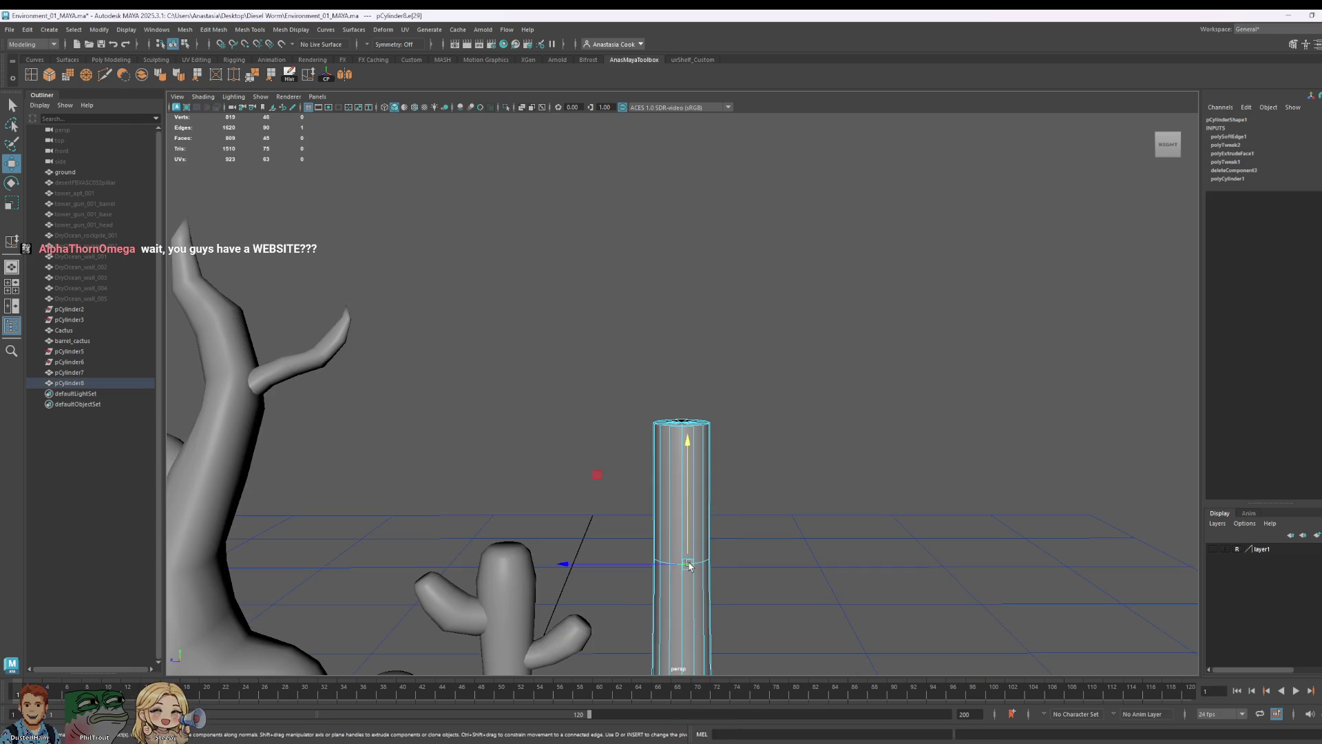
pyautogui.scroll(2, 723, 569)
pyautogui.scroll(2, 668, 341)
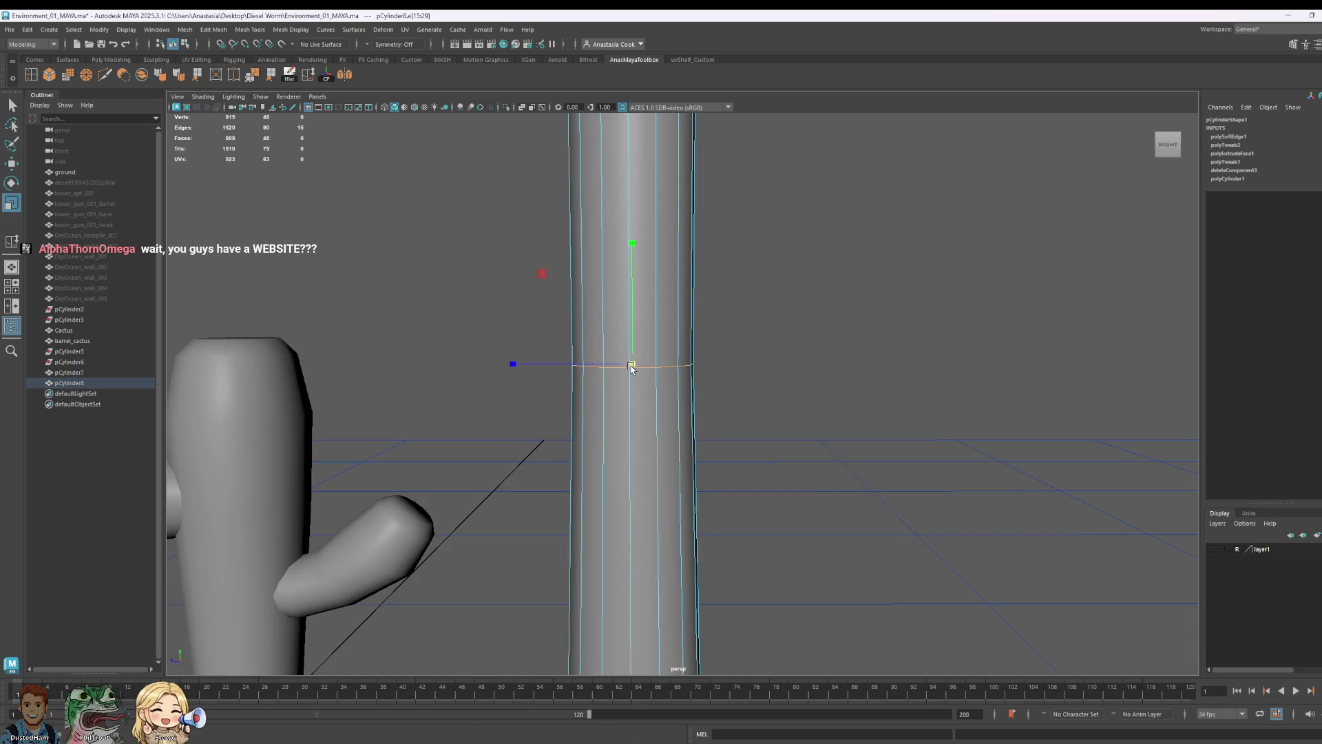
pyautogui.scroll(-4, 646, 372)
pyautogui.moveTo(753, 265); pyautogui.dragTo(753, 266)
pyautogui.moveTo(652, 270); pyautogui.dragTo(651, 254)
pyautogui.moveTo(678, 250); pyautogui.dragTo(679, 230, button='right')
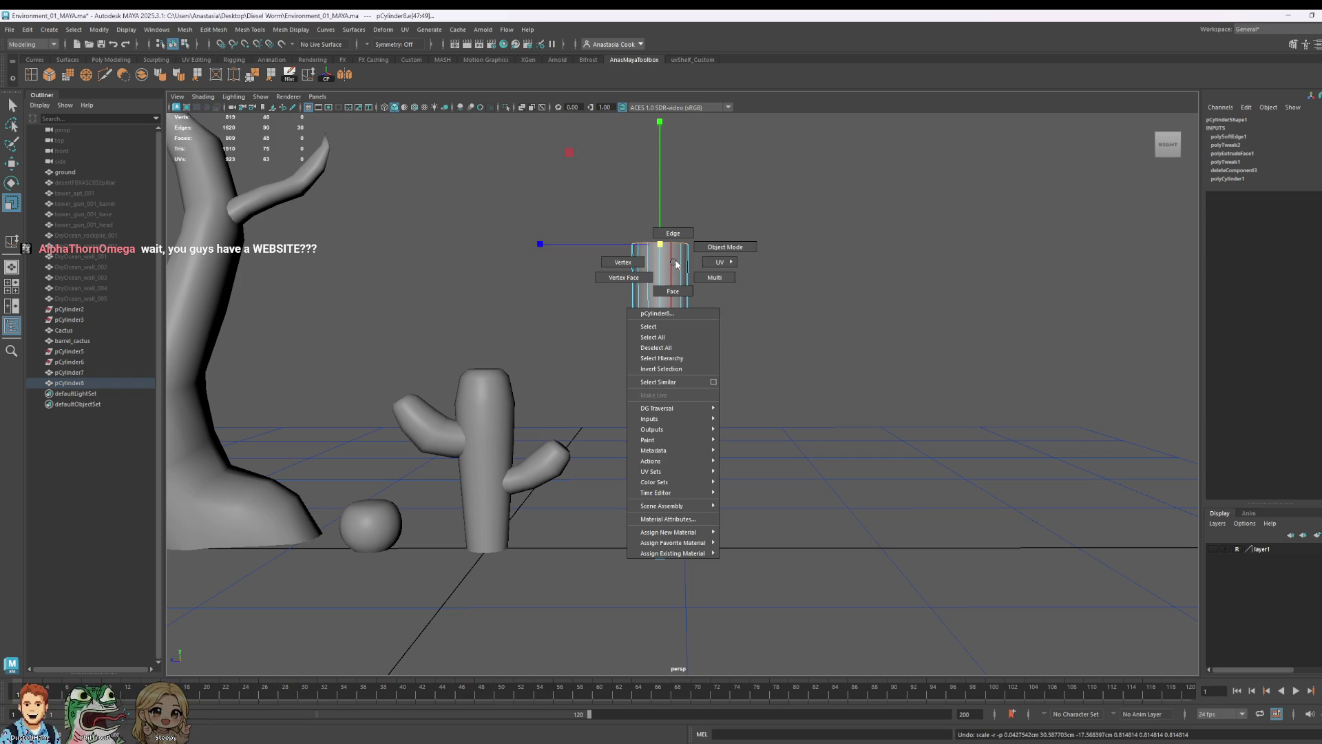
# - Reselect the cylinder and orbit to a side view of it
pyautogui.click(803, 456)
pyautogui.keyDown('alt'); pyautogui.moveTo(802, 456); pyautogui.dragTo(836, 525, button='middle'); pyautogui.keyUp('alt')
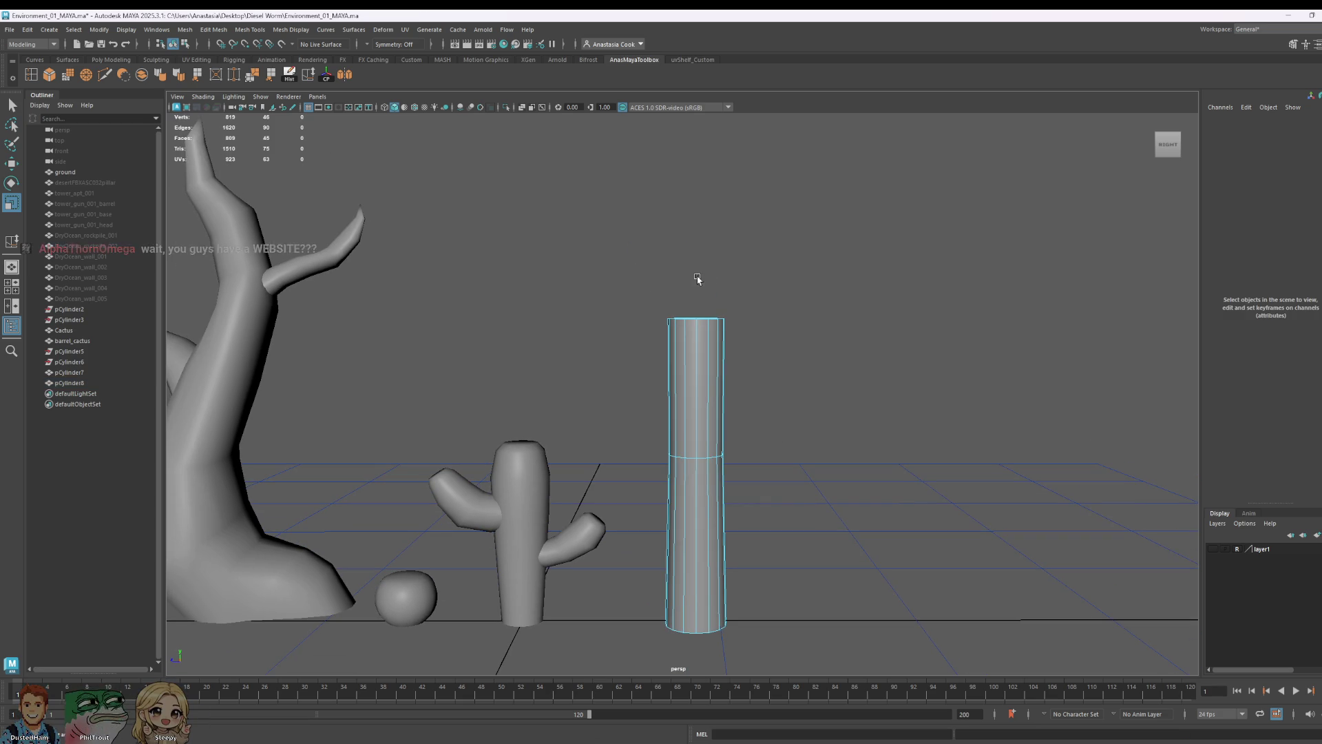
pyautogui.moveTo(698, 278); pyautogui.dragTo(827, 362)
pyautogui.moveTo(652, 443)
pyautogui.keyDown('alt'); pyautogui.mouseDown()
pyautogui.moveTo(893, 415)
pyautogui.moveTo(895, 334)
pyautogui.mouseUp(); pyautogui.keyUp('alt')
pyautogui.keyDown('alt'); pyautogui.moveTo(895, 334); pyautogui.dragTo(857, 433, button='middle'); pyautogui.keyUp('alt')
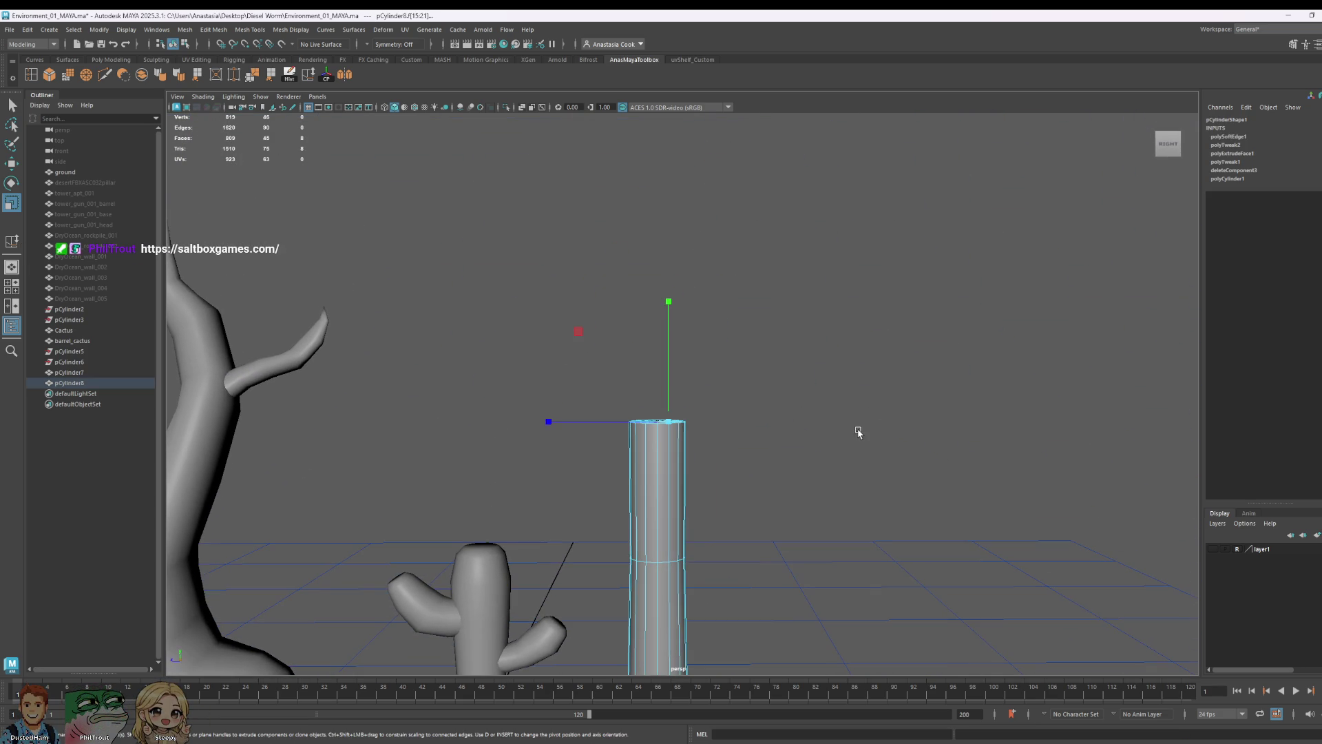
# - Extrude the top face again and push the column top sideways to tilt it
pyautogui.press('w')
pyautogui.keyDown('shift'); pyautogui.moveTo(666, 403); pyautogui.dragTo(658, 277); pyautogui.keyUp('shift')
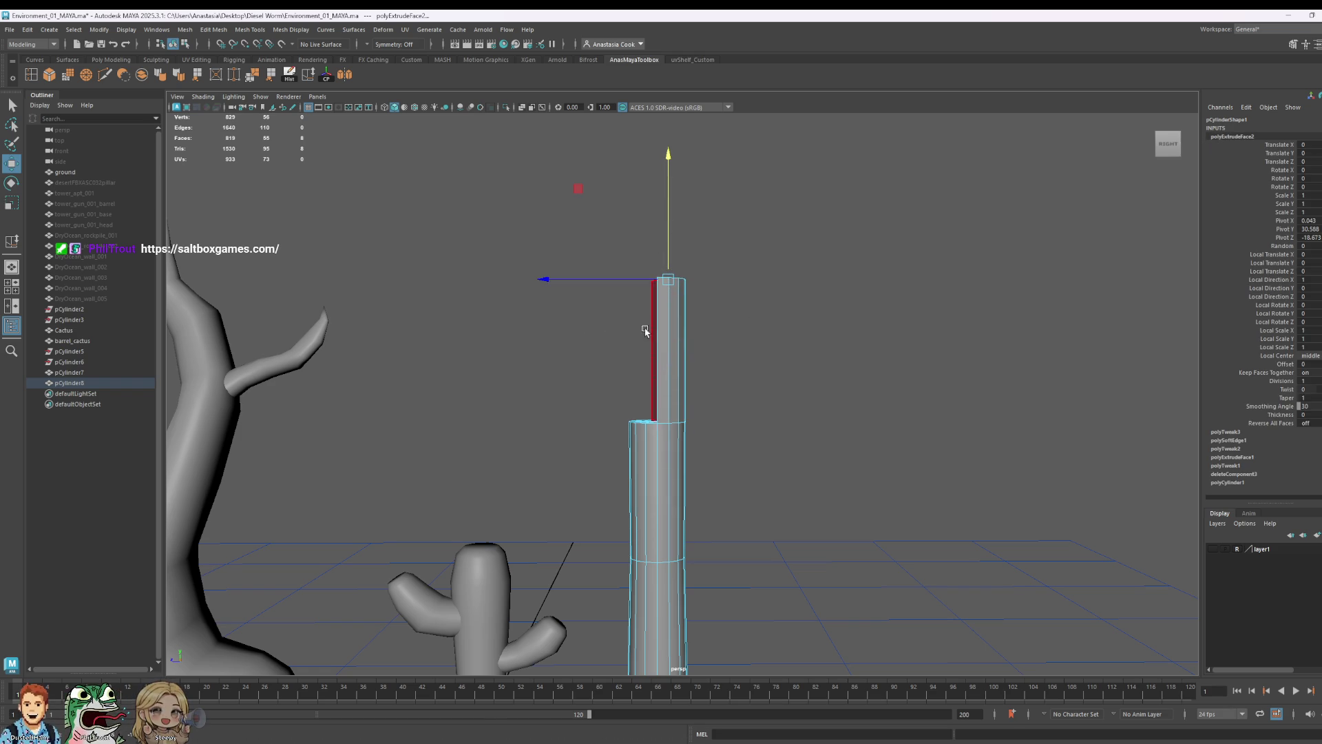
pyautogui.click(620, 290)
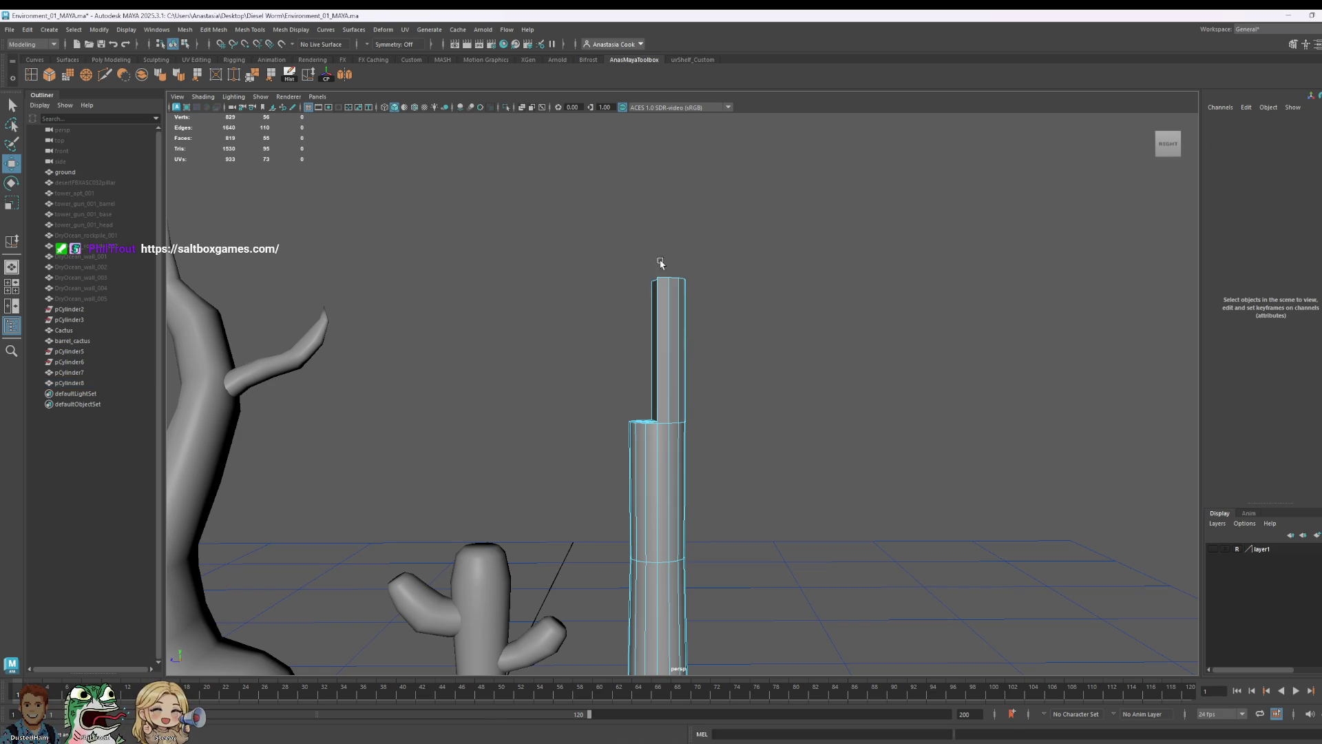
pyautogui.moveTo(650, 242)
pyautogui.mouseDown()
pyautogui.moveTo(846, 339)
pyautogui.moveTo(614, 503)
pyautogui.mouseUp()
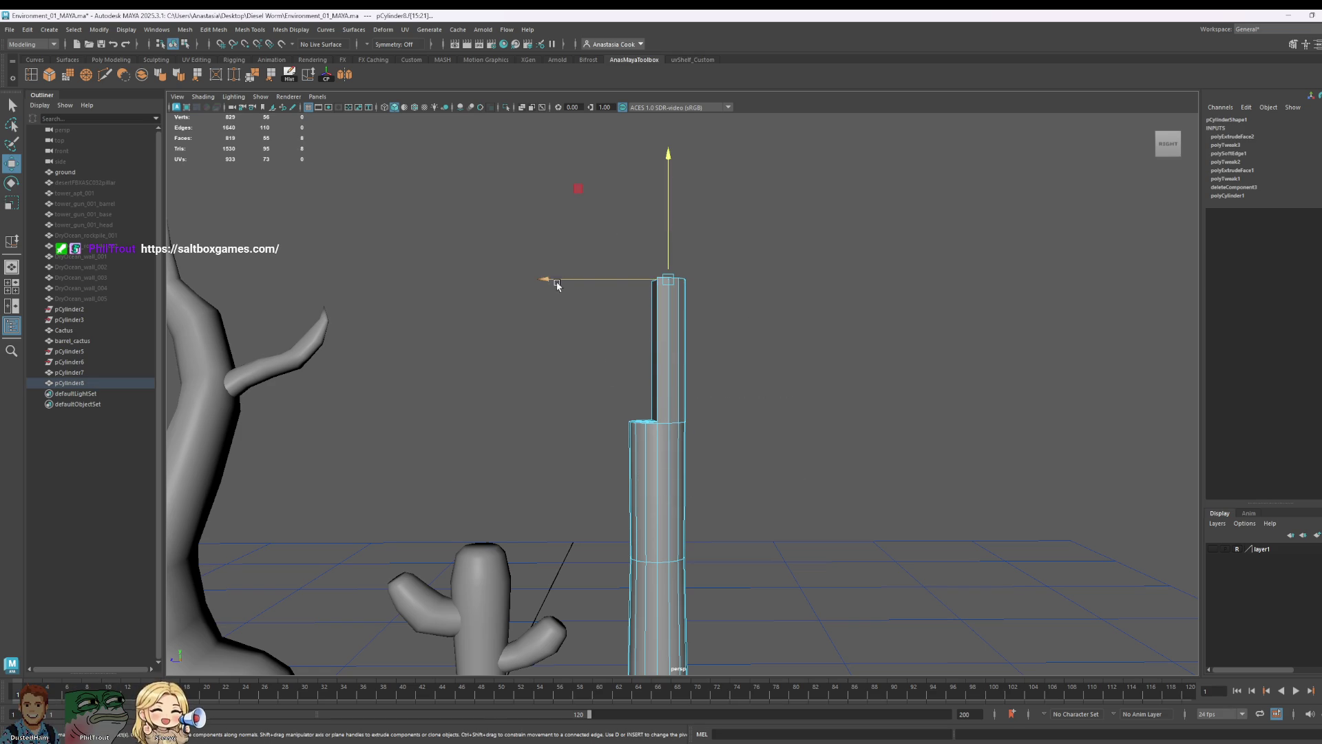
pyautogui.moveTo(545, 280); pyautogui.dragTo(575, 279)
pyautogui.moveTo(673, 407)
pyautogui.keyDown('alt'); pyautogui.mouseDown()
pyautogui.moveTo(799, 514)
pyautogui.moveTo(720, 445)
pyautogui.mouseUp(); pyautogui.keyUp('alt')
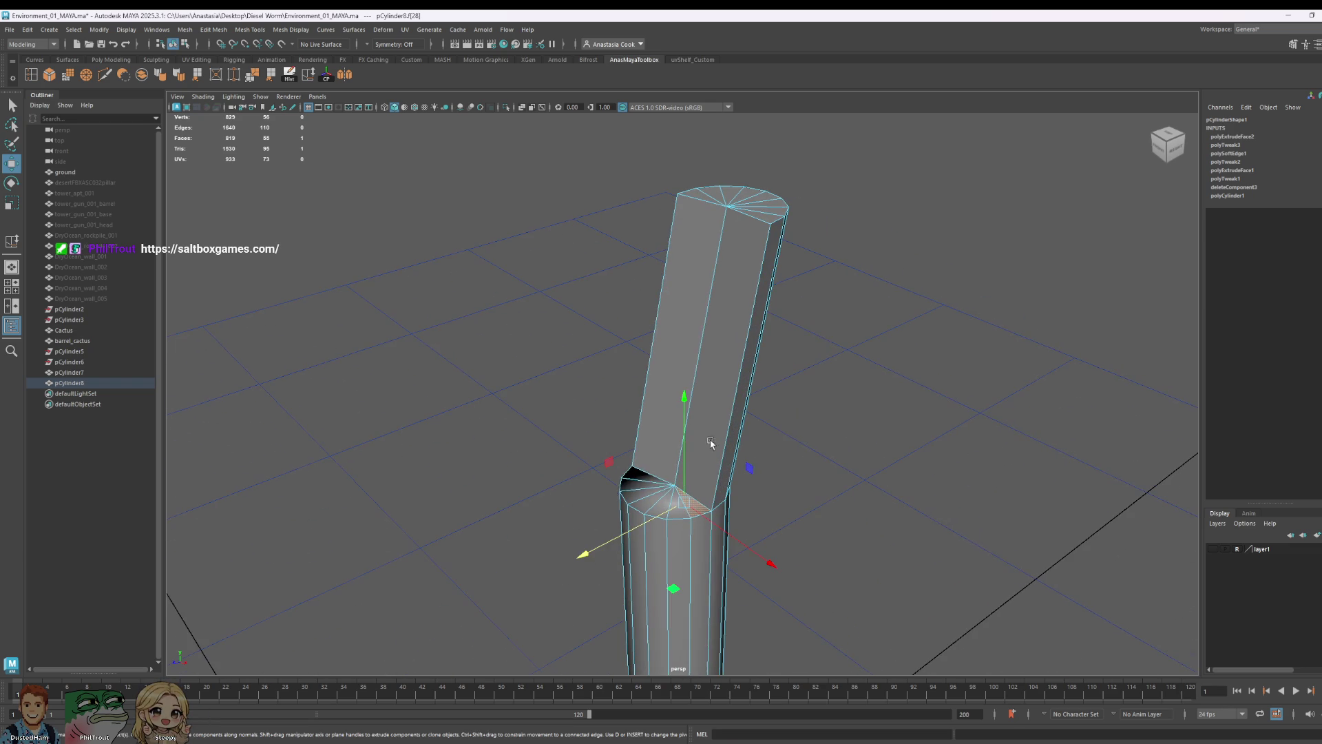
# - Extrude the lower top face with Ctrl+E and swing it out into a second Y branch
pyautogui.keyDown('shift'); pyautogui.click(642, 481); pyautogui.keyUp('shift')
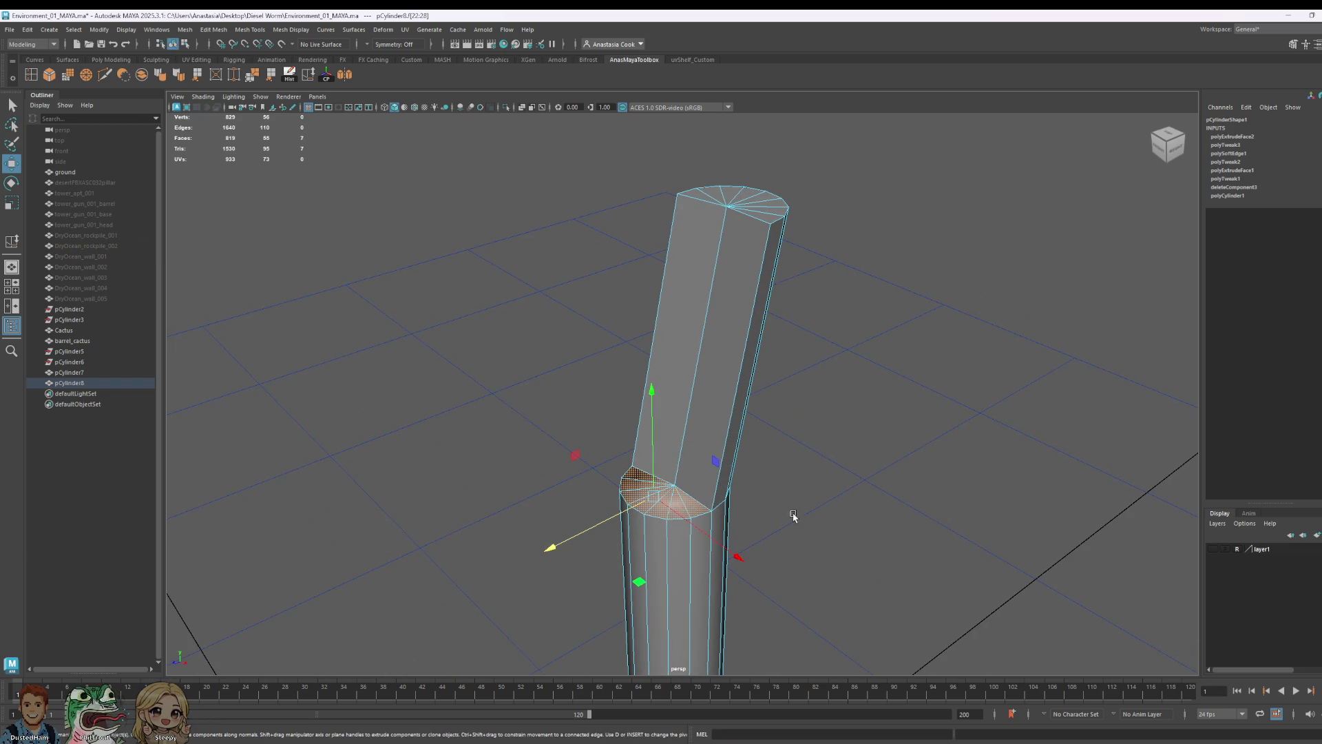
pyautogui.keyDown('alt'); pyautogui.moveTo(742, 513); pyautogui.dragTo(835, 507); pyautogui.keyUp('alt')
pyautogui.hotkey('ctrl', 'e')
pyautogui.moveTo(514, 349); pyautogui.dragTo(514, 239)
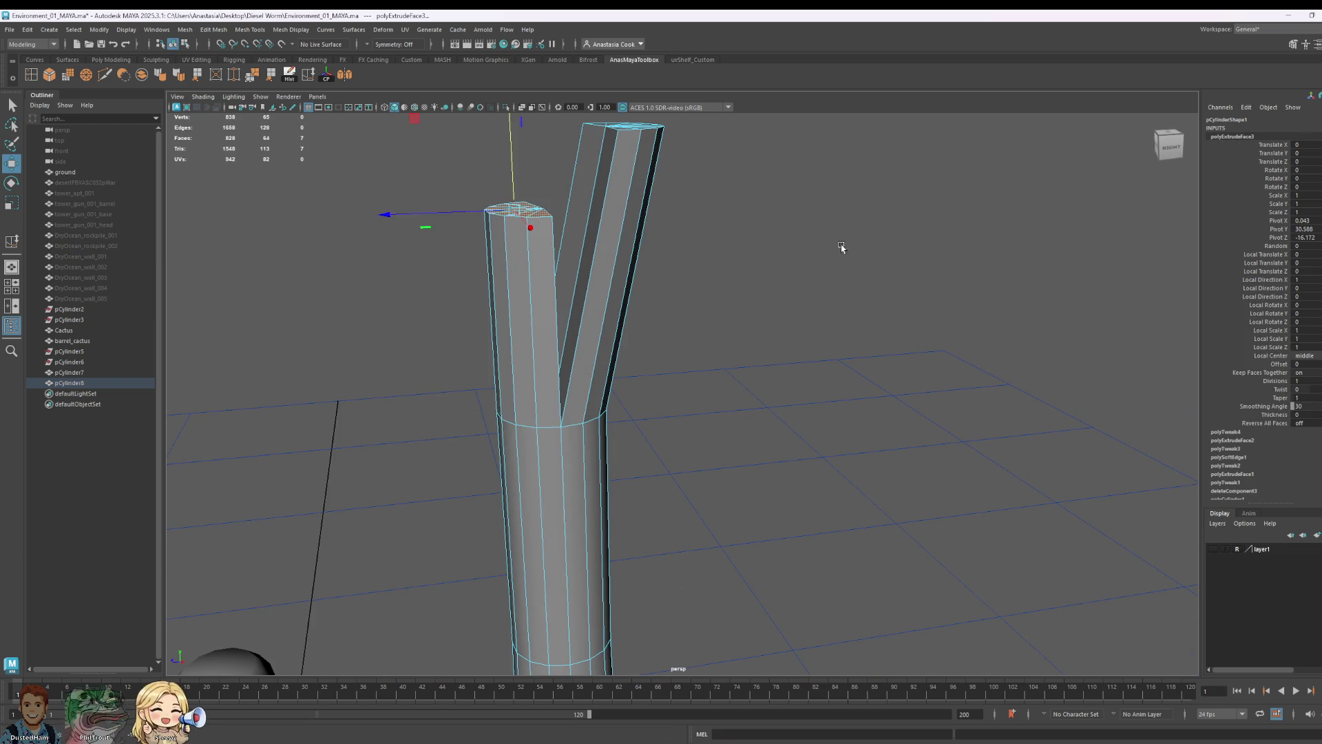
pyautogui.keyDown('alt'); pyautogui.moveTo(841, 245); pyautogui.dragTo(962, 362); pyautogui.keyUp('alt')
pyautogui.moveTo(580, 321); pyautogui.dragTo(493, 334)
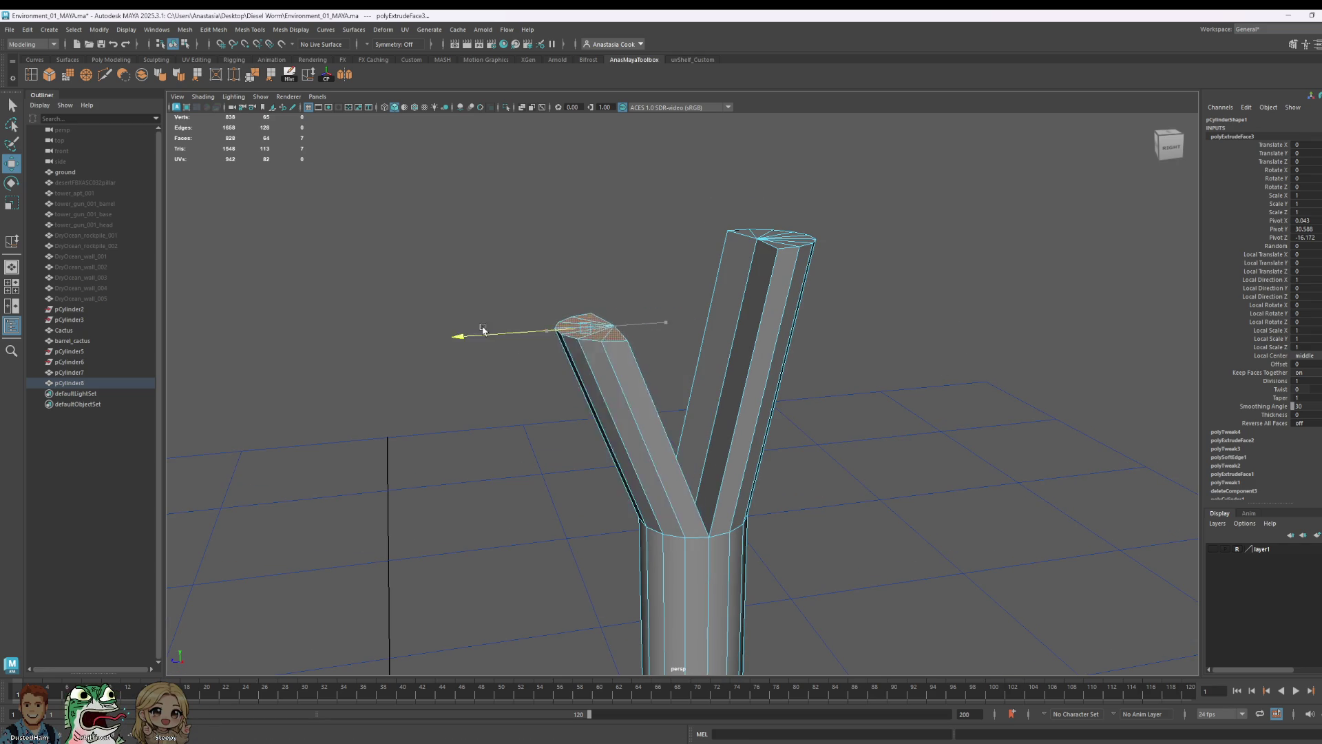
pyautogui.keyDown('alt'); pyautogui.moveTo(723, 369); pyautogui.dragTo(791, 414); pyautogui.keyUp('alt')
pyautogui.moveTo(500, 380); pyautogui.dragTo(499, 315, button='right')
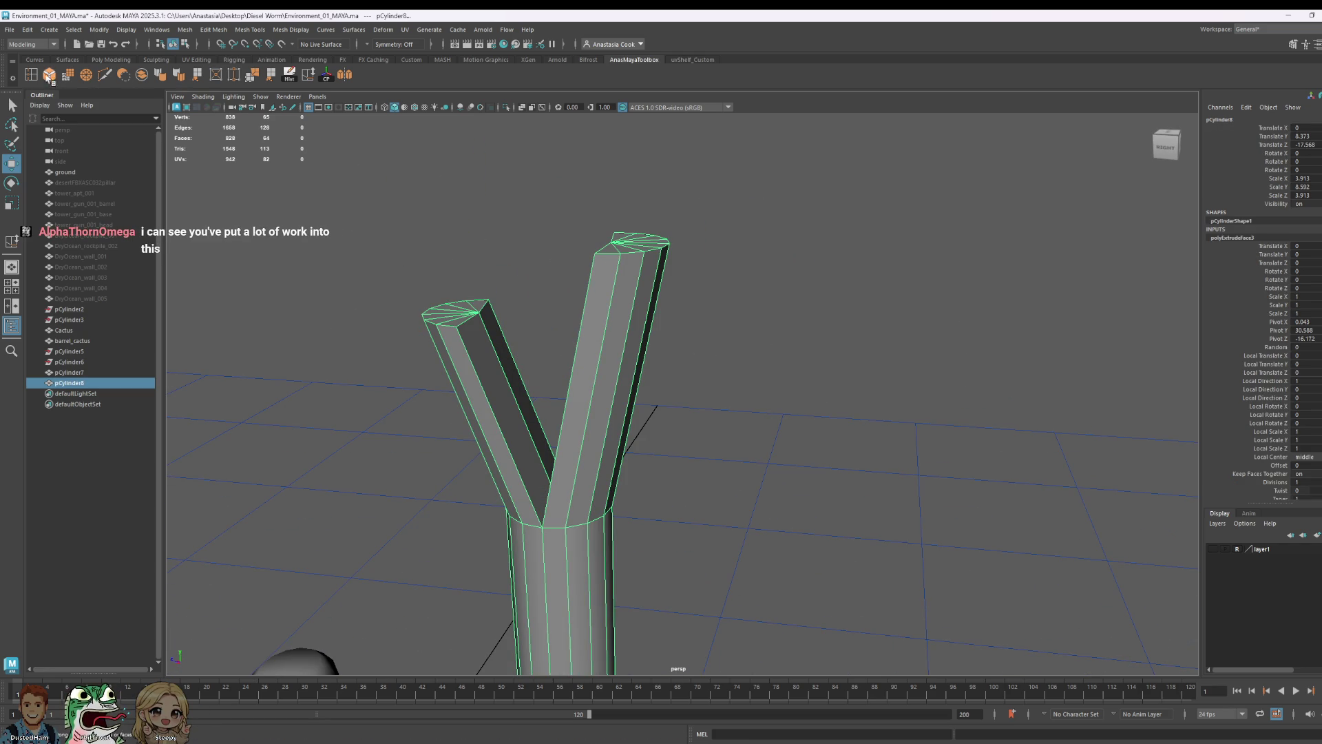
pyautogui.hotkey('ctrl', 'shift', 'e')
# - Insert an edge loop along each of the two branches
pyautogui.click(465, 324)
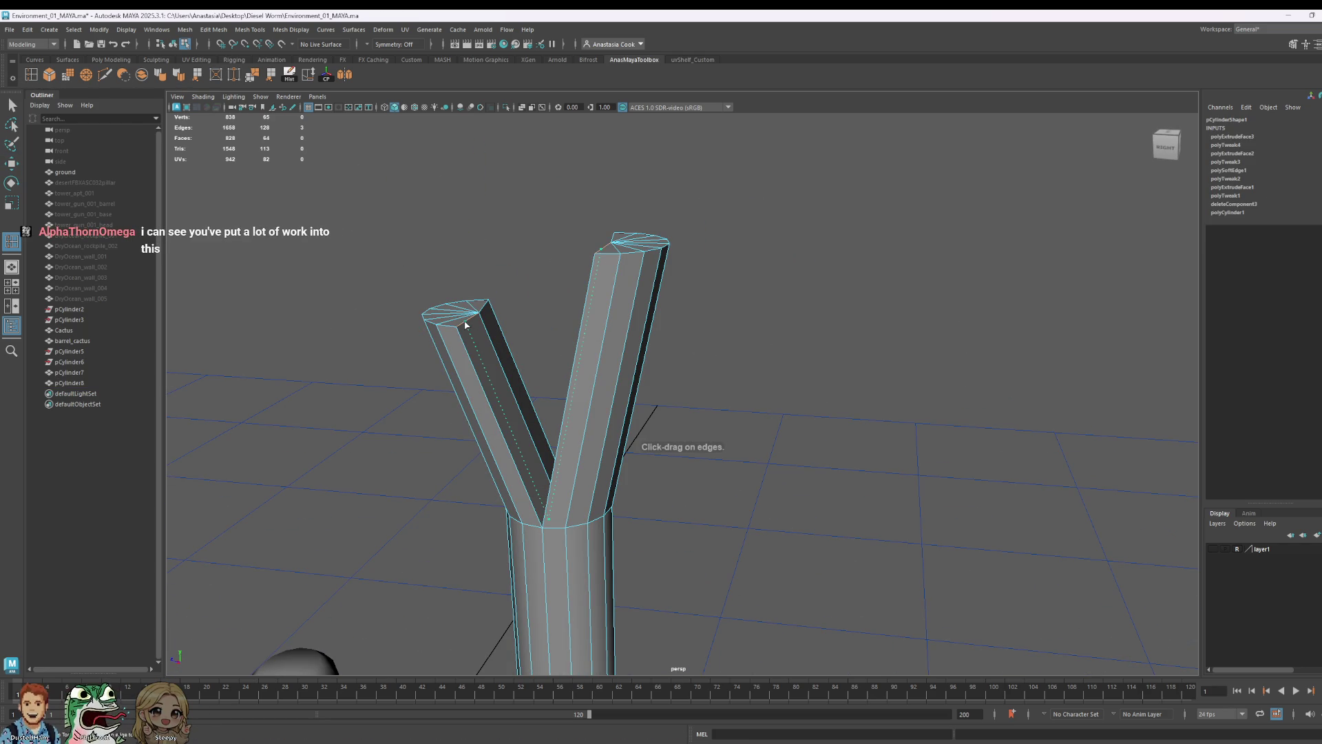
pyautogui.keyDown('alt'); pyautogui.moveTo(673, 334); pyautogui.dragTo(842, 359); pyautogui.keyUp('alt')
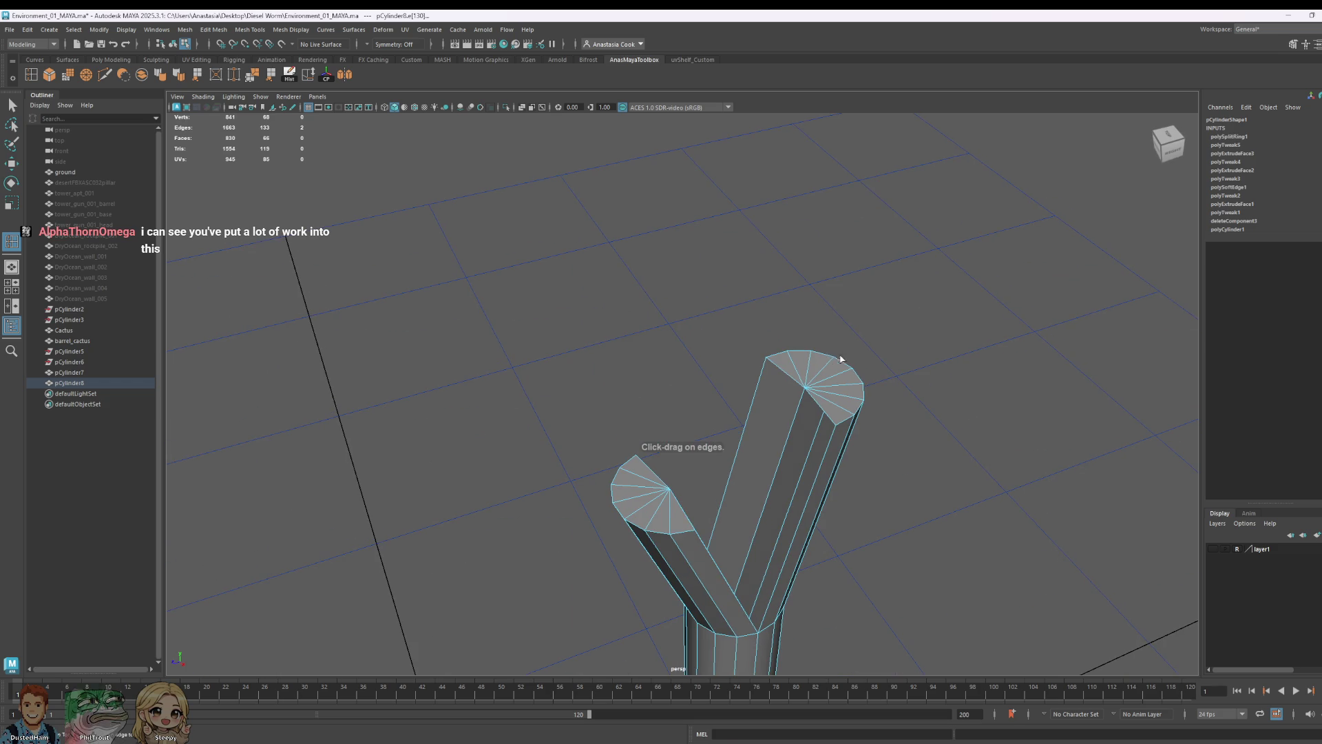
pyautogui.click(785, 376)
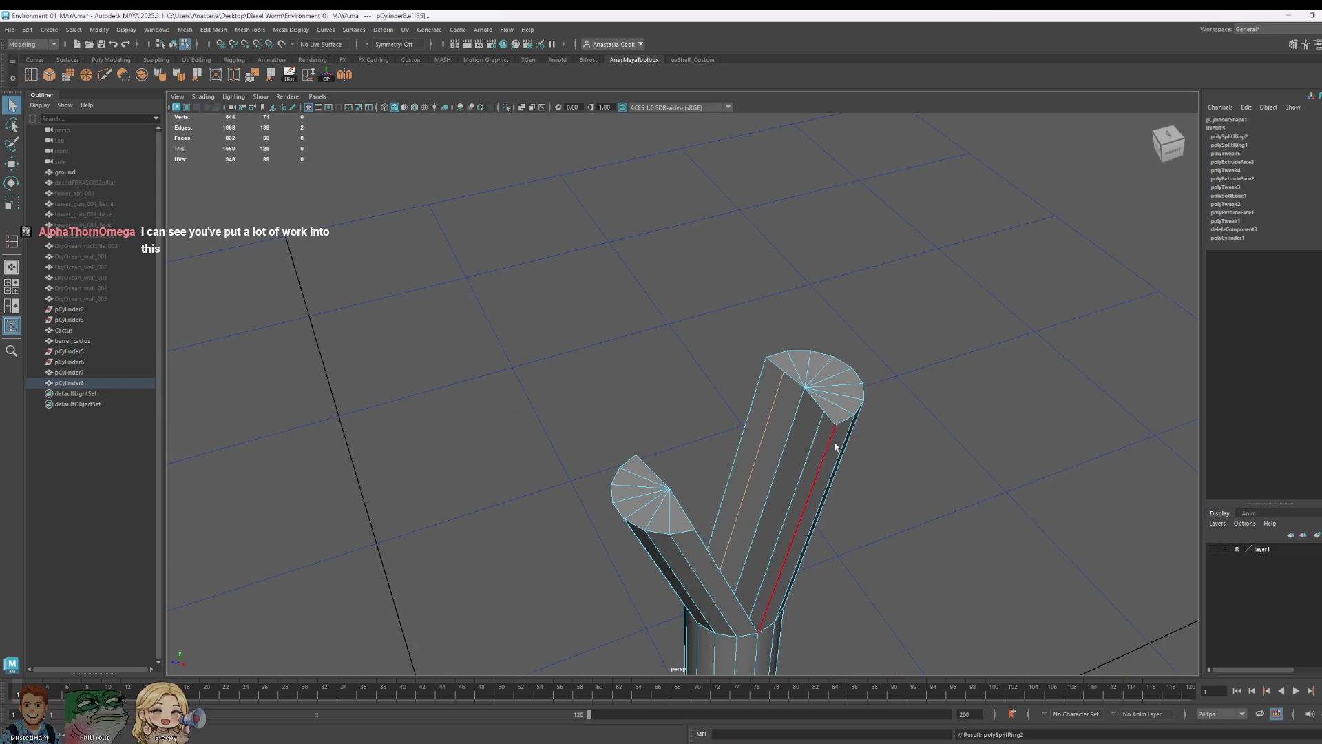
pyautogui.keyDown('alt'); pyautogui.moveTo(821, 452); pyautogui.dragTo(879, 492); pyautogui.keyUp('alt')
pyautogui.keyDown('alt'); pyautogui.moveTo(740, 541); pyautogui.dragTo(730, 547); pyautogui.keyUp('alt')
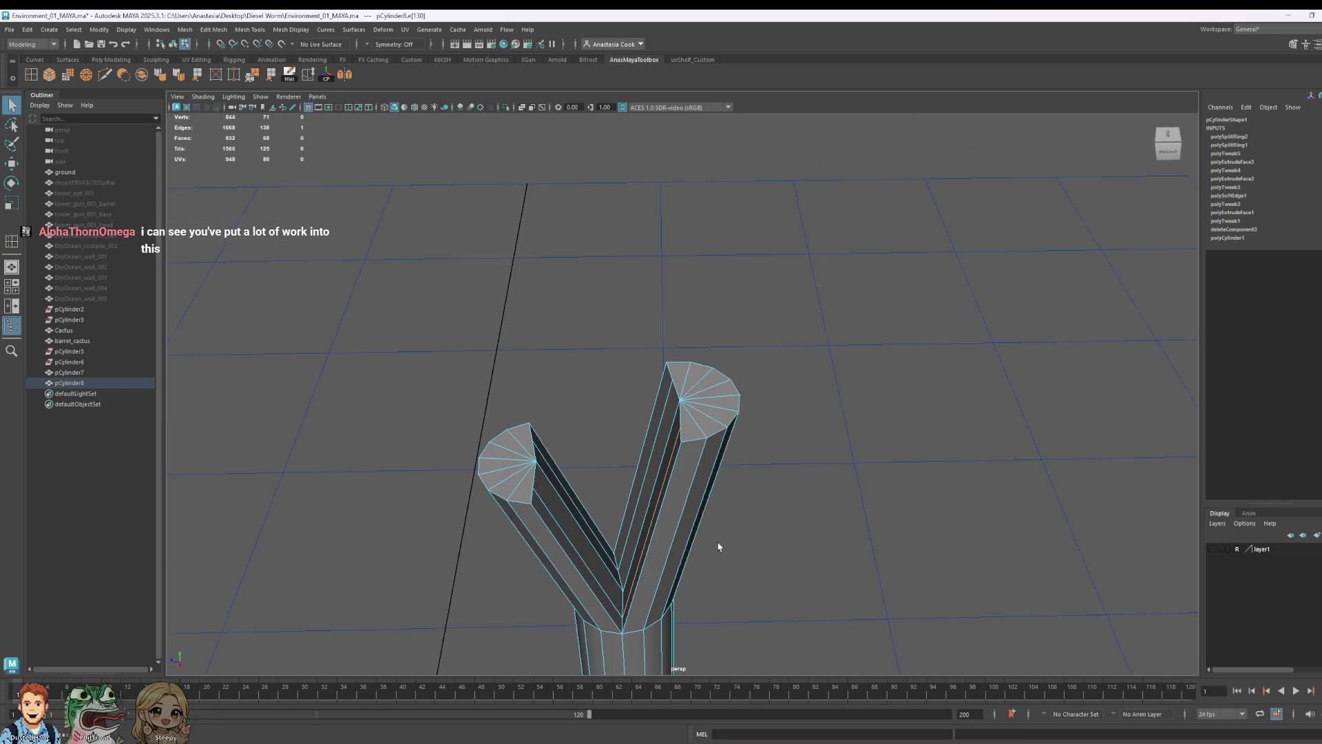
# - Select both cap-centre vertices and scale them closer together to narrow the tips
pyautogui.press('e')
pyautogui.press('w')
pyautogui.press('r')
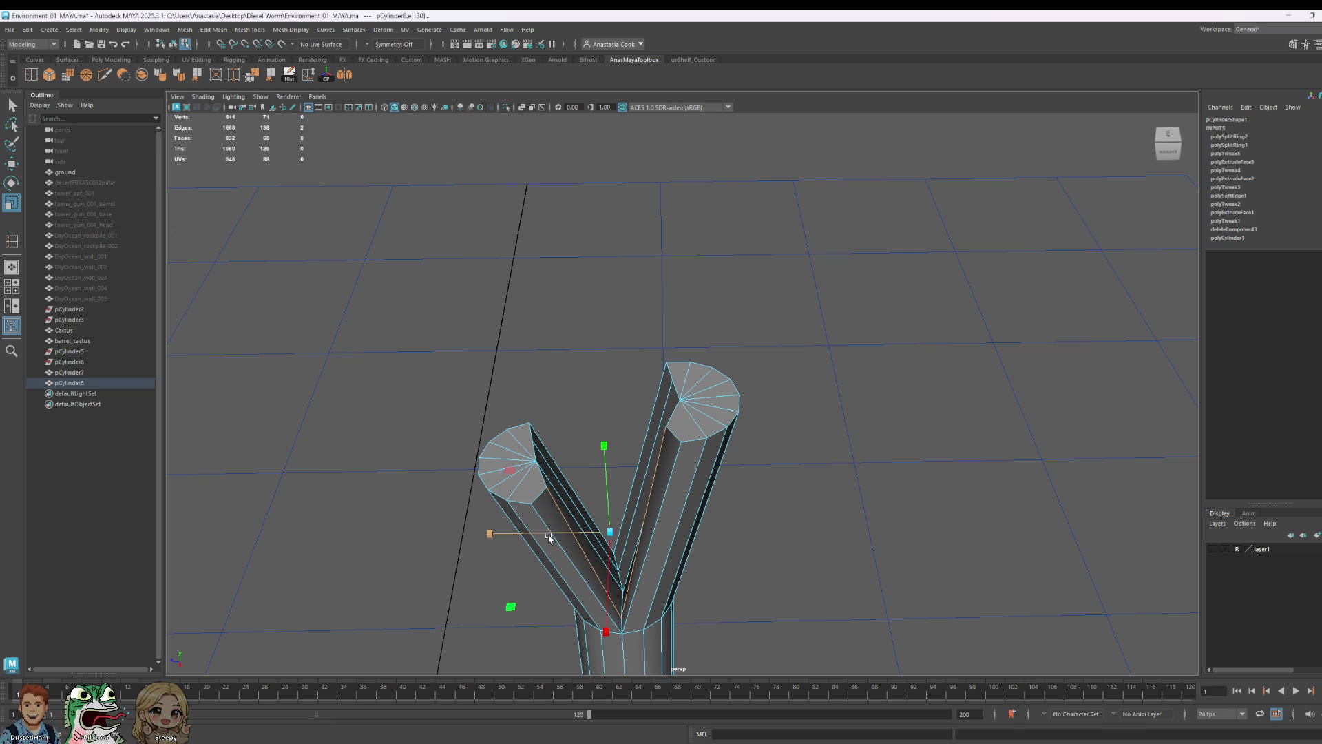
pyautogui.moveTo(647, 437)
pyautogui.keyDown('alt'); pyautogui.mouseDown()
pyautogui.moveTo(711, 439)
pyautogui.moveTo(698, 622)
pyautogui.mouseUp(); pyautogui.keyUp('alt')
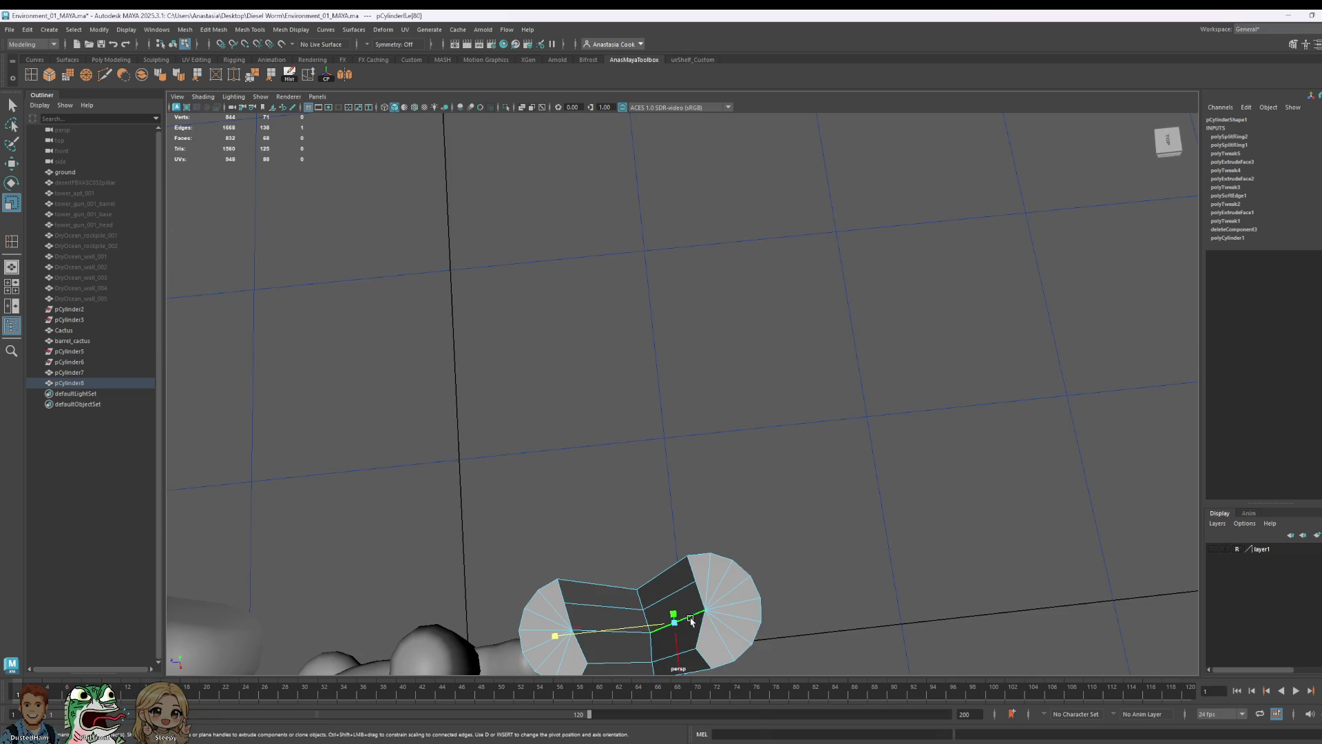
pyautogui.moveTo(709, 444); pyautogui.dragTo(706, 413, button='right')
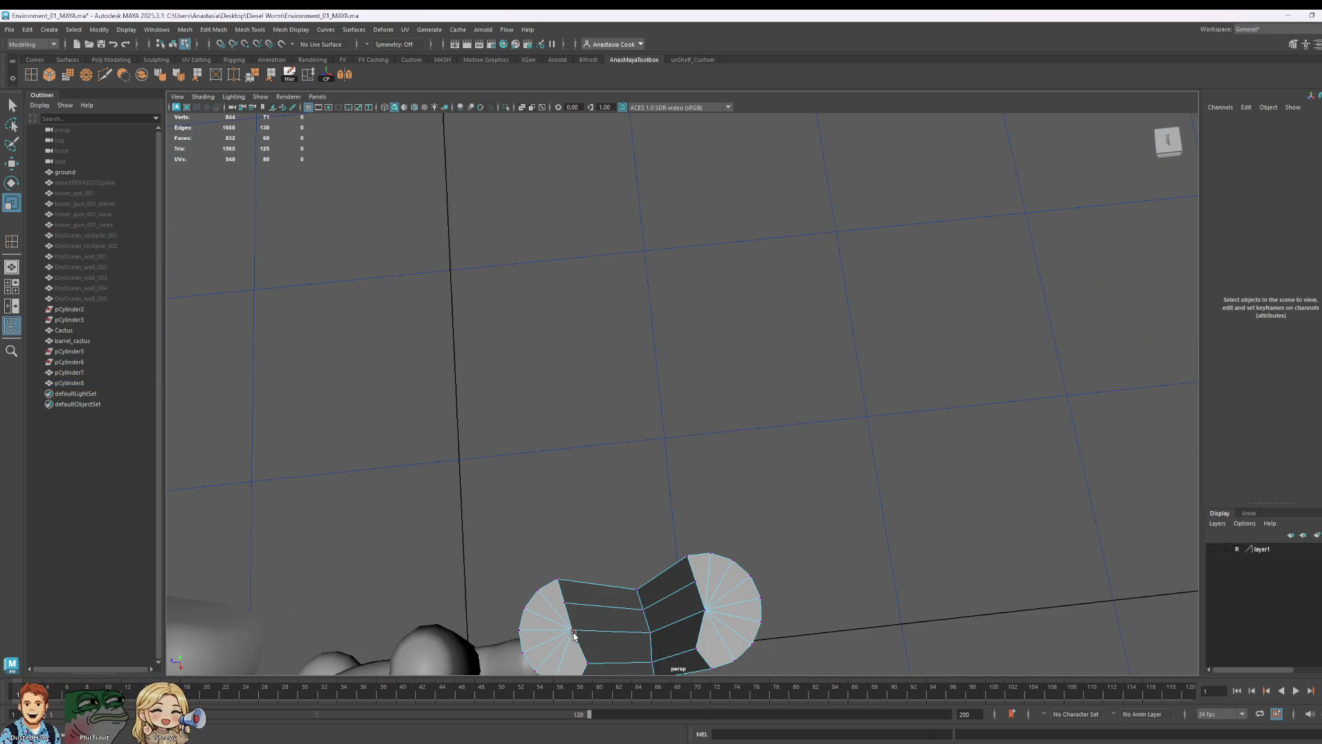
pyautogui.keyDown('shift'); pyautogui.click(712, 610); pyautogui.keyUp('shift')
pyautogui.moveTo(527, 638); pyautogui.dragTo(534, 631)
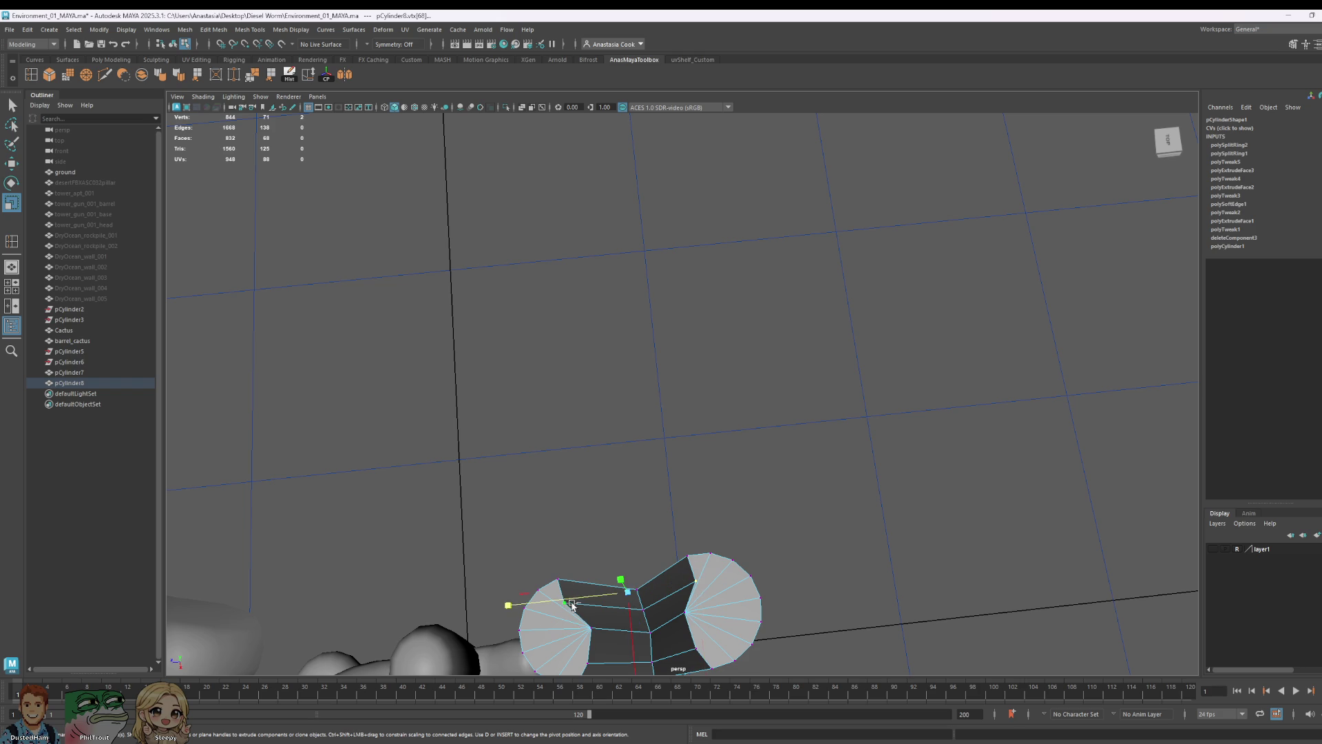
pyautogui.moveTo(523, 605); pyautogui.dragTo(540, 610)
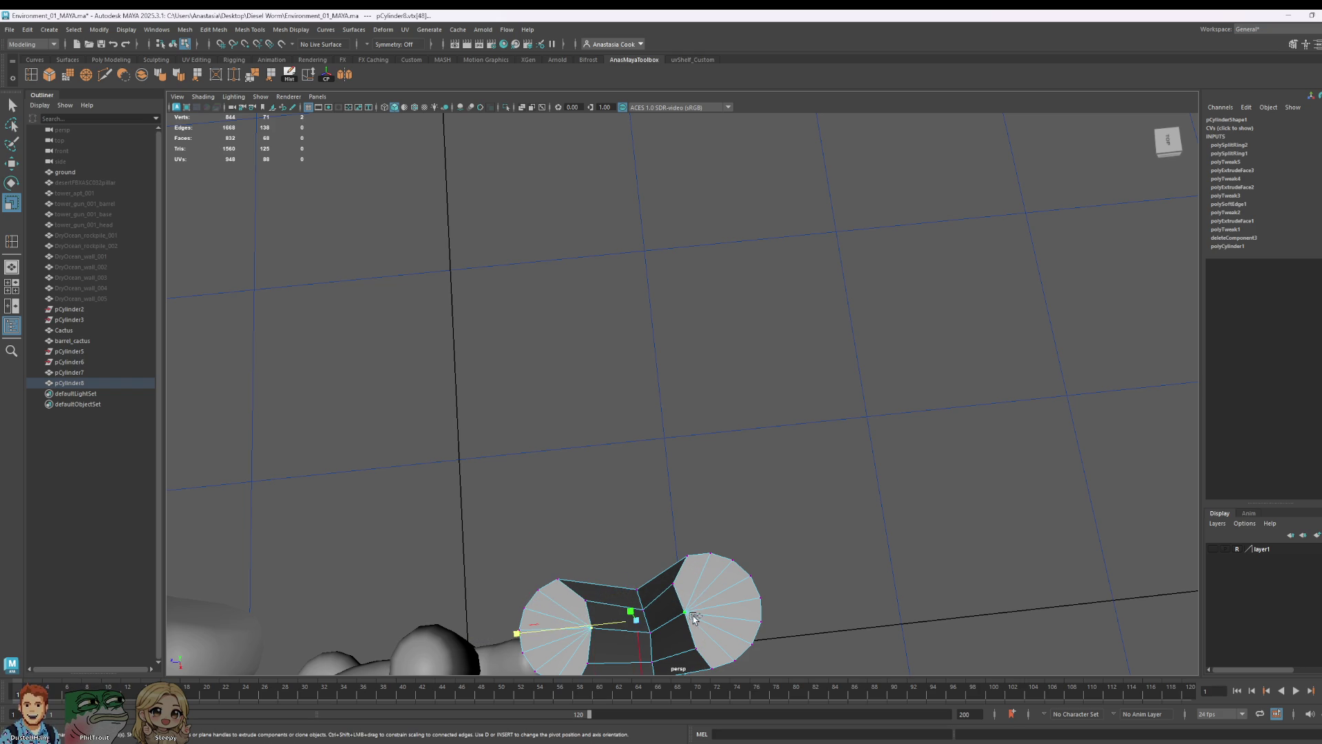
pyautogui.moveTo(579, 627)
pyautogui.mouseDown()
pyautogui.moveTo(571, 673)
pyautogui.moveTo(558, 670)
pyautogui.mouseUp()
# - Select the branch-crotch vertex and move it upward to raise the crotch
pyautogui.keyDown('alt'); pyautogui.moveTo(711, 625); pyautogui.dragTo(796, 565); pyautogui.keyUp('alt')
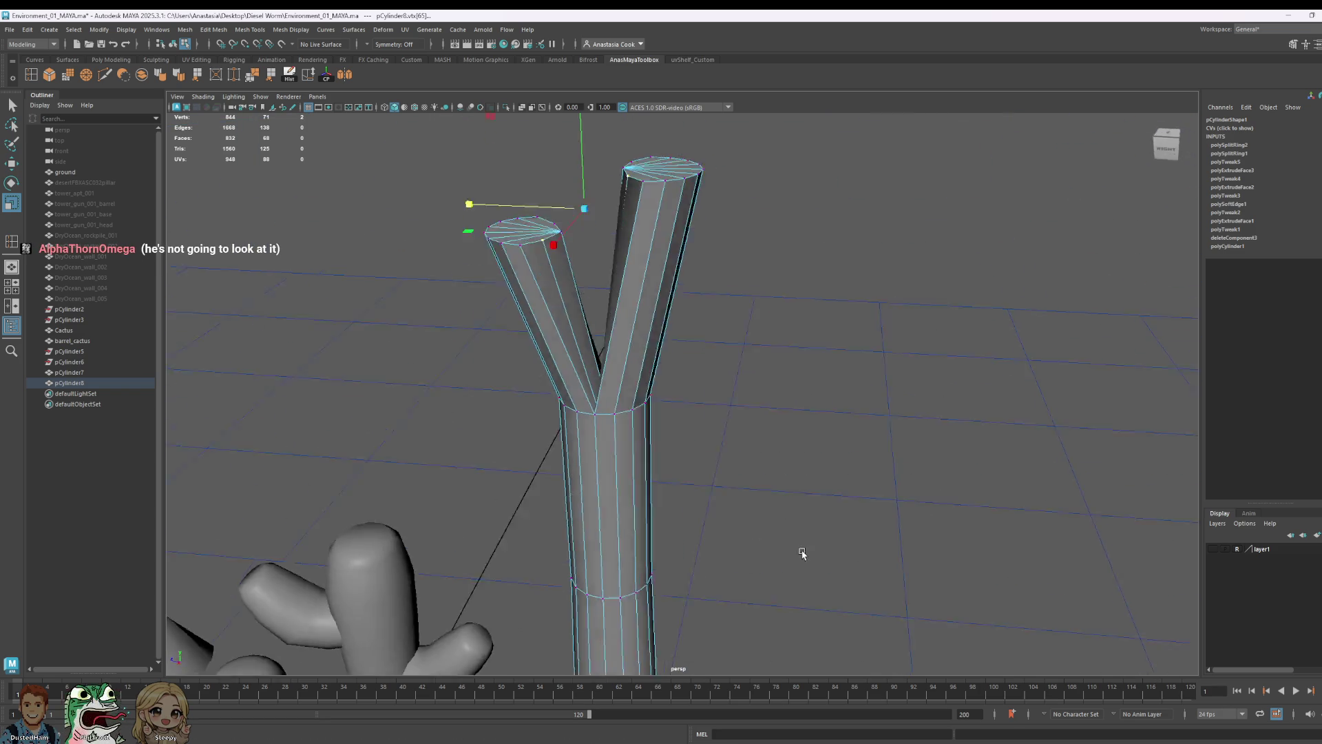
pyautogui.scroll(5, 569, 423)
pyautogui.keyDown('alt'); pyautogui.moveTo(650, 442); pyautogui.dragTo(490, 308); pyautogui.keyUp('alt')
pyautogui.moveTo(545, 428)
pyautogui.mouseDown()
pyautogui.moveTo(547, 443)
pyautogui.moveTo(854, 358)
pyautogui.moveTo(835, 310)
pyautogui.moveTo(894, 458)
pyautogui.moveTo(730, 591)
pyautogui.moveTo(716, 559)
pyautogui.mouseUp()
pyautogui.press('w')
pyautogui.moveTo(686, 362); pyautogui.dragTo(685, 277)
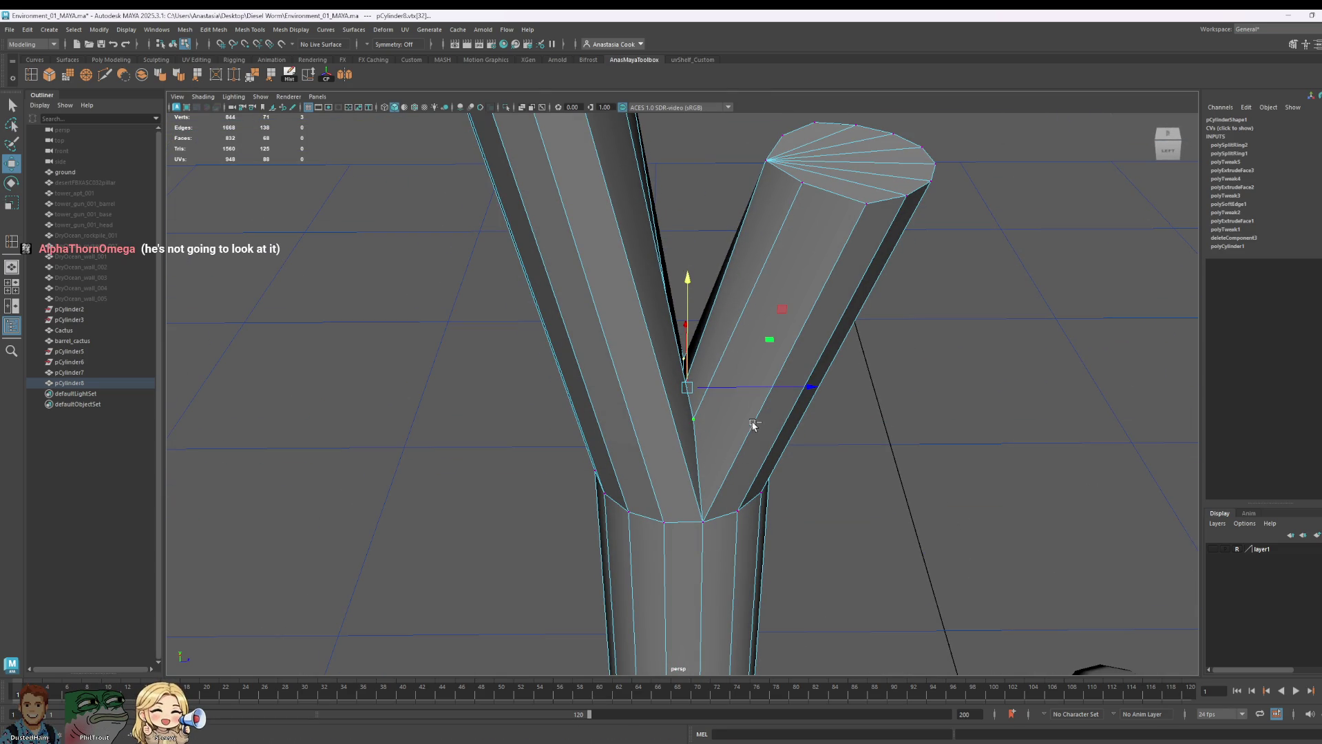
pyautogui.moveTo(706, 422)
pyautogui.keyDown('alt'); pyautogui.mouseDown()
pyautogui.moveTo(603, 478)
pyautogui.moveTo(688, 410)
pyautogui.mouseUp(); pyautogui.keyUp('alt')
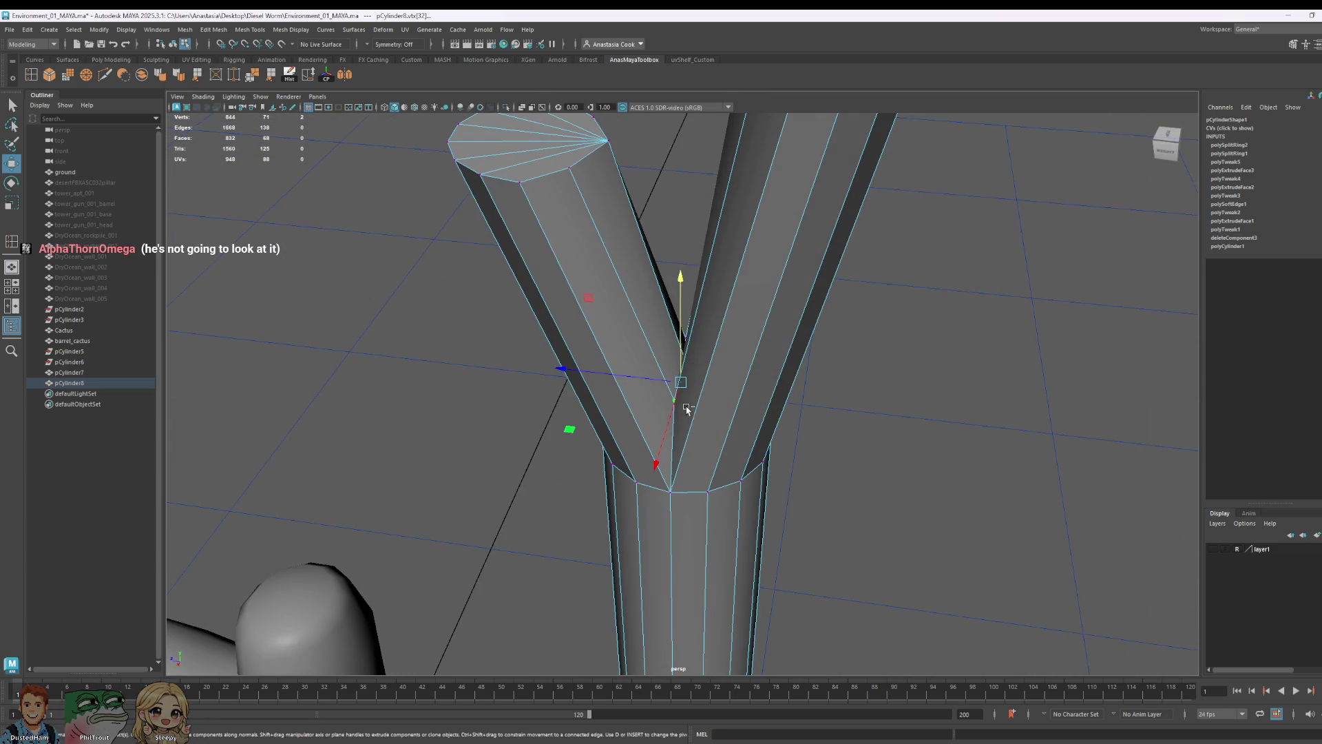
pyautogui.moveTo(679, 301); pyautogui.dragTo(682, 248)
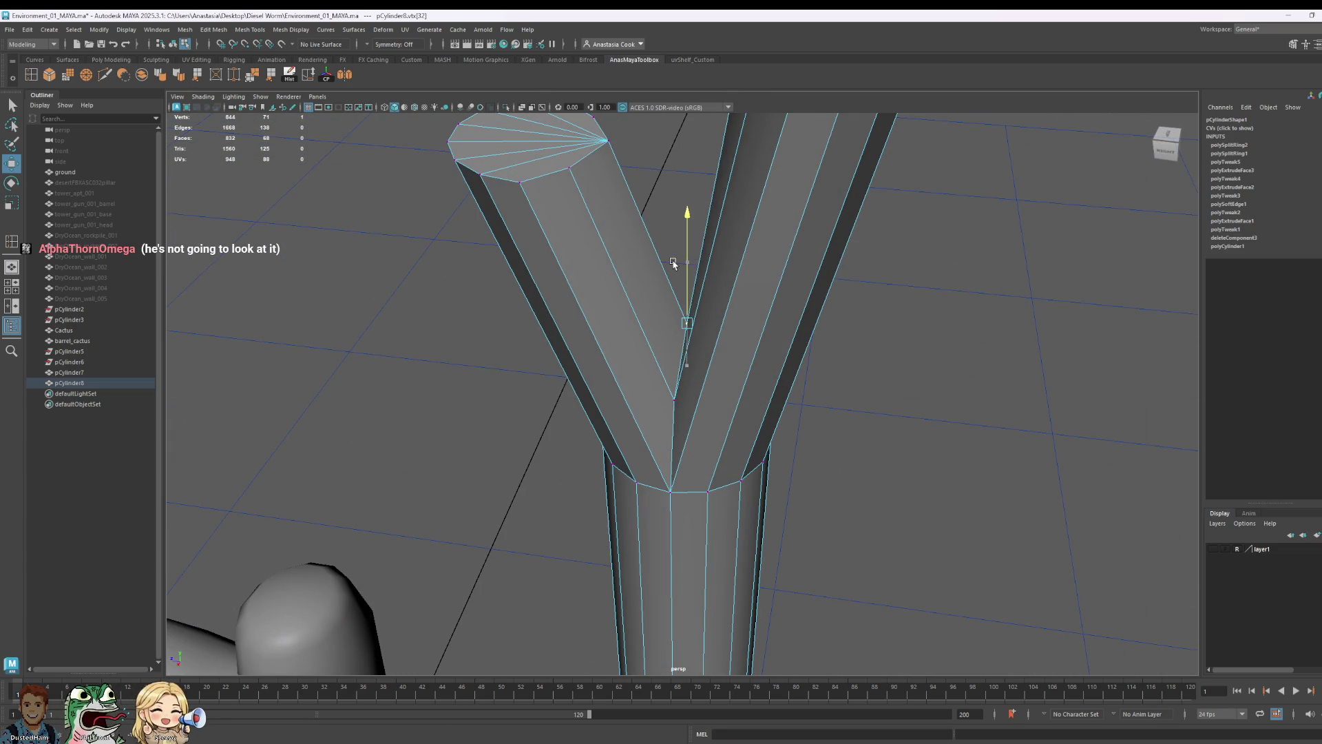
pyautogui.moveTo(940, 340)
pyautogui.keyDown('alt'); pyautogui.mouseDown()
pyautogui.moveTo(709, 340)
pyautogui.moveTo(720, 463)
pyautogui.moveTo(706, 376)
pyautogui.mouseUp(); pyautogui.keyUp('alt')
pyautogui.scroll(-3, 707, 376)
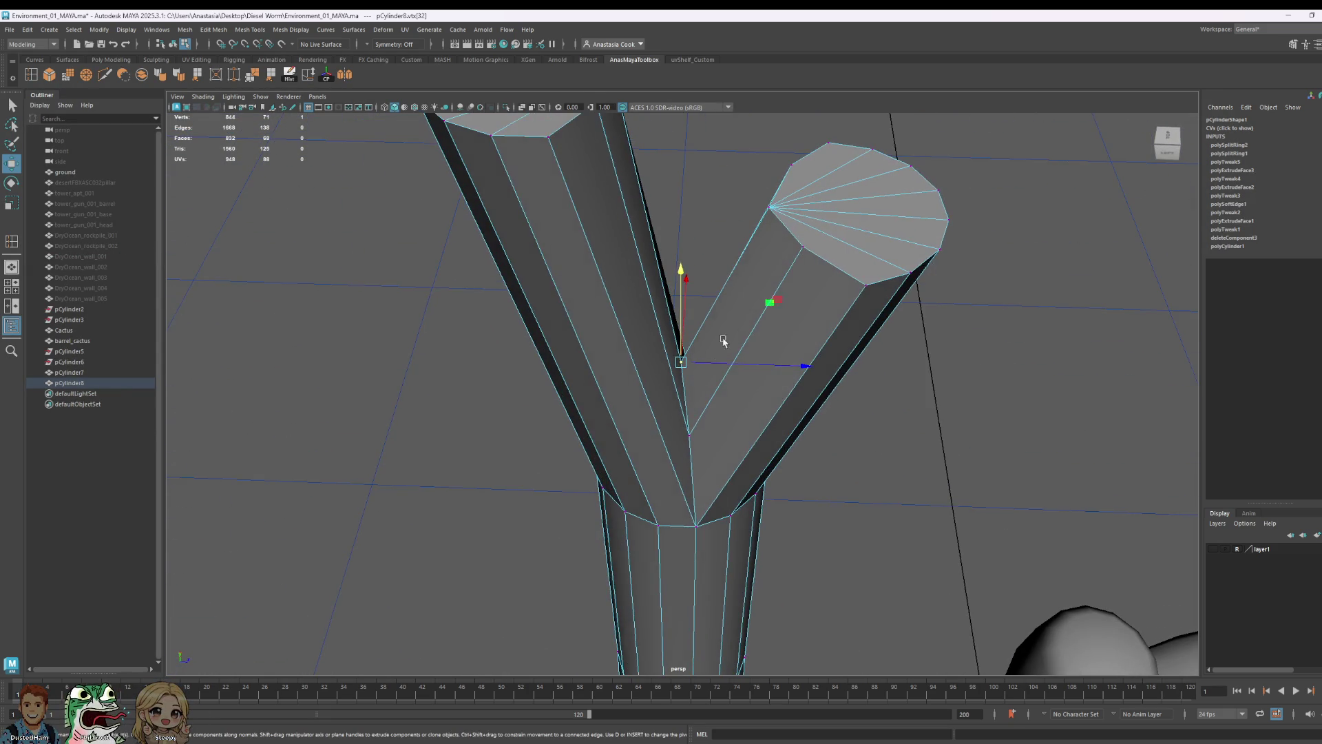
pyautogui.scroll(-3, 707, 376)
pyautogui.scroll(-2, 707, 376)
# - Return to object mode, level the view and select the Y-shaped trunk
pyautogui.moveTo(672, 445); pyautogui.dragTo(917, 341, button='right')
pyautogui.click(917, 341)
pyautogui.scroll(-3, 916, 341)
pyautogui.moveTo(812, 520)
pyautogui.keyDown('alt'); pyautogui.mouseDown()
pyautogui.moveTo(827, 546)
pyautogui.moveTo(695, 406)
pyautogui.mouseUp(); pyautogui.keyUp('alt')
pyautogui.click(695, 406)
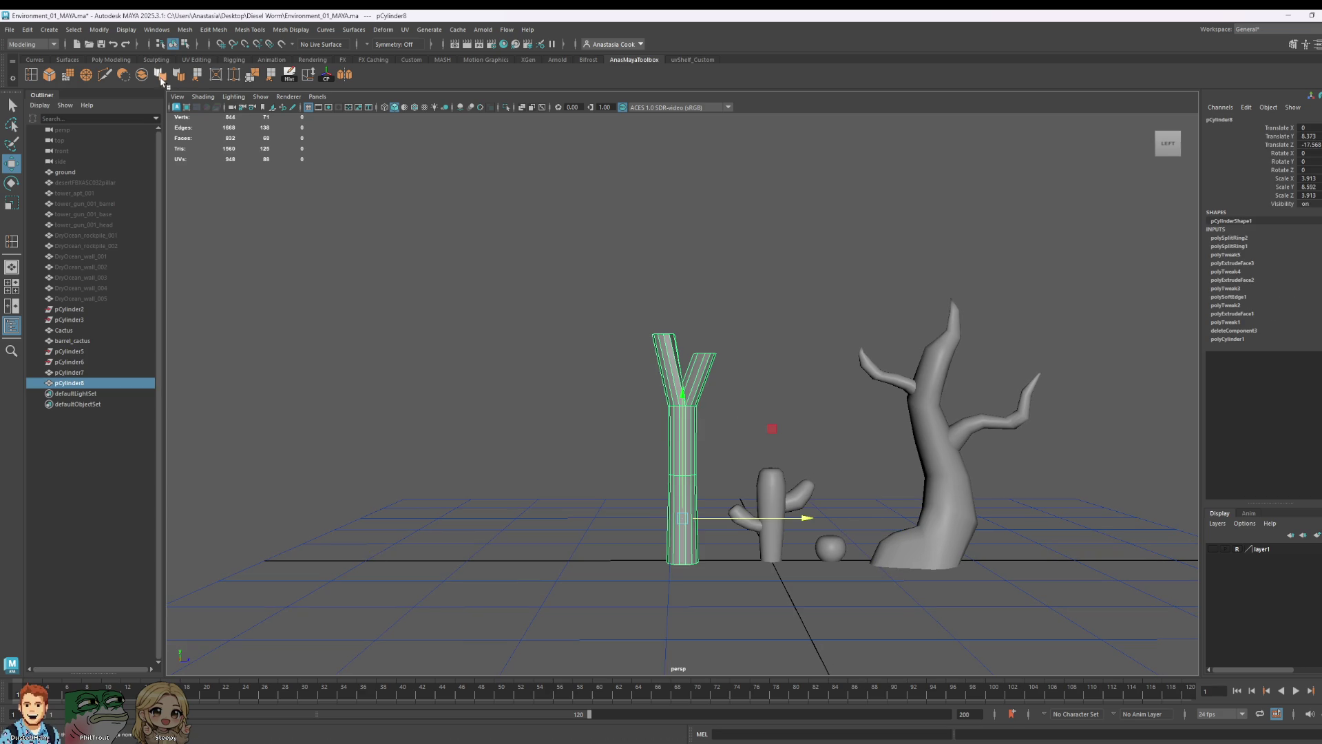
# - In face mode, pull the left branch's top cap outward to the left and lower it
pyautogui.click(776, 228)
pyautogui.moveTo(803, 236)
pyautogui.keyDown('alt'); pyautogui.mouseDown()
pyautogui.moveTo(816, 354)
pyautogui.moveTo(658, 428)
pyautogui.moveTo(740, 382)
pyautogui.mouseUp(); pyautogui.keyUp('alt')
pyautogui.scroll(5, 740, 383)
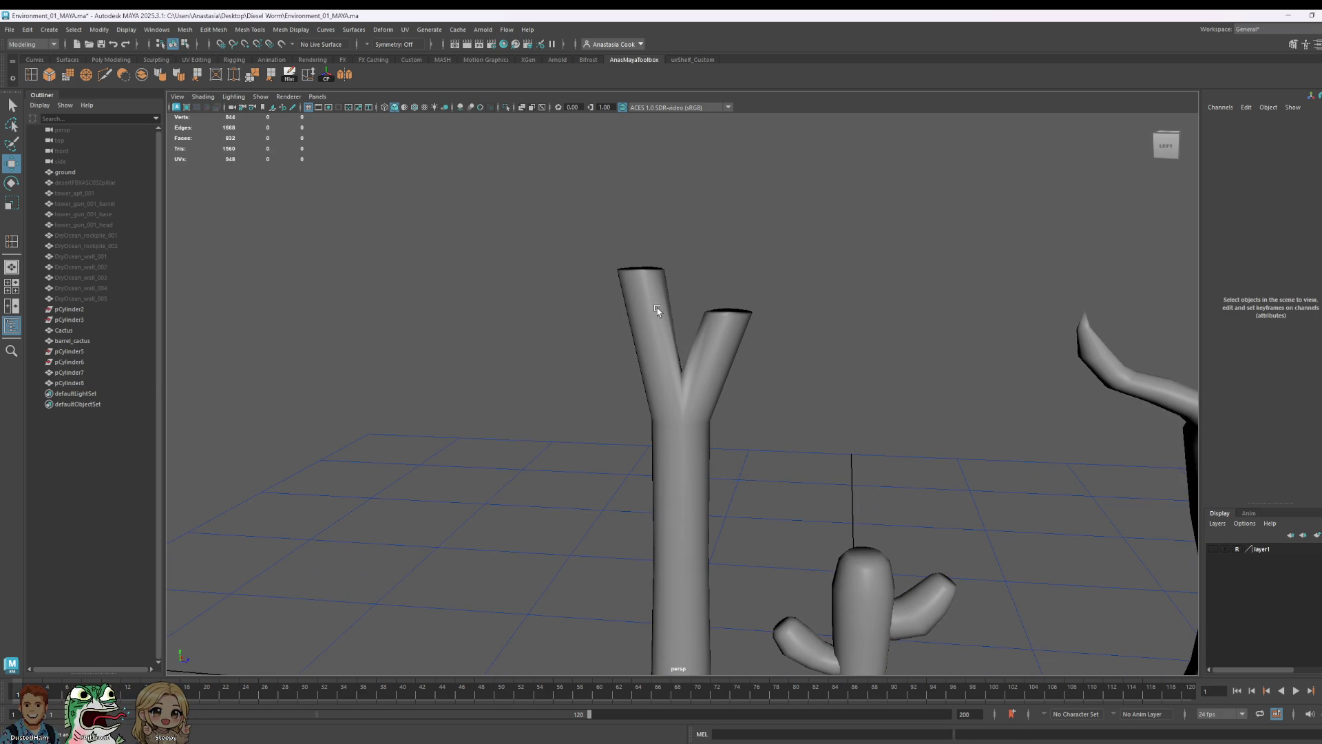
pyautogui.rightClick(617, 296)
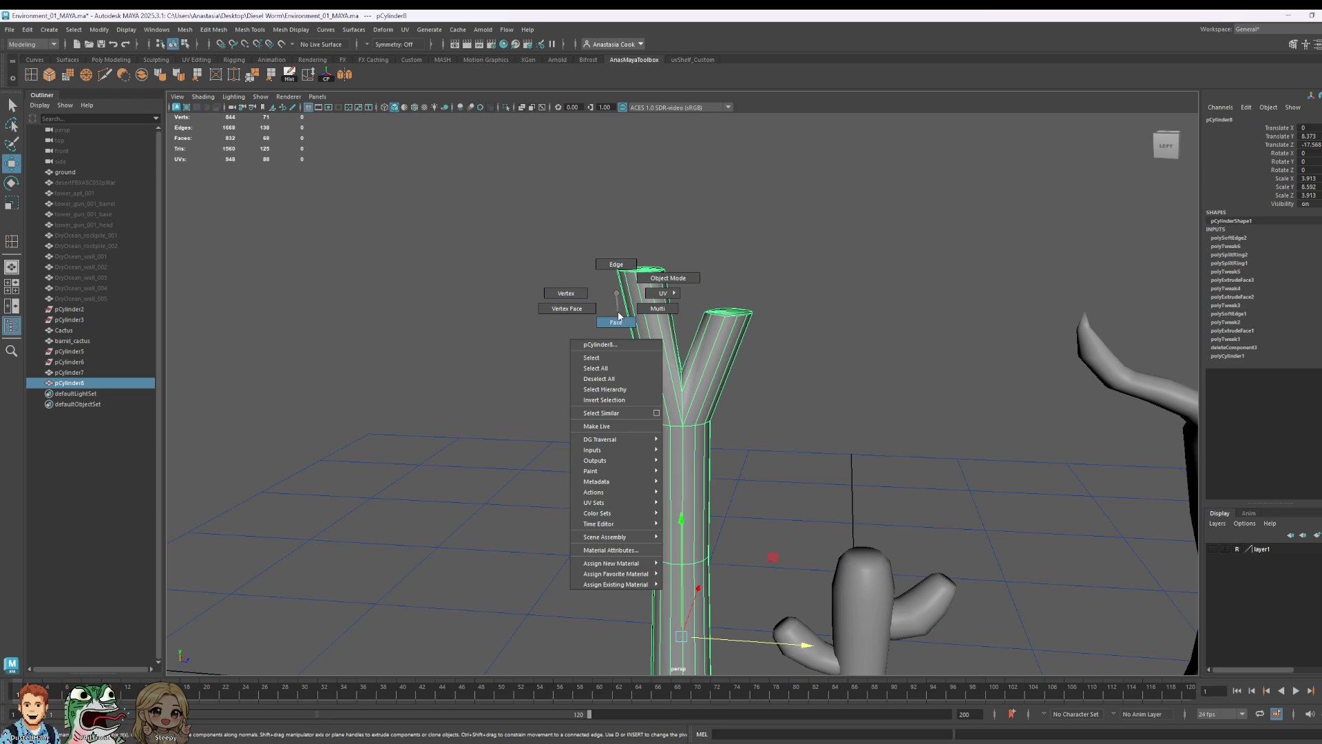
pyautogui.click(617, 322)
pyautogui.moveTo(573, 197); pyautogui.dragTo(687, 326)
pyautogui.click(640, 272)
pyautogui.moveTo(770, 277)
pyautogui.mouseDown()
pyautogui.moveTo(726, 275)
pyautogui.moveTo(678, 183)
pyautogui.mouseUp()
pyautogui.press('e')
pyautogui.press('w')
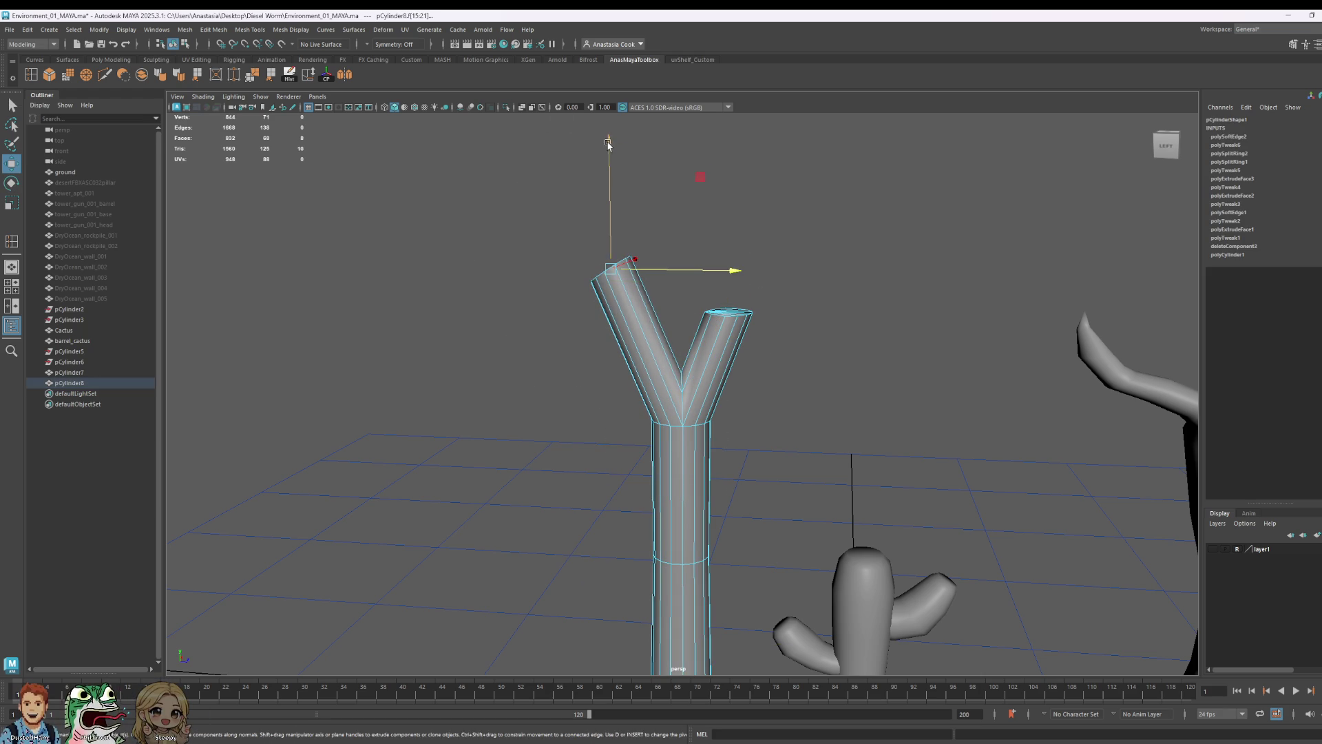
pyautogui.moveTo(608, 145); pyautogui.dragTo(609, 196)
# - Push the right branch's top cap outward to the right and tilt it outward
pyautogui.moveTo(847, 272)
pyautogui.mouseDown()
pyautogui.moveTo(724, 298)
pyautogui.moveTo(679, 330)
pyautogui.mouseUp()
pyautogui.moveTo(691, 418); pyautogui.dragTo(694, 413)
pyautogui.moveTo(849, 311); pyautogui.dragTo(880, 319)
pyautogui.press('e')
pyautogui.moveTo(858, 250); pyautogui.dragTo(895, 310)
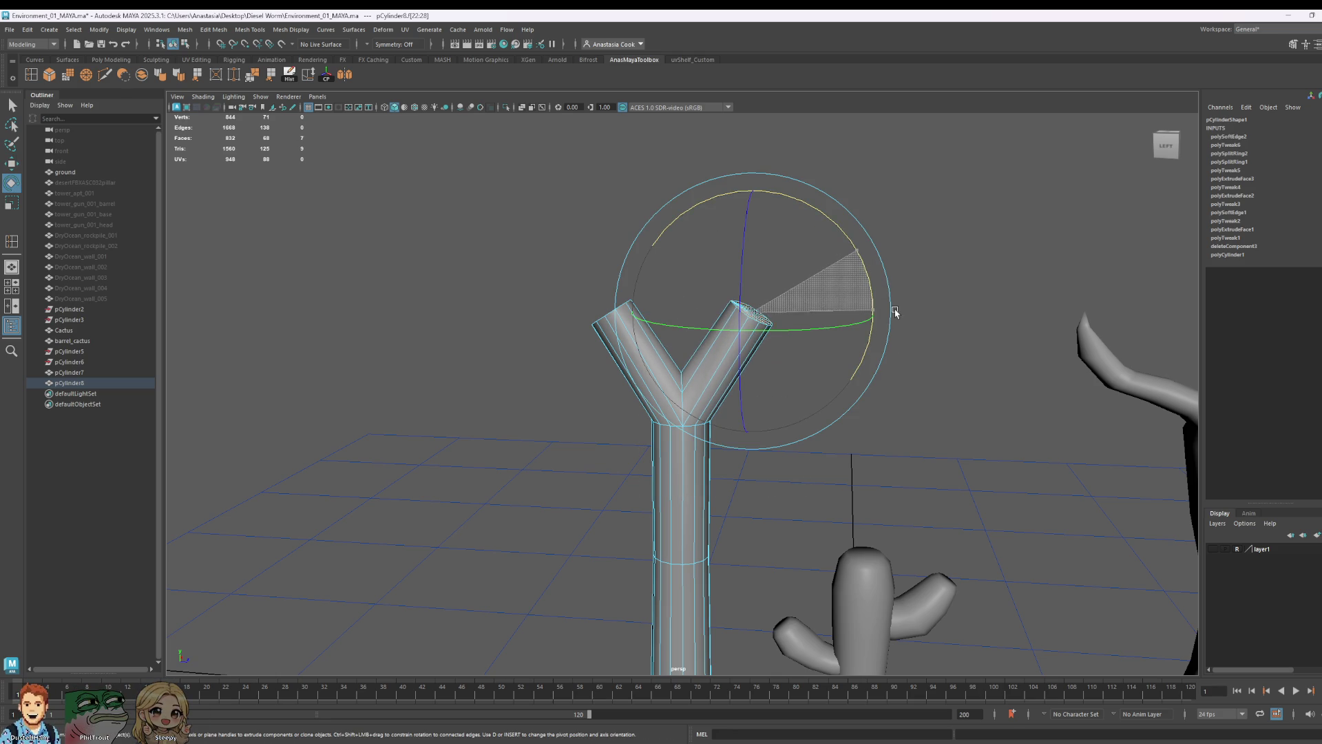
pyautogui.press('w')
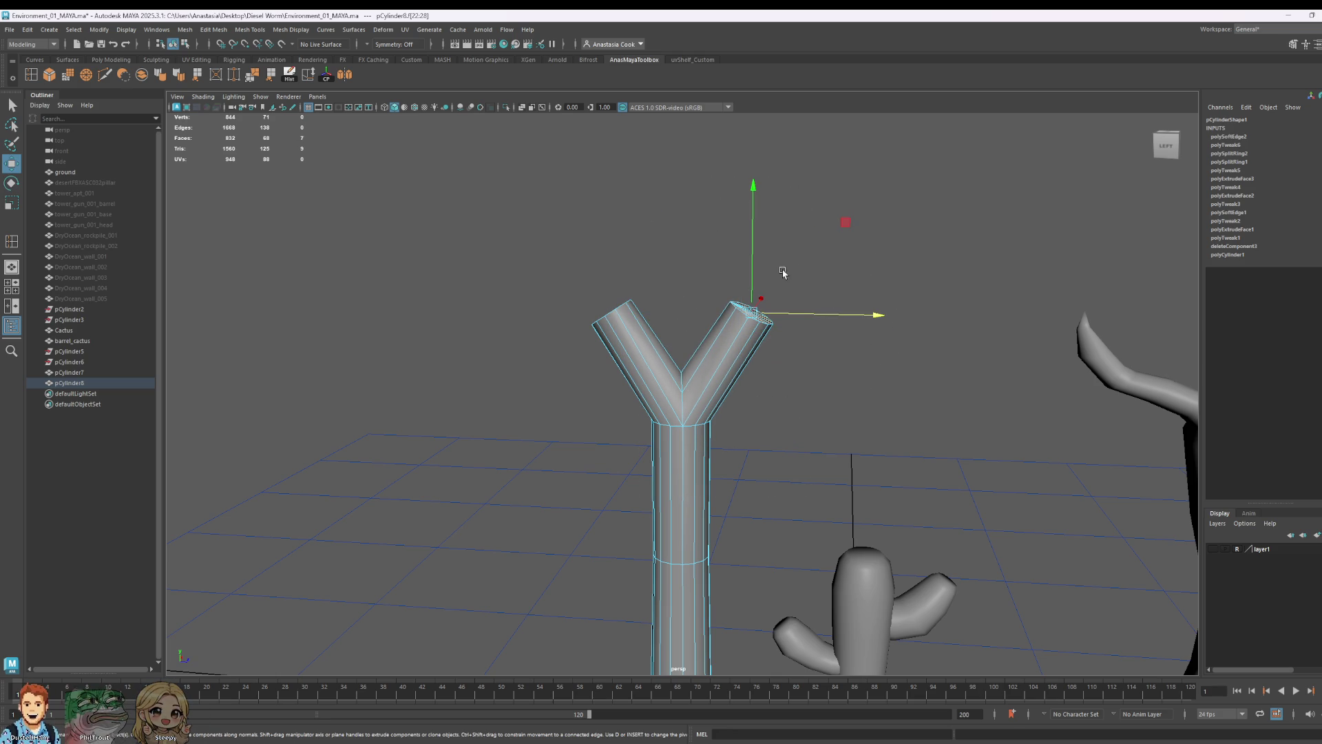
# - Extrude the right cap into a new segment pushed out to the right and lowered
pyautogui.keyDown('shift'); pyautogui.moveTo(749, 271); pyautogui.dragTo(724, 186); pyautogui.keyUp('shift')
pyautogui.moveTo(844, 229)
pyautogui.mouseDown()
pyautogui.moveTo(872, 239)
pyautogui.moveTo(906, 156)
pyautogui.mouseUp()
pyautogui.press('e')
pyautogui.press('w')
pyautogui.moveTo(788, 157); pyautogui.dragTo(776, 183)
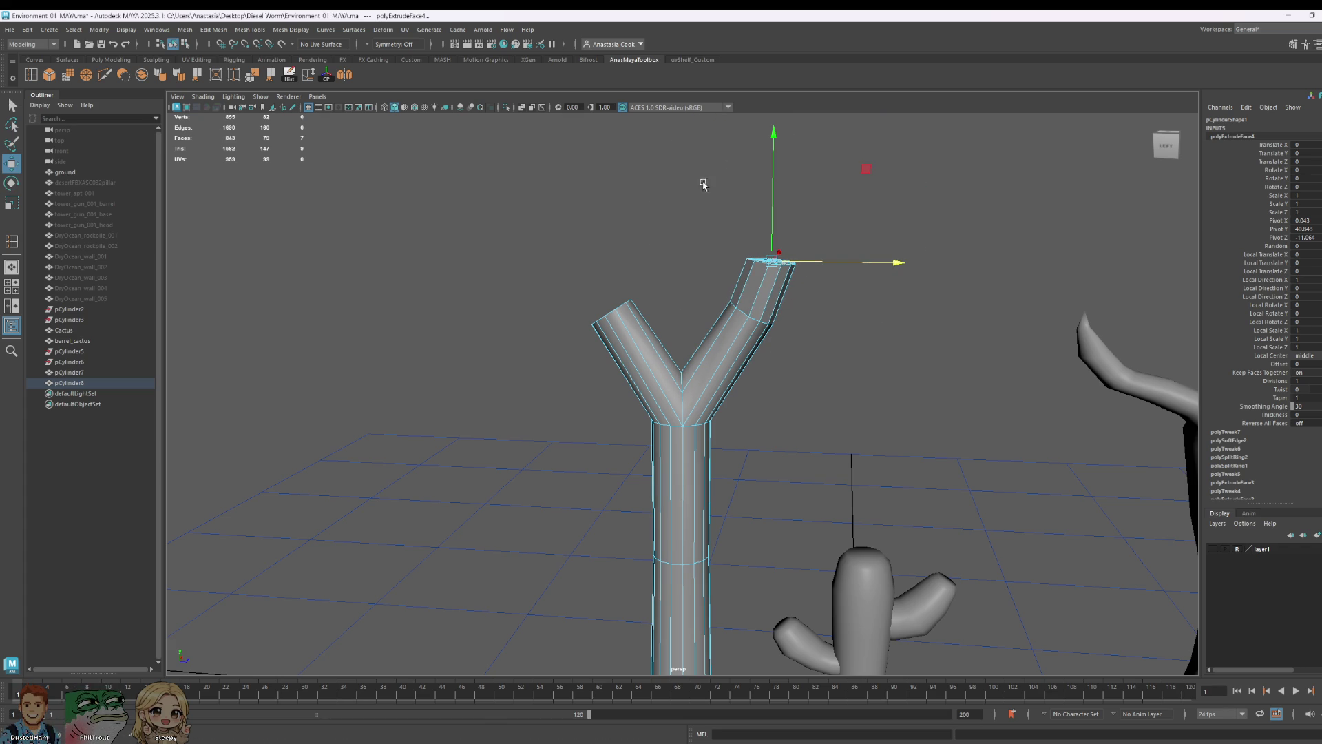
# - Shift the right branch's tip segment further right and slightly lower
pyautogui.moveTo(703, 183); pyautogui.dragTo(898, 378)
pyautogui.keyDown('ctrl'); pyautogui.moveTo(679, 507); pyautogui.dragTo(846, 334); pyautogui.keyUp('ctrl')
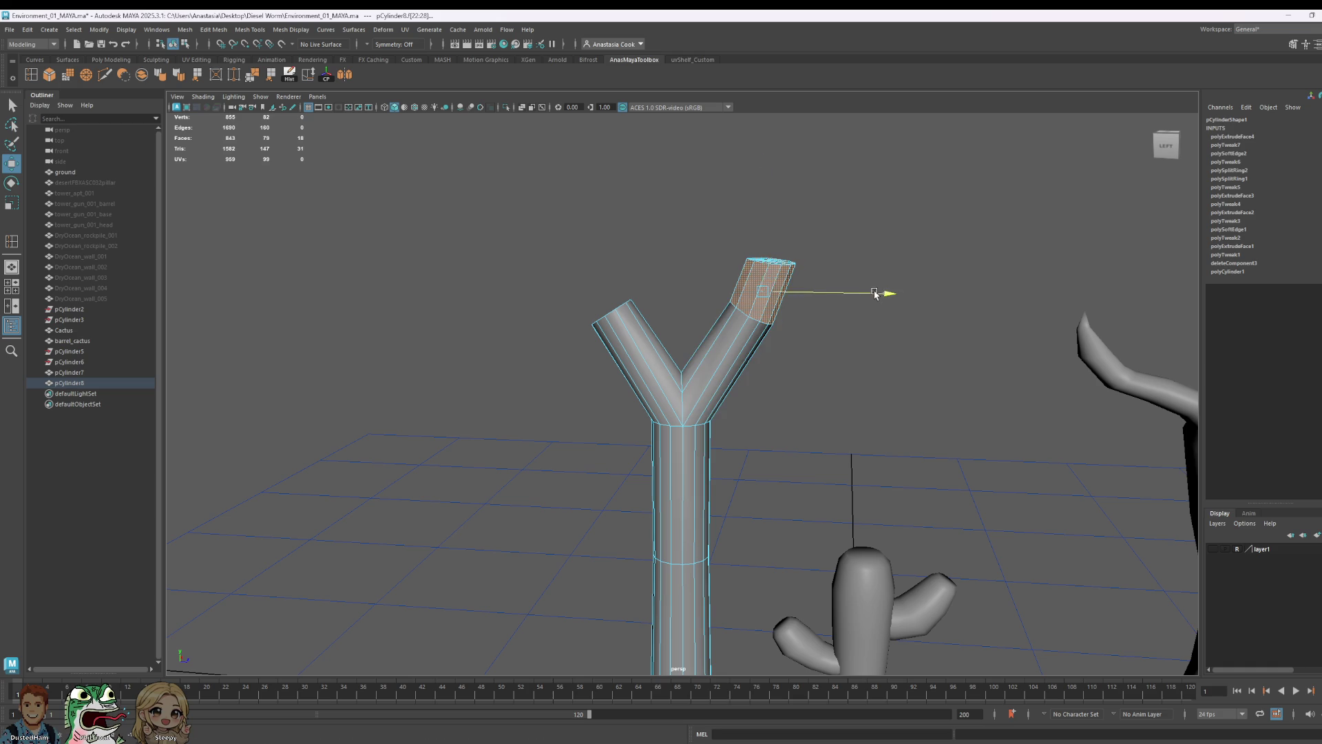
pyautogui.moveTo(878, 294); pyautogui.dragTo(897, 294)
pyautogui.moveTo(784, 168); pyautogui.dragTo(787, 186)
pyautogui.press('r')
pyautogui.click(632, 255)
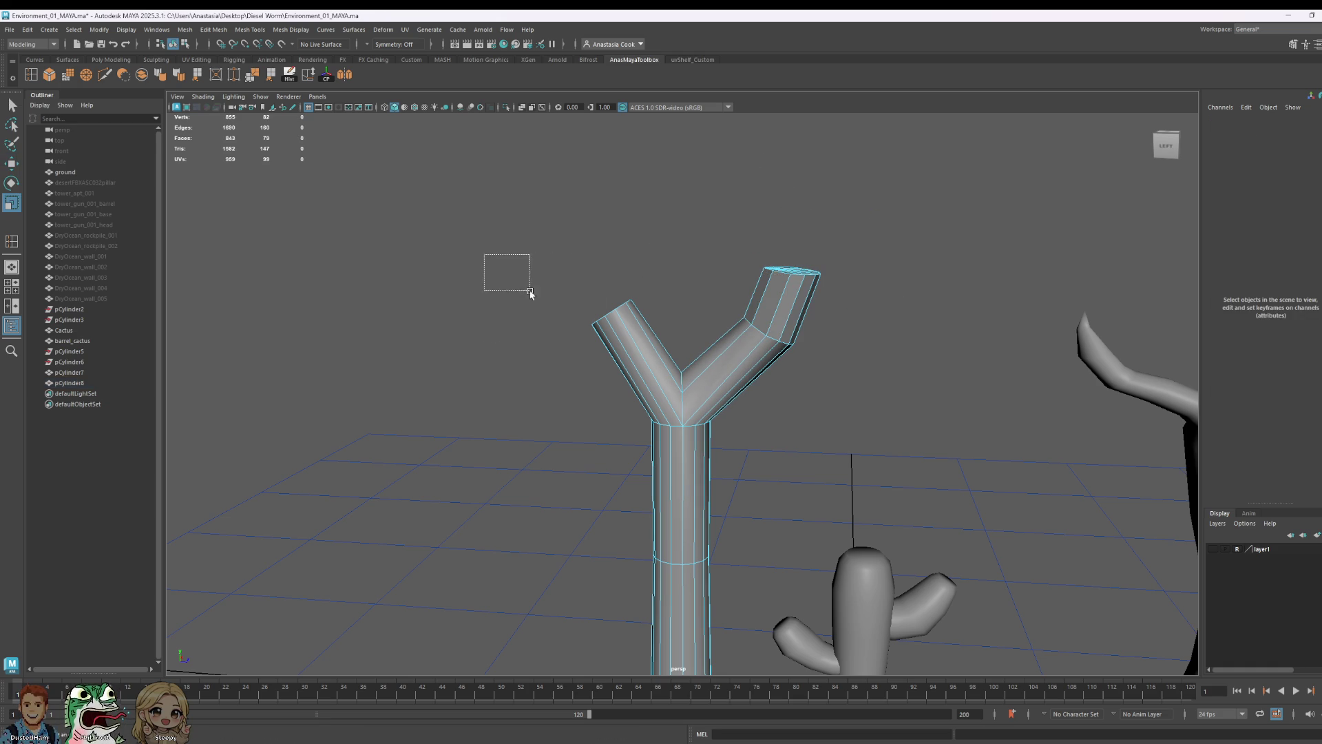
# - Shift the left branch's tip faces outward to the left
pyautogui.moveTo(486, 256); pyautogui.dragTo(633, 369)
pyautogui.moveTo(782, 487); pyautogui.dragTo(576, 280)
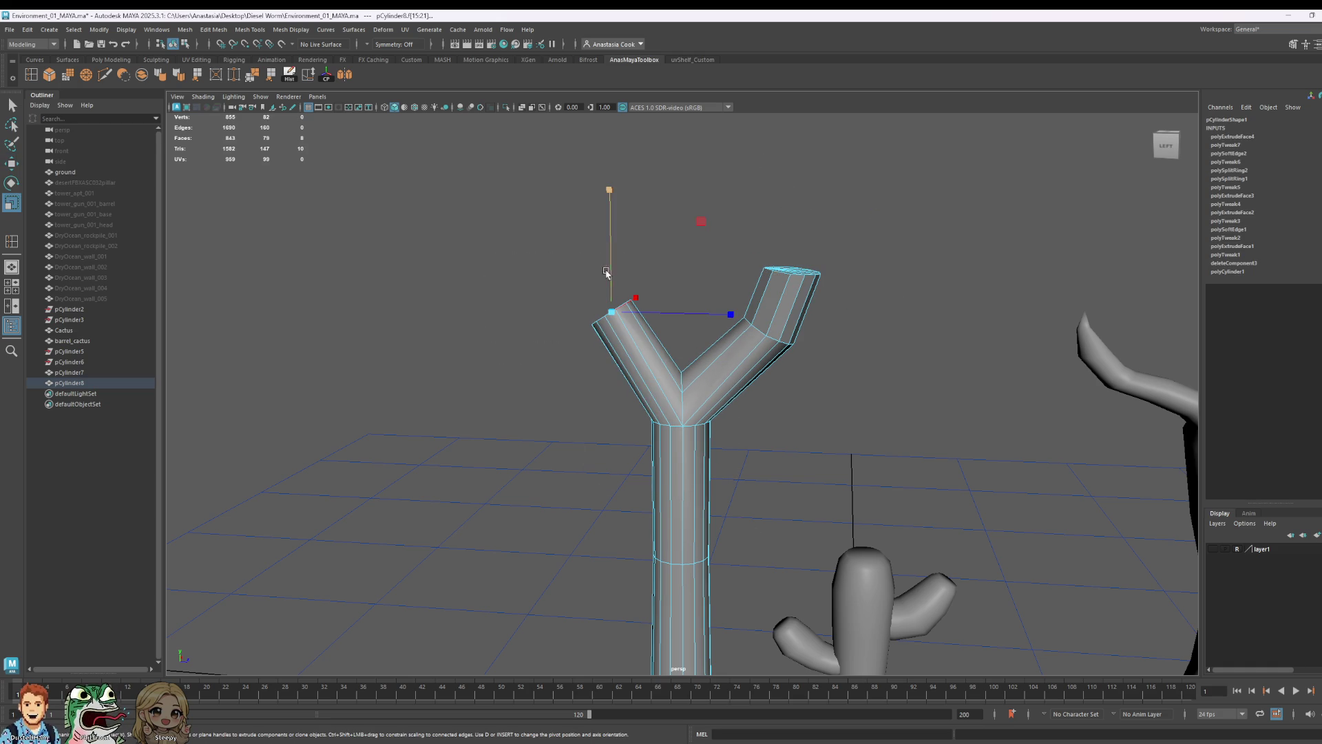
pyautogui.press('w')
pyautogui.moveTo(701, 323); pyautogui.dragTo(581, 213)
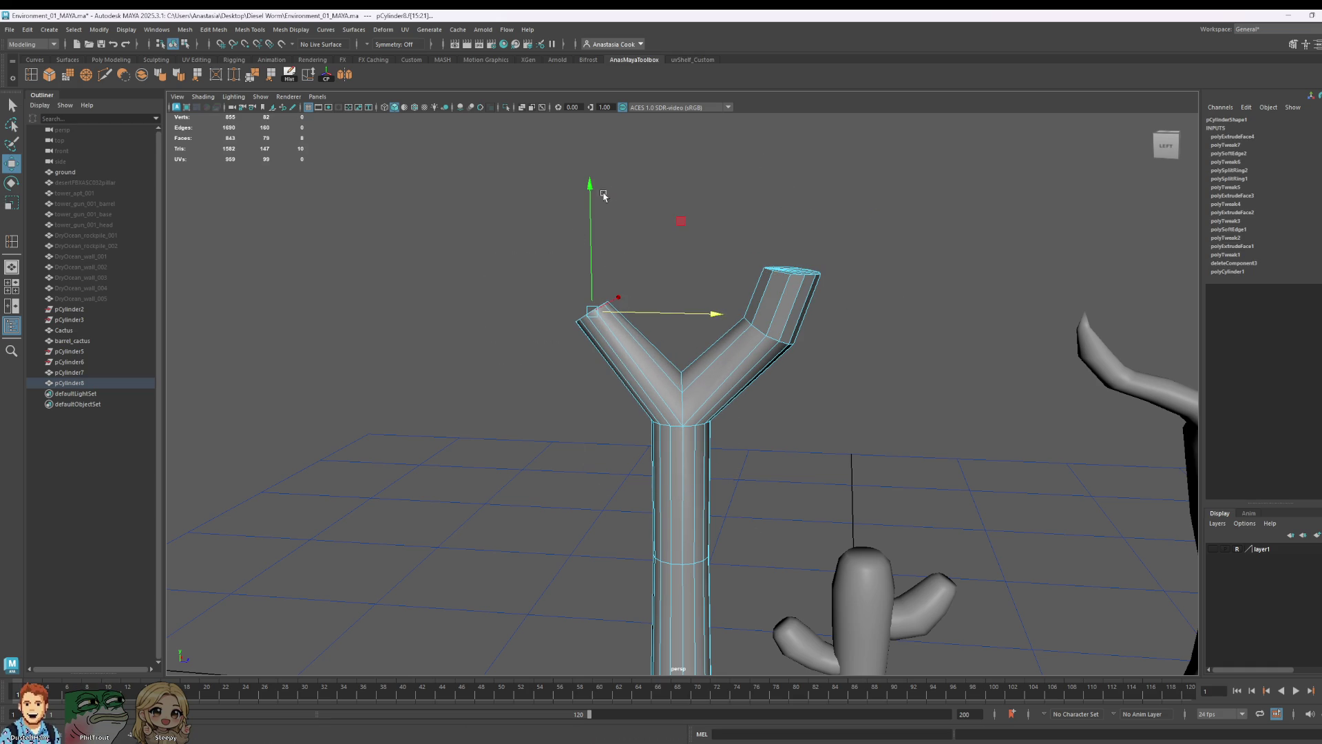
pyautogui.press('e')
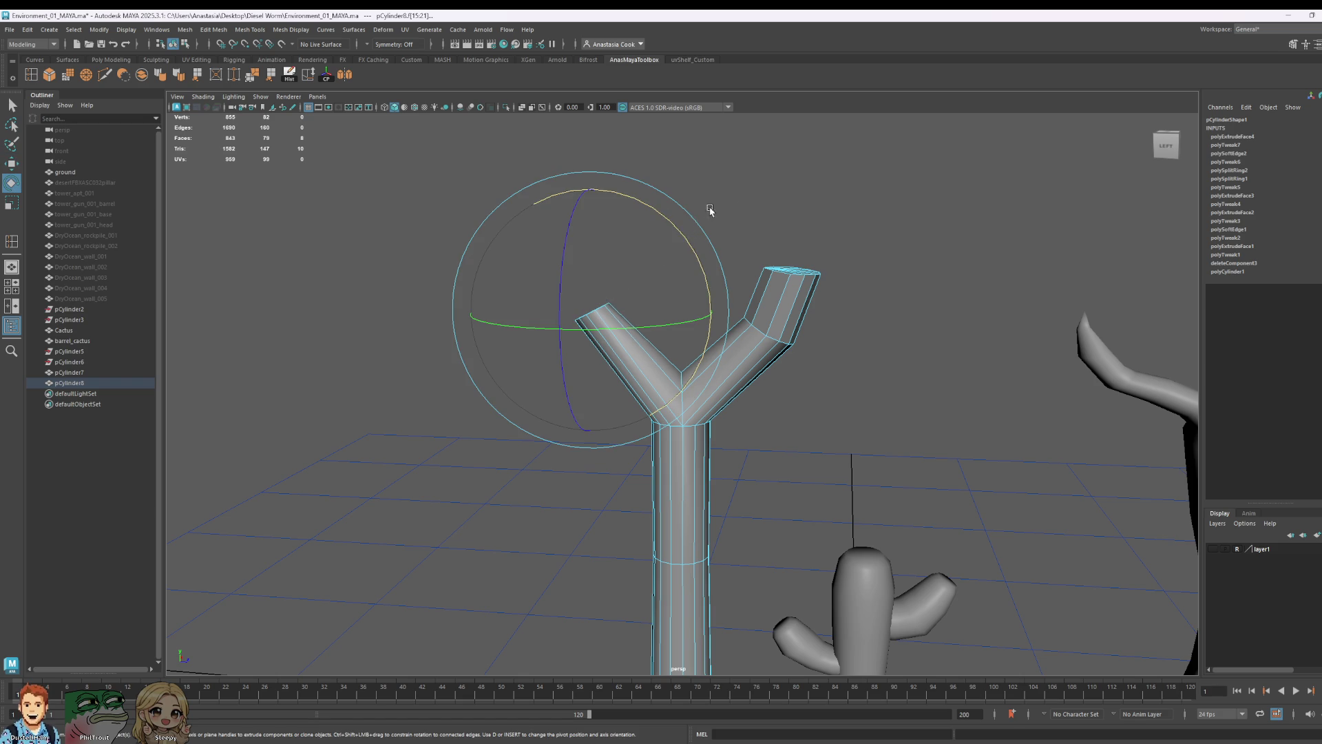
pyautogui.click(700, 215)
# - Extrude the left branch's top face upward and enlarge the new tip
pyautogui.keyDown('alt'); pyautogui.moveTo(679, 340); pyautogui.dragTo(768, 355); pyautogui.keyUp('alt')
pyautogui.moveTo(523, 264); pyautogui.dragTo(579, 325)
pyautogui.moveTo(644, 361)
pyautogui.mouseDown()
pyautogui.moveTo(651, 310)
pyautogui.moveTo(702, 316)
pyautogui.mouseUp()
pyautogui.press('w')
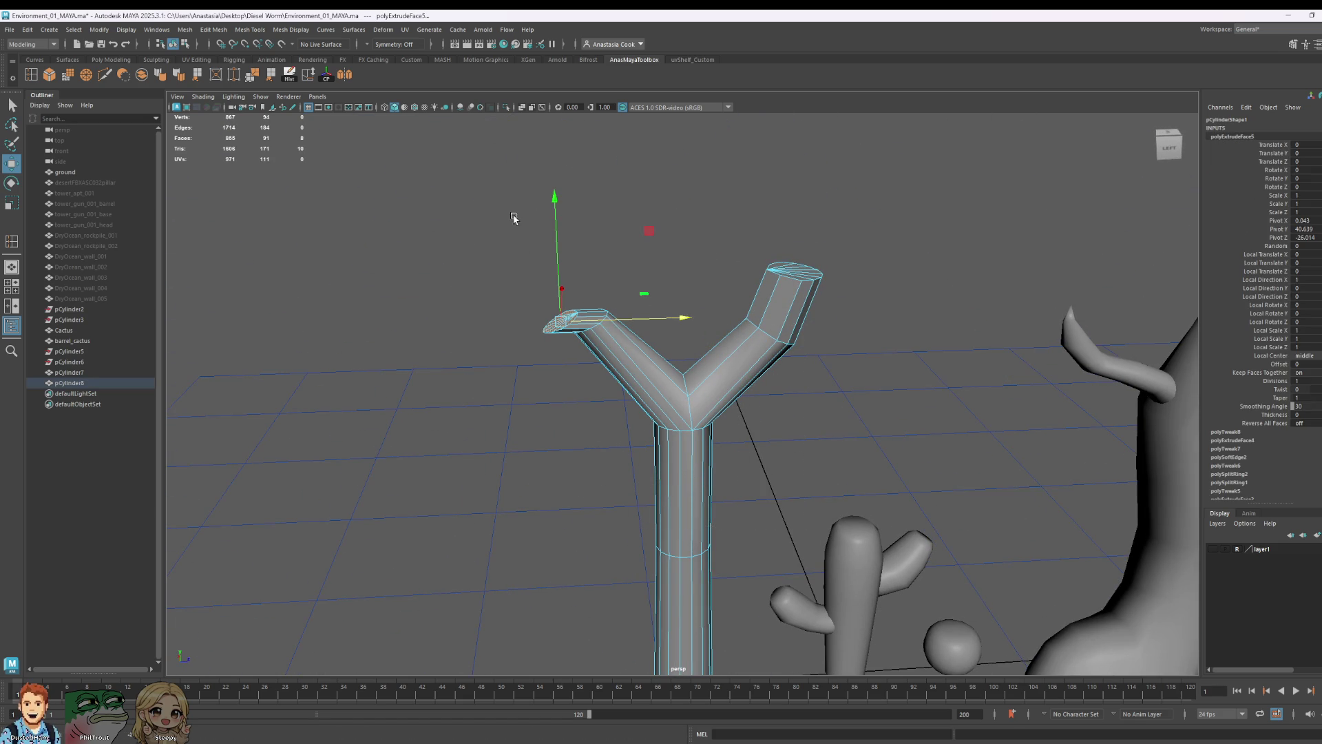
pyautogui.moveTo(557, 233); pyautogui.dragTo(544, 191)
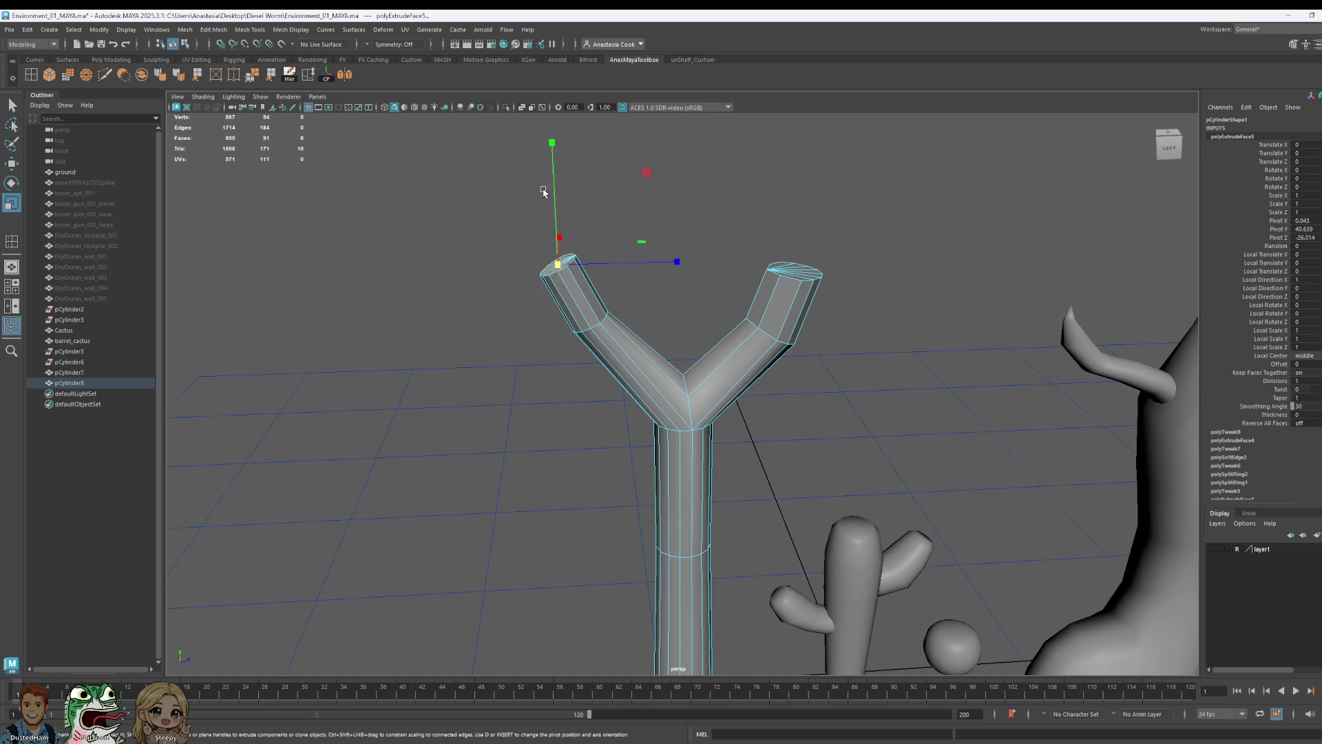
pyautogui.moveTo(568, 257)
pyautogui.mouseDown()
pyautogui.moveTo(594, 258)
pyautogui.moveTo(555, 215)
pyautogui.moveTo(553, 165)
pyautogui.mouseUp()
# - Extrude the tip again, raise it and widen the face into a bulb
pyautogui.press('w')
pyautogui.keyDown('shift'); pyautogui.moveTo(654, 208); pyautogui.dragTo(644, 214); pyautogui.keyUp('shift')
pyautogui.moveTo(535, 132); pyautogui.dragTo(540, 150)
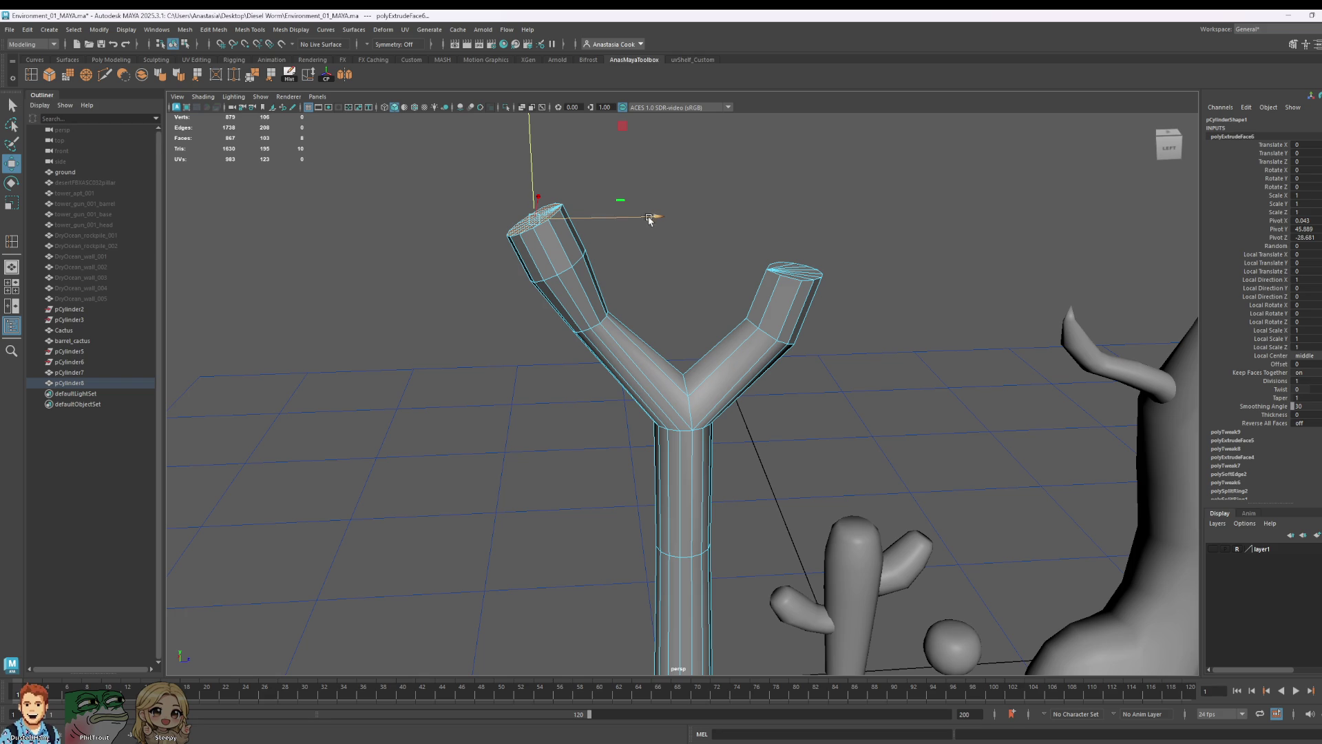
pyautogui.press('e')
pyautogui.press('r')
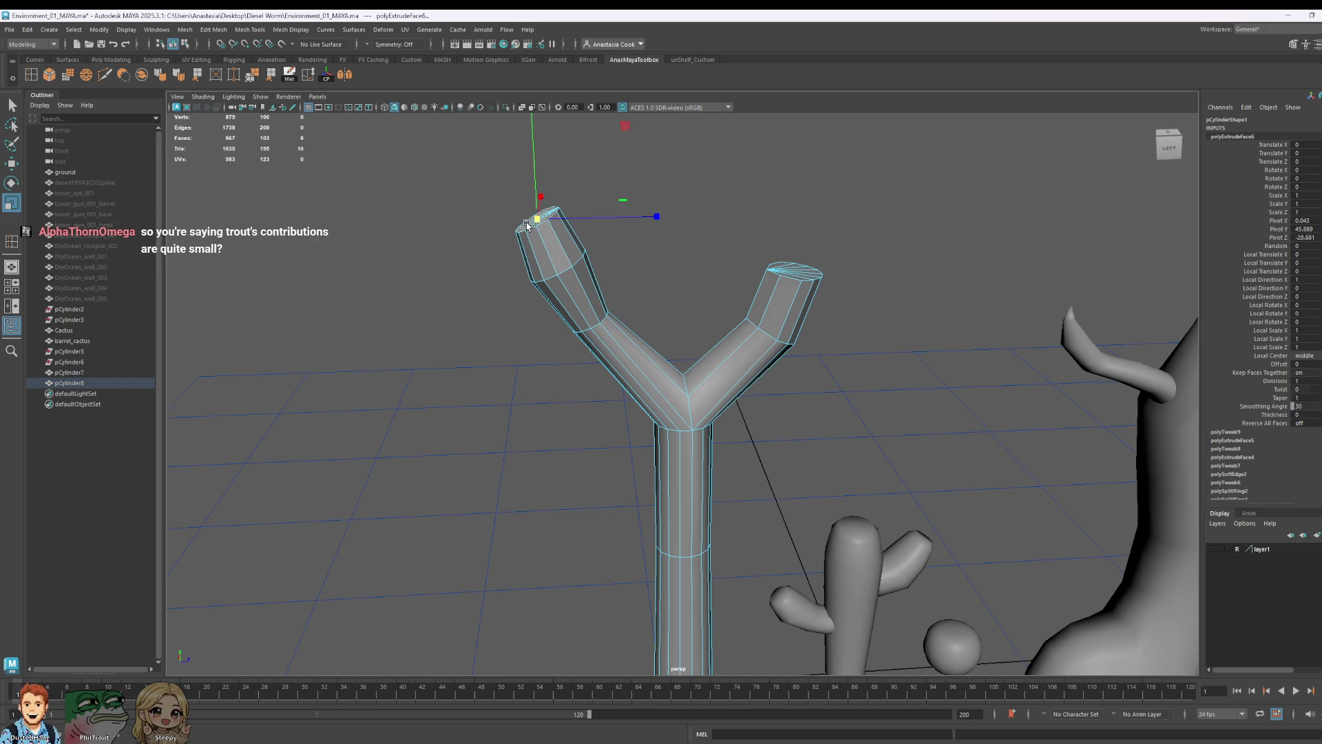
pyautogui.moveTo(447, 191); pyautogui.dragTo(500, 218)
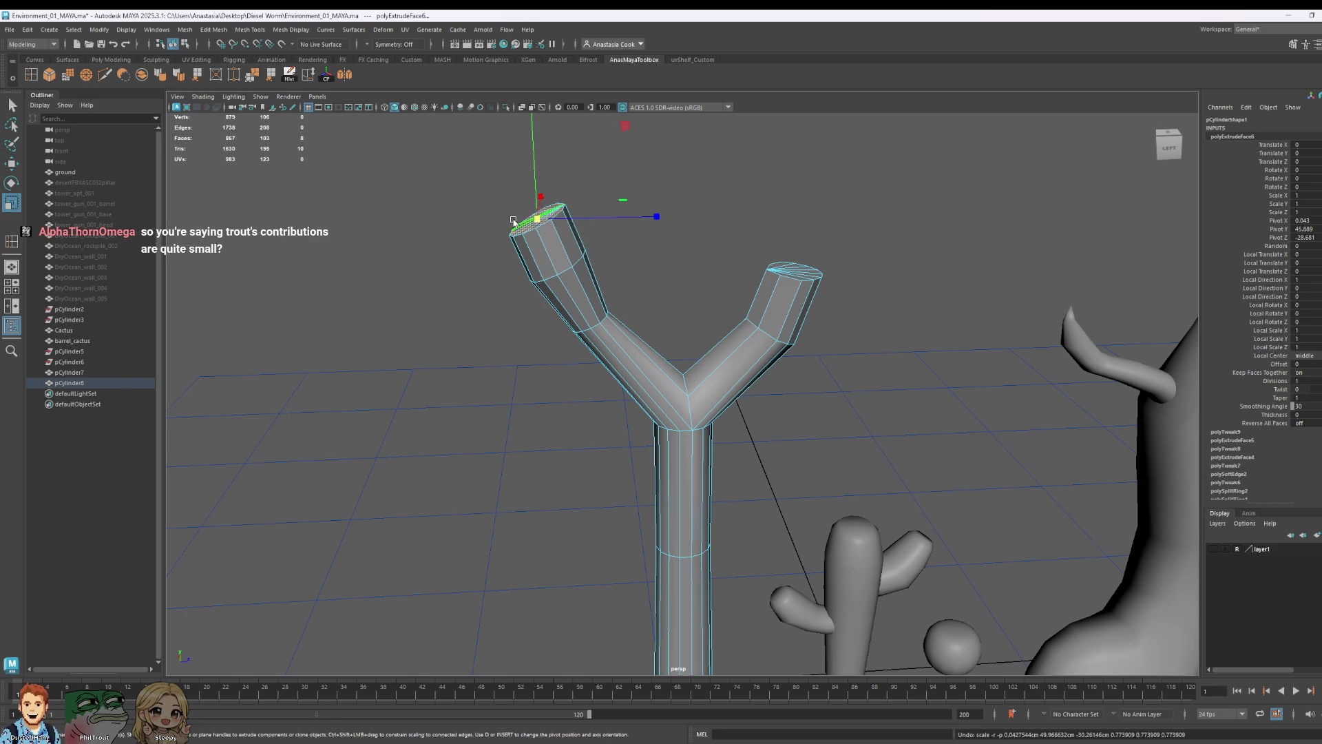
pyautogui.press('w')
pyautogui.moveTo(537, 167); pyautogui.dragTo(537, 181)
pyautogui.moveTo(618, 230); pyautogui.dragTo(635, 234)
# - Extrude the left tip once more and raise it to finish the bulb
pyautogui.hotkey('ctrl', 'e')
pyautogui.moveTo(537, 189); pyautogui.dragTo(539, 181)
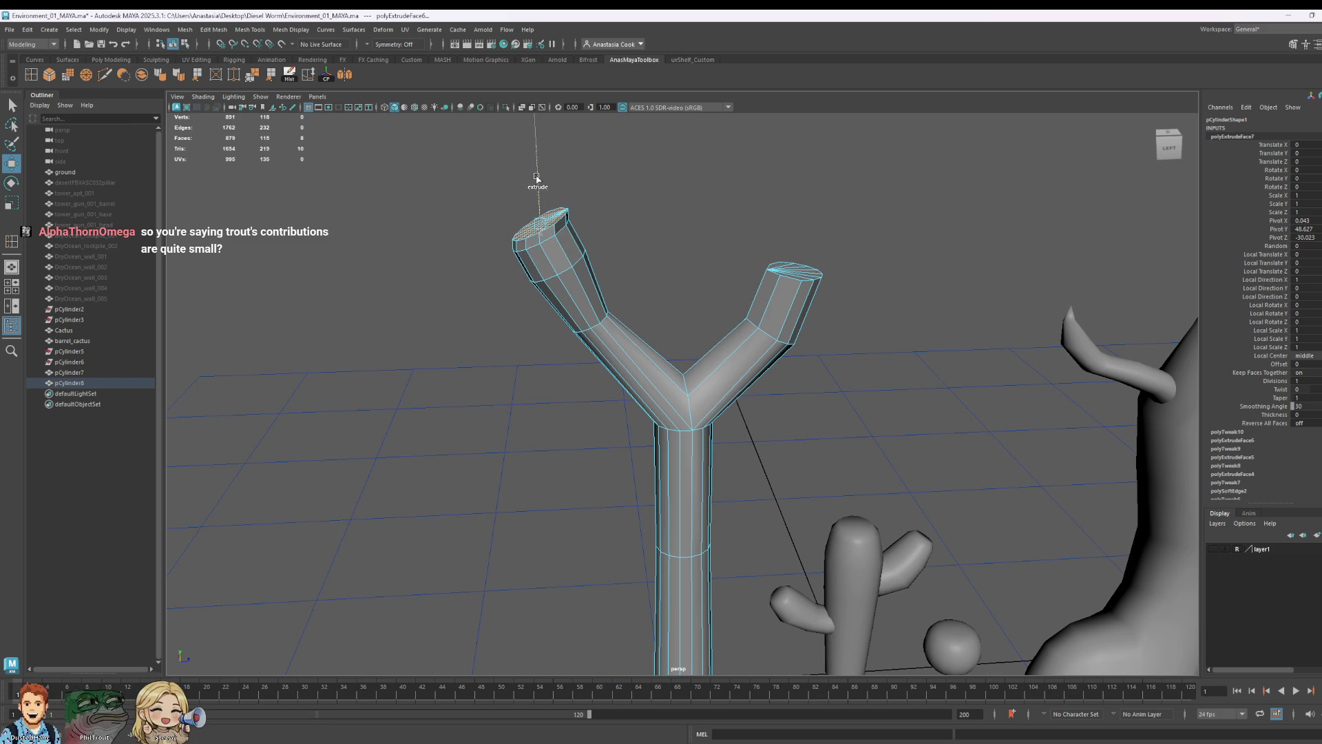
pyautogui.press('e')
pyautogui.press('w')
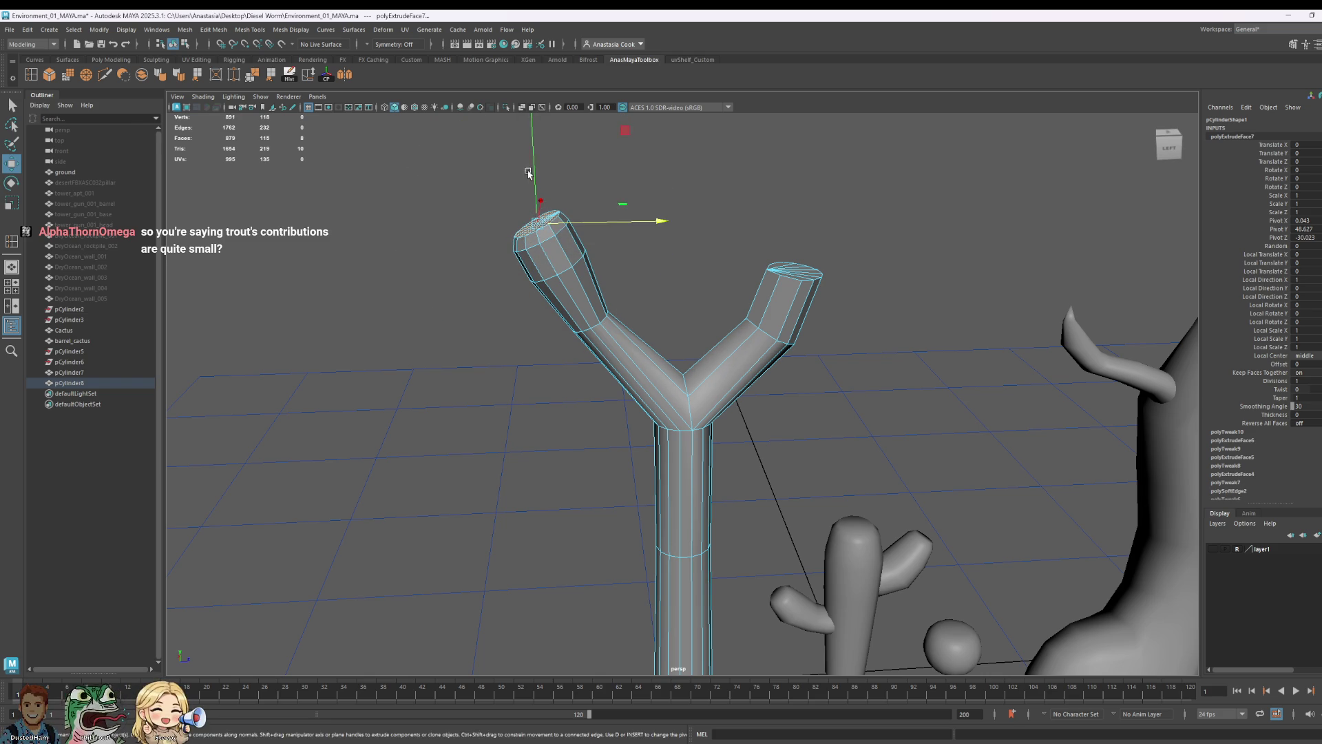
pyautogui.moveTo(533, 181); pyautogui.dragTo(535, 176)
pyautogui.moveTo(769, 244); pyautogui.dragTo(821, 300)
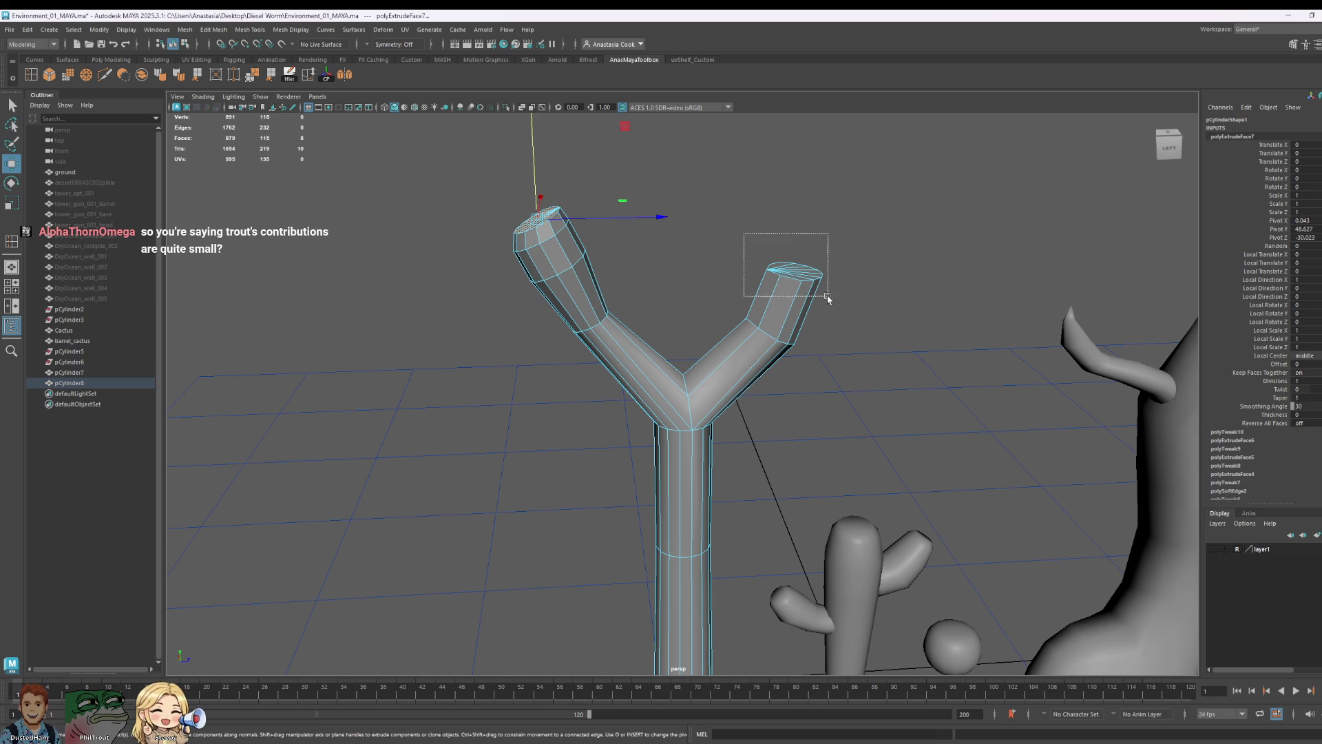
pyautogui.moveTo(841, 380); pyautogui.dragTo(777, 352)
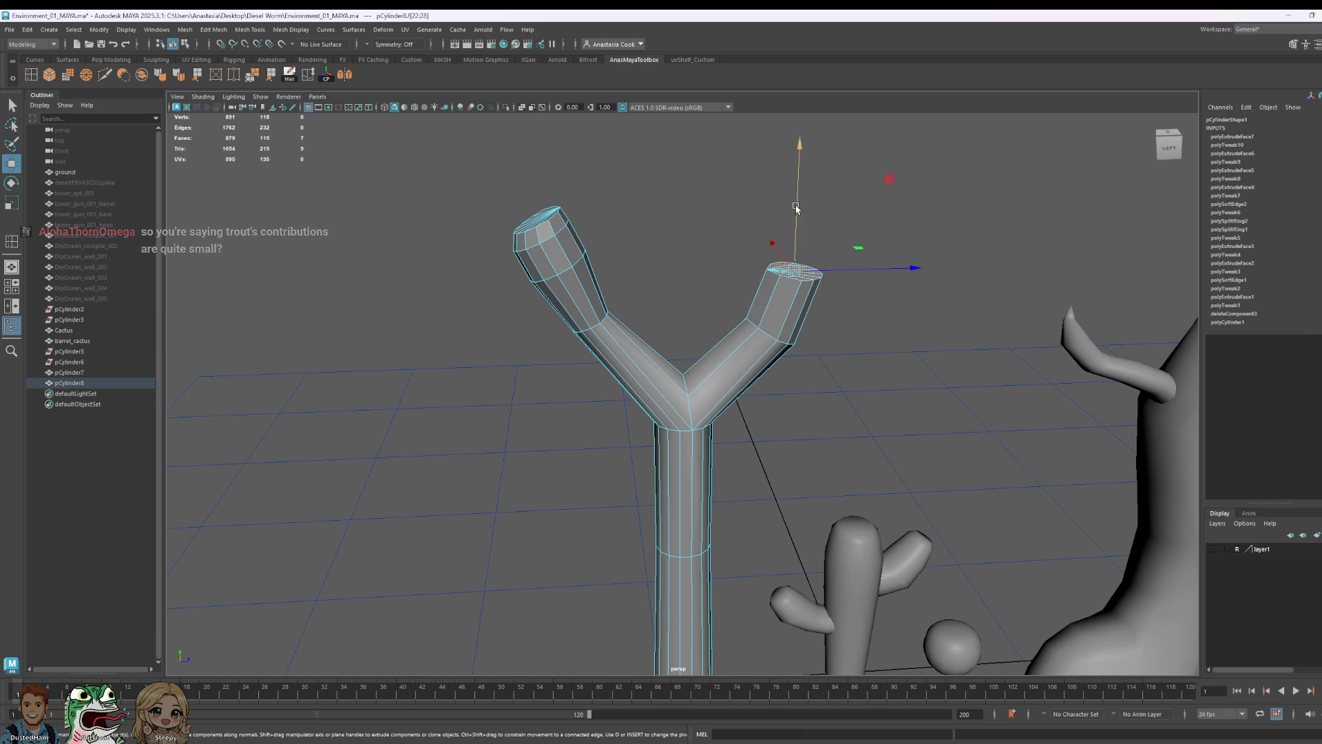
# - Extrude the right branch tip twice, raising and scaling each segment into a matching bulb
pyautogui.hotkey('ctrl', 'e')
pyautogui.press('e')
pyautogui.press('r')
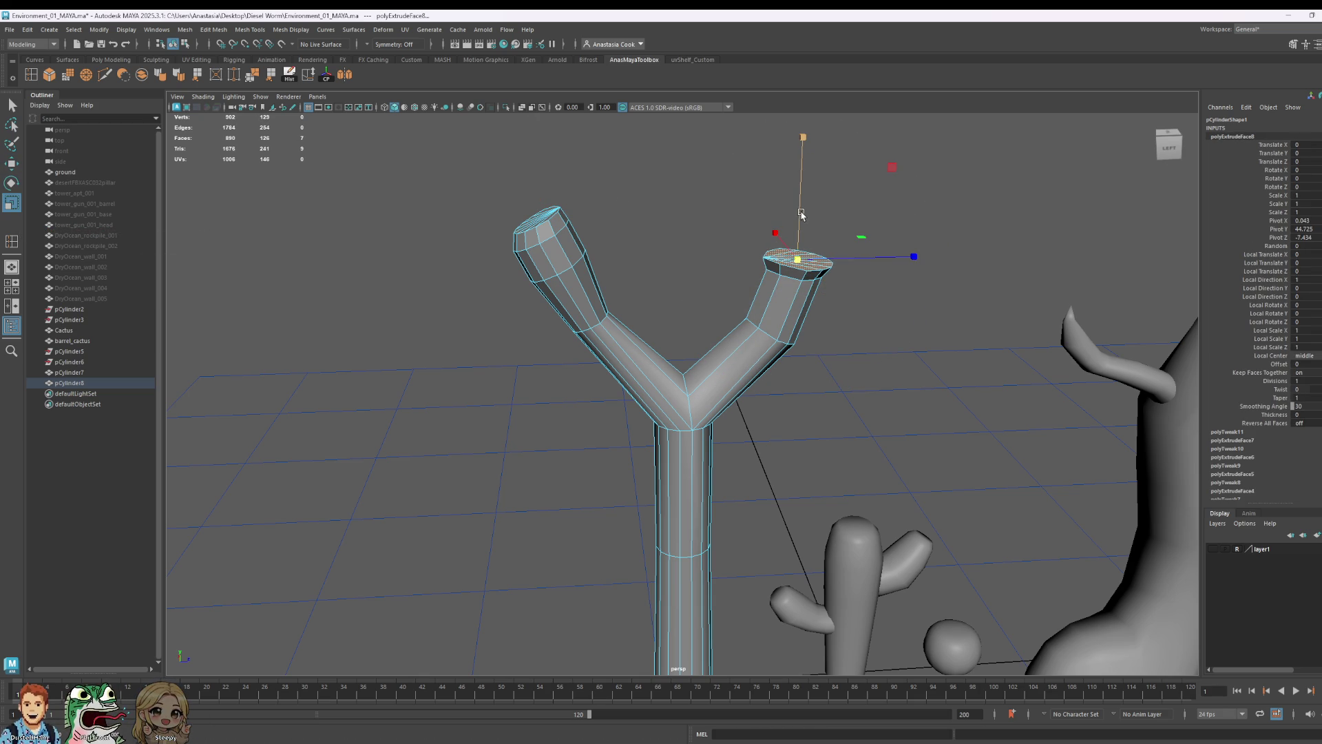
pyautogui.press('w')
pyautogui.keyDown('shift'); pyautogui.moveTo(805, 228); pyautogui.dragTo(797, 198); pyautogui.keyUp('shift')
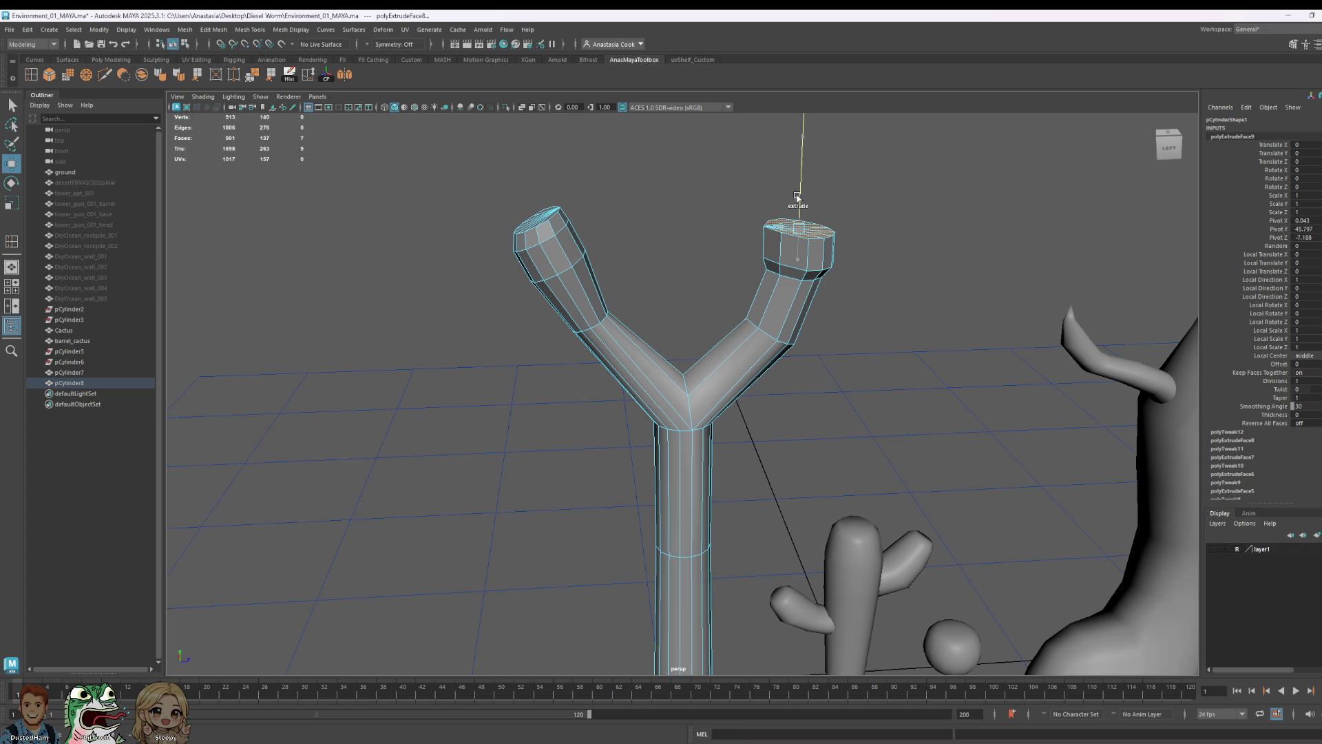
pyautogui.press('r')
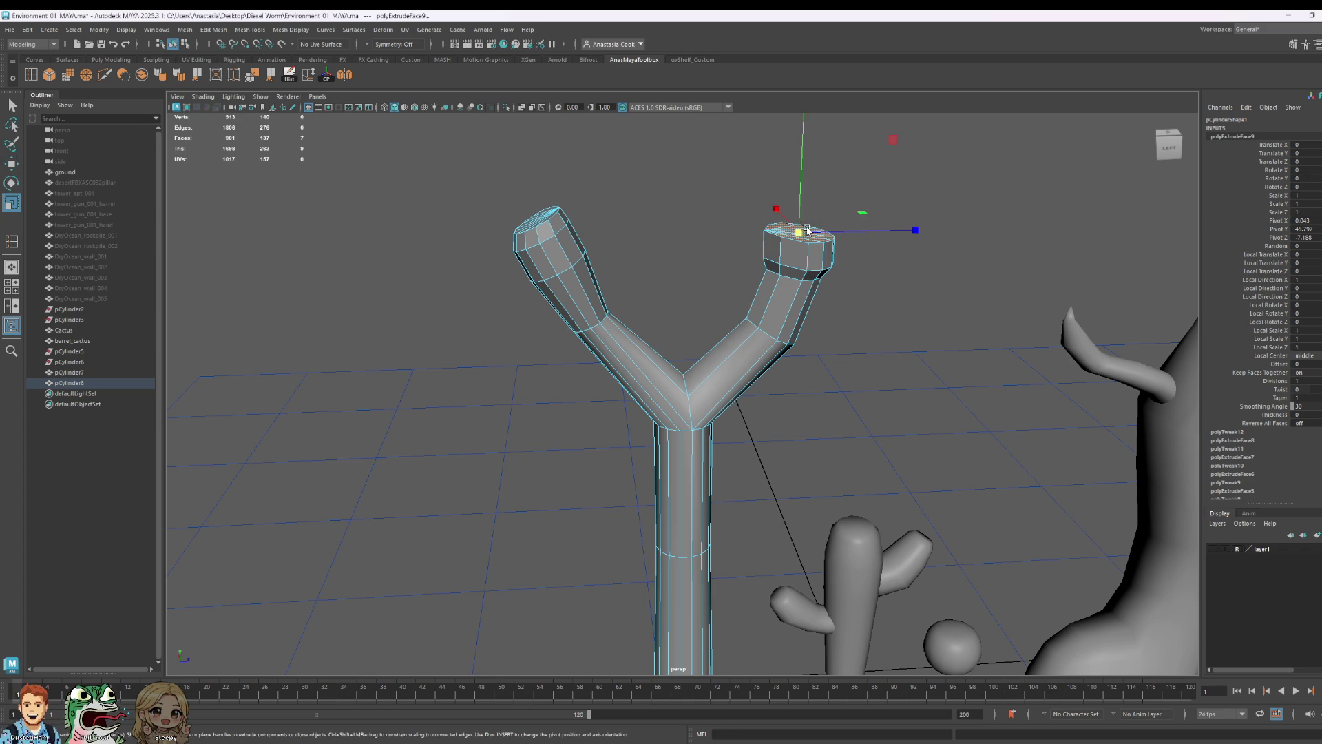
pyautogui.press('w')
pyautogui.moveTo(800, 185)
pyautogui.keyDown('shift'); pyautogui.mouseDown()
pyautogui.moveTo(804, 171)
pyautogui.moveTo(783, 213)
pyautogui.moveTo(805, 162)
pyautogui.mouseUp(); pyautogui.keyUp('shift')
pyautogui.press('e')
pyautogui.press('r')
pyautogui.press('w')
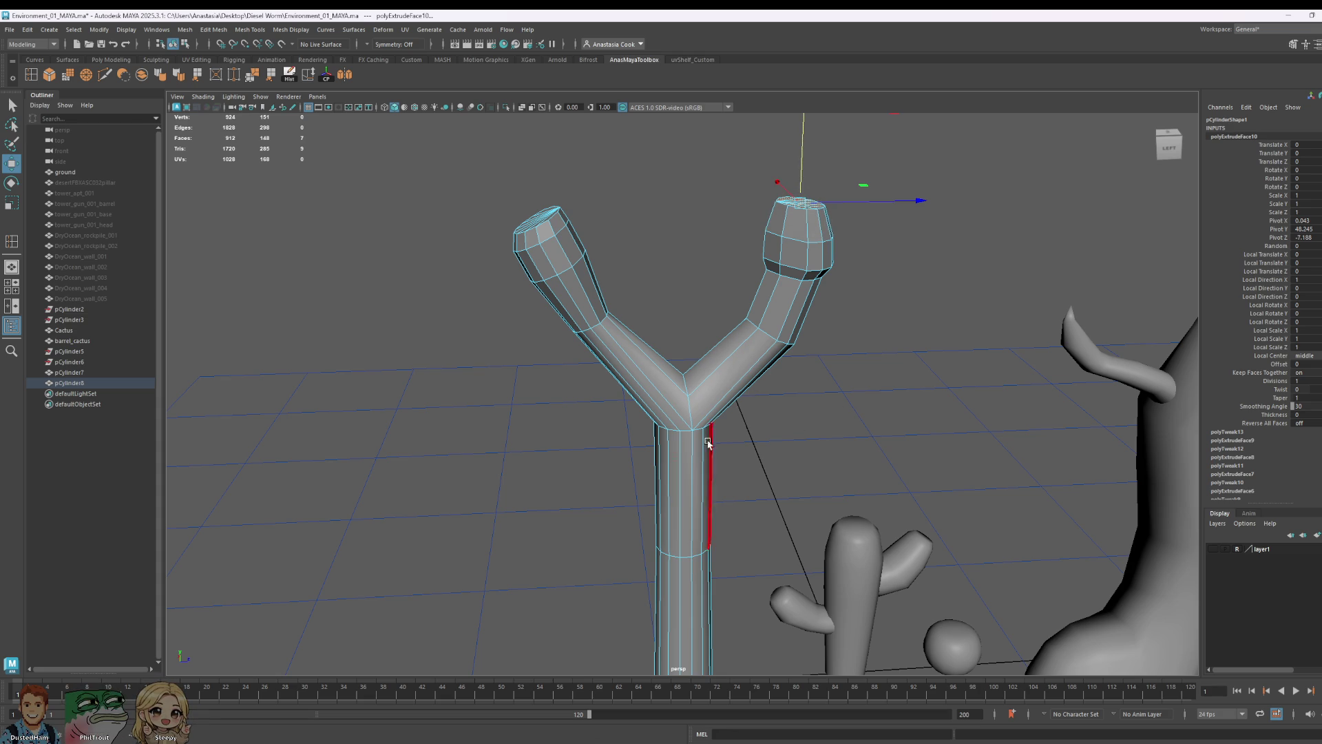
pyautogui.scroll(3, 633, 383)
pyautogui.scroll(3, 623, 304)
# - In vertex mode, nudge the left branch's inner-bend vertex slightly right and check from the front
pyautogui.moveTo(490, 237); pyautogui.dragTo(434, 219, button='right')
pyautogui.moveTo(514, 229); pyautogui.dragTo(515, 230)
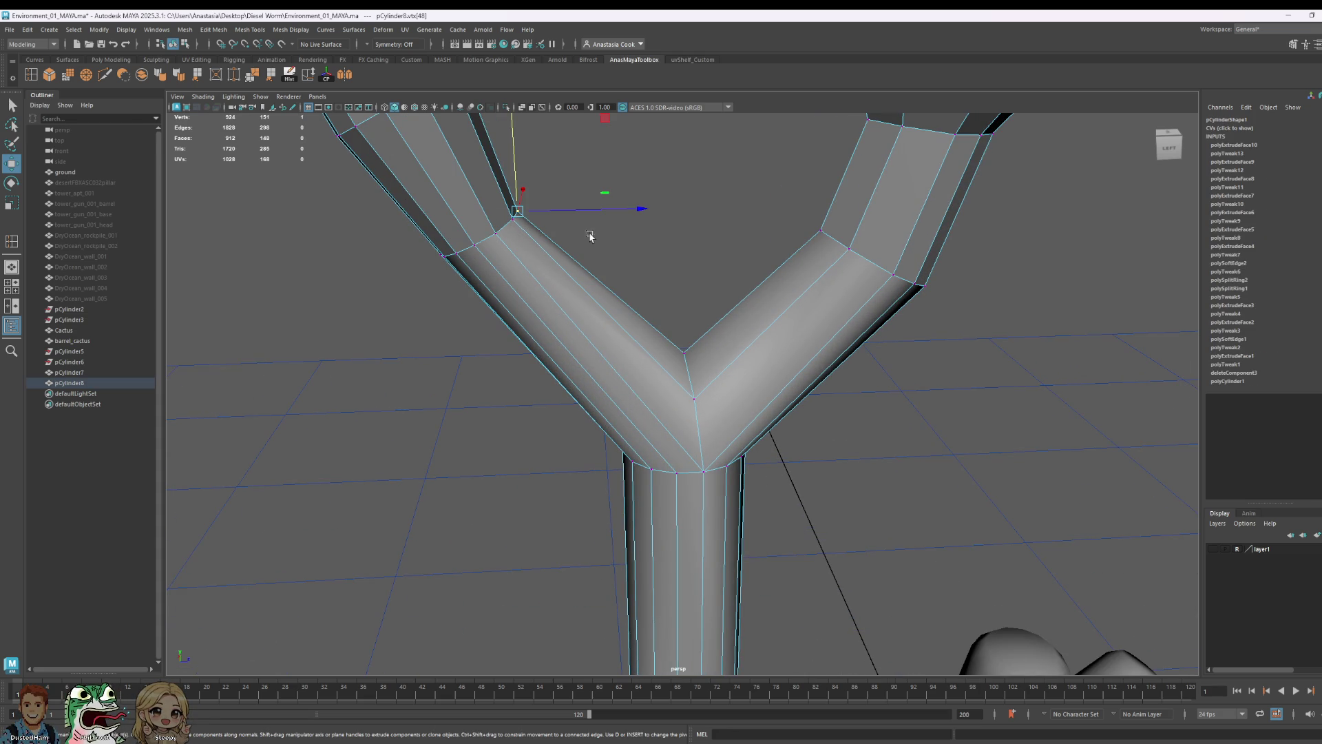
pyautogui.moveTo(633, 214)
pyautogui.mouseDown()
pyautogui.moveTo(899, 384)
pyautogui.moveTo(825, 306)
pyautogui.moveTo(876, 348)
pyautogui.mouseUp()
pyautogui.scroll(-5, 641, 218)
pyautogui.moveTo(713, 285)
pyautogui.mouseDown()
pyautogui.moveTo(871, 383)
pyautogui.moveTo(900, 466)
pyautogui.moveTo(1058, 289)
pyautogui.moveTo(712, 355)
pyautogui.mouseUp()
pyautogui.scroll(-5, 718, 286)
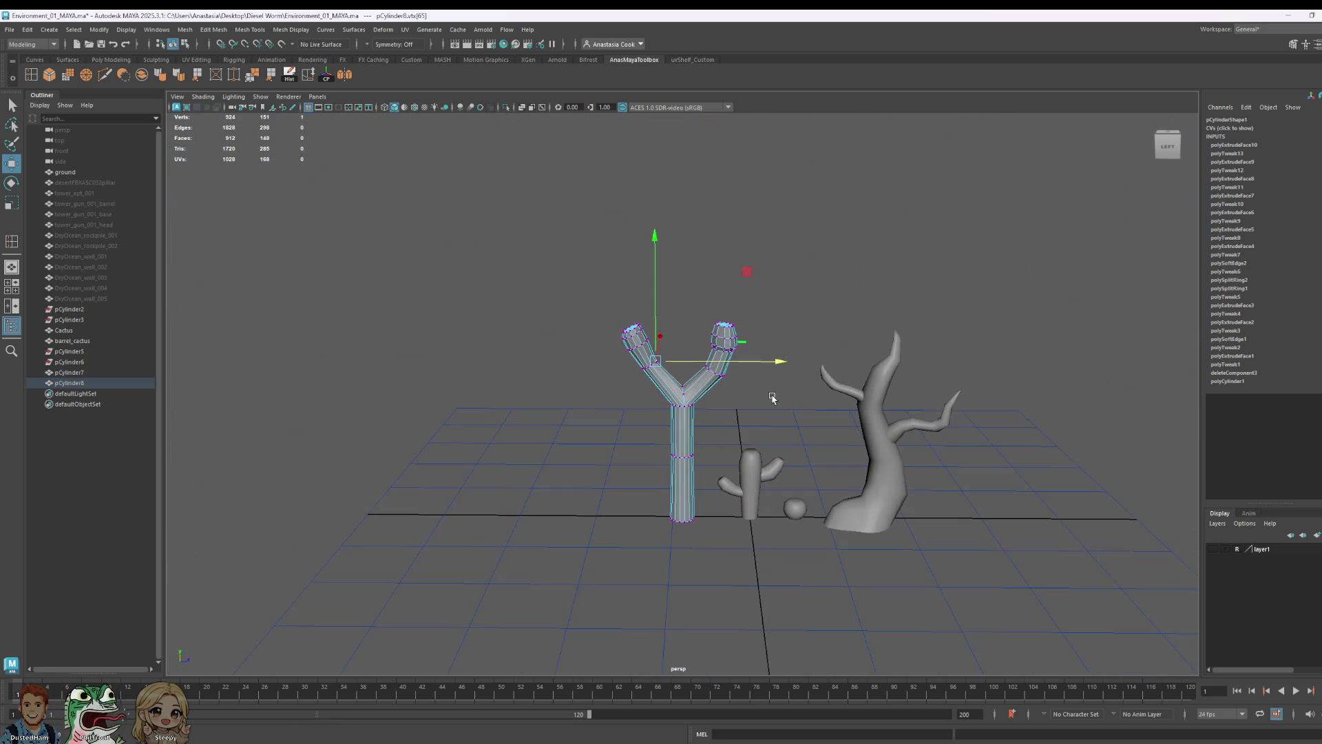
pyautogui.scroll(5, 712, 355)
pyautogui.scroll(-3, 820, 275)
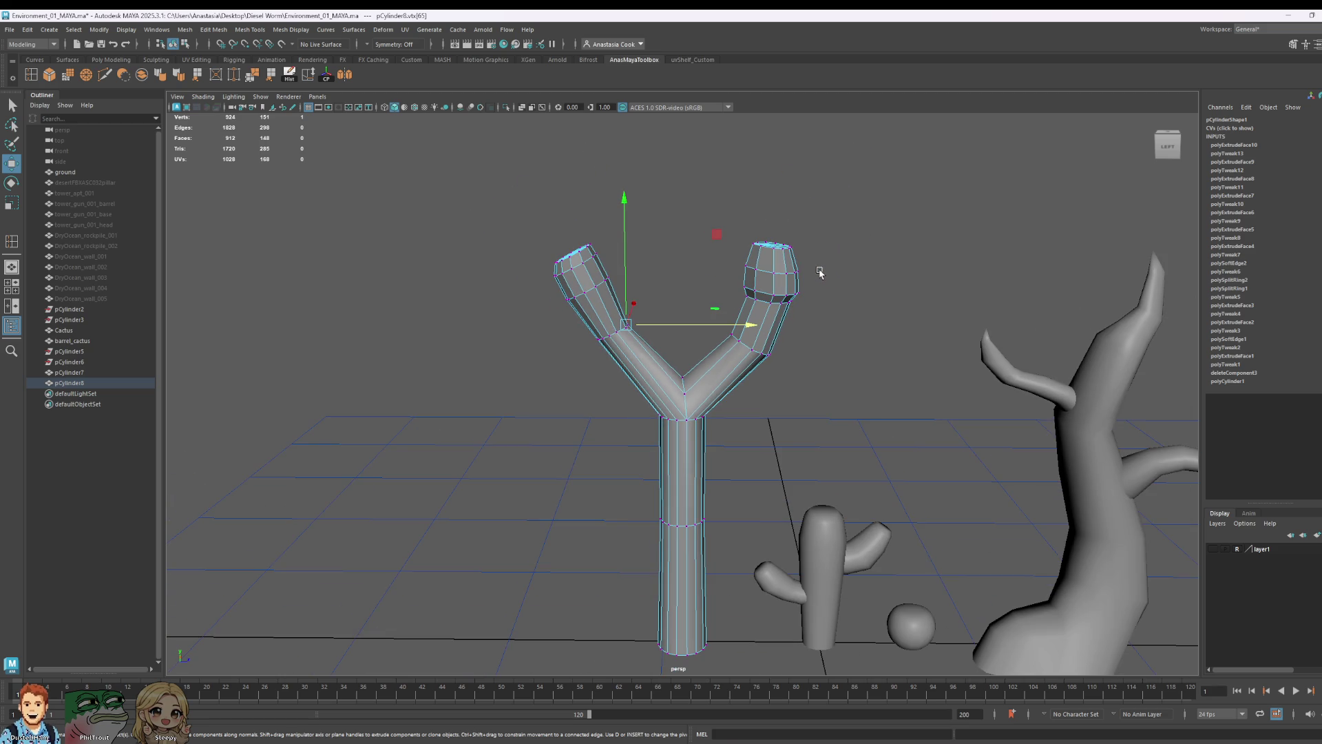
pyautogui.scroll(1, 816, 274)
pyautogui.scroll(3, 621, 342)
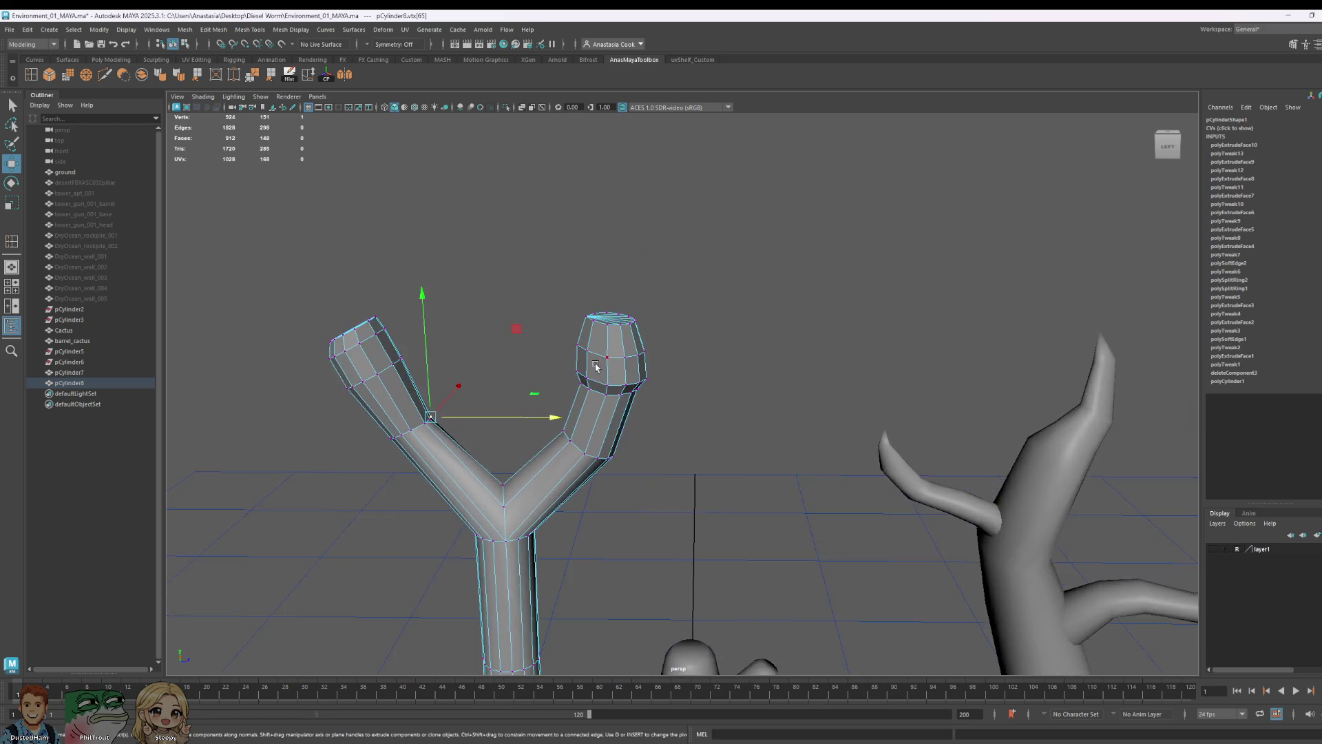
pyautogui.scroll(3, 572, 270)
pyautogui.scroll(-3, 606, 265)
pyautogui.keyDown('alt'); pyautogui.moveTo(670, 370); pyautogui.dragTo(579, 454); pyautogui.keyUp('alt')
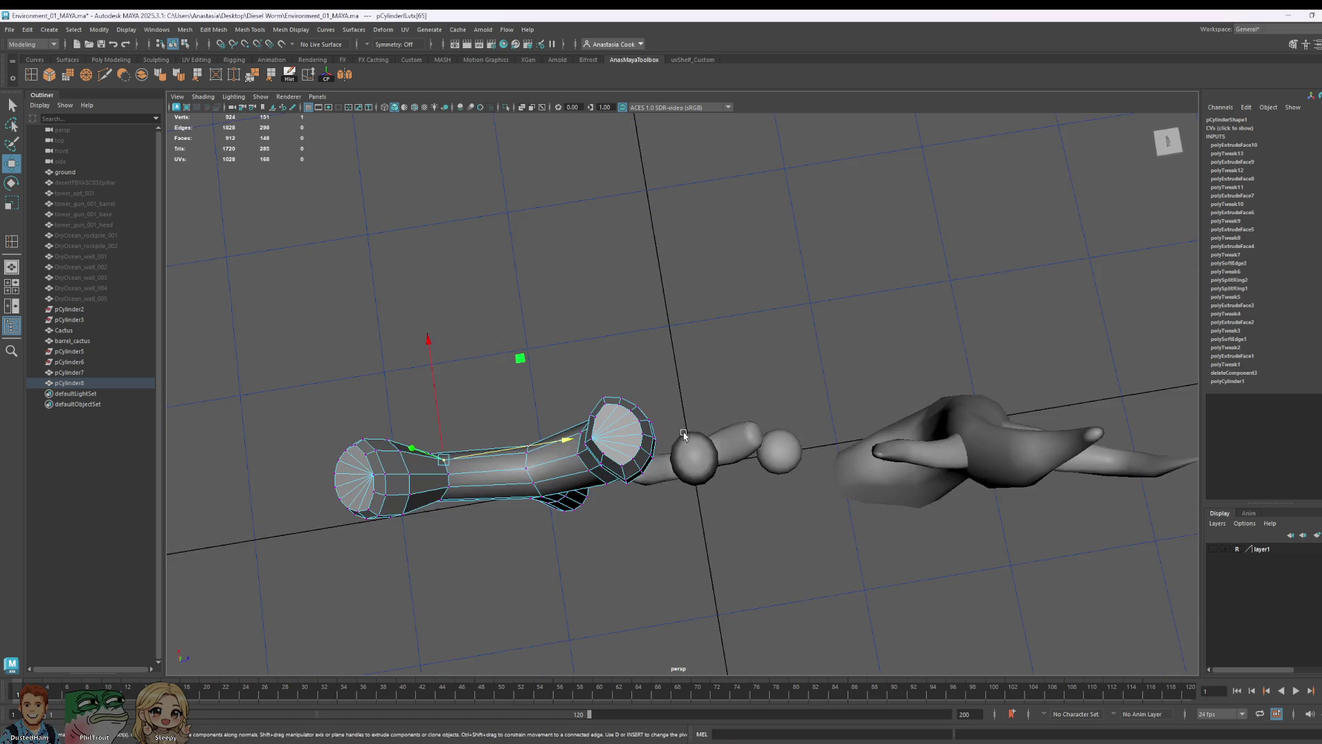
pyautogui.scroll(3, 558, 465)
# - Undo a stray extrusion and delete the branch-tip cap's triangle-fan edges
pyautogui.rightClick(540, 482)
pyautogui.click(539, 472)
pyautogui.hotkey('ctrl', 'e')
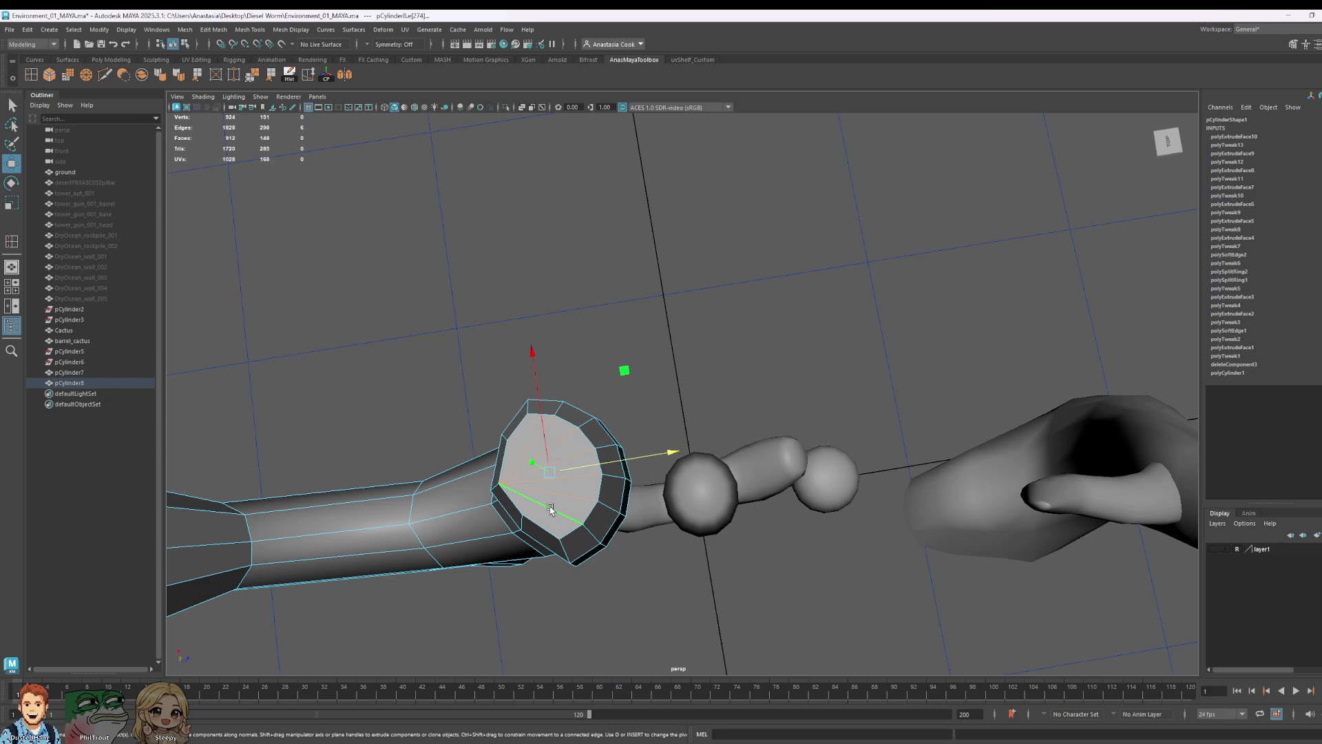
pyautogui.hotkey('ctrl', 'z')
pyautogui.keyDown('alt'); pyautogui.moveTo(519, 453); pyautogui.dragTo(600, 406); pyautogui.keyUp('alt')
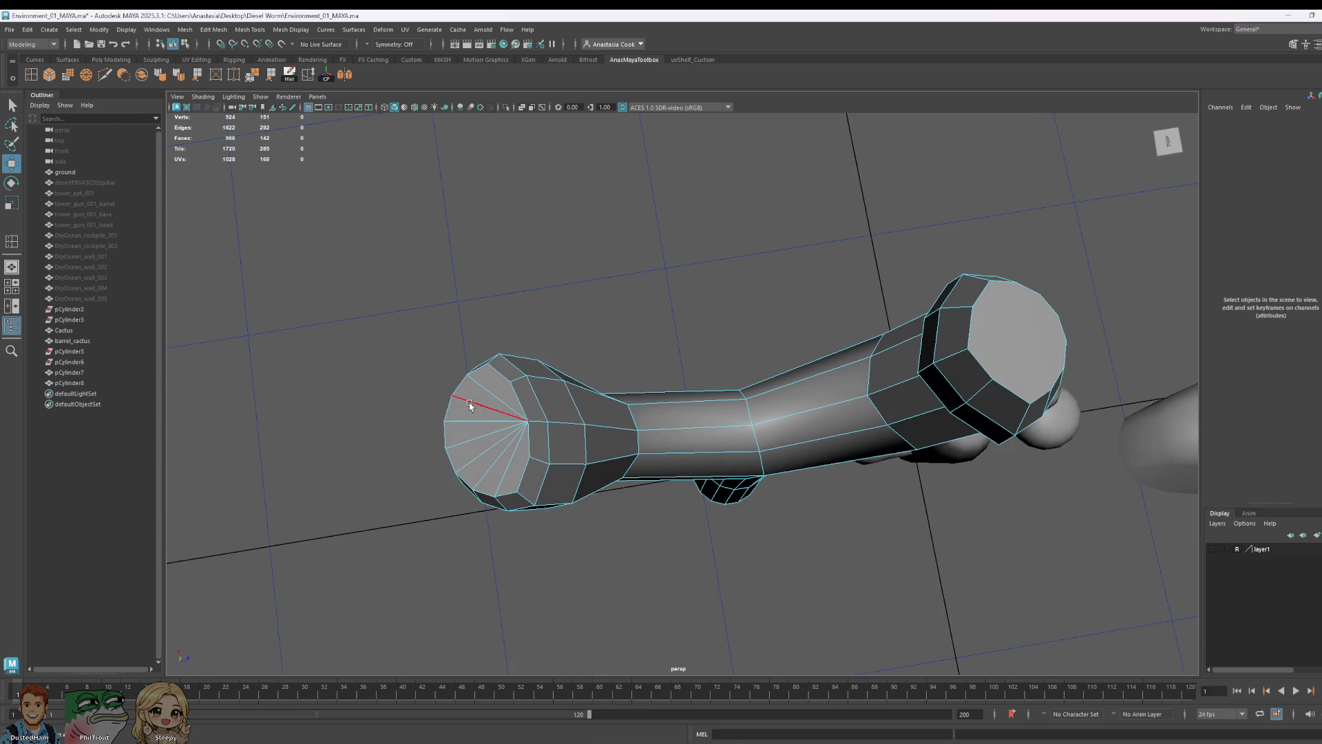
pyautogui.click(505, 389)
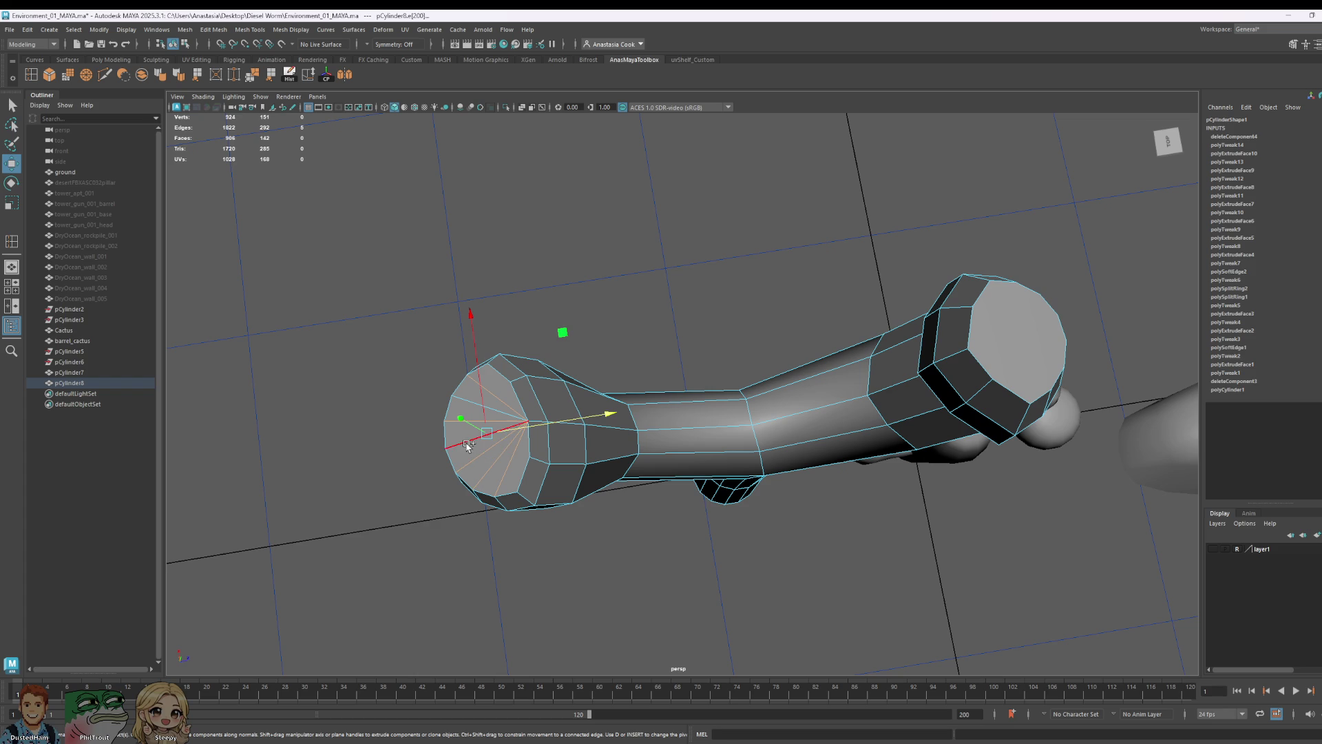
pyautogui.hotkey('ctrl', 'z')
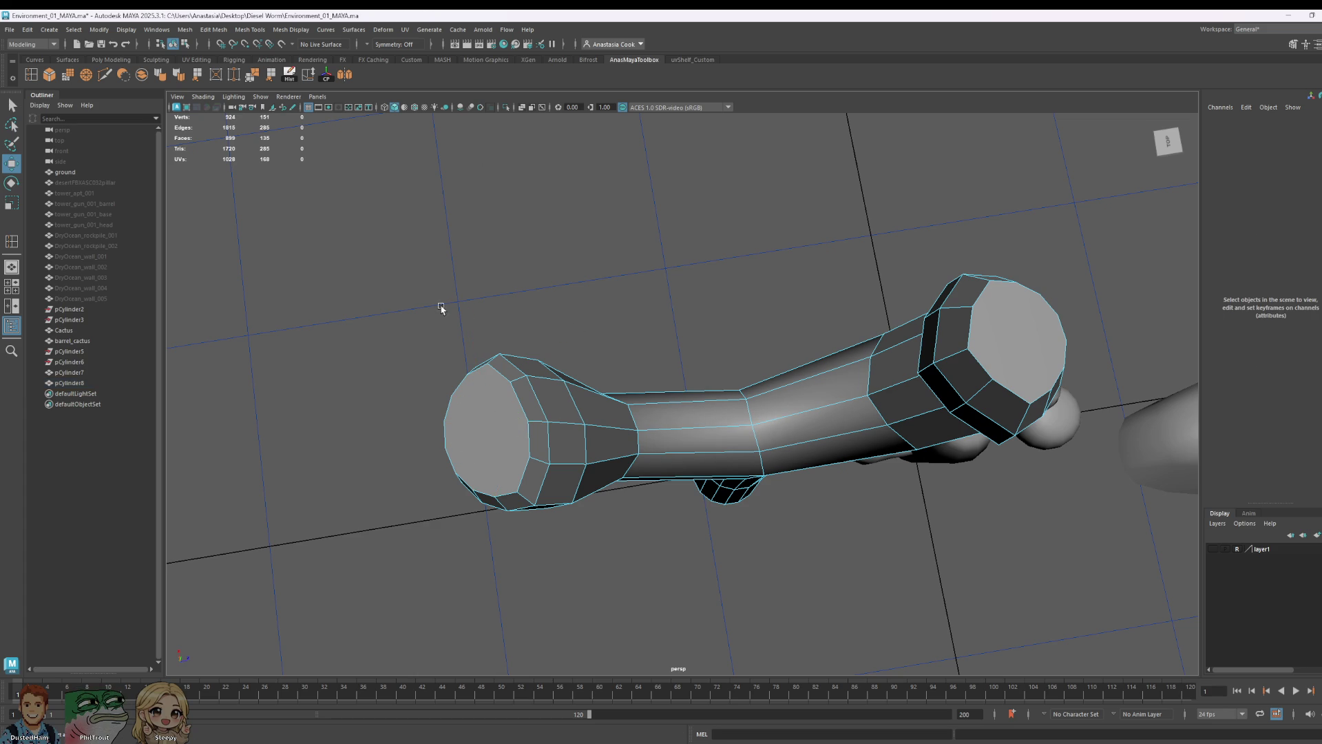
# - Cut a new straight edge across the cap with Multi-Cut and move on to the other tip
pyautogui.click(105, 74)
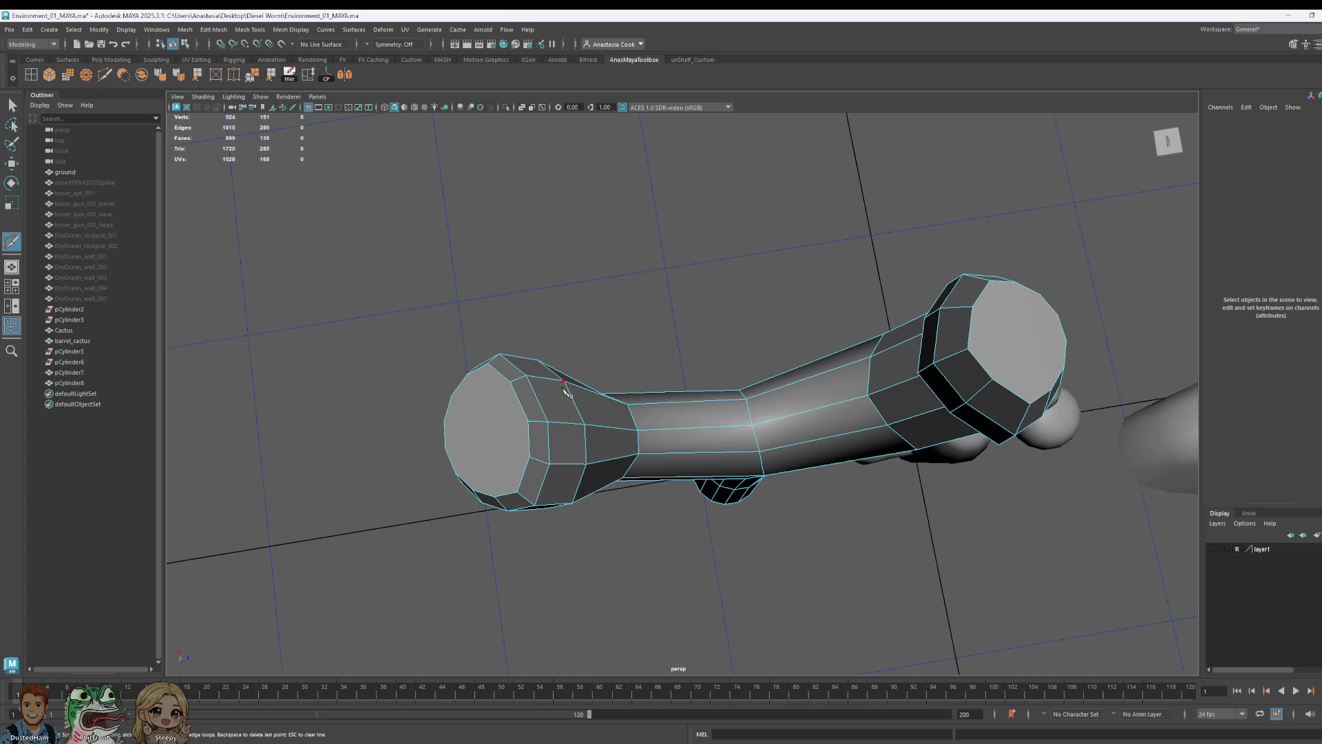
pyautogui.click(488, 363)
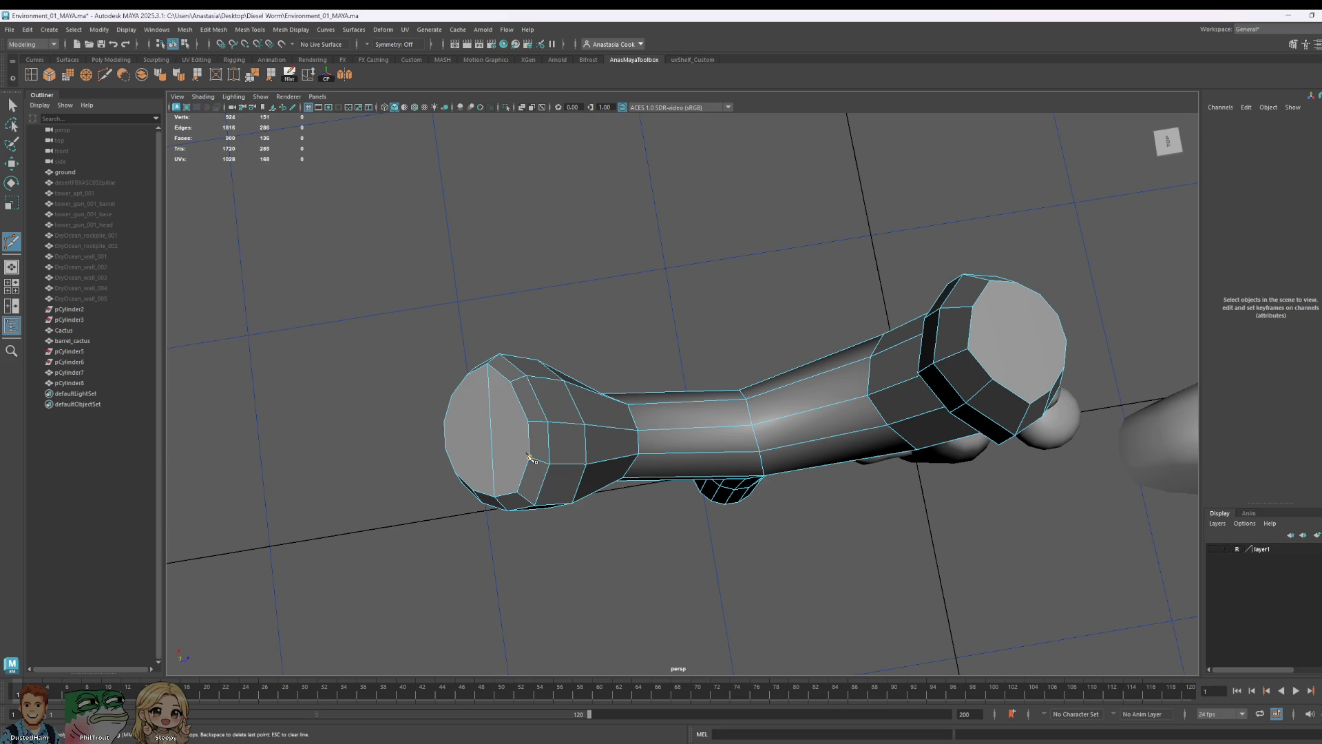
pyautogui.click(530, 458)
pyautogui.keyDown('alt'); pyautogui.moveTo(657, 500); pyautogui.dragTo(693, 490); pyautogui.keyUp('alt')
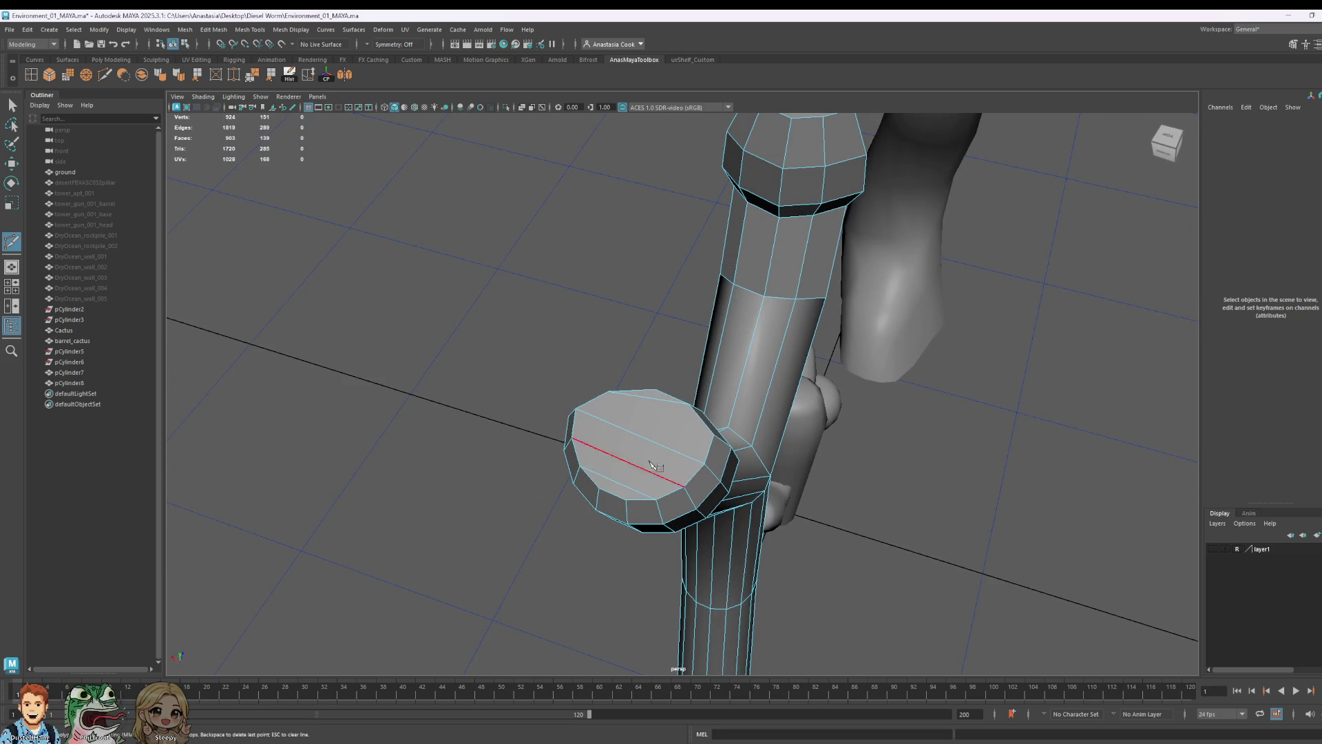
pyautogui.keyDown('alt'); pyautogui.moveTo(602, 469); pyautogui.dragTo(766, 430); pyautogui.keyUp('alt')
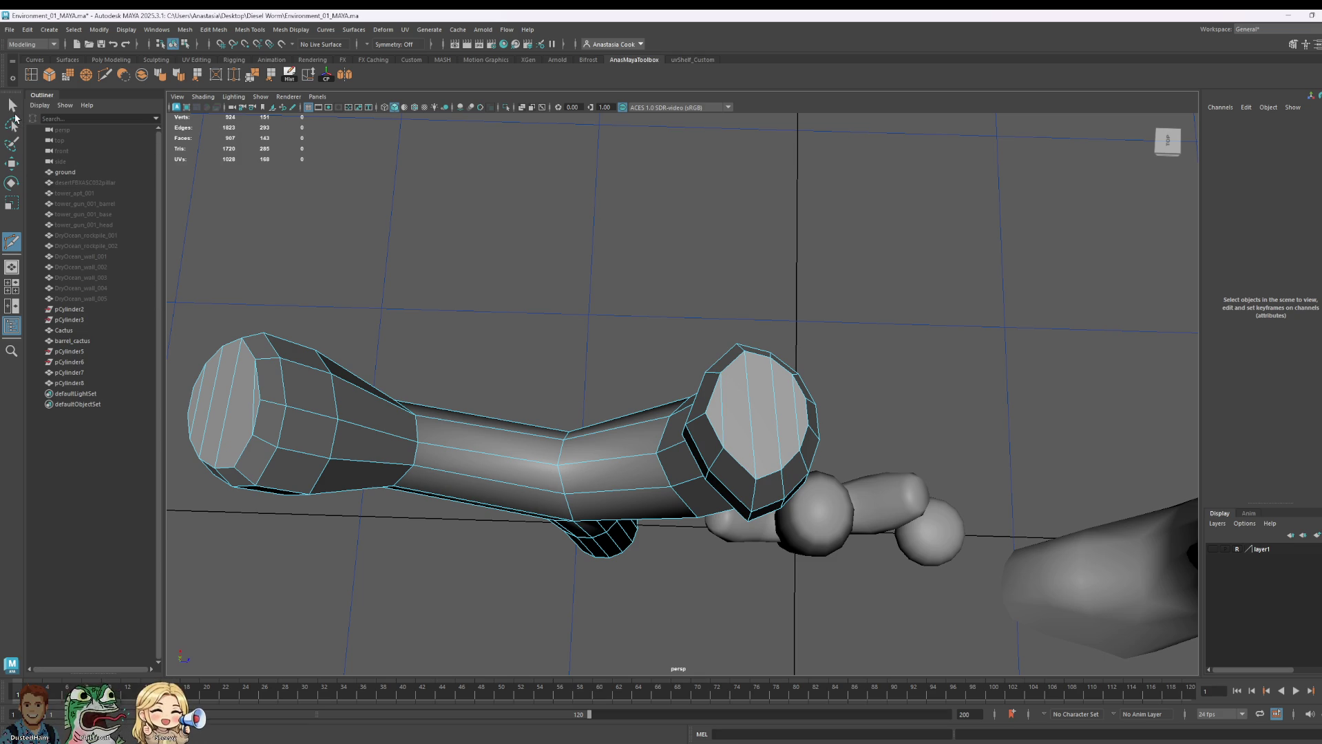
pyautogui.click(12, 104)
# - In vertex mode, select the arm tip's upper vertices and push them out into a bulb
pyautogui.moveTo(678, 355)
pyautogui.keyDown('alt'); pyautogui.mouseDown()
pyautogui.moveTo(810, 441)
pyautogui.moveTo(1029, 396)
pyautogui.mouseUp(); pyautogui.keyUp('alt')
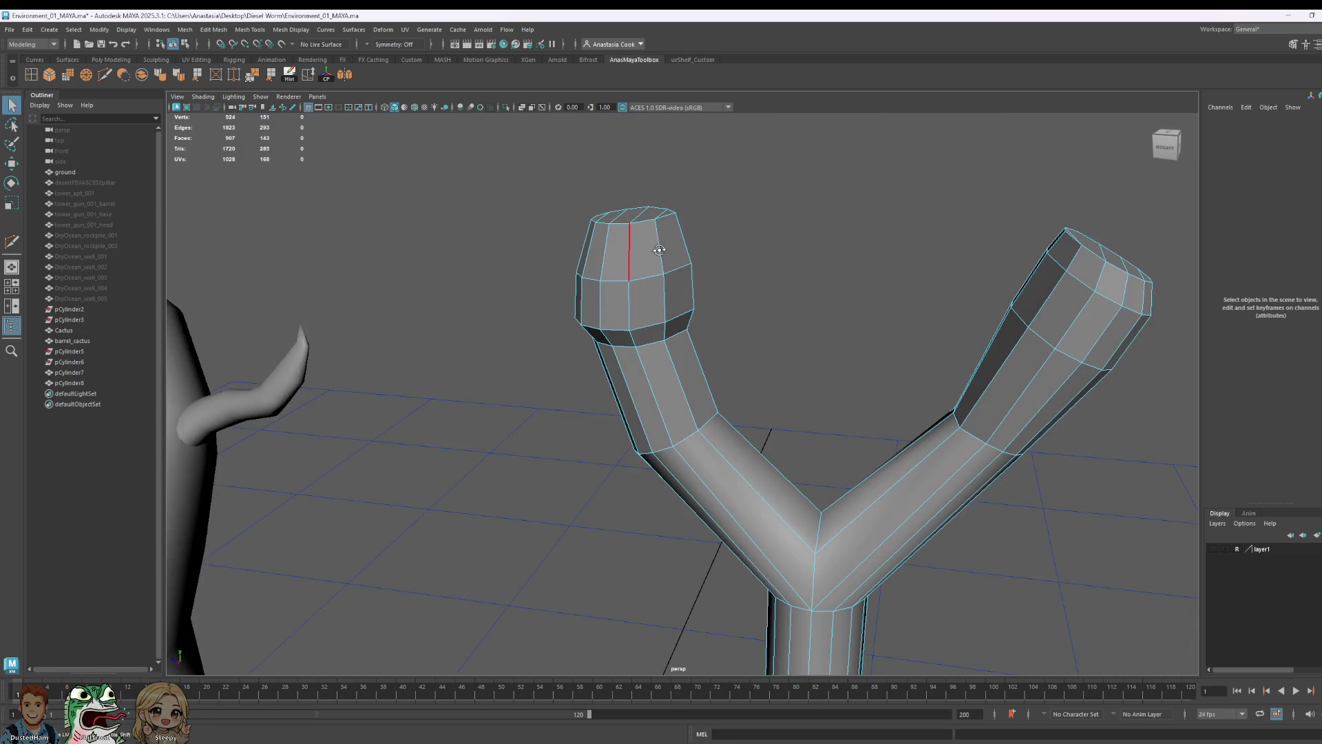
pyautogui.keyDown('alt'); pyautogui.moveTo(659, 250); pyautogui.dragTo(672, 243); pyautogui.keyUp('alt')
pyautogui.moveTo(673, 242); pyautogui.dragTo(641, 215, button='right')
pyautogui.moveTo(640, 215)
pyautogui.keyDown('alt'); pyautogui.mouseDown()
pyautogui.moveTo(841, 229)
pyautogui.moveTo(735, 269)
pyautogui.mouseUp(); pyautogui.keyUp('alt')
pyautogui.click(736, 269)
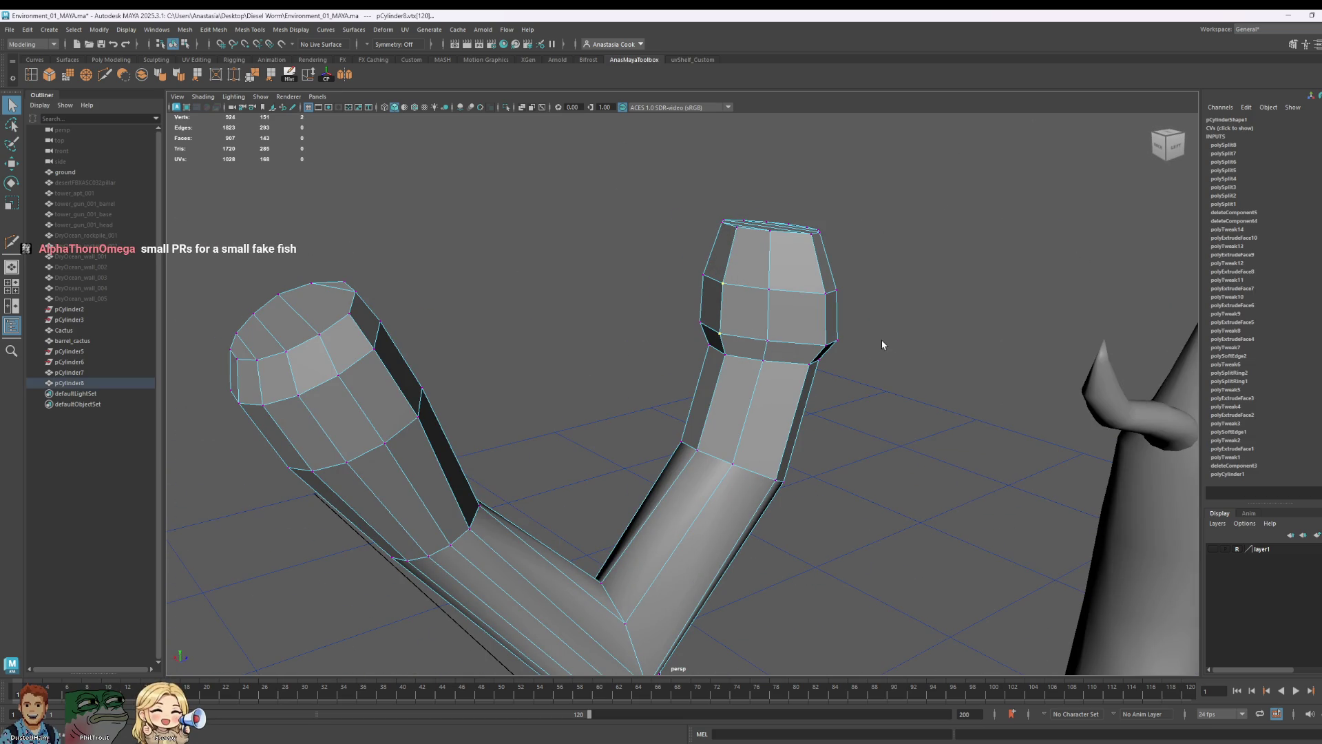
pyautogui.moveTo(682, 196)
pyautogui.mouseDown()
pyautogui.moveTo(974, 346)
pyautogui.moveTo(888, 327)
pyautogui.mouseUp()
pyautogui.press('w')
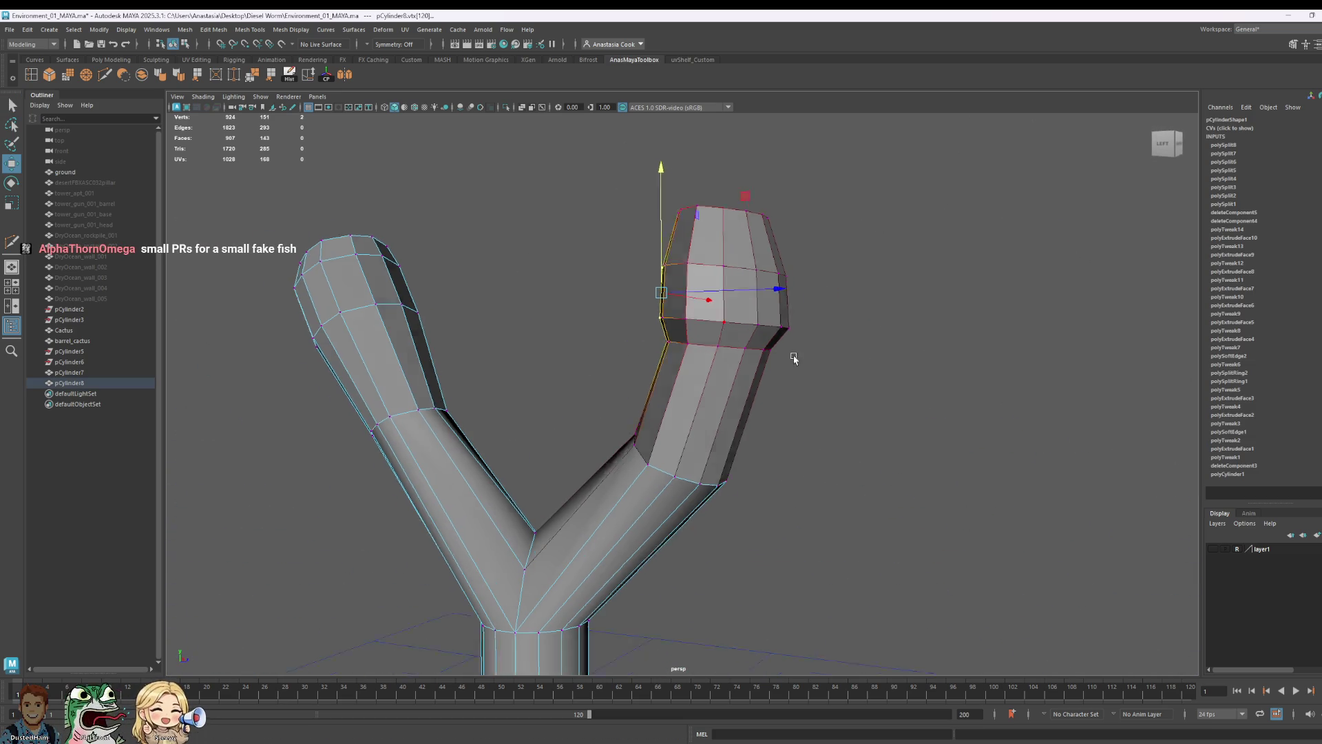
# - Tumble around the branch to check the bulb, then pick the right branch's inner base vertex
pyautogui.keyDown('alt'); pyautogui.moveTo(779, 349); pyautogui.dragTo(804, 295); pyautogui.keyUp('alt')
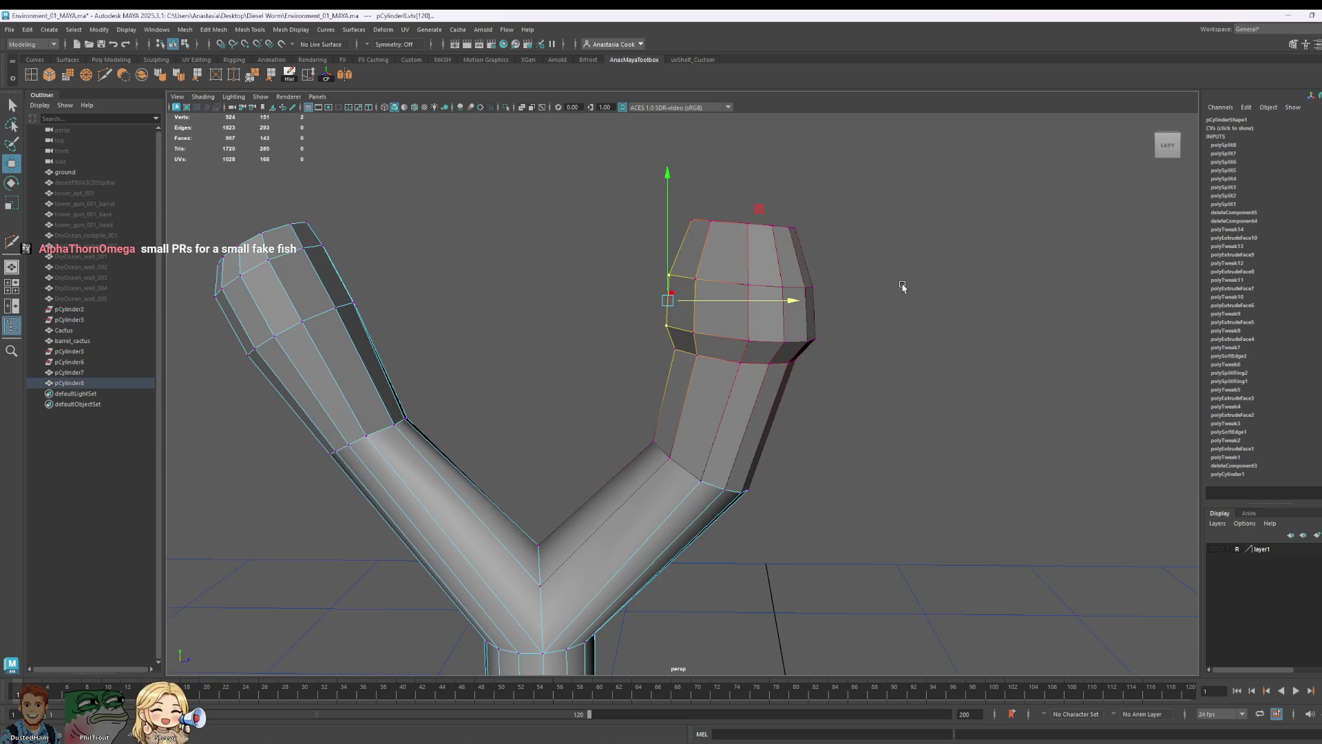
pyautogui.moveTo(357, 251)
pyautogui.keyDown('alt'); pyautogui.mouseDown()
pyautogui.moveTo(544, 162)
pyautogui.moveTo(515, 188)
pyautogui.moveTo(653, 248)
pyautogui.moveTo(492, 284)
pyautogui.moveTo(390, 276)
pyautogui.mouseUp(); pyautogui.keyUp('alt')
pyautogui.press('F8')
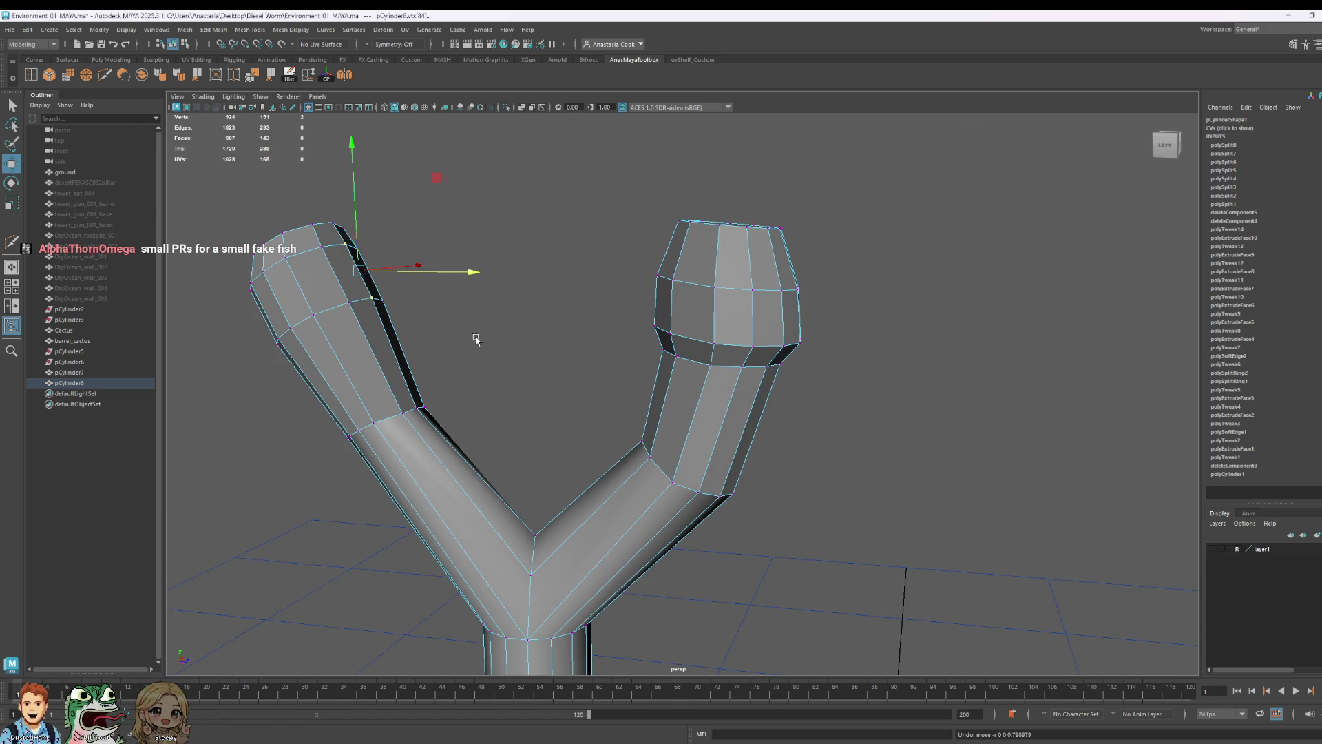
pyautogui.moveTo(472, 272)
pyautogui.keyDown('alt'); pyautogui.mouseDown()
pyautogui.moveTo(525, 318)
pyautogui.moveTo(418, 300)
pyautogui.mouseUp(); pyautogui.keyUp('alt')
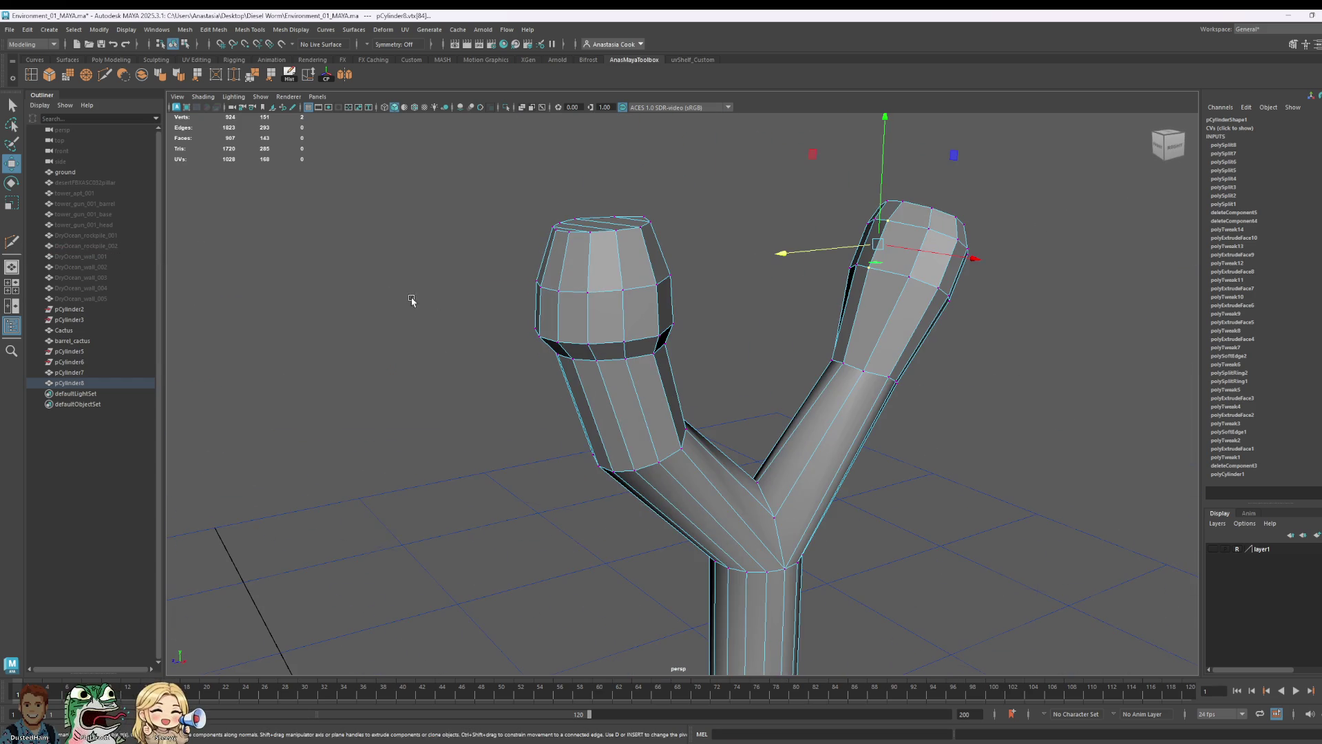
pyautogui.moveTo(915, 281)
pyautogui.keyDown('alt'); pyautogui.mouseDown()
pyautogui.moveTo(998, 298)
pyautogui.moveTo(960, 279)
pyautogui.moveTo(895, 280)
pyautogui.moveTo(979, 270)
pyautogui.mouseUp(); pyautogui.keyUp('alt')
pyautogui.moveTo(1035, 173); pyautogui.dragTo(1028, 163)
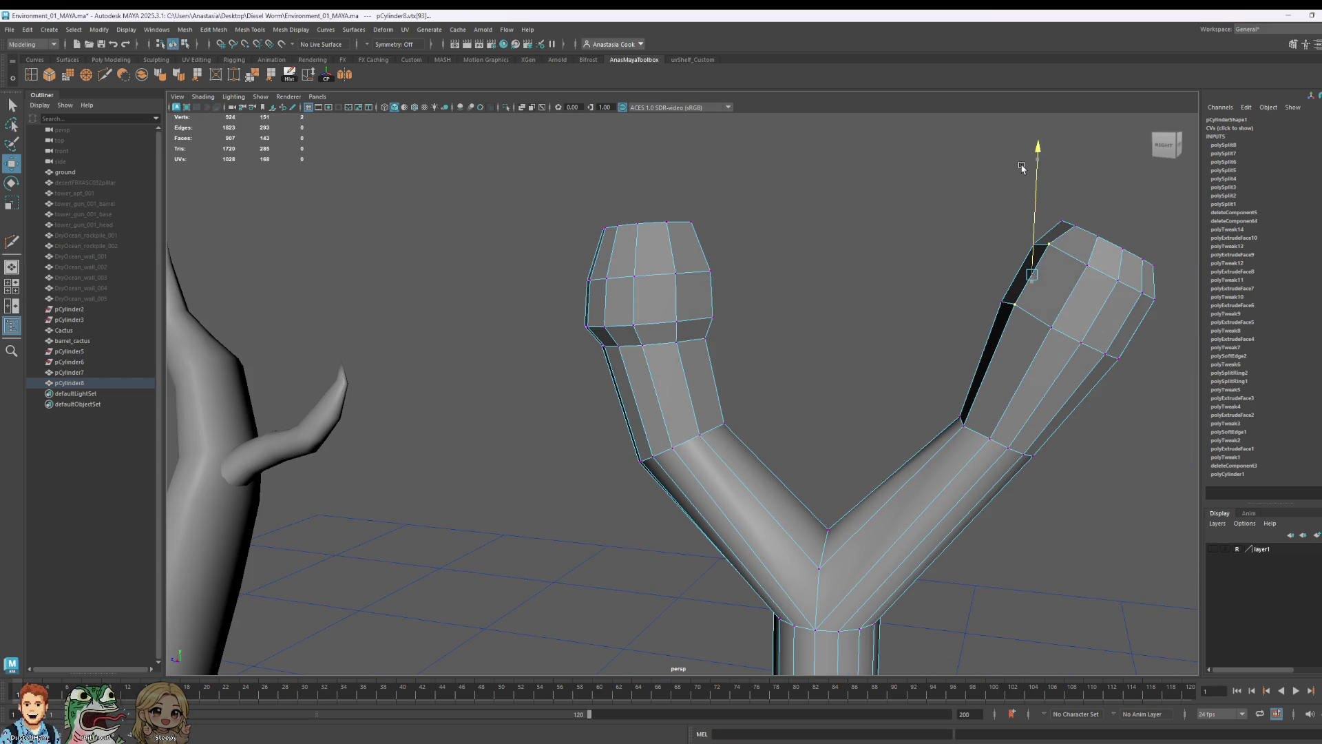
pyautogui.moveTo(891, 380)
pyautogui.keyDown('alt'); pyautogui.mouseDown()
pyautogui.moveTo(992, 375)
pyautogui.moveTo(816, 404)
pyautogui.mouseUp(); pyautogui.keyUp('alt')
pyautogui.click(935, 403)
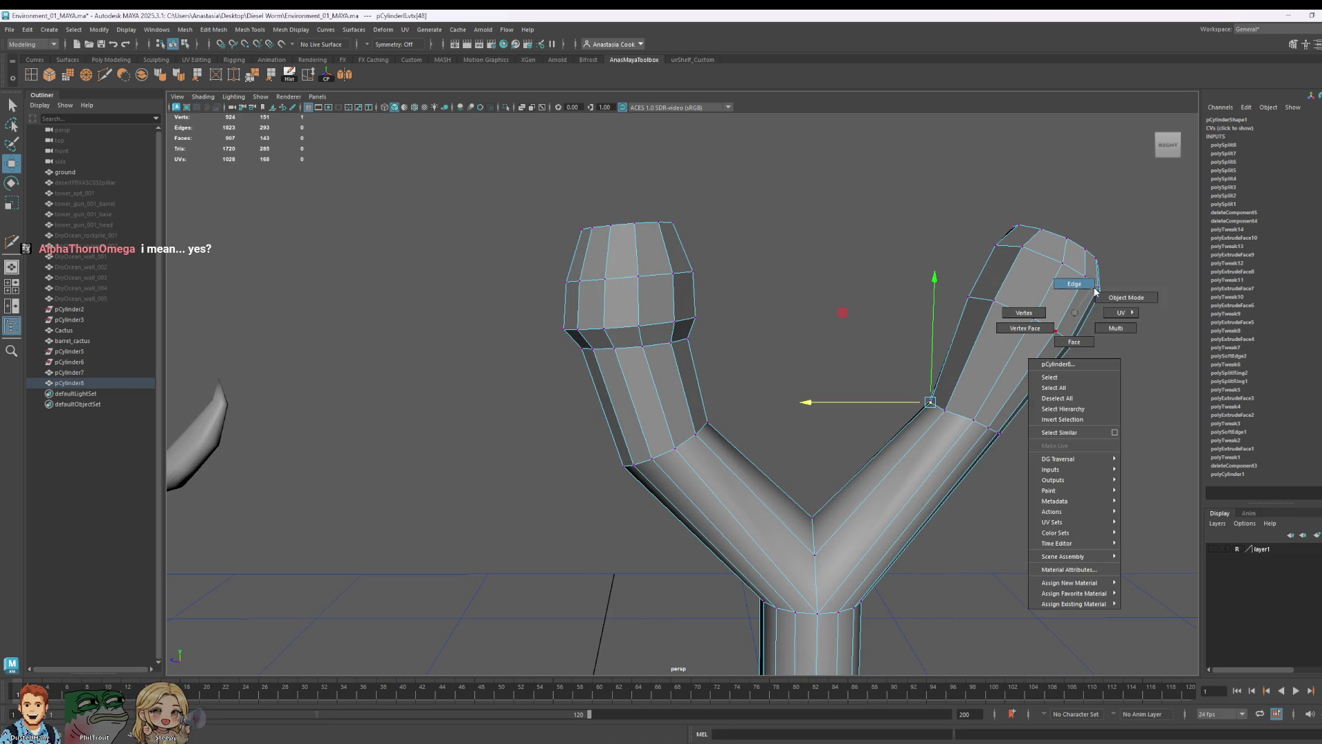
pyautogui.moveTo(1075, 314); pyautogui.dragTo(1067, 243, button='right')
pyautogui.moveTo(1046, 297); pyautogui.dragTo(1095, 279, button='right')
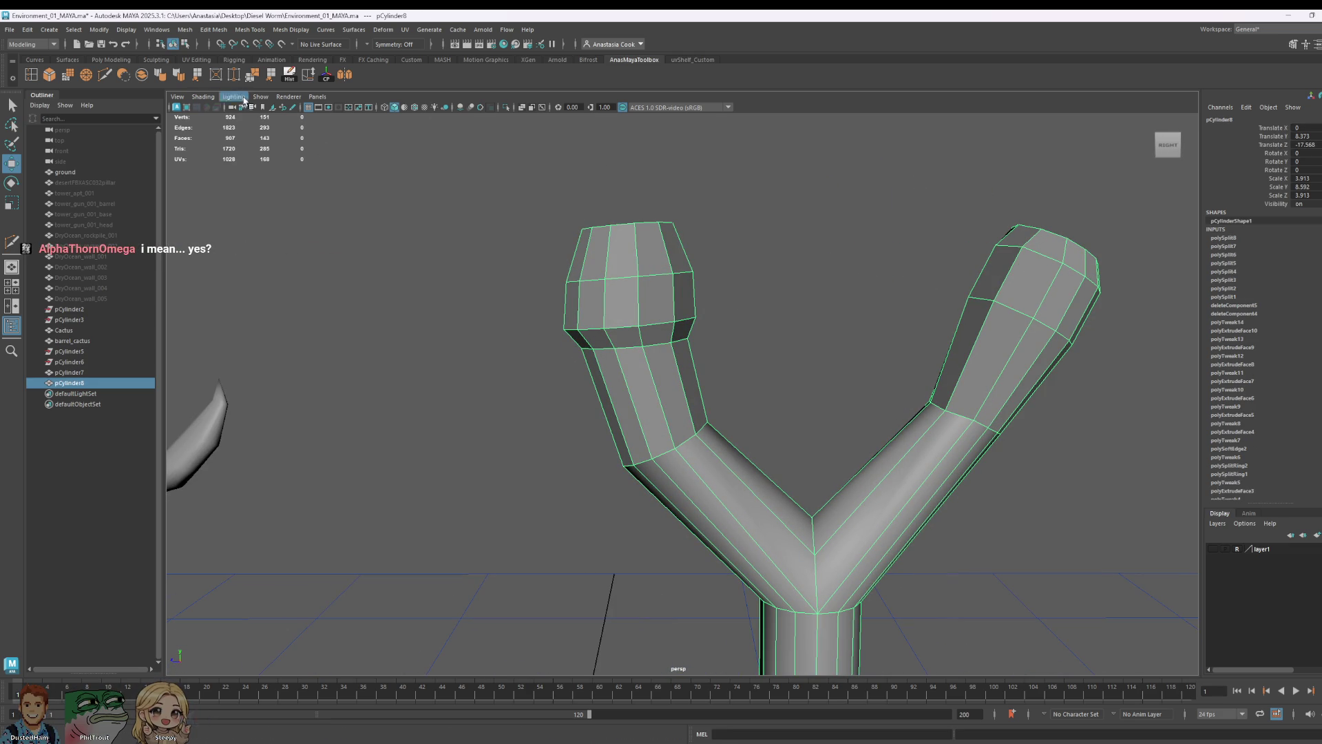
pyautogui.click(532, 126)
pyautogui.scroll(-5, 930, 315)
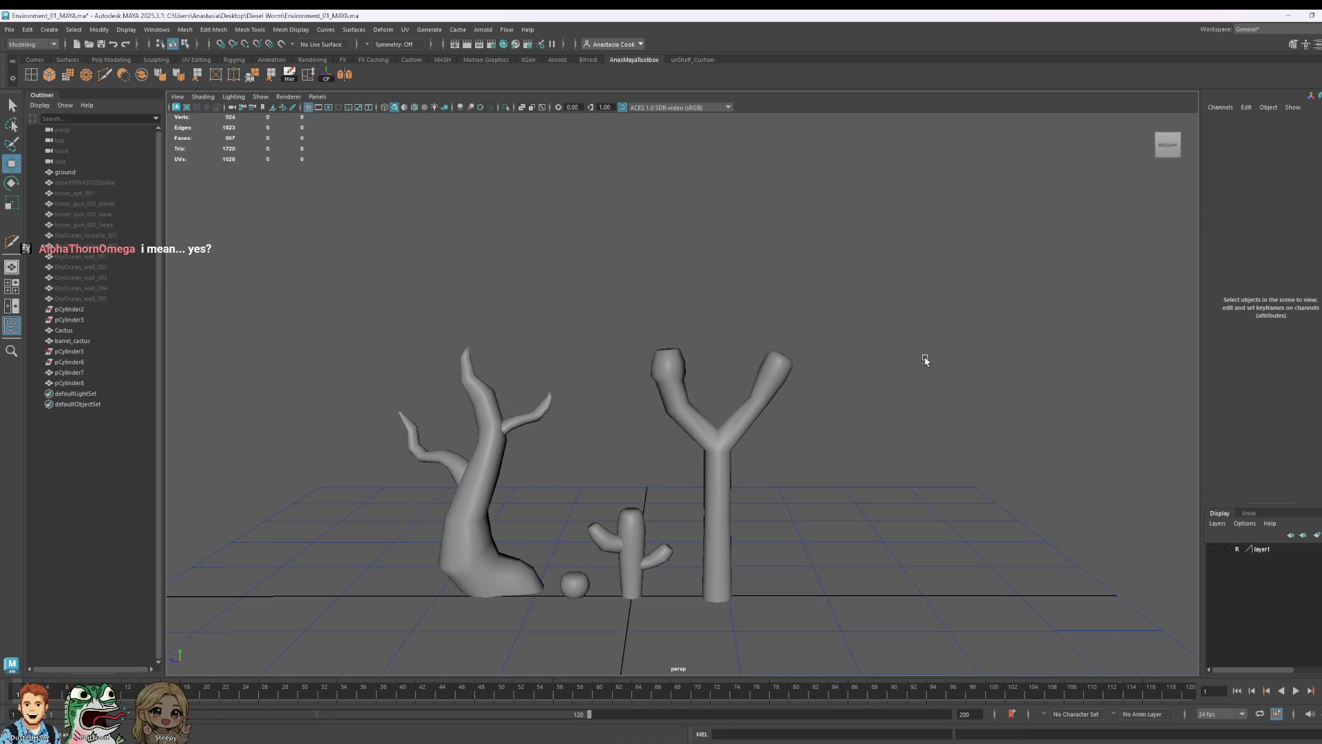
pyautogui.scroll(3, 798, 403)
pyautogui.scroll(2, 931, 372)
pyautogui.click(974, 361)
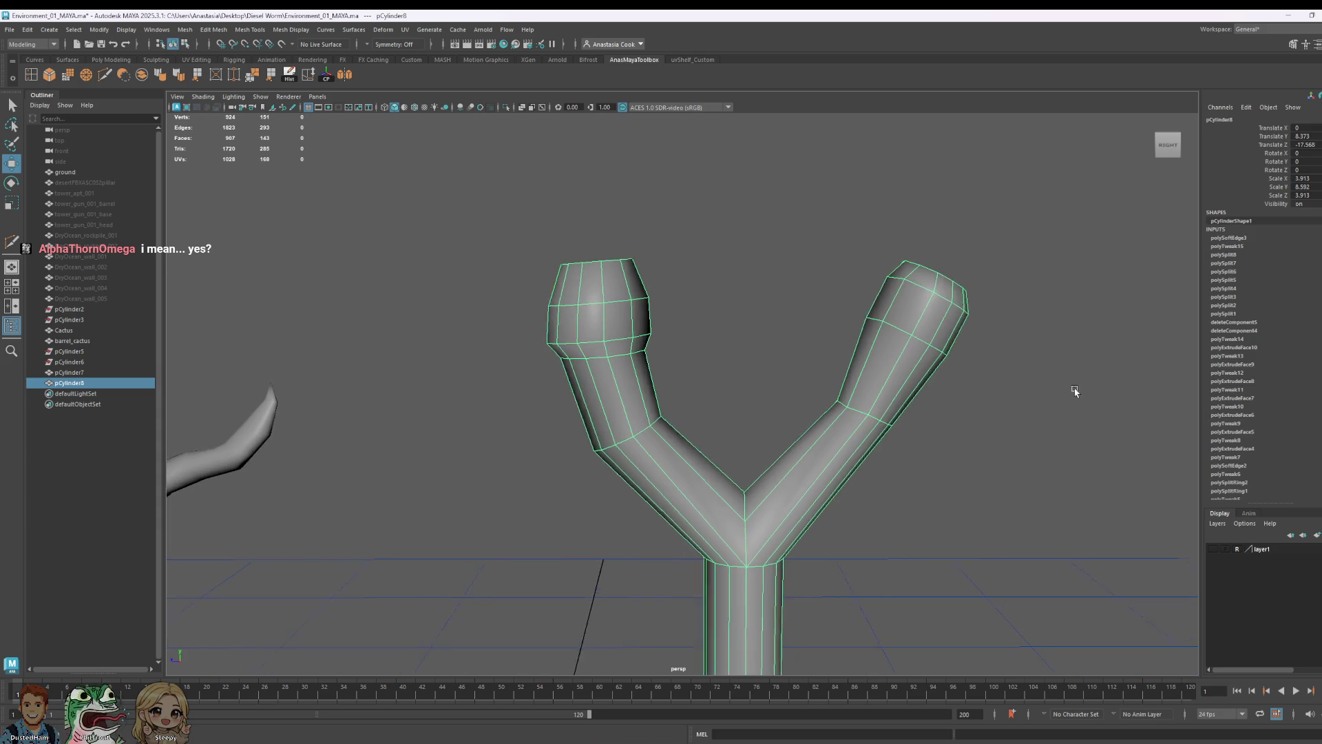
pyautogui.keyDown('alt'); pyautogui.moveTo(1099, 389); pyautogui.dragTo(673, 425, button='middle'); pyautogui.keyUp('alt')
pyautogui.moveTo(672, 426); pyautogui.dragTo(709, 368, button='right')
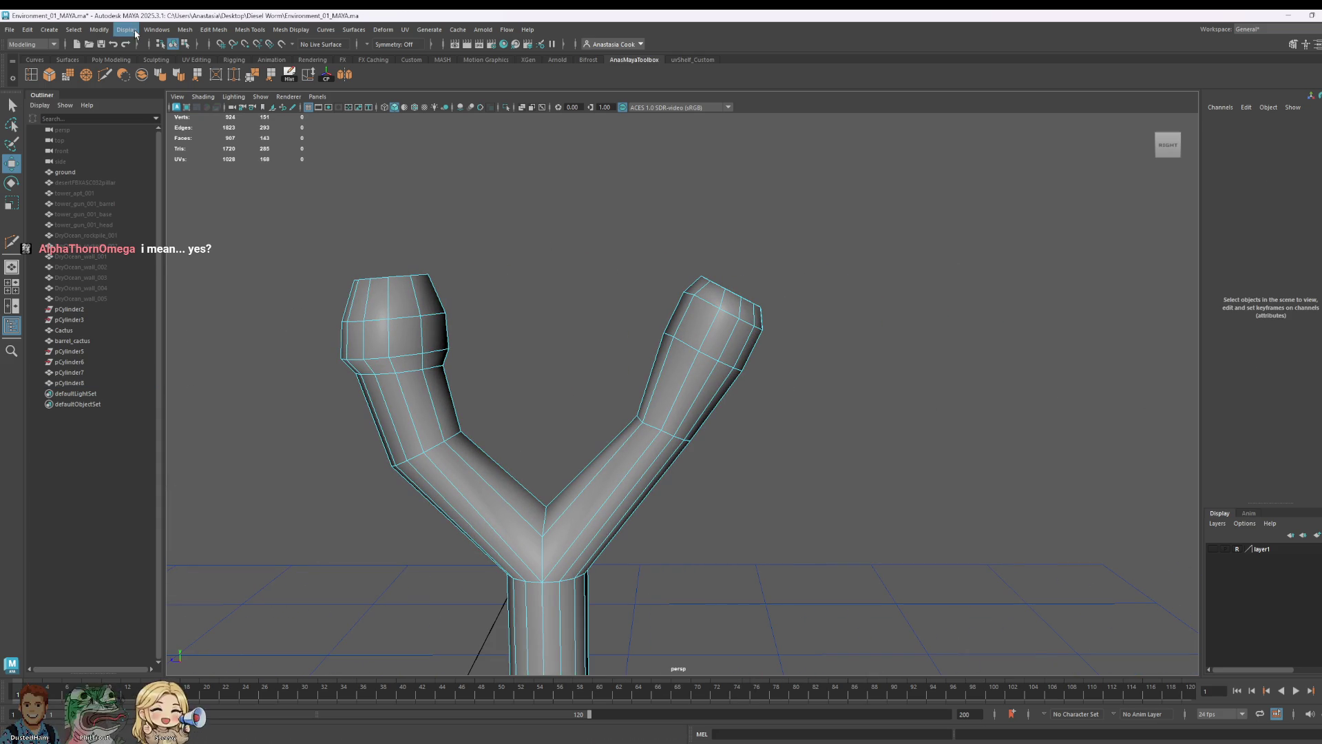
# - Insert an edge loop near the right arm's tip and shift it slightly upward
pyautogui.moveTo(695, 369); pyautogui.dragTo(695, 375)
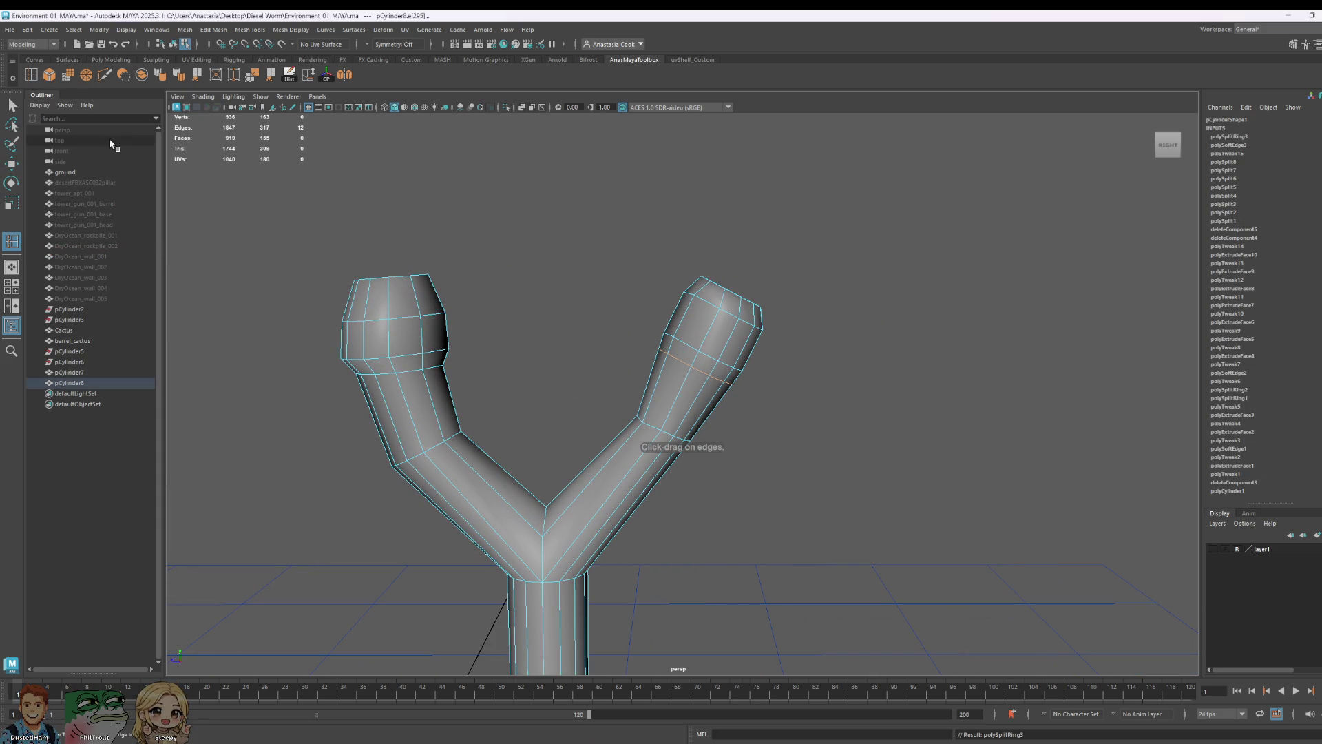
pyautogui.press('w')
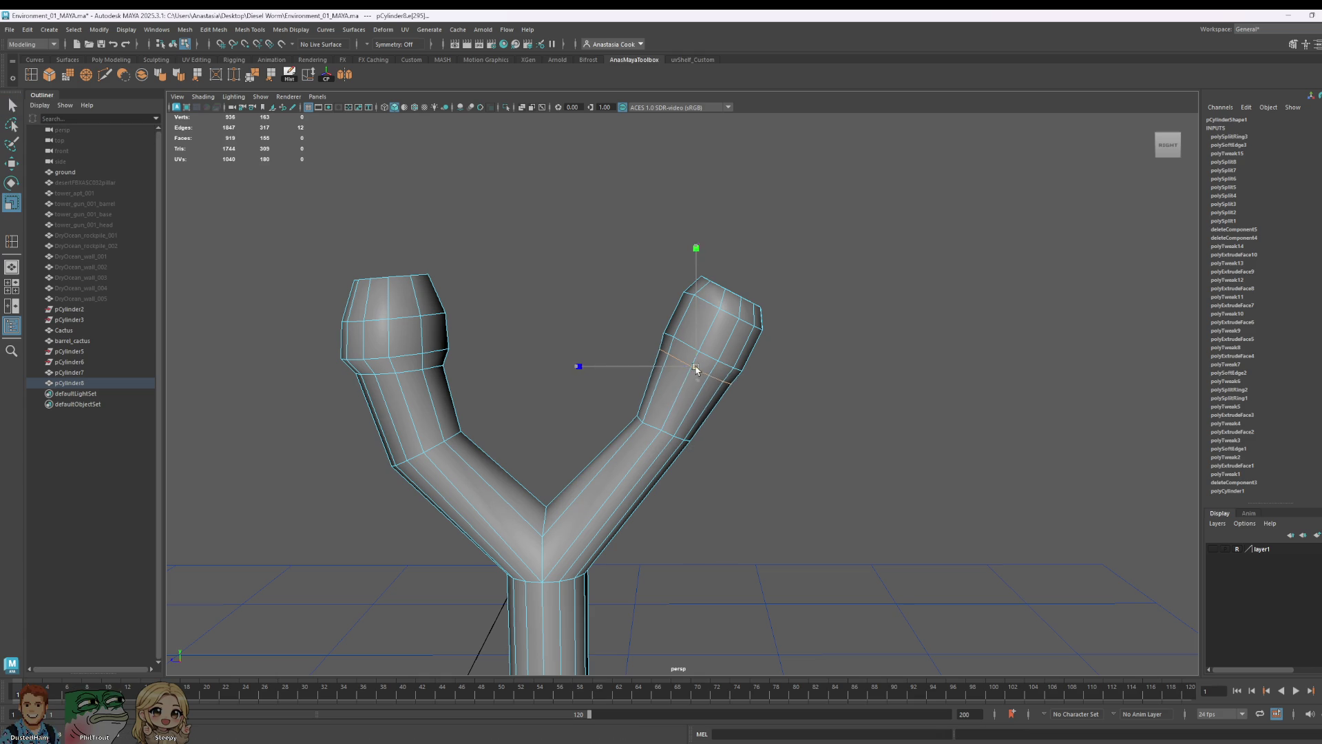
pyautogui.press('w')
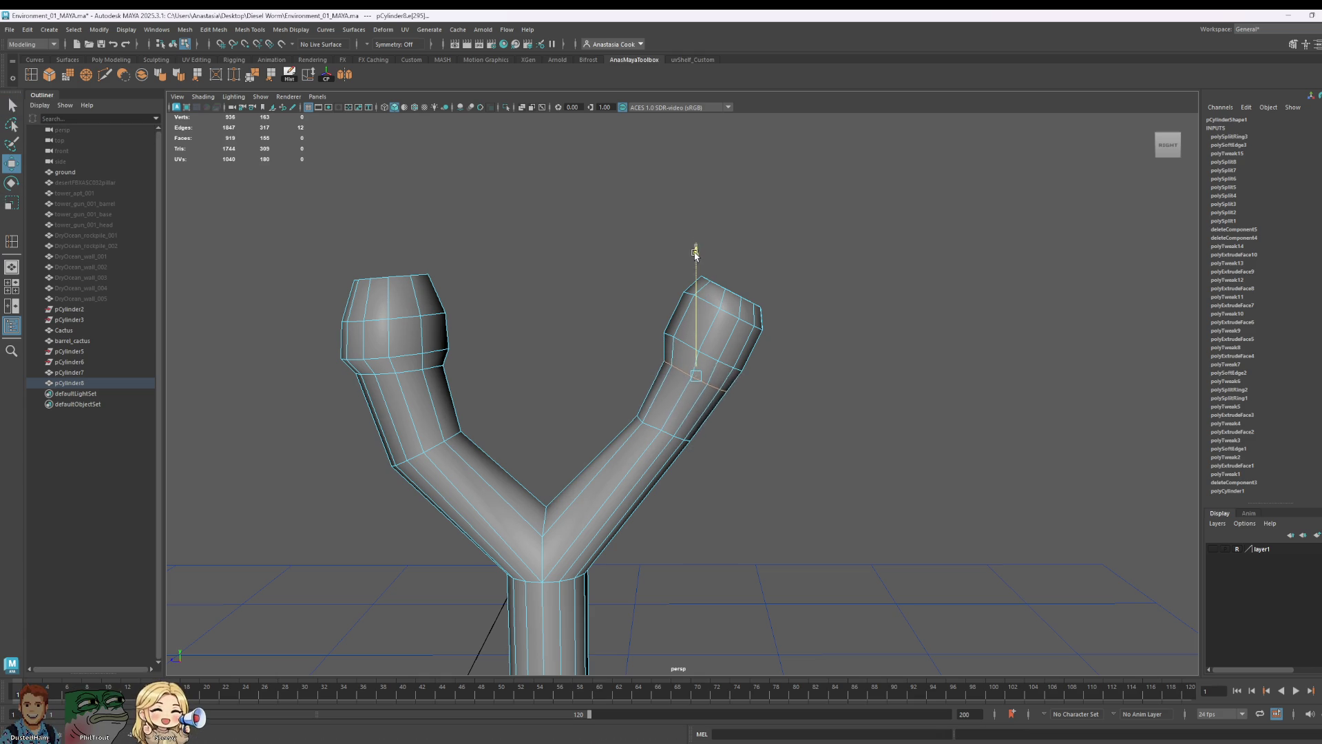
pyautogui.moveTo(698, 248); pyautogui.dragTo(697, 254)
pyautogui.click(866, 308)
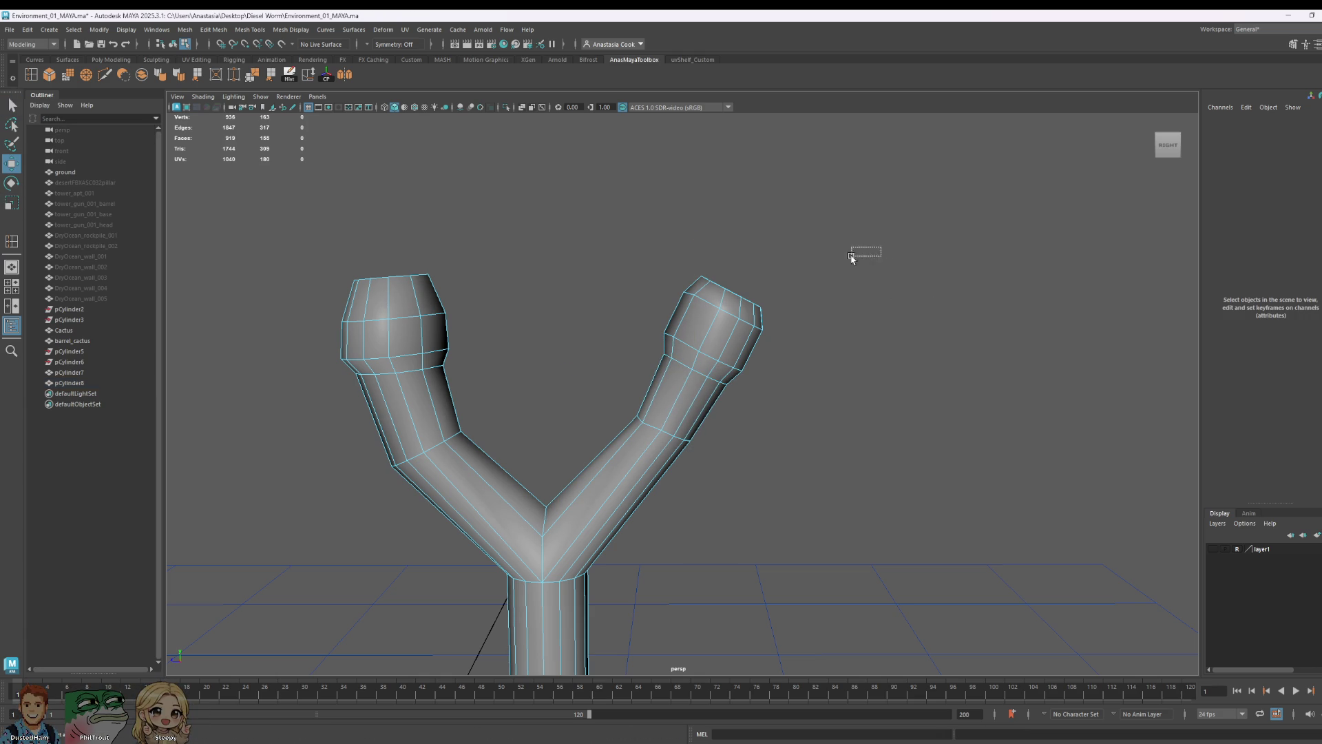
# - Select the face loops at the right arm tip and rotate them to tilt the bulb
pyautogui.moveTo(757, 302); pyautogui.dragTo(747, 306, button='right')
pyautogui.click(747, 310)
pyautogui.keyDown('shift'); pyautogui.click(736, 341); pyautogui.keyUp('shift')
pyautogui.keyDown('shift'); pyautogui.doubleClick(744, 307); pyautogui.keyUp('shift')
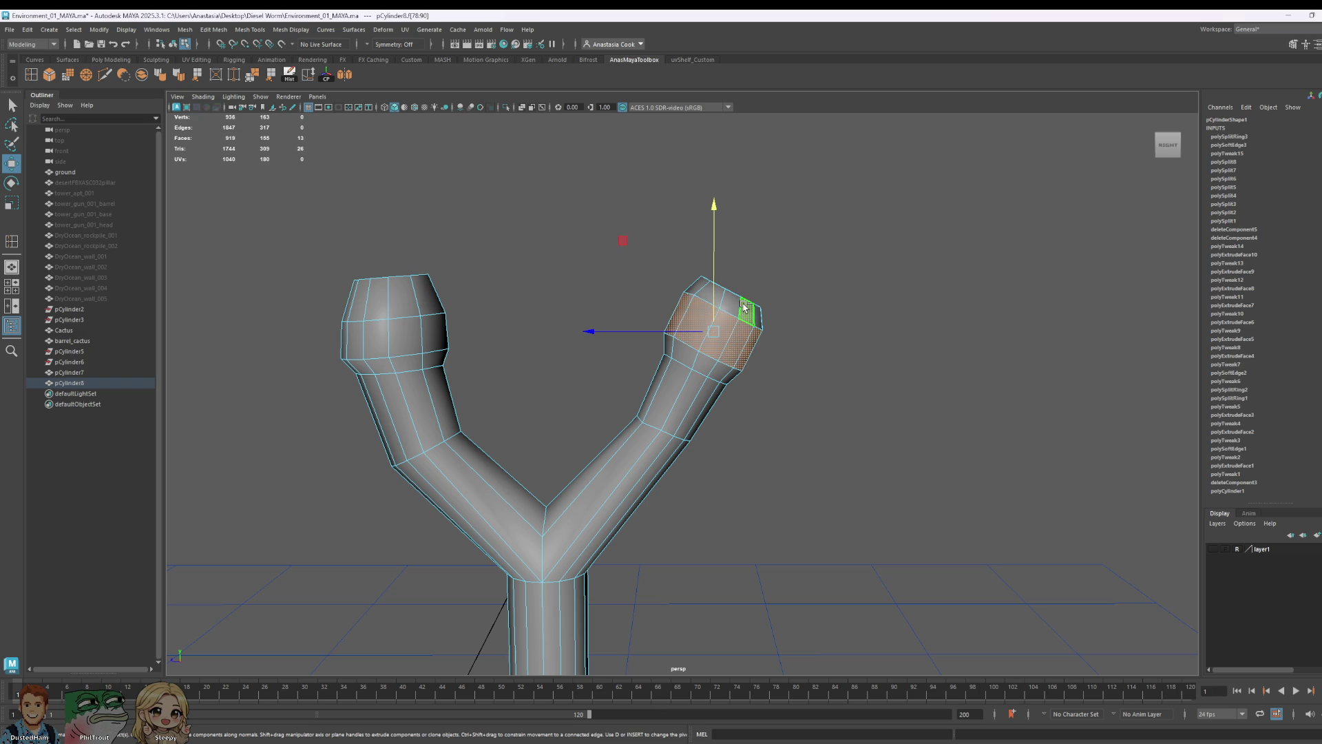
pyautogui.hotkey('ctrl', 'shift', 'a')
pyautogui.hotkey('ctrl', 'z')
pyautogui.keyDown('shift'); pyautogui.doubleClick(701, 367); pyautogui.keyUp('shift')
pyautogui.press('e')
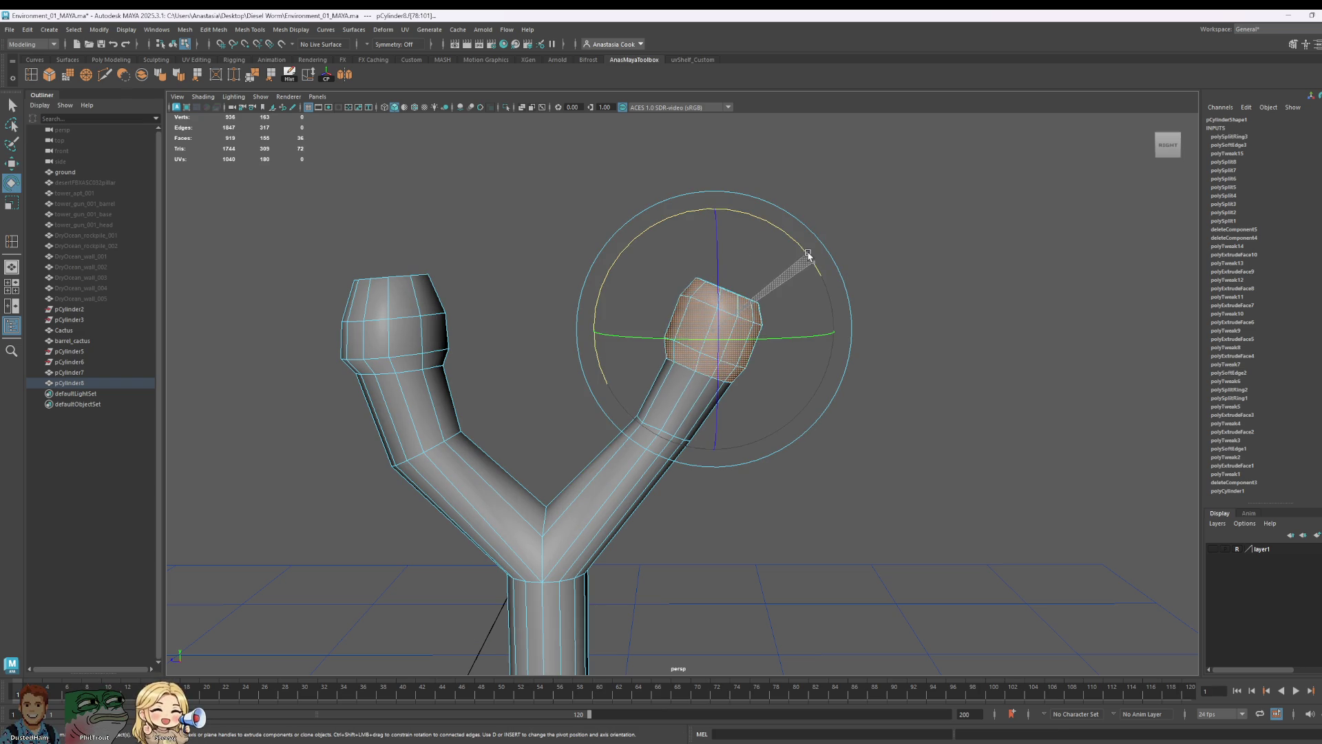
pyautogui.click(992, 252)
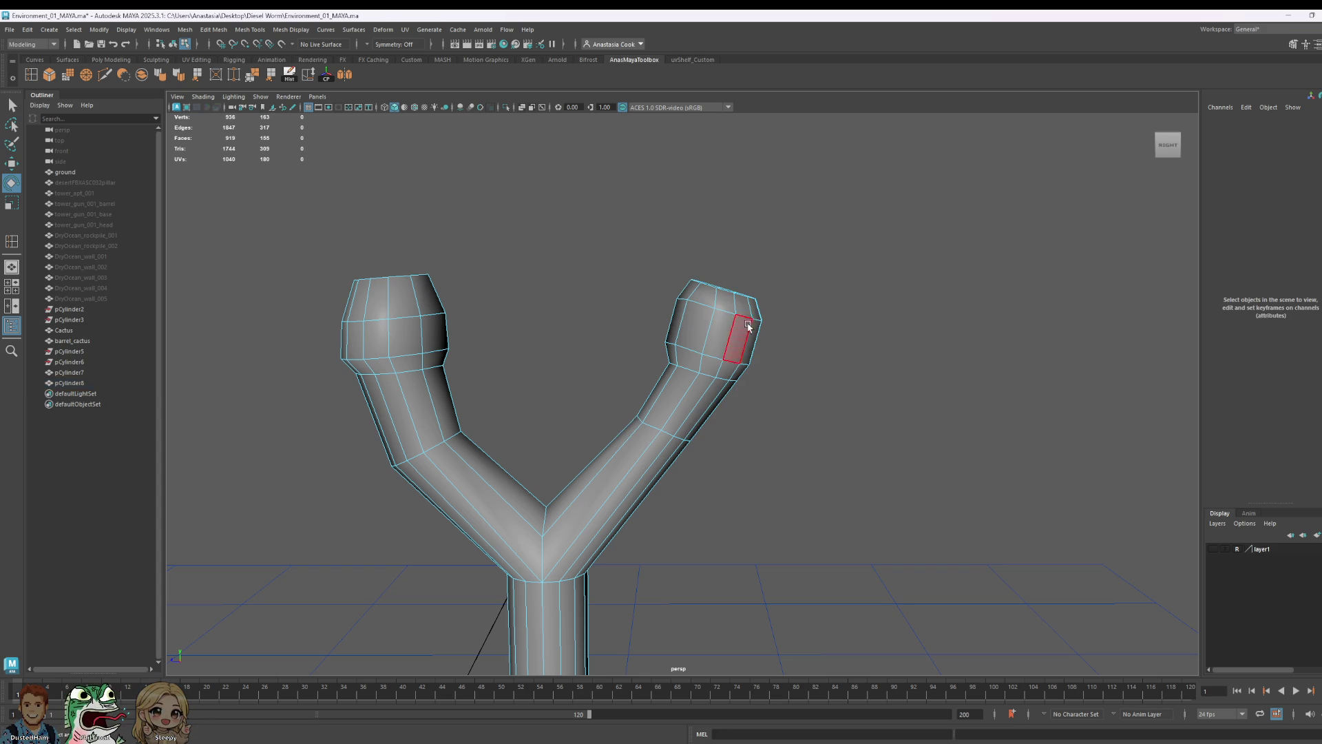
pyautogui.moveTo(893, 392)
pyautogui.keyDown('alt'); pyautogui.mouseDown()
pyautogui.moveTo(1051, 458)
pyautogui.moveTo(698, 316)
pyautogui.mouseUp(); pyautogui.keyUp('alt')
# - Tilt the branch tip's upper faces so the bulb leans left
pyautogui.moveTo(547, 213); pyautogui.dragTo(889, 517)
pyautogui.keyDown('ctrl'); pyautogui.moveTo(886, 656); pyautogui.dragTo(431, 547); pyautogui.keyUp('ctrl')
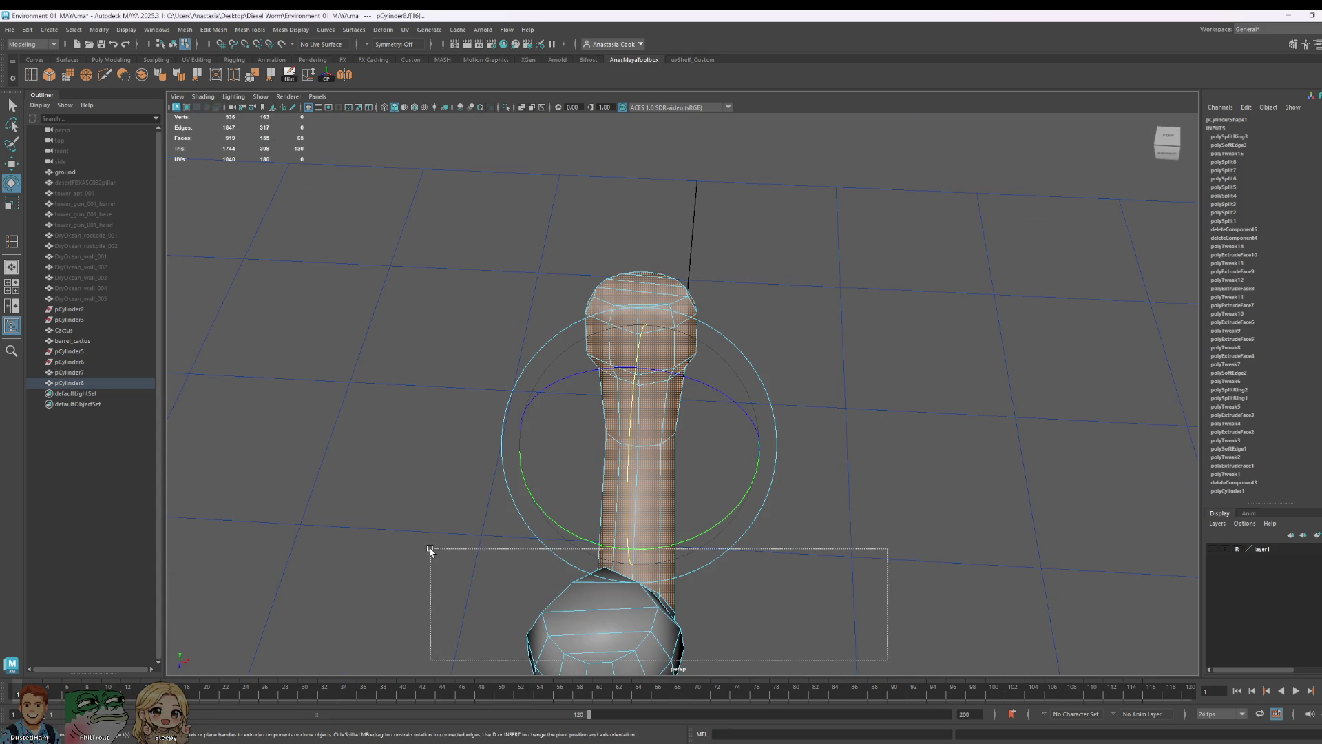
pyautogui.press('w')
pyautogui.moveTo(774, 363)
pyautogui.mouseDown()
pyautogui.moveTo(738, 363)
pyautogui.moveTo(692, 424)
pyautogui.moveTo(718, 425)
pyautogui.moveTo(703, 431)
pyautogui.mouseUp()
pyautogui.press('e')
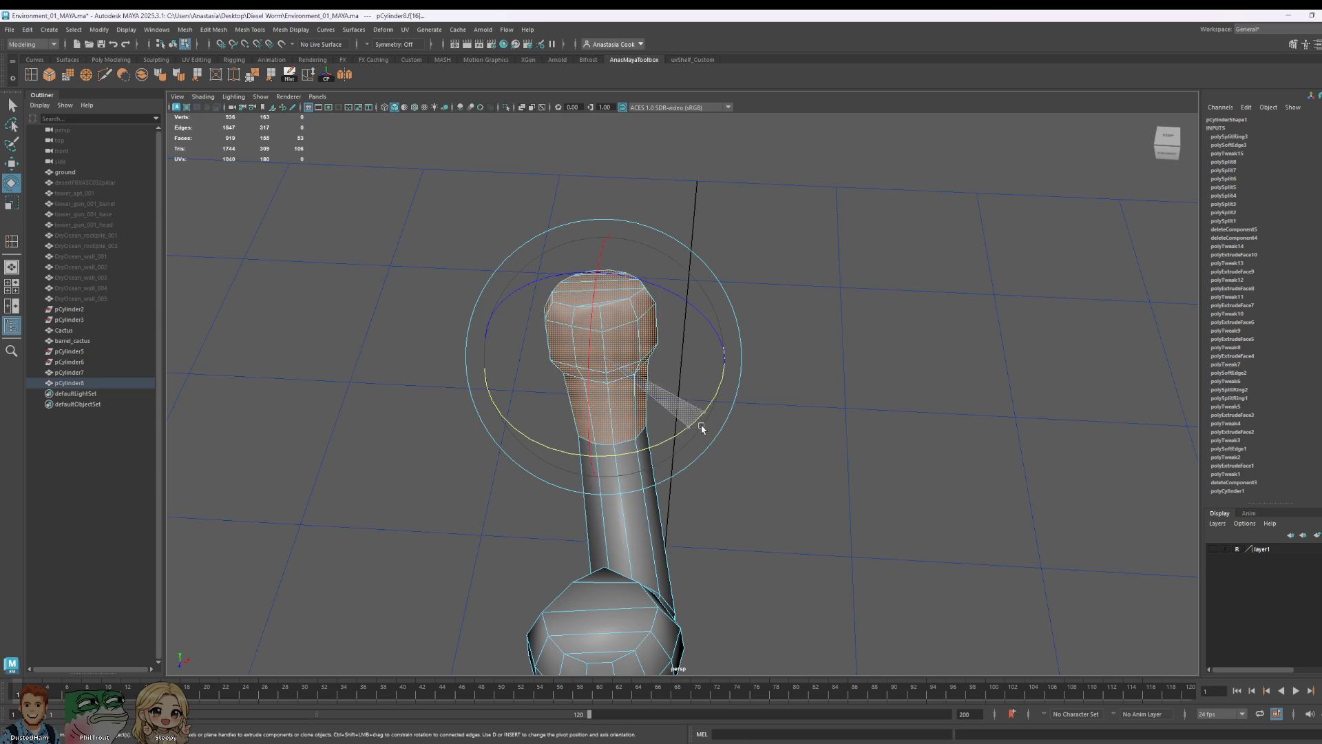
pyautogui.click(841, 437)
# - Shift the right branch's upper faces sideways along X and zoom out to the cacti
pyautogui.moveTo(841, 437)
pyautogui.keyDown('alt'); pyautogui.mouseDown()
pyautogui.moveTo(985, 461)
pyautogui.moveTo(960, 517)
pyautogui.mouseUp(); pyautogui.keyUp('alt')
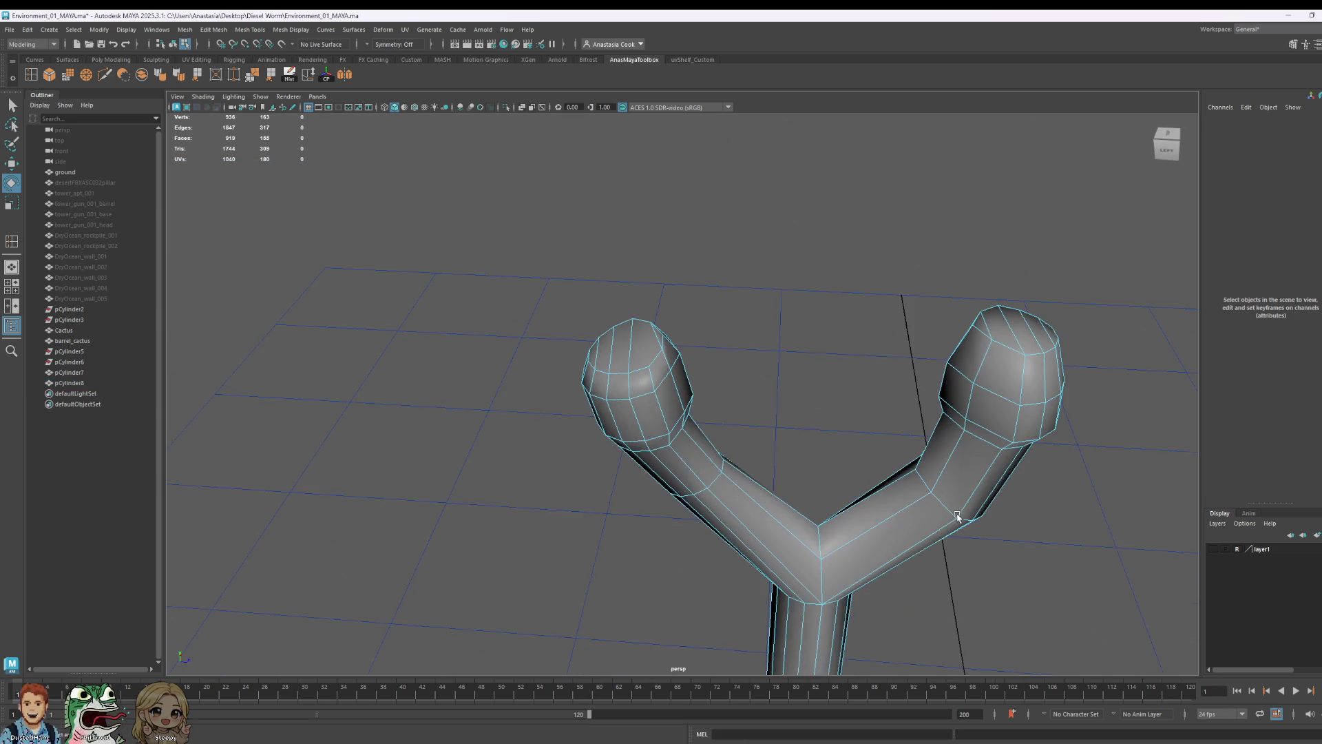
pyautogui.keyDown('alt'); pyautogui.moveTo(1096, 436); pyautogui.dragTo(1098, 328); pyautogui.keyUp('alt')
pyautogui.moveTo(1124, 186)
pyautogui.mouseDown()
pyautogui.moveTo(1101, 230)
pyautogui.moveTo(893, 383)
pyautogui.mouseUp()
pyautogui.moveTo(1124, 606); pyautogui.dragTo(924, 384)
pyautogui.moveTo(797, 472)
pyautogui.keyDown('alt'); pyautogui.mouseDown()
pyautogui.moveTo(960, 561)
pyautogui.moveTo(897, 139)
pyautogui.moveTo(883, 434)
pyautogui.moveTo(827, 438)
pyautogui.moveTo(782, 348)
pyautogui.moveTo(745, 342)
pyautogui.moveTo(842, 361)
pyautogui.moveTo(774, 324)
pyautogui.mouseUp(); pyautogui.keyUp('alt')
pyautogui.press('r')
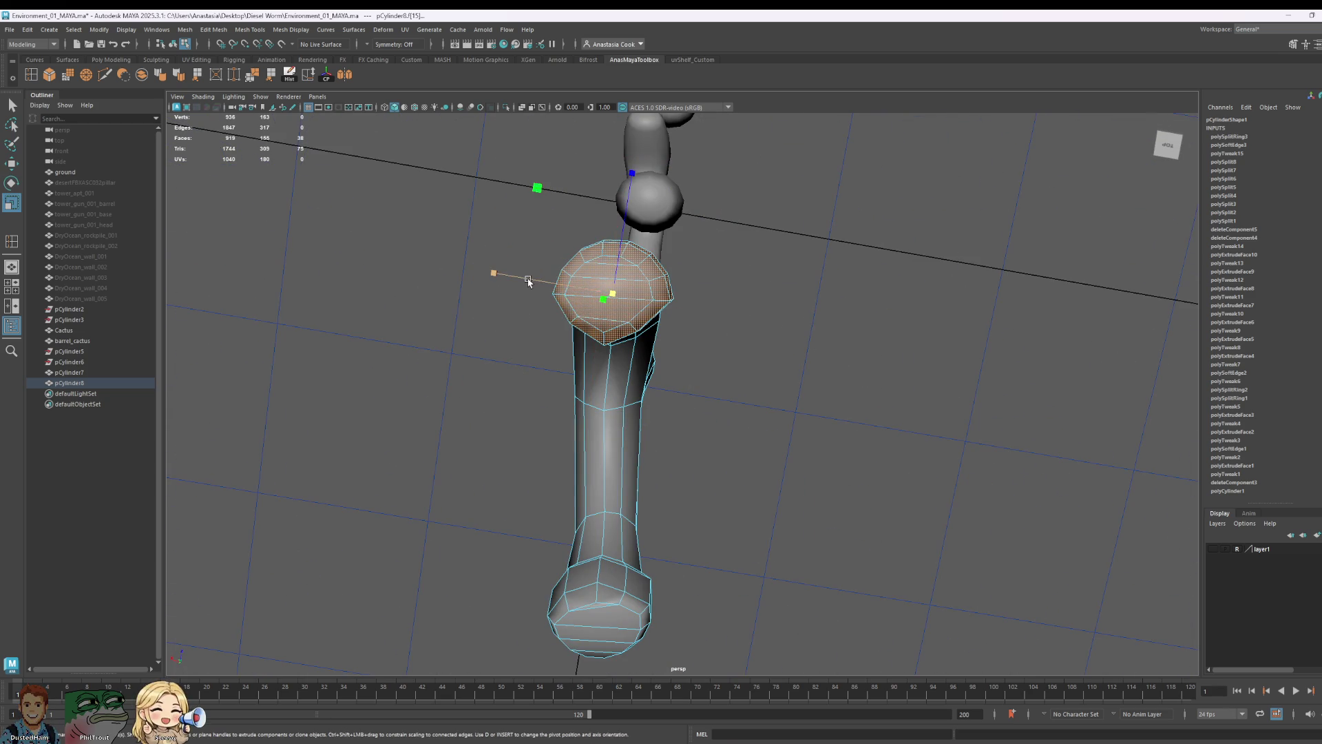
pyautogui.press('w')
pyautogui.moveTo(537, 281); pyautogui.dragTo(519, 280)
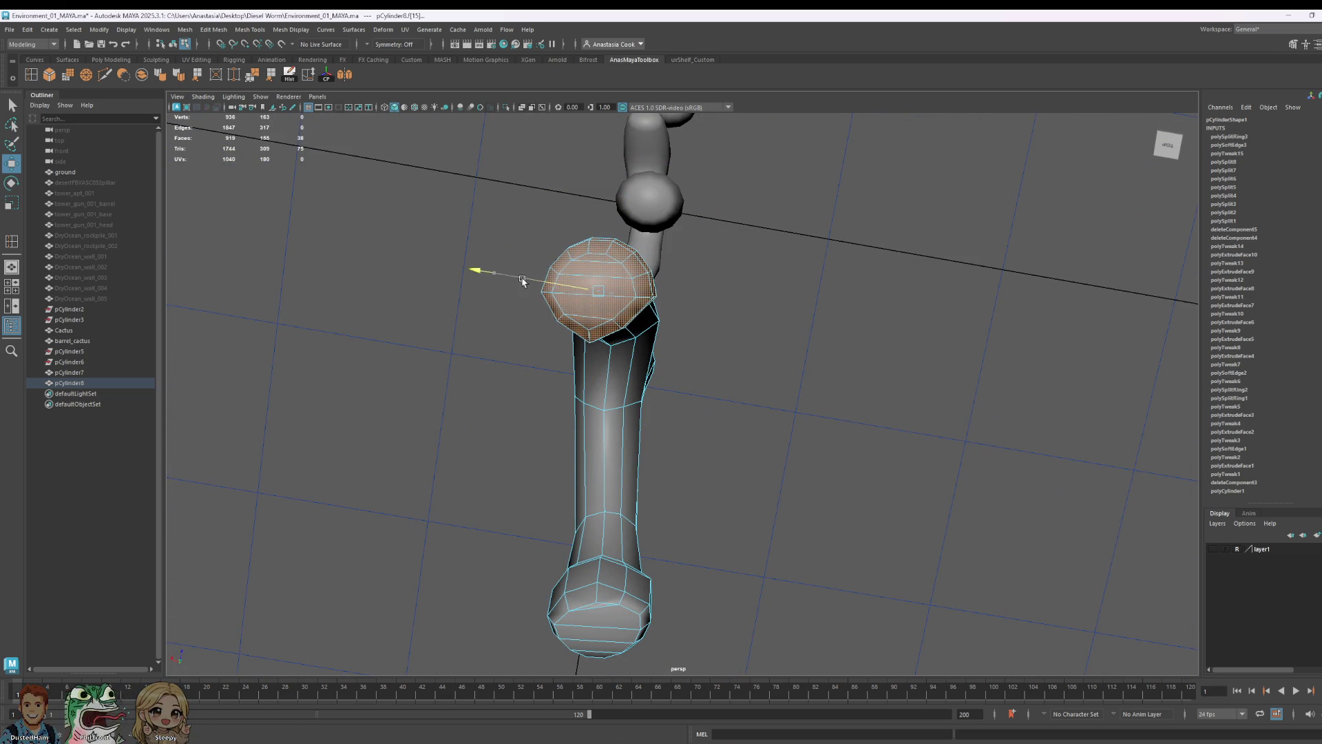
pyautogui.moveTo(688, 331)
pyautogui.keyDown('alt'); pyautogui.mouseDown()
pyautogui.moveTo(779, 436)
pyautogui.moveTo(833, 369)
pyautogui.moveTo(954, 372)
pyautogui.moveTo(930, 340)
pyautogui.moveTo(972, 561)
pyautogui.moveTo(905, 555)
pyautogui.moveTo(816, 507)
pyautogui.mouseUp(); pyautogui.keyUp('alt')
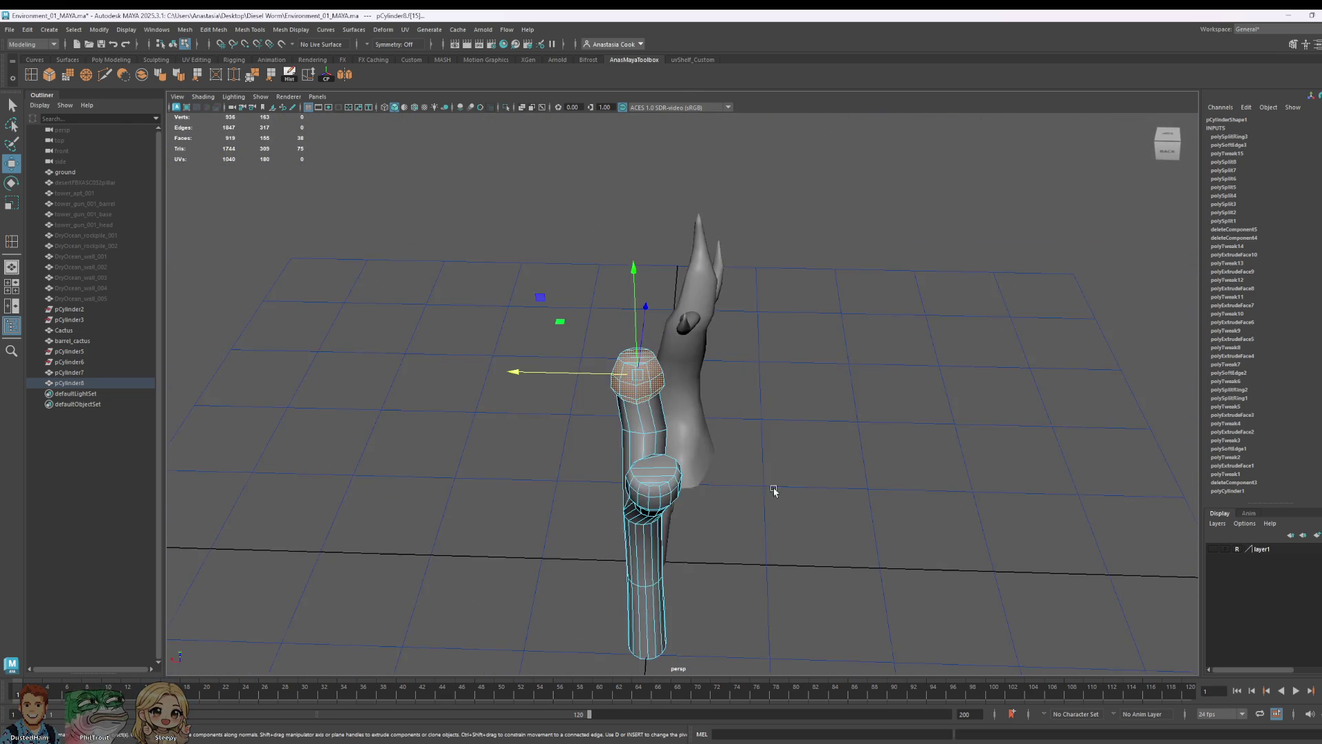
pyautogui.scroll(3, 816, 508)
# - Return the trunk to object mode and view the finished tree beside the dead tree from a low angle
pyautogui.moveTo(590, 444); pyautogui.dragTo(688, 410, button='right')
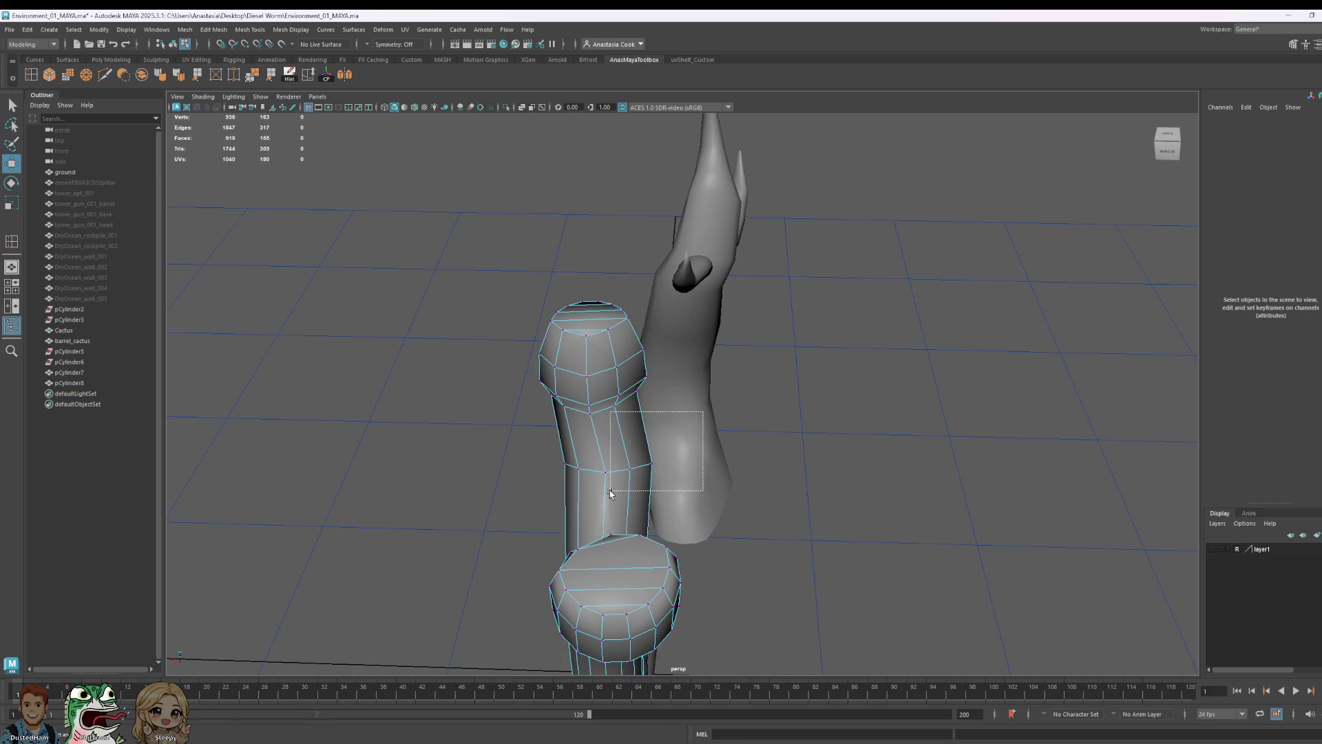
pyautogui.click(601, 434)
pyautogui.moveTo(601, 435)
pyautogui.keyDown('alt'); pyautogui.mouseDown()
pyautogui.moveTo(674, 416)
pyautogui.moveTo(629, 435)
pyautogui.moveTo(923, 529)
pyautogui.moveTo(890, 551)
pyautogui.mouseUp(); pyautogui.keyUp('alt')
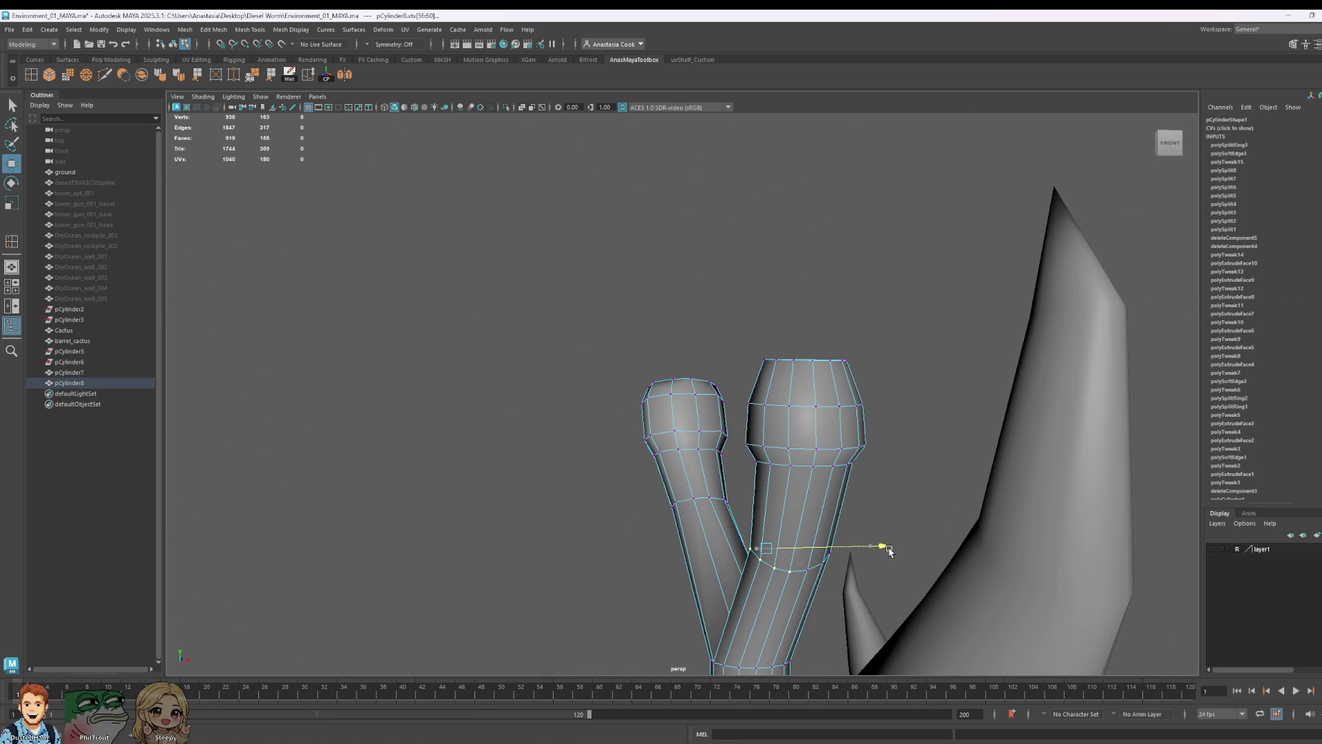
pyautogui.click(924, 460)
pyautogui.moveTo(741, 476)
pyautogui.keyDown('alt'); pyautogui.mouseDown()
pyautogui.moveTo(854, 490)
pyautogui.moveTo(940, 534)
pyautogui.moveTo(583, 438)
pyautogui.mouseUp(); pyautogui.keyUp('alt')
pyautogui.click(610, 440)
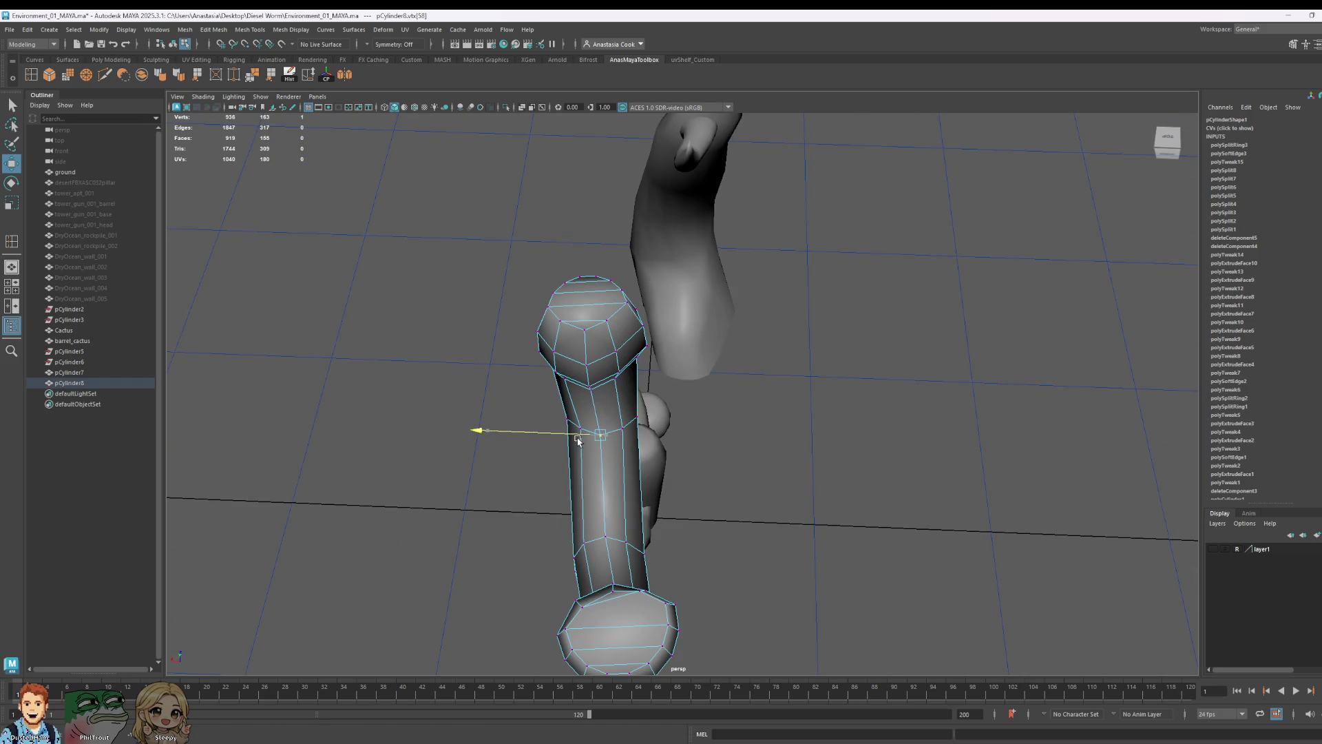
pyautogui.moveTo(639, 519); pyautogui.dragTo(685, 434, button='right')
pyautogui.scroll(-5, 791, 527)
pyautogui.moveTo(791, 527)
pyautogui.keyDown('alt'); pyautogui.mouseDown()
pyautogui.moveTo(939, 464)
pyautogui.moveTo(911, 474)
pyautogui.mouseUp(); pyautogui.keyUp('alt')
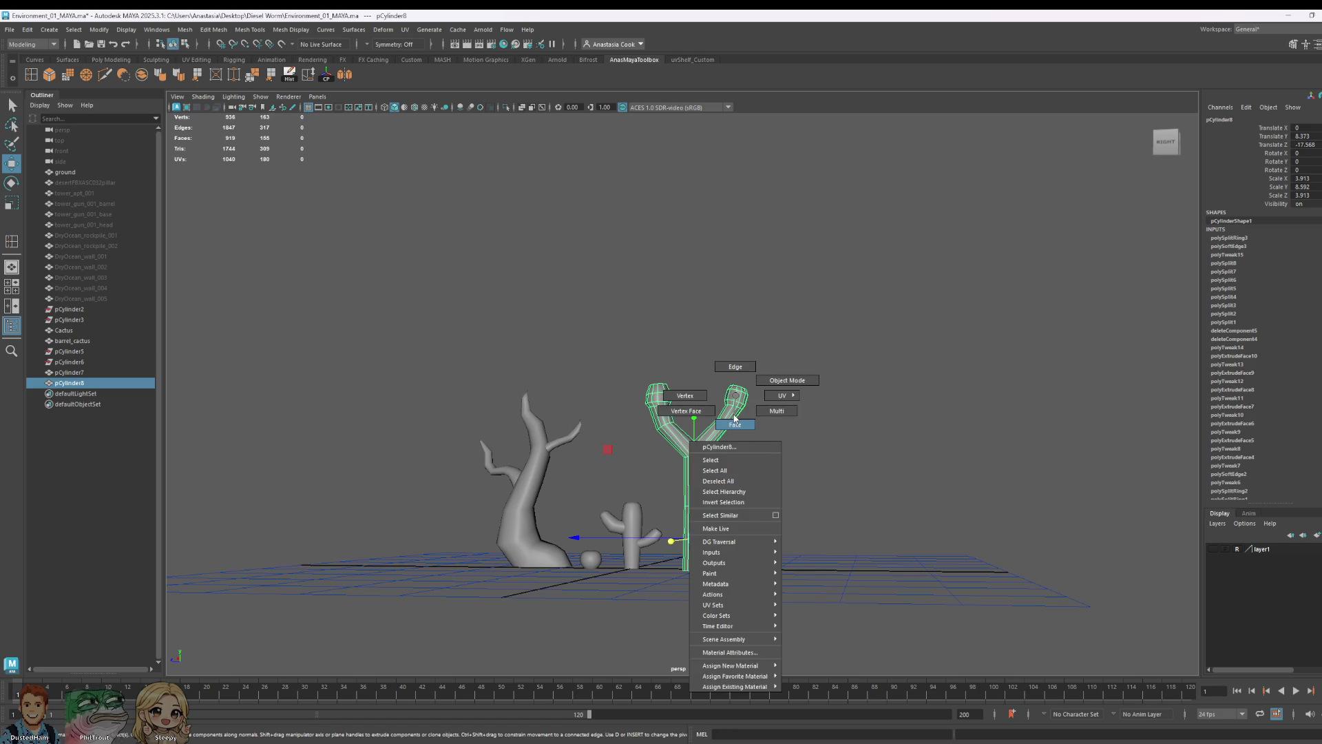
pyautogui.moveTo(736, 397); pyautogui.dragTo(852, 380, button='right')
pyautogui.moveTo(701, 405); pyautogui.dragTo(821, 330, button='right')
pyautogui.click(789, 441)
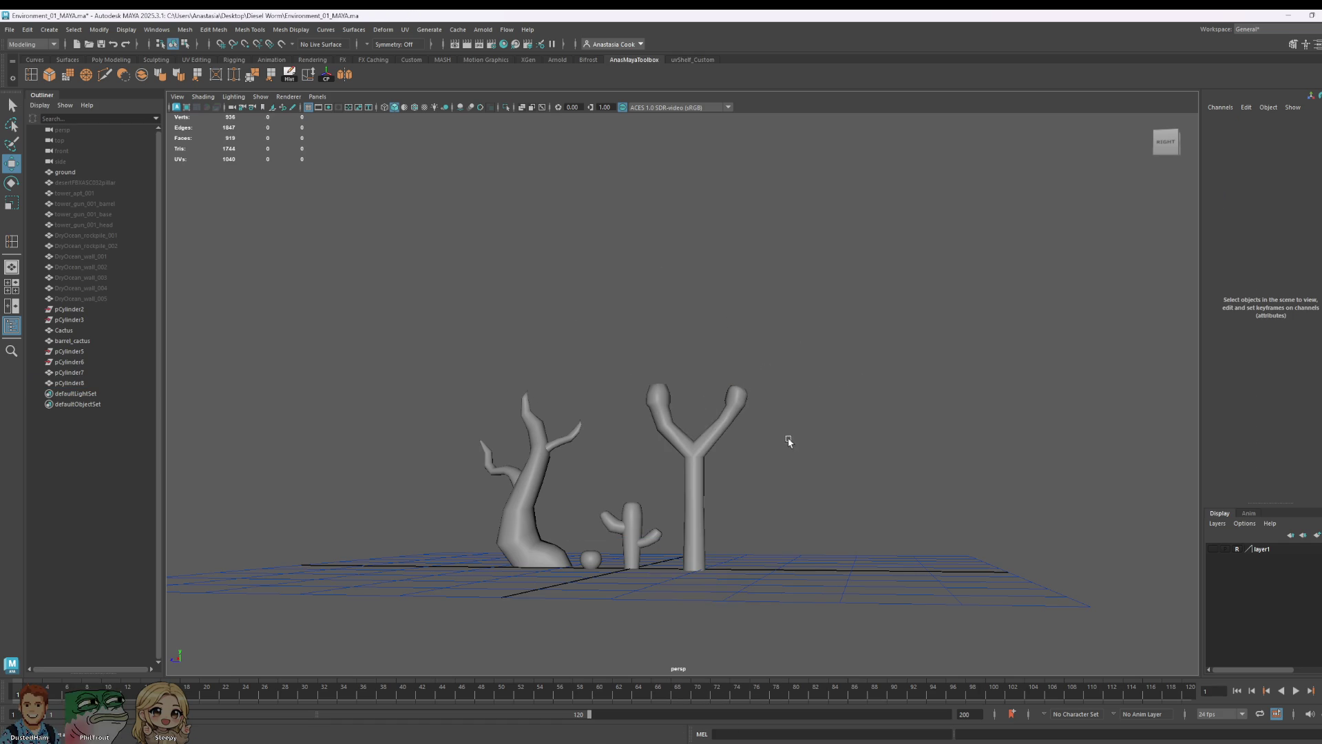
# - Duplicate the Y-shaped tree mesh and move the copy off to the right
pyautogui.click(688, 434)
pyautogui.hotkey('ctrl', 'd')
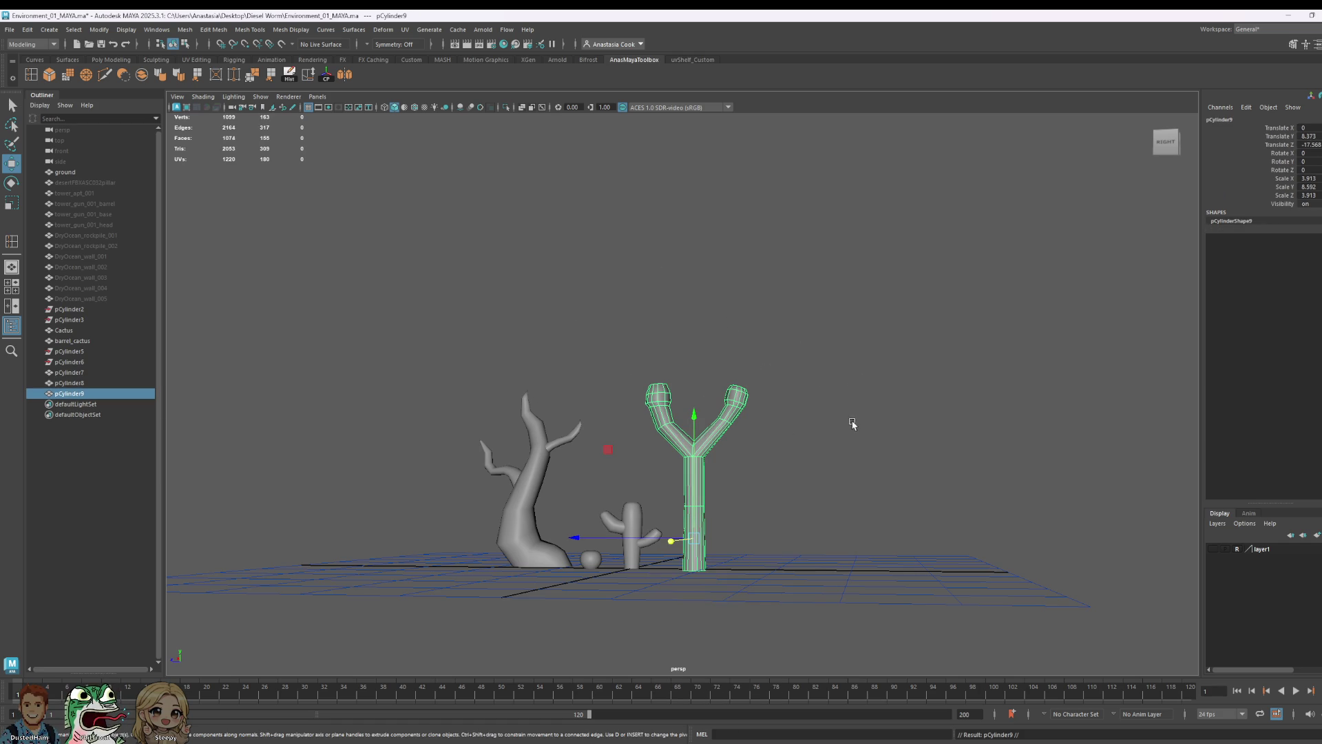
pyautogui.moveTo(585, 537); pyautogui.dragTo(714, 531)
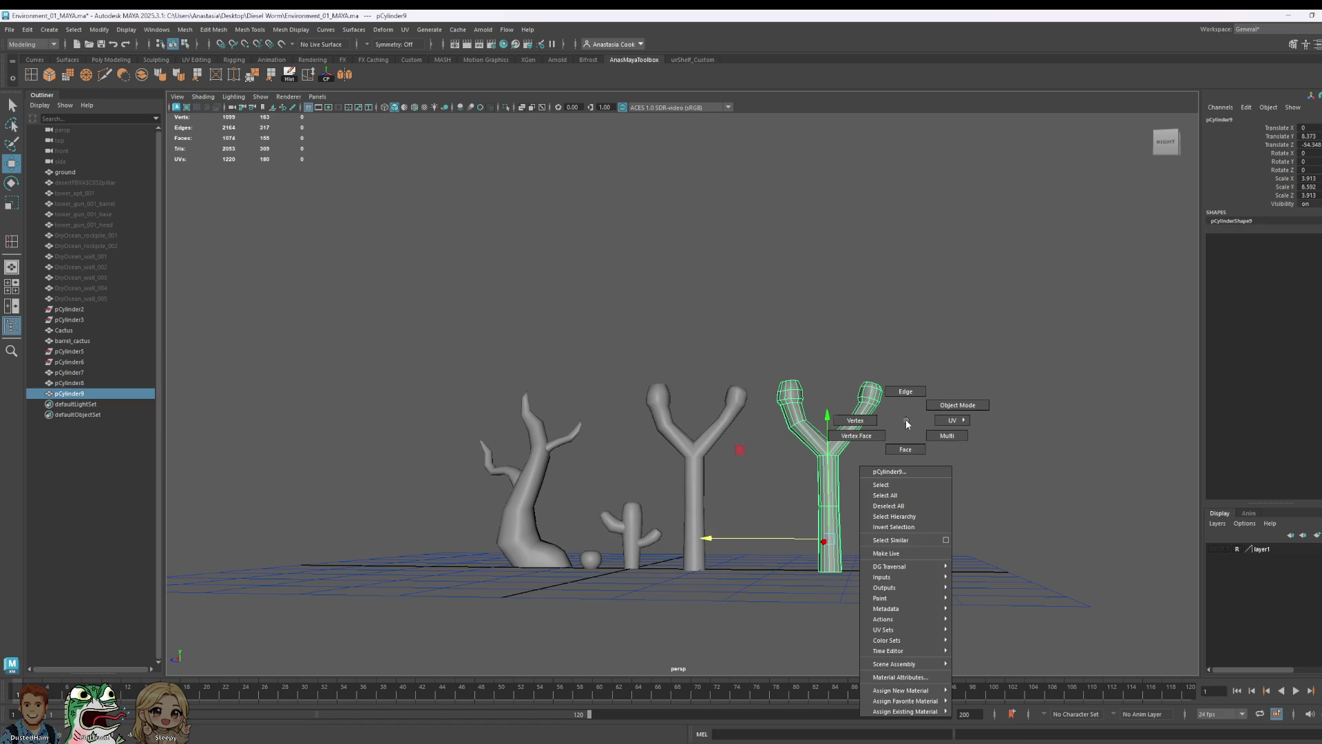
# - Delete the trunk and right-branch faces of the copy, leaving one bent branch piece
pyautogui.moveTo(908, 424); pyautogui.dragTo(906, 450, button='right')
pyautogui.moveTo(988, 649); pyautogui.dragTo(808, 480)
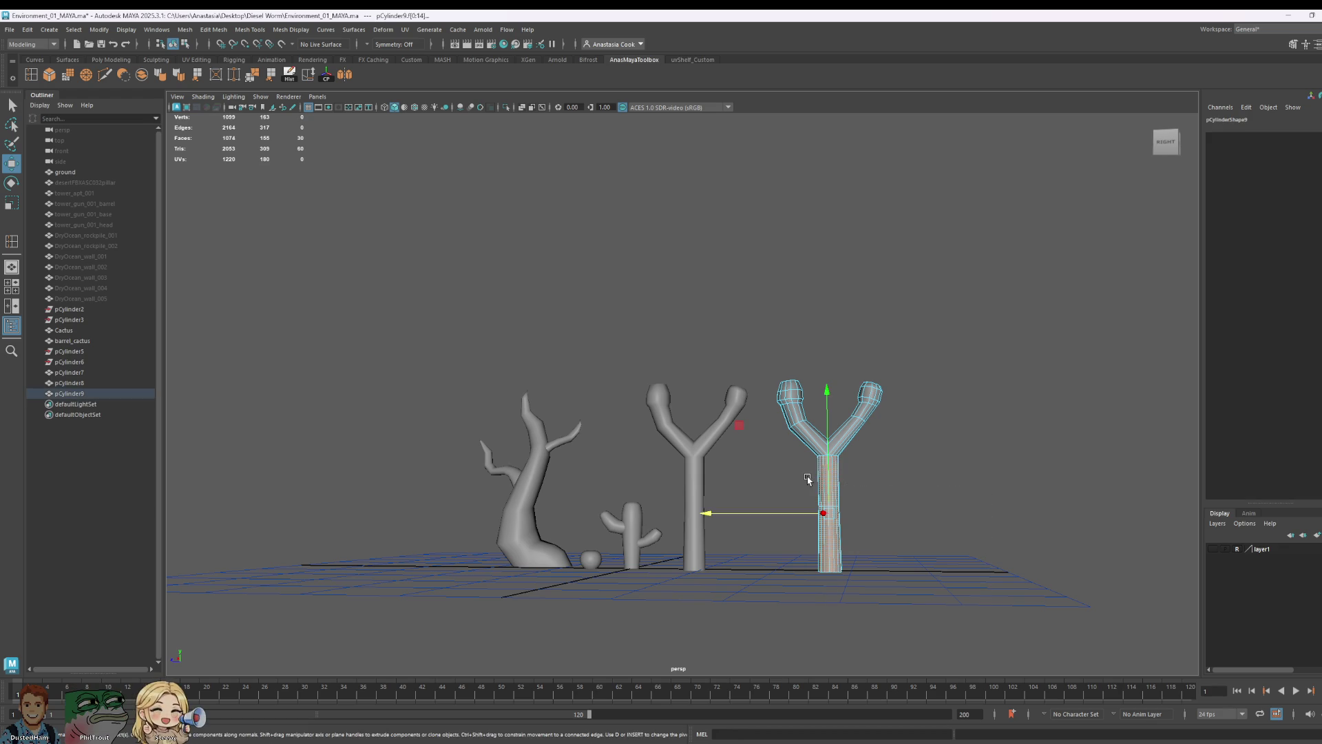
pyautogui.press('Delete')
pyautogui.moveTo(992, 317); pyautogui.dragTo(839, 496)
pyautogui.press('Delete')
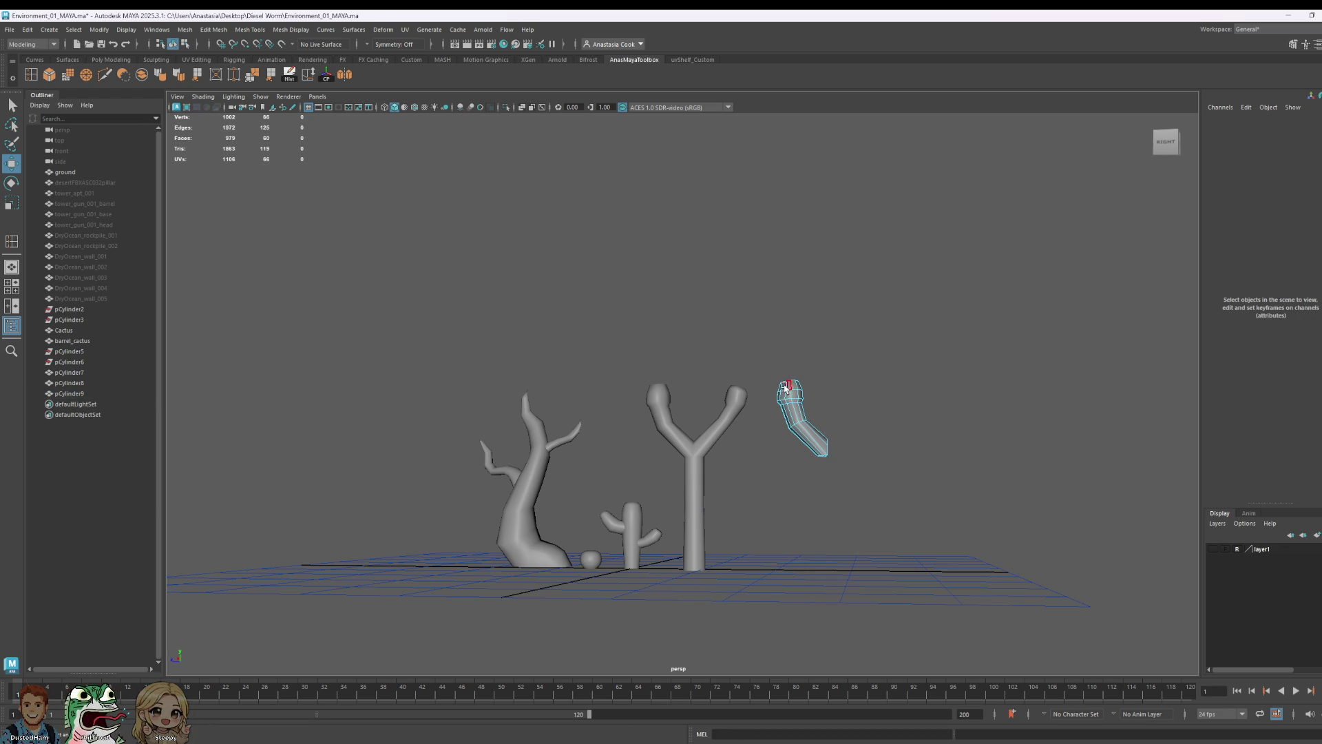
# - Select the remaining branch piece pCylinder9 as an object, ready to rotate it
pyautogui.moveTo(793, 378); pyautogui.dragTo(834, 375, button='right')
pyautogui.click(811, 414)
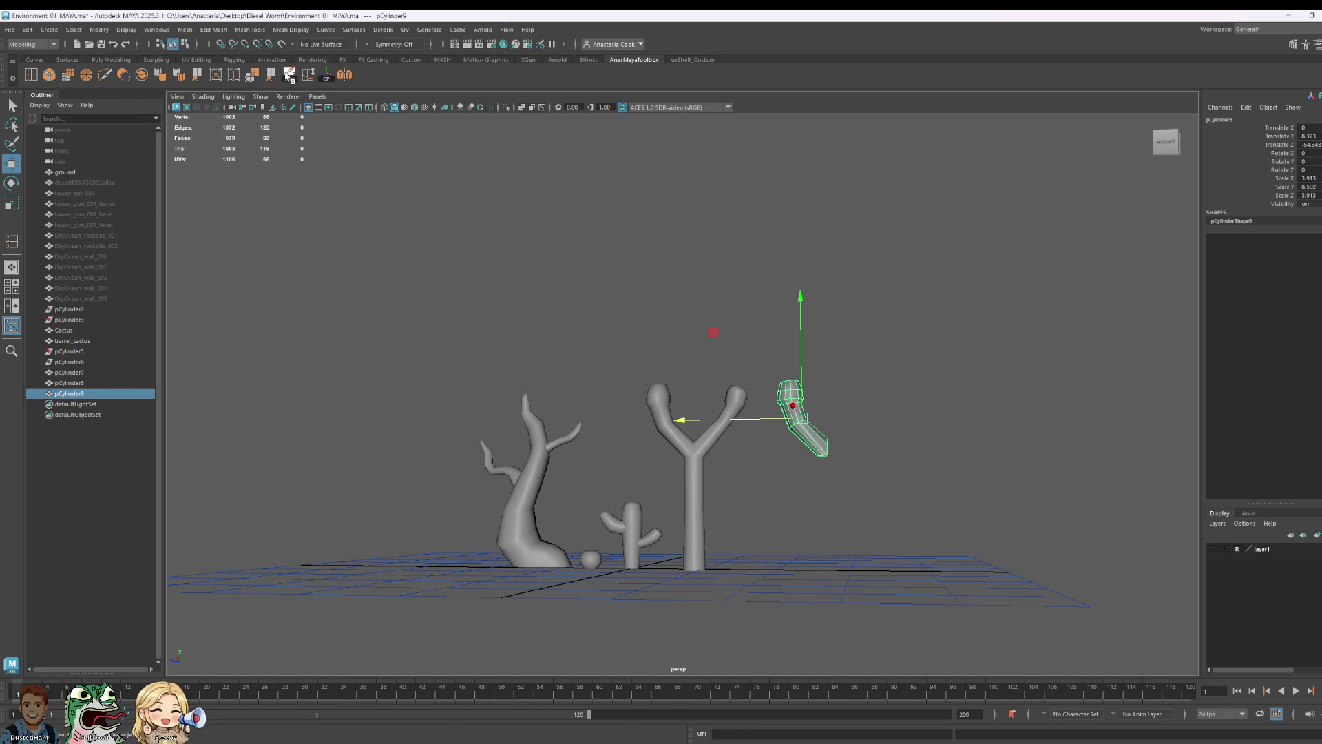
pyautogui.press('e')
# - Rotate the branch piece around and slide it over onto the Y-shaped tree
pyautogui.moveTo(873, 411)
pyautogui.mouseDown()
pyautogui.moveTo(751, 414)
pyautogui.moveTo(908, 416)
pyautogui.mouseUp()
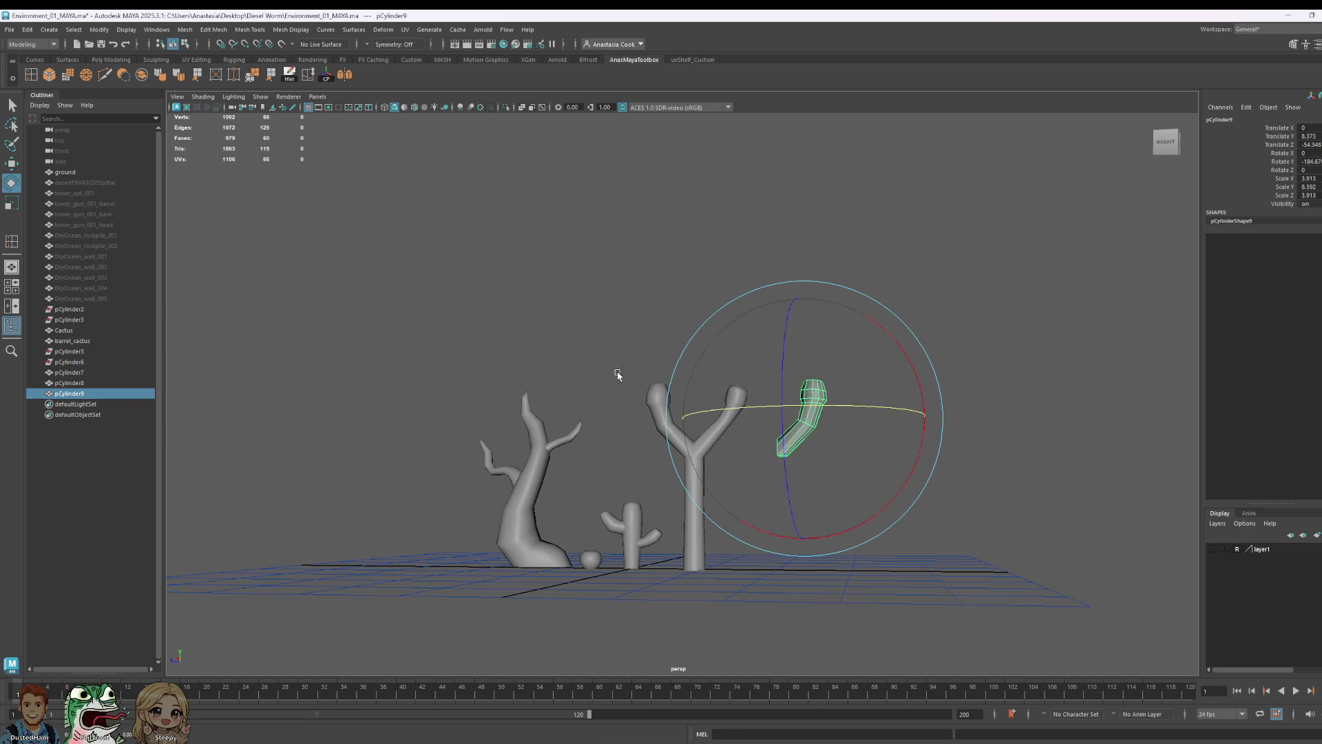
pyautogui.scroll(2, 803, 366)
pyautogui.scroll(3, 910, 414)
pyautogui.press('w')
pyautogui.press('e')
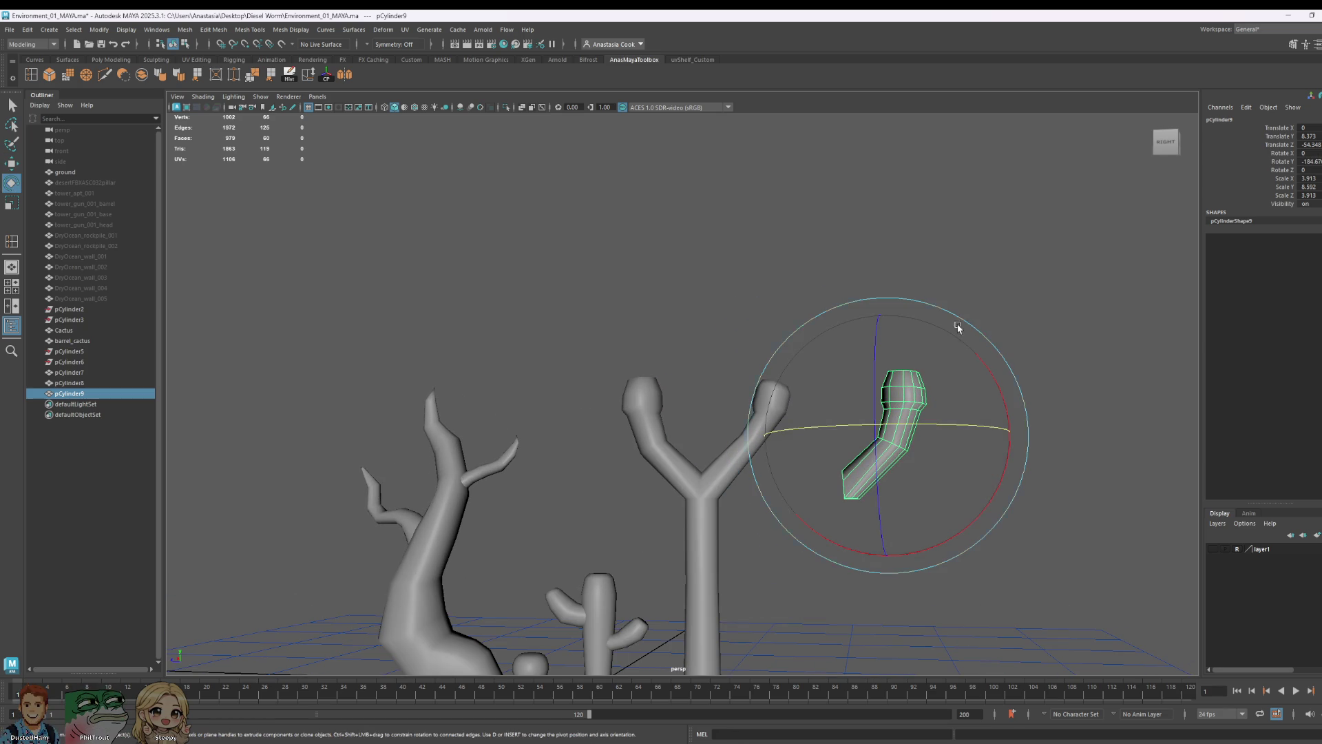
pyautogui.moveTo(1038, 419); pyautogui.dragTo(1110, 436)
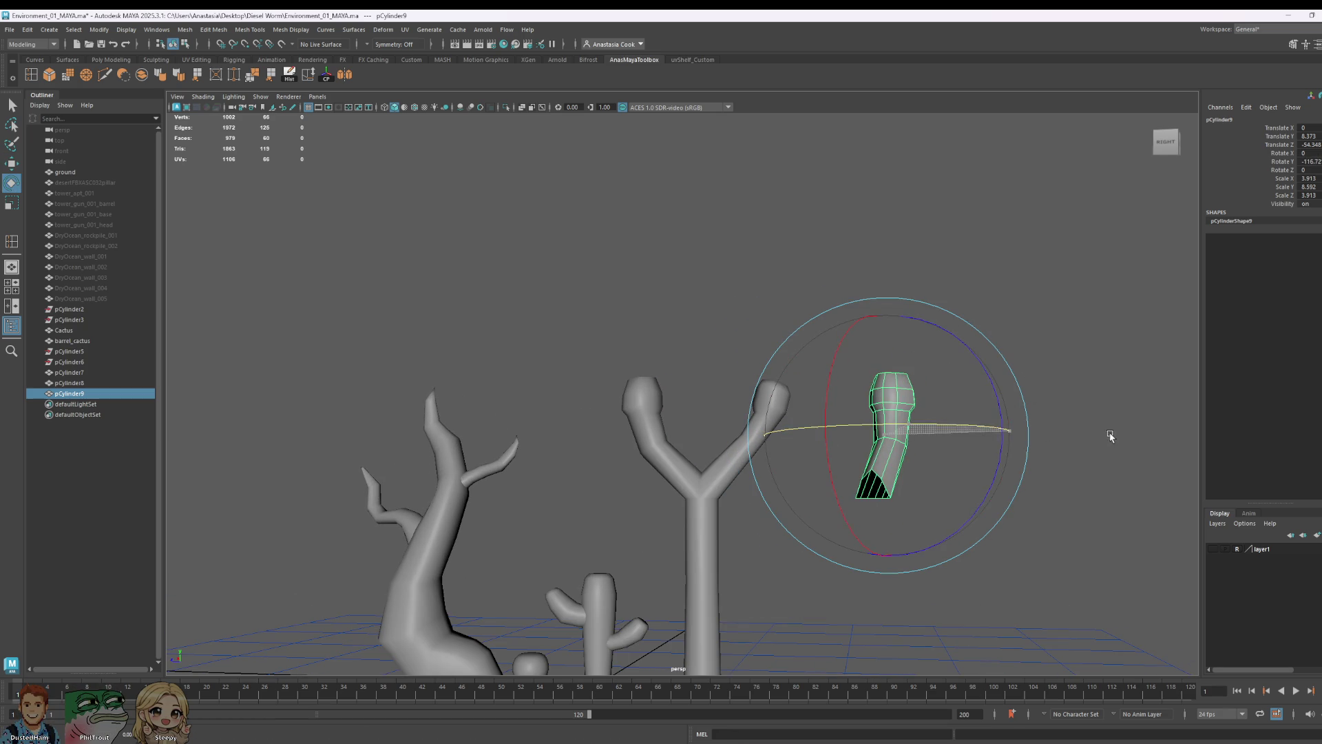
pyautogui.moveTo(952, 425); pyautogui.dragTo(1051, 428)
pyautogui.press('w')
pyautogui.moveTo(823, 425)
pyautogui.mouseDown()
pyautogui.moveTo(637, 416)
pyautogui.moveTo(734, 470)
pyautogui.mouseUp()
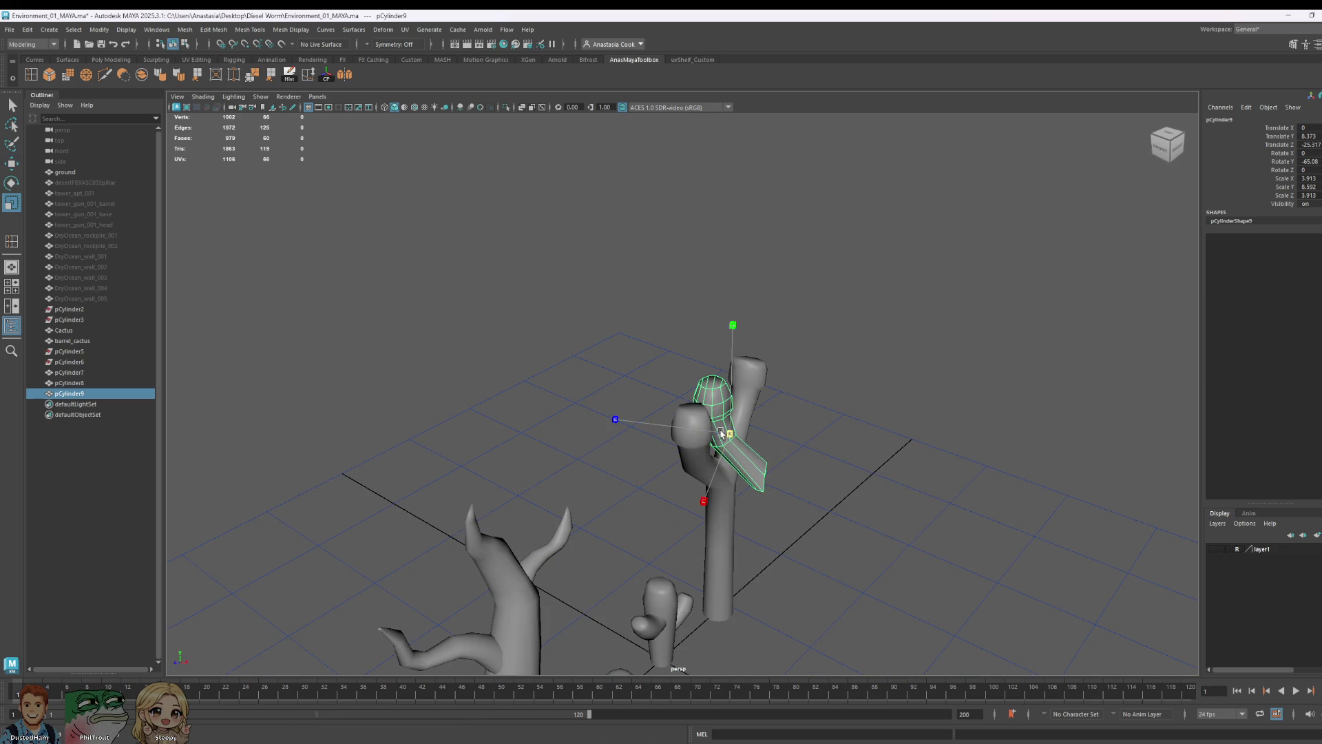
pyautogui.press('w')
pyautogui.moveTo(847, 482); pyautogui.dragTo(811, 471)
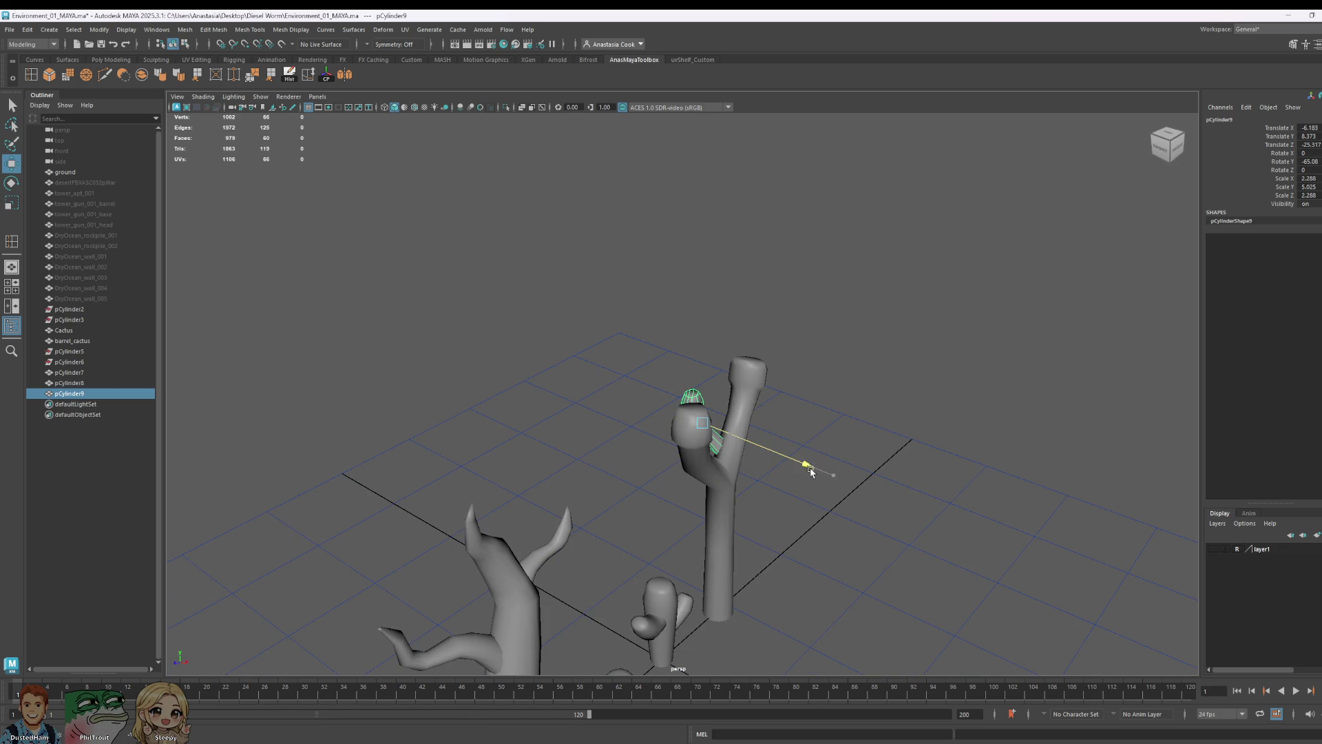
# - Raise the branch piece to sit between the tree's two arms, checking from above
pyautogui.keyDown('alt'); pyautogui.moveTo(642, 458); pyautogui.dragTo(720, 413); pyautogui.keyUp('alt')
pyautogui.moveTo(618, 377); pyautogui.dragTo(618, 361)
pyautogui.keyDown('alt'); pyautogui.moveTo(734, 487); pyautogui.dragTo(742, 419); pyautogui.keyUp('alt')
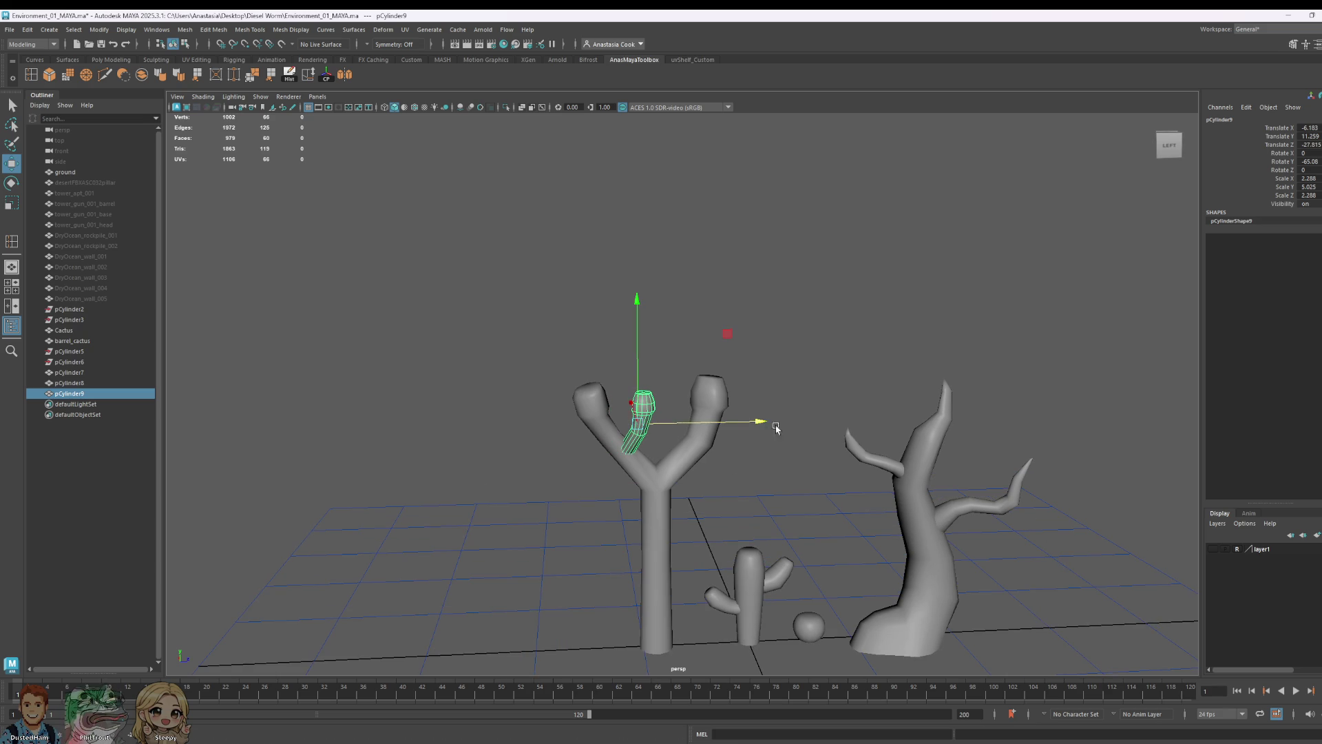
pyautogui.click(871, 341)
pyautogui.moveTo(871, 341)
pyautogui.keyDown('alt'); pyautogui.mouseDown()
pyautogui.moveTo(996, 433)
pyautogui.moveTo(919, 438)
pyautogui.mouseUp(); pyautogui.keyUp('alt')
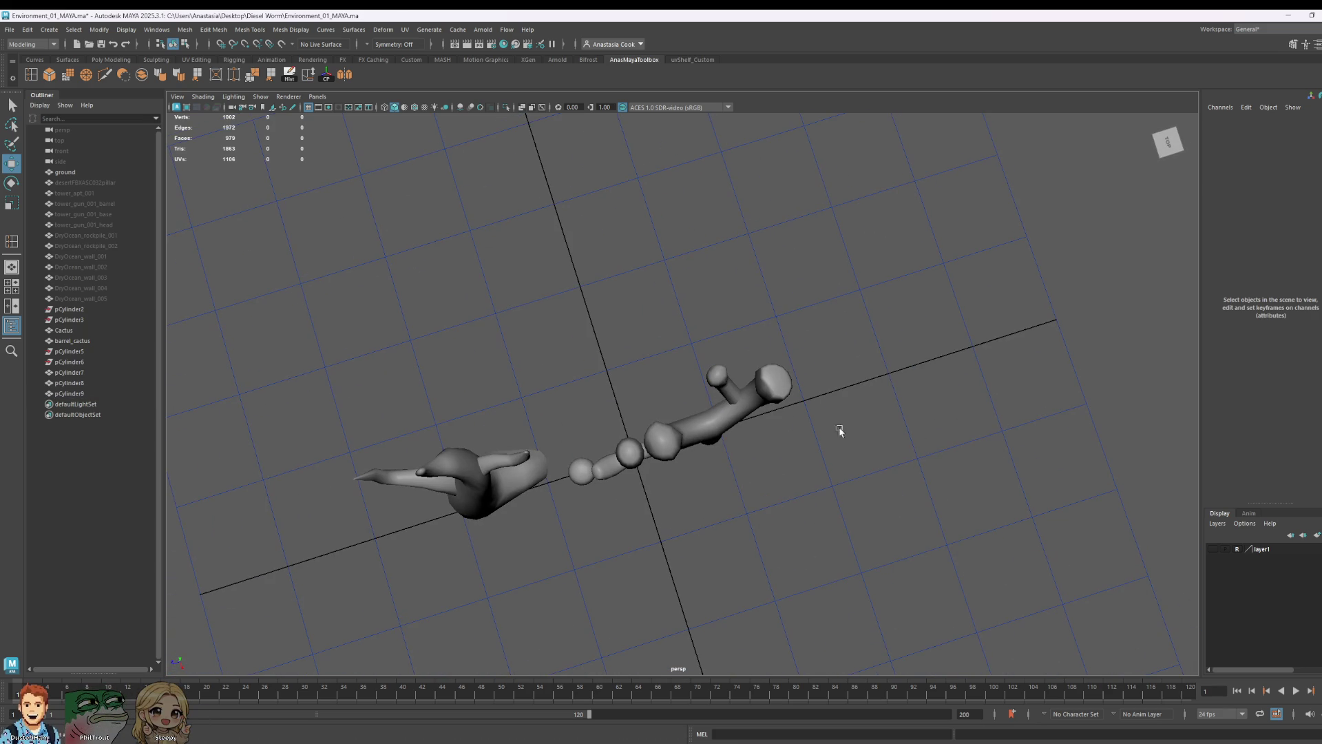
pyautogui.click(728, 396)
pyautogui.moveTo(727, 395)
pyautogui.keyDown('alt'); pyautogui.mouseDown()
pyautogui.moveTo(835, 384)
pyautogui.moveTo(812, 361)
pyautogui.moveTo(747, 384)
pyautogui.mouseUp(); pyautogui.keyUp('alt')
# - Pull the branch-tip vertices upward into a bulb, then reselect the middle branch piece
pyautogui.moveTo(736, 391); pyautogui.dragTo(848, 320, button='right')
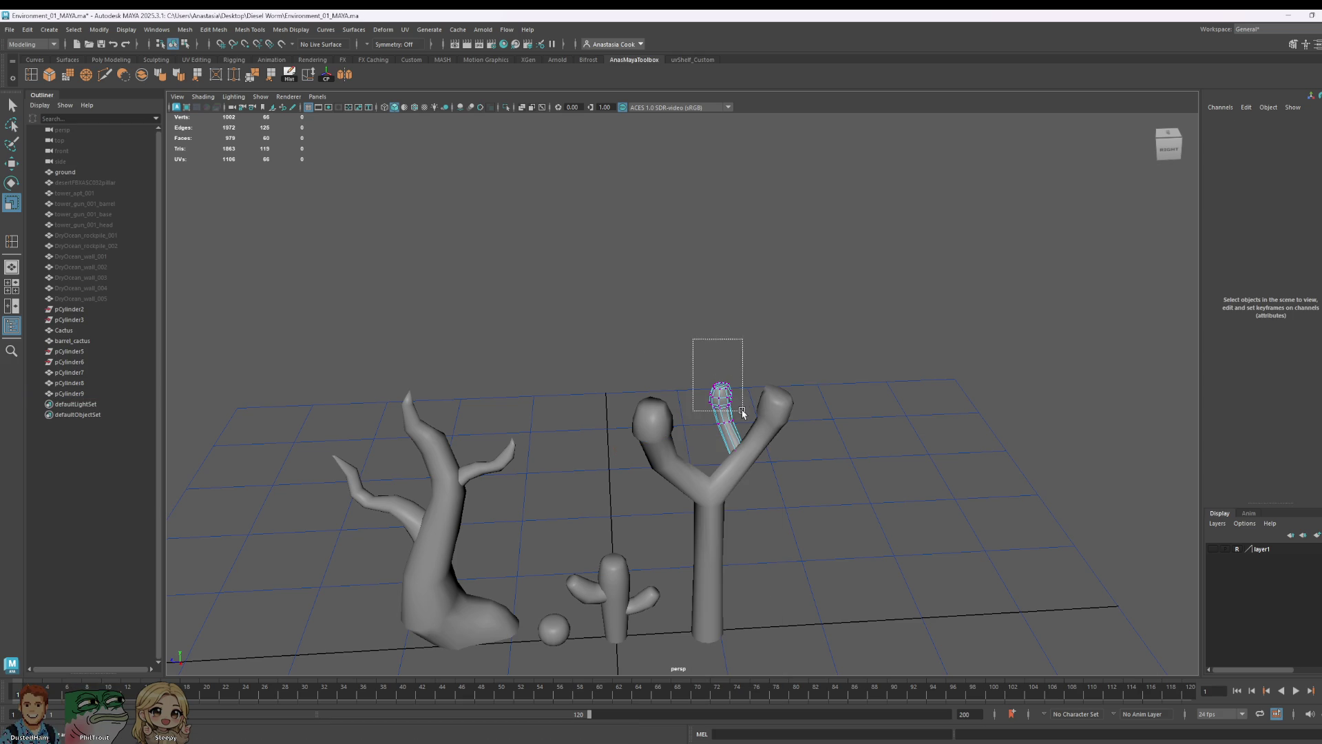
pyautogui.moveTo(741, 412); pyautogui.dragTo(747, 412)
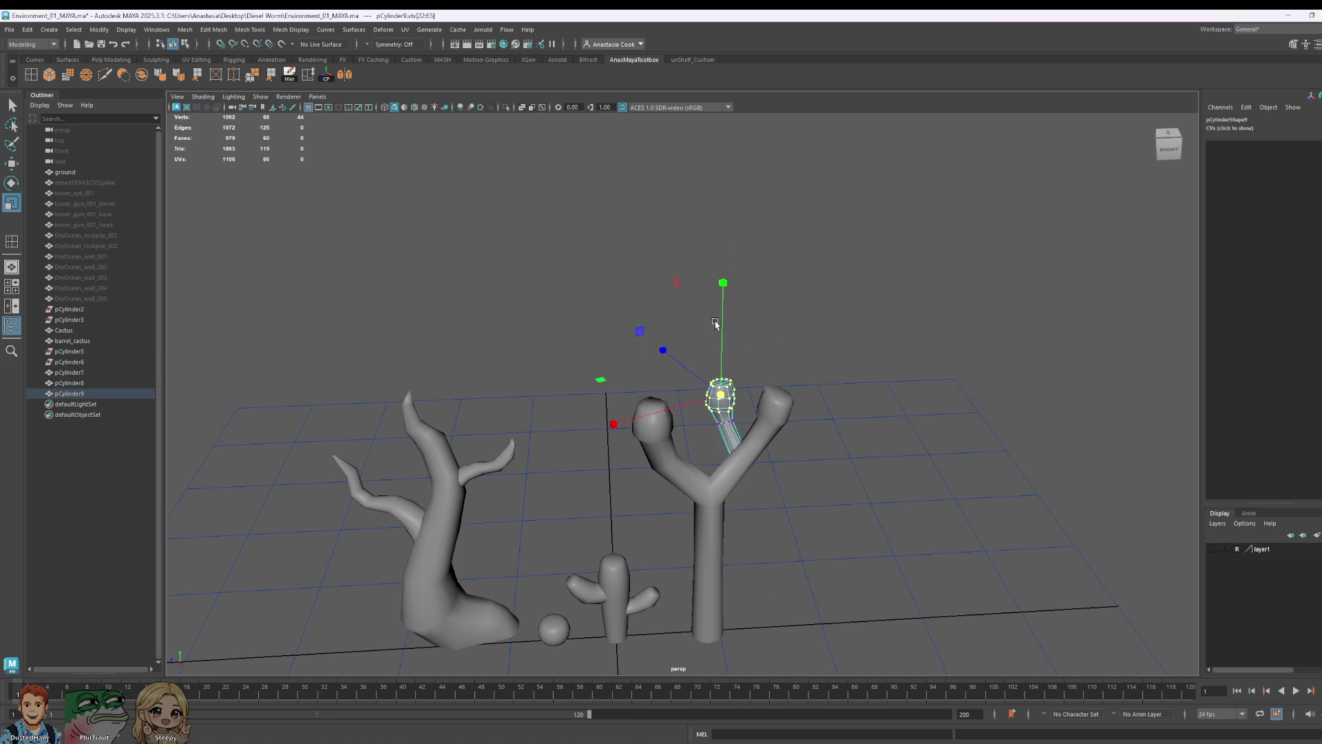
pyautogui.press('w')
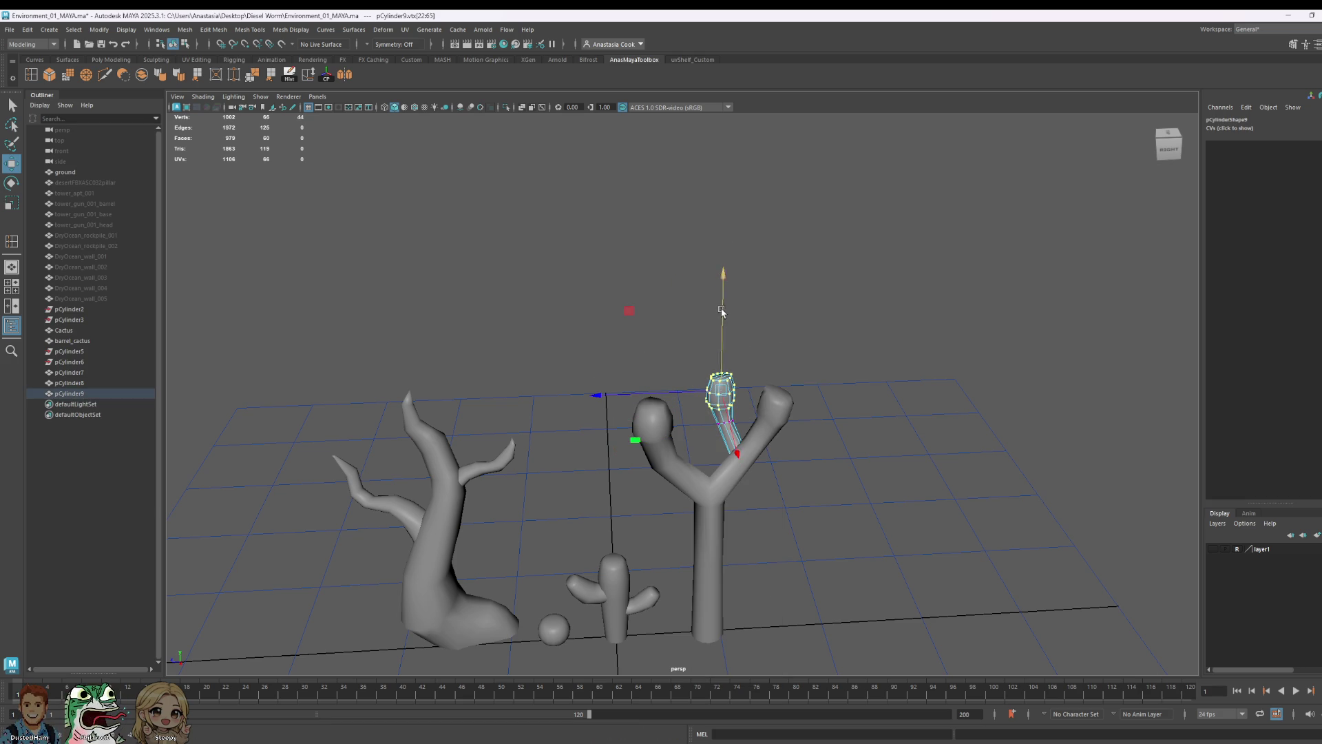
pyautogui.scroll(2, 749, 336)
pyautogui.scroll(2, 765, 404)
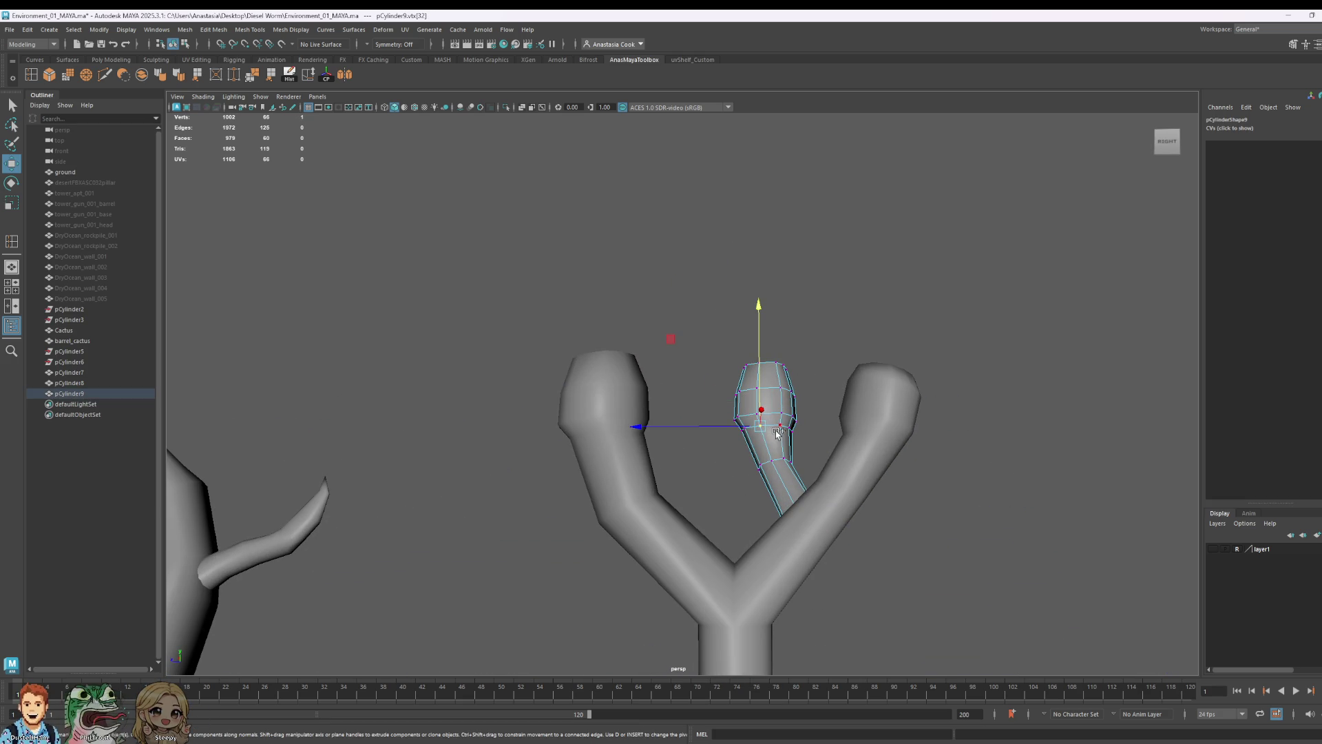
pyautogui.moveTo(767, 313); pyautogui.dragTo(769, 321)
pyautogui.scroll(-2, 770, 321)
pyautogui.moveTo(774, 393); pyautogui.dragTo(775, 362, button='right')
pyautogui.click(836, 379)
pyautogui.scroll(-3, 835, 379)
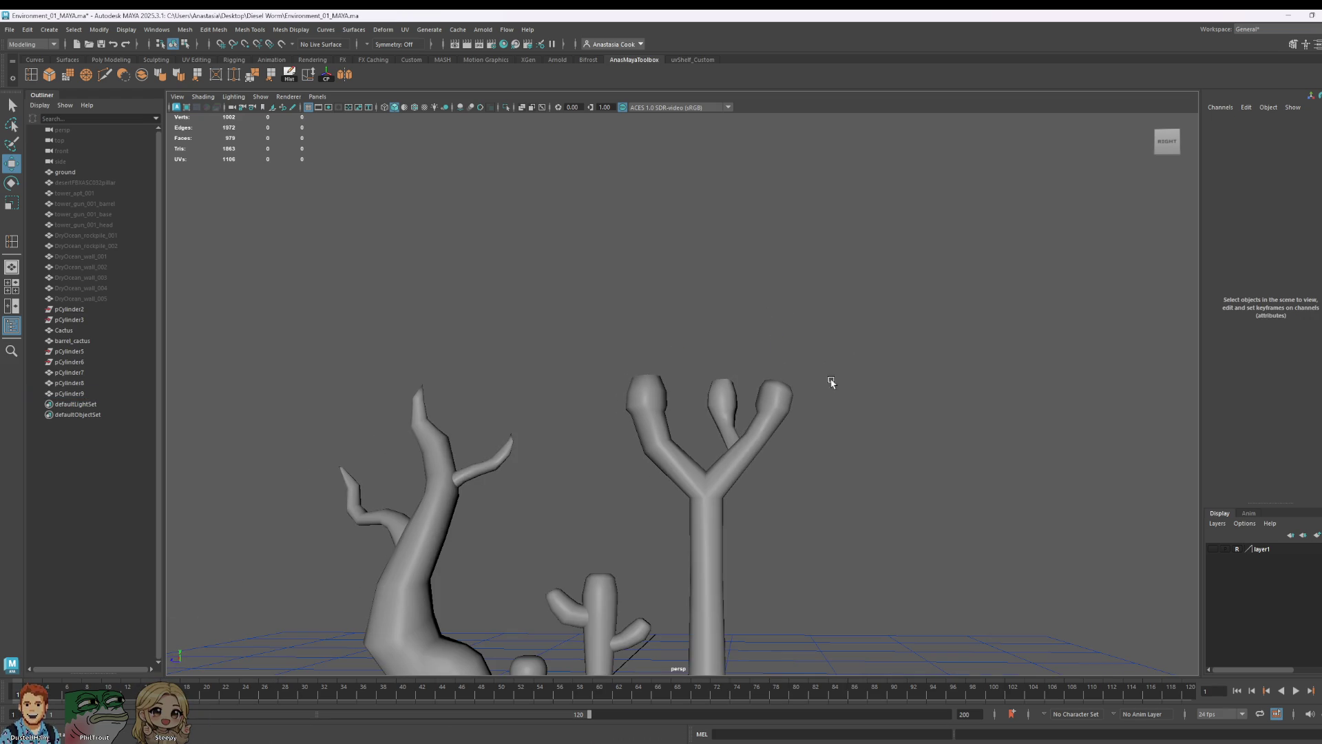
pyautogui.hotkey('ctrl', 'd')
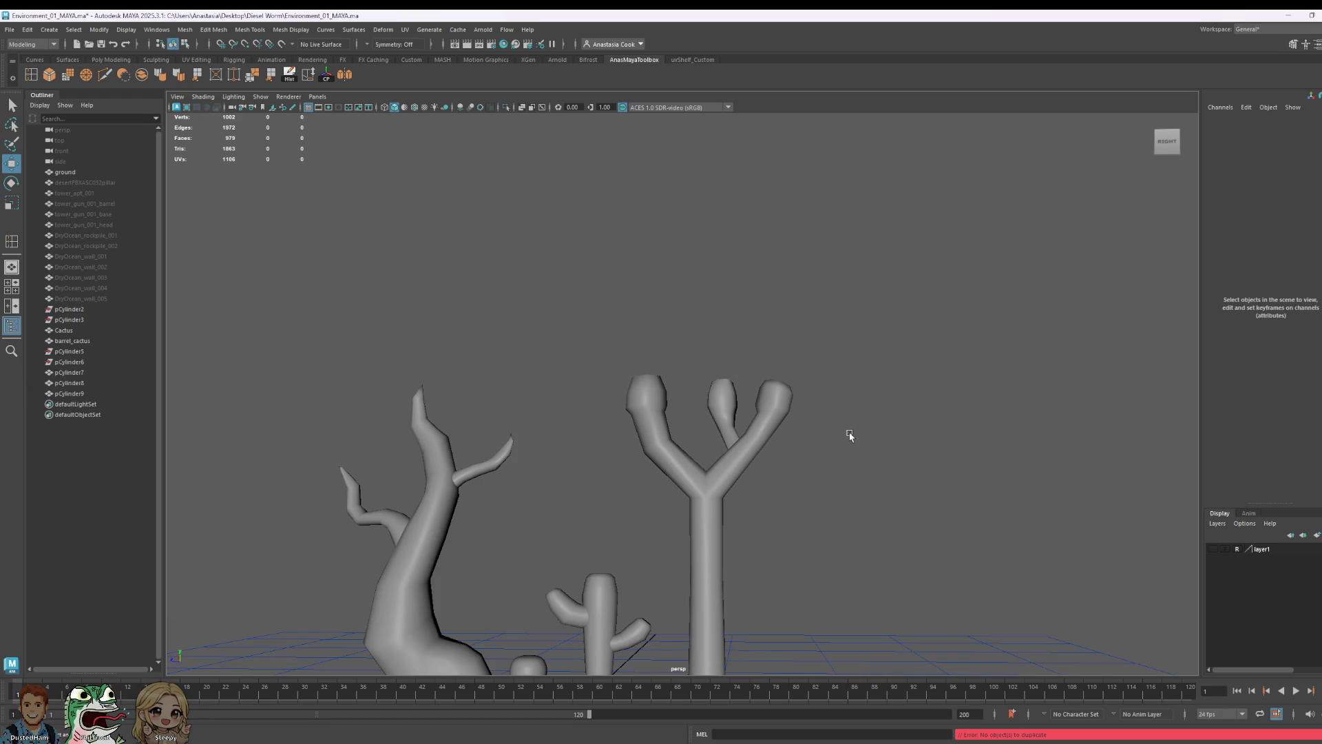
pyautogui.click(732, 391)
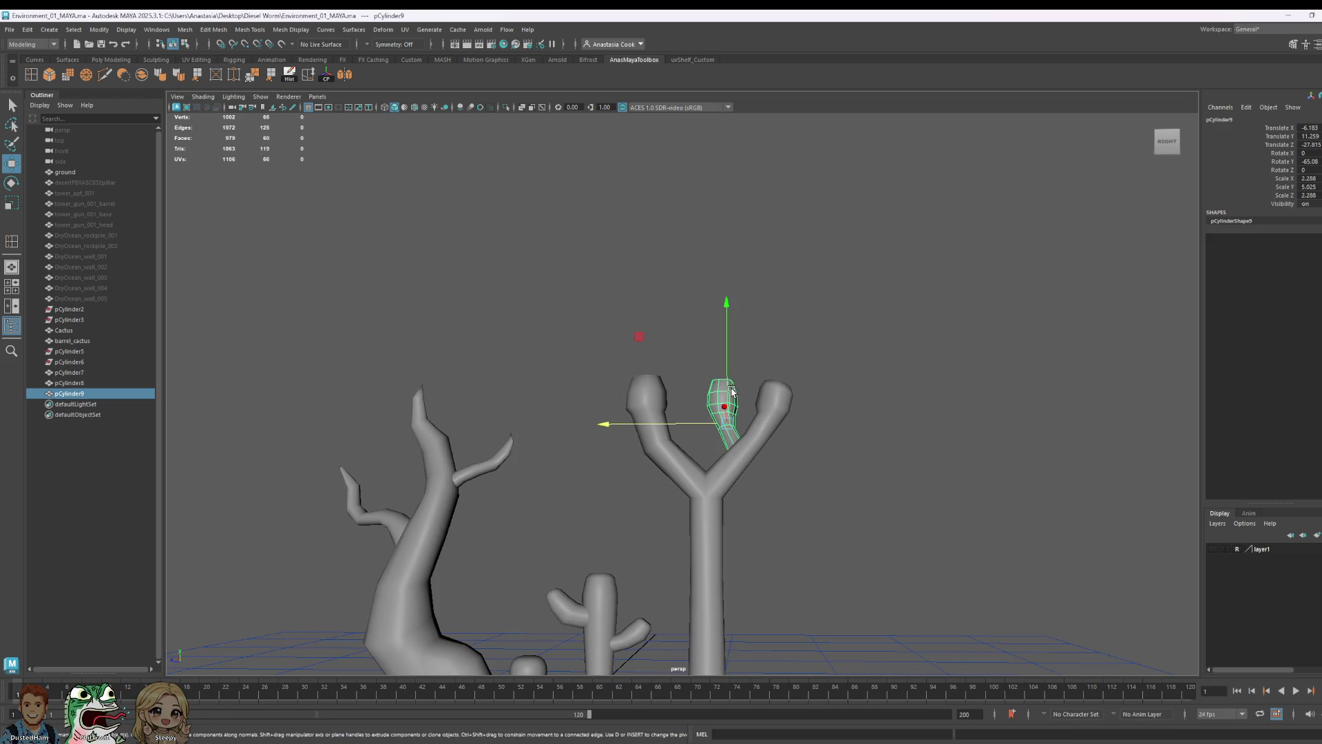
# - Duplicate the middle branch, slide the copy toward the left arm and tilt it forward
pyautogui.hotkey('ctrl', 'd')
pyautogui.press('e')
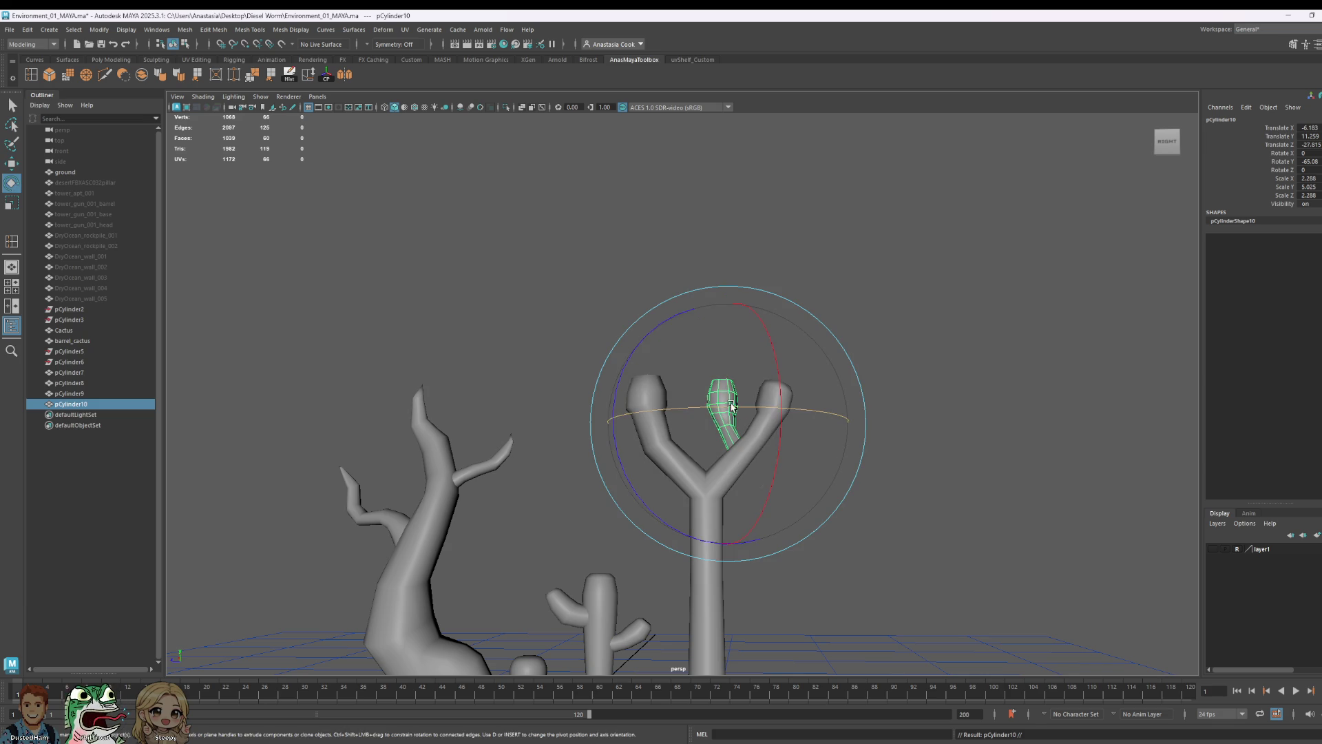
pyautogui.press('w')
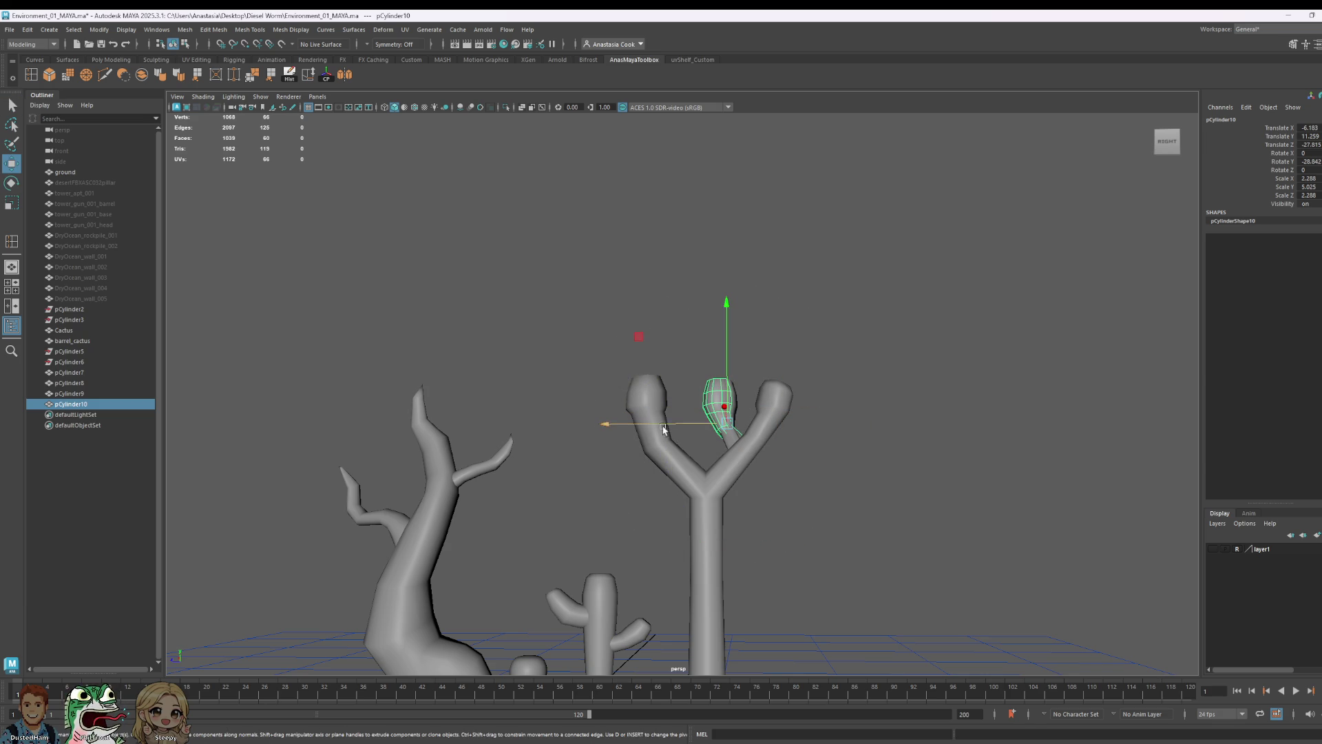
pyautogui.moveTo(575, 434)
pyautogui.mouseDown()
pyautogui.moveTo(570, 452)
pyautogui.moveTo(755, 494)
pyautogui.moveTo(738, 509)
pyautogui.mouseUp()
pyautogui.press('e')
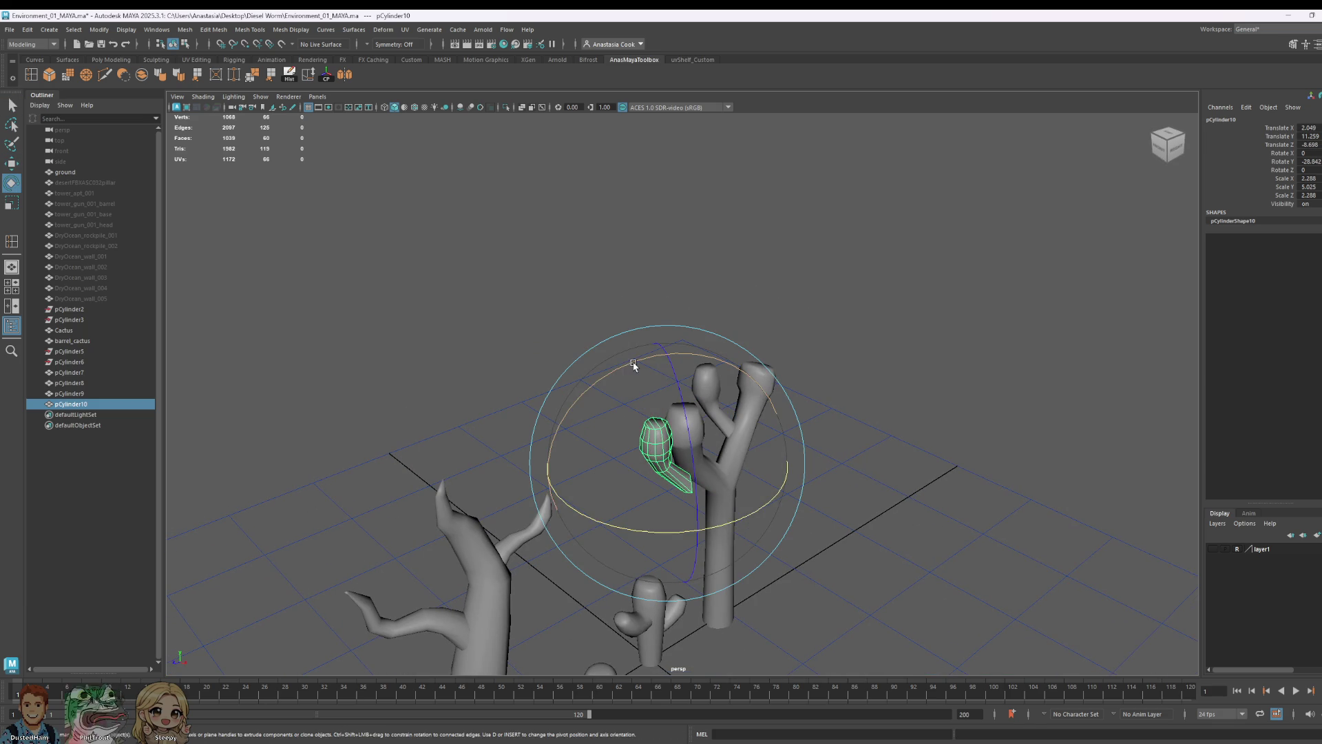
pyautogui.moveTo(606, 378)
pyautogui.mouseDown()
pyautogui.moveTo(570, 423)
pyautogui.moveTo(767, 527)
pyautogui.moveTo(965, 524)
pyautogui.mouseUp()
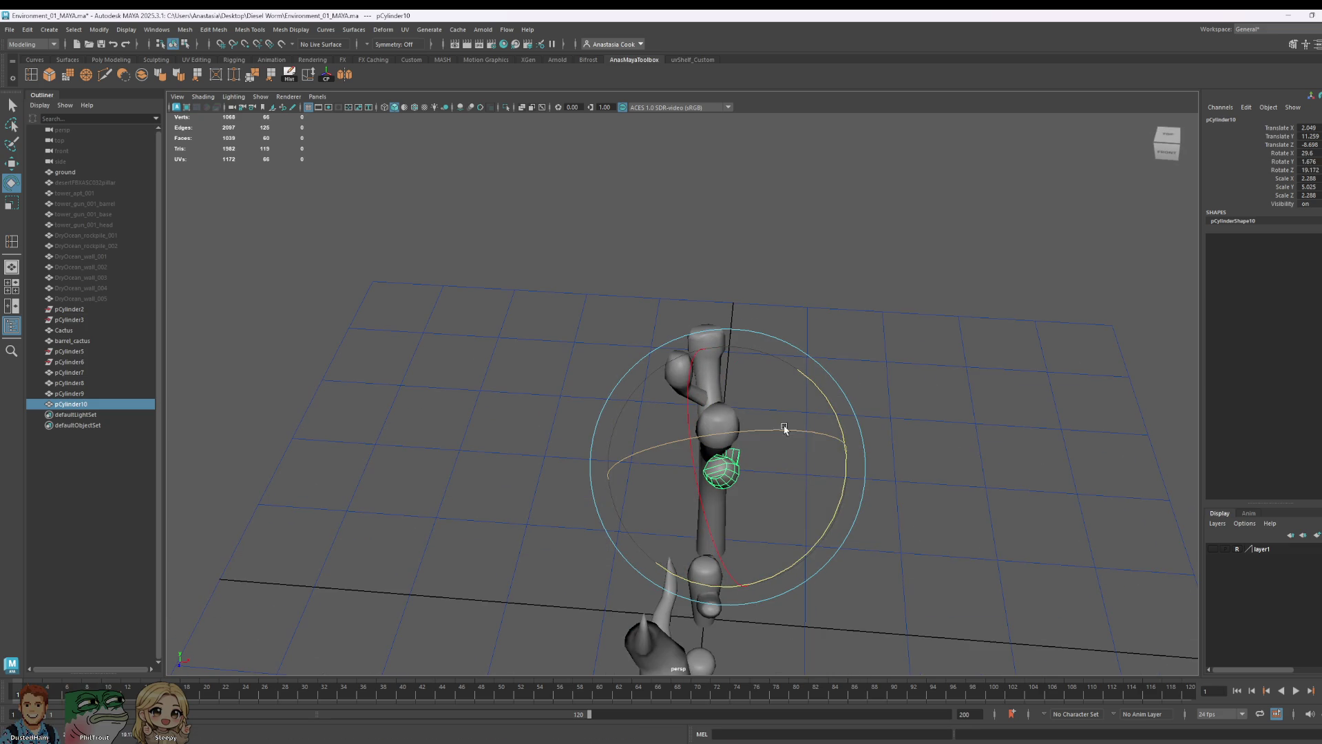
pyautogui.moveTo(820, 445); pyautogui.dragTo(835, 458)
# - Adjust the copied branch's depth and sideways position from above, undoing one move
pyautogui.moveTo(960, 502)
pyautogui.keyDown('alt'); pyautogui.mouseDown()
pyautogui.moveTo(835, 493)
pyautogui.moveTo(875, 529)
pyautogui.moveTo(739, 514)
pyautogui.moveTo(768, 468)
pyautogui.mouseUp(); pyautogui.keyUp('alt')
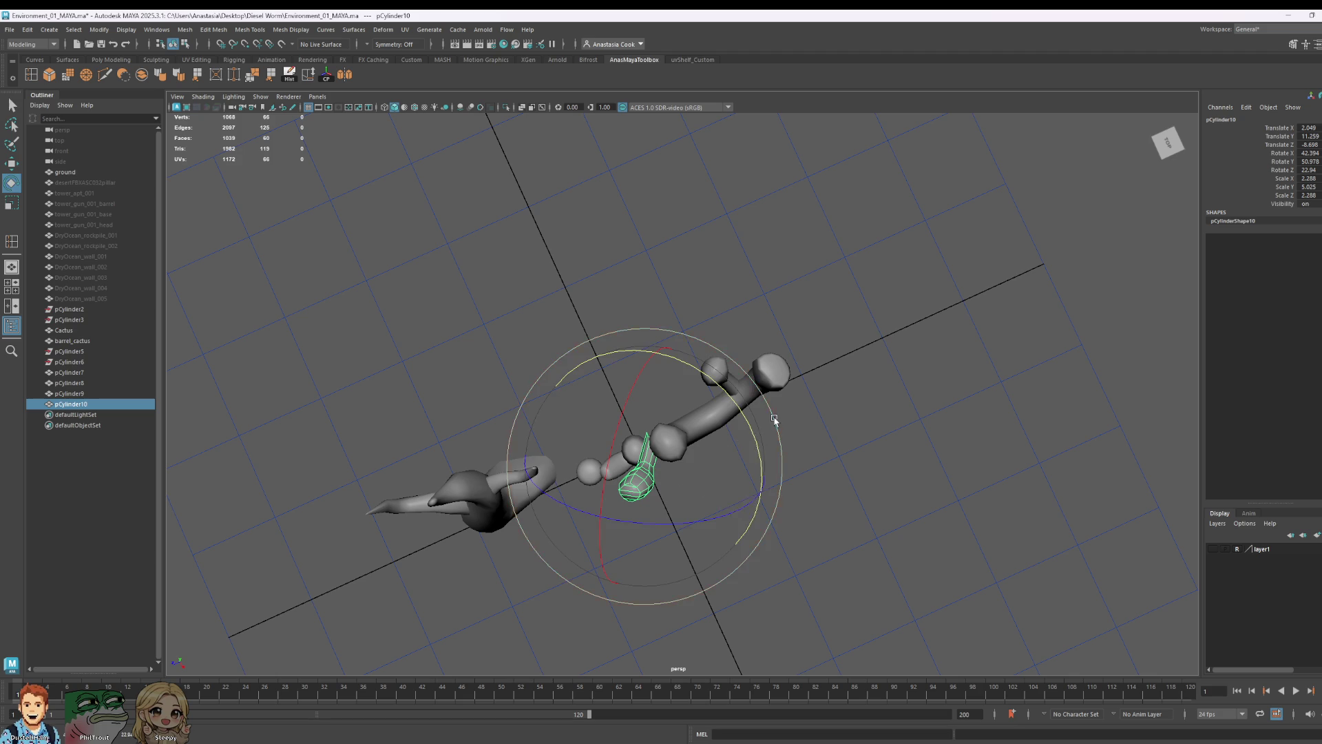
pyautogui.press('w')
pyautogui.moveTo(579, 512)
pyautogui.mouseDown()
pyautogui.moveTo(610, 501)
pyautogui.moveTo(620, 434)
pyautogui.mouseUp()
pyautogui.moveTo(547, 405); pyautogui.dragTo(536, 405)
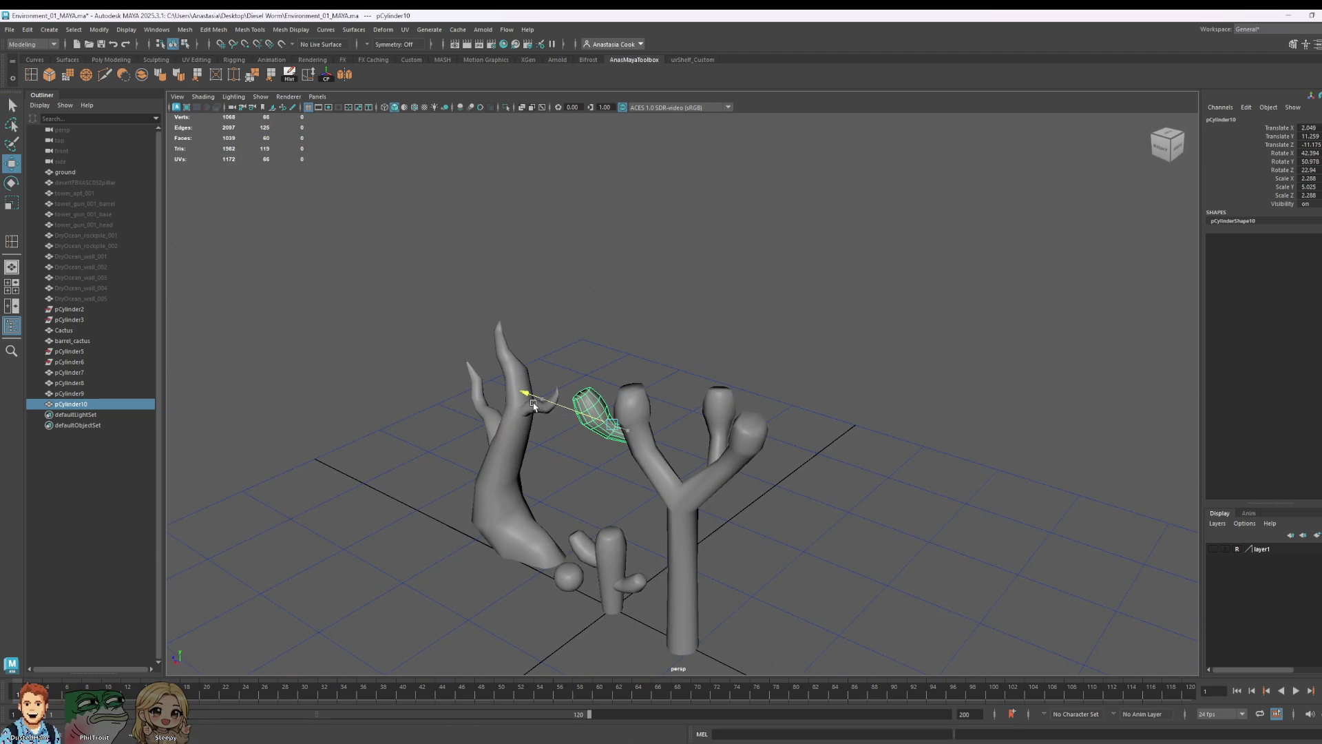
pyautogui.keyDown('alt'); pyautogui.moveTo(597, 495); pyautogui.dragTo(579, 485); pyautogui.keyUp('alt')
pyautogui.moveTo(579, 487); pyautogui.dragTo(569, 498, button='middle')
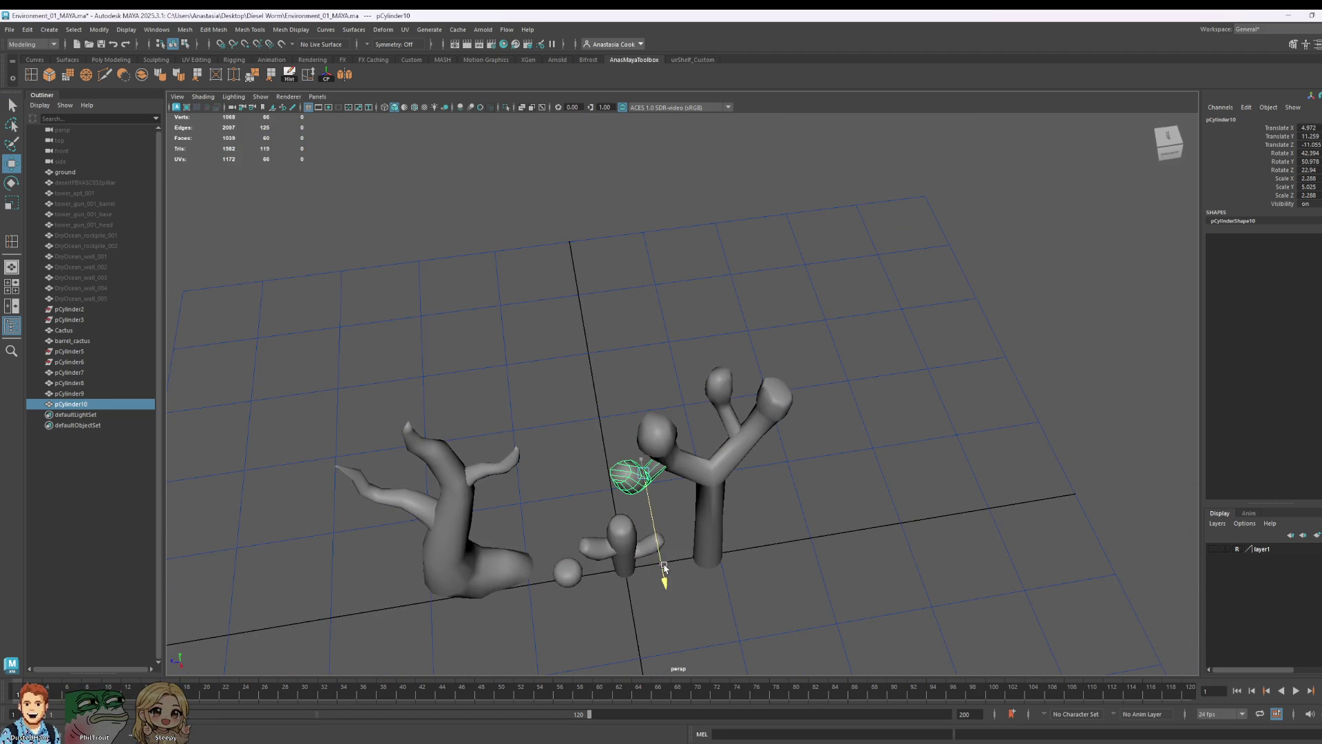
pyautogui.click(571, 501)
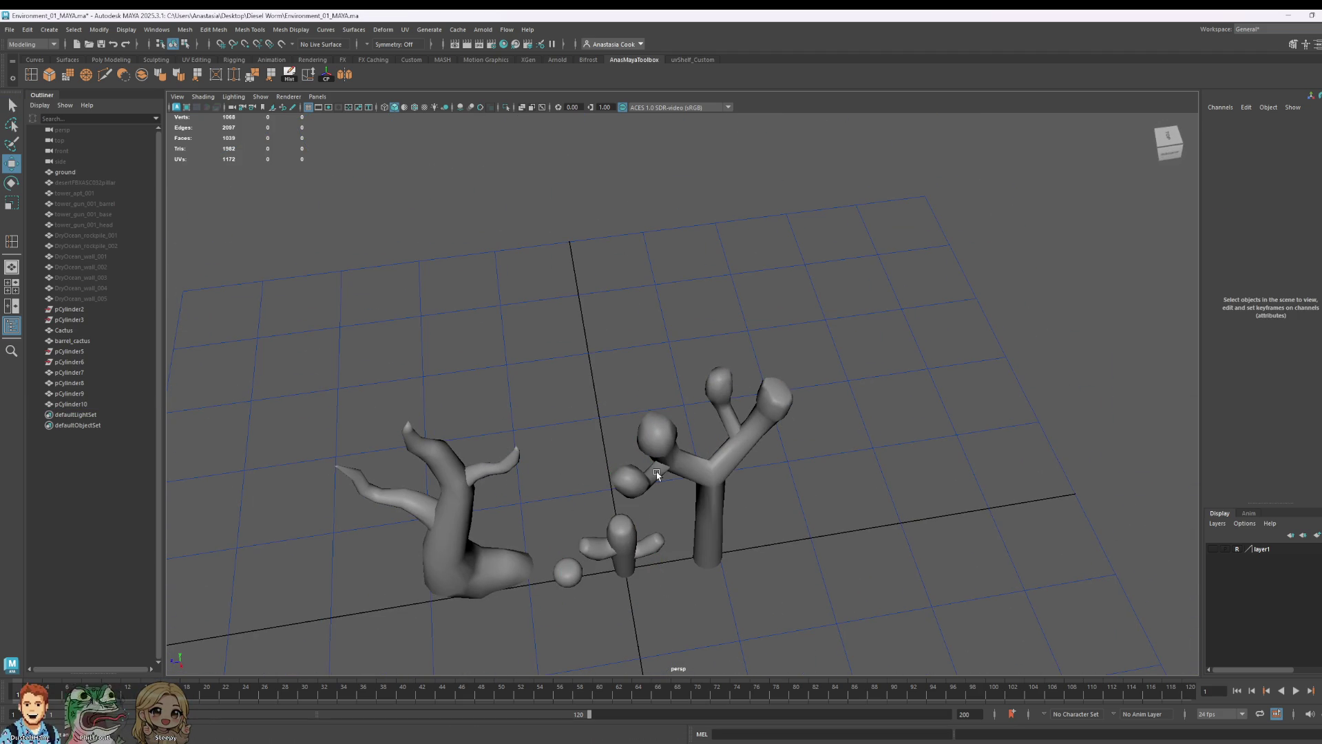
pyautogui.hotkey('ctrl', 'z')
# - Angle the copied branch outward from the trunk and tilt it to point upward
pyautogui.press('e')
pyautogui.moveTo(724, 486); pyautogui.dragTo(848, 491)
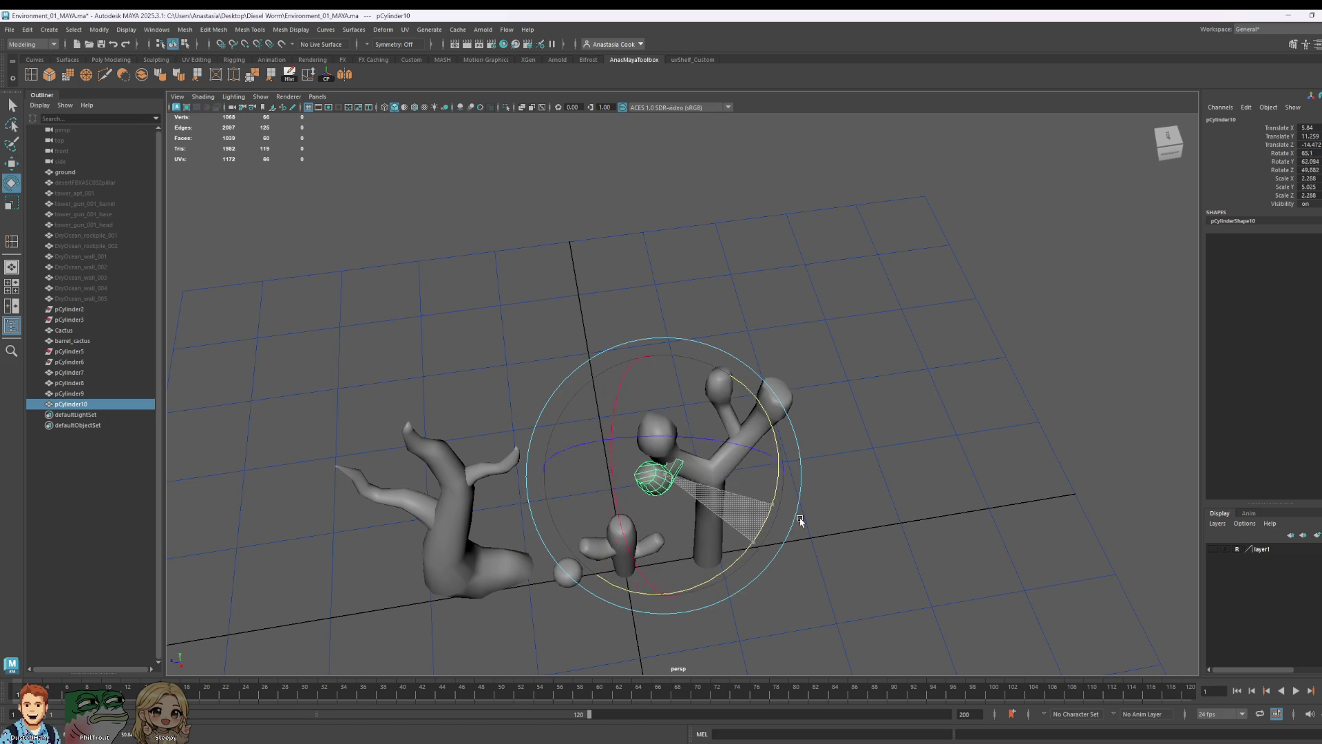
pyautogui.press('w')
pyautogui.moveTo(537, 491)
pyautogui.mouseDown()
pyautogui.moveTo(750, 496)
pyautogui.moveTo(774, 444)
pyautogui.moveTo(709, 350)
pyautogui.moveTo(775, 354)
pyautogui.mouseUp()
pyautogui.press('e')
pyautogui.press('w')
pyautogui.press('e')
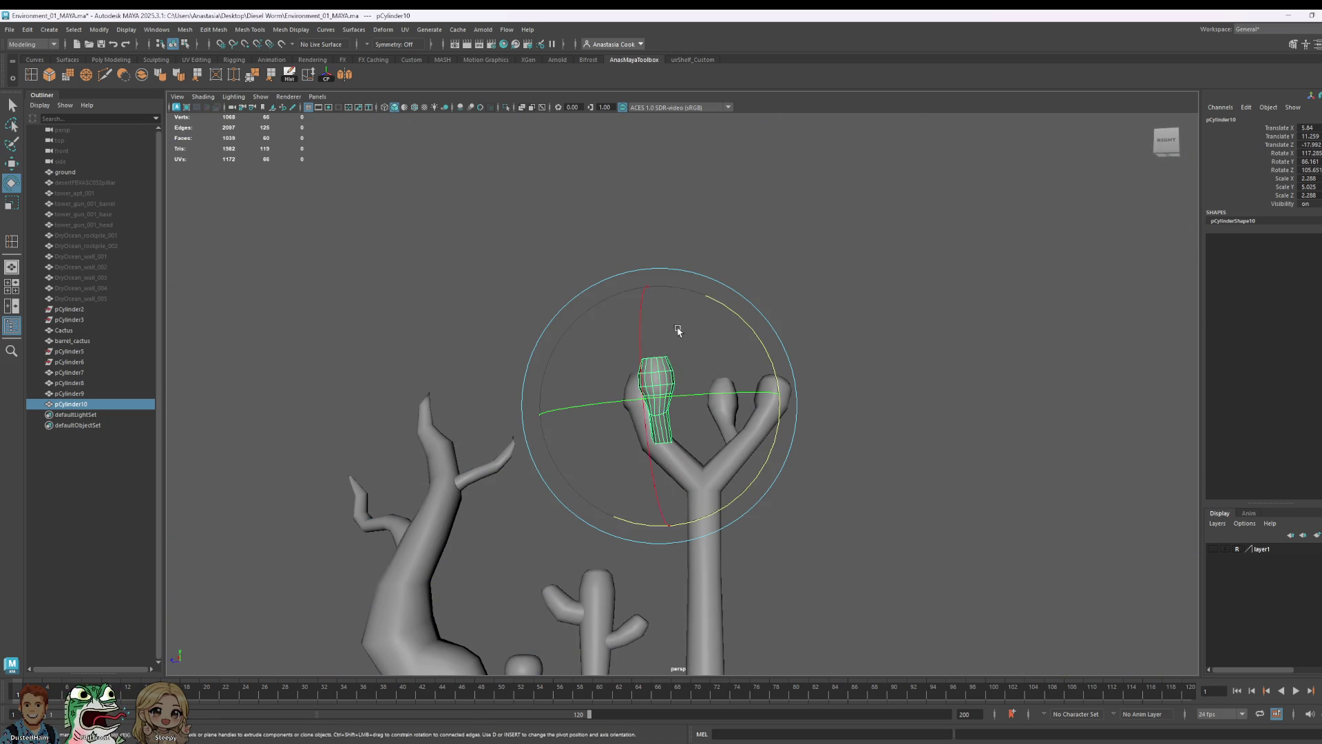
pyautogui.moveTo(678, 332)
pyautogui.mouseDown()
pyautogui.moveTo(615, 444)
pyautogui.moveTo(673, 496)
pyautogui.moveTo(644, 513)
pyautogui.mouseUp()
pyautogui.press('w')
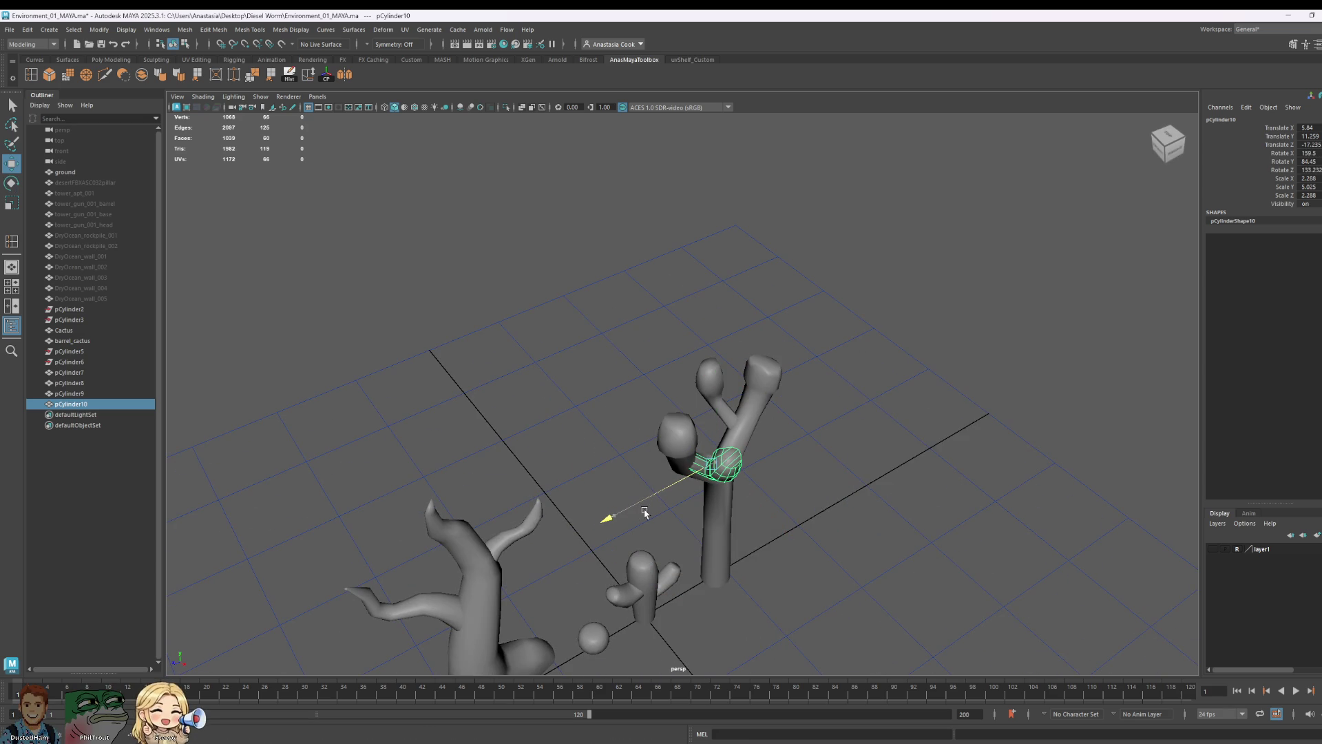
# - Refine the copied branch's angle and move it closer to the trunk, checking from below
pyautogui.click(905, 446)
pyautogui.moveTo(961, 448)
pyautogui.keyDown('alt'); pyautogui.mouseDown()
pyautogui.moveTo(892, 455)
pyautogui.moveTo(869, 517)
pyautogui.mouseUp(); pyautogui.keyUp('alt')
pyautogui.click(642, 473)
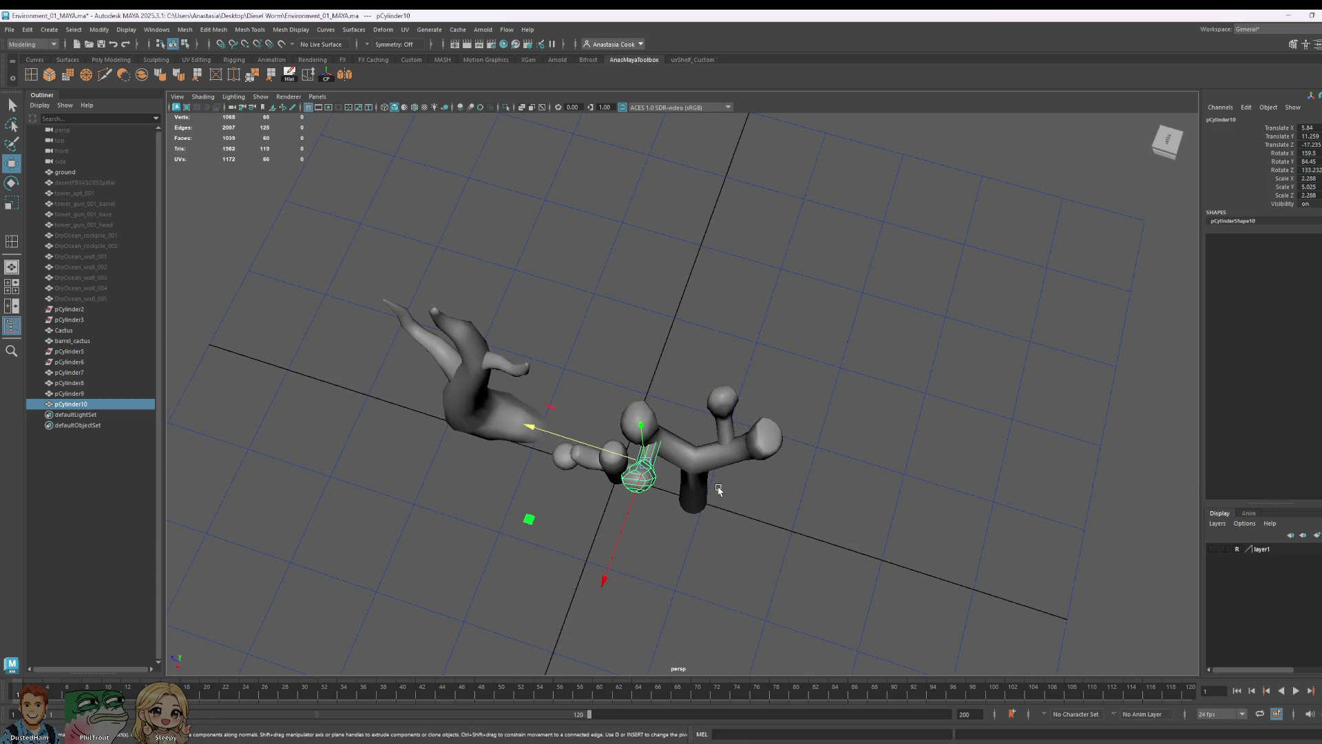
pyautogui.press('e')
pyautogui.moveTo(756, 502)
pyautogui.mouseDown()
pyautogui.moveTo(628, 545)
pyautogui.moveTo(653, 473)
pyautogui.moveTo(696, 502)
pyautogui.moveTo(678, 498)
pyautogui.mouseUp()
pyautogui.press('w')
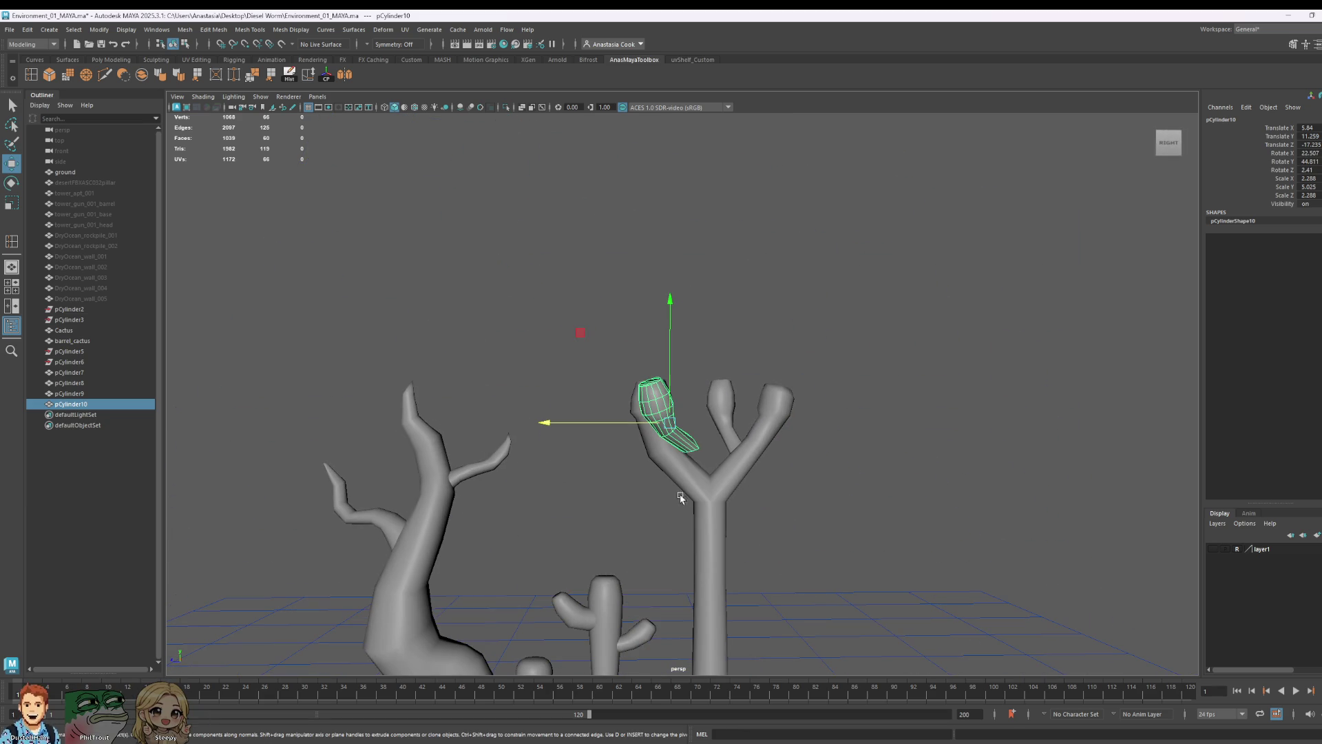
pyautogui.moveTo(596, 415)
pyautogui.mouseDown()
pyautogui.moveTo(573, 417)
pyautogui.moveTo(676, 460)
pyautogui.mouseUp()
pyautogui.moveTo(793, 461)
pyautogui.mouseDown()
pyautogui.moveTo(786, 450)
pyautogui.moveTo(759, 478)
pyautogui.moveTo(644, 272)
pyautogui.moveTo(624, 341)
pyautogui.moveTo(537, 351)
pyautogui.mouseUp()
# - Give the branch a final tilt, then select the Y-shaped tree trunk
pyautogui.click(641, 271)
pyautogui.click(621, 419)
pyautogui.press('e')
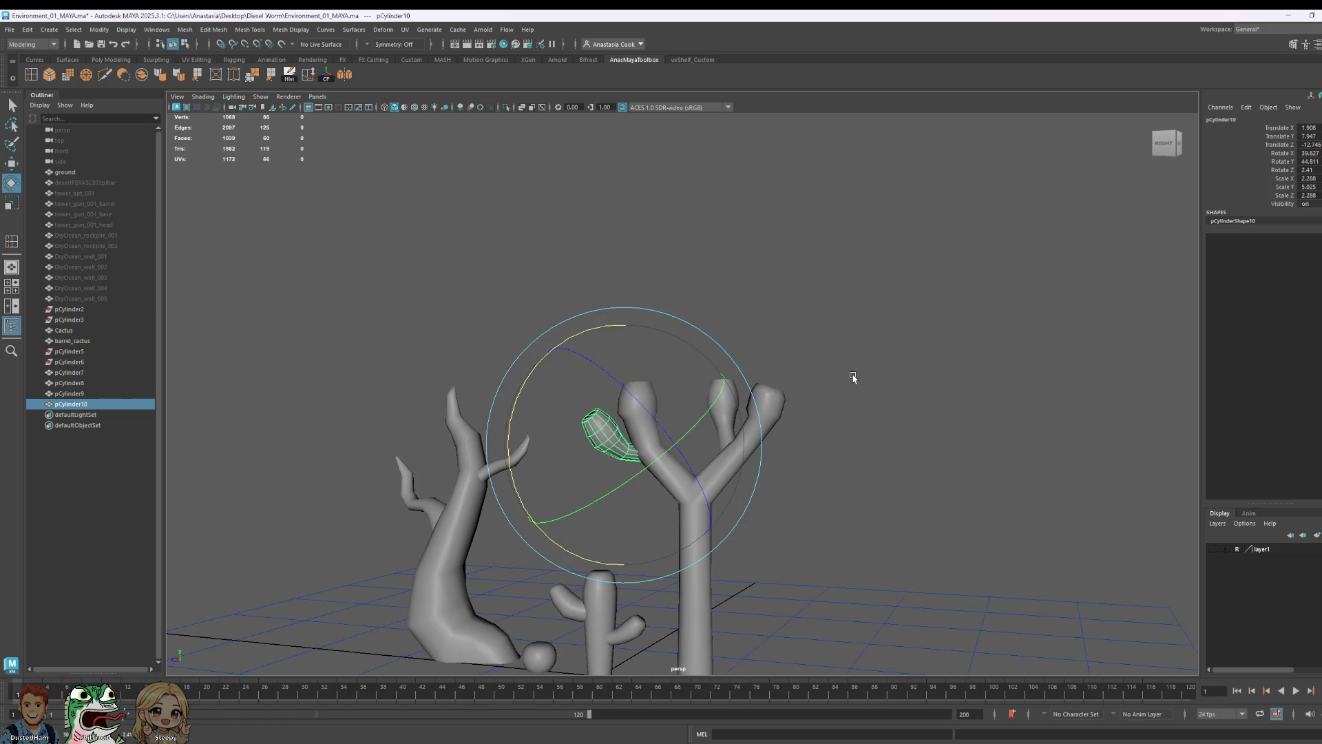
pyautogui.moveTo(692, 489)
pyautogui.mouseDown()
pyautogui.moveTo(692, 477)
pyautogui.moveTo(796, 547)
pyautogui.moveTo(768, 557)
pyautogui.mouseUp()
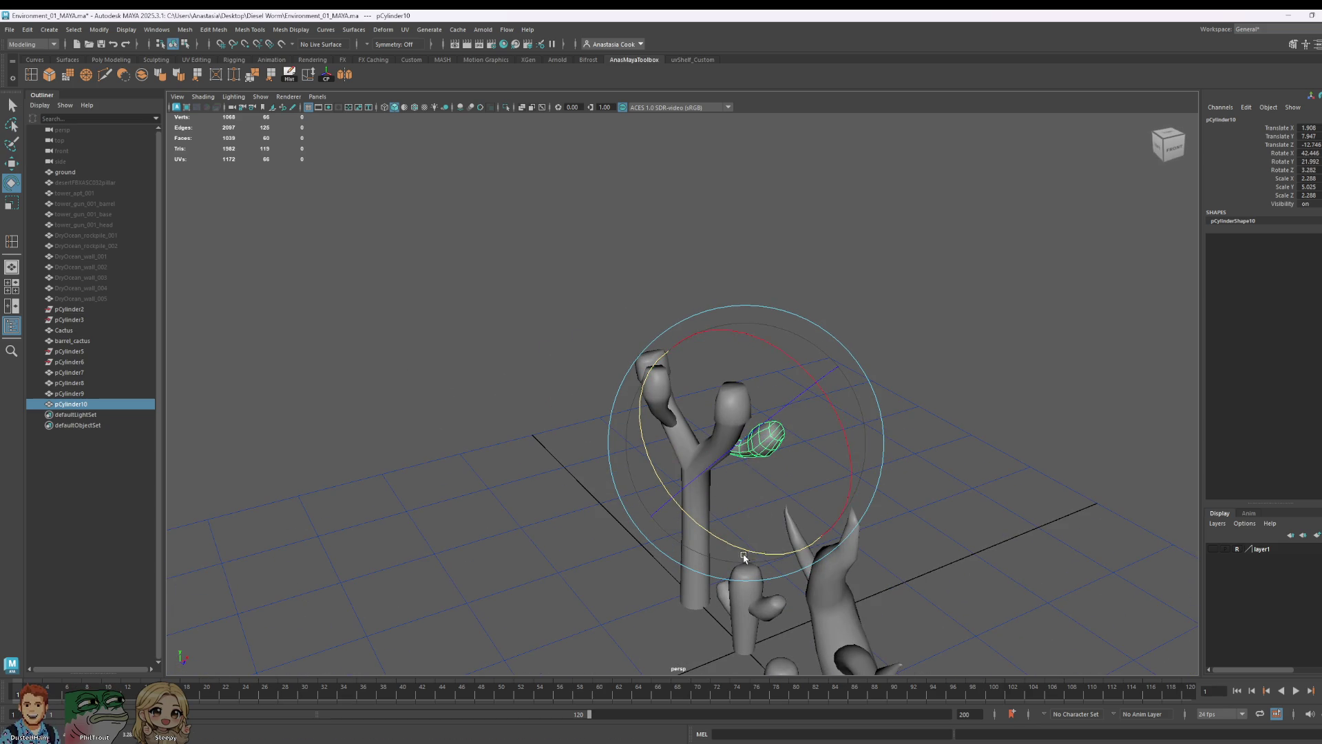
pyautogui.click(1027, 443)
pyautogui.moveTo(1027, 443)
pyautogui.keyDown('alt'); pyautogui.mouseDown()
pyautogui.moveTo(895, 502)
pyautogui.moveTo(918, 387)
pyautogui.moveTo(956, 330)
pyautogui.moveTo(895, 209)
pyautogui.moveTo(838, 183)
pyautogui.moveTo(919, 195)
pyautogui.mouseUp(); pyautogui.keyUp('alt')
pyautogui.click(783, 394)
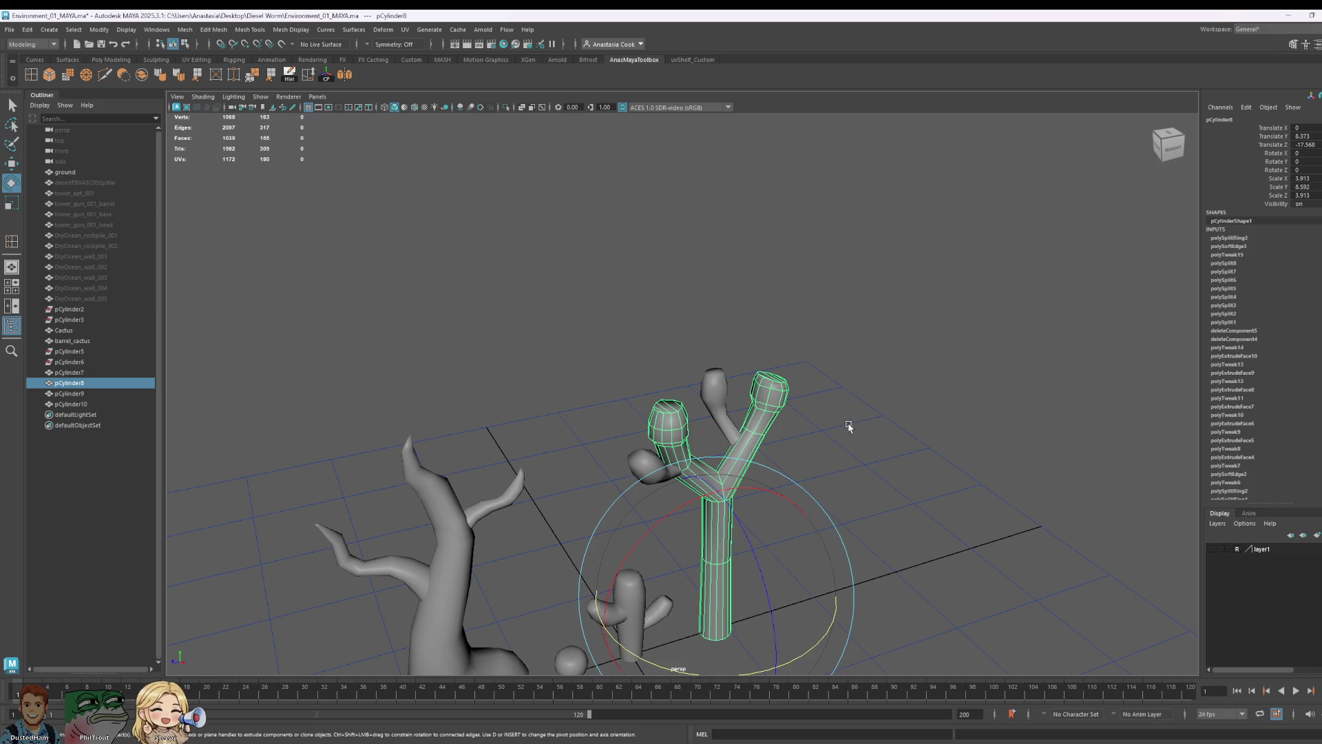
# - Spin the new upper branch, push it back along Z and rotate it from a top-down view
pyautogui.click(724, 398)
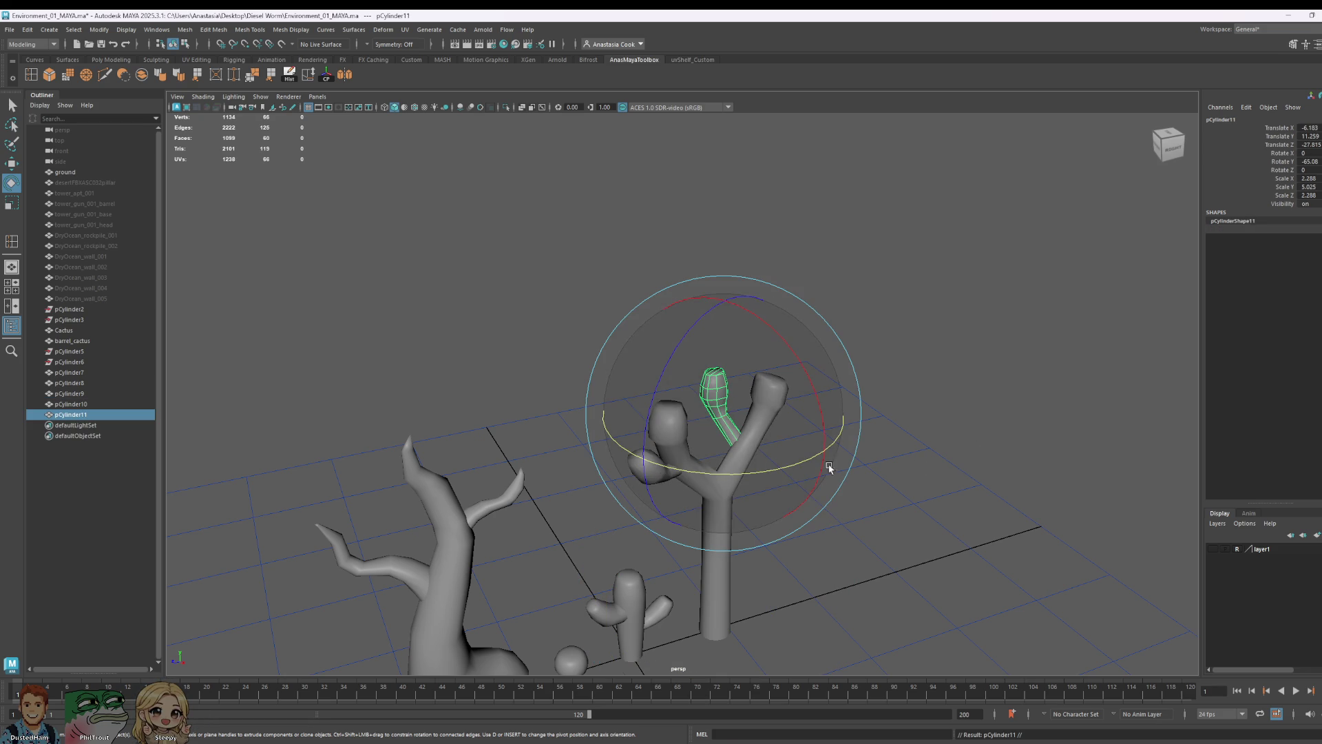
pyautogui.moveTo(792, 473); pyautogui.dragTo(750, 471)
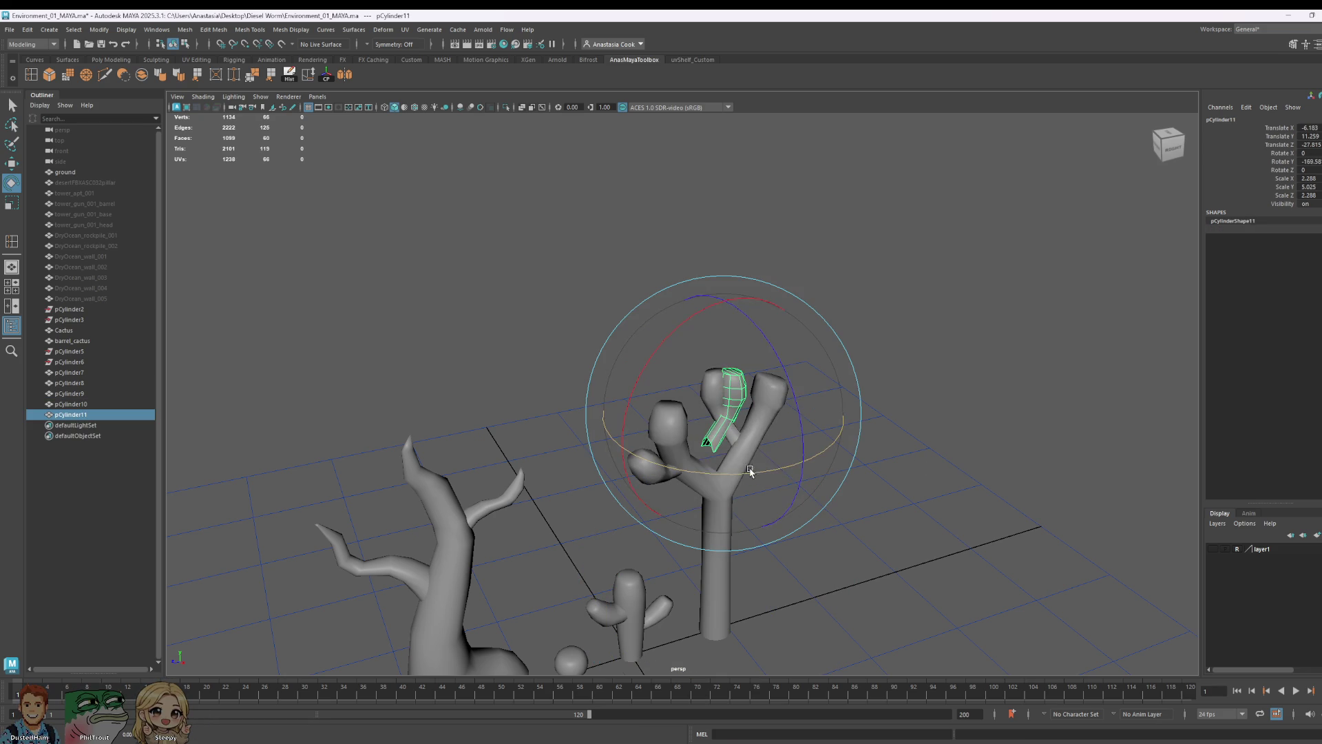
pyautogui.press('w')
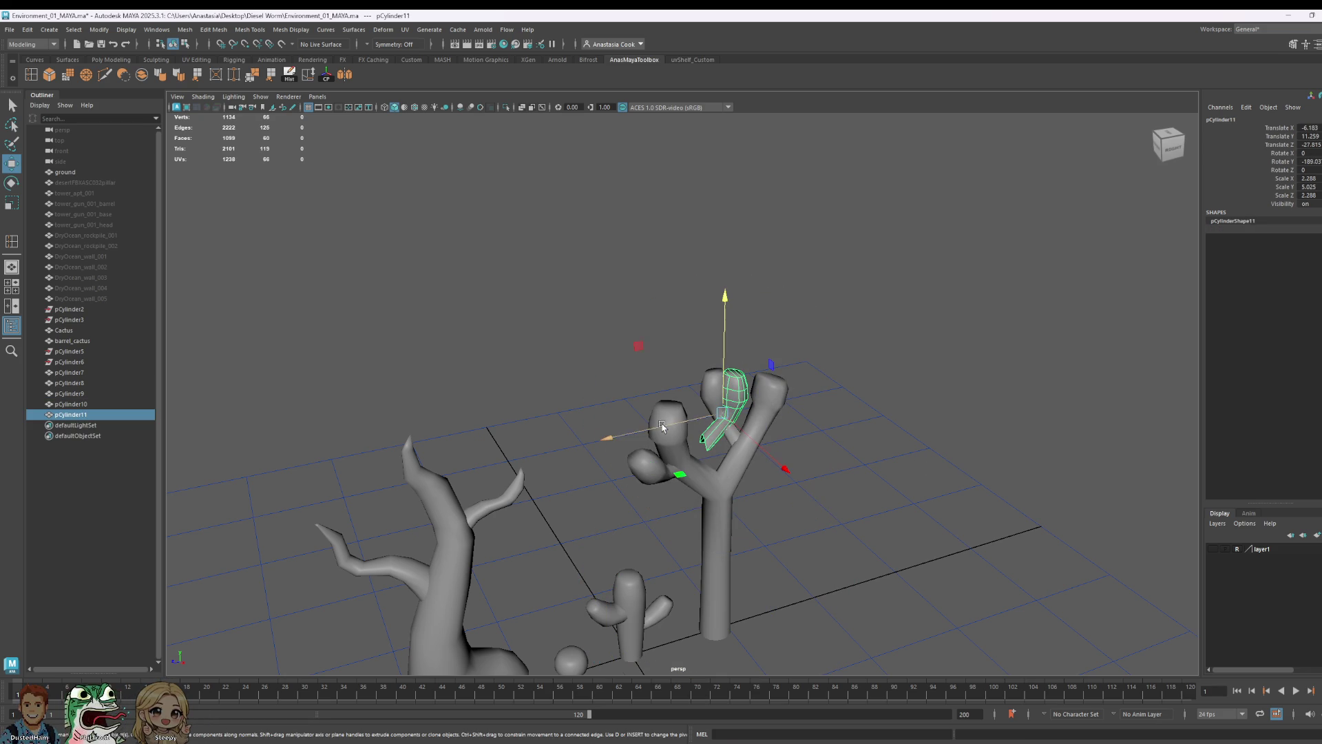
pyautogui.moveTo(663, 427); pyautogui.dragTo(731, 396)
pyautogui.moveTo(863, 450)
pyautogui.keyDown('alt'); pyautogui.mouseDown()
pyautogui.moveTo(878, 456)
pyautogui.moveTo(890, 519)
pyautogui.mouseUp(); pyautogui.keyUp('alt')
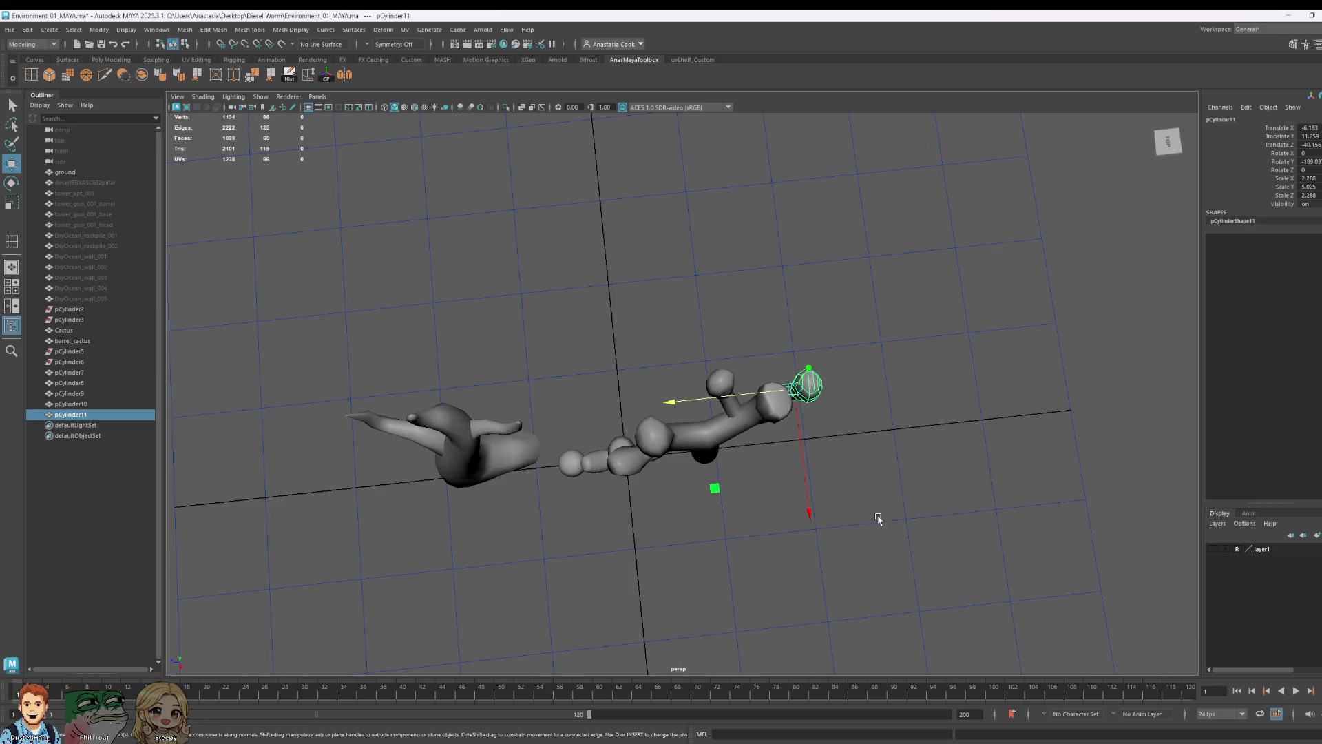
pyautogui.press('e')
pyautogui.click(856, 550)
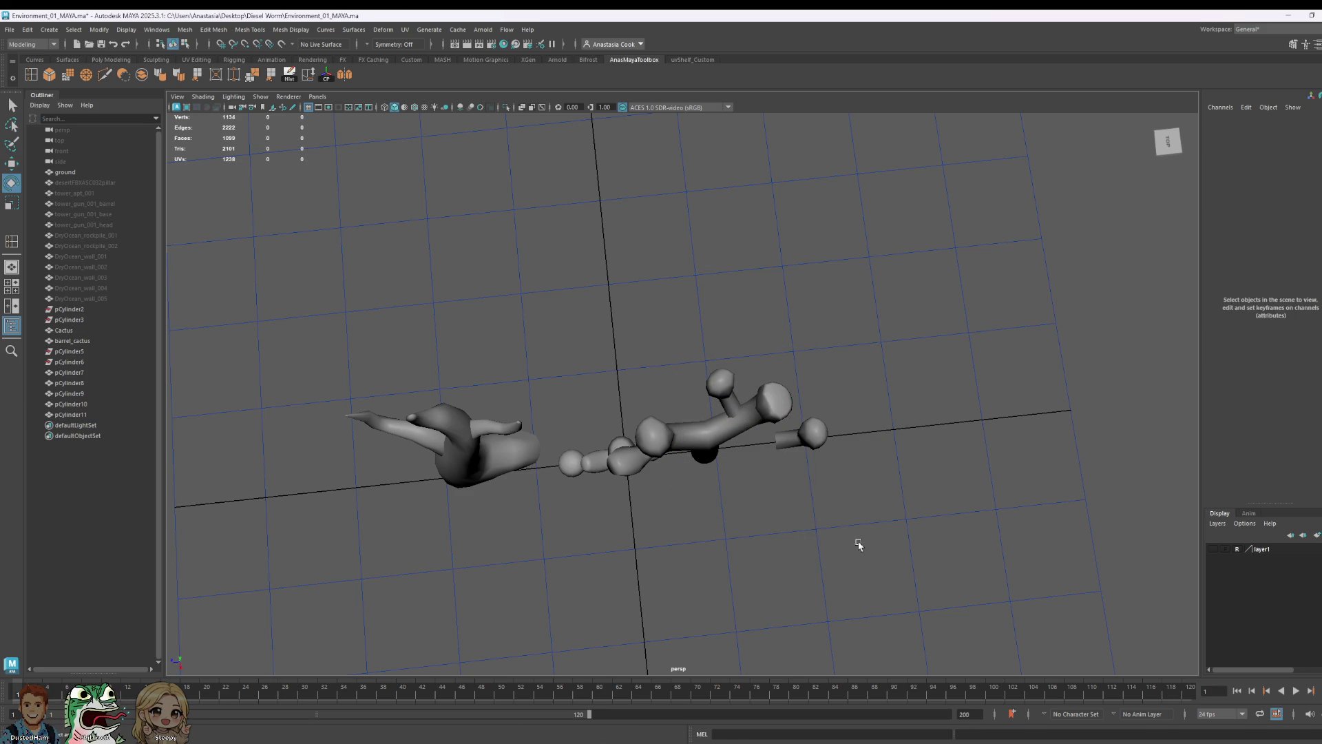
pyautogui.click(785, 431)
pyautogui.moveTo(851, 549); pyautogui.dragTo(797, 547)
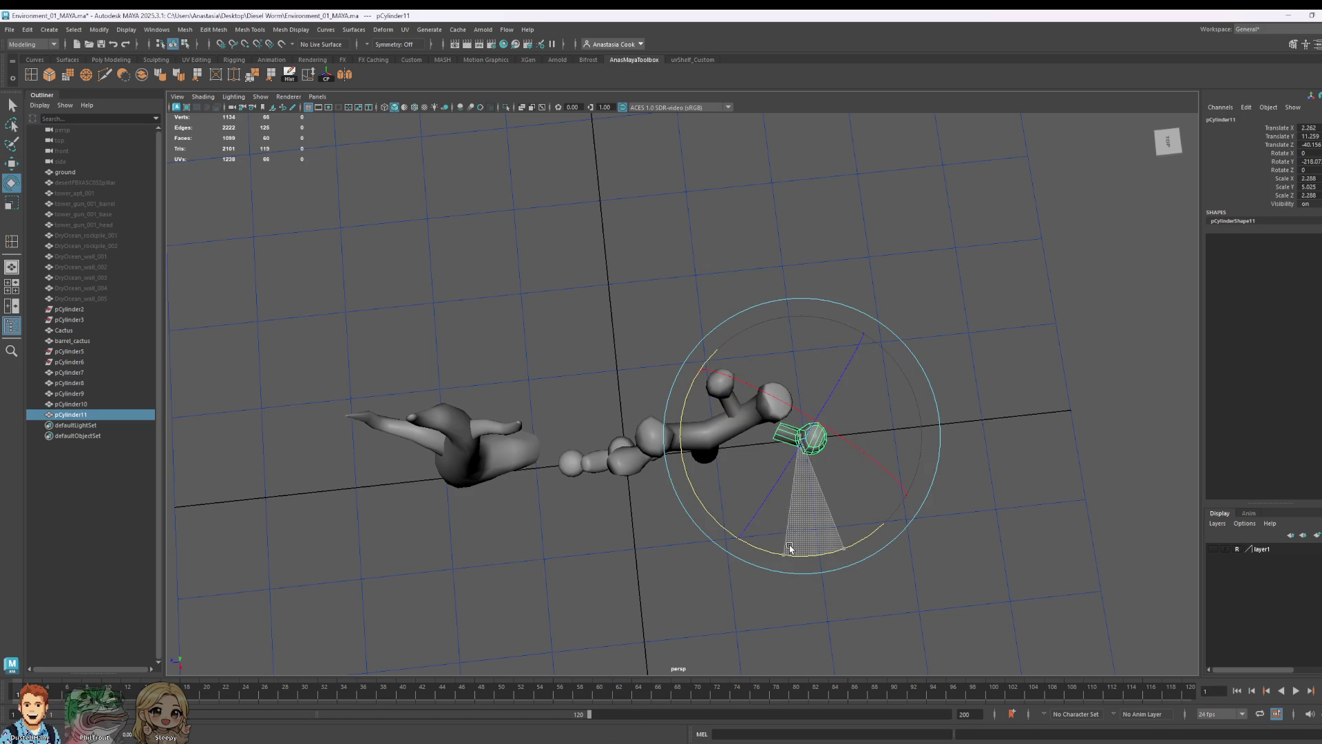
# - Move the branch onto the trunk and tilt it outward, orbiting to check
pyautogui.press('w')
pyautogui.keyDown('alt'); pyautogui.moveTo(862, 512); pyautogui.dragTo(901, 452); pyautogui.keyUp('alt')
pyautogui.moveTo(727, 438); pyautogui.dragTo(839, 420)
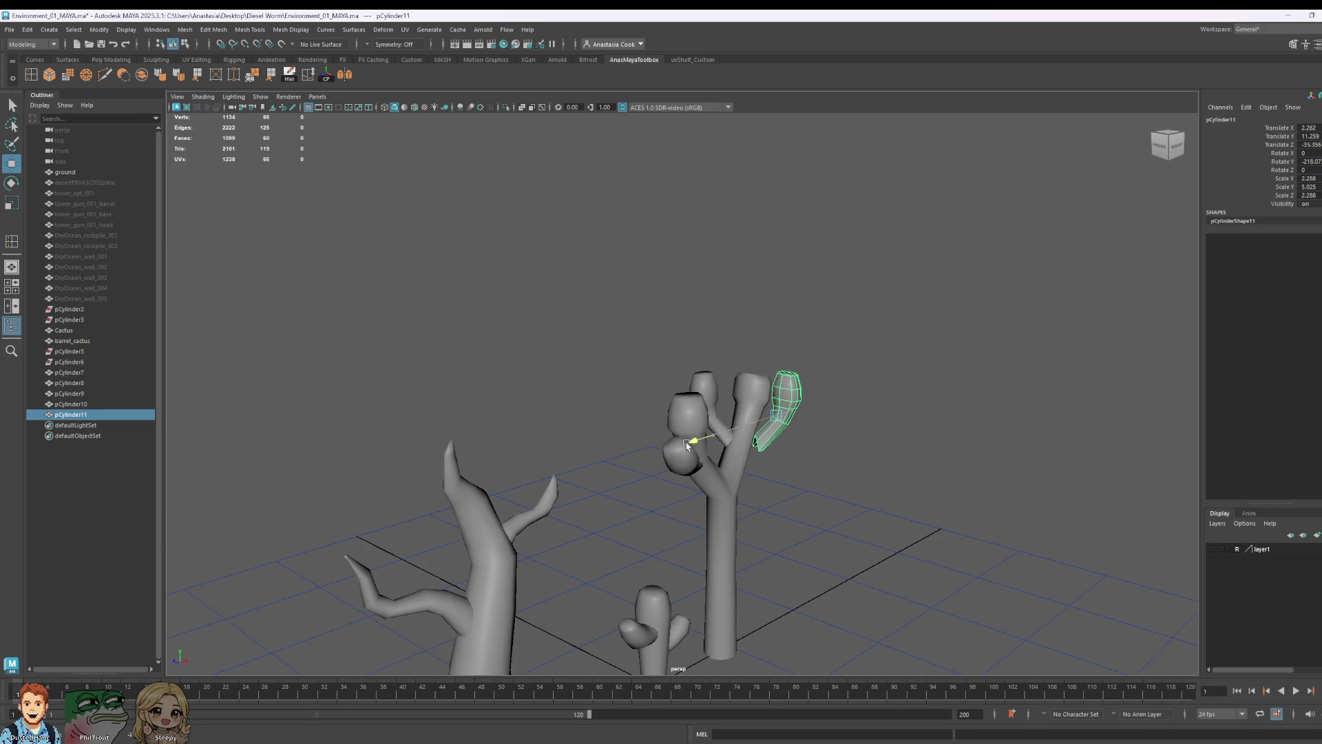
pyautogui.press('e')
pyautogui.moveTo(778, 297)
pyautogui.mouseDown()
pyautogui.moveTo(774, 316)
pyautogui.moveTo(812, 329)
pyautogui.mouseUp()
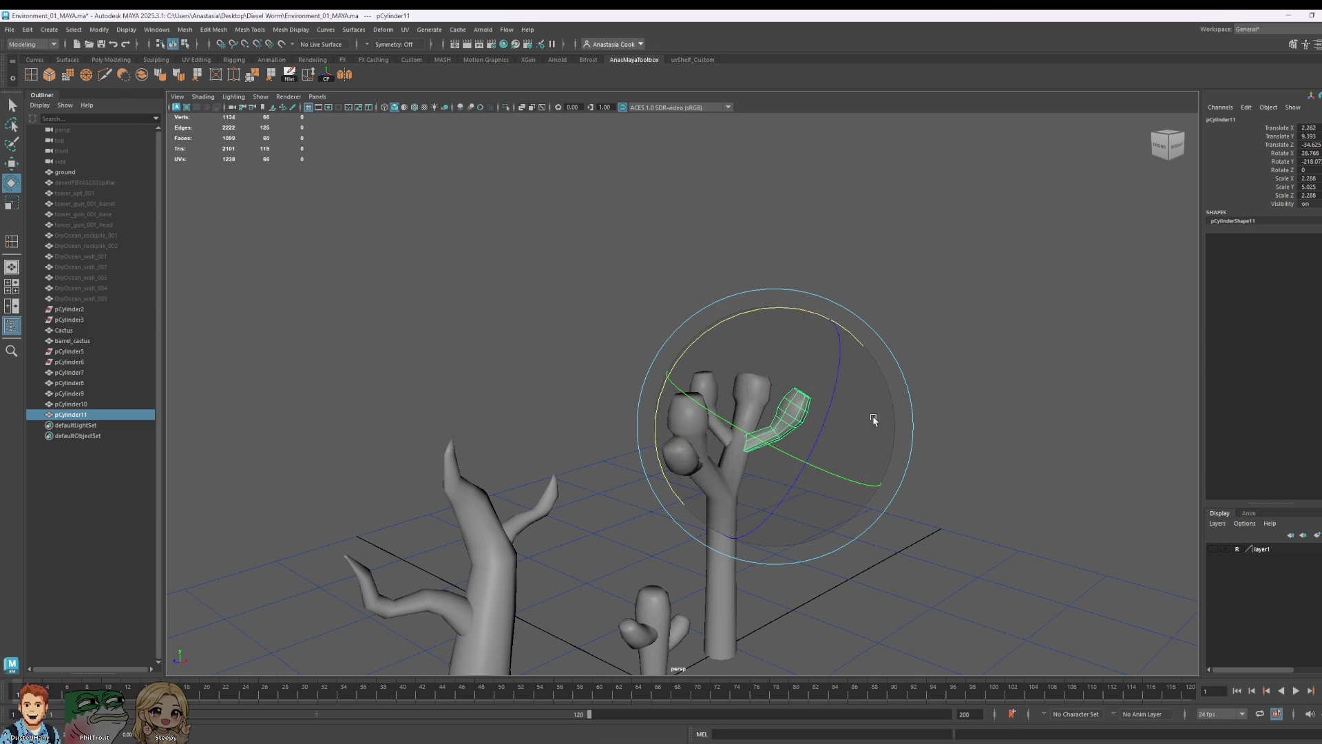
pyautogui.click(1009, 421)
pyautogui.moveTo(1009, 422)
pyautogui.keyDown('alt'); pyautogui.mouseDown()
pyautogui.moveTo(920, 452)
pyautogui.moveTo(945, 451)
pyautogui.moveTo(801, 439)
pyautogui.moveTo(930, 449)
pyautogui.mouseUp(); pyautogui.keyUp('alt')
# - Lower the branch slightly onto the trunk, then inspect the trees from above
pyautogui.click(786, 434)
pyautogui.press('w')
pyautogui.moveTo(781, 313); pyautogui.dragTo(783, 333)
pyautogui.moveTo(857, 514)
pyautogui.keyDown('alt'); pyautogui.mouseDown()
pyautogui.moveTo(684, 463)
pyautogui.moveTo(856, 482)
pyautogui.moveTo(773, 452)
pyautogui.moveTo(889, 492)
pyautogui.moveTo(1179, 433)
pyautogui.moveTo(1173, 414)
pyautogui.moveTo(909, 429)
pyautogui.moveTo(978, 452)
pyautogui.moveTo(1017, 447)
pyautogui.mouseUp(); pyautogui.keyUp('alt')
pyautogui.click(936, 465)
pyautogui.moveTo(909, 434)
pyautogui.keyDown('alt'); pyautogui.mouseDown()
pyautogui.moveTo(854, 452)
pyautogui.moveTo(867, 579)
pyautogui.moveTo(877, 533)
pyautogui.moveTo(921, 523)
pyautogui.moveTo(952, 551)
pyautogui.moveTo(865, 575)
pyautogui.moveTo(848, 549)
pyautogui.moveTo(857, 531)
pyautogui.moveTo(829, 570)
pyautogui.moveTo(933, 579)
pyautogui.moveTo(924, 525)
pyautogui.moveTo(851, 576)
pyautogui.moveTo(833, 340)
pyautogui.moveTo(821, 414)
pyautogui.moveTo(664, 379)
pyautogui.mouseUp(); pyautogui.keyUp('alt')
pyautogui.moveTo(837, 471); pyautogui.dragTo(841, 458)
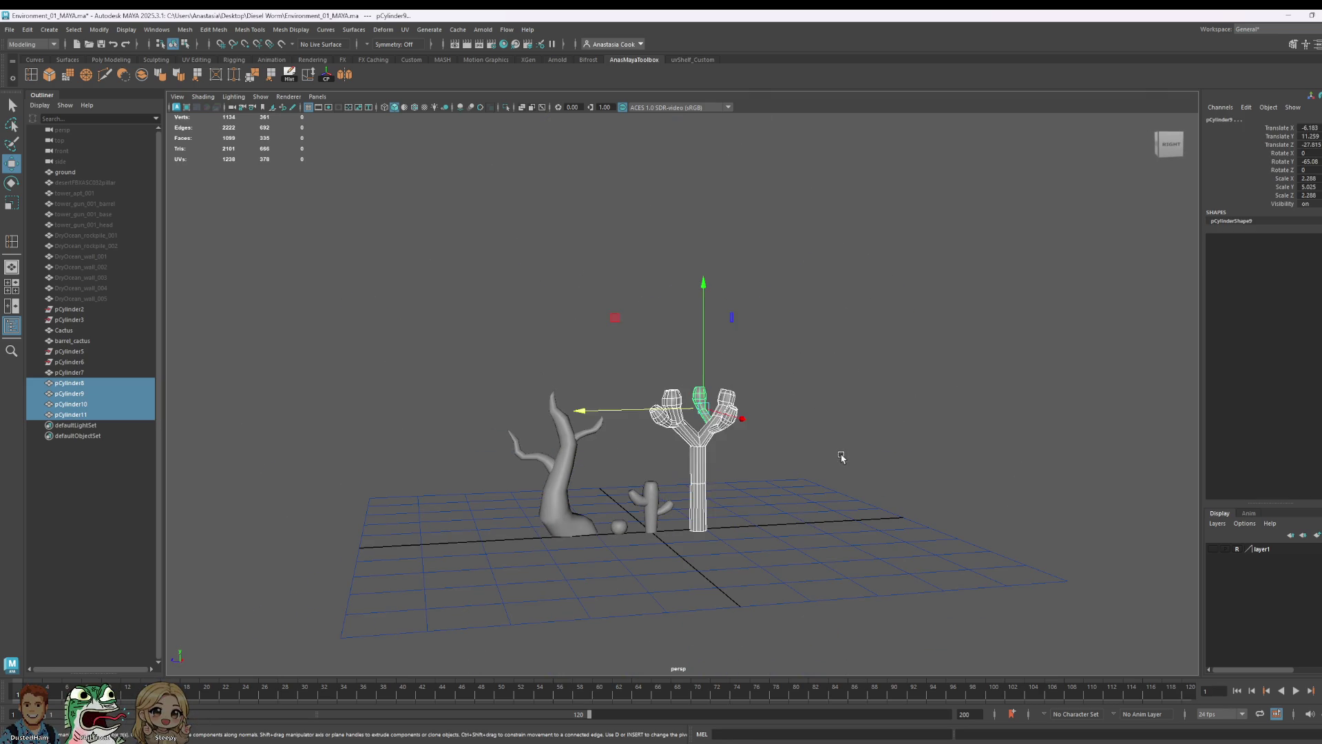
pyautogui.scroll(3, 748, 400)
# - Level the view and select the Y-shaped trunk pCylinder8, then the upper middle branch
pyautogui.click(948, 483)
pyautogui.moveTo(797, 503)
pyautogui.keyDown('alt'); pyautogui.mouseDown()
pyautogui.moveTo(786, 555)
pyautogui.moveTo(732, 496)
pyautogui.moveTo(765, 496)
pyautogui.moveTo(679, 460)
pyautogui.mouseUp(); pyautogui.keyUp('alt')
pyautogui.click(679, 461)
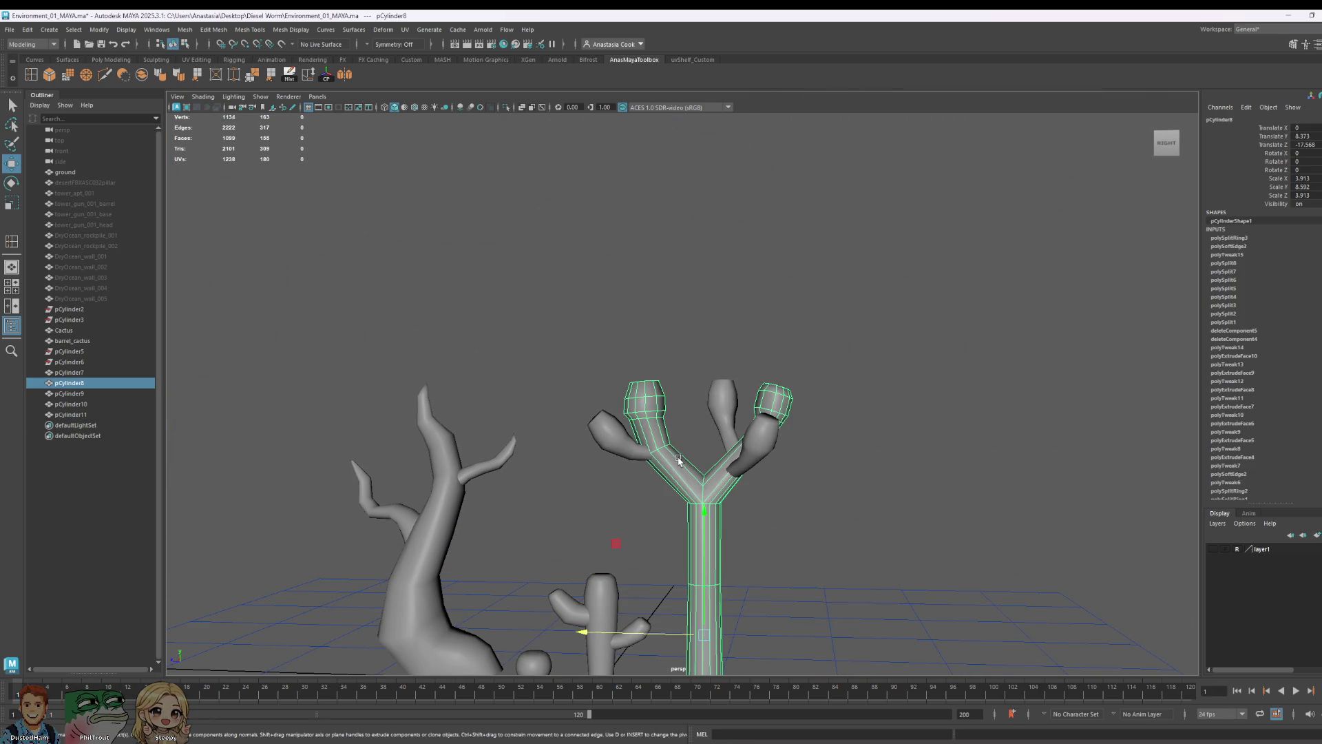
pyautogui.scroll(3, 711, 437)
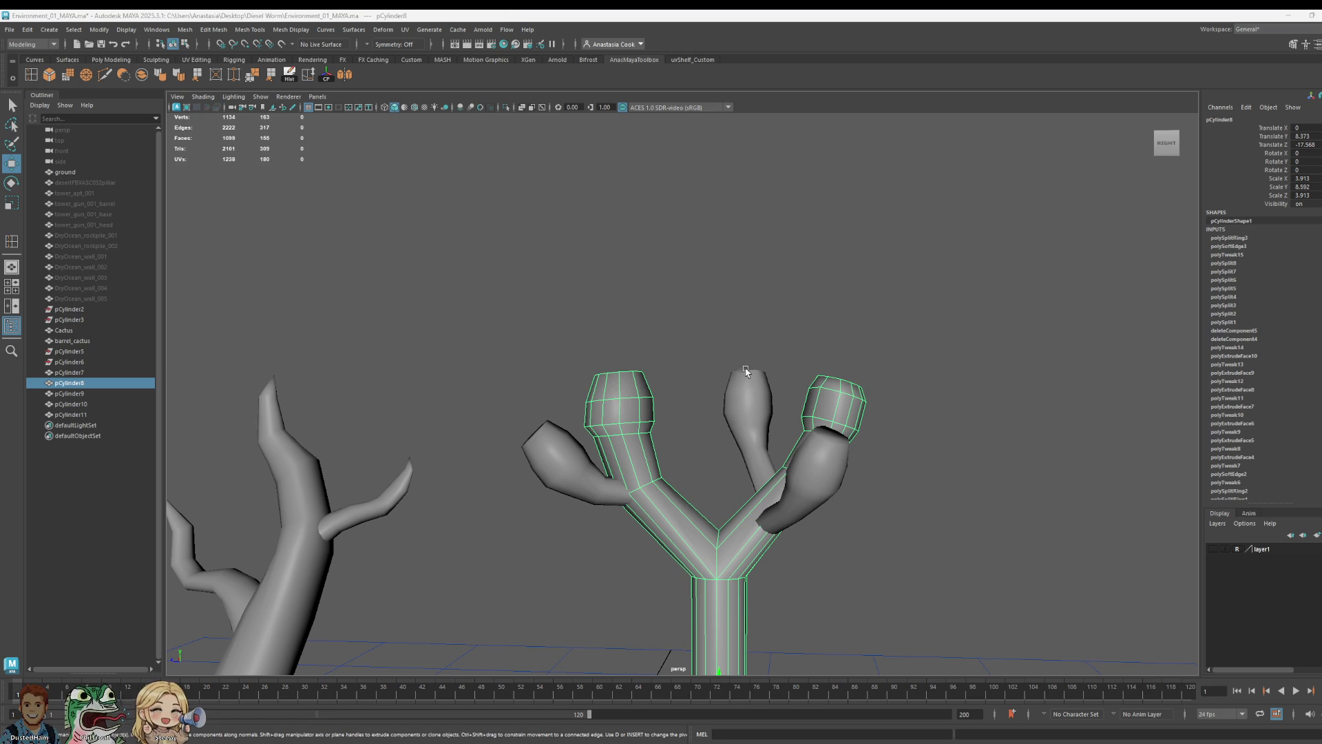
pyautogui.click(748, 414)
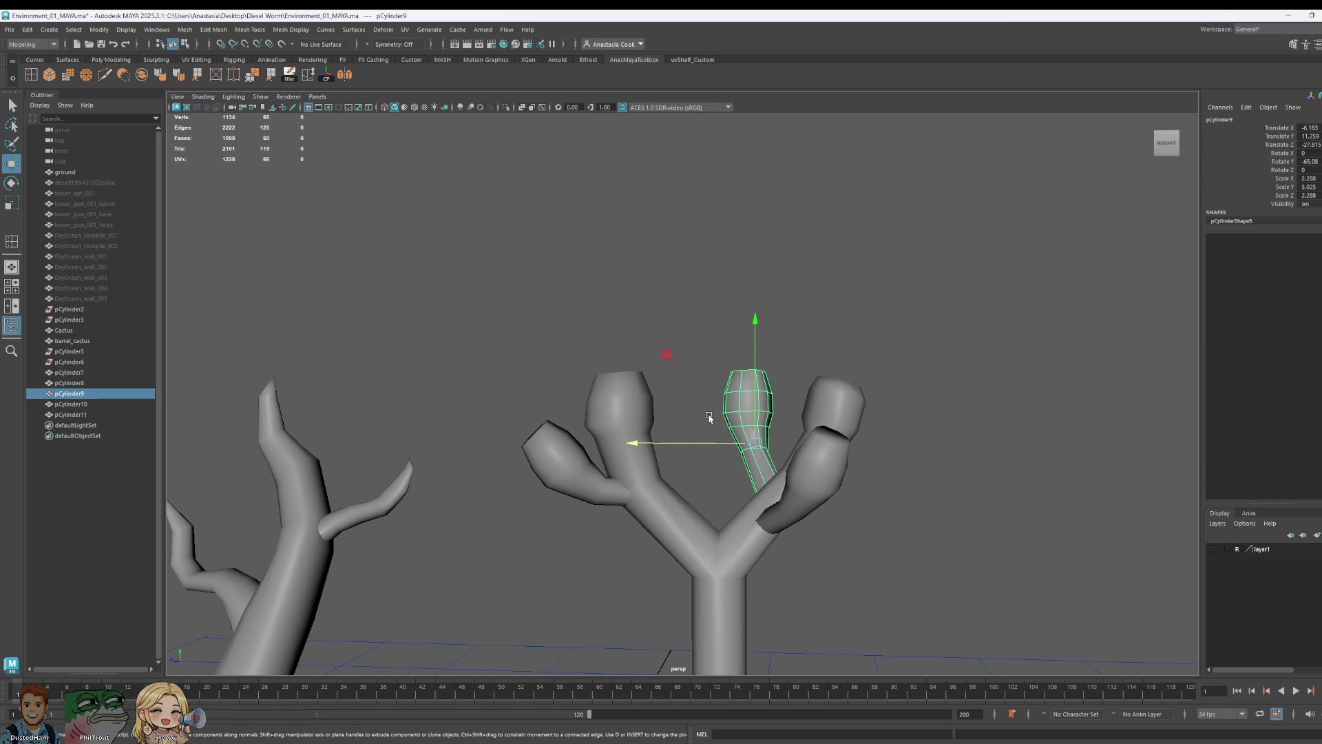
pyautogui.click(780, 291)
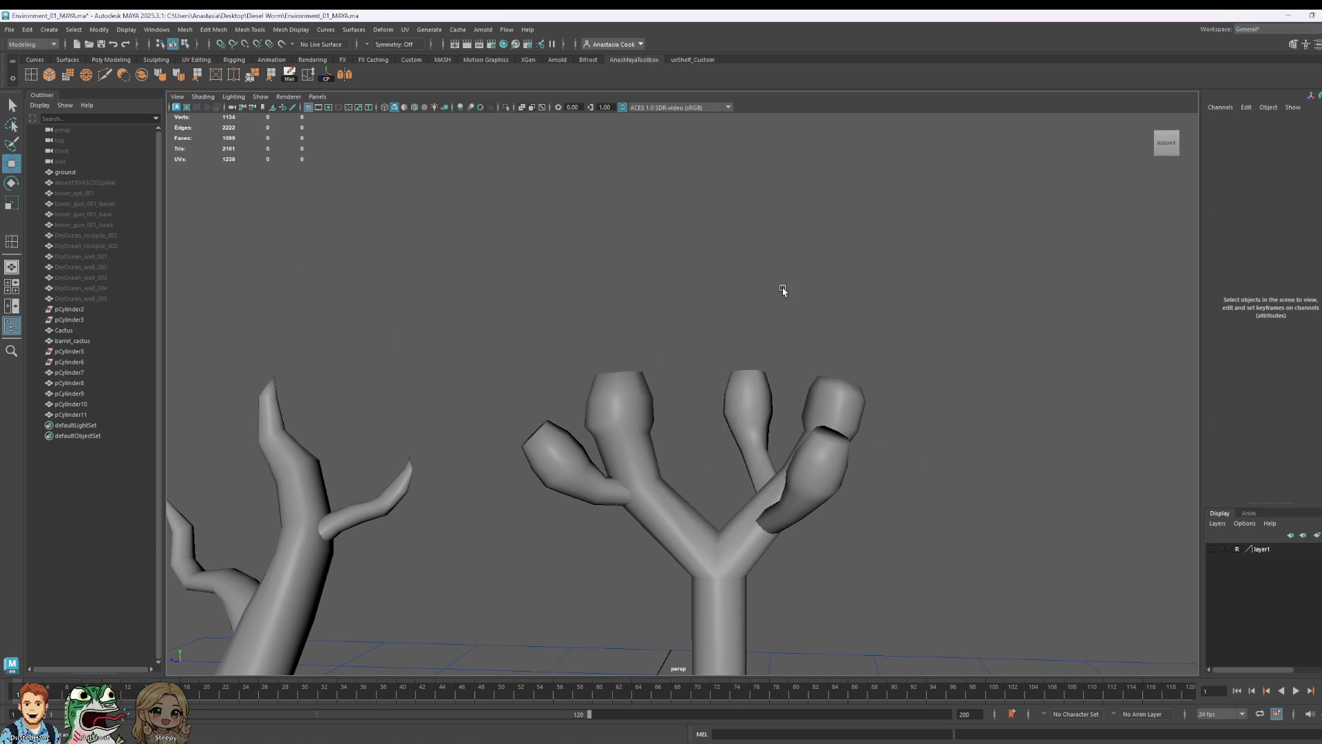
pyautogui.click(751, 431)
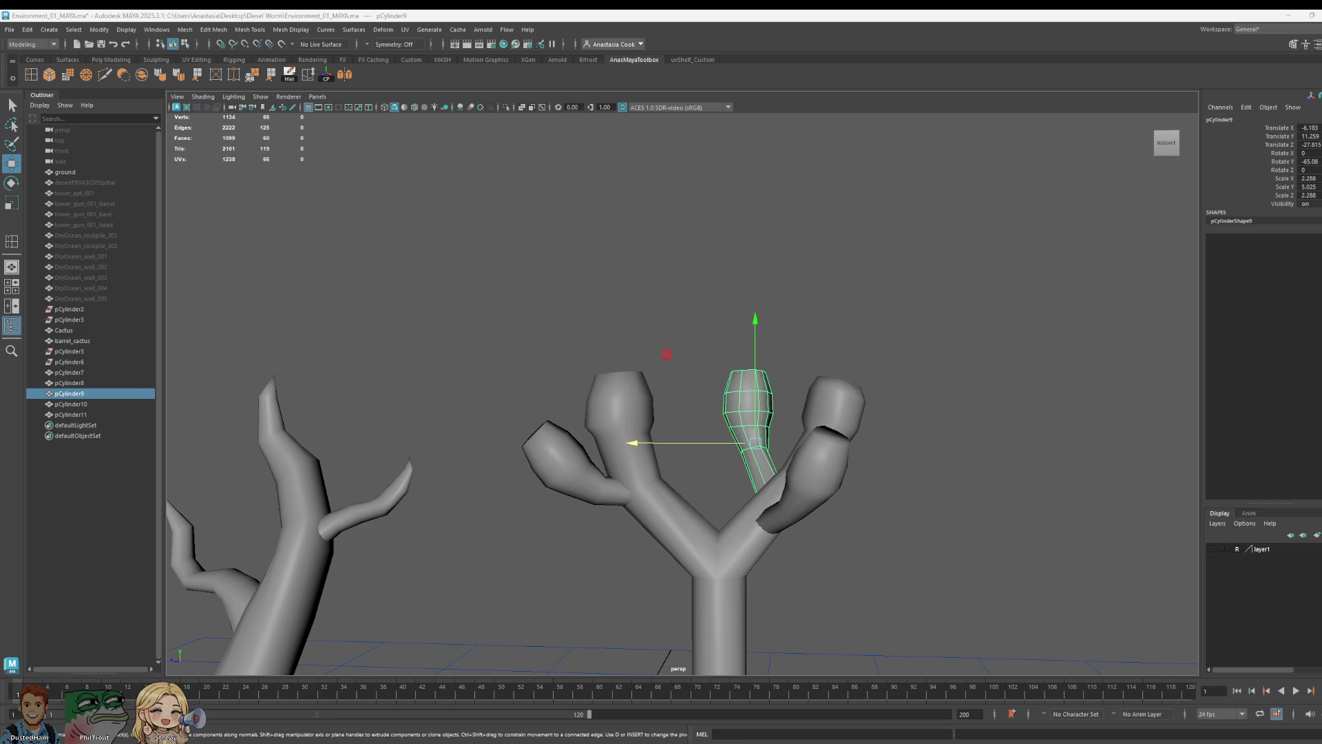
# - Bring the spiky reference tree photo window over the Maya scene
pyautogui.moveTo(0, 44); pyautogui.dragTo(693, 43)
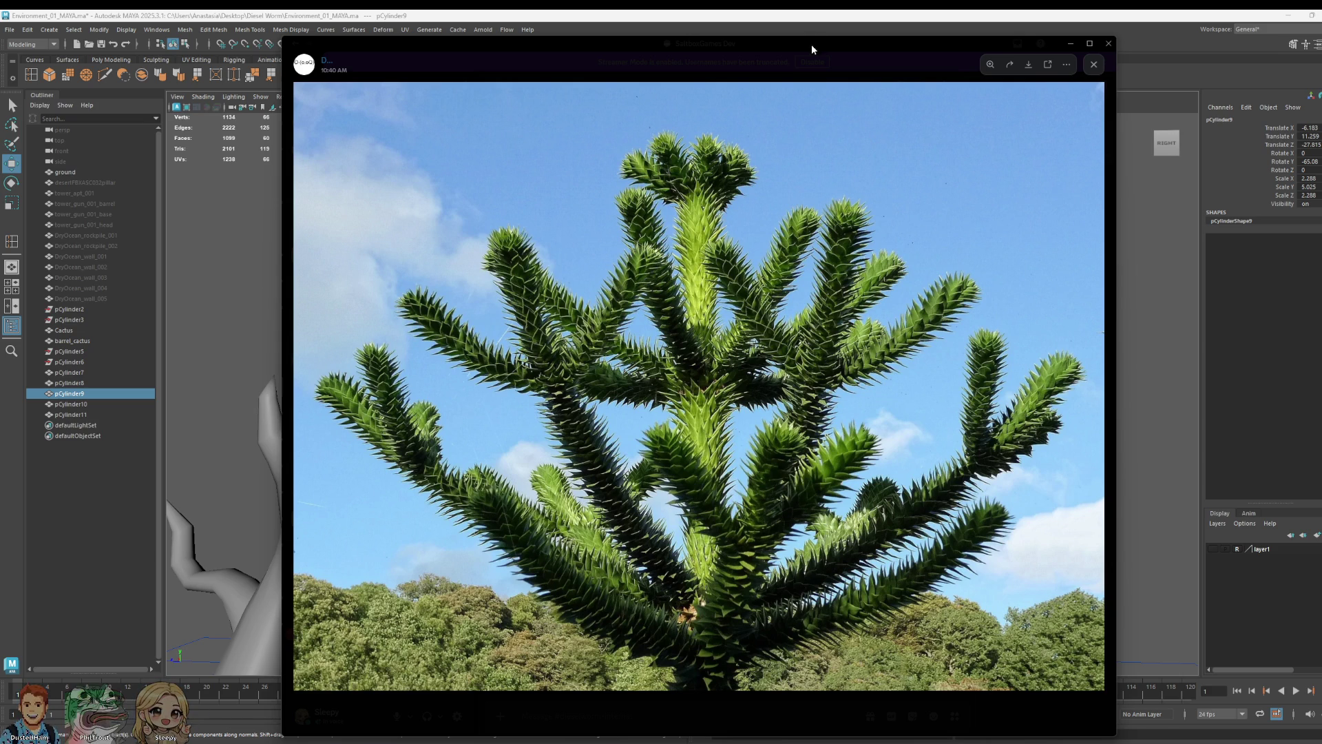
# - Slide the reference photo aside and switch back to the Maya scene
pyautogui.moveTo(812, 49); pyautogui.dragTo(83, 61)
pyautogui.hotkey('alt', 'Tab')
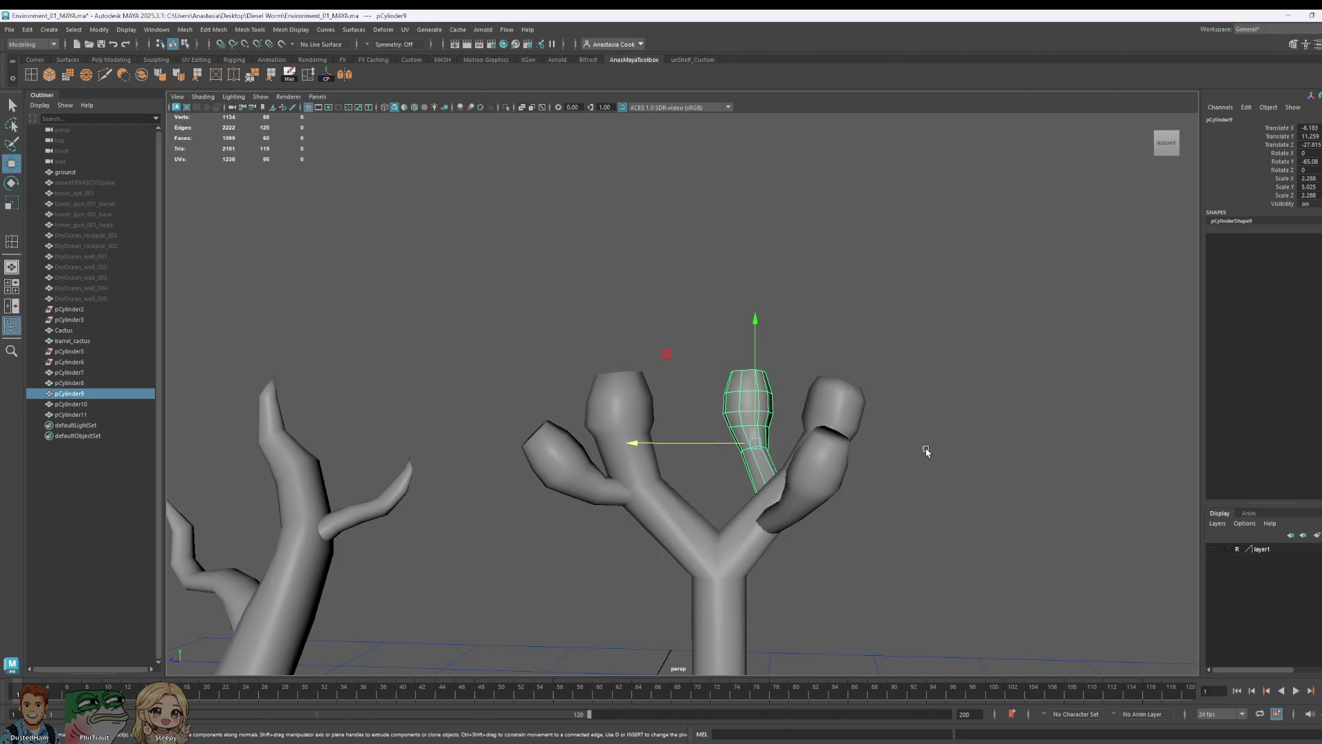
# - Duplicate the branch, move the copy along X, shrink it and turn it upright
pyautogui.moveTo(920, 450)
pyautogui.keyDown('alt'); pyautogui.mouseDown()
pyautogui.moveTo(971, 489)
pyautogui.moveTo(1110, 473)
pyautogui.moveTo(977, 481)
pyautogui.moveTo(902, 467)
pyautogui.mouseUp(); pyautogui.keyUp('alt')
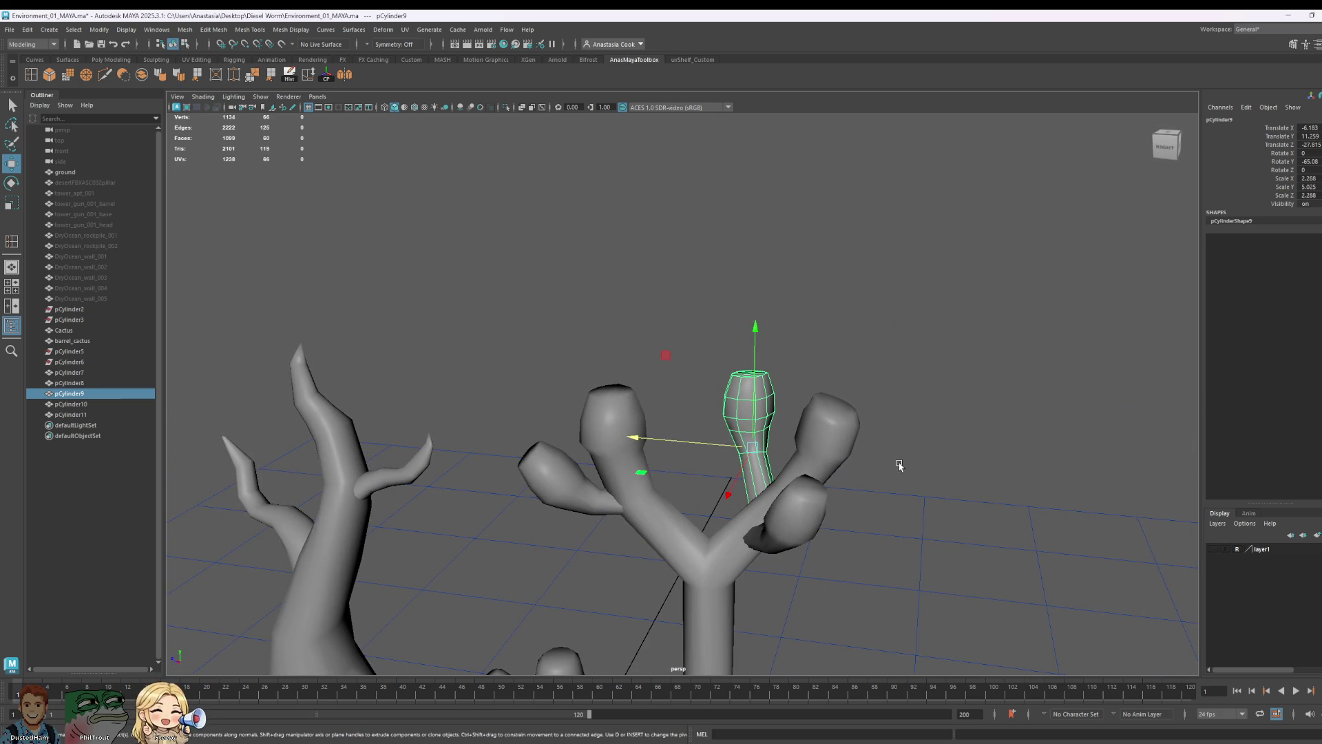
pyautogui.moveTo(891, 461)
pyautogui.keyDown('alt'); pyautogui.mouseDown()
pyautogui.moveTo(1004, 582)
pyautogui.moveTo(979, 606)
pyautogui.moveTo(880, 507)
pyautogui.moveTo(906, 493)
pyautogui.moveTo(983, 530)
pyautogui.moveTo(1000, 490)
pyautogui.mouseUp(); pyautogui.keyUp('alt')
pyautogui.keyDown('alt'); pyautogui.moveTo(1111, 498); pyautogui.dragTo(837, 464); pyautogui.keyUp('alt')
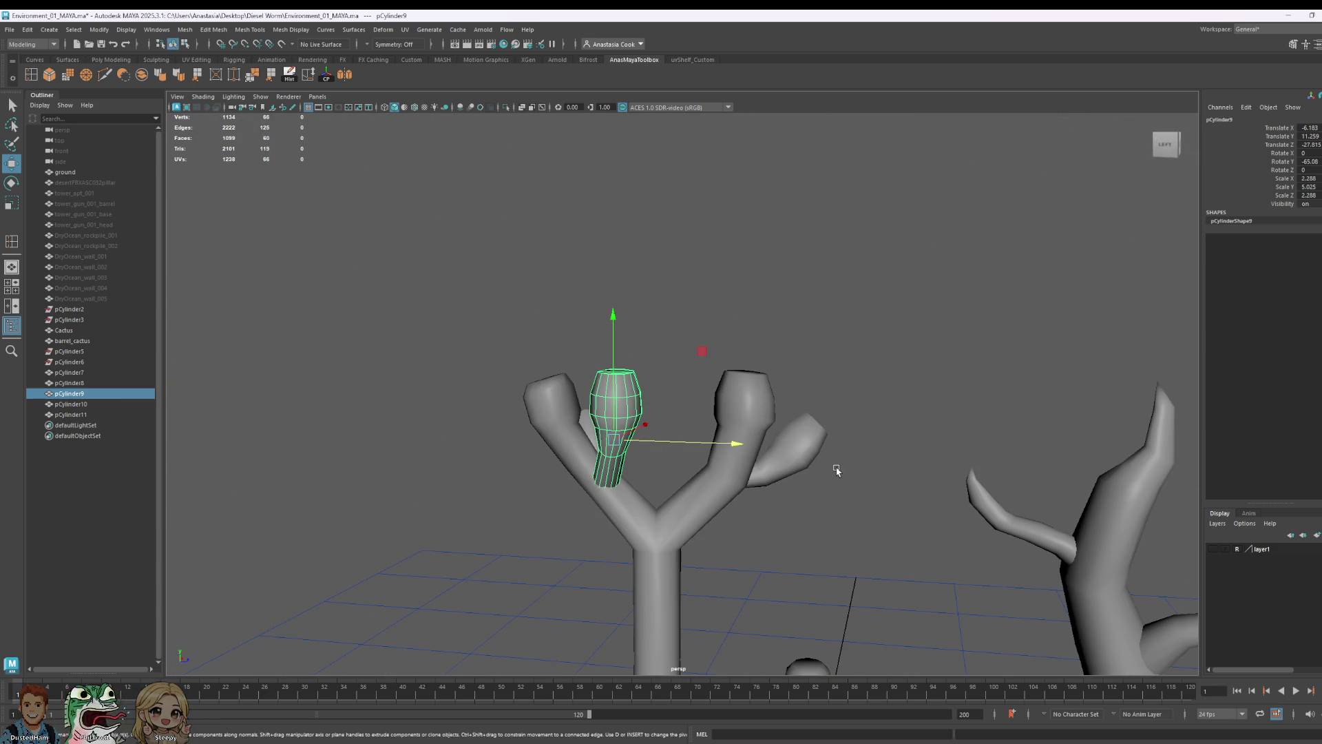
pyautogui.hotkey('ctrl', 'd')
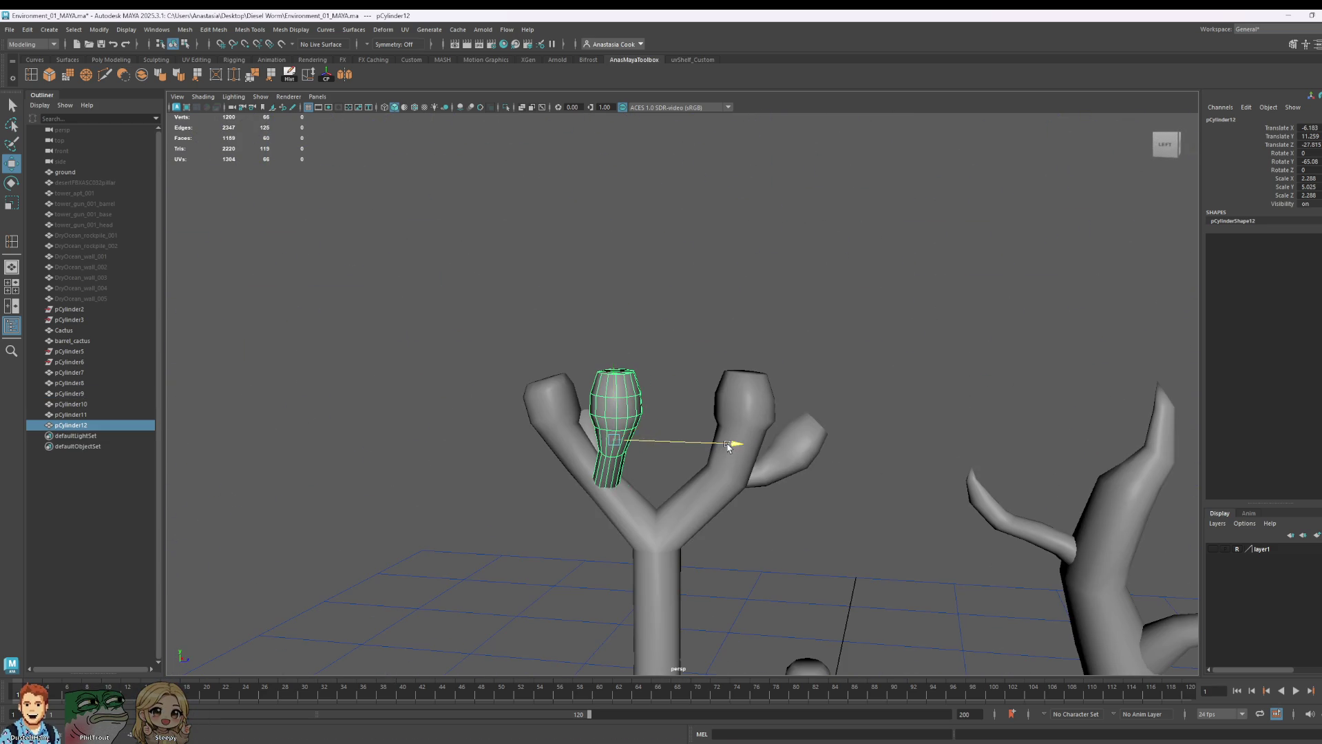
pyautogui.moveTo(729, 447); pyautogui.dragTo(848, 447)
pyautogui.press('r')
pyautogui.moveTo(732, 443); pyautogui.dragTo(721, 444)
pyautogui.press('e')
pyautogui.moveTo(835, 451); pyautogui.dragTo(791, 467)
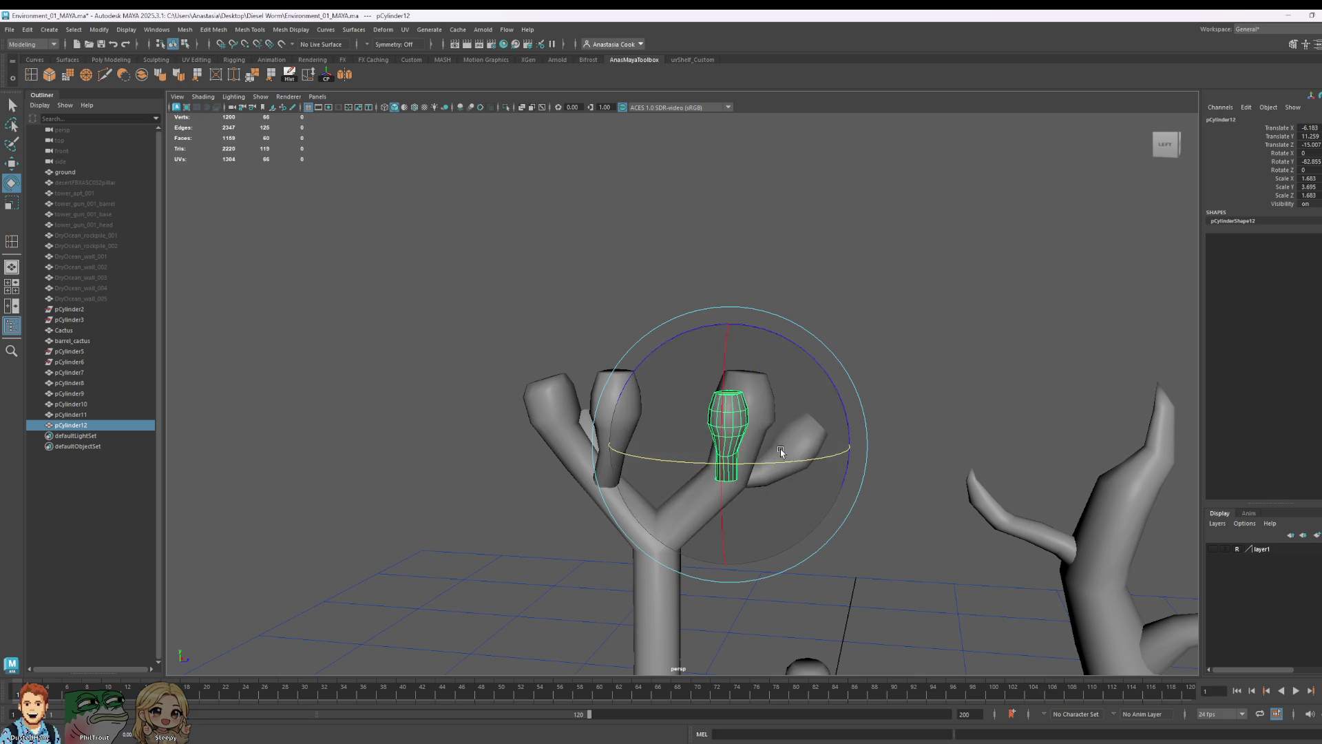
# - Shift the small copy pCylinder12 onto the lower trunk, inspect it and deselect
pyautogui.keyDown('alt'); pyautogui.moveTo(915, 487); pyautogui.dragTo(908, 525); pyautogui.keyUp('alt')
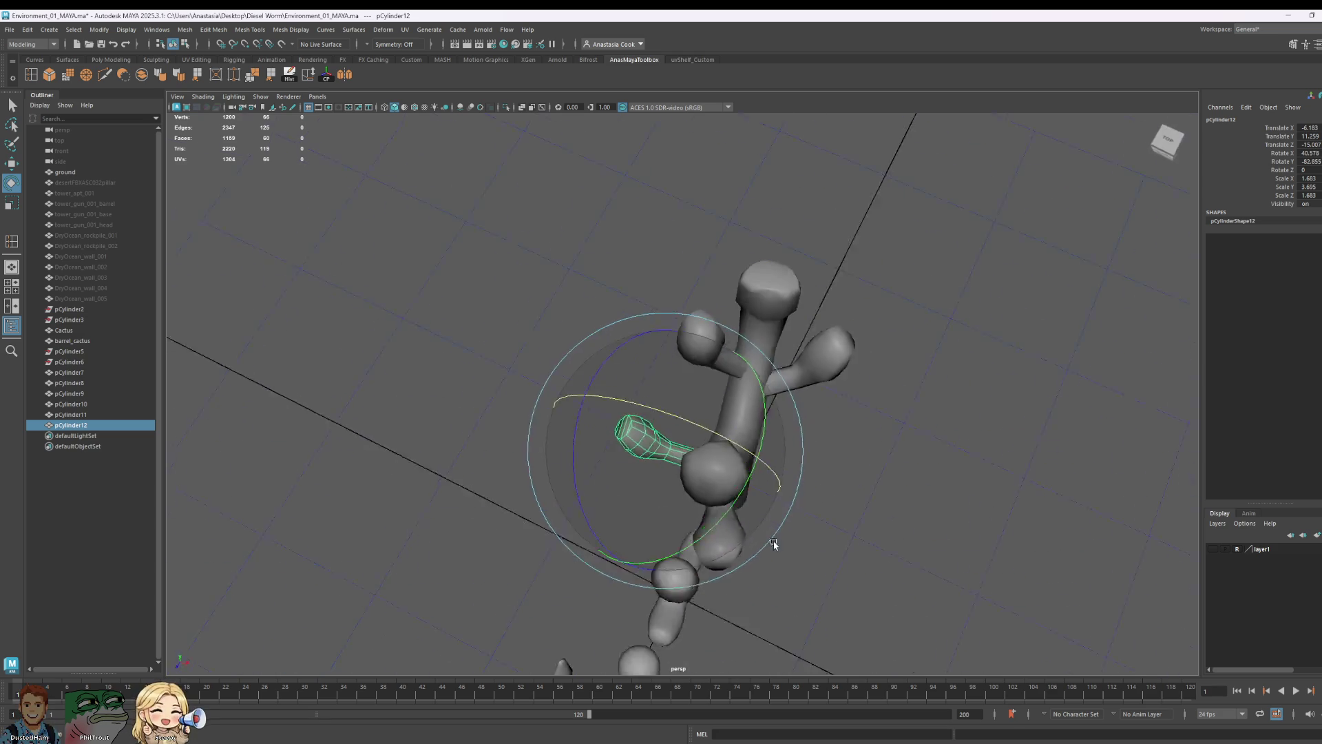
pyautogui.press('w')
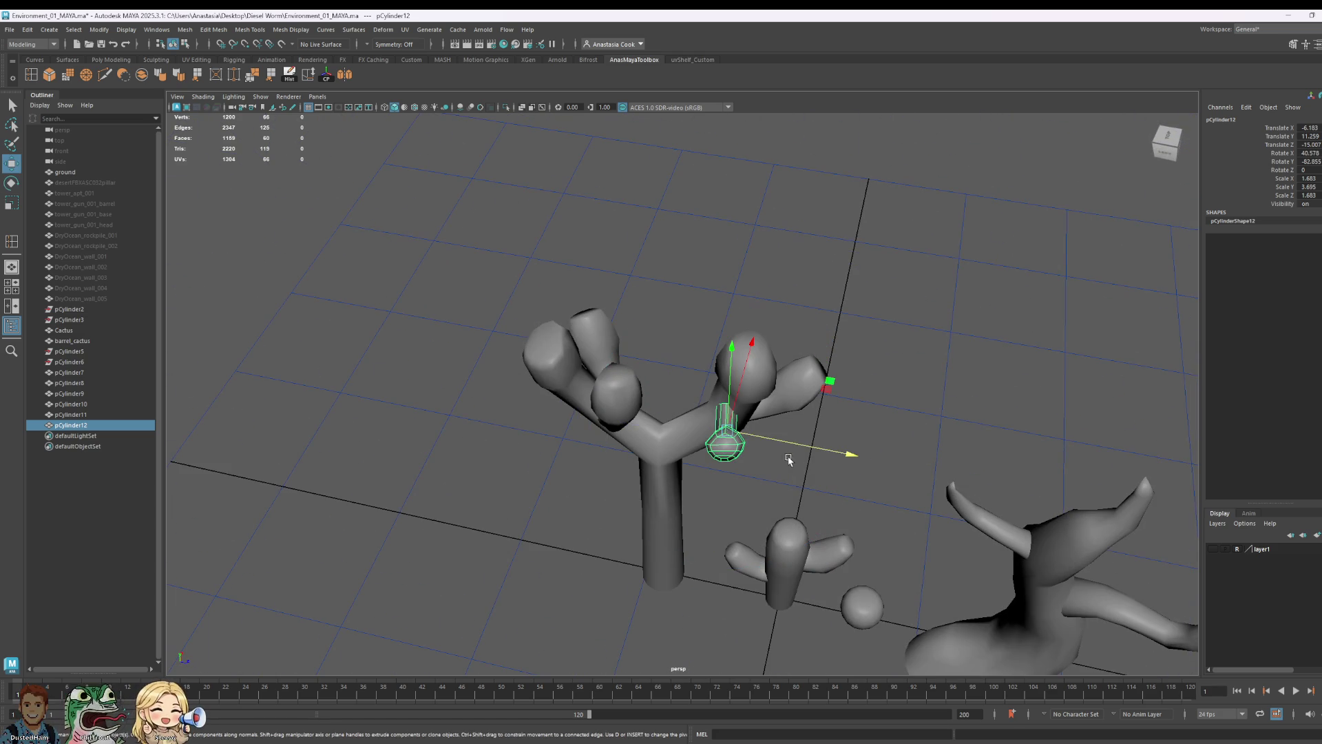
pyautogui.moveTo(814, 453)
pyautogui.mouseDown()
pyautogui.moveTo(856, 458)
pyautogui.moveTo(862, 428)
pyautogui.moveTo(824, 461)
pyautogui.mouseUp()
pyautogui.press('e')
pyautogui.press('w')
pyautogui.moveTo(734, 598); pyautogui.dragTo(737, 577)
pyautogui.moveTo(921, 513)
pyautogui.keyDown('alt'); pyautogui.mouseDown()
pyautogui.moveTo(852, 536)
pyautogui.moveTo(917, 458)
pyautogui.mouseUp(); pyautogui.keyUp('alt')
pyautogui.rightClick(755, 393)
pyautogui.click(1021, 438)
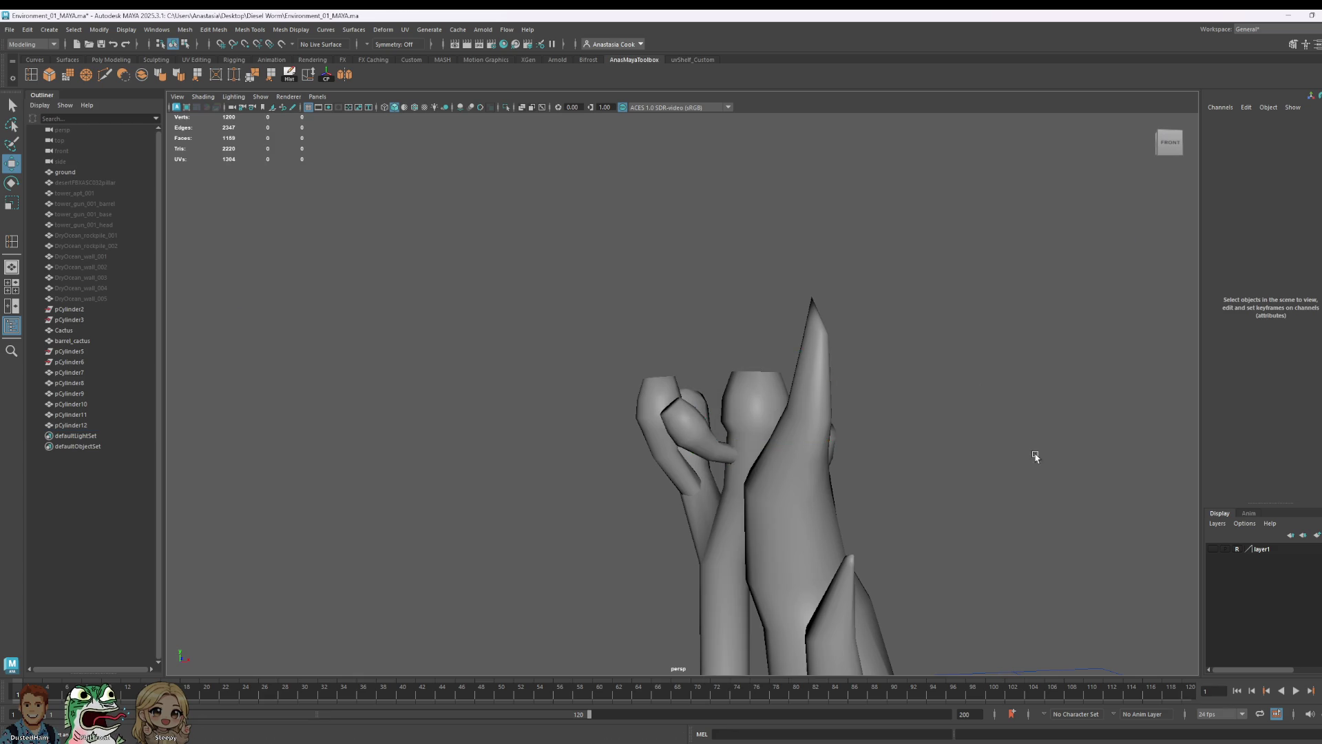
# - Select all pieces of the Joshua tree and combine them into one mesh
pyautogui.keyDown('alt'); pyautogui.moveTo(1021, 438); pyautogui.dragTo(899, 472); pyautogui.keyUp('alt')
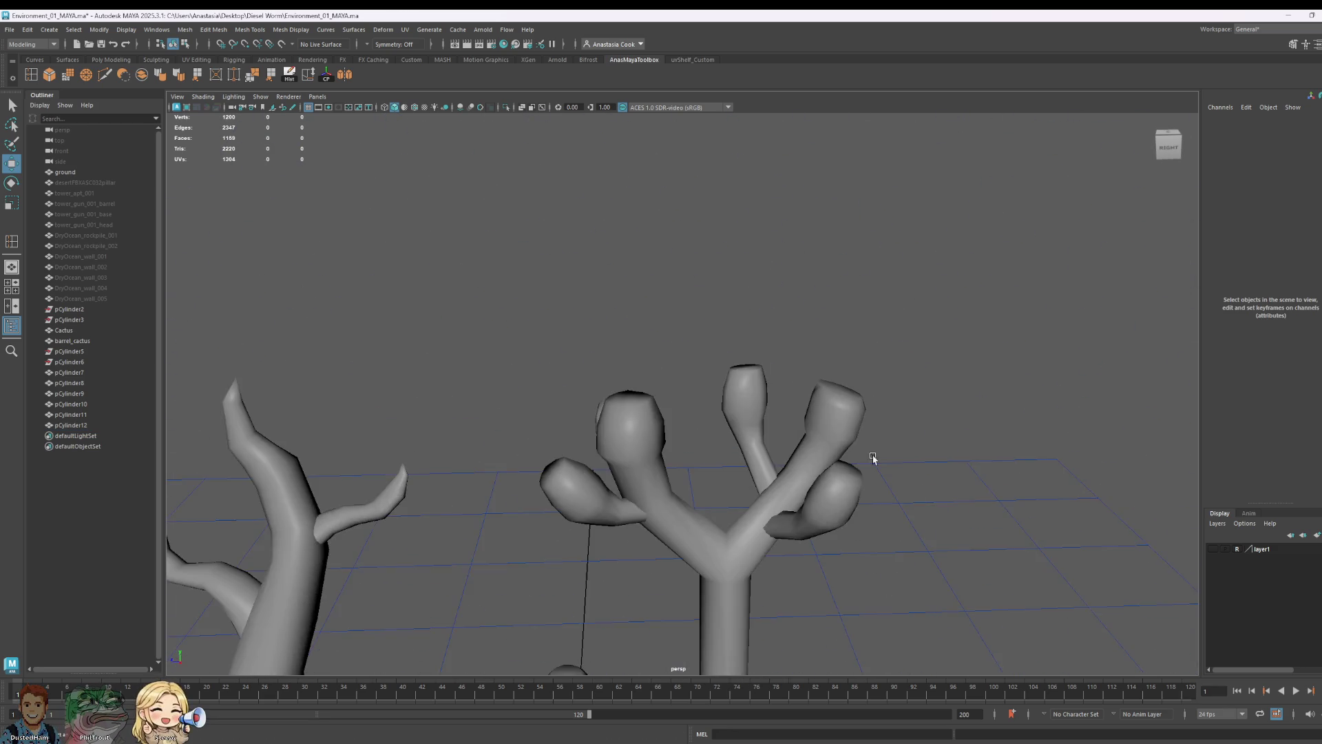
pyautogui.keyDown('alt'); pyautogui.moveTo(898, 472); pyautogui.dragTo(638, 380, button='right'); pyautogui.keyUp('alt')
pyautogui.moveTo(726, 476); pyautogui.dragTo(841, 502)
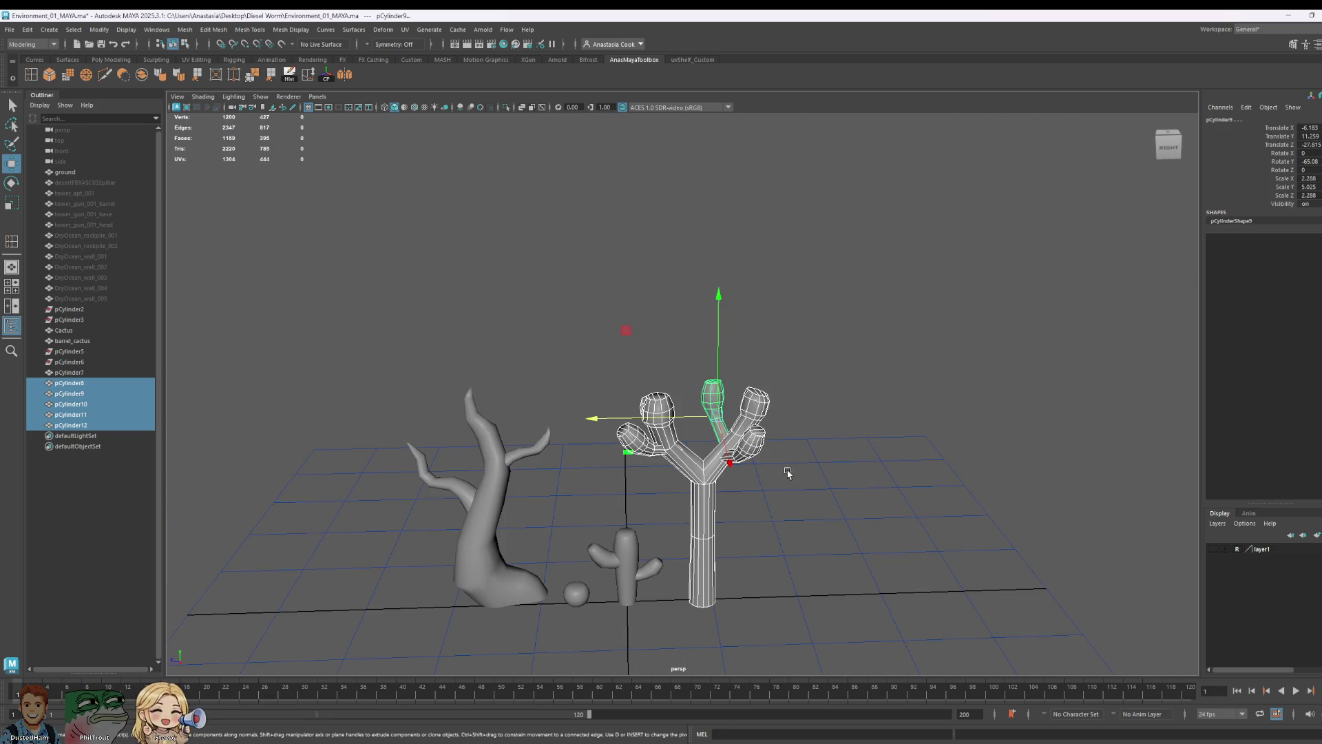
pyautogui.click(147, 78)
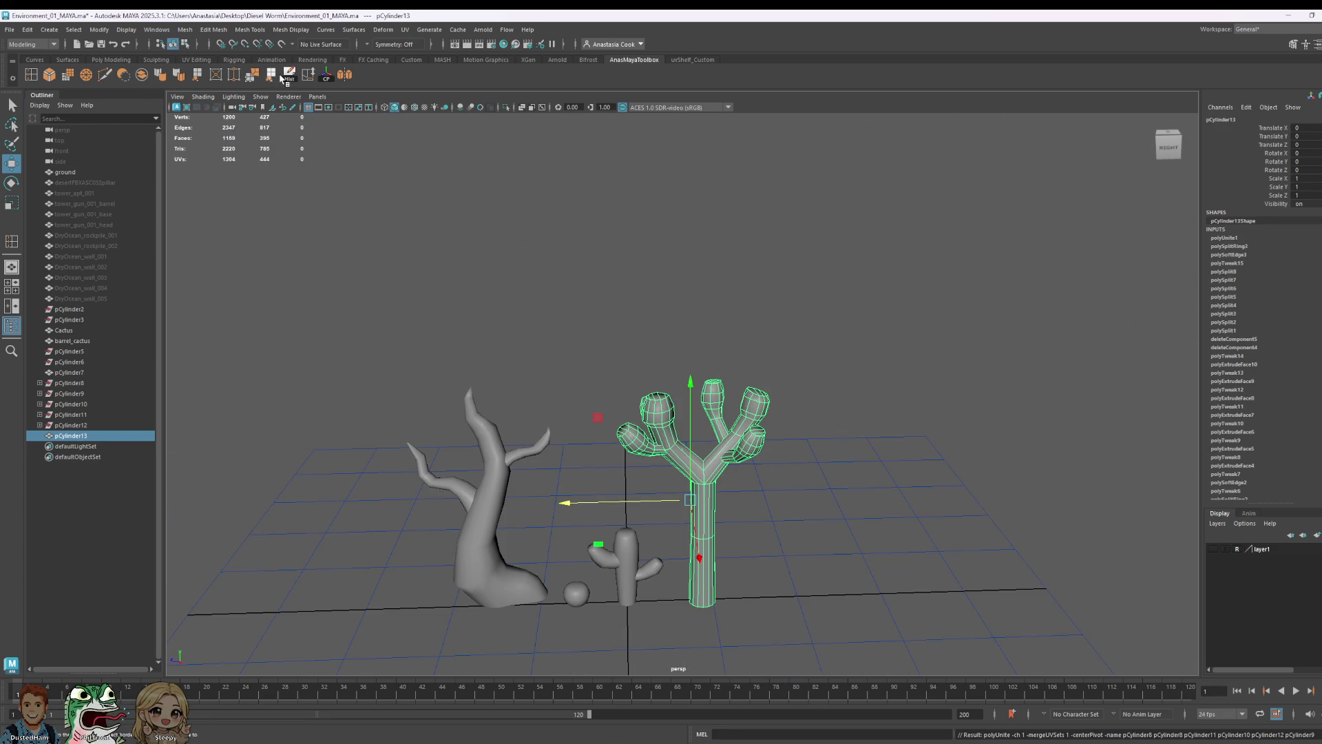
# - Save the scene, then select the merged tree pCylinder13
pyautogui.hotkey('ctrl', 's')
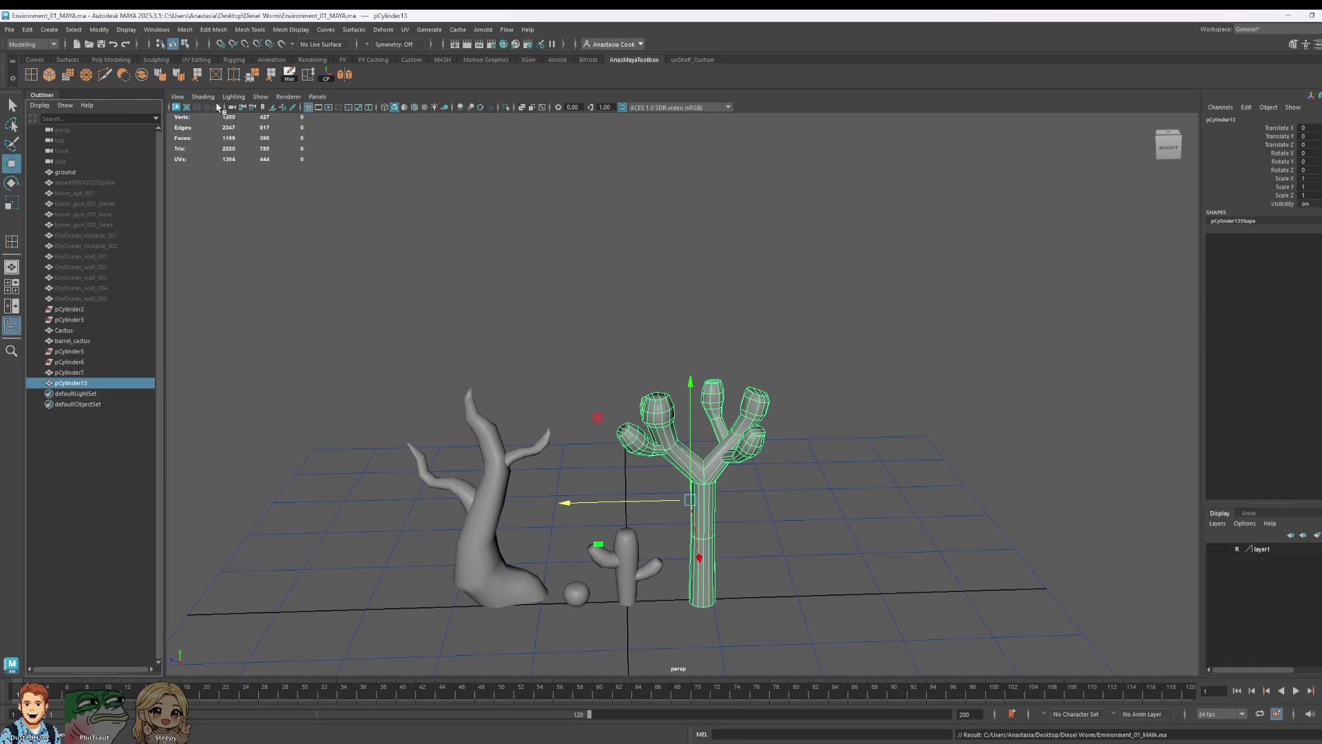
pyautogui.click(762, 549)
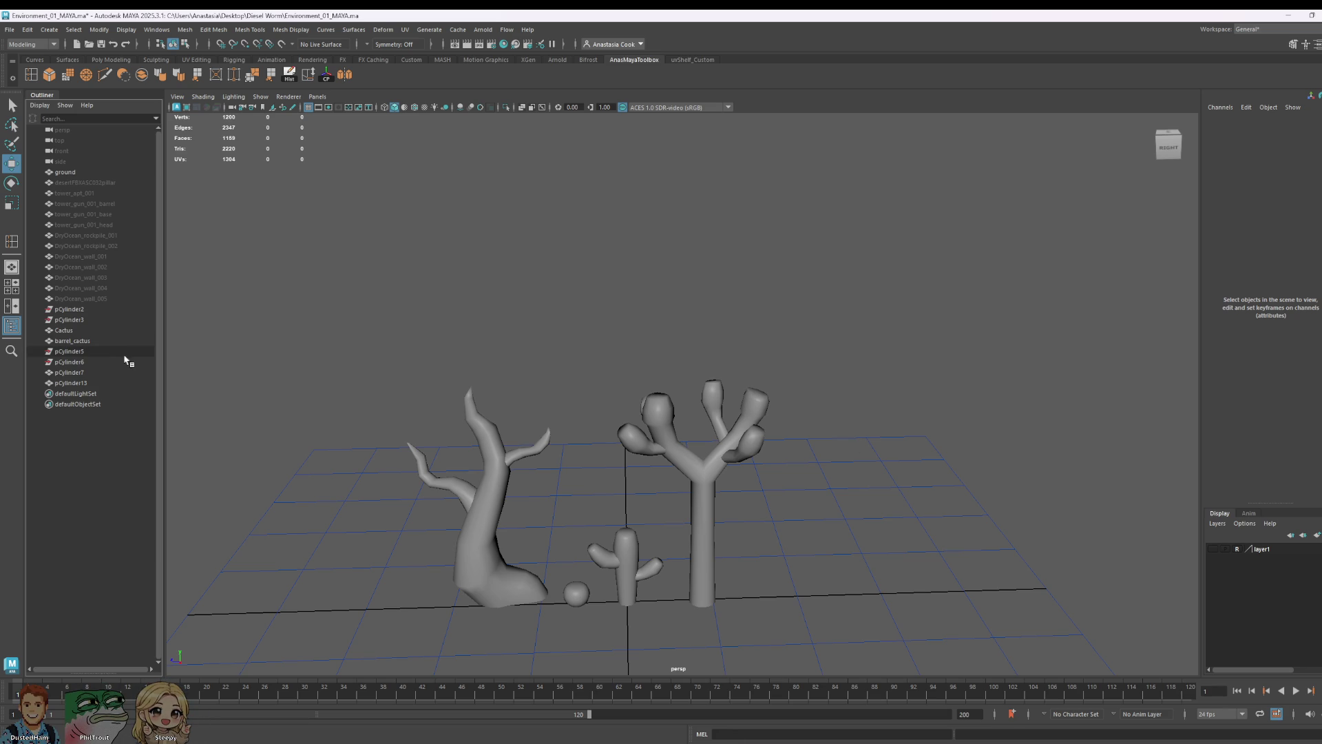
pyautogui.click(726, 459)
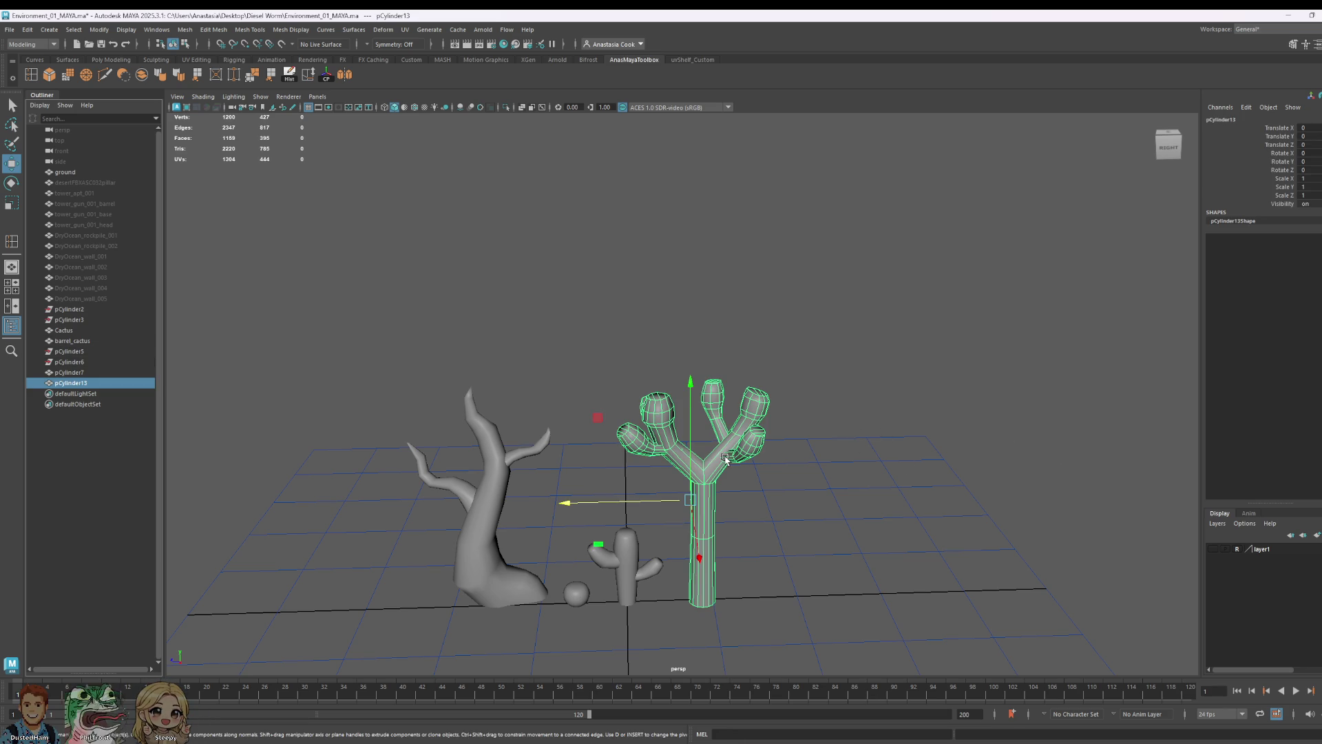
# - Shift the Joshua tree right along X and wrap it in a Deform > Lattice deformer
pyautogui.click(854, 591)
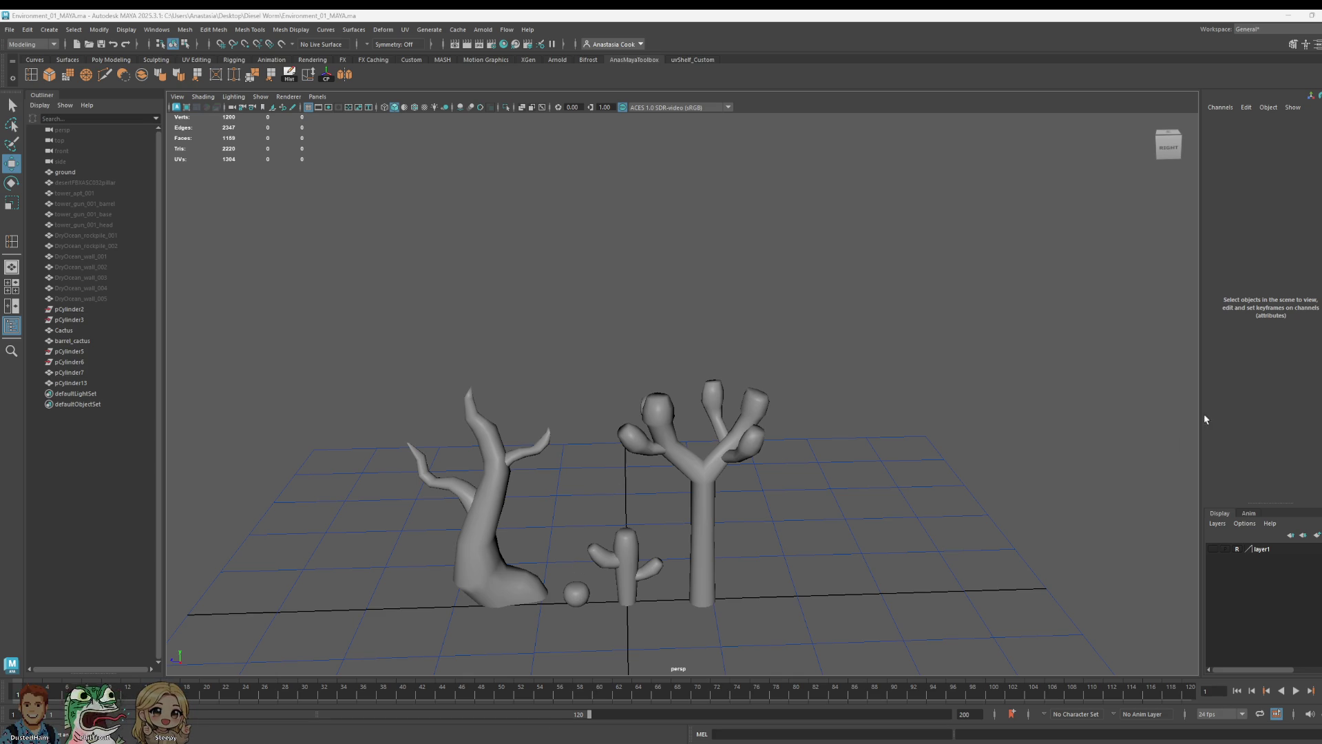
pyautogui.click(702, 512)
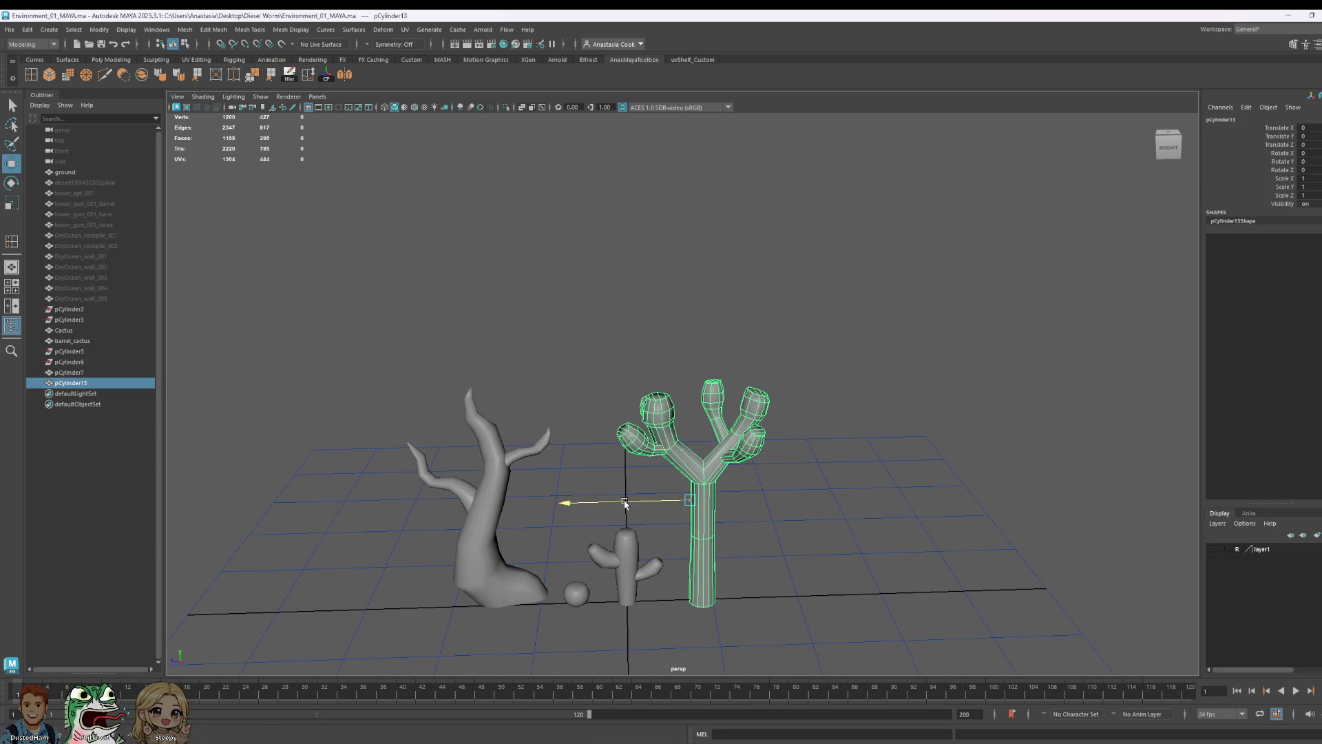
pyautogui.moveTo(630, 506); pyautogui.dragTo(662, 510)
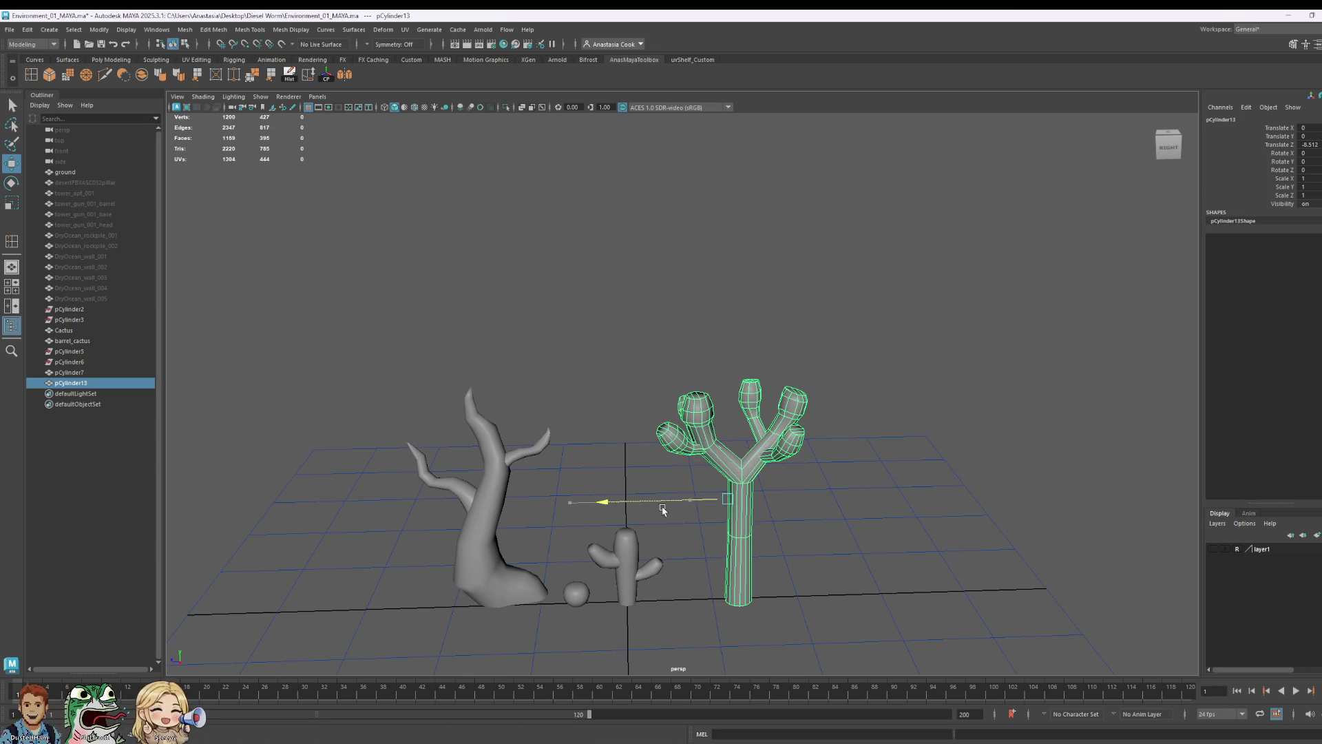
pyautogui.click(388, 32)
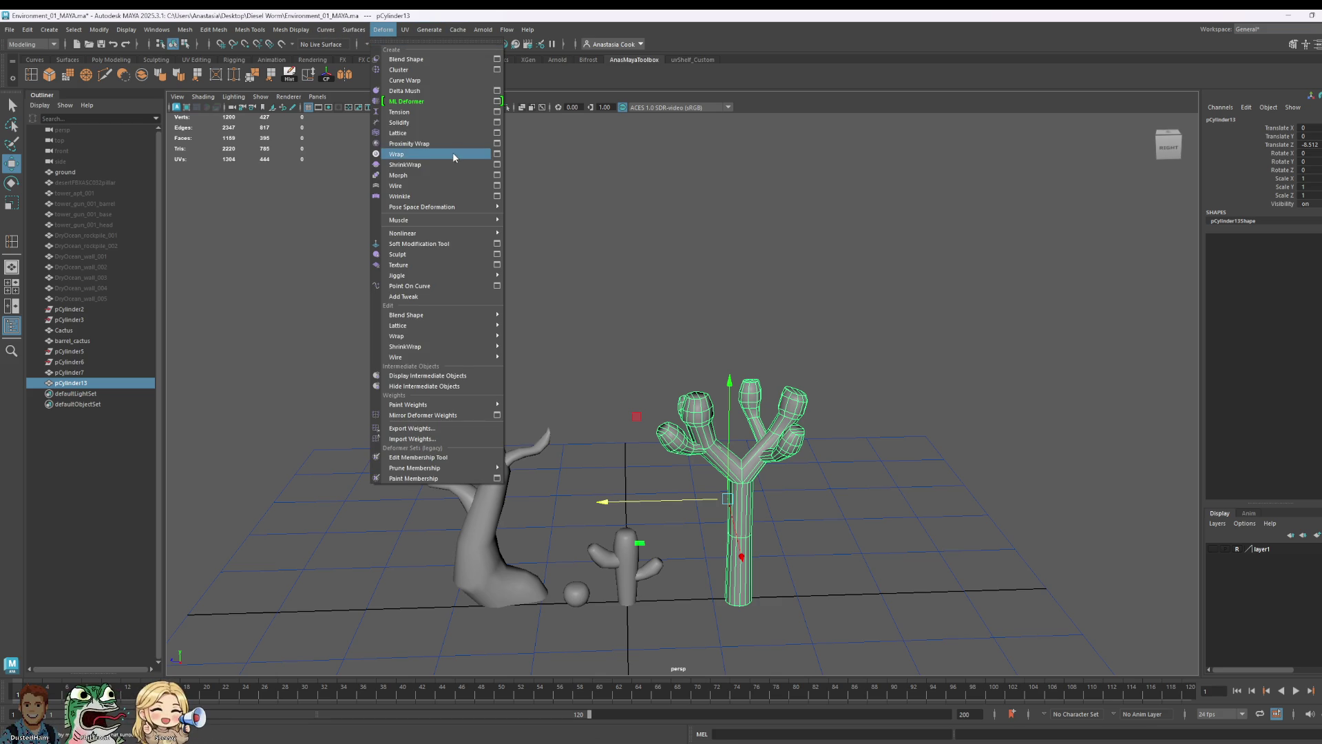
pyautogui.click(398, 134)
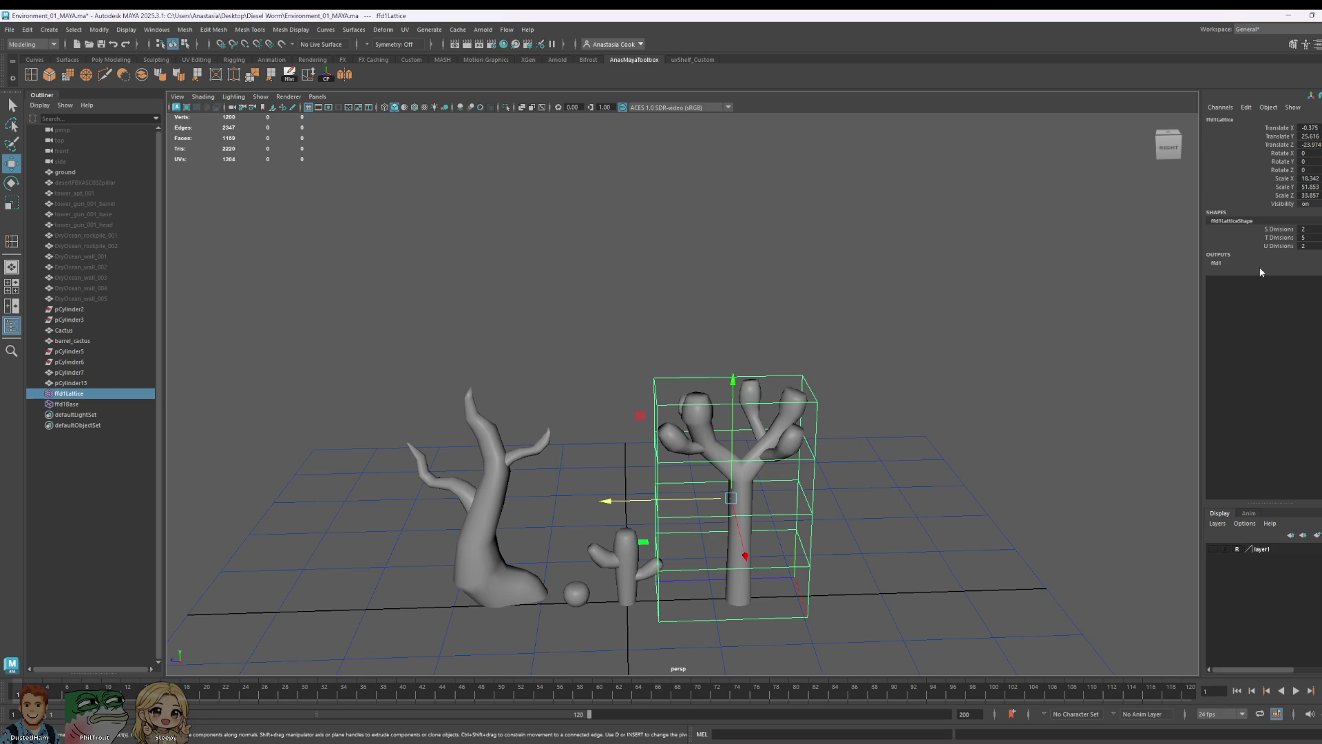
# - In Lattice Point mode, widen, twist and shift the top lattice points to spread the branches
pyautogui.moveTo(680, 414); pyautogui.dragTo(681, 376, button='right')
pyautogui.click(679, 363)
pyautogui.keyDown('alt'); pyautogui.moveTo(857, 428); pyautogui.dragTo(889, 414); pyautogui.keyUp('alt')
pyautogui.moveTo(547, 308); pyautogui.dragTo(870, 465)
pyautogui.press('r')
pyautogui.moveTo(745, 413); pyautogui.dragTo(776, 426)
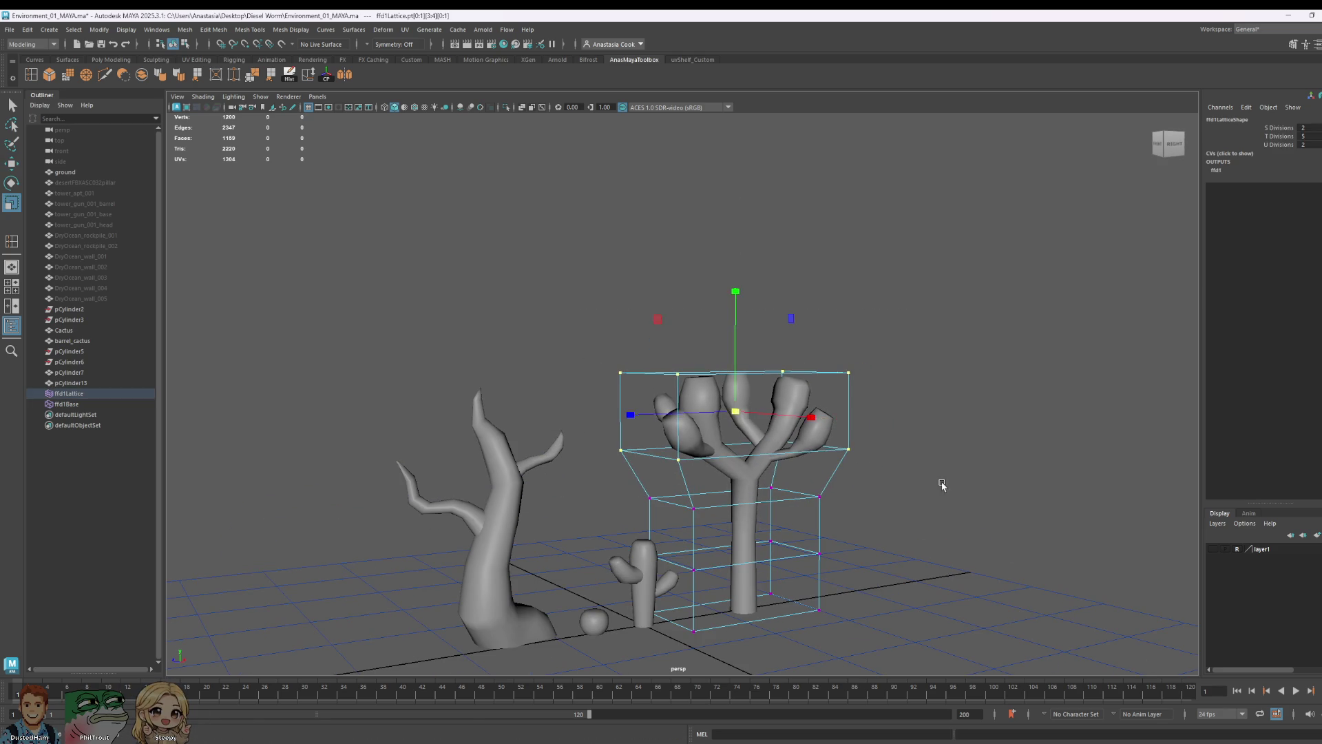
pyautogui.keyDown('alt'); pyautogui.moveTo(942, 482); pyautogui.dragTo(915, 491); pyautogui.keyUp('alt')
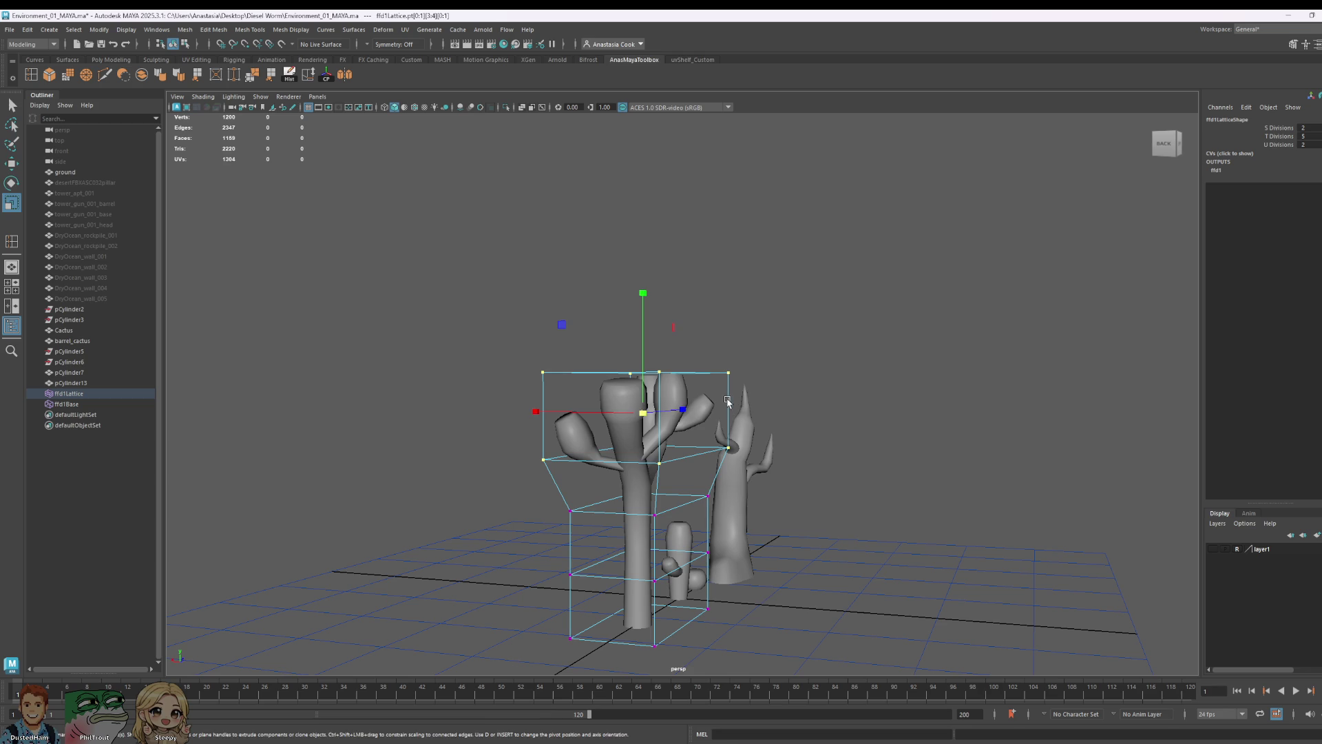
pyautogui.press('e')
pyautogui.moveTo(726, 336); pyautogui.dragTo(743, 358)
pyautogui.press('w')
pyautogui.moveTo(551, 479); pyautogui.dragTo(582, 479, button='middle')
# - Nudge the lower row of lattice points right and scale it slightly, then reselect the lattice
pyautogui.moveTo(582, 478)
pyautogui.keyDown('alt'); pyautogui.mouseDown()
pyautogui.moveTo(781, 605)
pyautogui.moveTo(482, 525)
pyautogui.moveTo(767, 570)
pyautogui.mouseUp(); pyautogui.keyUp('alt')
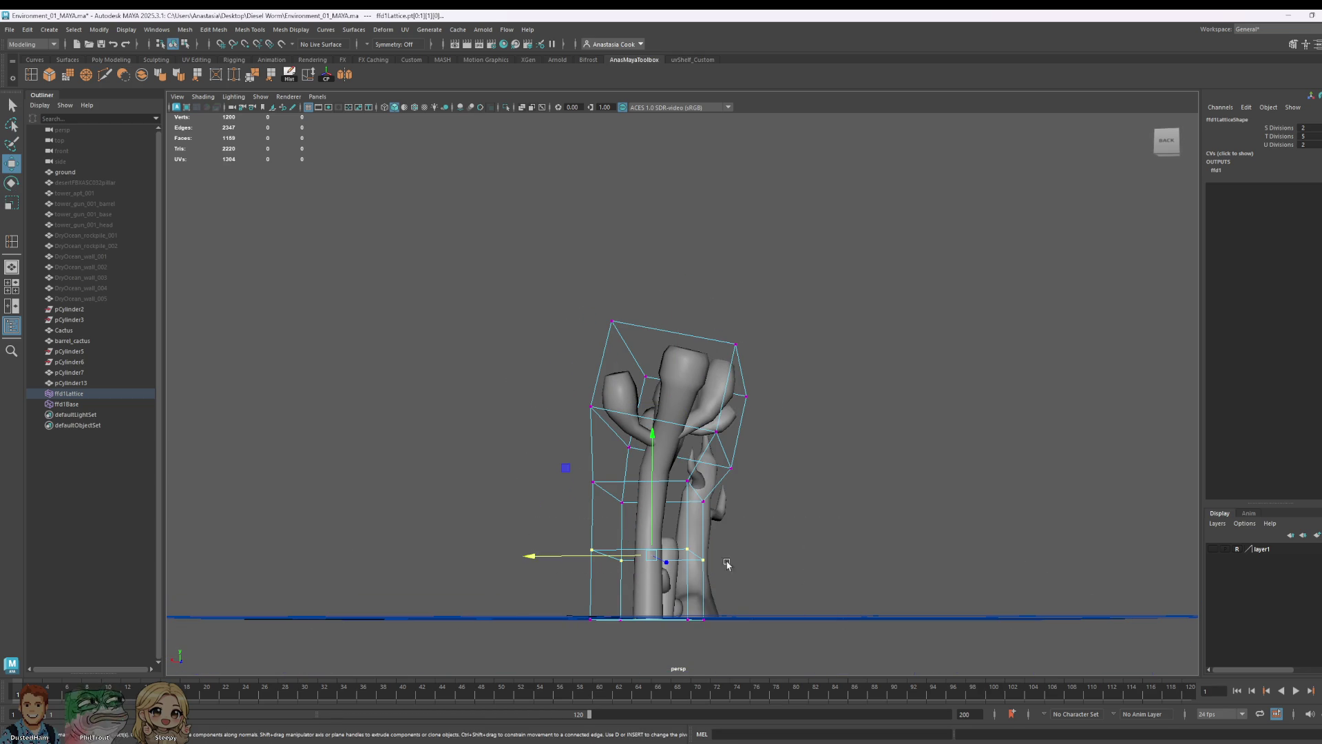
pyautogui.moveTo(632, 555); pyautogui.dragTo(580, 563, button='middle')
pyautogui.moveTo(815, 601)
pyautogui.keyDown('alt'); pyautogui.mouseDown()
pyautogui.moveTo(558, 589)
pyautogui.moveTo(894, 634)
pyautogui.mouseUp(); pyautogui.keyUp('alt')
pyautogui.press('r')
pyautogui.moveTo(714, 613)
pyautogui.mouseDown()
pyautogui.moveTo(1050, 600)
pyautogui.moveTo(921, 590)
pyautogui.mouseUp()
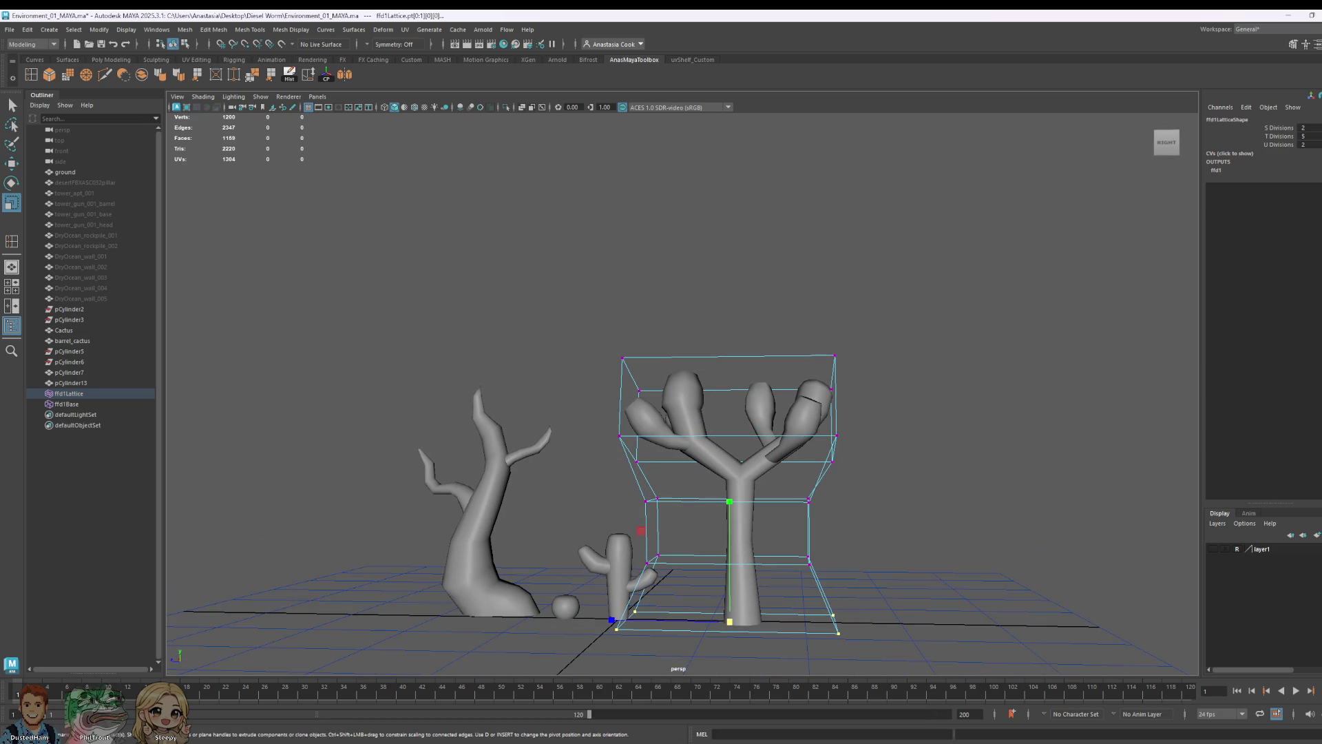
pyautogui.click(91, 397)
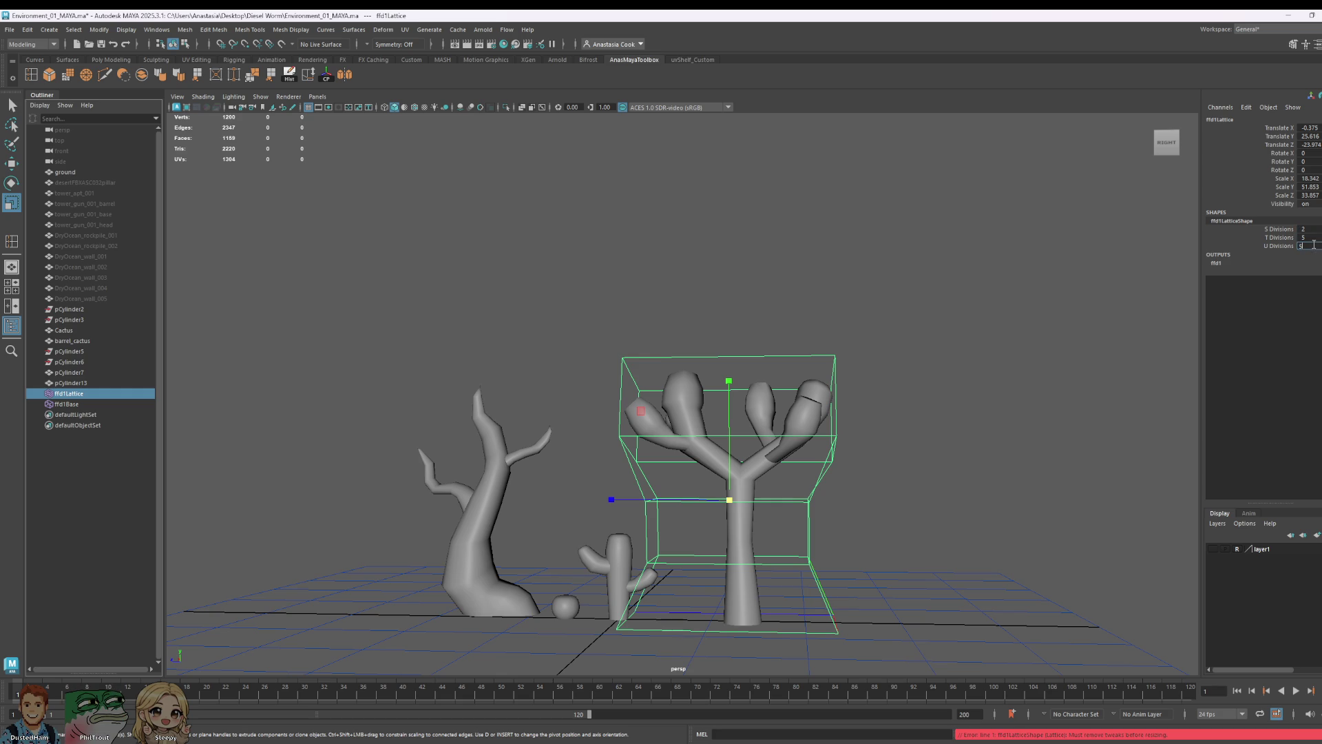
# - Undo the lattice edits and set ffd1Lattice's S and U Divisions to 5 in the Channel Box
pyautogui.click(831, 560)
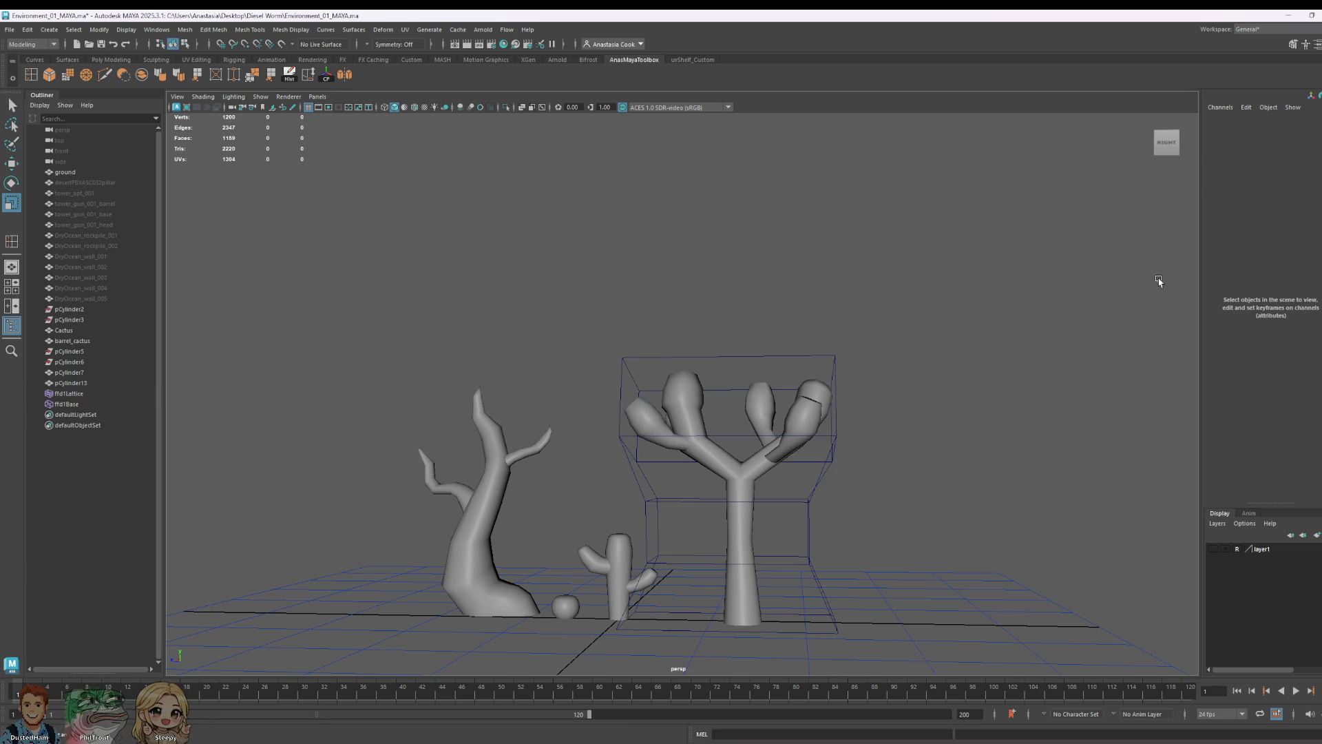
pyautogui.click(72, 394)
pyautogui.click(1307, 228)
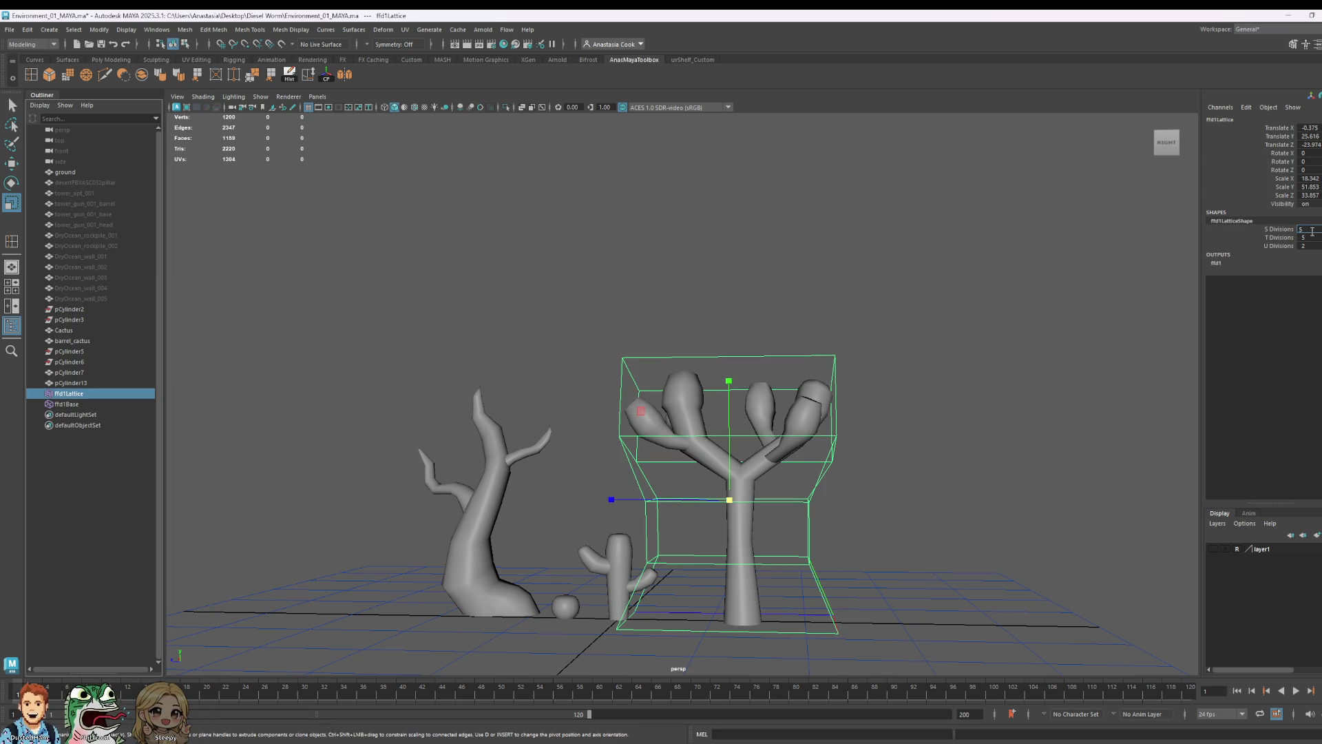
pyautogui.hotkey('ctrl', 'z')
pyautogui.hotkey('ctrl', 'z')
pyautogui.hotkey('ctrl', 'z')
pyautogui.hotkey('ctrl', 'z')
pyautogui.hotkey('ctrl', 'z')
pyautogui.hotkey('ctrl', 'z')
pyautogui.hotkey('ctrl', 'z')
pyautogui.hotkey('ctrl', 'z')
pyautogui.hotkey('ctrl', 'z')
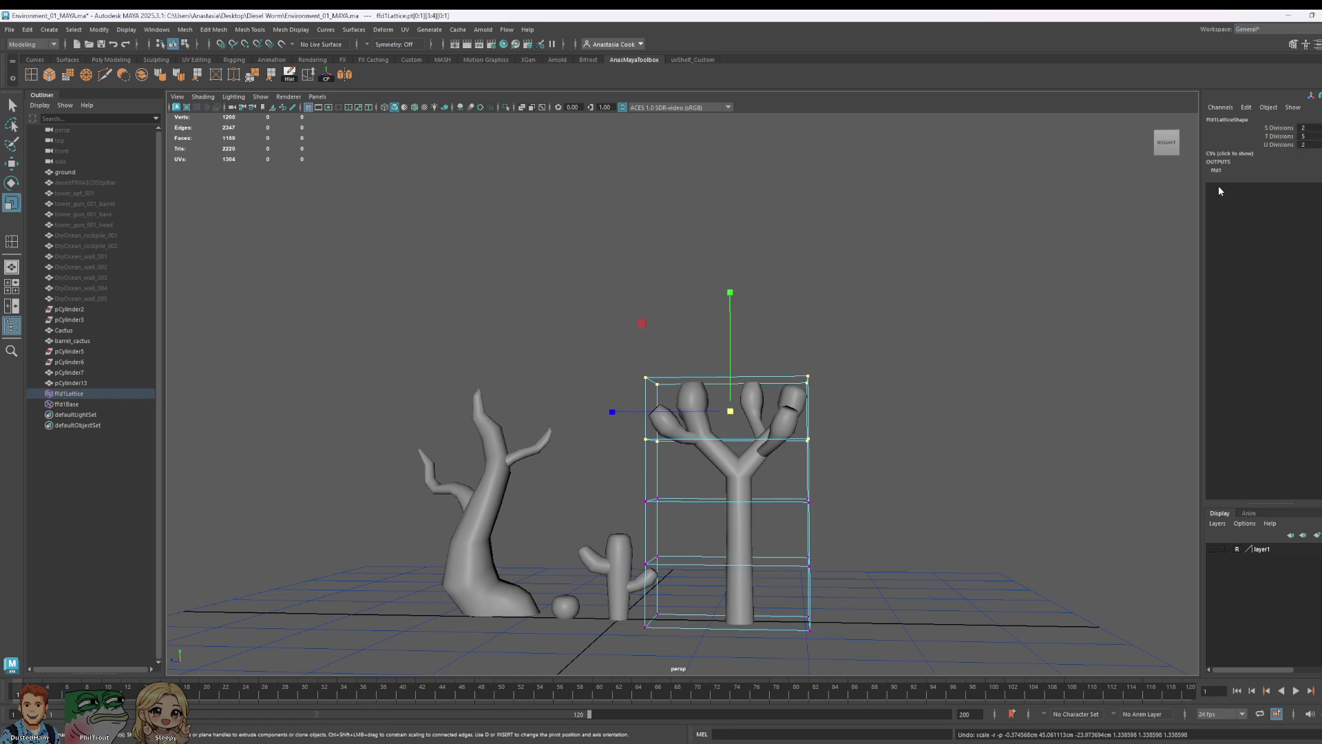
pyautogui.click(68, 394)
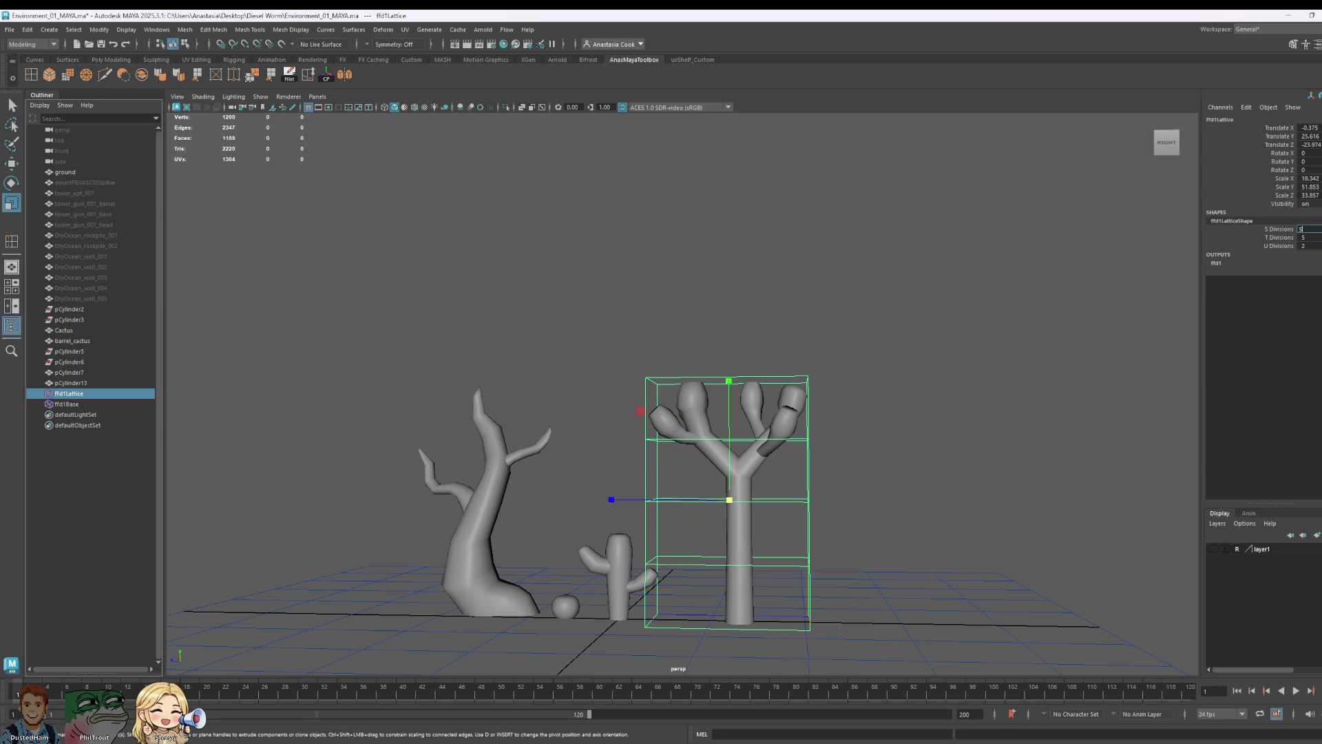
pyautogui.click(1310, 244)
pyautogui.write('5')
pyautogui.press('Return')
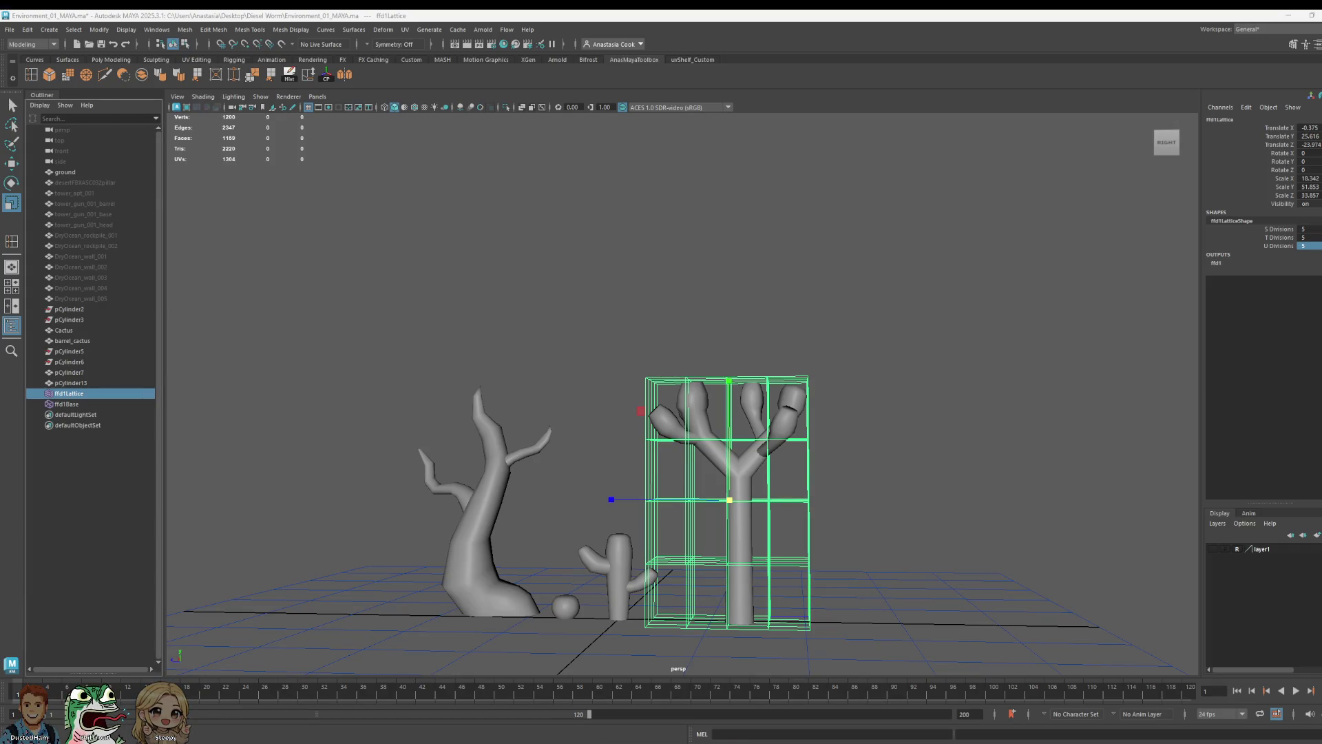
# - Check the reference image, then reselect the tree mesh and its lattice
pyautogui.hotkey('alt', 'Tab')
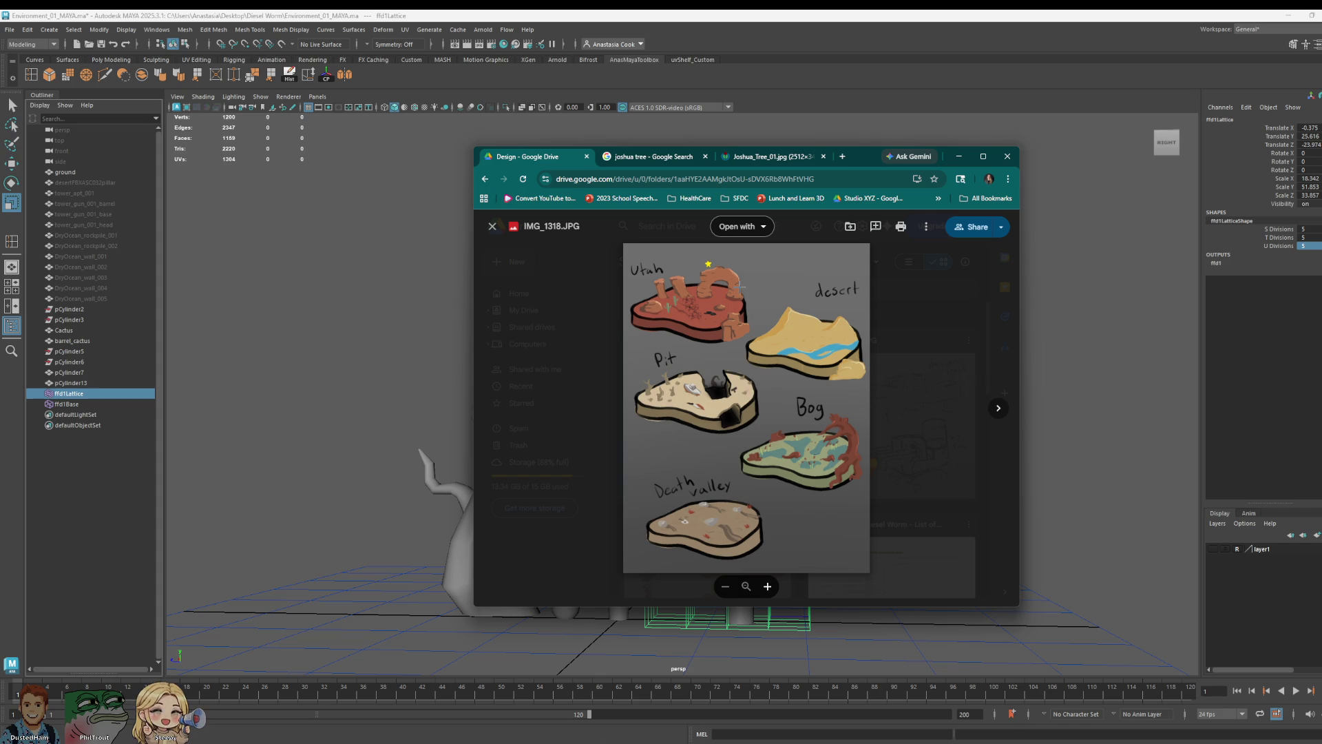
pyautogui.hotkey('alt', 'Tab')
pyautogui.moveTo(576, 328); pyautogui.dragTo(951, 472)
pyautogui.click(810, 481)
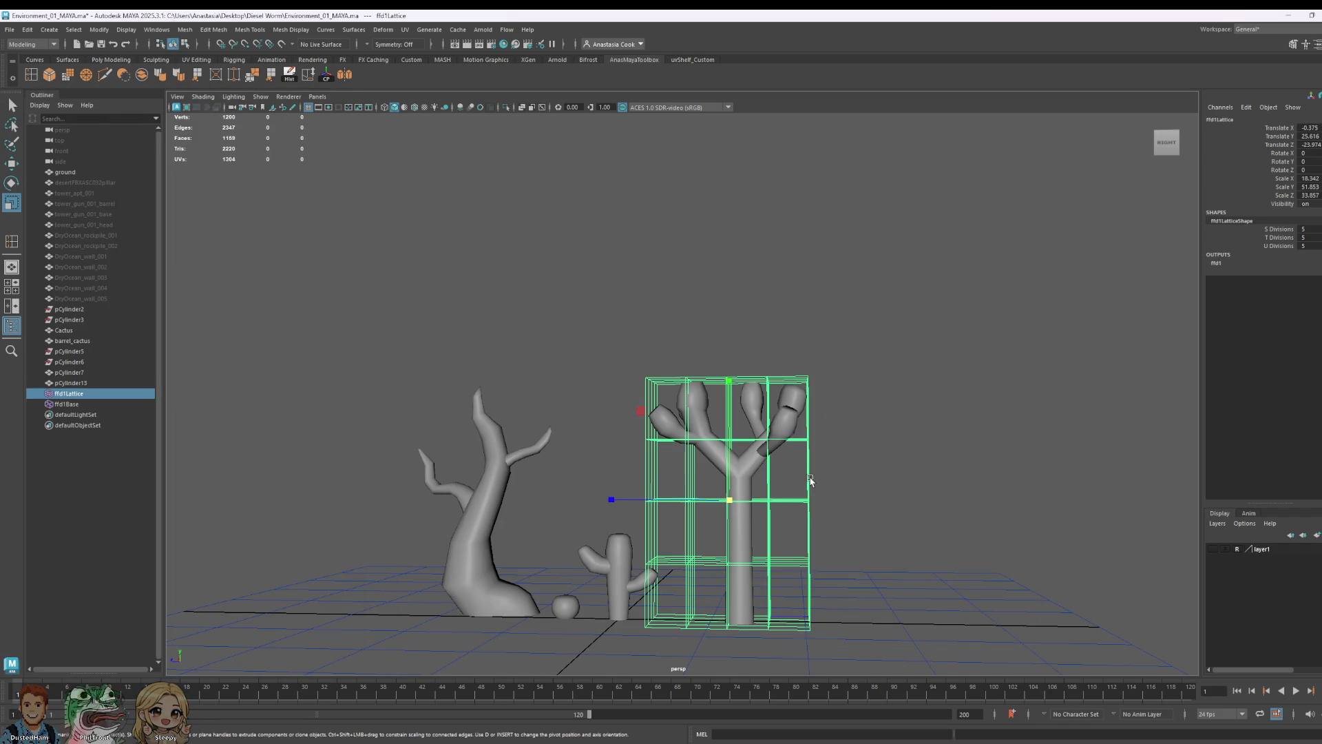
# - In Lattice Point mode, select all lattice points and scale them as a whole
pyautogui.moveTo(810, 481); pyautogui.dragTo(813, 440, button='right')
pyautogui.moveTo(530, 305)
pyautogui.mouseDown()
pyautogui.moveTo(1014, 474)
pyautogui.moveTo(1031, 496)
pyautogui.moveTo(765, 412)
pyautogui.moveTo(1091, 563)
pyautogui.moveTo(983, 561)
pyautogui.moveTo(969, 497)
pyautogui.mouseUp()
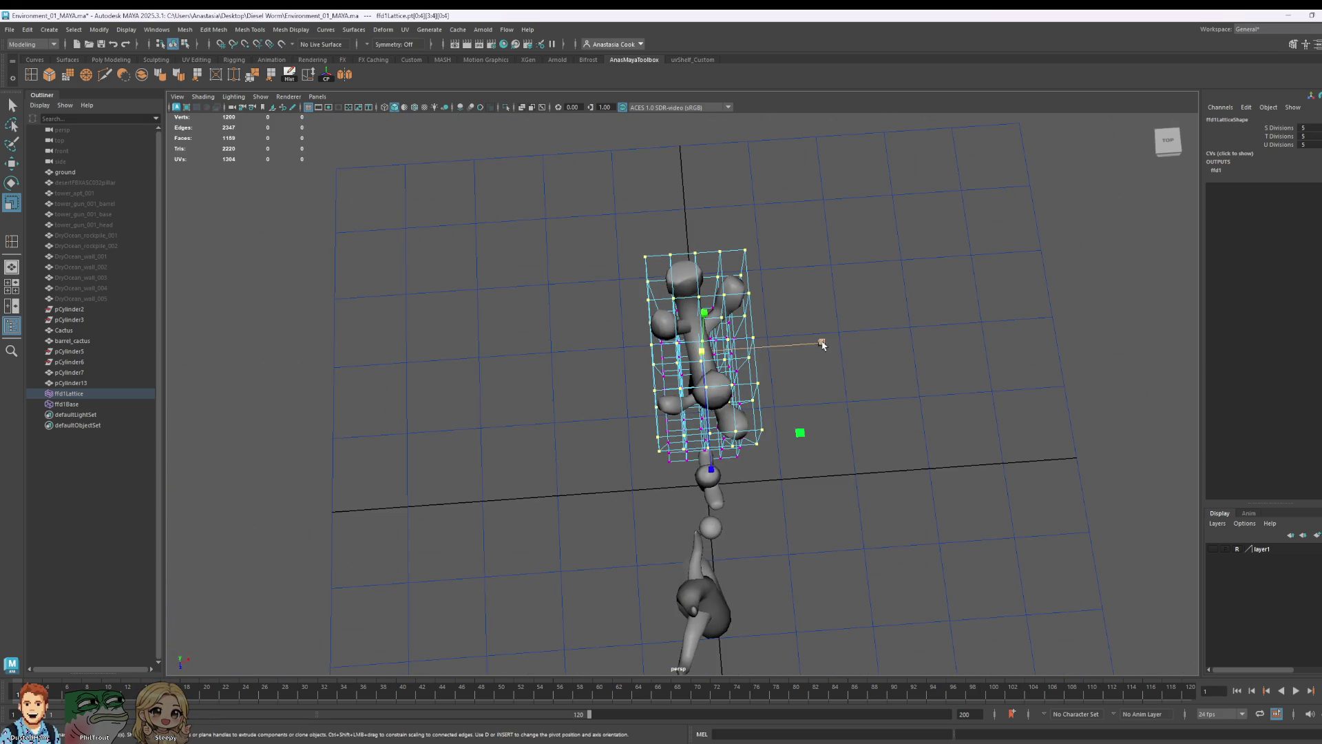
pyautogui.moveTo(823, 344)
pyautogui.mouseDown()
pyautogui.moveTo(853, 340)
pyautogui.moveTo(914, 402)
pyautogui.moveTo(919, 478)
pyautogui.mouseUp()
pyautogui.moveTo(849, 545); pyautogui.dragTo(752, 591)
# - Widen the bottom row of lattice points to flare the tree's base
pyautogui.moveTo(989, 534)
pyautogui.keyDown('alt'); pyautogui.mouseDown()
pyautogui.moveTo(1014, 471)
pyautogui.moveTo(947, 458)
pyautogui.mouseUp(); pyautogui.keyUp('alt')
pyautogui.press('w')
pyautogui.keyDown('alt'); pyautogui.moveTo(912, 609); pyautogui.dragTo(959, 609); pyautogui.keyUp('alt')
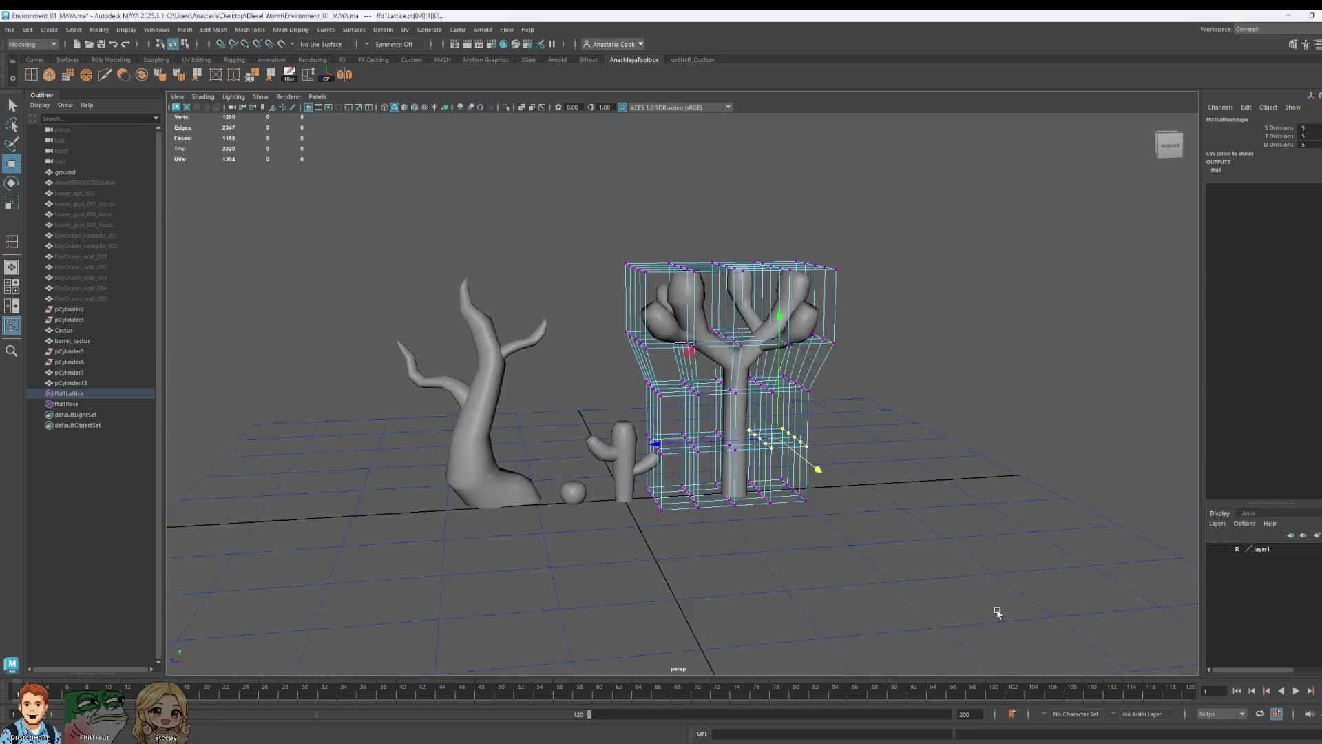
pyautogui.moveTo(635, 462); pyautogui.dragTo(802, 567)
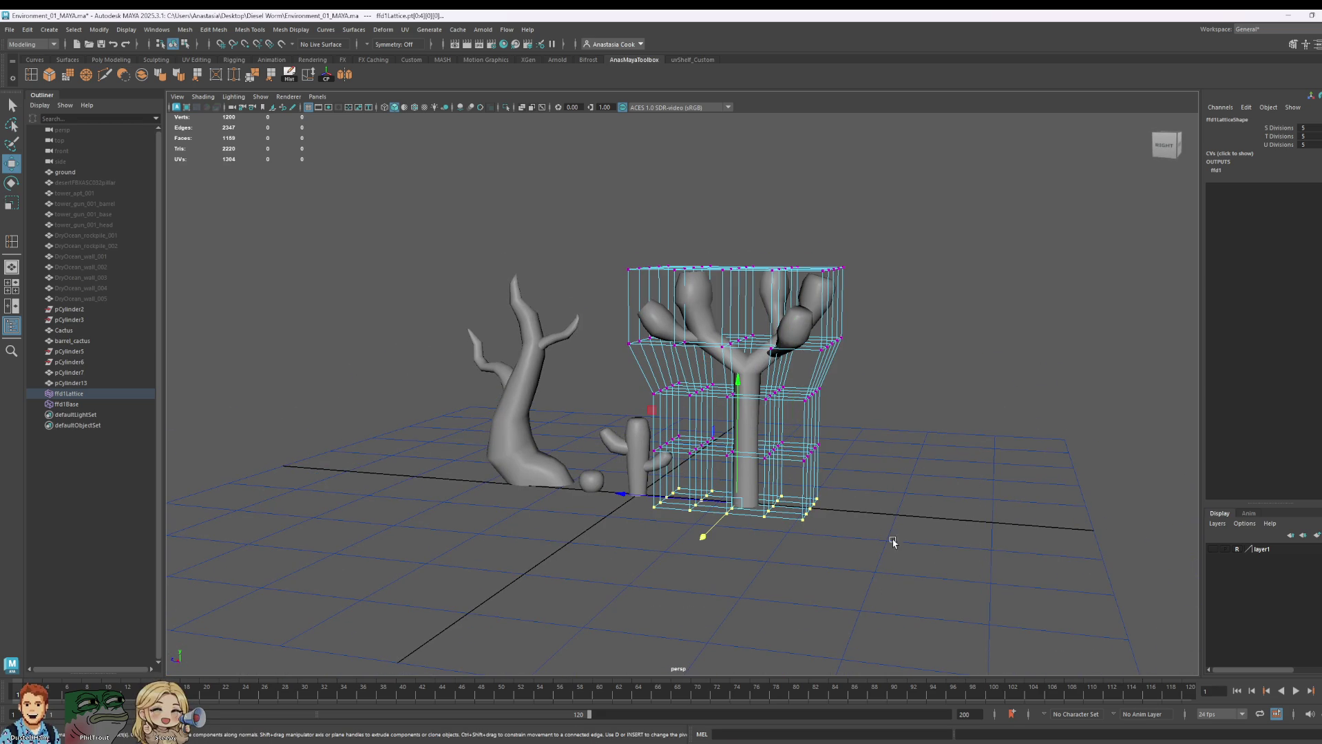
pyautogui.press('r')
pyautogui.moveTo(737, 503); pyautogui.dragTo(845, 502)
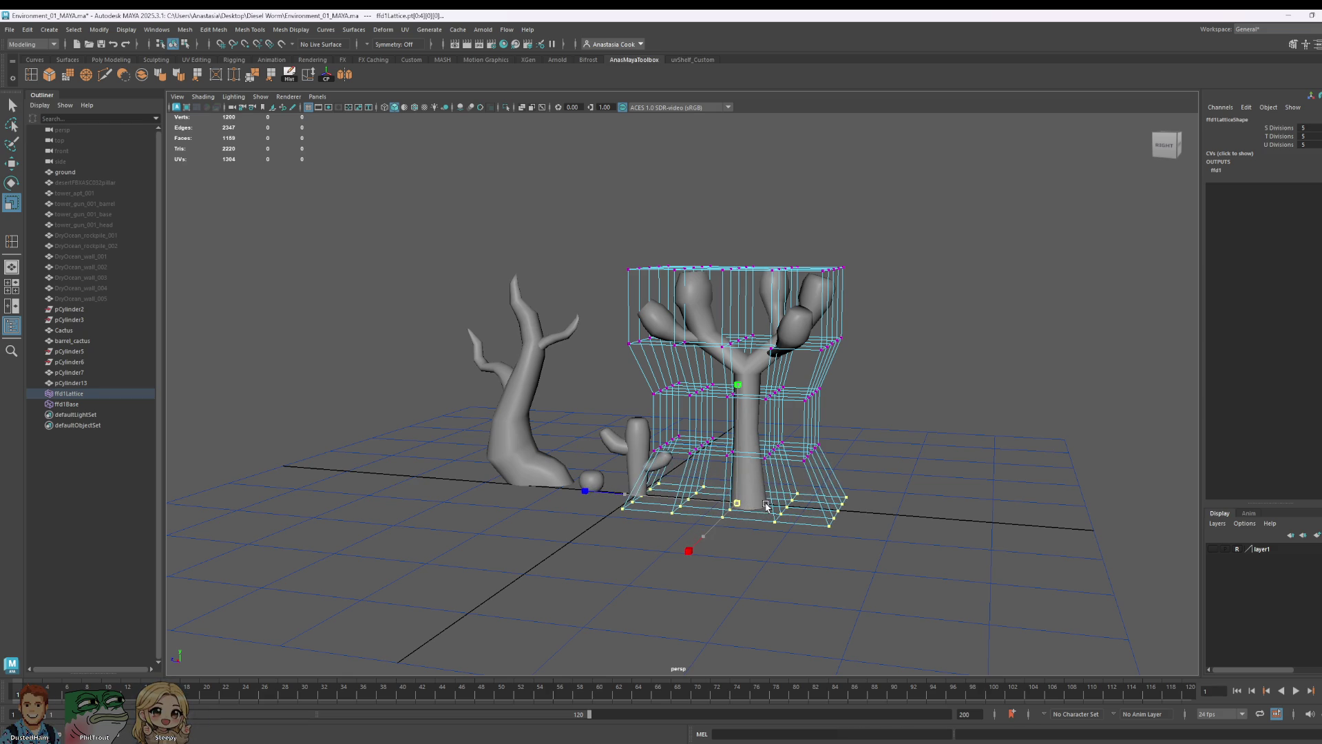
pyautogui.moveTo(955, 511)
pyautogui.keyDown('alt'); pyautogui.mouseDown()
pyautogui.moveTo(844, 563)
pyautogui.moveTo(863, 520)
pyautogui.mouseUp(); pyautogui.keyUp('alt')
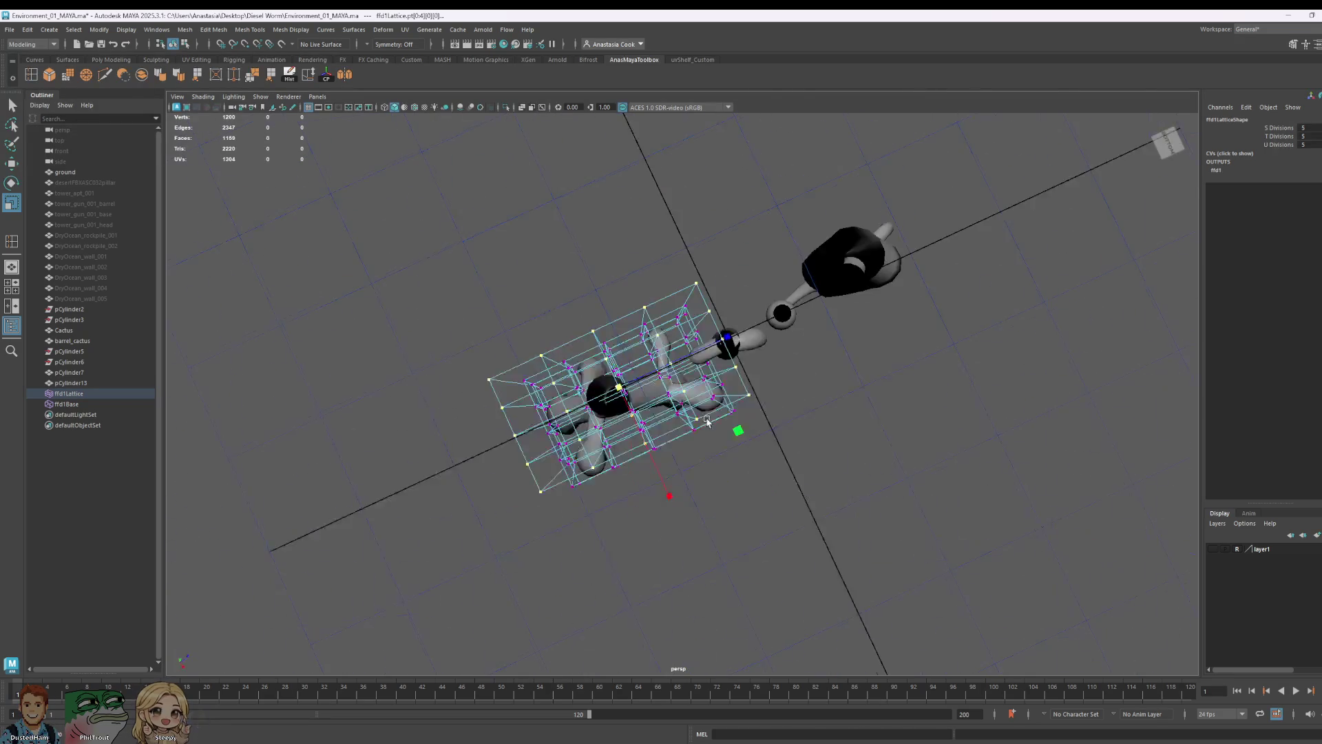
pyautogui.moveTo(591, 523); pyautogui.dragTo(591, 524)
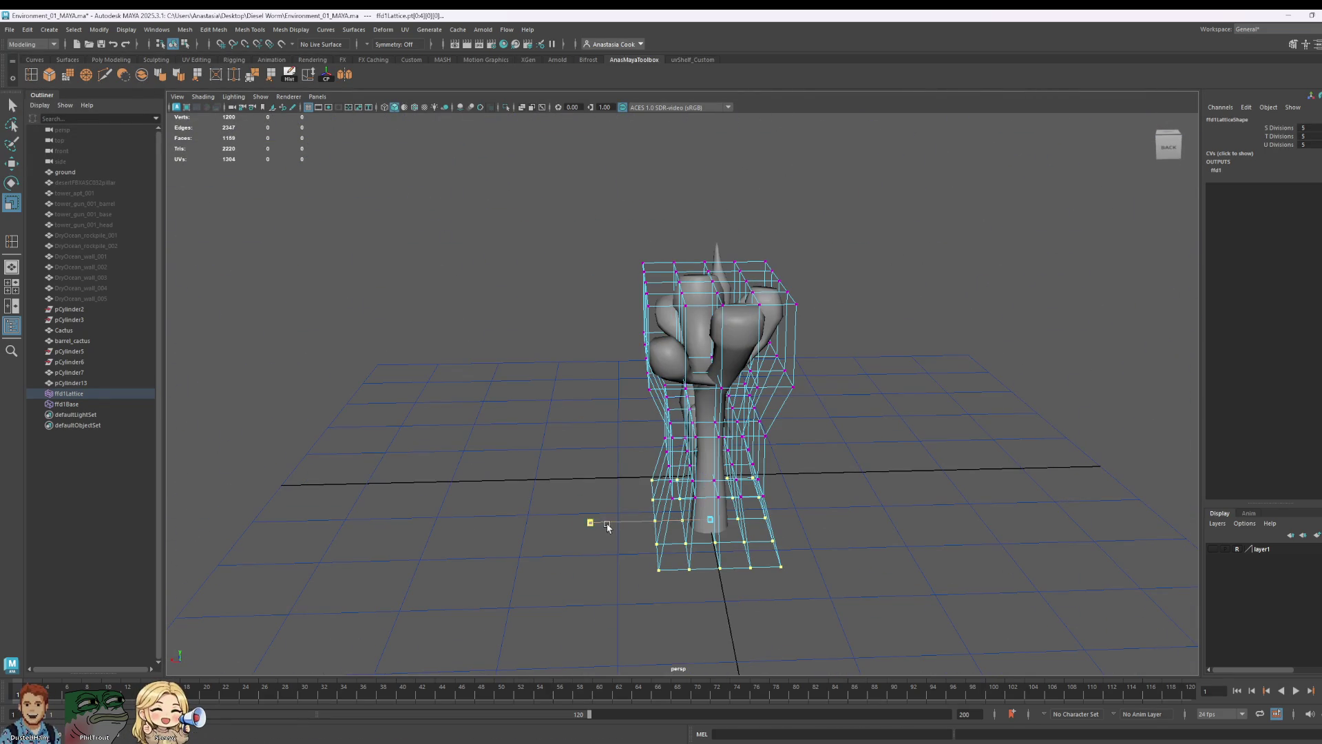
pyautogui.moveTo(768, 558)
pyautogui.keyDown('alt'); pyautogui.mouseDown()
pyautogui.moveTo(874, 452)
pyautogui.moveTo(631, 507)
pyautogui.mouseUp(); pyautogui.keyUp('alt')
pyautogui.scroll(3, 875, 452)
pyautogui.scroll(3, 875, 452)
# - Shift and narrow the middle row of lattice points to bend and pinch the trunk
pyautogui.press('w')
pyautogui.moveTo(725, 485); pyautogui.dragTo(713, 485)
pyautogui.moveTo(729, 354); pyautogui.dragTo(848, 434)
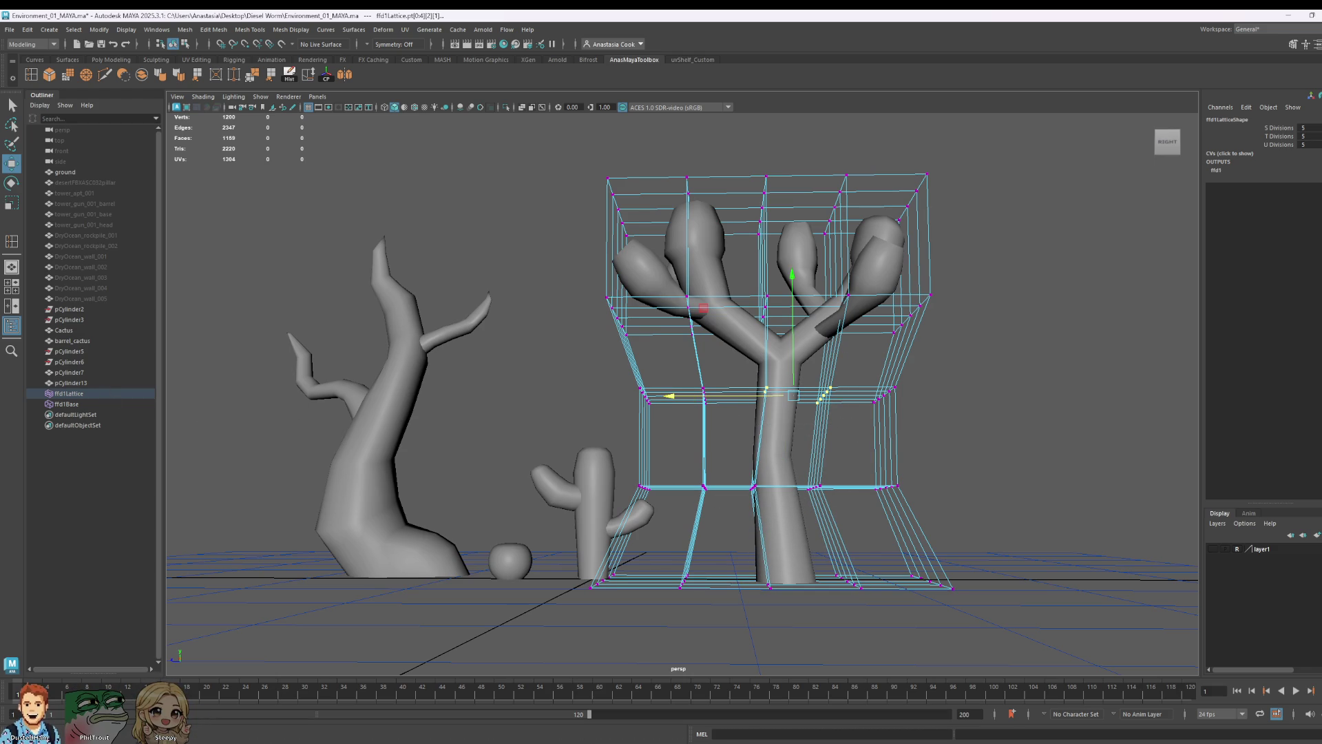
pyautogui.press('r')
pyautogui.moveTo(797, 394); pyautogui.dragTo(833, 455)
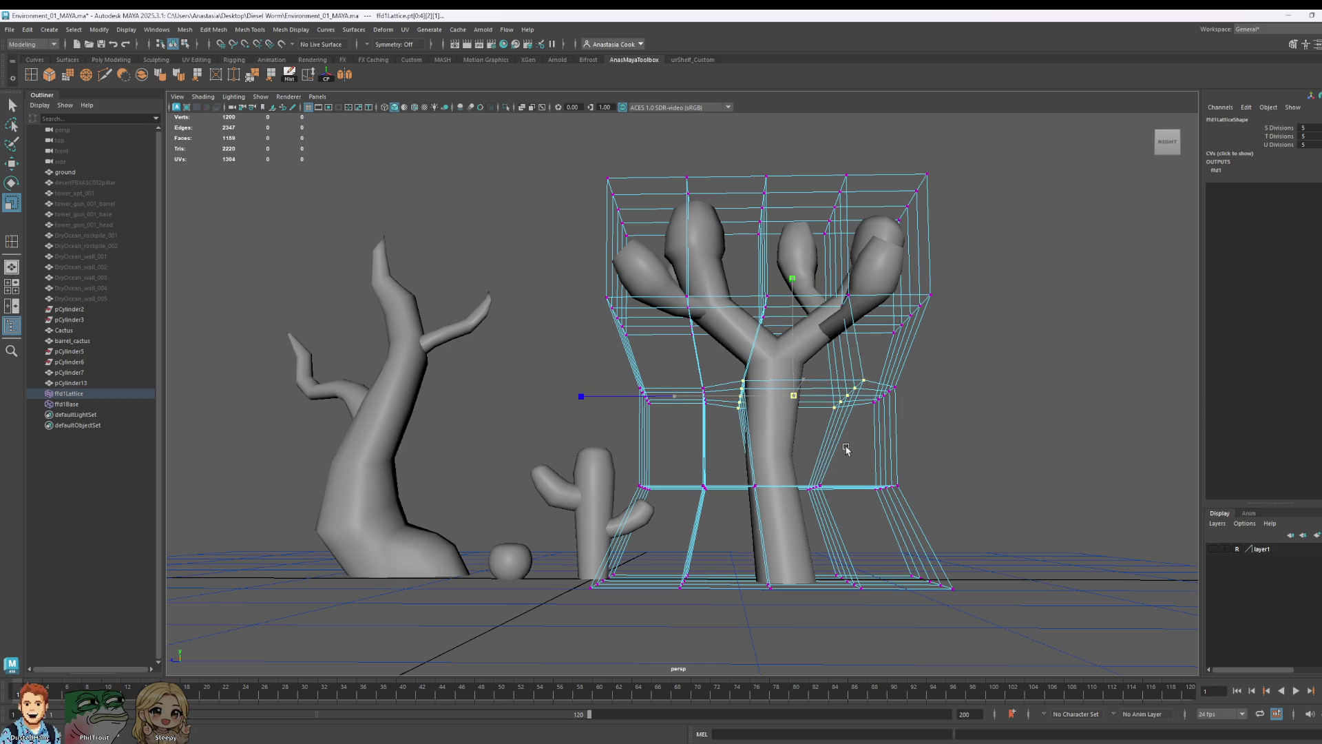
pyautogui.moveTo(963, 387)
pyautogui.keyDown('alt'); pyautogui.mouseDown()
pyautogui.moveTo(1021, 437)
pyautogui.moveTo(1039, 392)
pyautogui.mouseUp(); pyautogui.keyUp('alt')
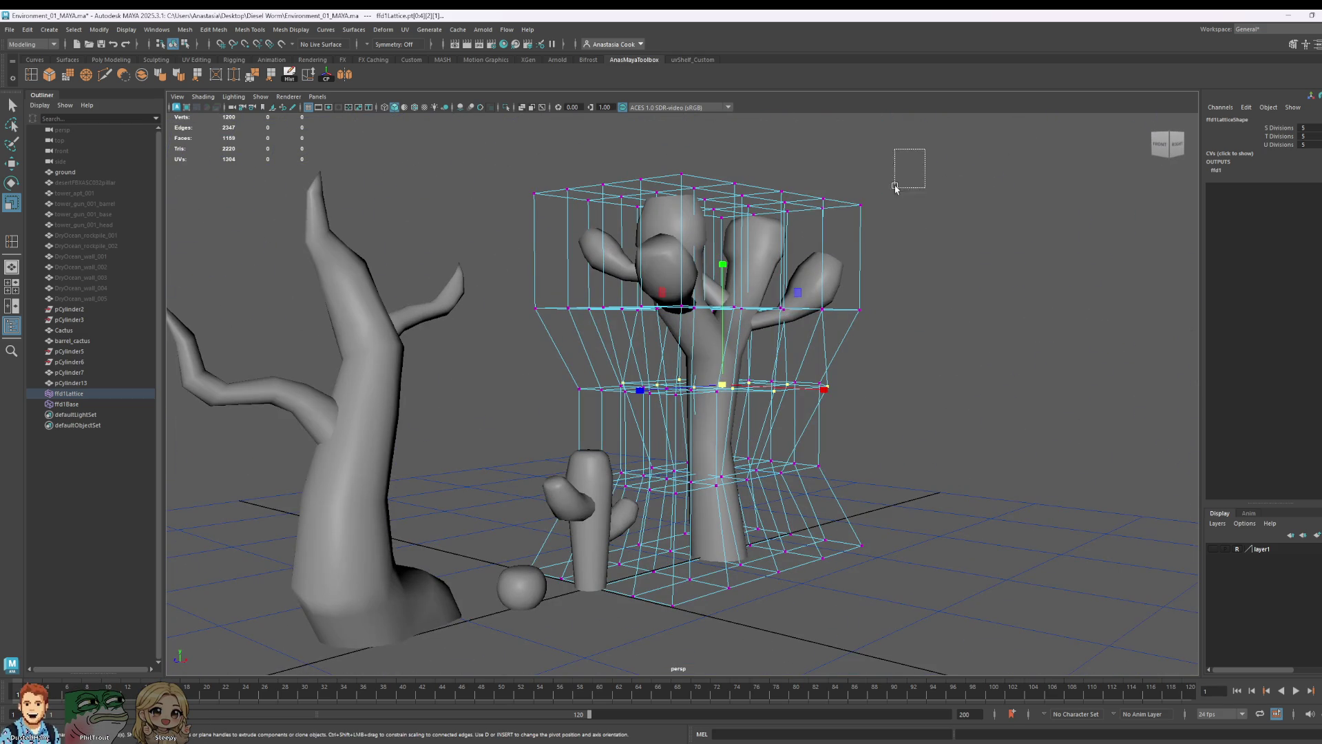
# - Push the right-side lattice points outward to spread the branches
pyautogui.moveTo(814, 350); pyautogui.dragTo(803, 350)
pyautogui.moveTo(959, 336)
pyautogui.keyDown('alt'); pyautogui.mouseDown()
pyautogui.moveTo(885, 392)
pyautogui.moveTo(918, 359)
pyautogui.mouseUp(); pyautogui.keyUp('alt')
pyautogui.press('w')
pyautogui.moveTo(838, 273)
pyautogui.mouseDown()
pyautogui.moveTo(900, 361)
pyautogui.moveTo(826, 451)
pyautogui.moveTo(740, 462)
pyautogui.moveTo(670, 582)
pyautogui.moveTo(574, 500)
pyautogui.moveTo(605, 373)
pyautogui.mouseUp()
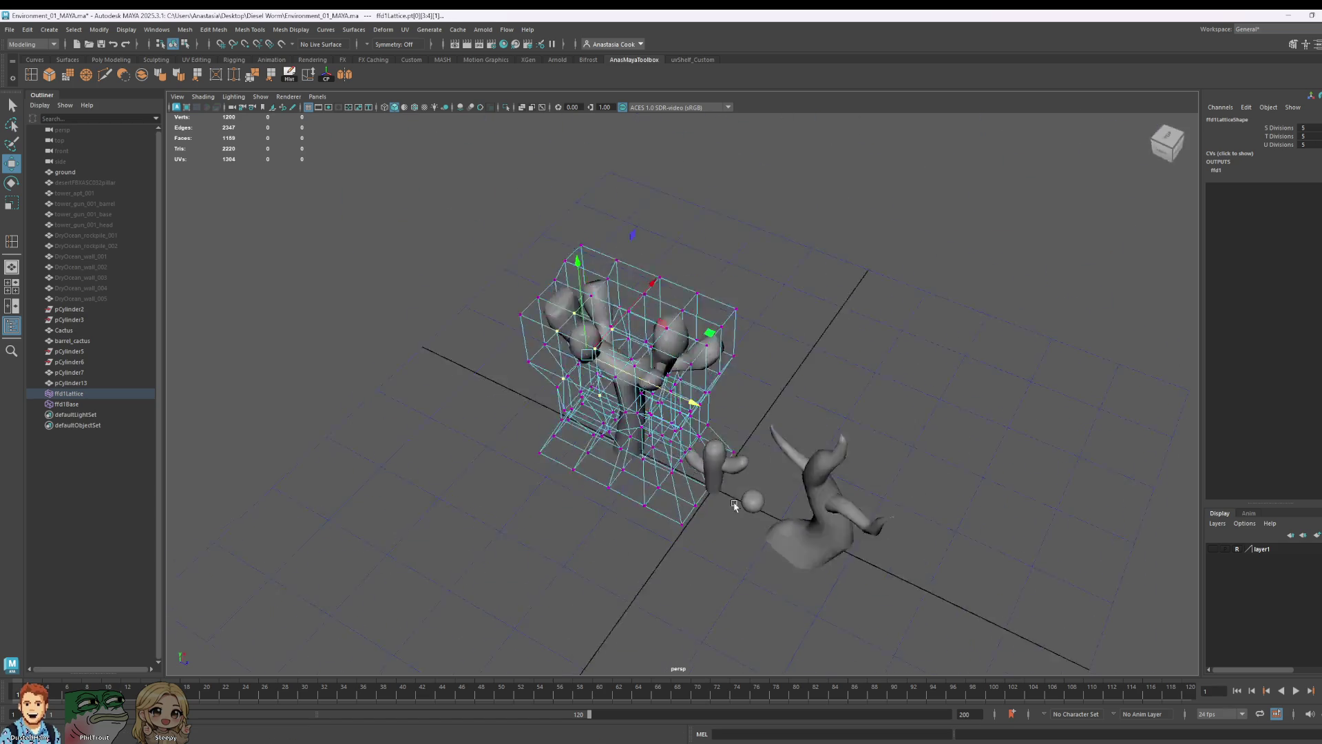
pyautogui.moveTo(605, 323)
pyautogui.mouseDown()
pyautogui.moveTo(627, 494)
pyautogui.moveTo(568, 467)
pyautogui.moveTo(628, 188)
pyautogui.mouseUp()
pyautogui.moveTo(596, 249); pyautogui.dragTo(732, 364)
# - Select the left-side lattice points and shift them left to reshape that branch
pyautogui.click(703, 360)
pyautogui.click(736, 377)
pyautogui.click(722, 365)
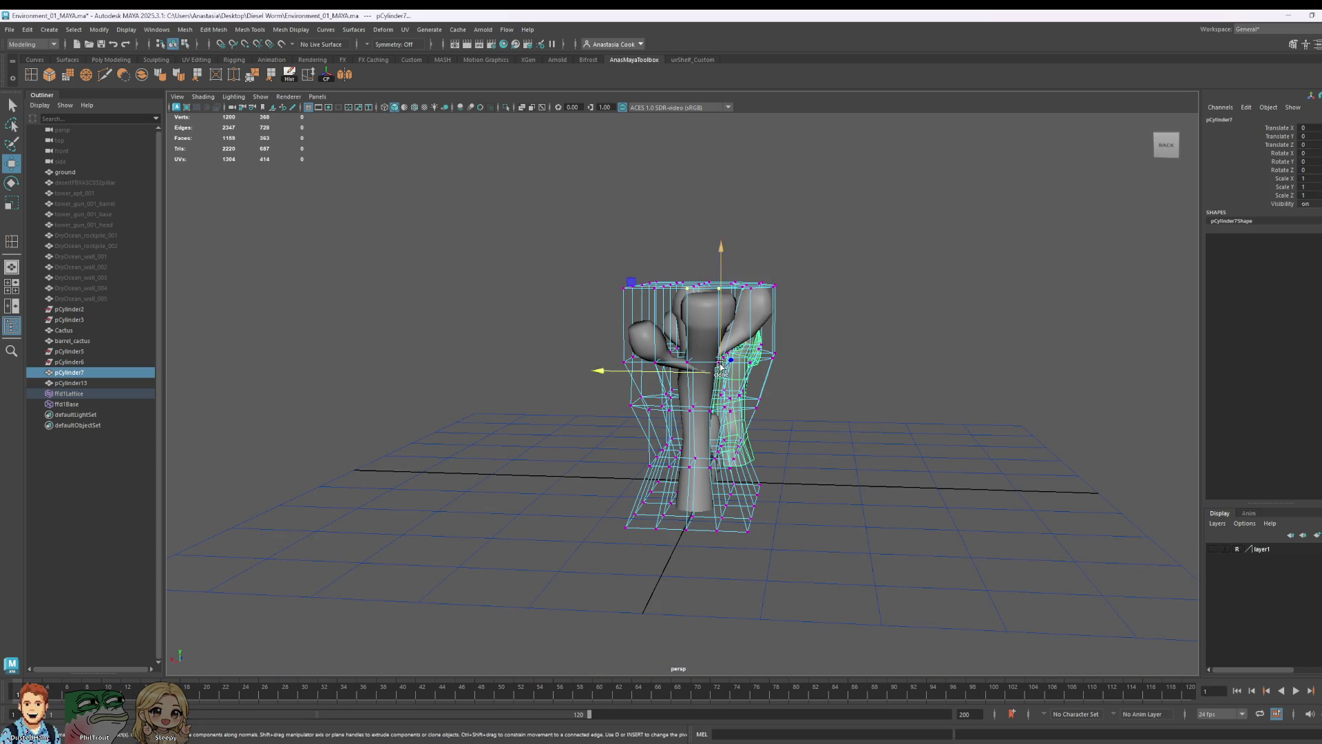
pyautogui.click(735, 374)
pyautogui.scroll(5, 734, 374)
pyautogui.keyDown('alt'); pyautogui.moveTo(734, 374); pyautogui.dragTo(735, 377); pyautogui.keyUp('alt')
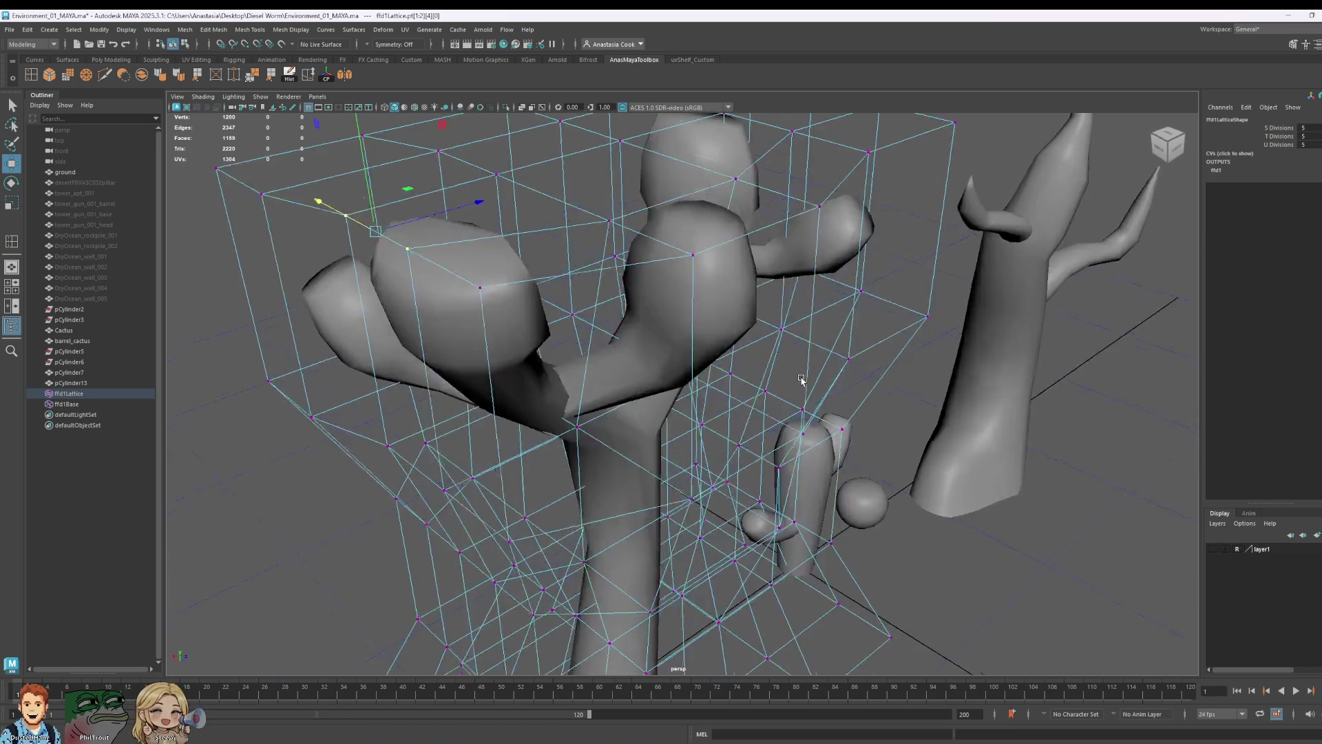
pyautogui.moveTo(331, 403); pyautogui.dragTo(348, 425)
pyautogui.scroll(-3, 347, 423)
pyautogui.scroll(-3, 407, 375)
pyautogui.moveTo(618, 335)
pyautogui.mouseDown()
pyautogui.moveTo(603, 335)
pyautogui.moveTo(909, 384)
pyautogui.mouseUp()
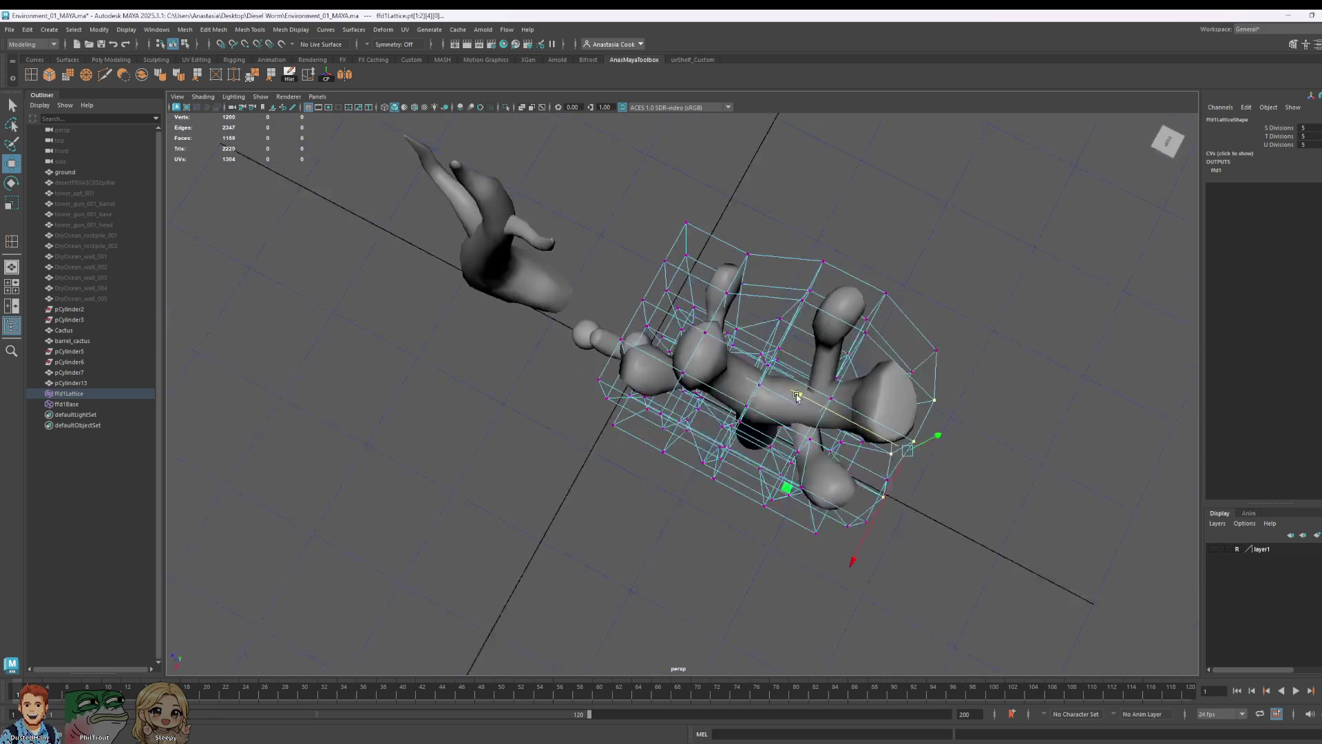
# - Return the lattice to object mode and briefly inspect the tree mesh in vertex mode
pyautogui.press('F8')
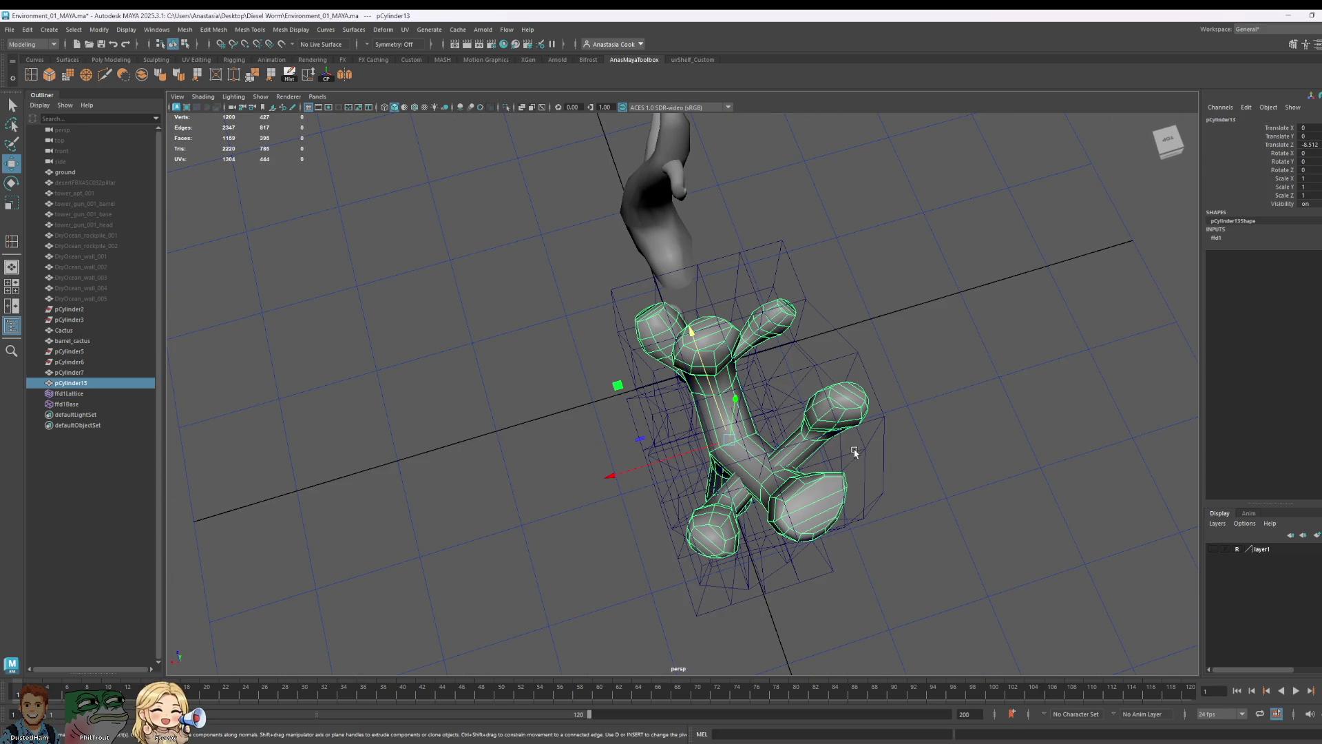
pyautogui.click(885, 452)
pyautogui.rightClick(819, 421)
pyautogui.click(850, 438)
pyautogui.click(858, 469)
pyautogui.rightClick(888, 446)
pyautogui.moveTo(873, 425); pyautogui.dragTo(859, 436, button='right')
pyautogui.click(878, 444)
pyautogui.moveTo(868, 533)
pyautogui.keyDown('alt'); pyautogui.mouseDown()
pyautogui.moveTo(1033, 484)
pyautogui.moveTo(853, 566)
pyautogui.mouseUp(); pyautogui.keyUp('alt')
# - Back in Lattice Point mode, try selecting lower and right-edge point groups, then clear the selection
pyautogui.rightClick(909, 343)
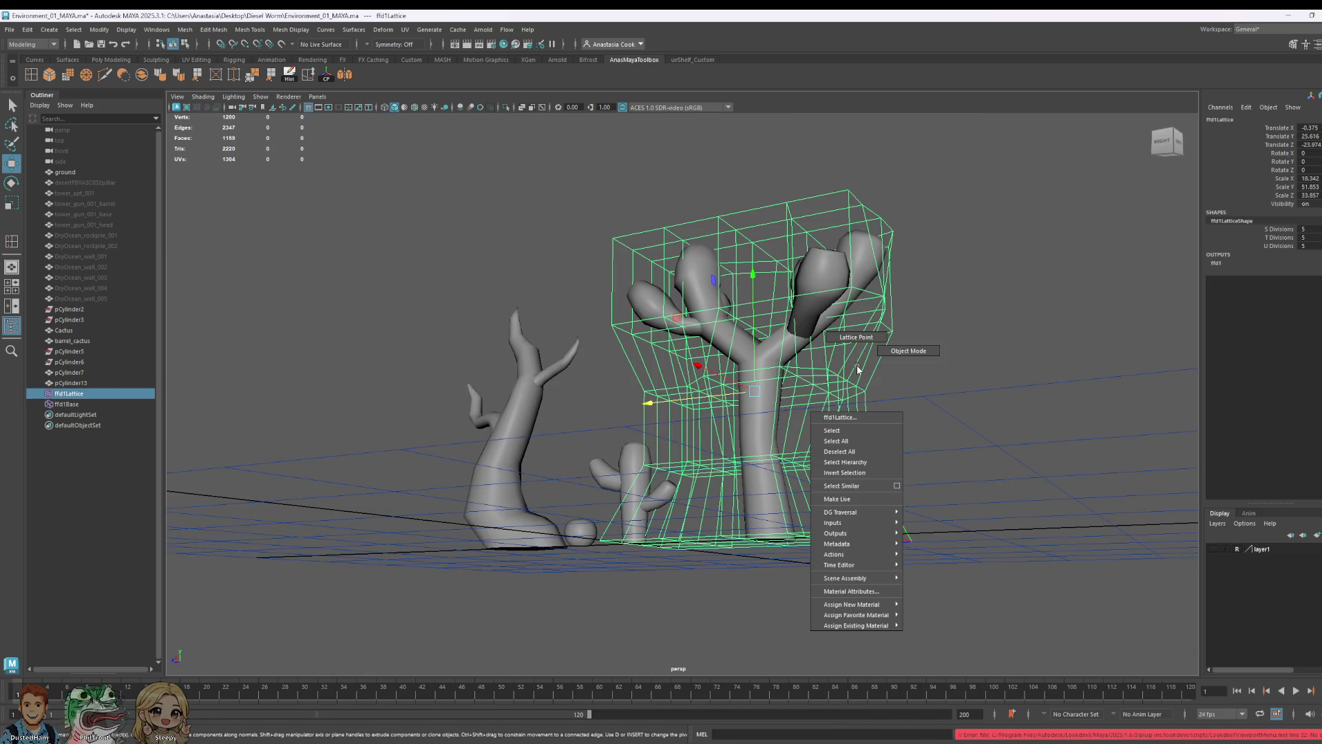
pyautogui.moveTo(908, 344)
pyautogui.keyDown('alt'); pyautogui.mouseDown()
pyautogui.moveTo(952, 354)
pyautogui.moveTo(888, 313)
pyautogui.mouseUp(); pyautogui.keyUp('alt')
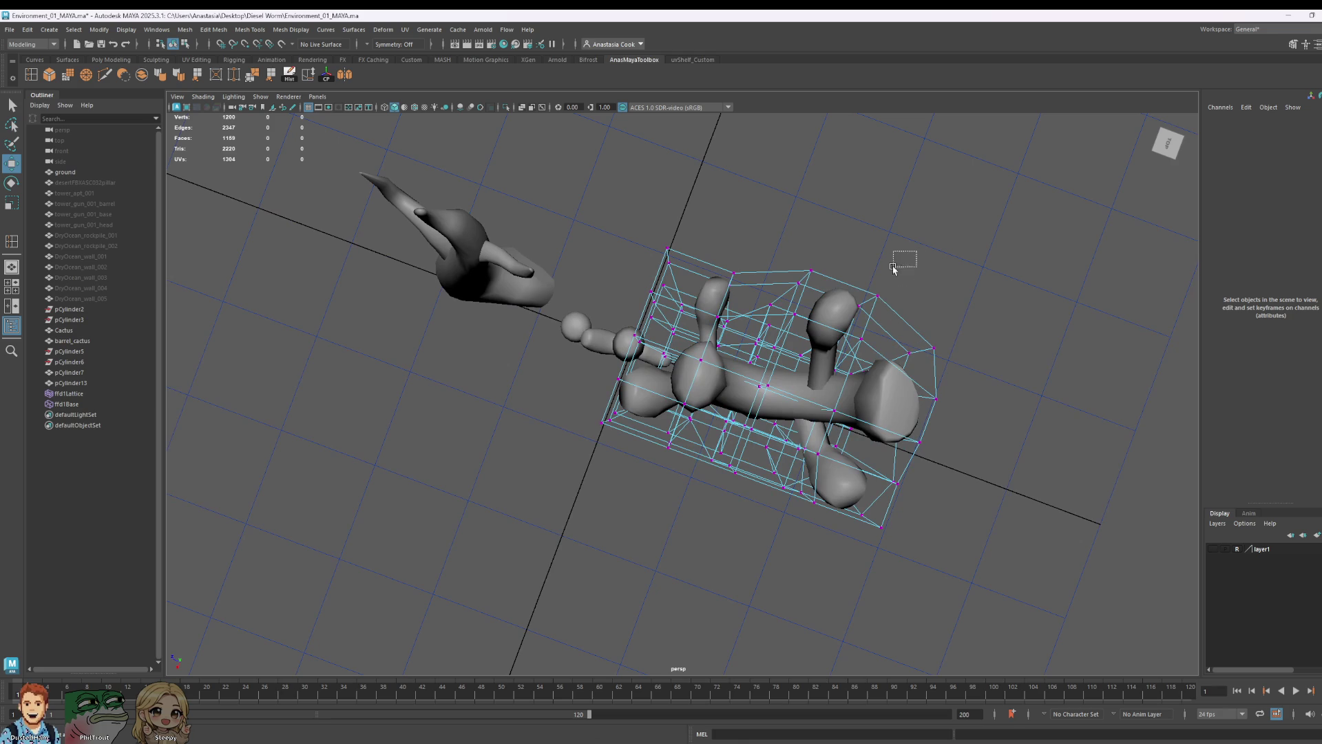
pyautogui.moveTo(916, 250); pyautogui.dragTo(856, 306)
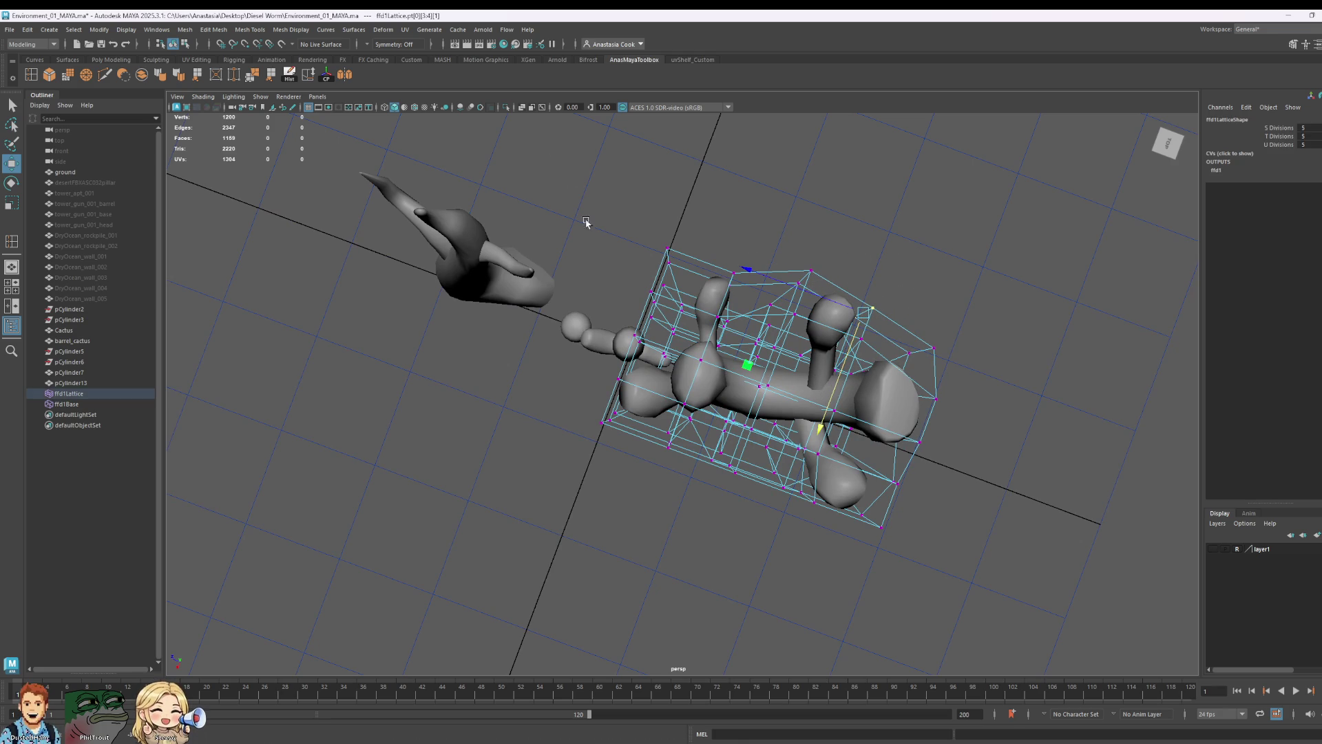
pyautogui.moveTo(724, 361)
pyautogui.keyDown('alt'); pyautogui.mouseDown()
pyautogui.moveTo(889, 349)
pyautogui.moveTo(620, 382)
pyautogui.mouseUp(); pyautogui.keyUp('alt')
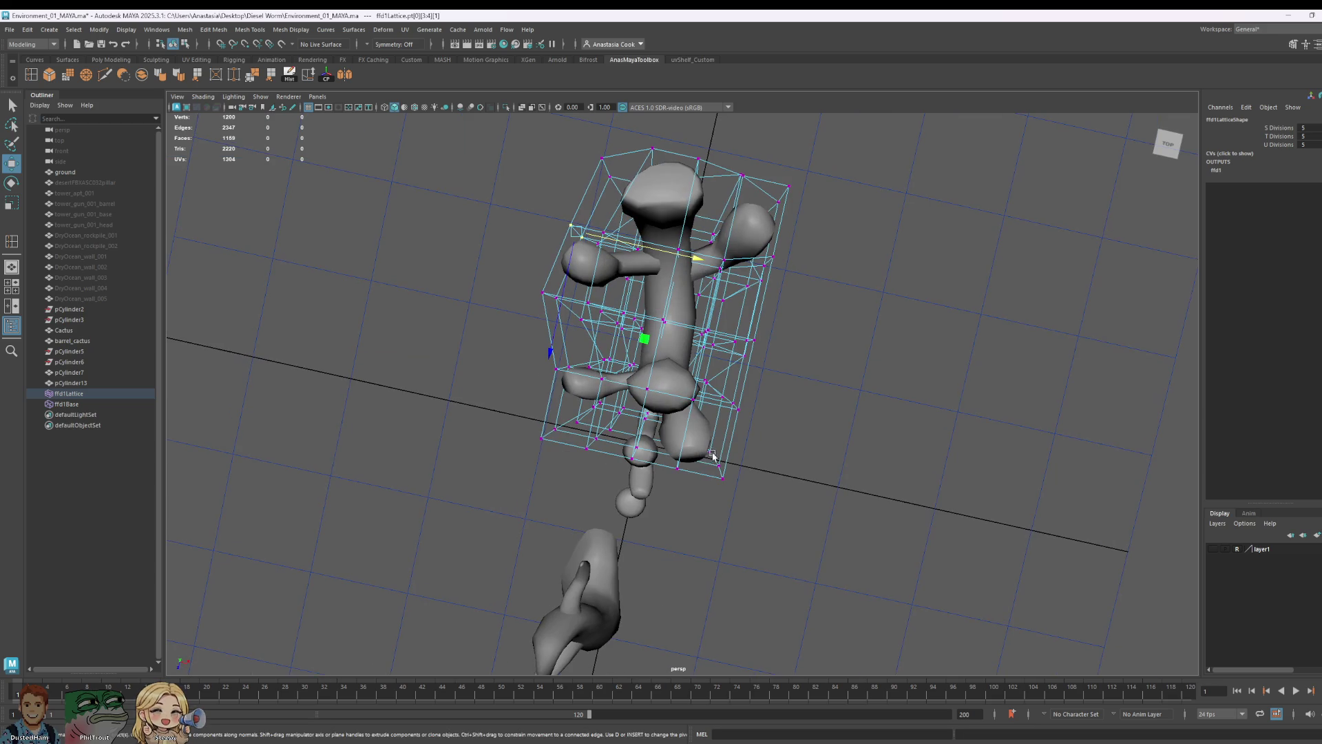
pyautogui.moveTo(537, 398)
pyautogui.mouseDown()
pyautogui.moveTo(630, 475)
pyautogui.moveTo(813, 434)
pyautogui.moveTo(930, 454)
pyautogui.mouseUp()
pyautogui.moveTo(955, 579)
pyautogui.mouseDown()
pyautogui.moveTo(630, 354)
pyautogui.moveTo(791, 434)
pyautogui.moveTo(631, 351)
pyautogui.moveTo(520, 364)
pyautogui.moveTo(890, 430)
pyautogui.moveTo(577, 453)
pyautogui.moveTo(741, 486)
pyautogui.moveTo(751, 449)
pyautogui.mouseUp()
pyautogui.keyDown('alt'); pyautogui.moveTo(791, 538); pyautogui.dragTo(839, 433); pyautogui.keyUp('alt')
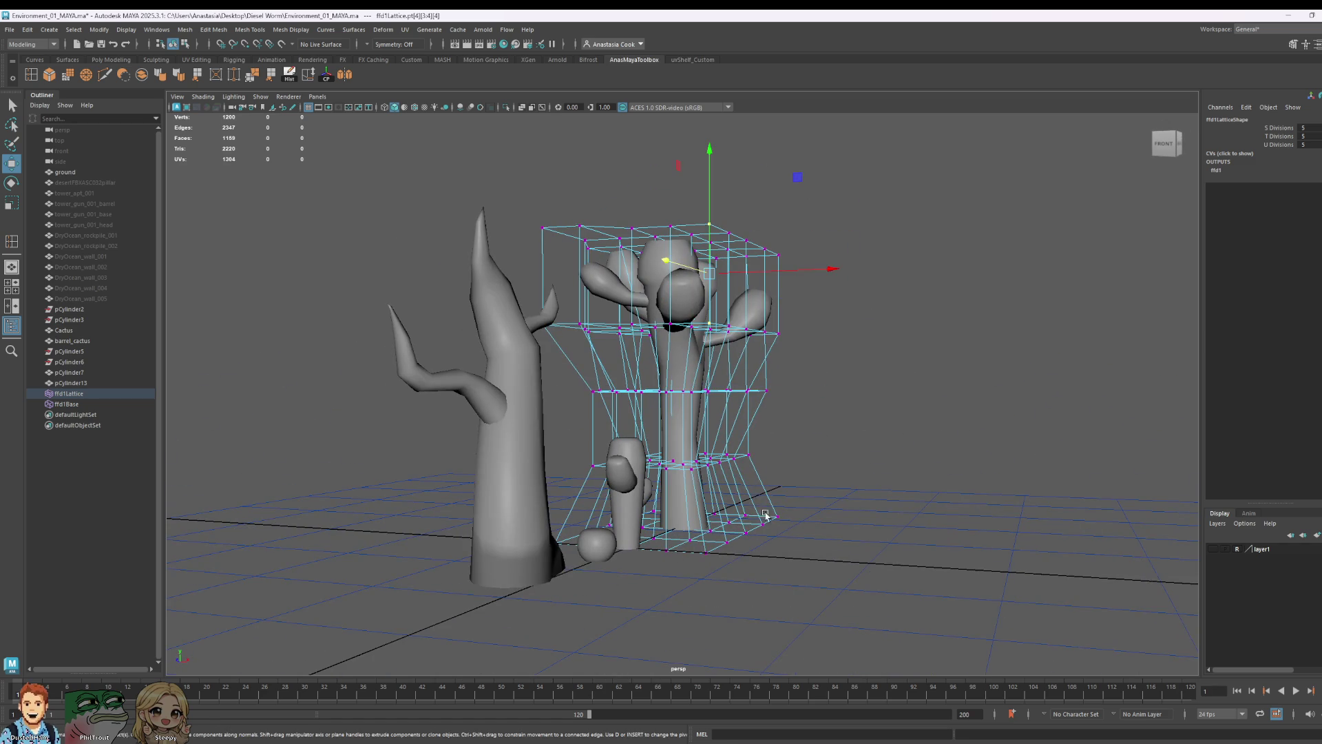
pyautogui.keyDown('alt'); pyautogui.moveTo(793, 605); pyautogui.dragTo(814, 424); pyautogui.keyUp('alt')
pyautogui.click(573, 452)
pyautogui.keyDown('alt'); pyautogui.moveTo(573, 452); pyautogui.dragTo(727, 425); pyautogui.keyUp('alt')
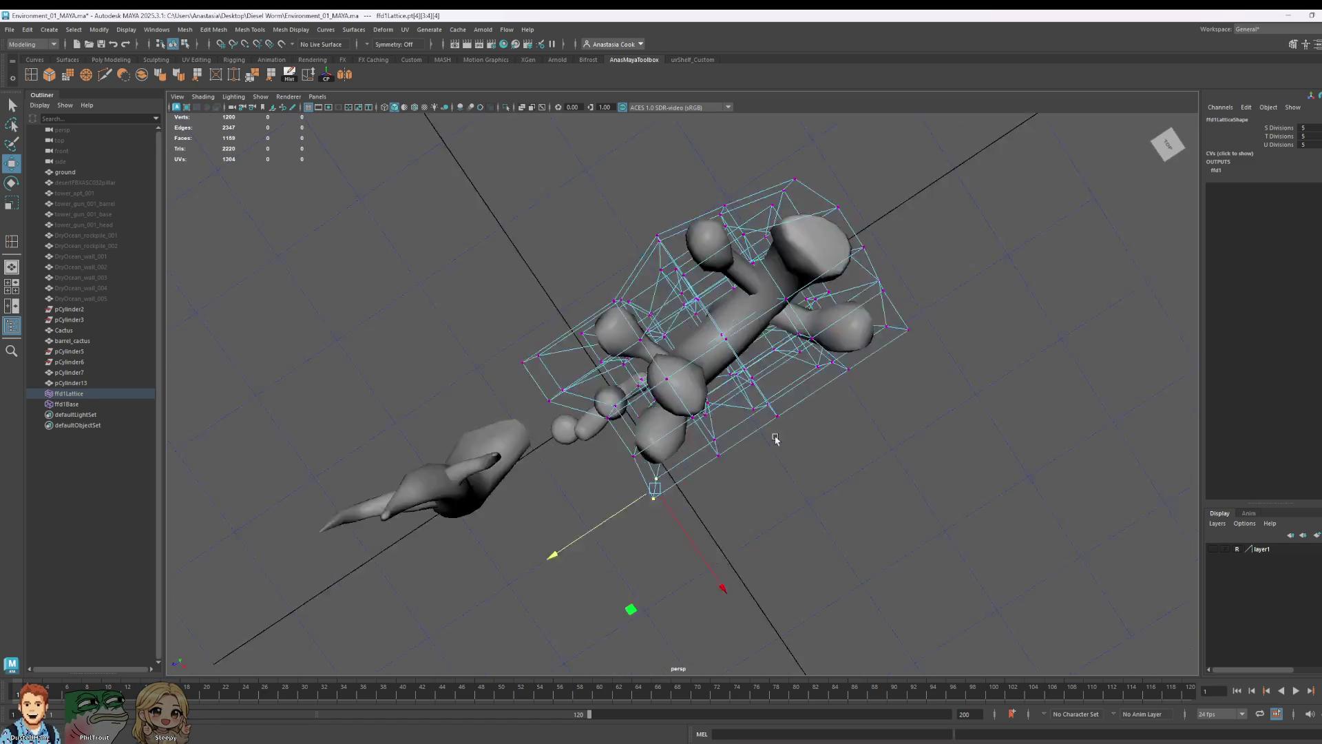
# - Shift a middle row of lattice points left for an hourglass trunk, then reselect ffd1Lattice
pyautogui.press('F8')
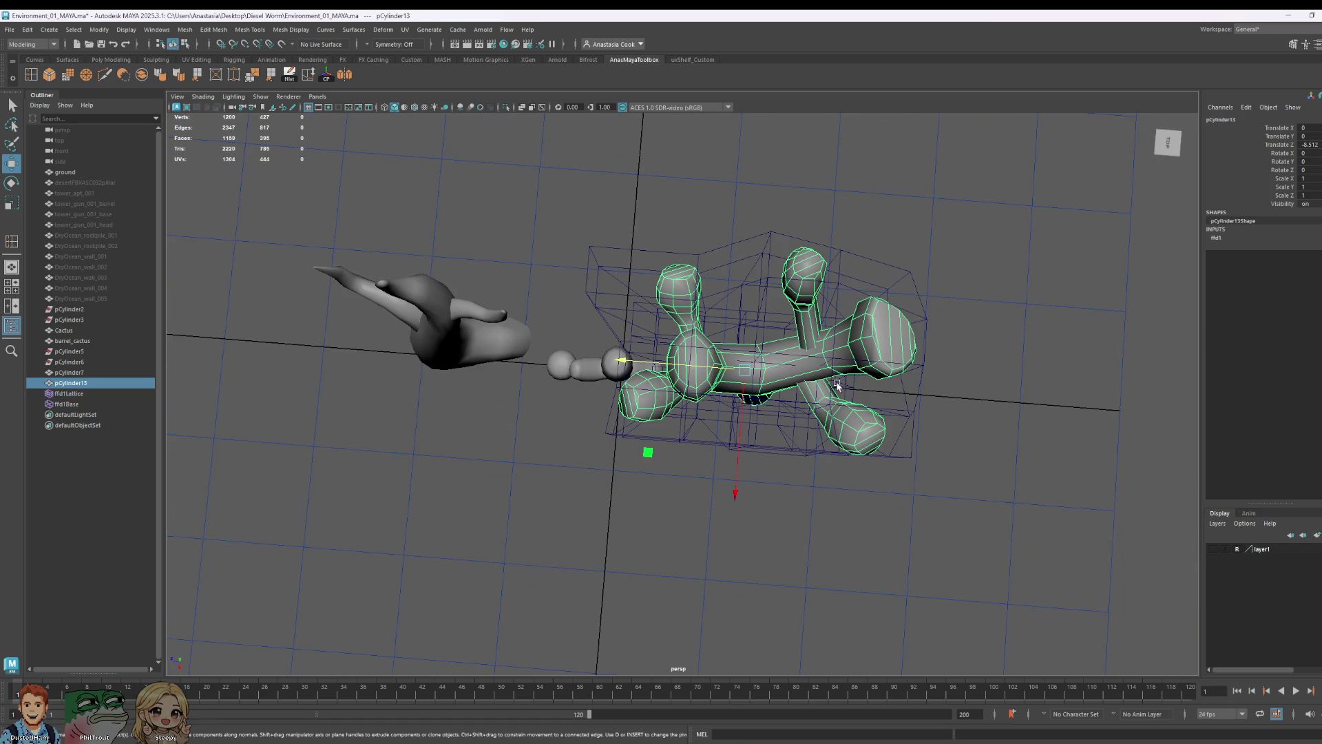
pyautogui.click(816, 446)
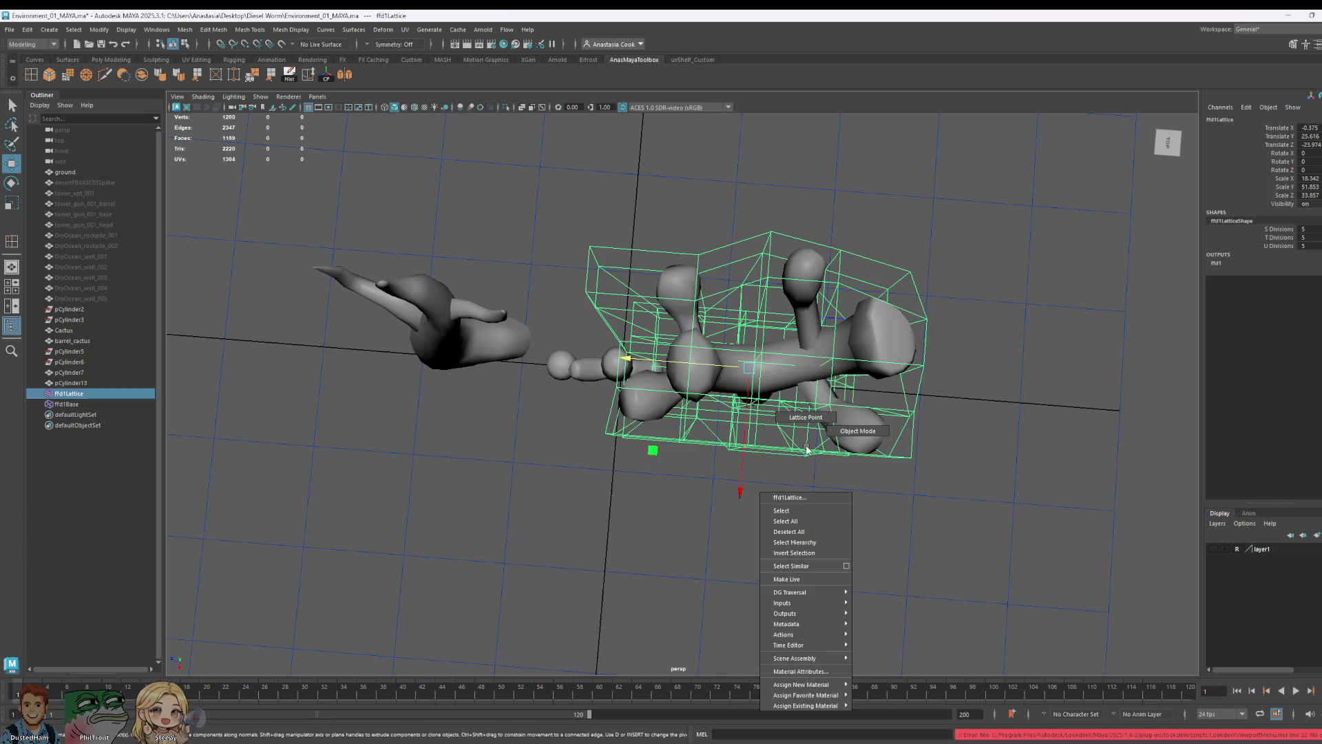
pyautogui.moveTo(807, 458); pyautogui.dragTo(756, 348, button='right')
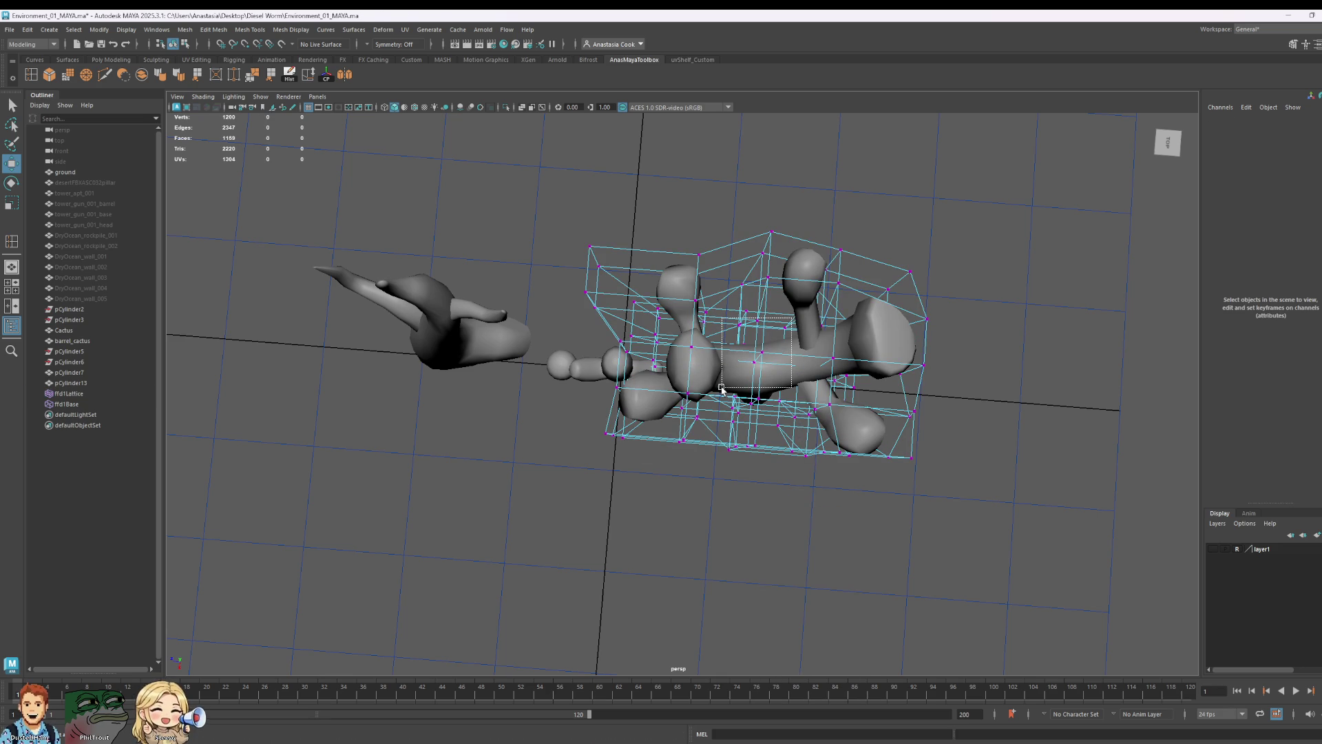
pyautogui.moveTo(794, 323); pyautogui.dragTo(718, 393)
pyautogui.moveTo(710, 346); pyautogui.dragTo(695, 356)
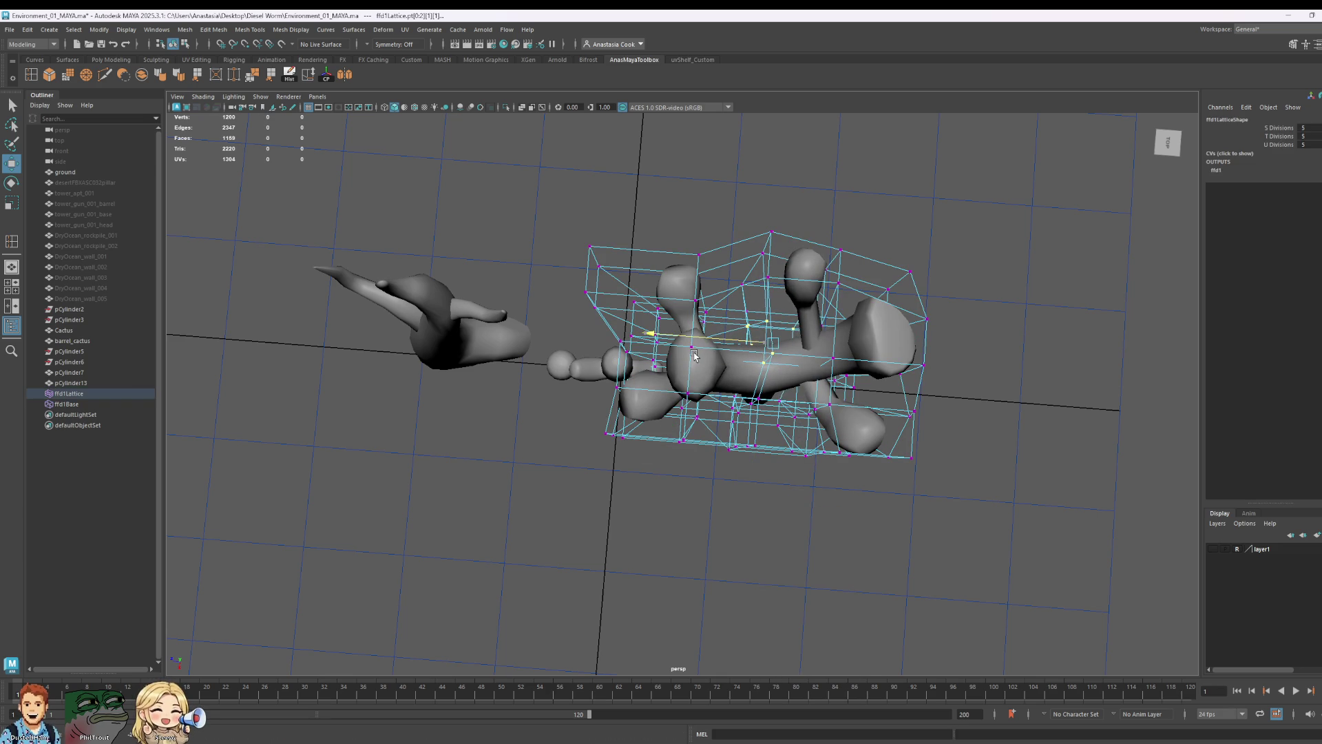
pyautogui.moveTo(798, 231)
pyautogui.keyDown('alt'); pyautogui.mouseDown()
pyautogui.moveTo(739, 393)
pyautogui.moveTo(871, 383)
pyautogui.mouseUp(); pyautogui.keyUp('alt')
pyautogui.click(682, 392)
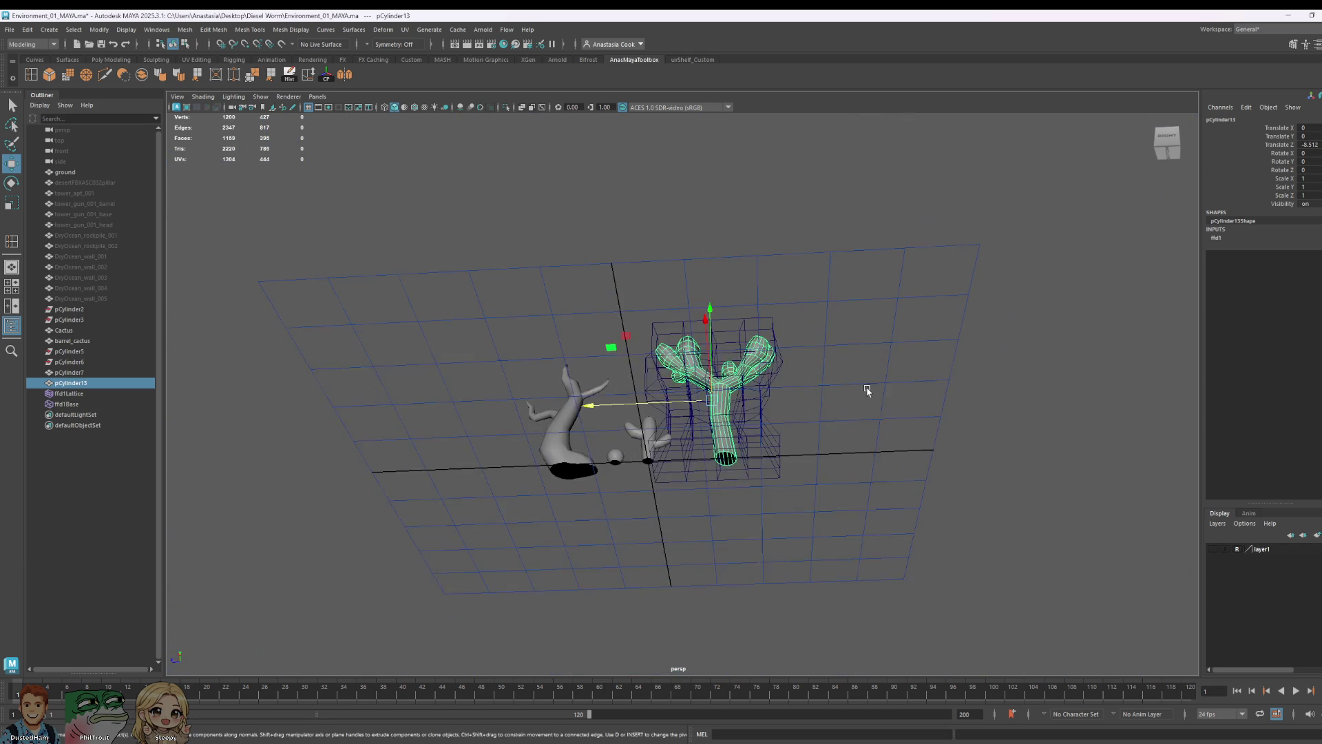
pyautogui.click(893, 314)
pyautogui.moveTo(927, 334)
pyautogui.keyDown('alt'); pyautogui.mouseDown()
pyautogui.moveTo(850, 407)
pyautogui.moveTo(691, 383)
pyautogui.moveTo(747, 310)
pyautogui.moveTo(835, 410)
pyautogui.mouseUp(); pyautogui.keyUp('alt')
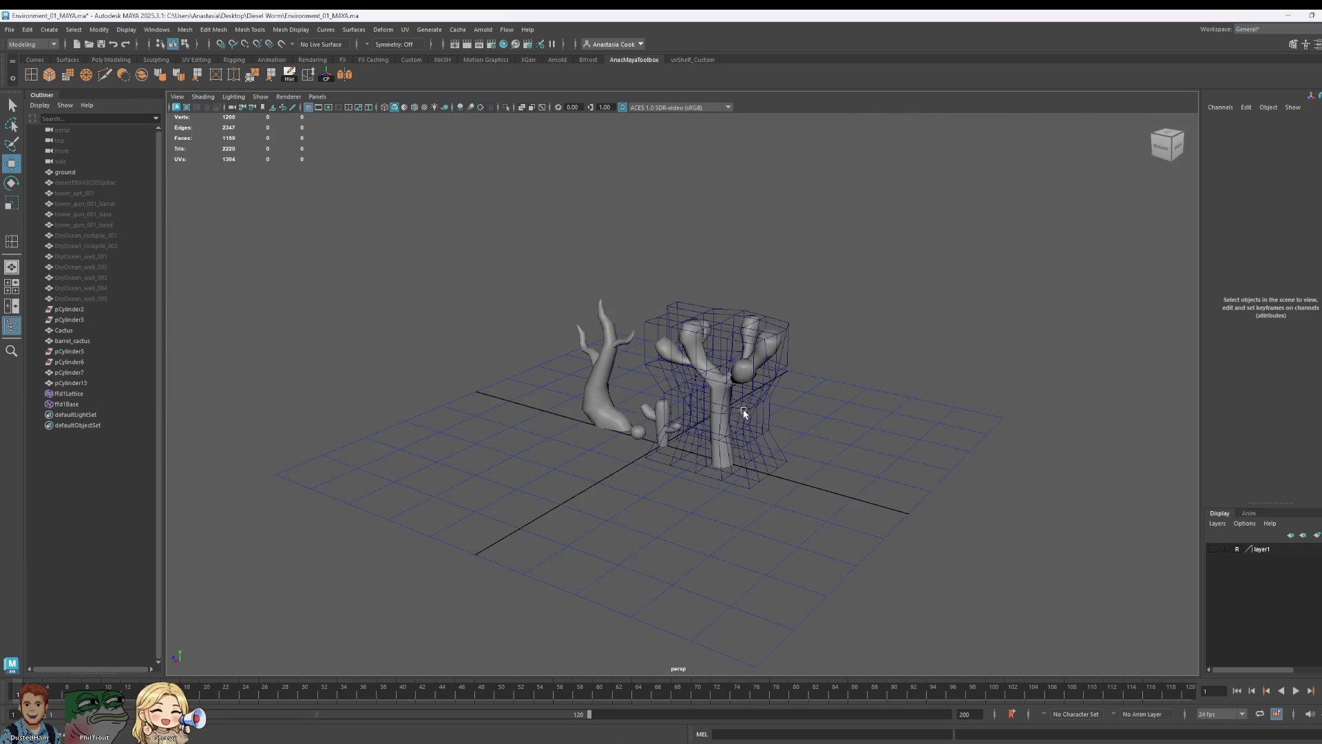
pyautogui.click(68, 394)
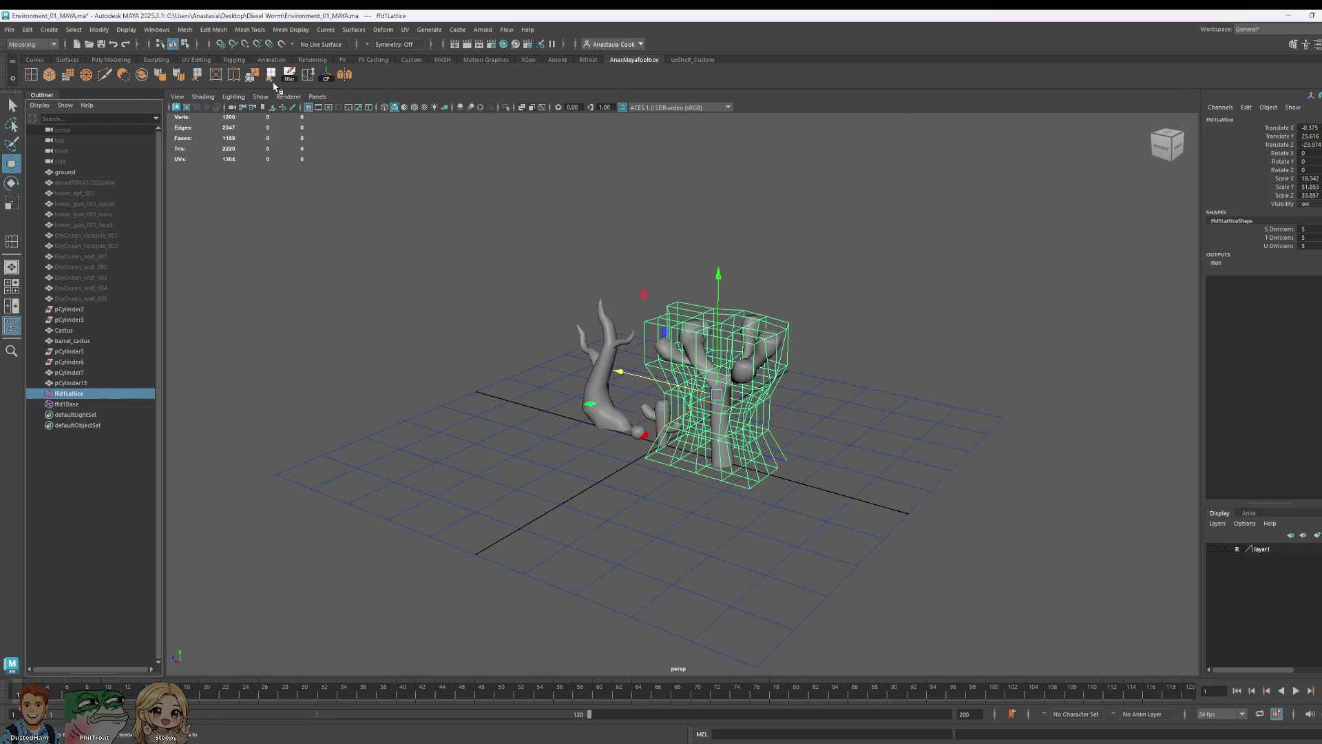
# - Delete pCylinder13's history to bake in the lattice, and rename pCylinder7 to Dead_Tree
pyautogui.click(80, 383)
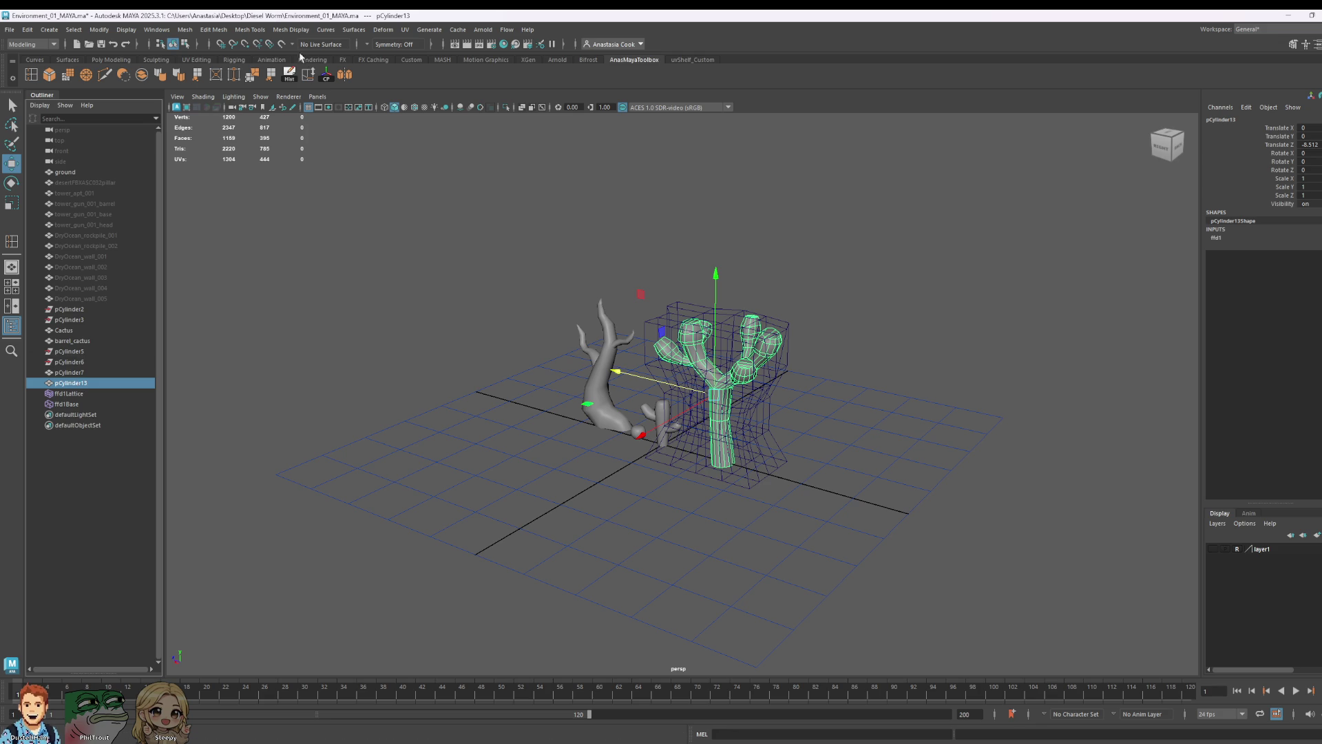
pyautogui.click(298, 80)
pyautogui.click(80, 373)
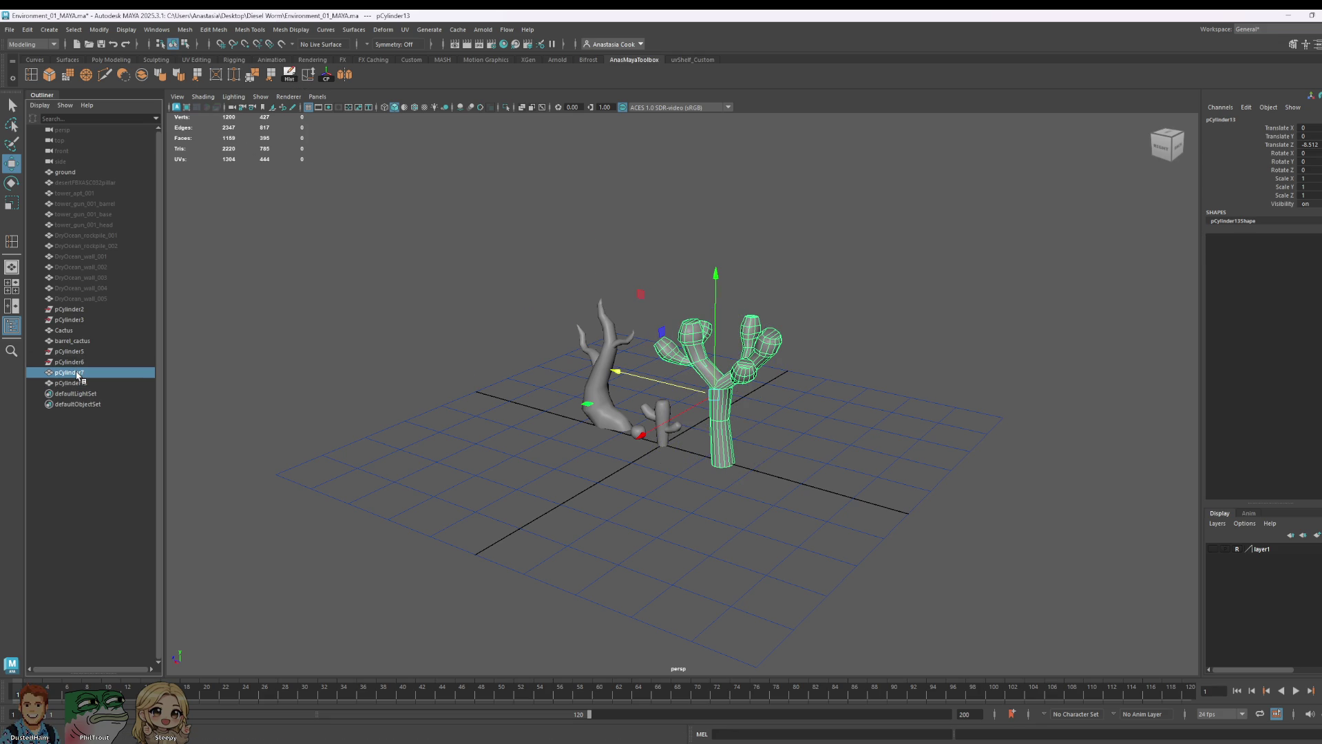
pyautogui.doubleClick(80, 372)
pyautogui.write('Dea')
pyautogui.write('ee')
pyautogui.press('Return')
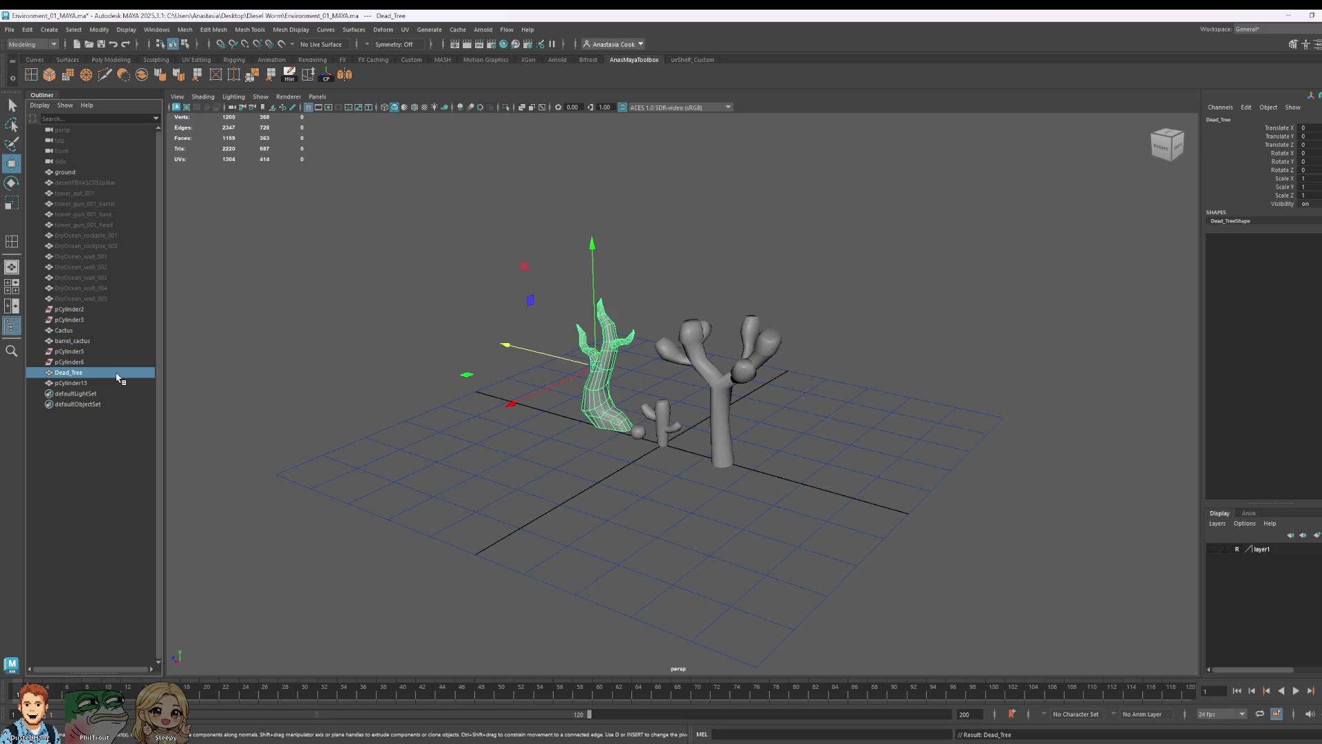
# - Rename pCylinder13 to Josh_Tree_01 and Dead_Tree to Dead_Tree_01 in the Outliner
pyautogui.click(118, 383)
pyautogui.doubleClick(118, 384)
pyautogui.press('capslock')
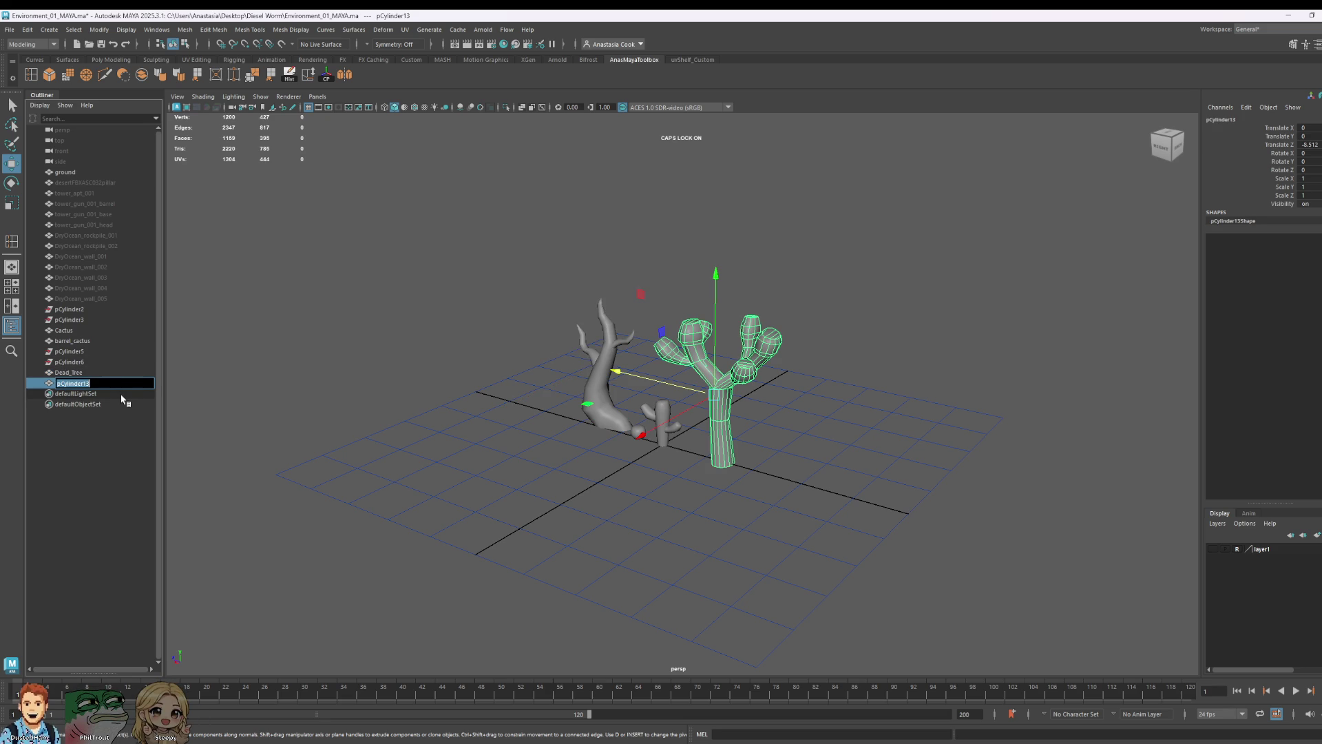
pyautogui.write('Josh_Tree_01')
pyautogui.press('Return')
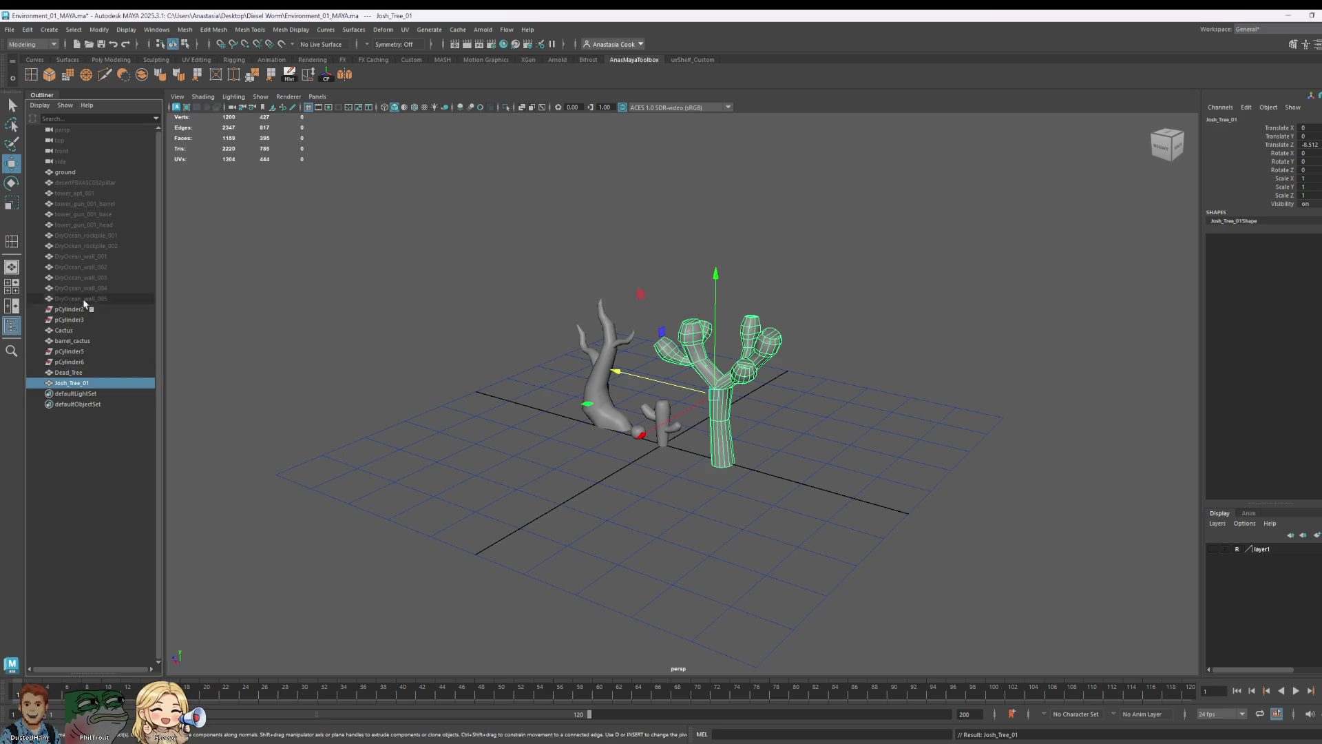
pyautogui.click(90, 373)
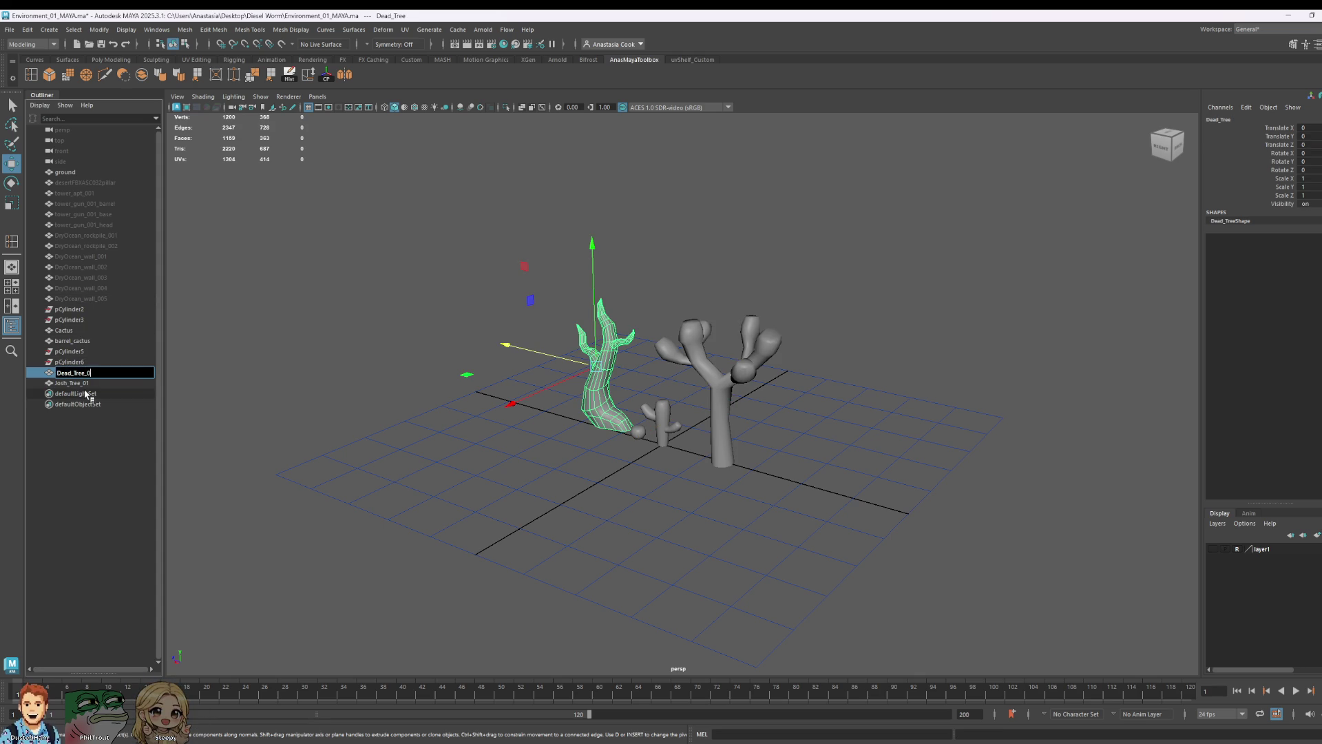
pyautogui.write('1')
pyautogui.press('Return')
# - Delete the leftover cylinders pCylinder2, 3, 5 and 6
pyautogui.click(72, 362)
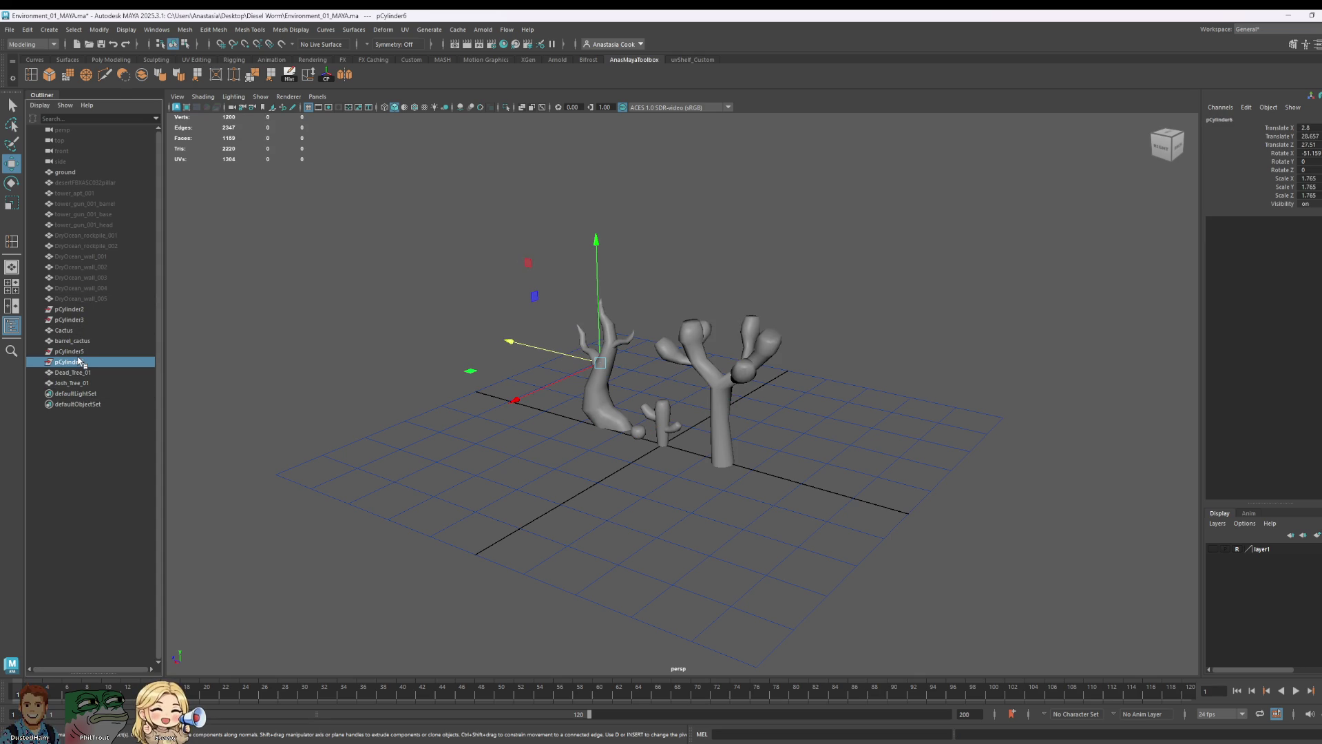
pyautogui.click(78, 340)
pyautogui.click(88, 352)
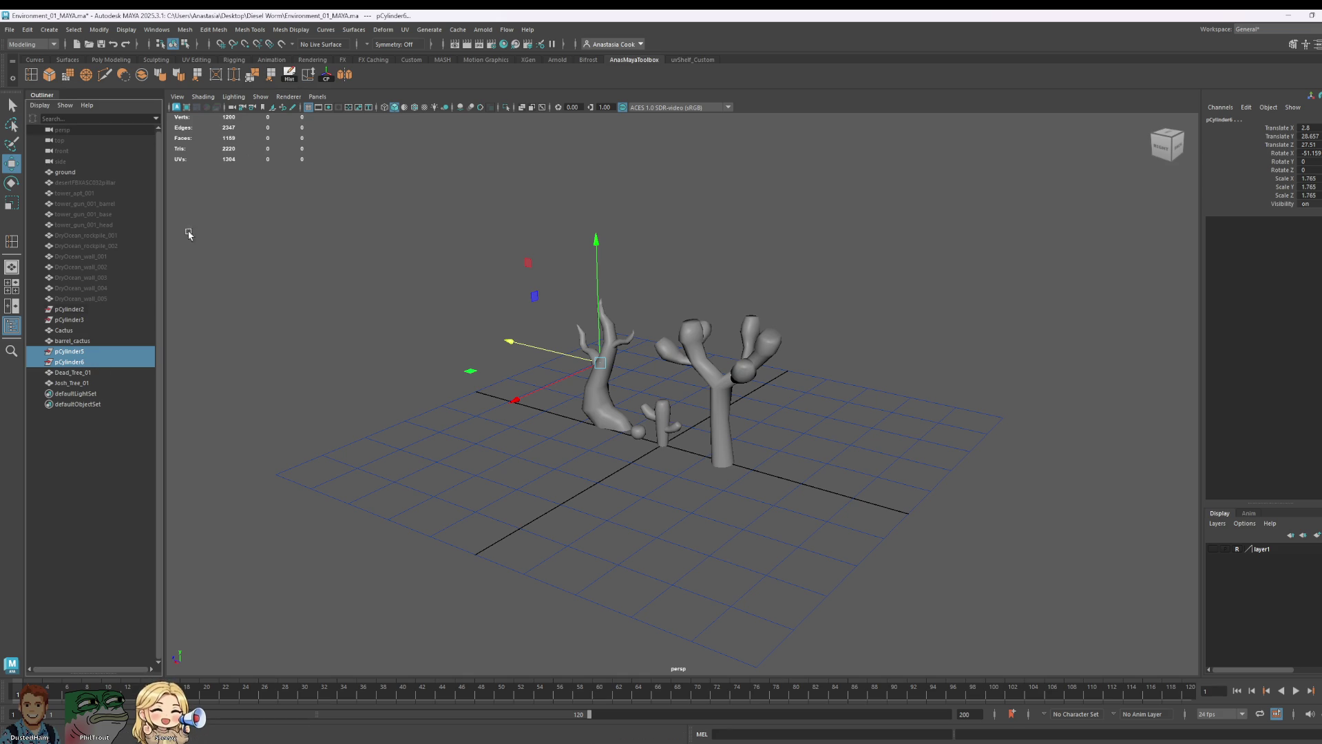
pyautogui.click(76, 310)
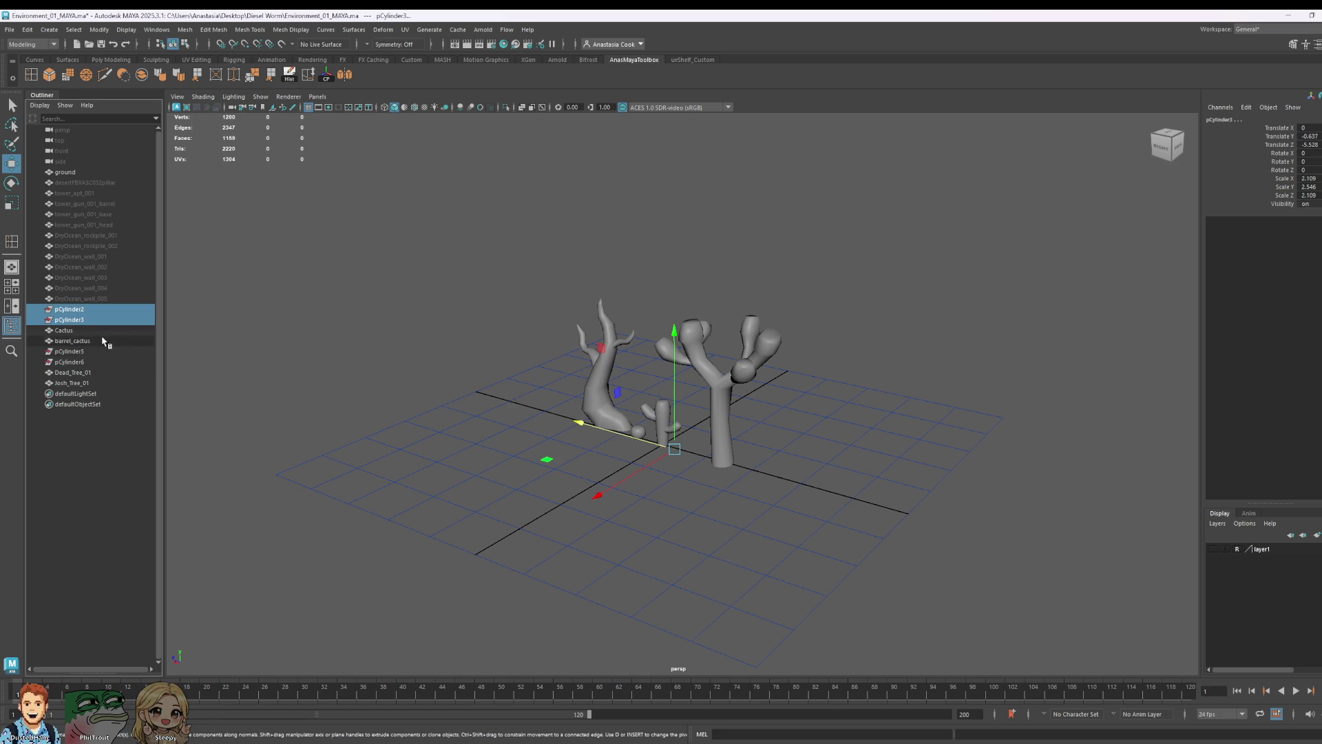
pyautogui.keyDown('ctrl'); pyautogui.click(78, 352); pyautogui.keyUp('ctrl')
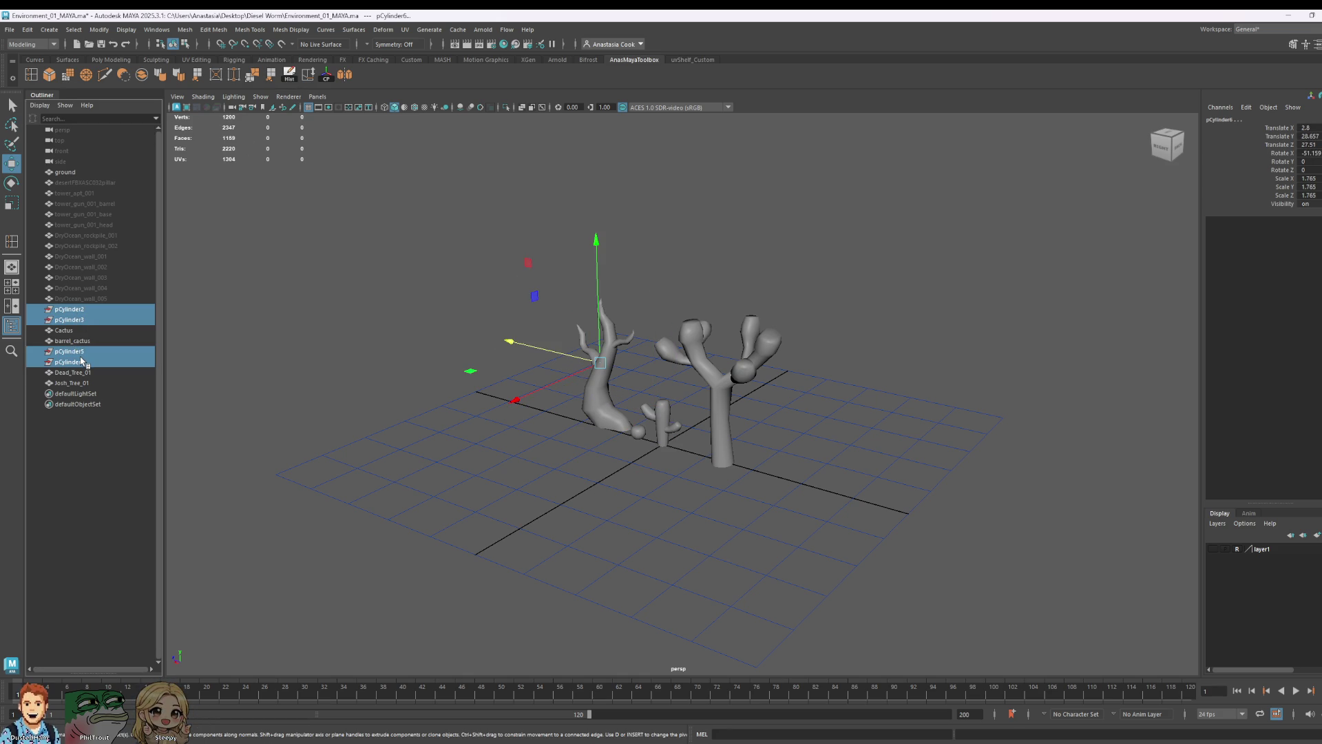
pyautogui.press('Delete')
# - Check the Cactus and barrel_cactus meshes, clear the selection and look down on the scene
pyautogui.click(72, 309)
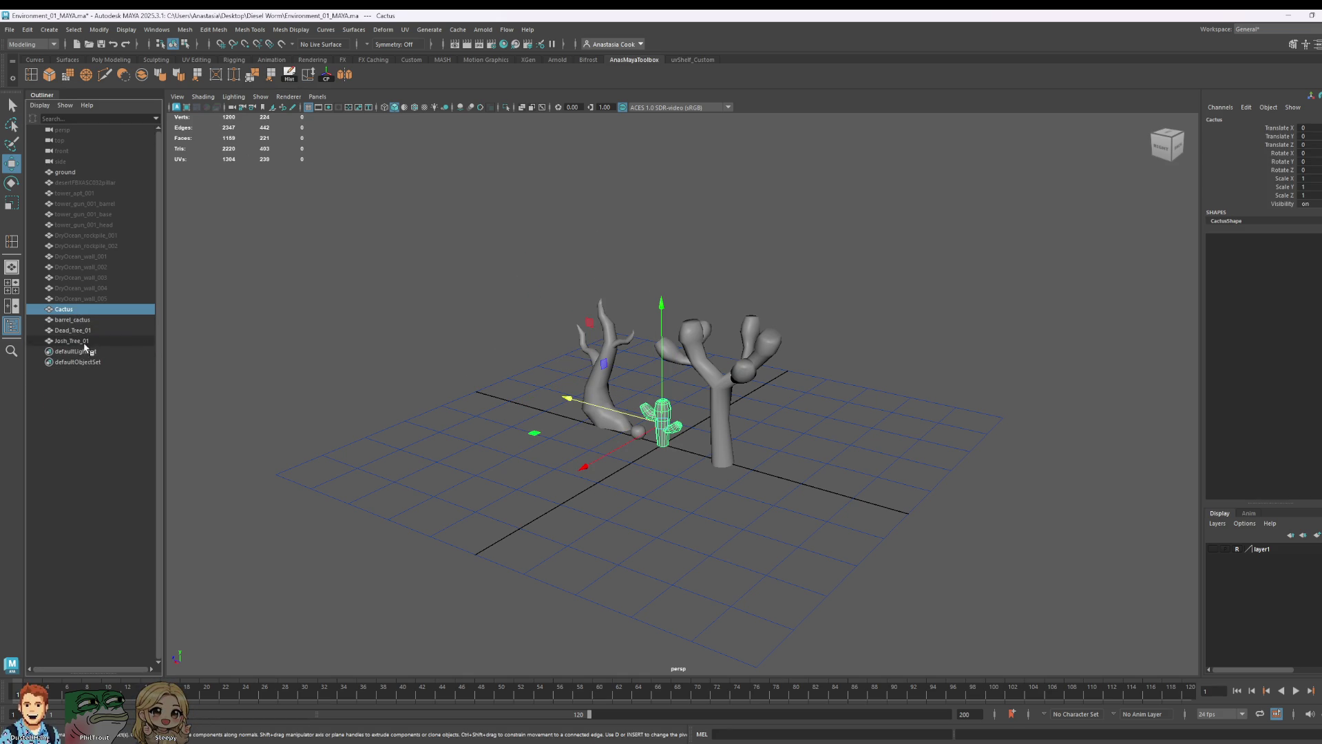
pyautogui.click(77, 321)
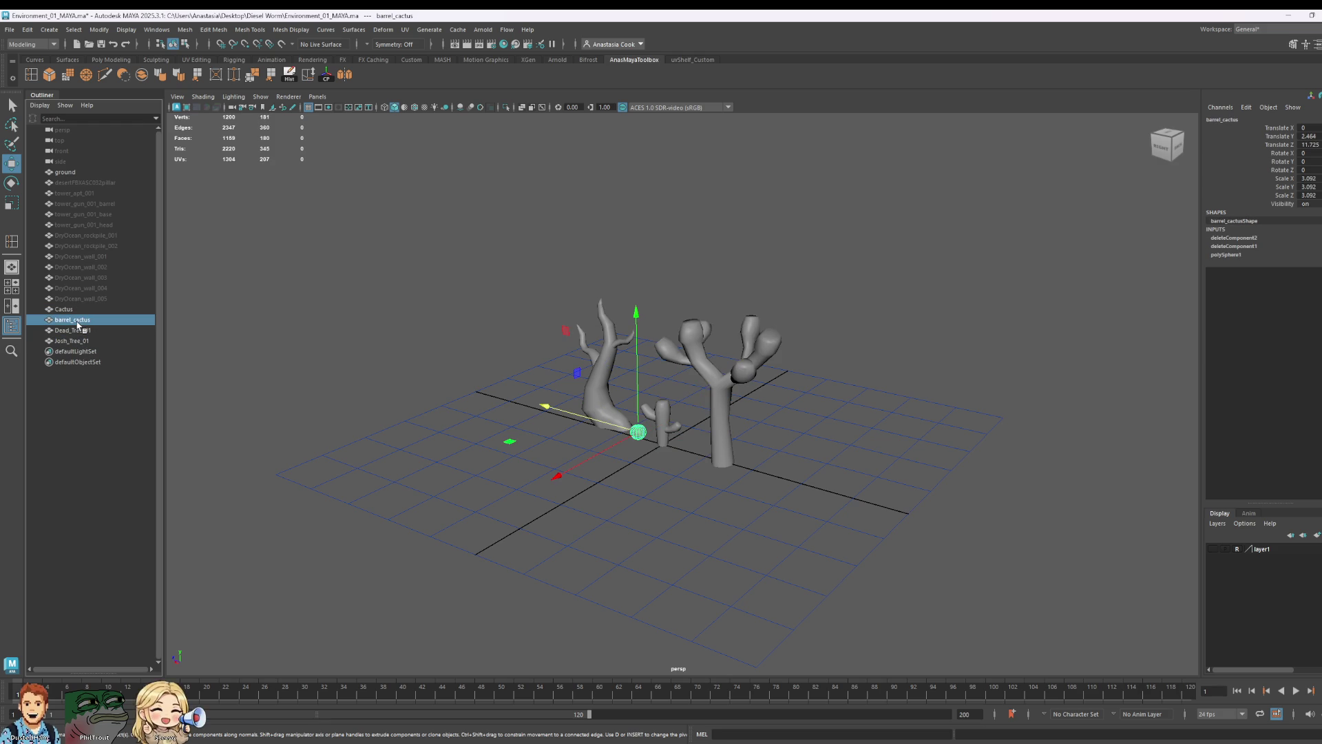
pyautogui.click(971, 405)
pyautogui.moveTo(978, 410)
pyautogui.keyDown('alt'); pyautogui.mouseDown()
pyautogui.moveTo(1018, 462)
pyautogui.moveTo(921, 443)
pyautogui.moveTo(907, 417)
pyautogui.mouseUp(); pyautogui.keyUp('alt')
# - Frame Josh_Tree_01, select edge loops on the branch-tip blobs to round them, then view the scene from the side
pyautogui.click(666, 418)
pyautogui.press('f')
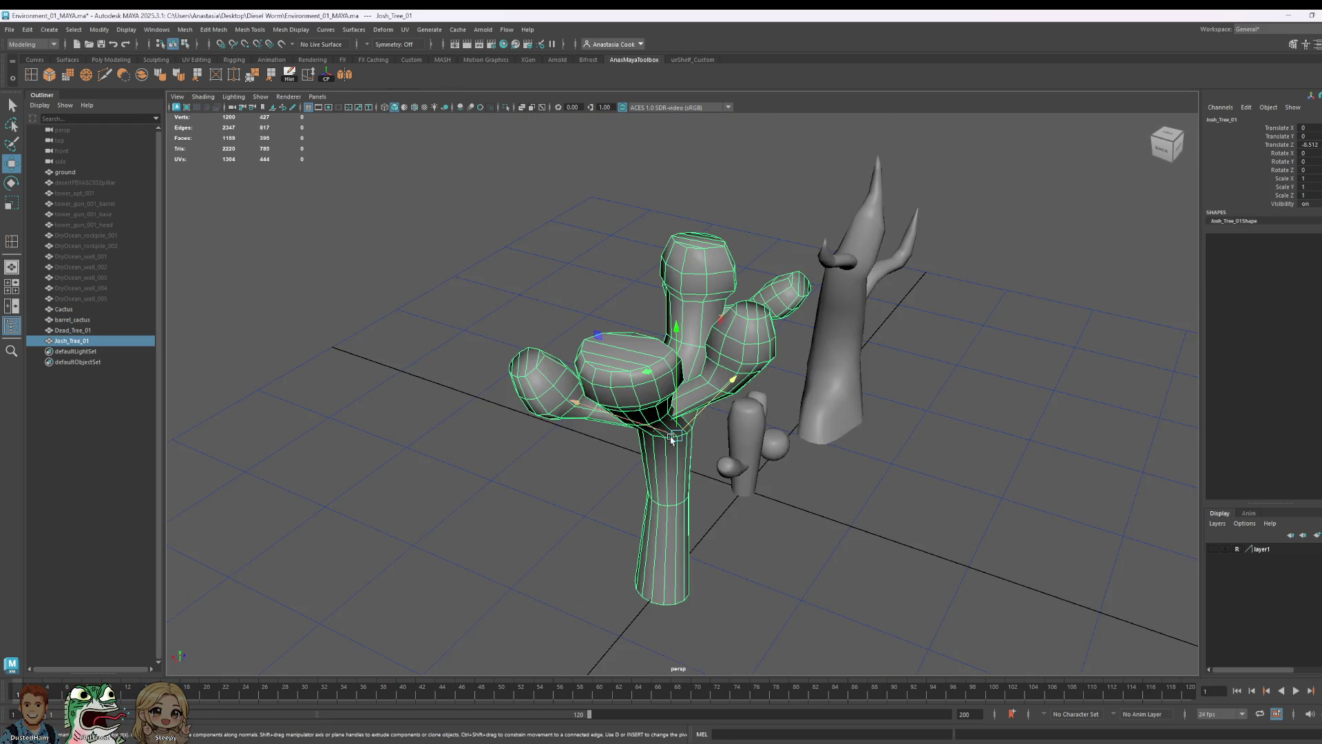
pyautogui.scroll(5, 666, 418)
pyautogui.moveTo(610, 357); pyautogui.dragTo(611, 322, button='right')
pyautogui.click(679, 337)
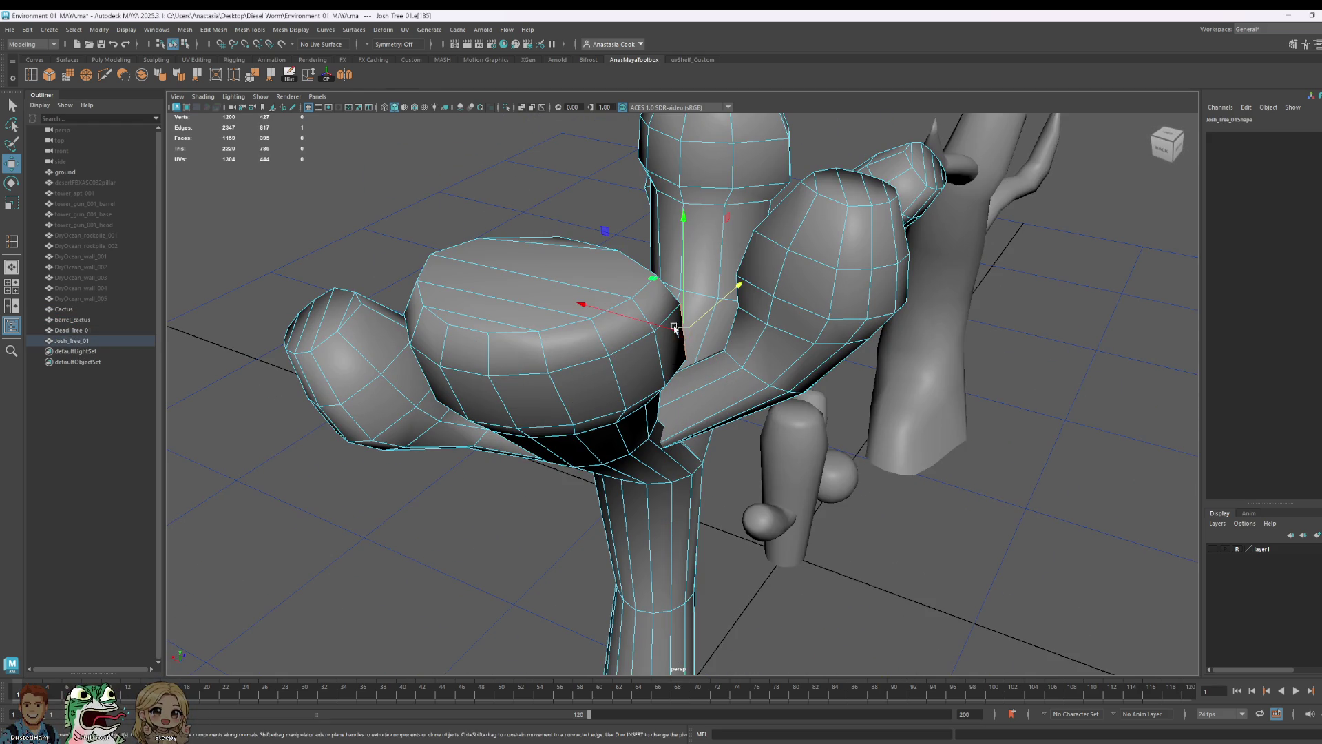
pyautogui.keyDown('alt'); pyautogui.moveTo(679, 336); pyautogui.dragTo(365, 551); pyautogui.keyUp('alt')
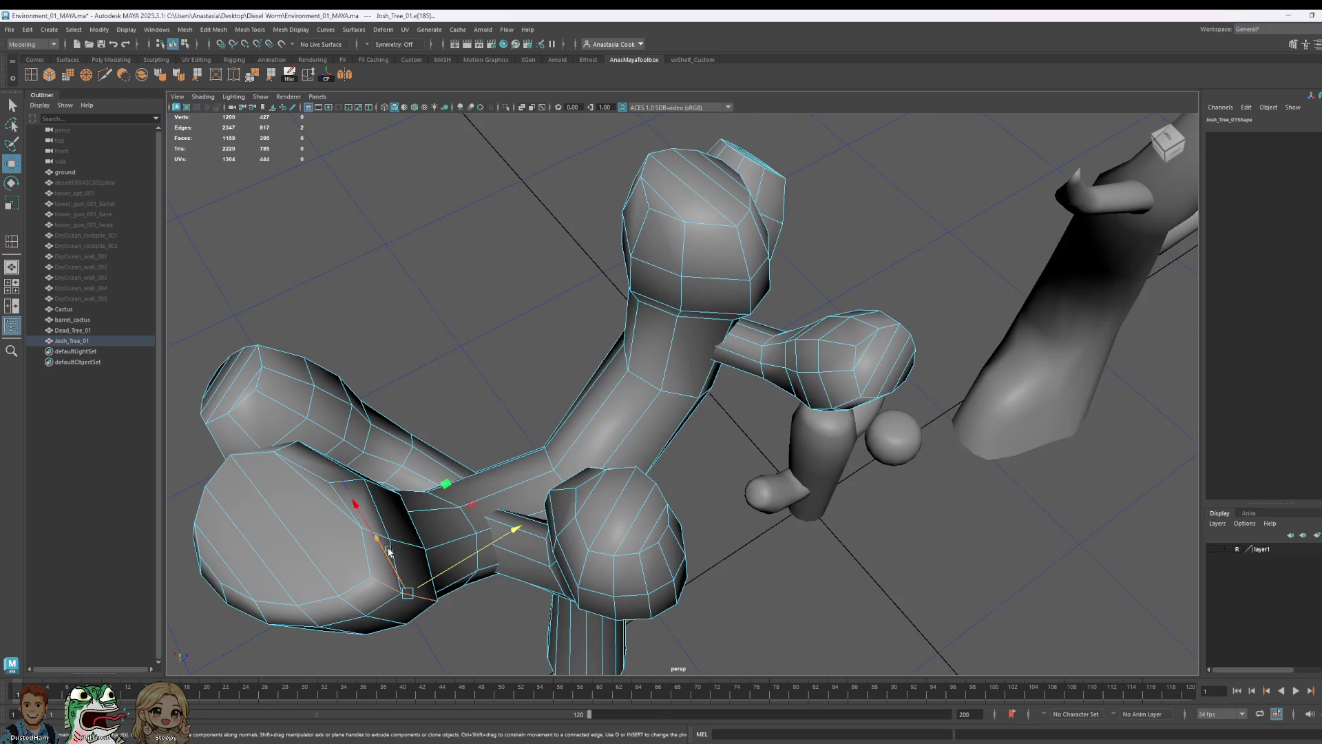
pyautogui.keyDown('alt'); pyautogui.moveTo(468, 556); pyautogui.dragTo(590, 426); pyautogui.keyUp('alt')
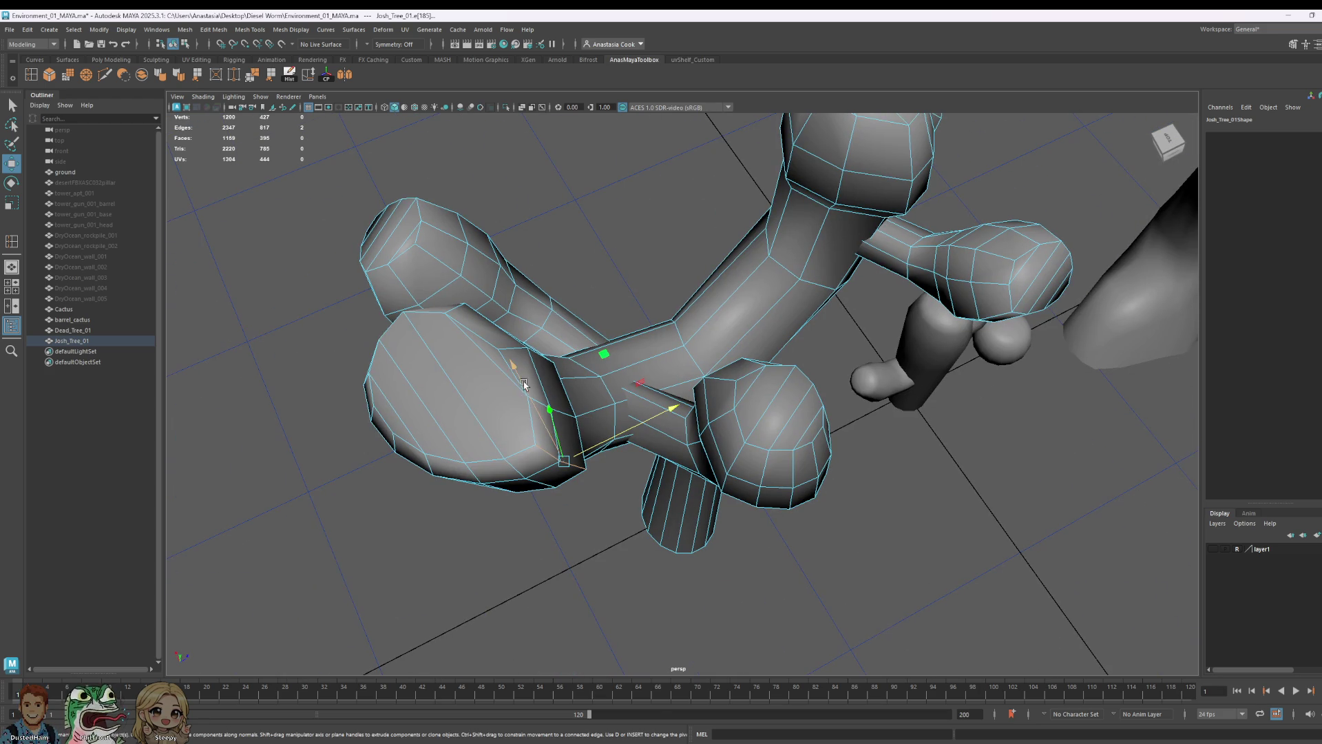
pyautogui.click(508, 356)
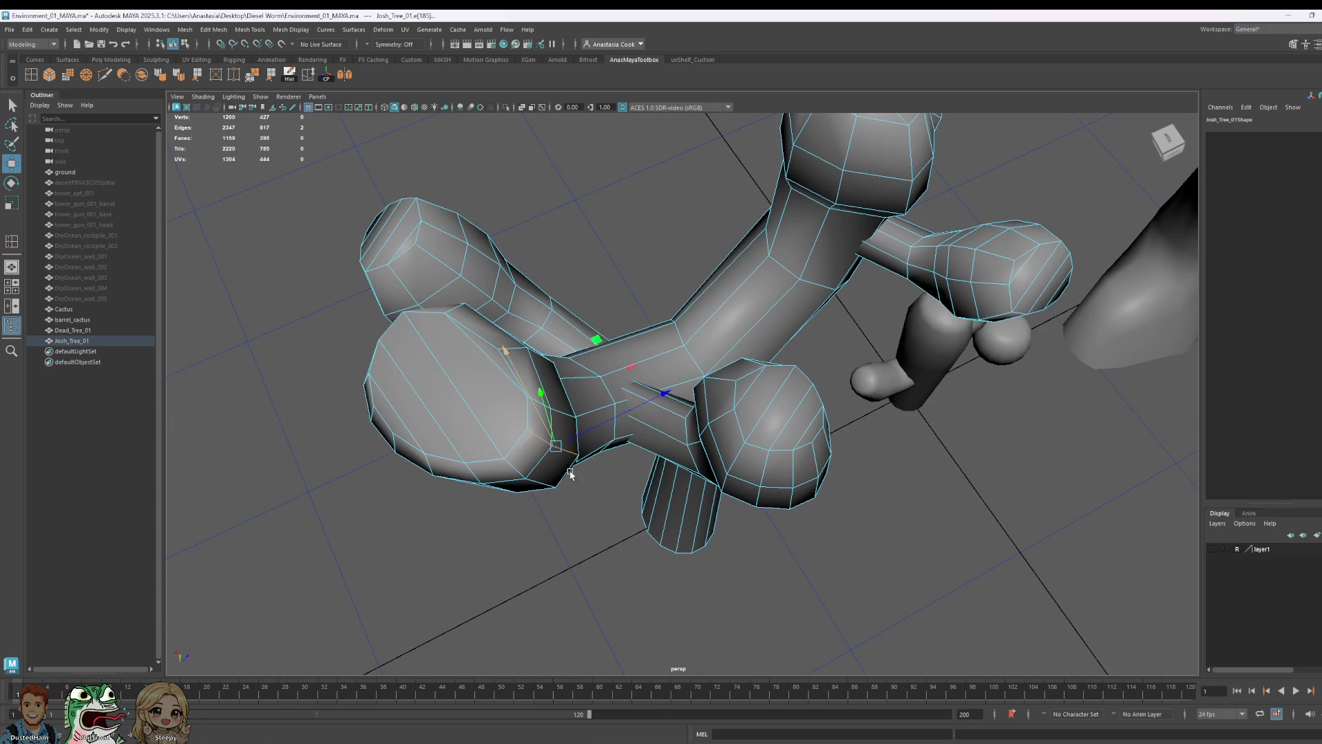
pyautogui.keyDown('alt'); pyautogui.moveTo(565, 468); pyautogui.dragTo(899, 492); pyautogui.keyUp('alt')
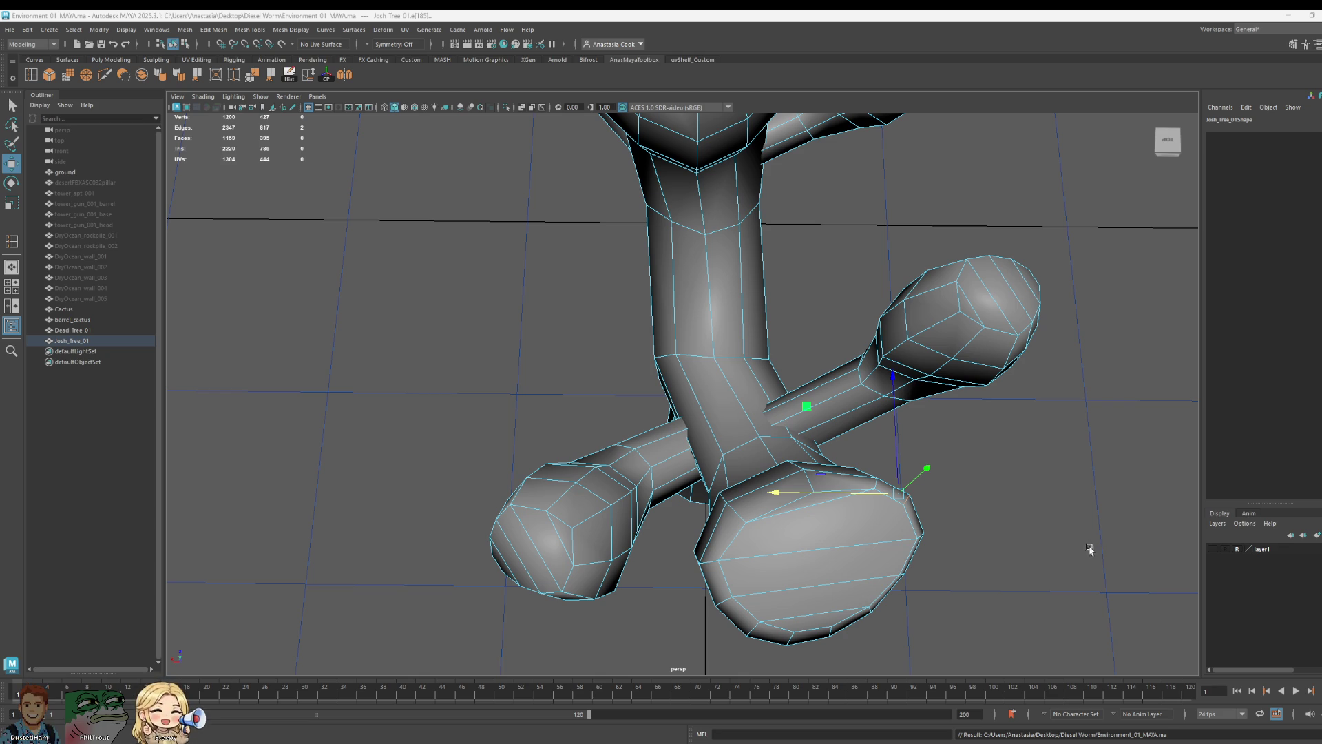
pyautogui.scroll(-5, 956, 468)
pyautogui.scroll(-2, 931, 437)
pyautogui.moveTo(896, 464)
pyautogui.keyDown('alt'); pyautogui.mouseDown()
pyautogui.moveTo(848, 451)
pyautogui.moveTo(747, 387)
pyautogui.moveTo(754, 424)
pyautogui.mouseUp(); pyautogui.keyUp('alt')
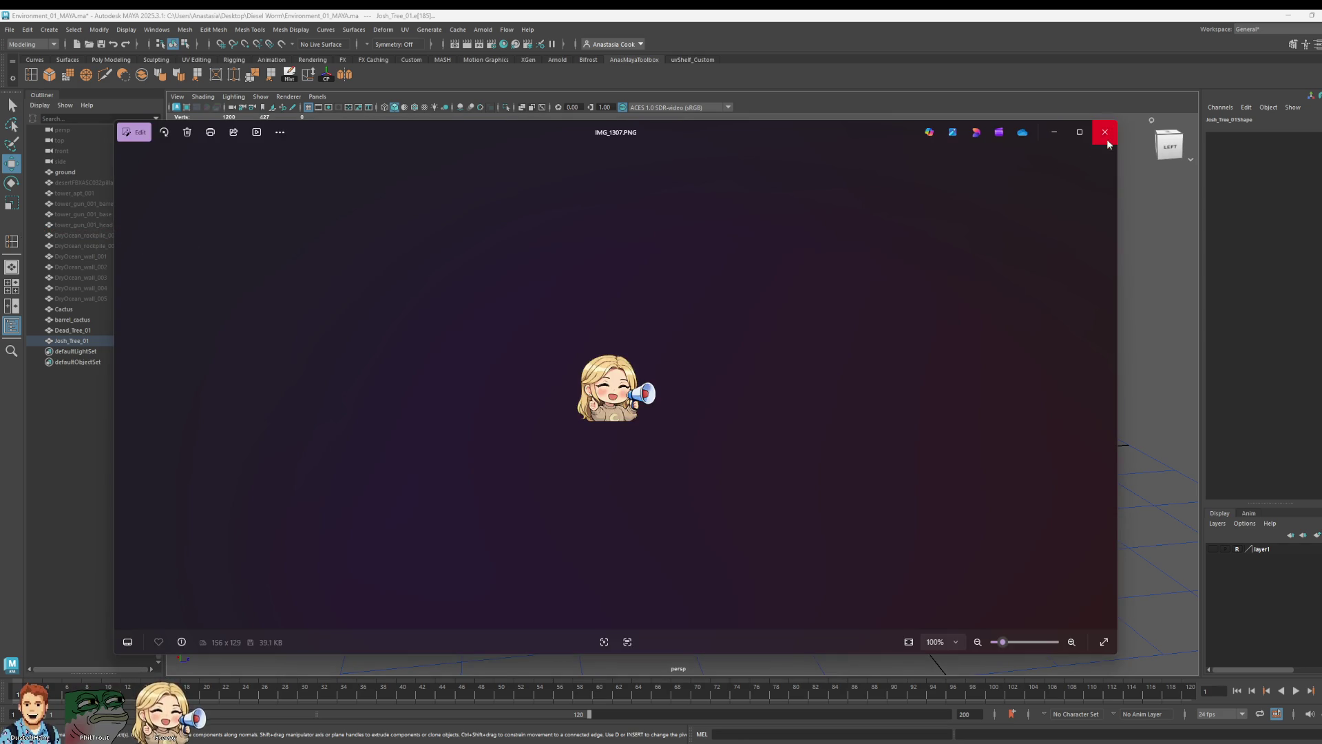
pyautogui.click(1104, 134)
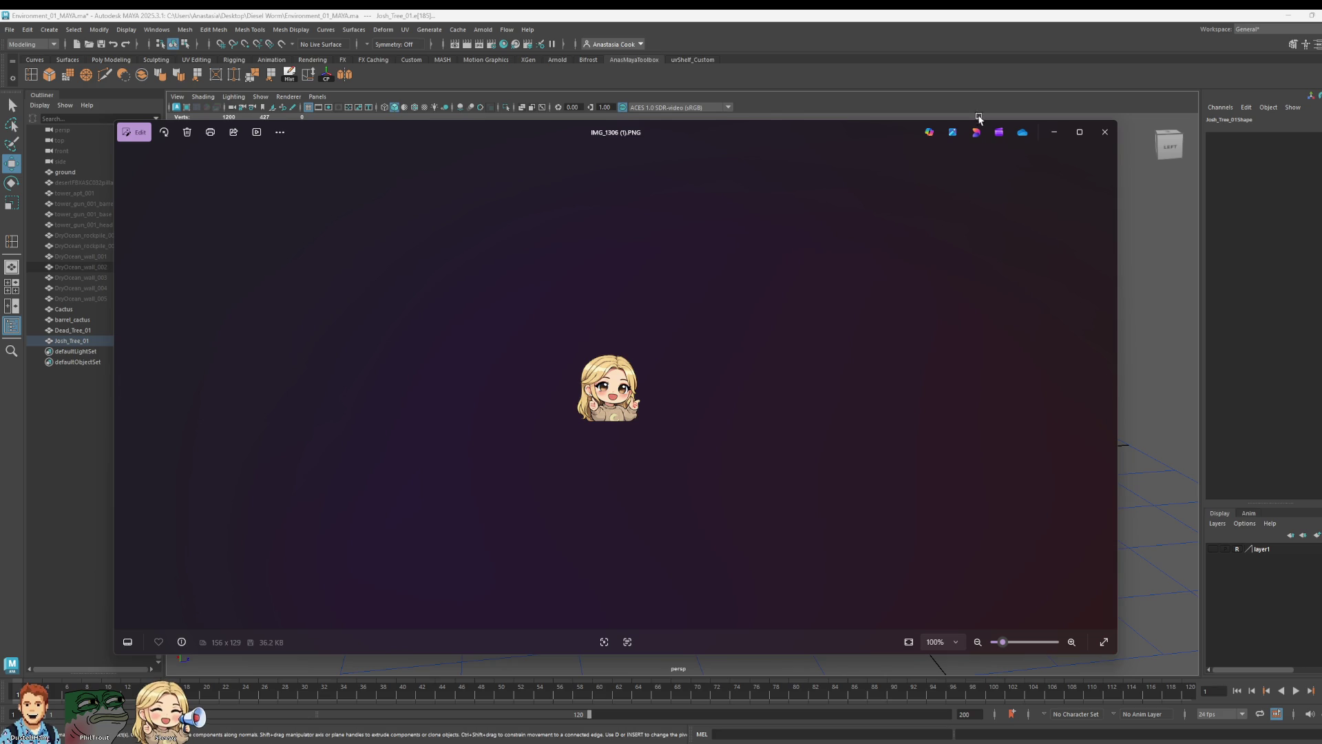
# - Close the IMG_1306.PNG sticker in Photos and open IMG_1307.PNG
pyautogui.click(1101, 141)
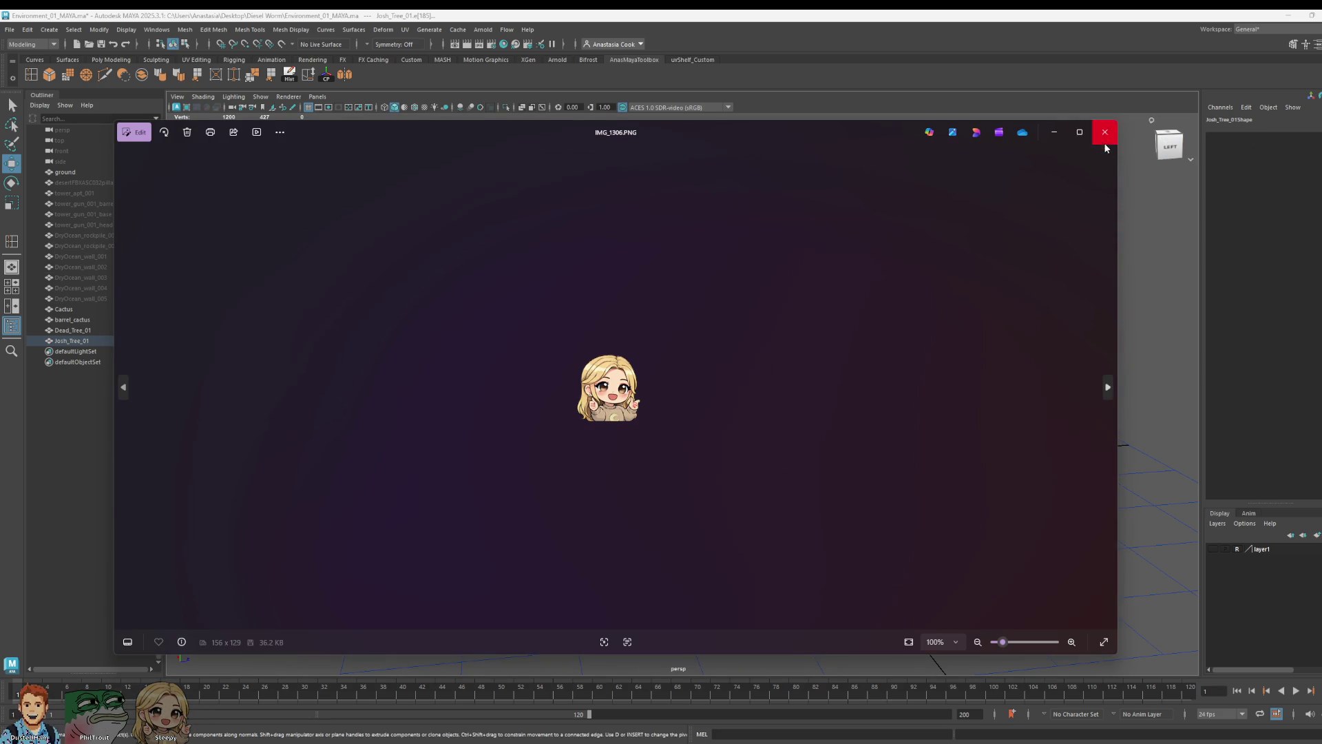
pyautogui.click(1104, 131)
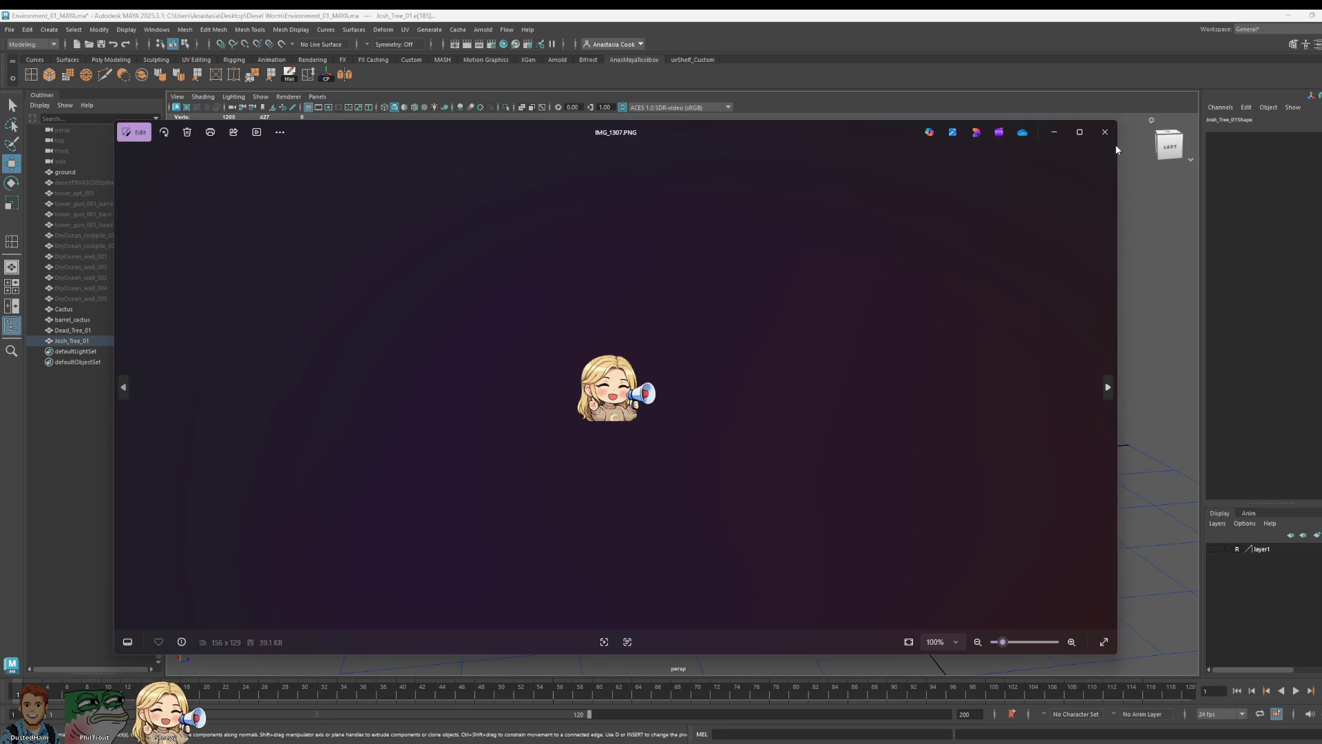
pyautogui.click(1102, 141)
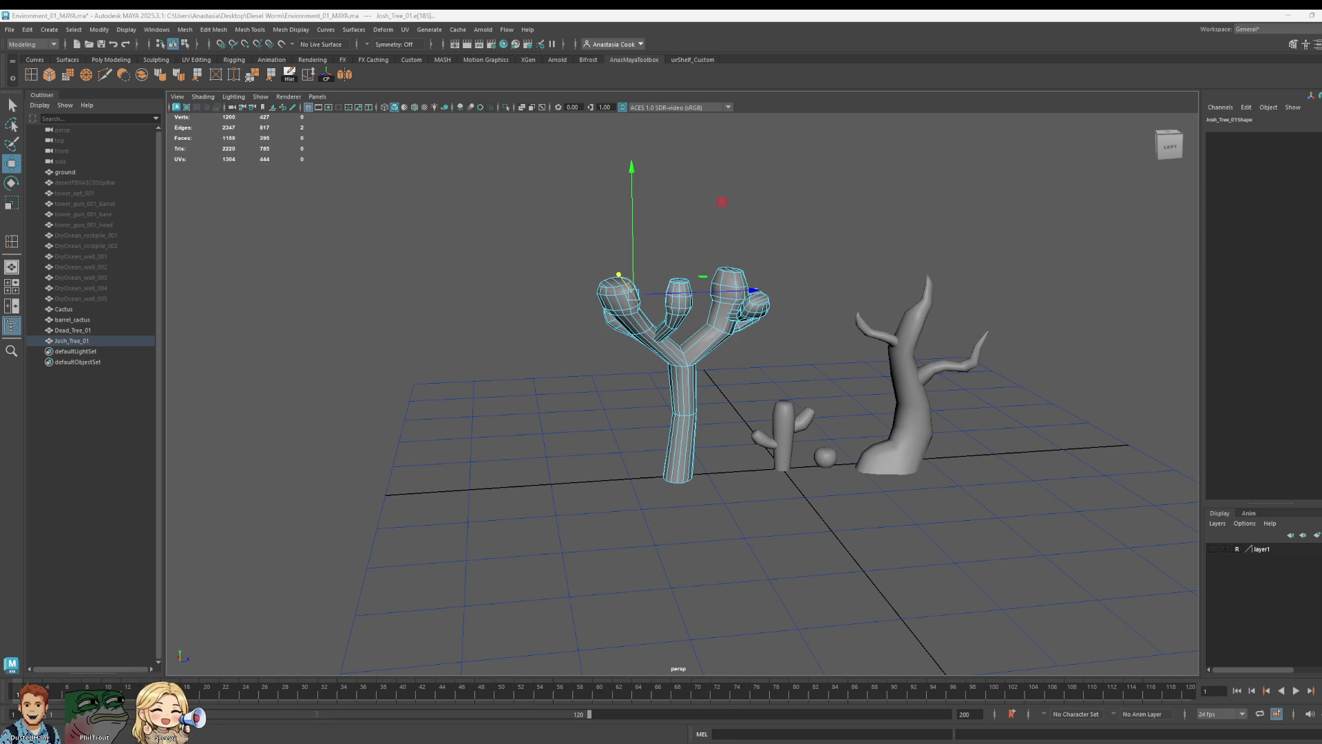
pyautogui.hotkey('alt', 'Tab')
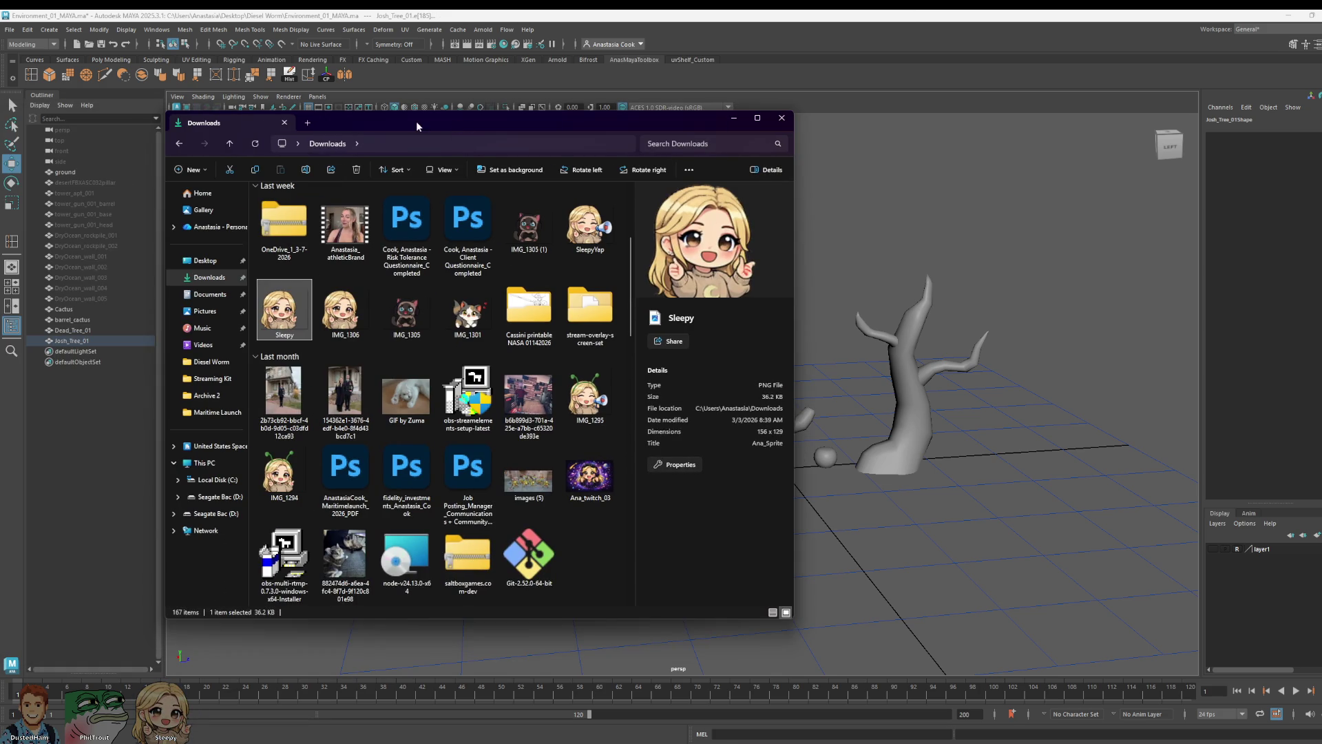
pyautogui.hotkey('alt', 'Tab')
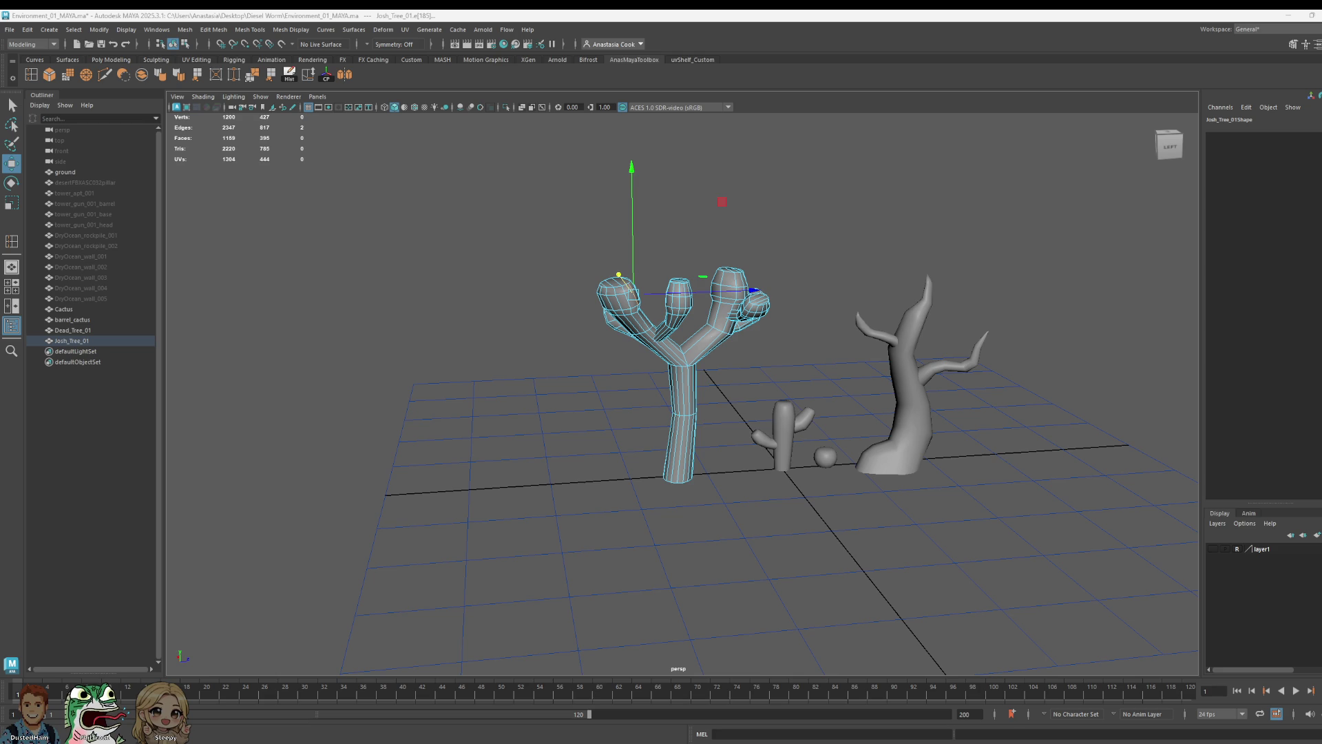
# - Select the trunk-junction edge, return to Object Mode and look down on the scene
pyautogui.click(695, 362)
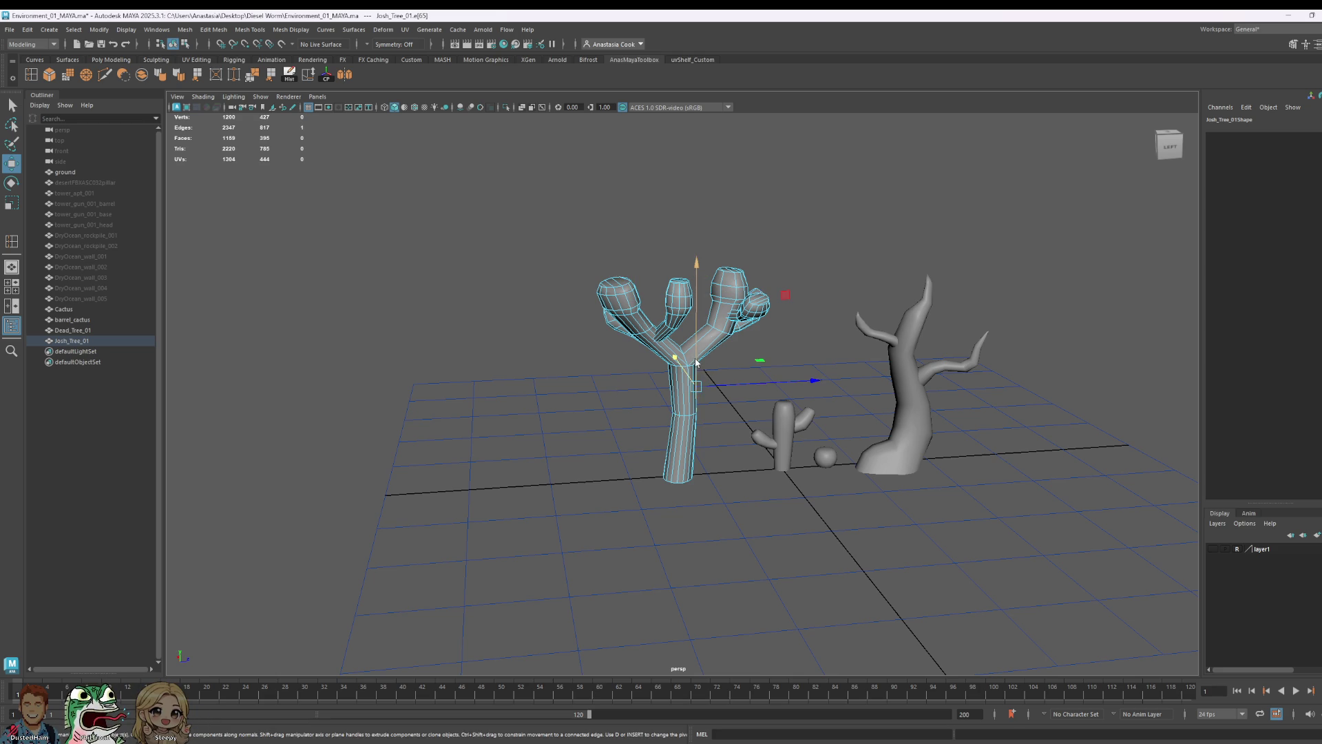
pyautogui.moveTo(695, 362); pyautogui.dragTo(780, 329, button='right')
pyautogui.moveTo(877, 317)
pyautogui.keyDown('alt'); pyautogui.mouseDown()
pyautogui.moveTo(965, 422)
pyautogui.moveTo(937, 478)
pyautogui.moveTo(835, 487)
pyautogui.moveTo(835, 382)
pyautogui.moveTo(728, 360)
pyautogui.mouseUp(); pyautogui.keyUp('alt')
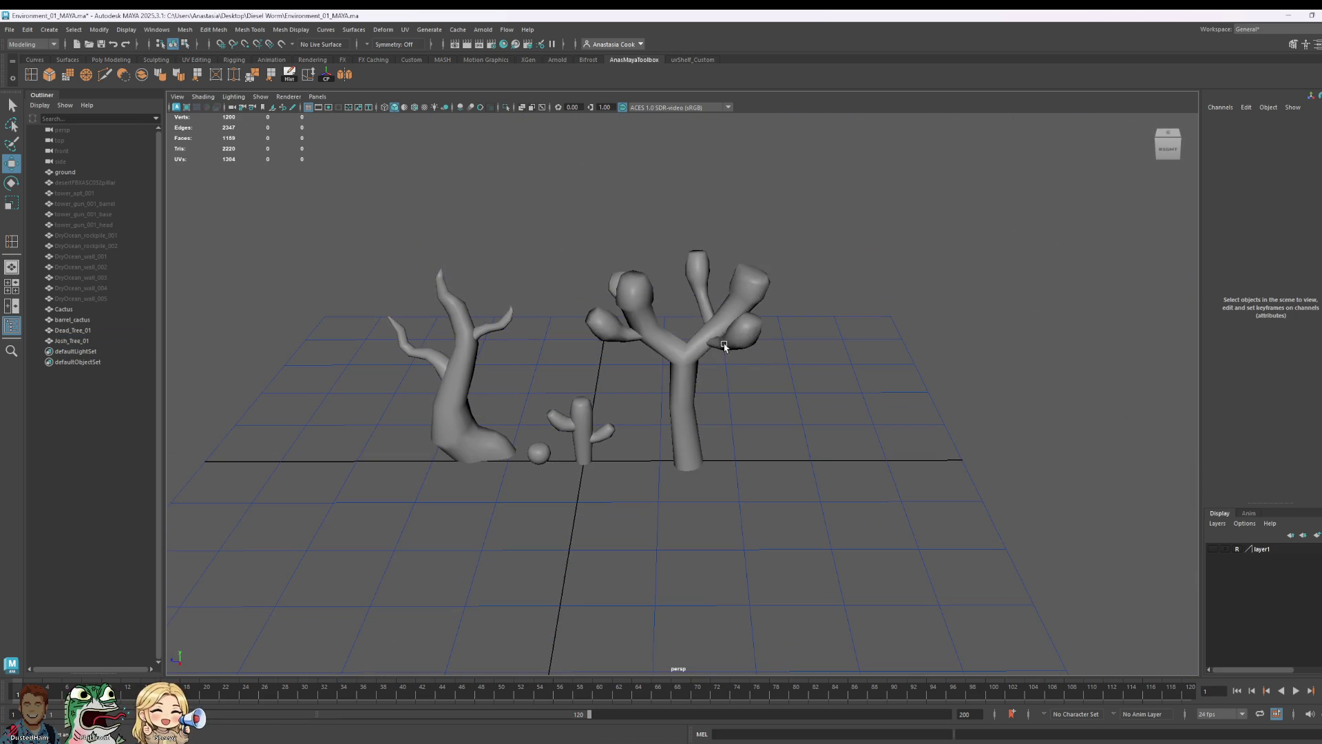
# - Select components near the right branch's fork and rescale that section with Scale (R)
pyautogui.click(710, 315)
pyautogui.moveTo(711, 316); pyautogui.dragTo(700, 312, button='right')
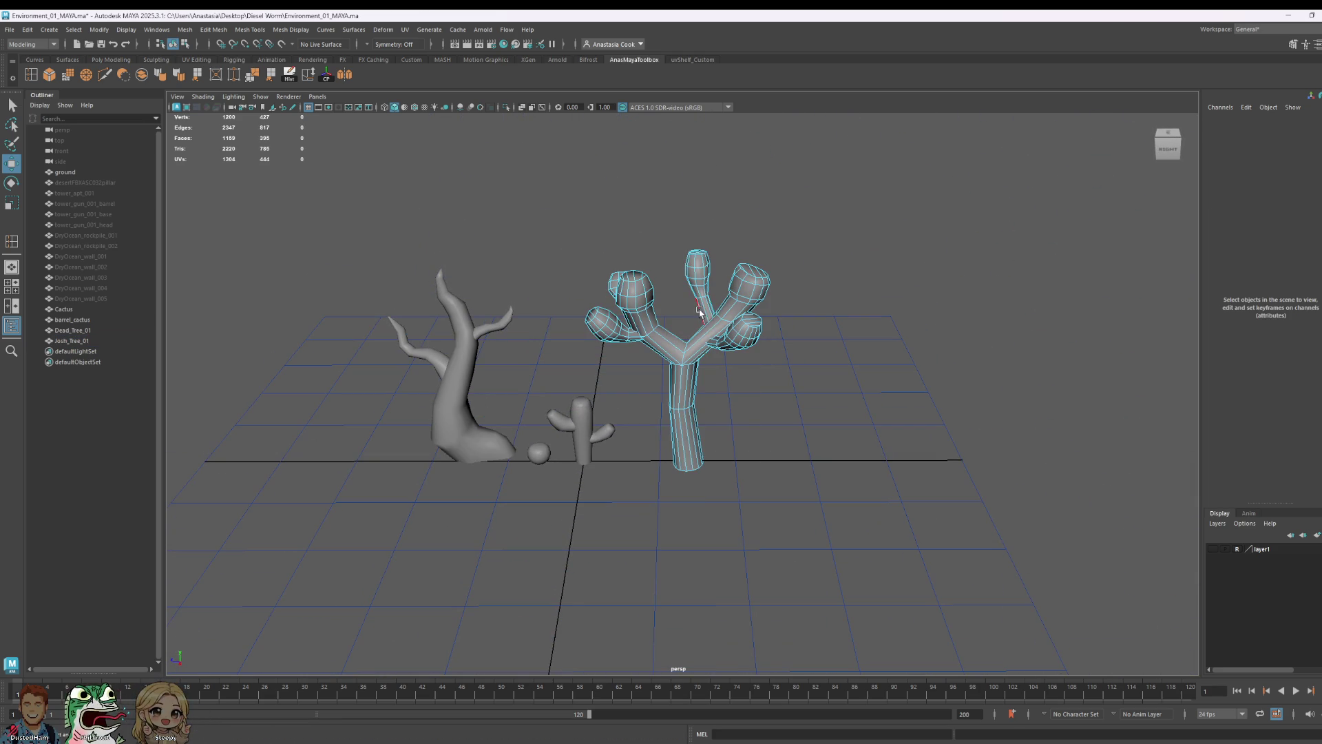
pyautogui.click(713, 309)
pyautogui.scroll(5, 762, 152)
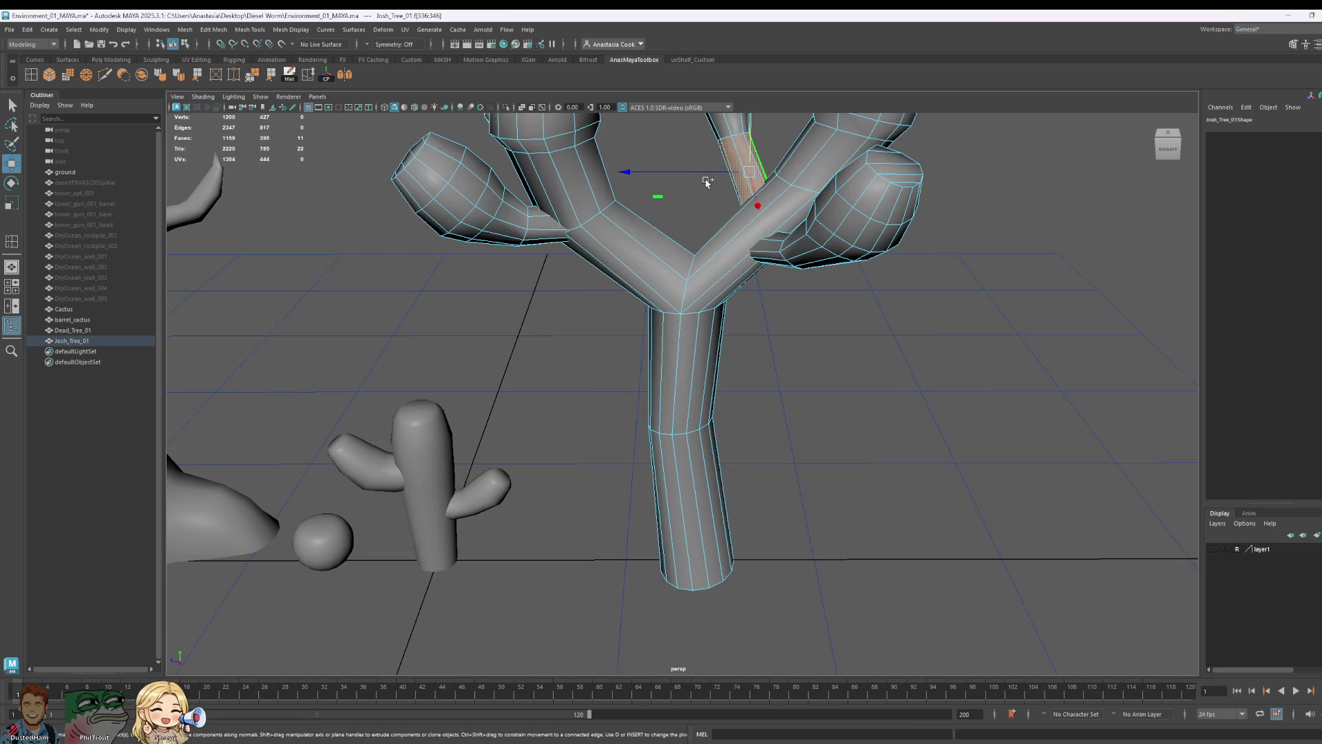
pyautogui.scroll(-3, 835, 307)
pyautogui.keyDown('ctrl'); pyautogui.moveTo(674, 274); pyautogui.dragTo(640, 276, button='right'); pyautogui.keyUp('ctrl')
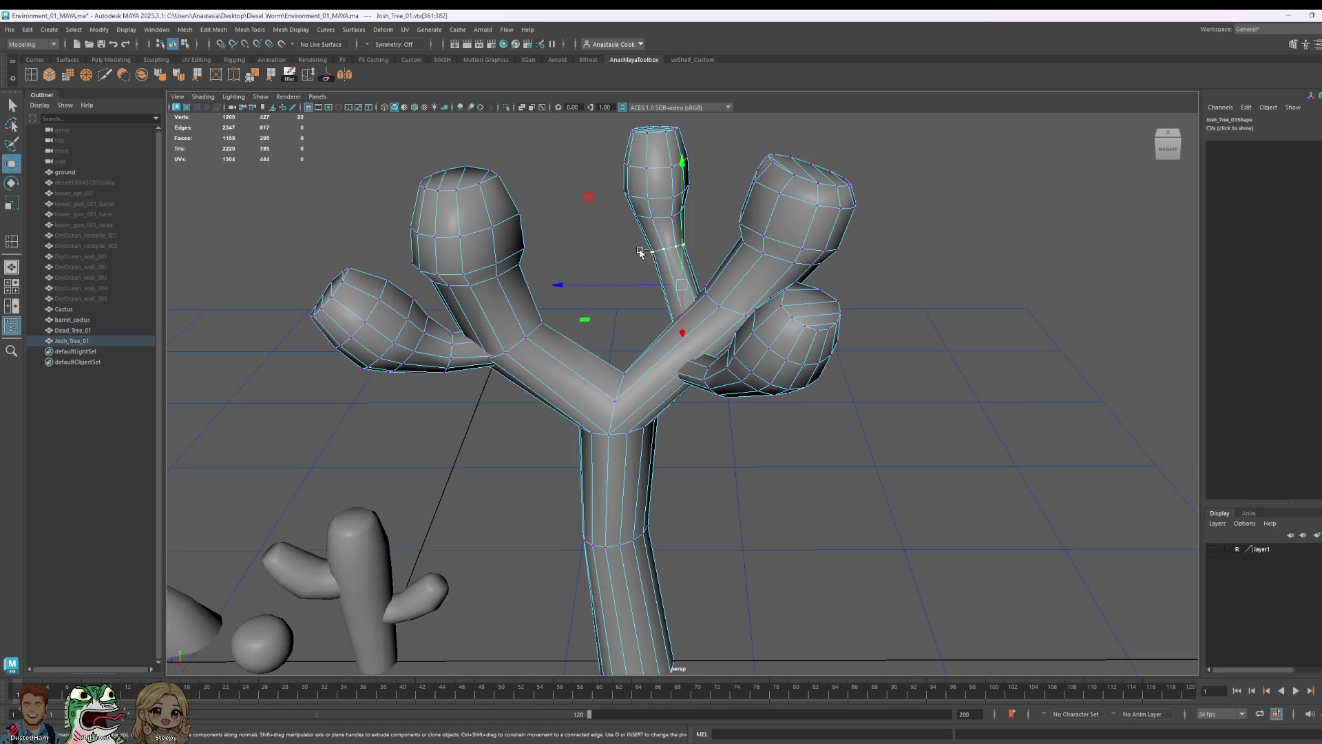
pyautogui.press('r')
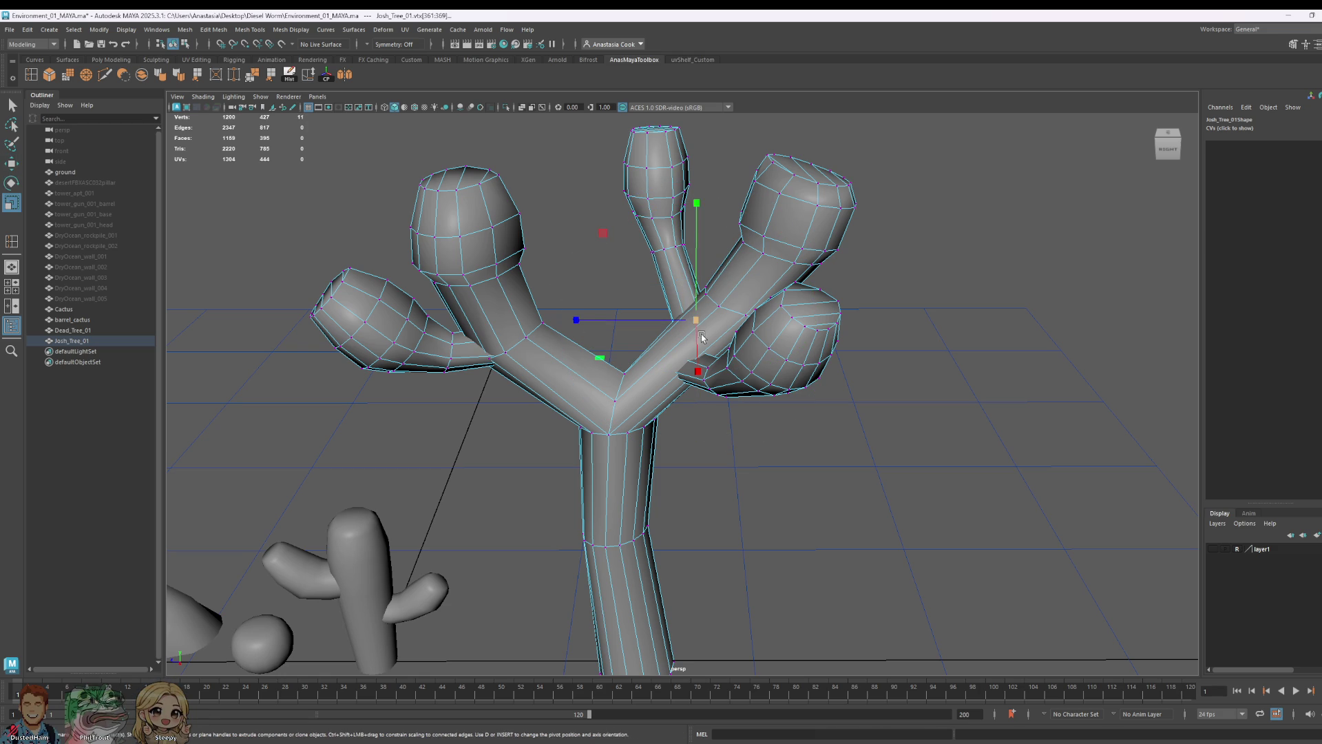
pyautogui.moveTo(695, 322); pyautogui.dragTo(652, 318)
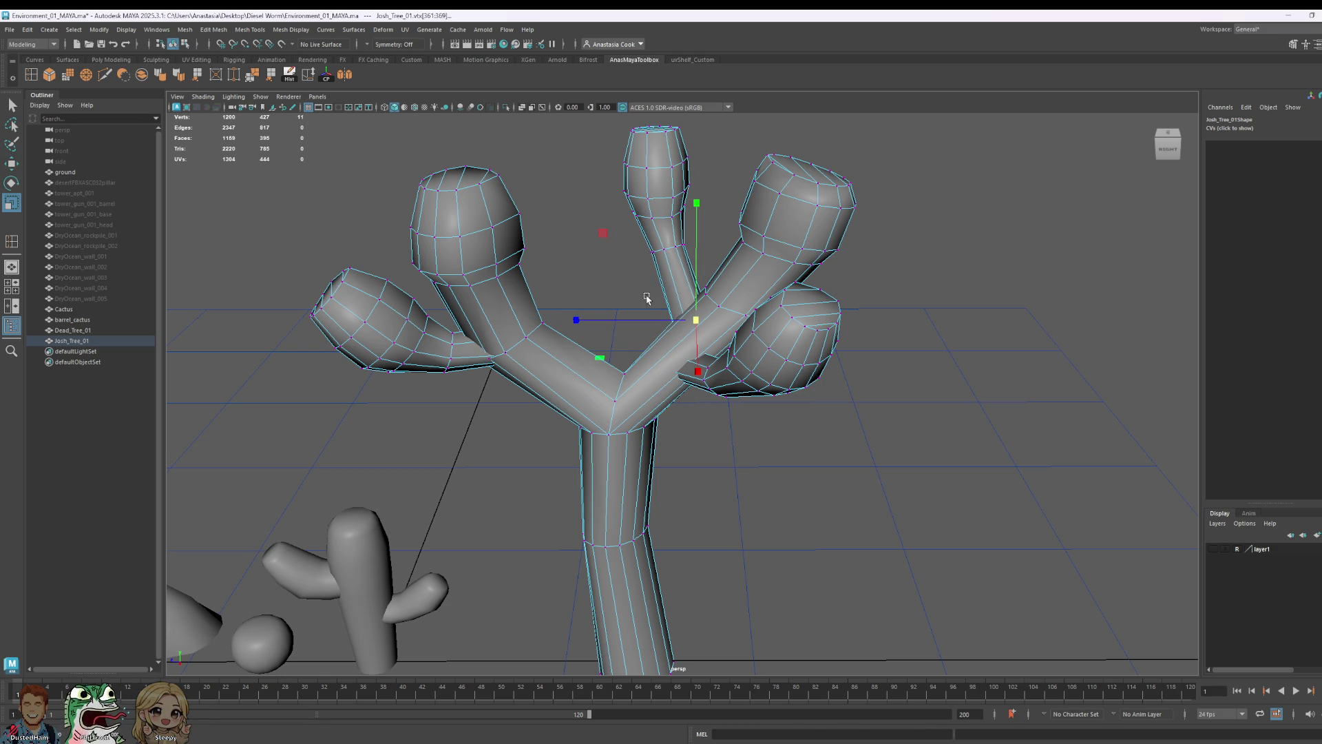
# - Clear the selection, reselect the Joshua tree and switch back to Move (W)
pyautogui.click(945, 250)
pyautogui.click(682, 243)
pyautogui.moveTo(682, 242)
pyautogui.keyDown('alt'); pyautogui.mouseDown()
pyautogui.moveTo(939, 261)
pyautogui.moveTo(885, 305)
pyautogui.moveTo(885, 281)
pyautogui.mouseUp(); pyautogui.keyUp('alt')
pyautogui.press('w')
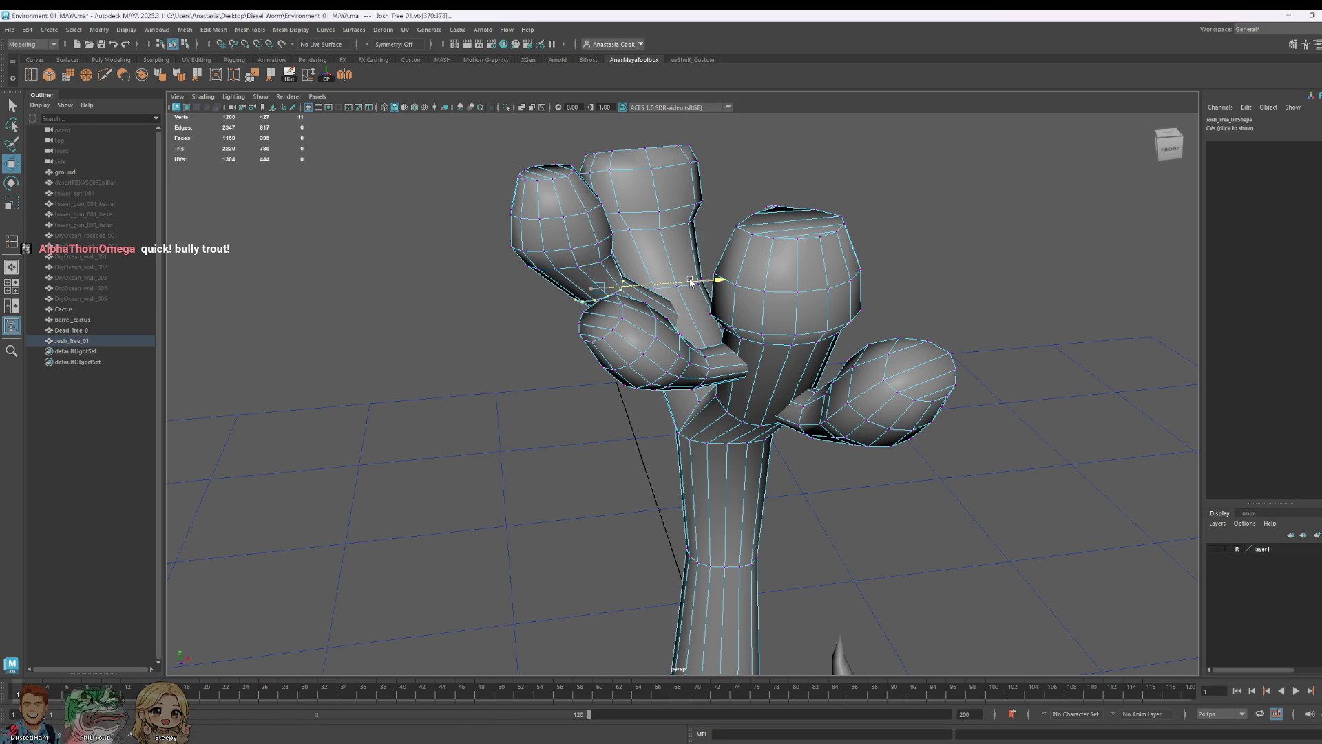
# - Raise the left bulb tip of the Joshua tree along Y, checking it from behind and above
pyautogui.click(857, 198)
pyautogui.moveTo(857, 197)
pyautogui.keyDown('alt'); pyautogui.mouseDown()
pyautogui.moveTo(1003, 280)
pyautogui.moveTo(846, 275)
pyautogui.moveTo(886, 260)
pyautogui.moveTo(1013, 280)
pyautogui.moveTo(1037, 267)
pyautogui.moveTo(849, 372)
pyautogui.moveTo(818, 354)
pyautogui.mouseUp(); pyautogui.keyUp('alt')
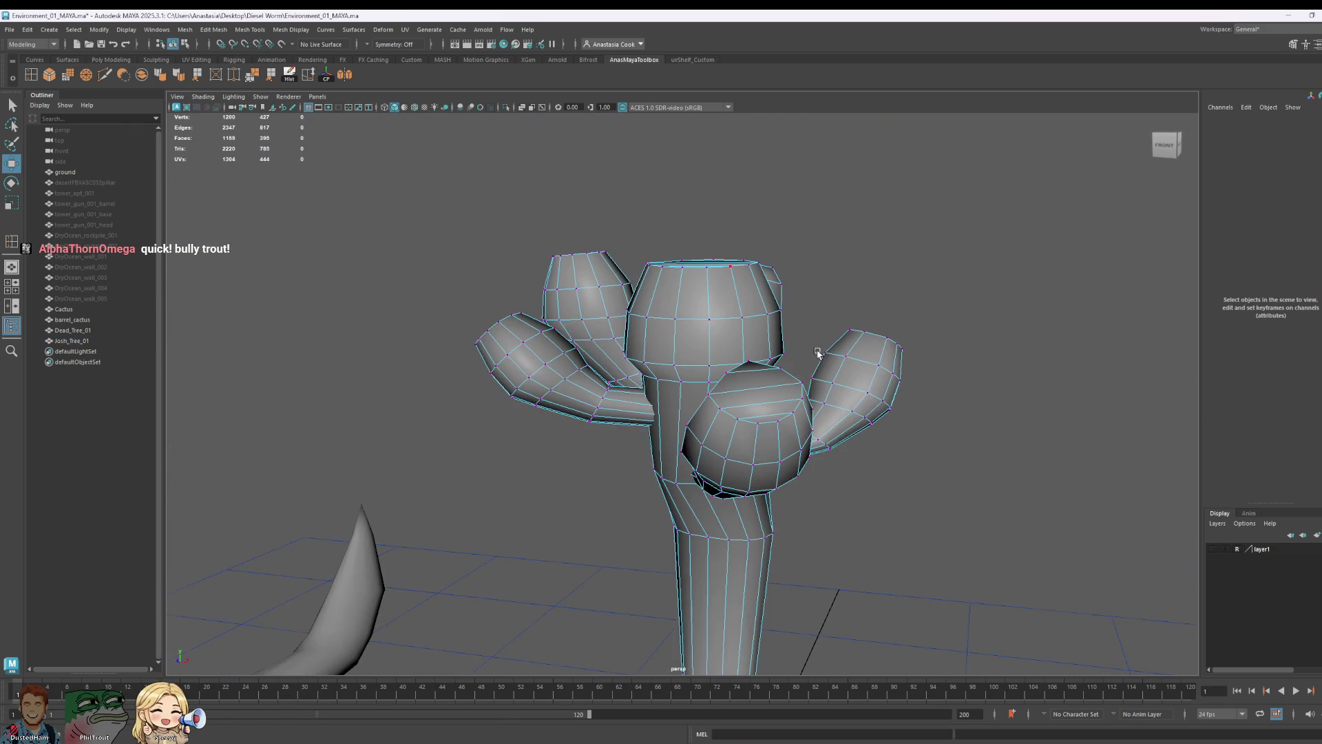
pyautogui.moveTo(650, 252)
pyautogui.keyDown('alt'); pyautogui.mouseDown()
pyautogui.moveTo(444, 266)
pyautogui.moveTo(684, 254)
pyautogui.moveTo(601, 311)
pyautogui.moveTo(618, 306)
pyautogui.mouseUp(); pyautogui.keyUp('alt')
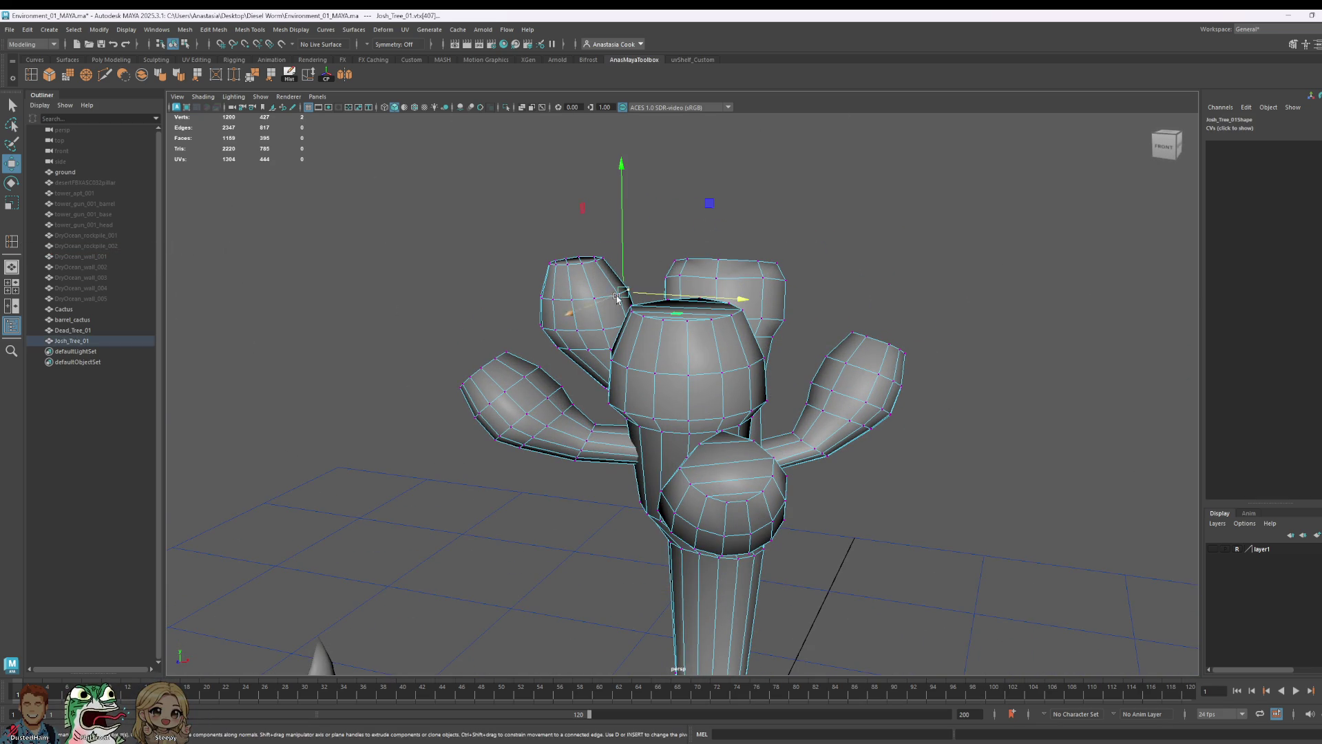
pyautogui.moveTo(625, 255); pyautogui.dragTo(624, 231)
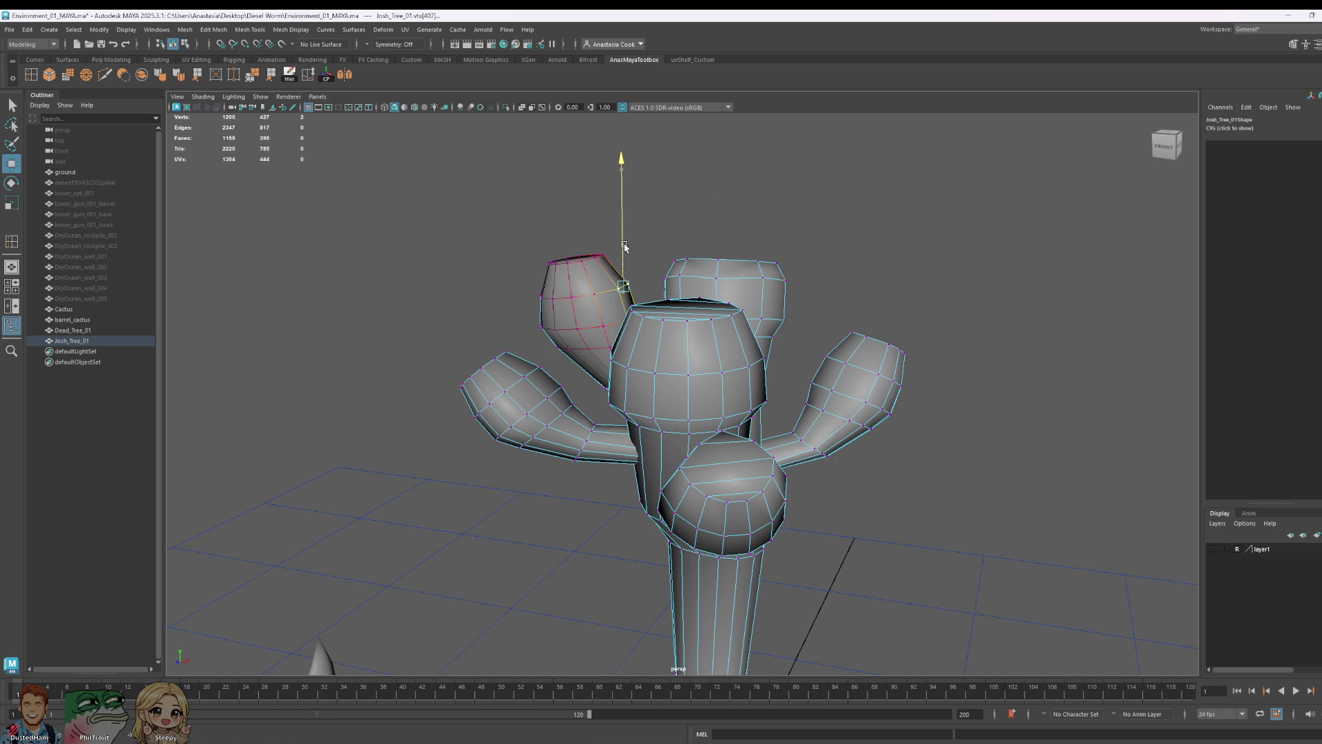
pyautogui.click(865, 275)
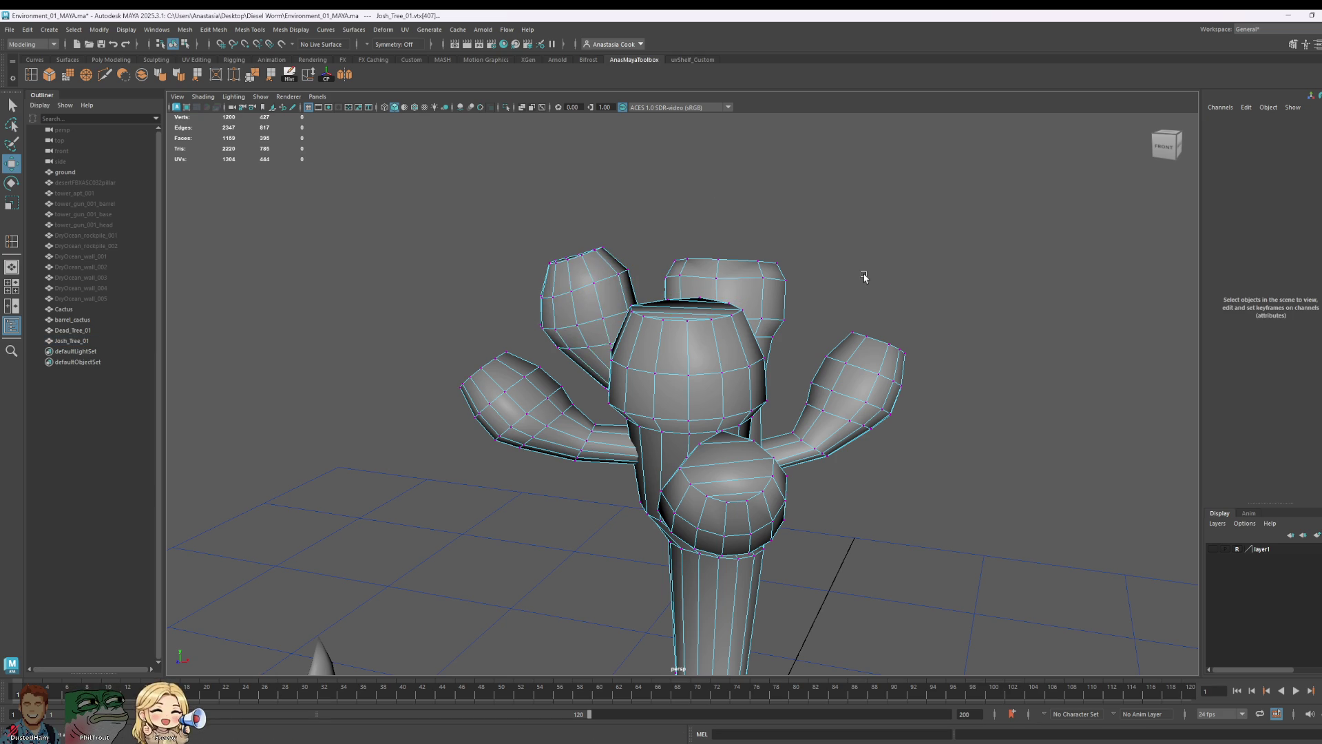
pyautogui.keyDown('alt'); pyautogui.moveTo(959, 307); pyautogui.dragTo(844, 334); pyautogui.keyUp('alt')
pyautogui.scroll(-3, 843, 333)
pyautogui.scroll(-3, 699, 314)
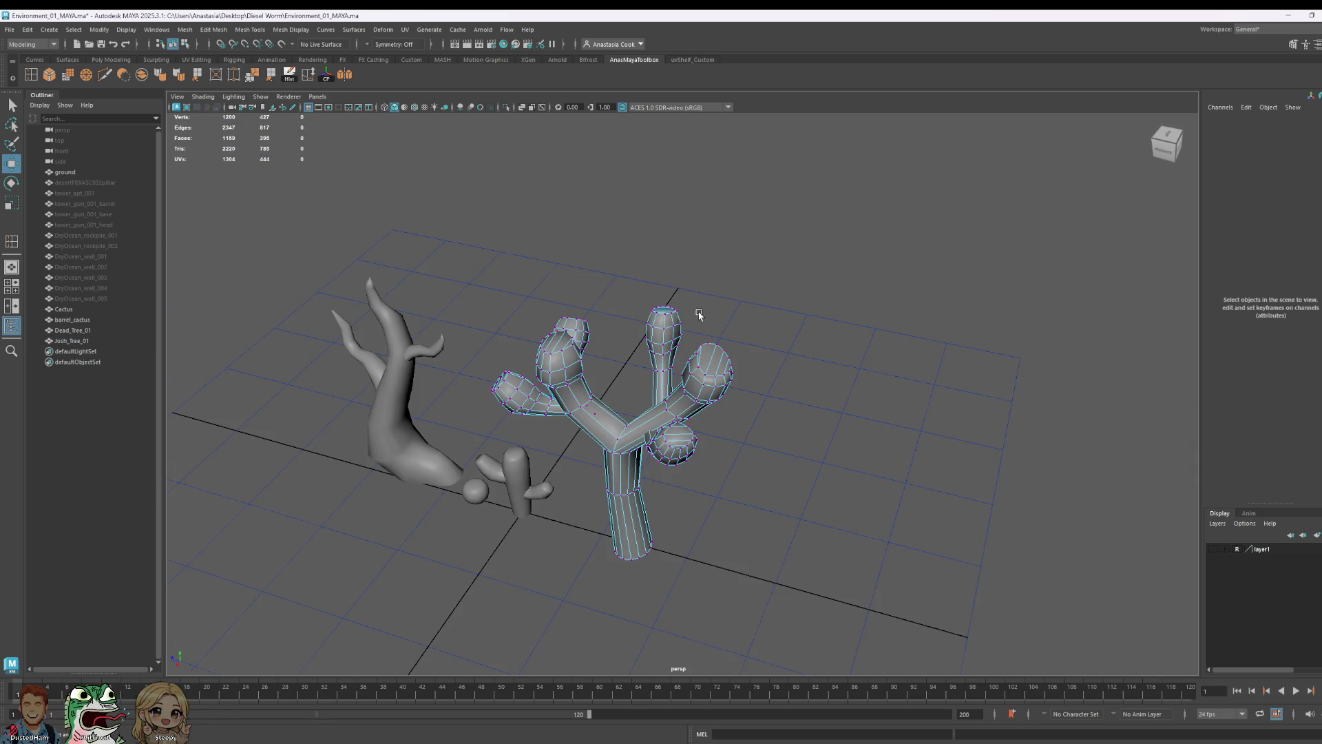
pyautogui.keyDown('alt'); pyautogui.moveTo(692, 310); pyautogui.dragTo(791, 517); pyautogui.keyUp('alt')
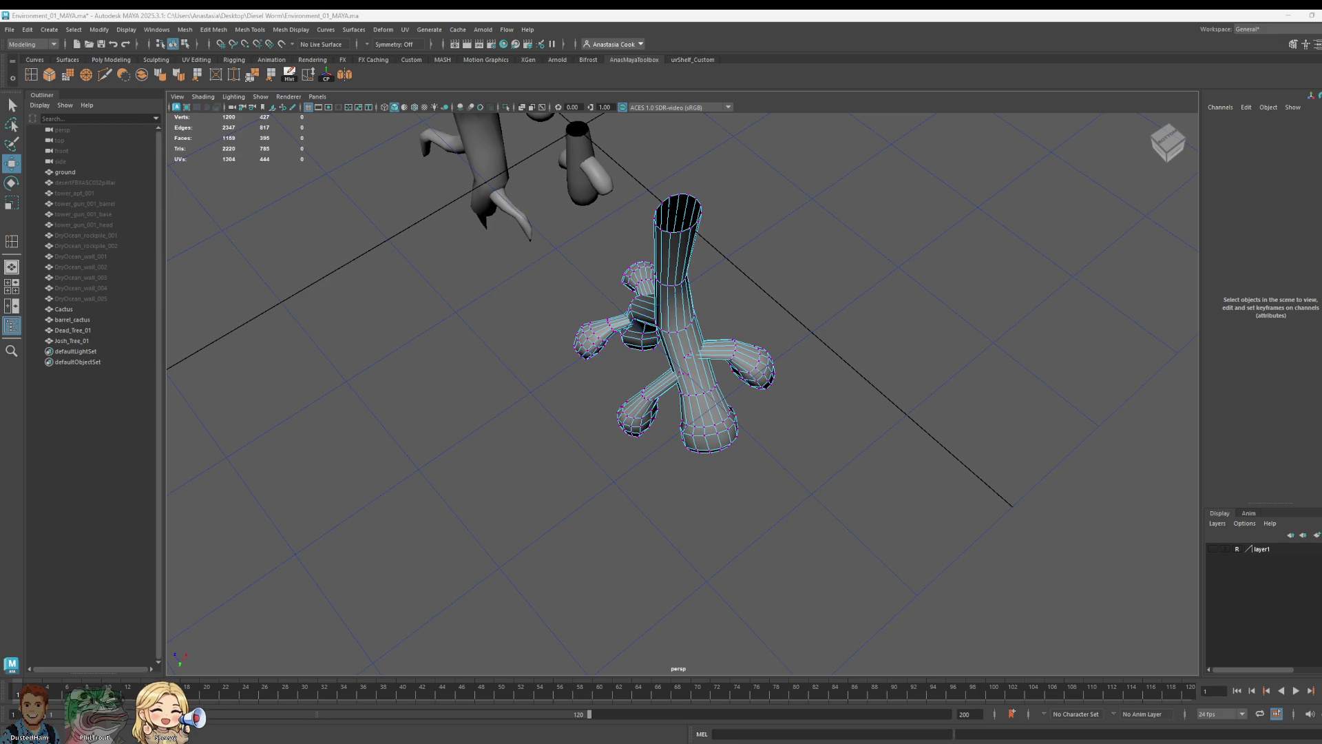
# - Start a new Photoshop document with Ctrl+N over the tree scene
pyautogui.hotkey('ctrl', 'n')
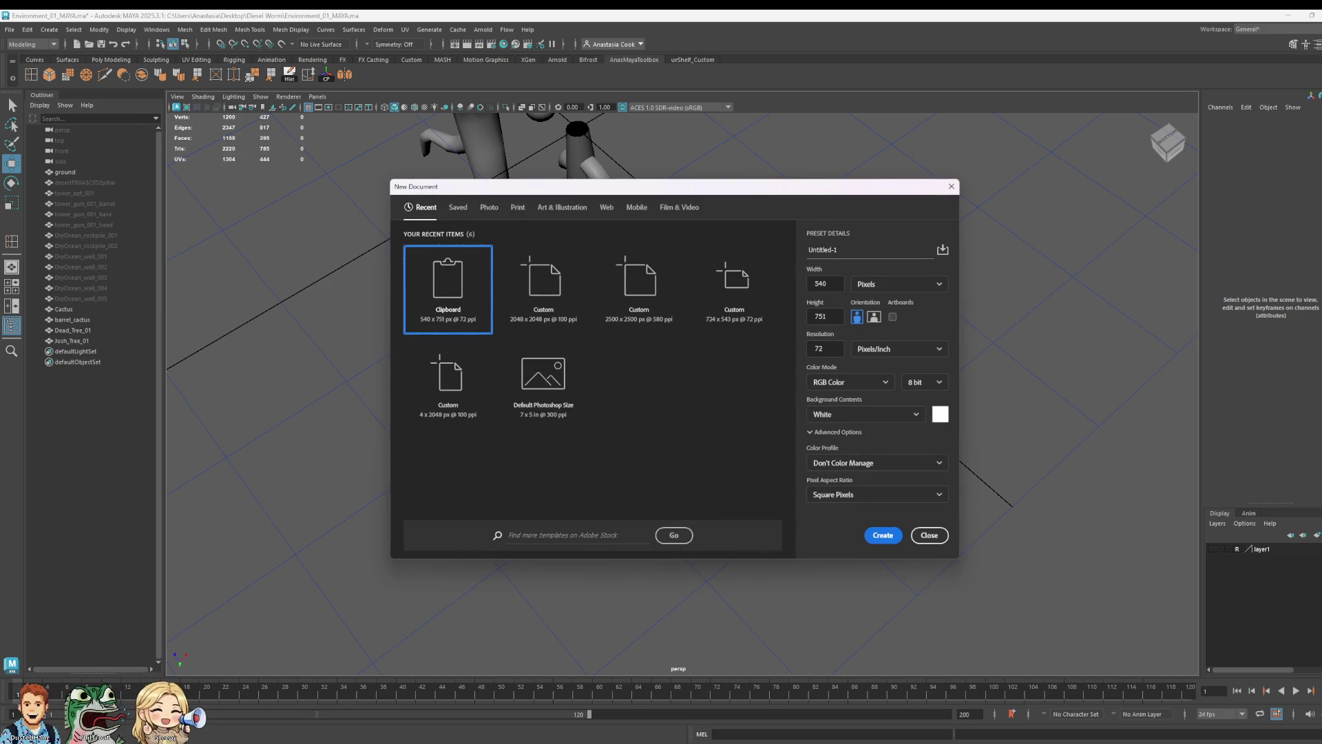
# - Create the document from the Custom 2048 × 2048 px preset
pyautogui.click(541, 277)
pyautogui.click(884, 534)
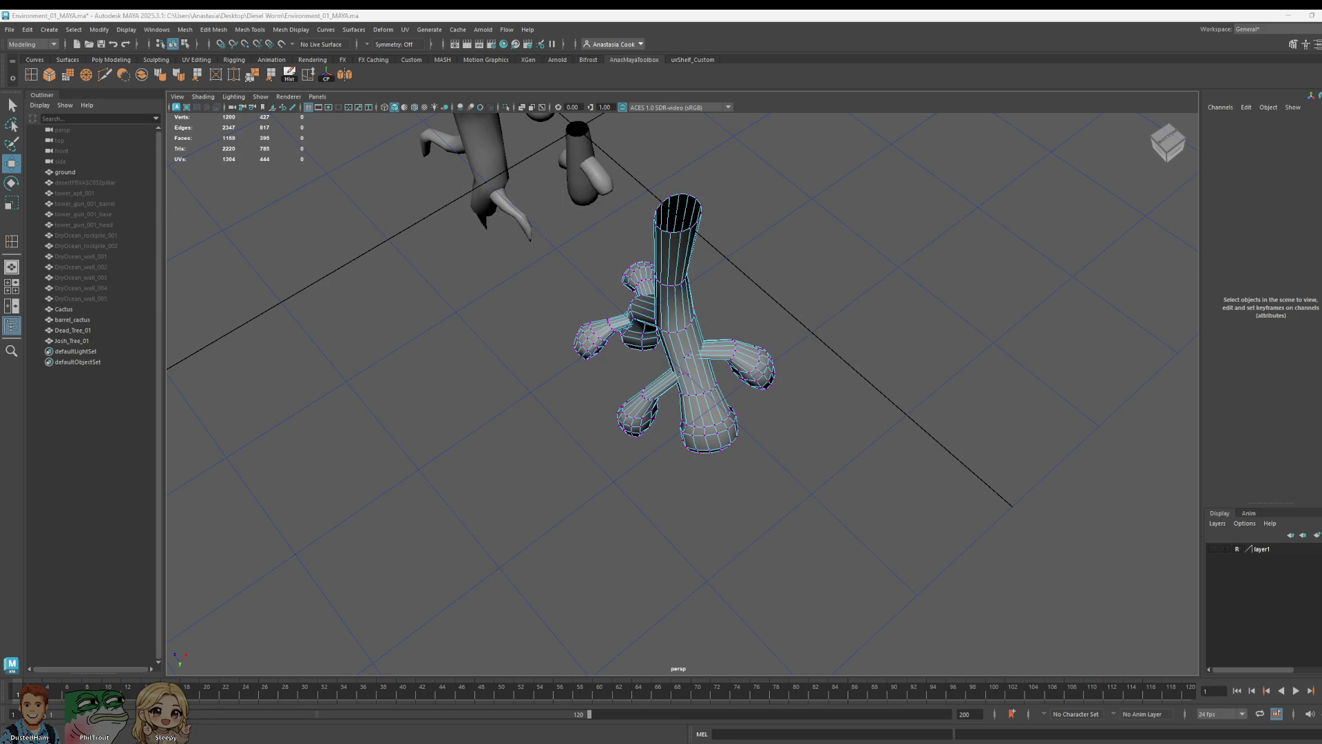